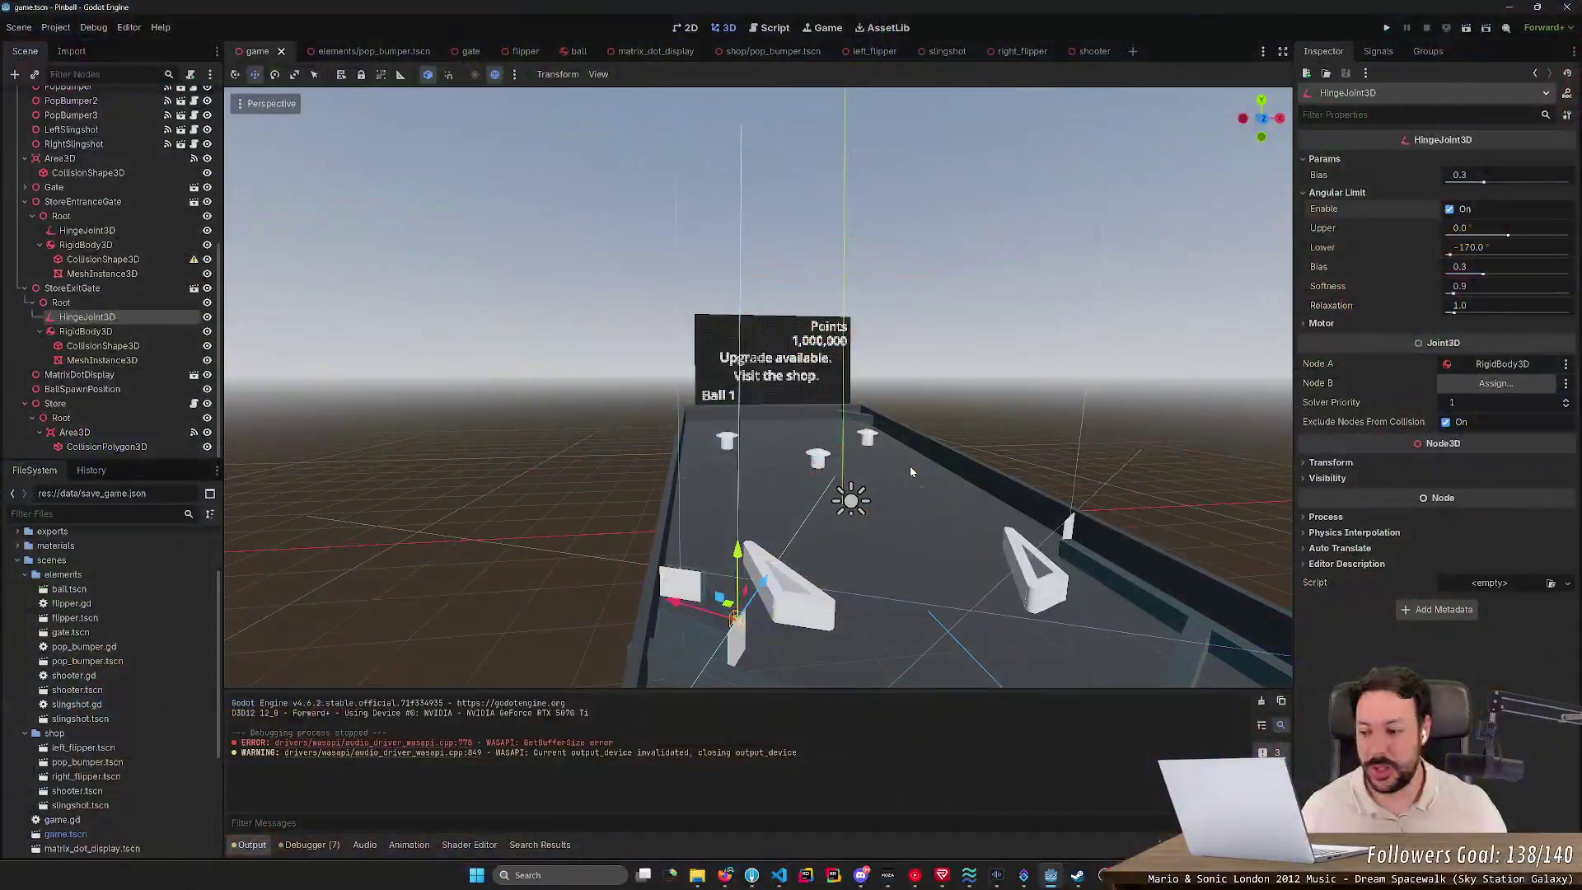
# Step: Fly the viewport camera close to the Points / Upgrade scoreboard, back away, then start the game
pyautogui.scroll(3, 759, 387)
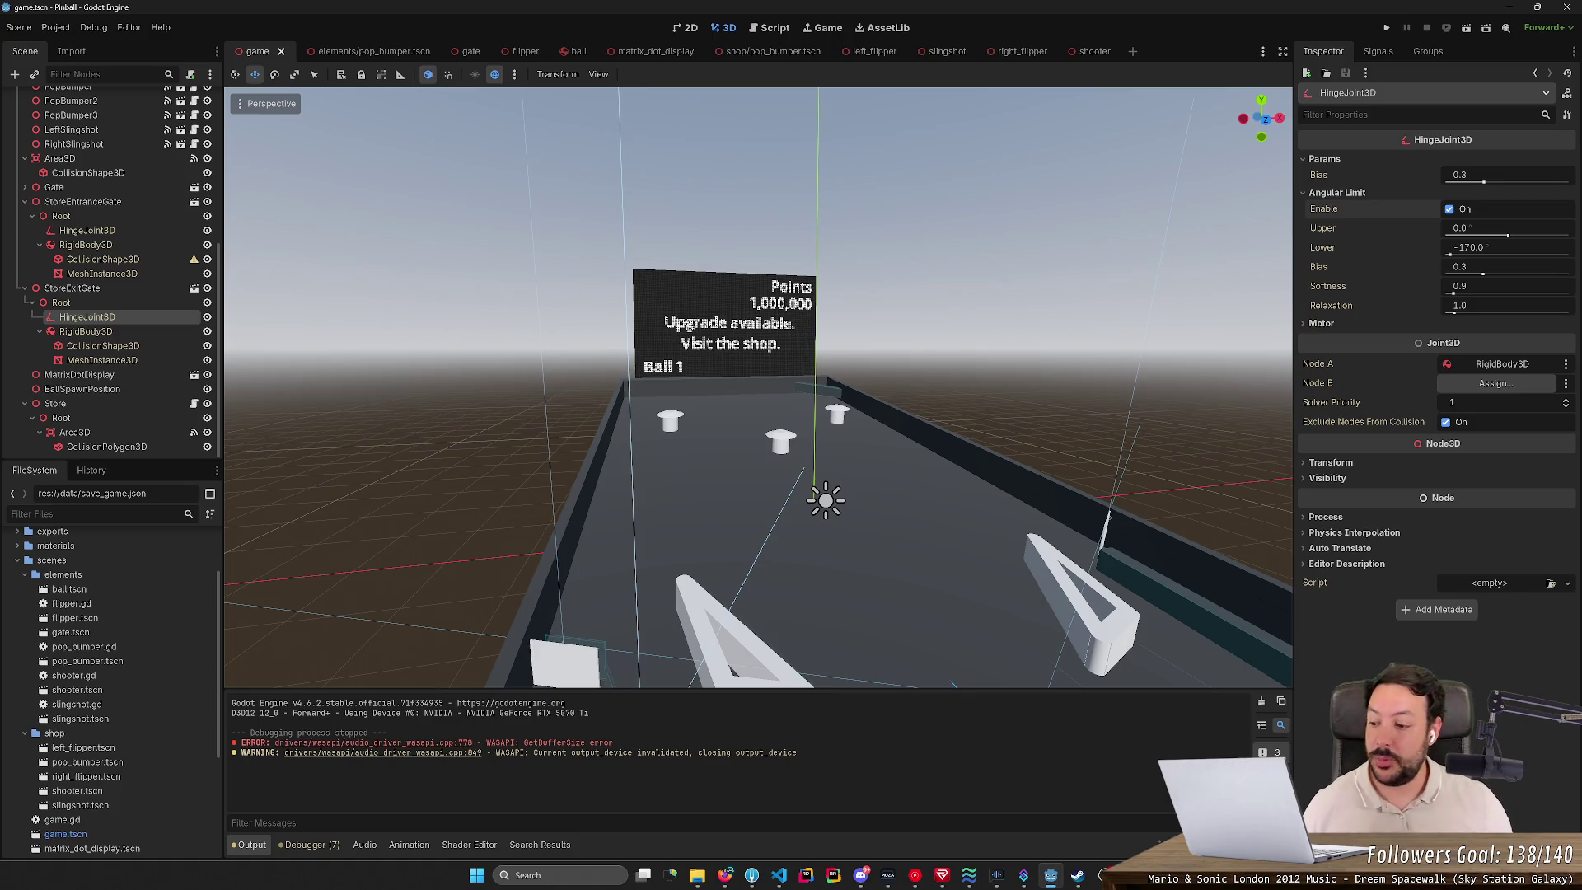
pyautogui.press('w')
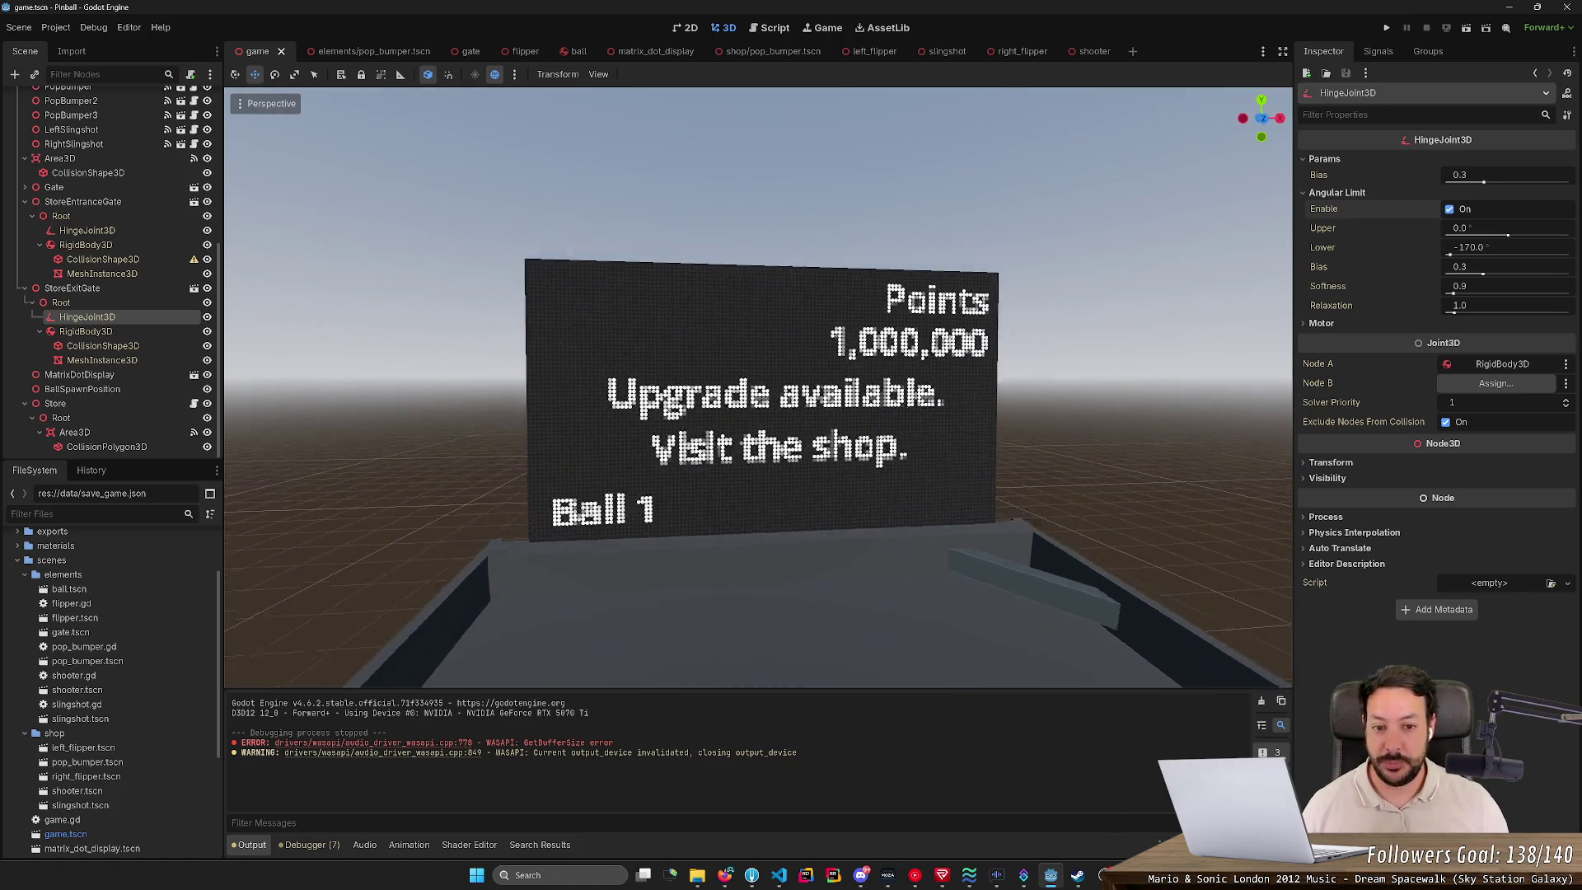
pyautogui.press('s')
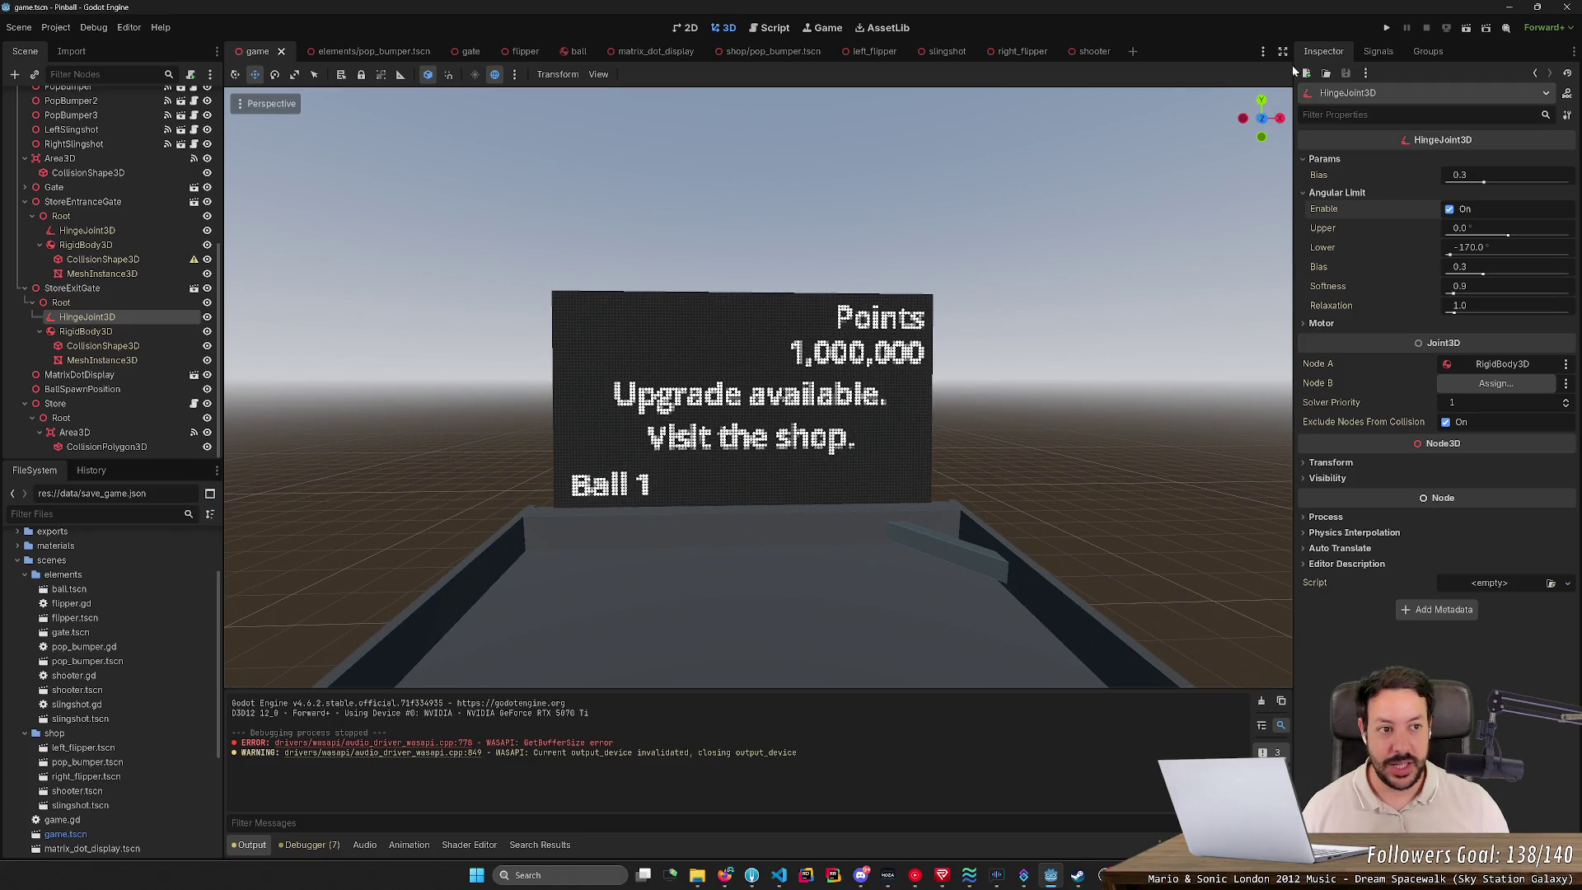
pyautogui.click(1384, 27)
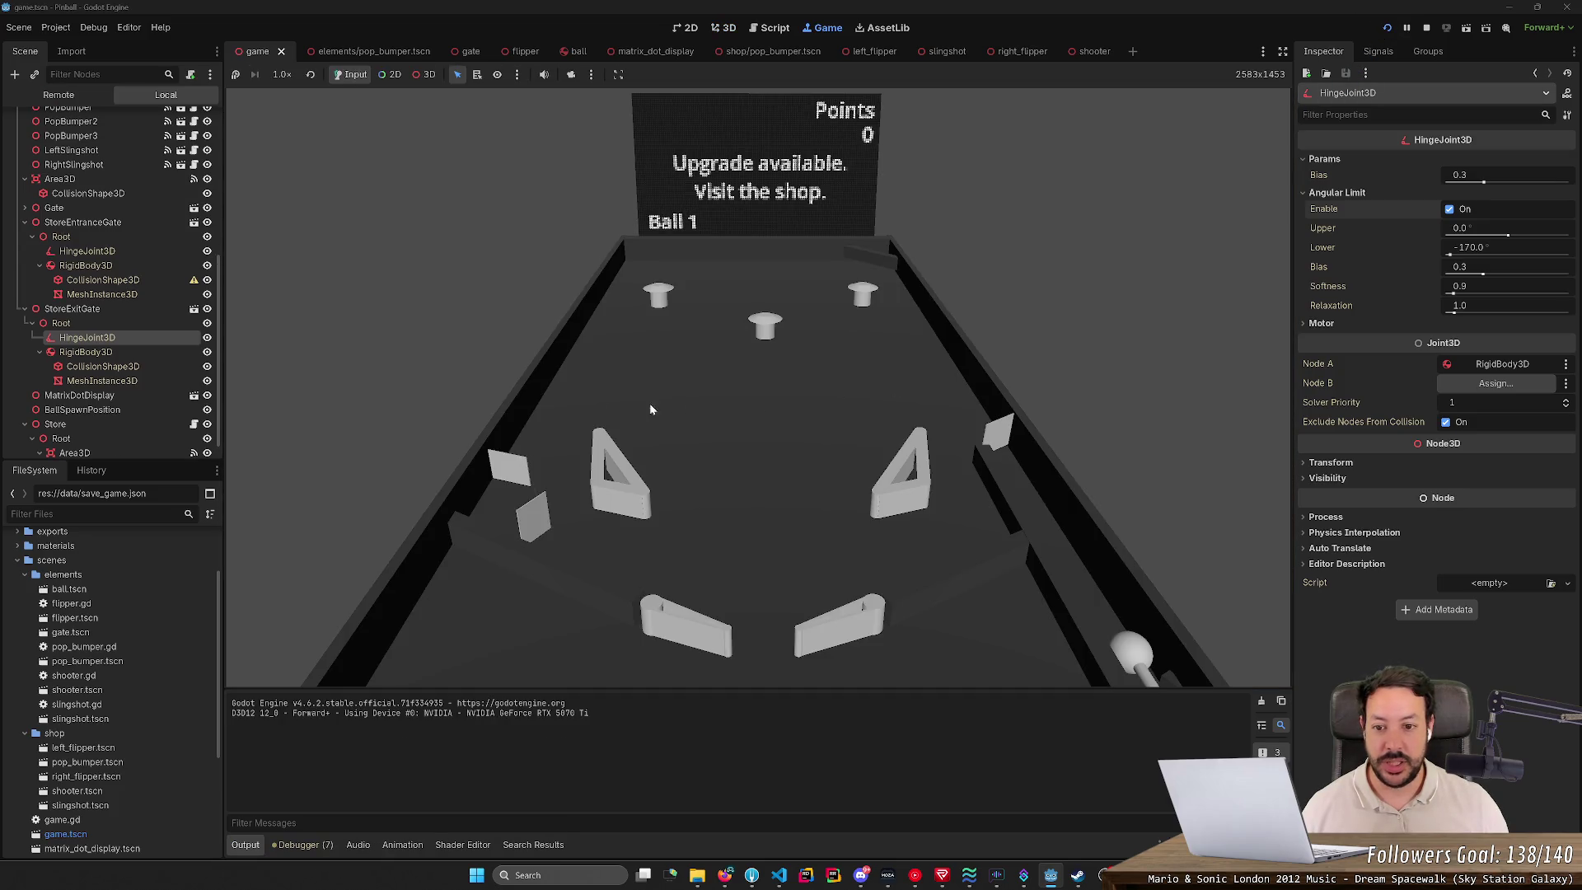
# Step: Drop the ball into the store and browse its items, including EXIT and the Cost 10 upgrade
pyautogui.click(531, 428)
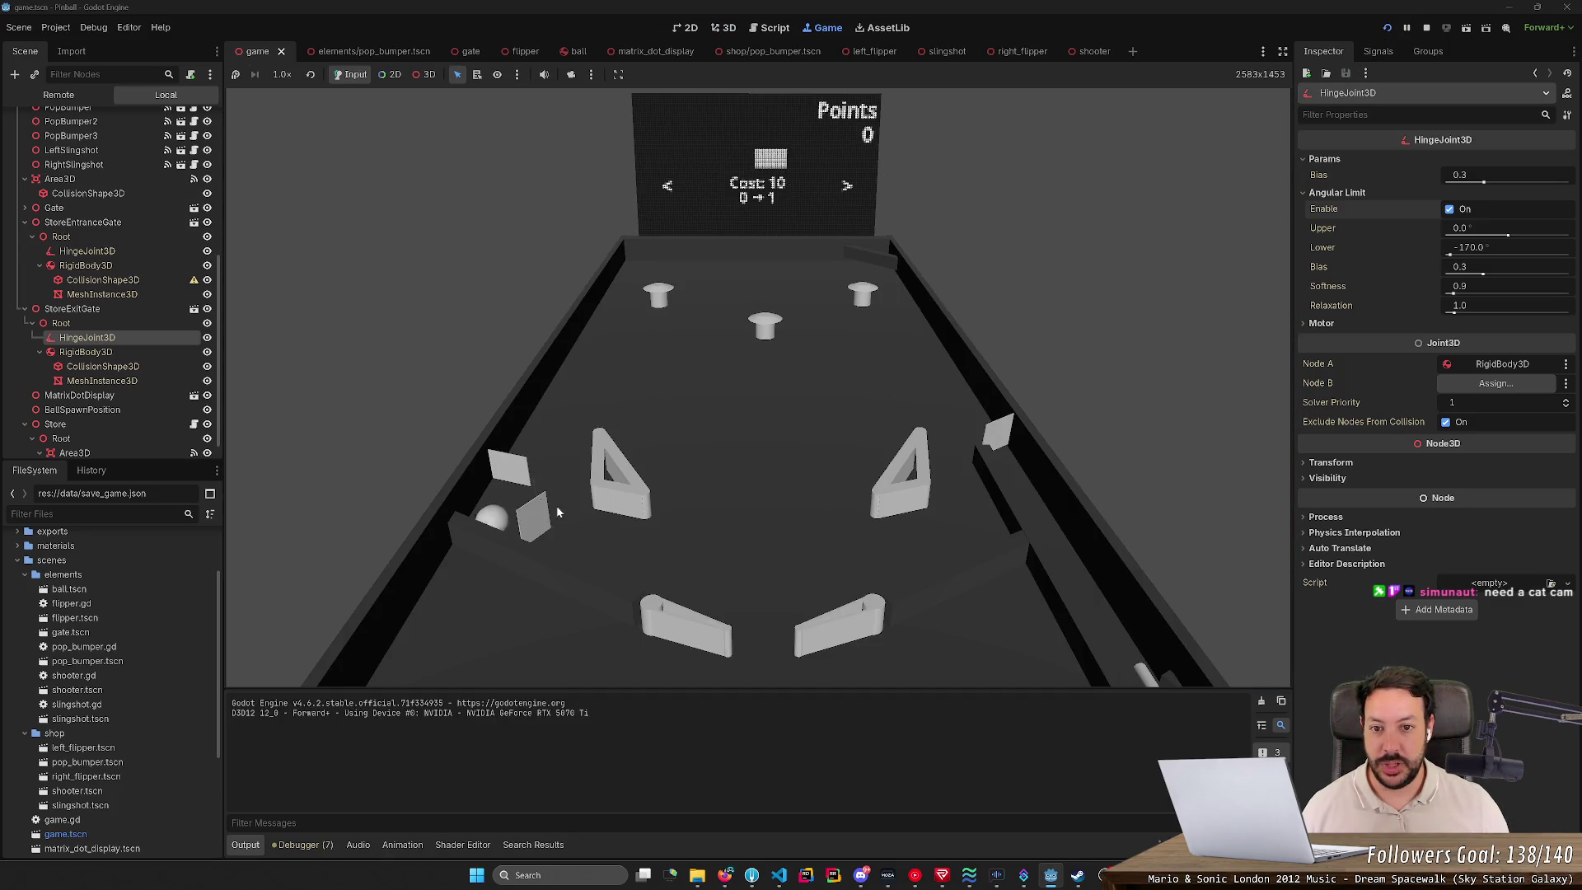
pyautogui.press('Left')
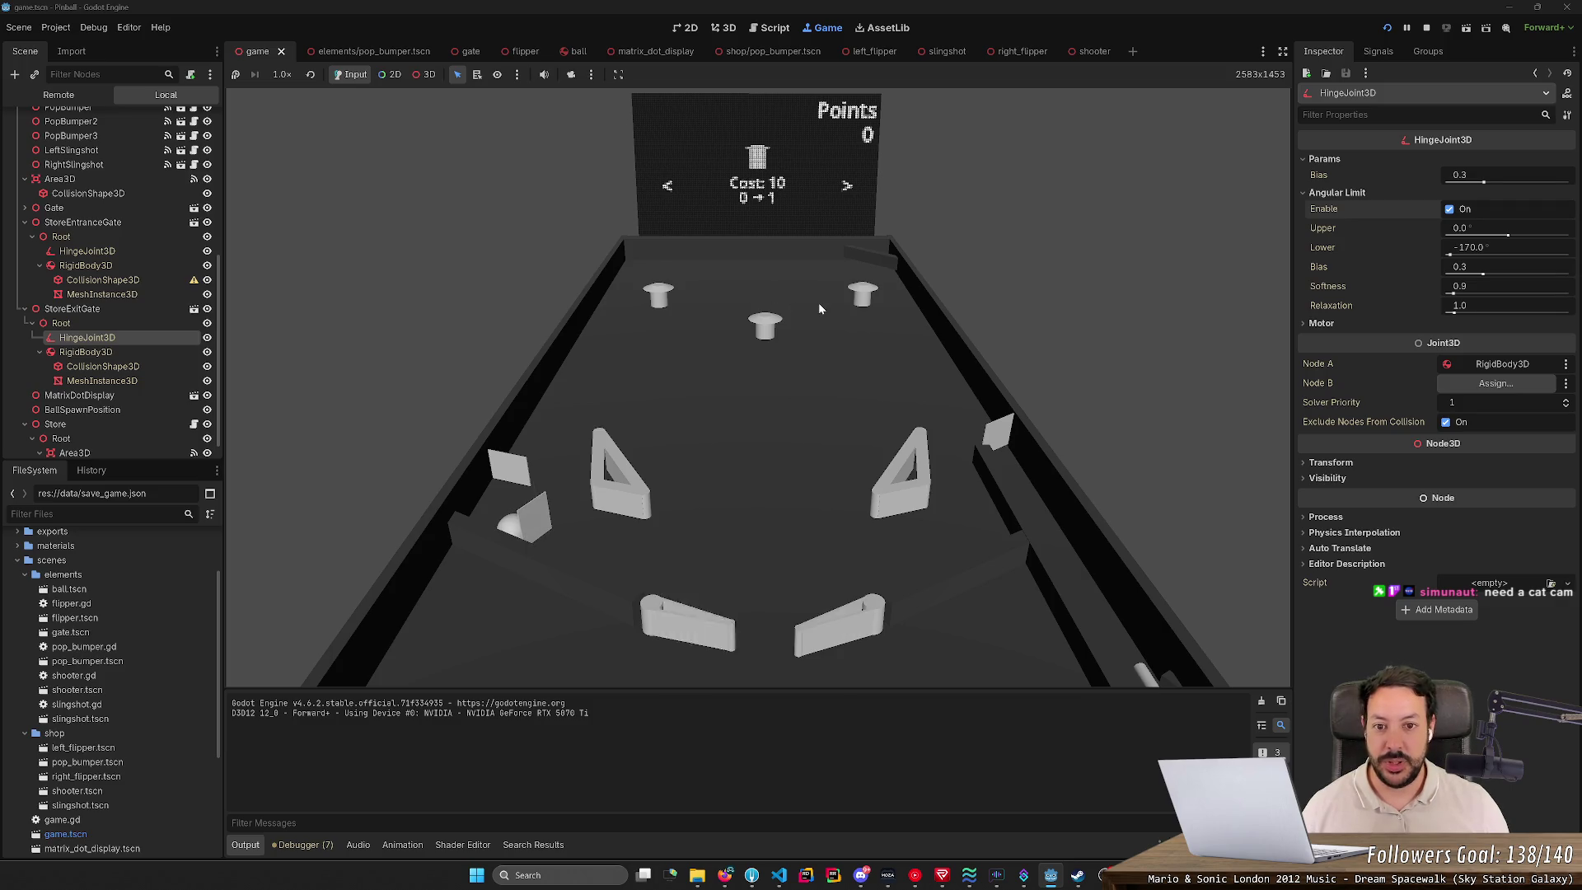
pyautogui.press('Left')
pyautogui.press('Left')
pyautogui.press('Left')
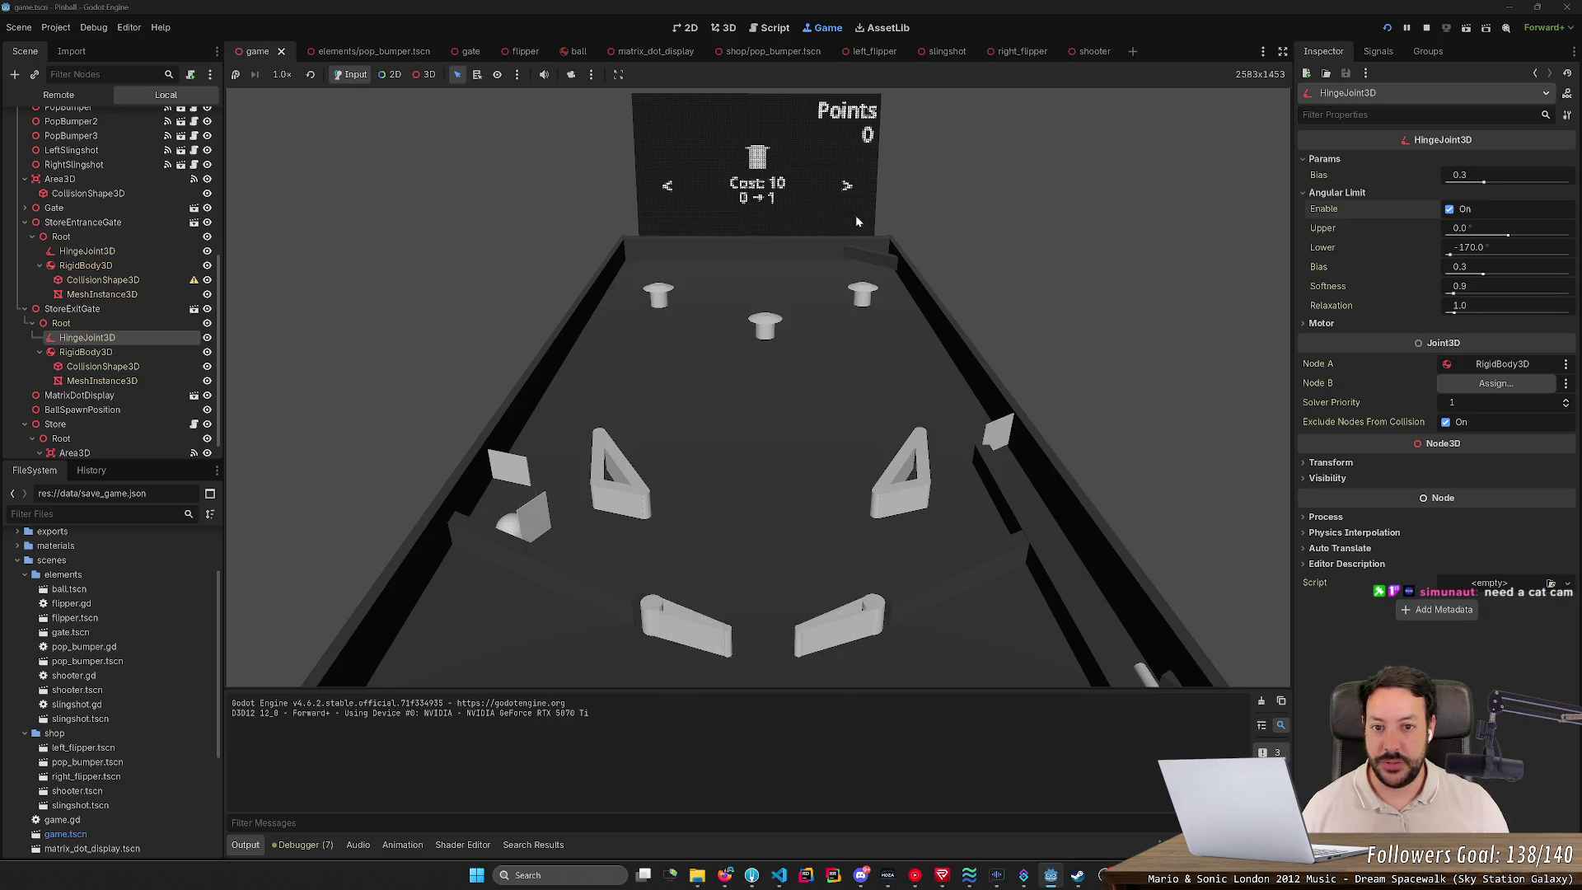
pyautogui.press('Right')
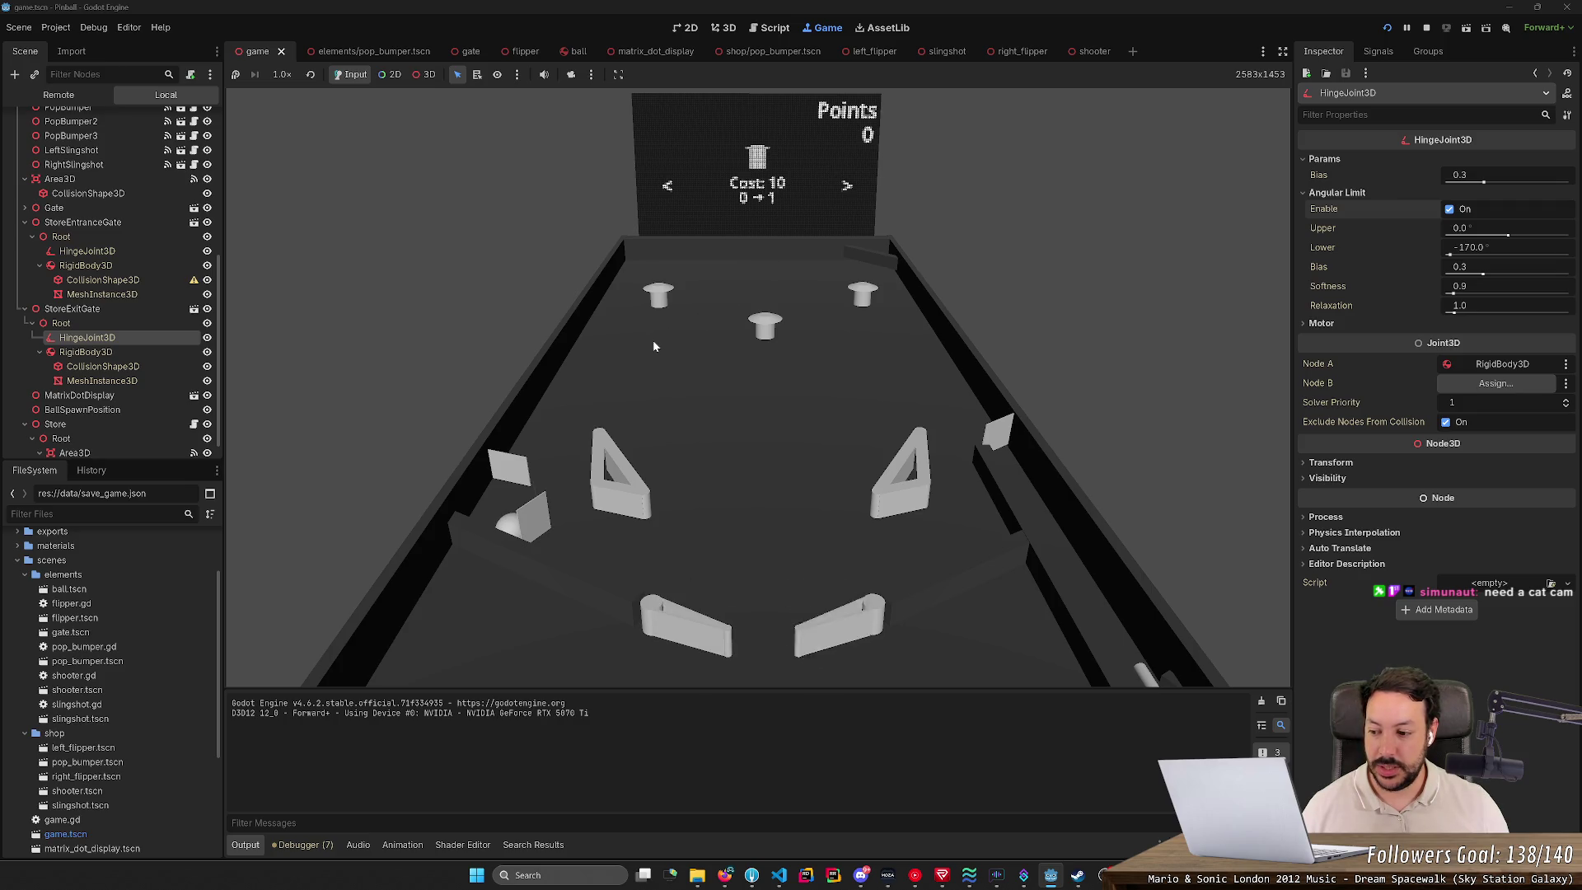
pyautogui.press('Left')
pyautogui.press('Left')
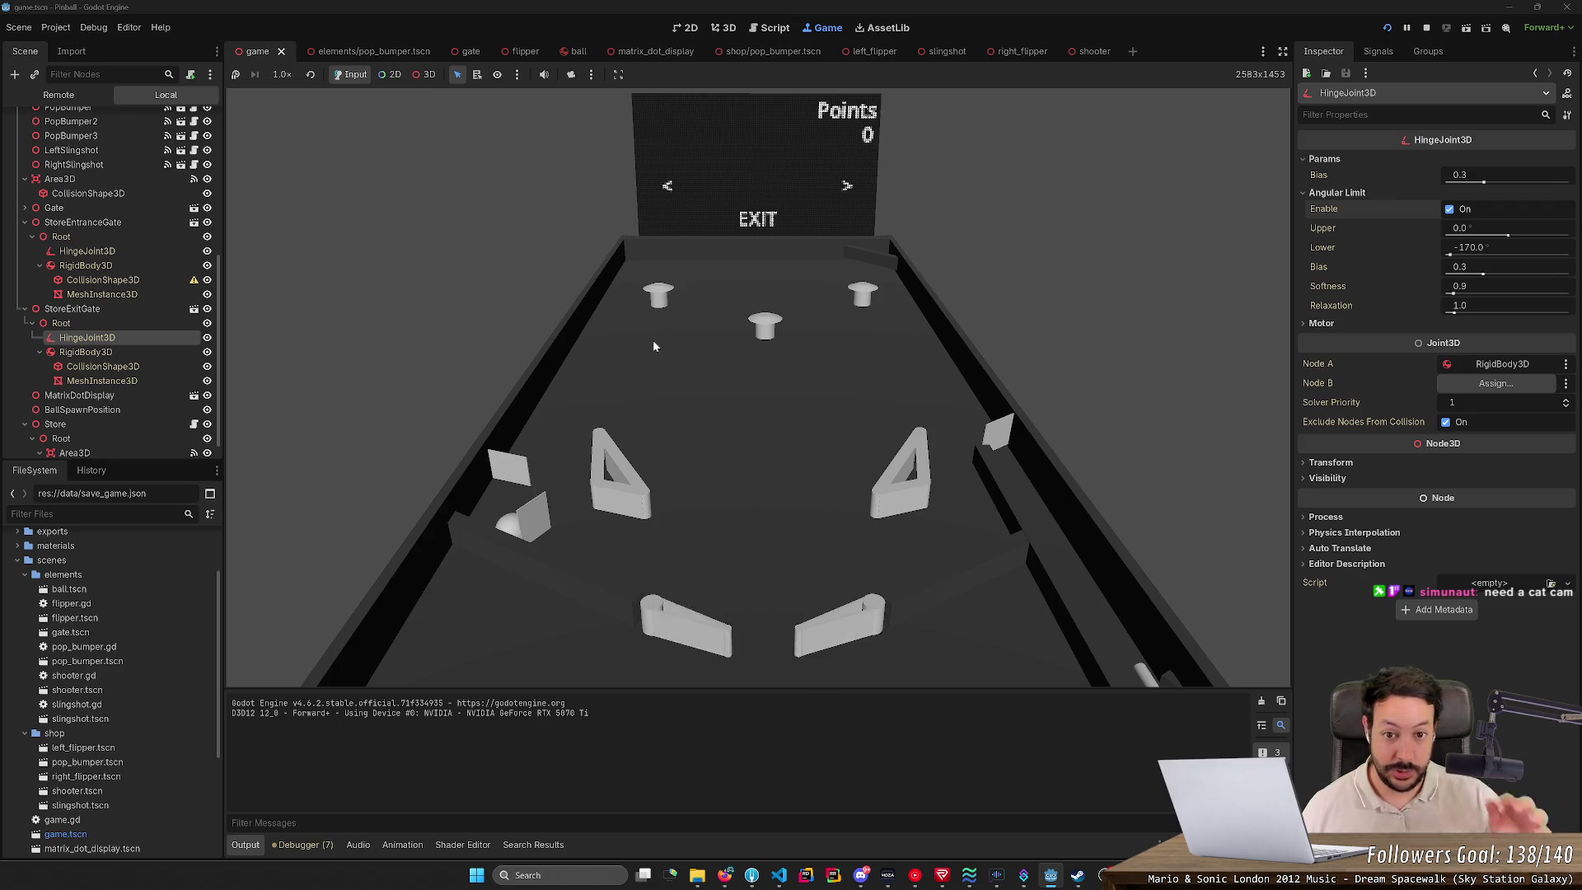
pyautogui.press('Right')
pyautogui.press('Left')
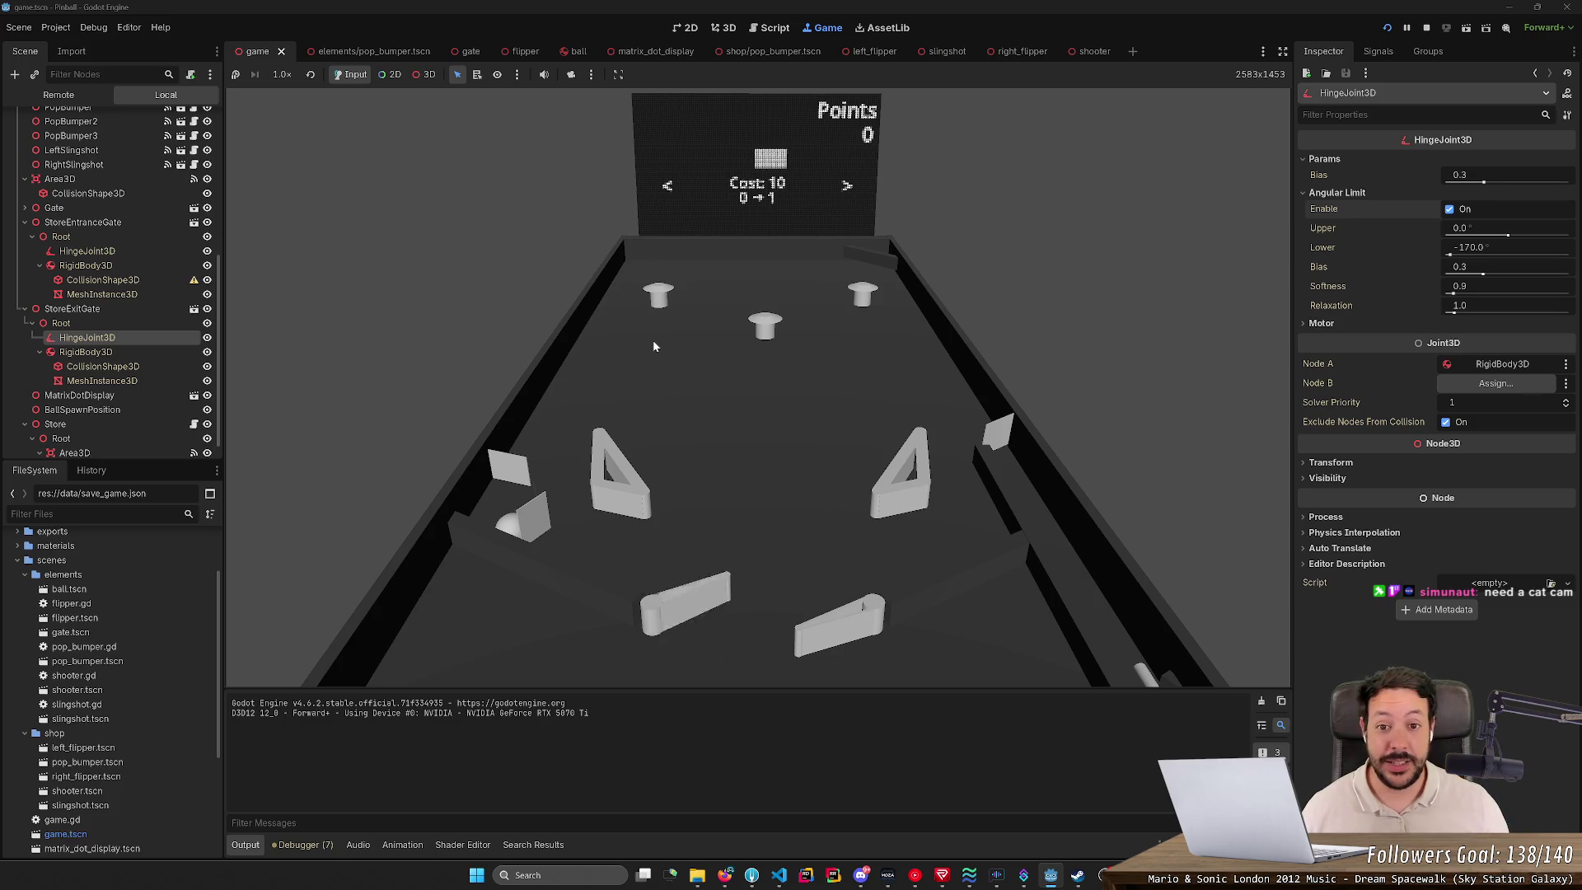
pyautogui.press('Left')
pyautogui.press('Left')
pyautogui.press('Left')
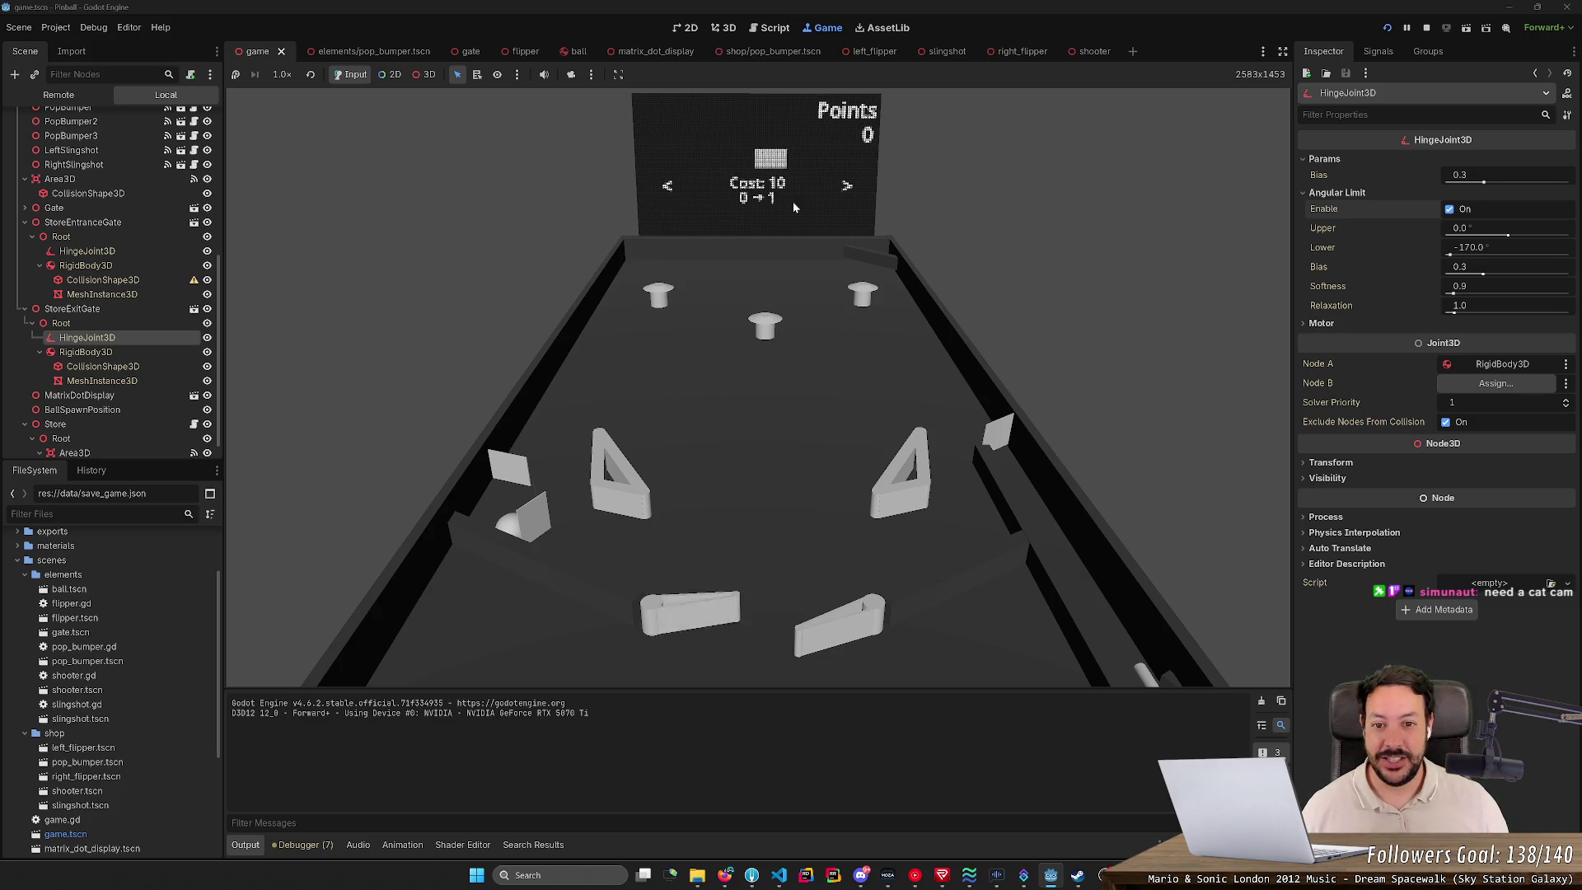
# Step: Work the flippers to keep the ball in play and score 10 points
pyautogui.press('Left')
pyautogui.press('Right')
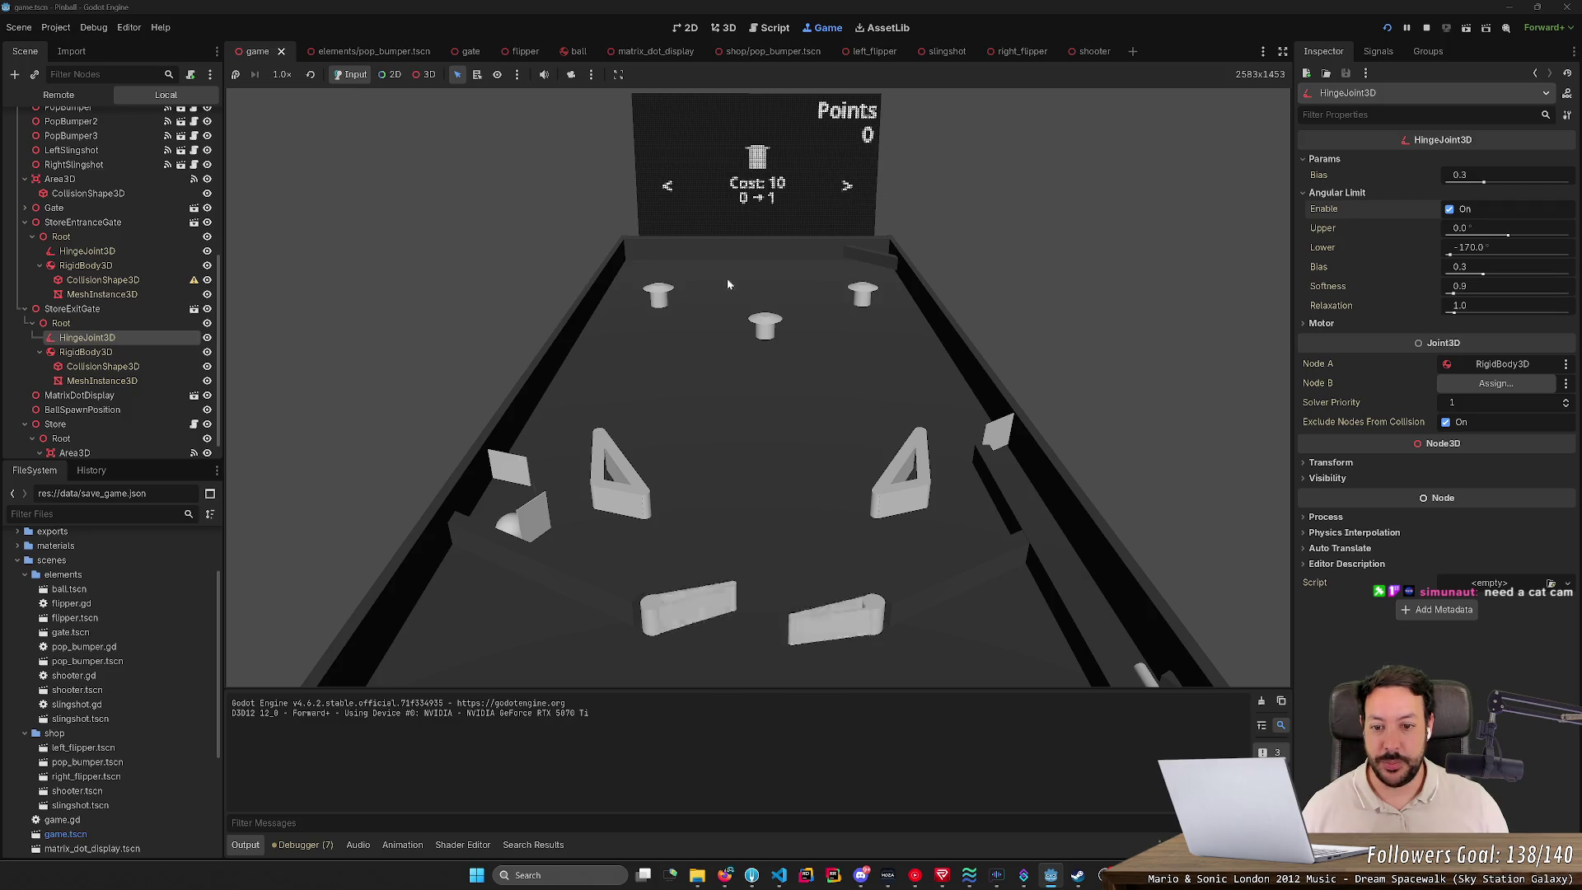
pyautogui.press('Left')
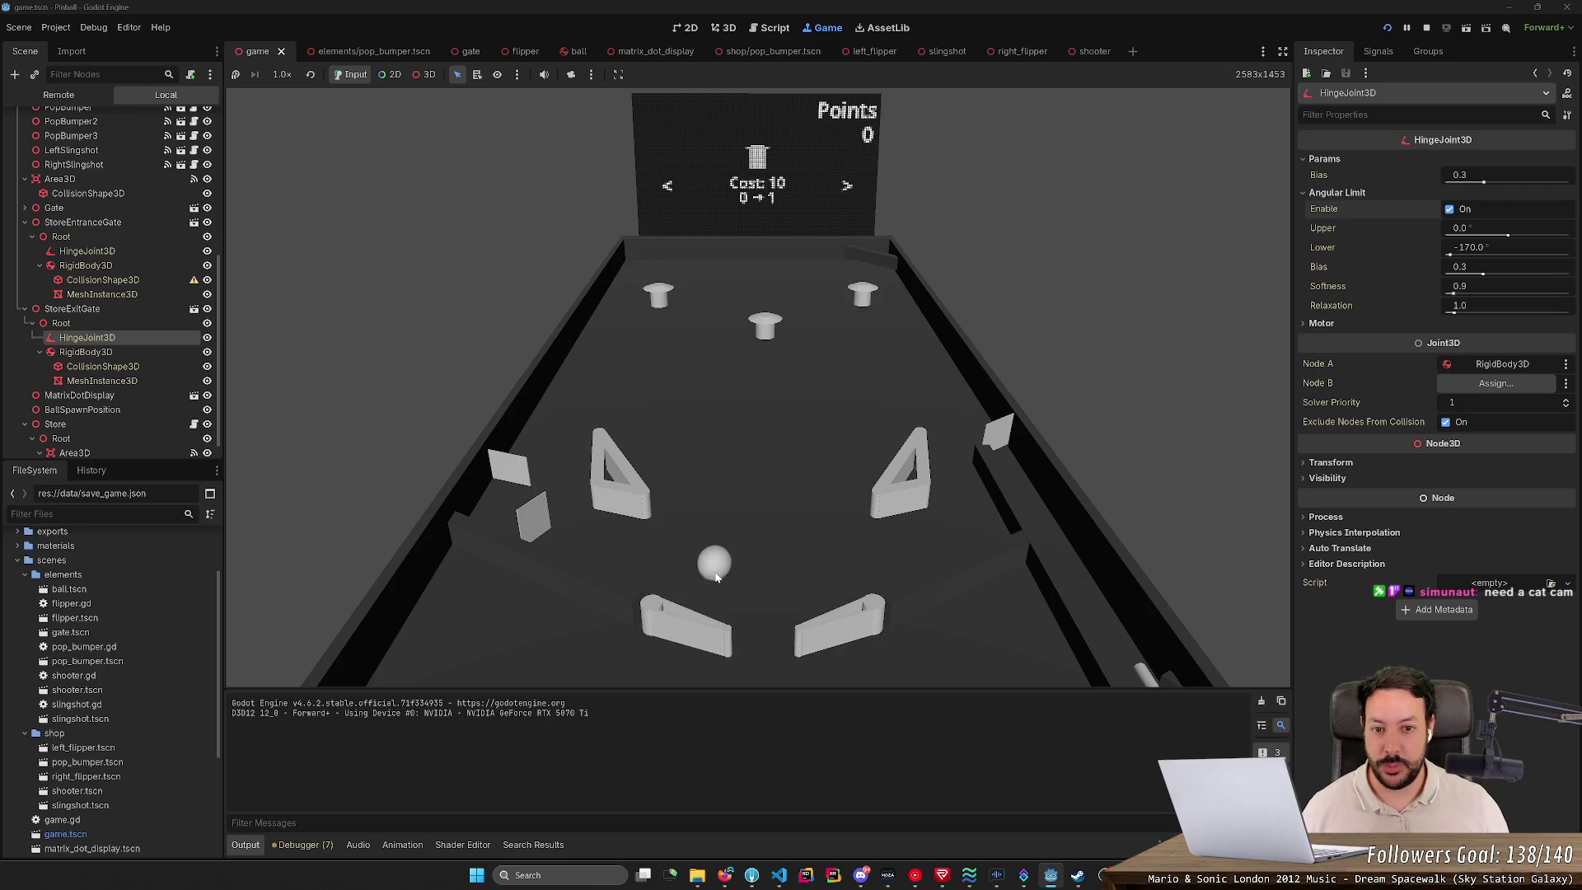
pyautogui.press('Left')
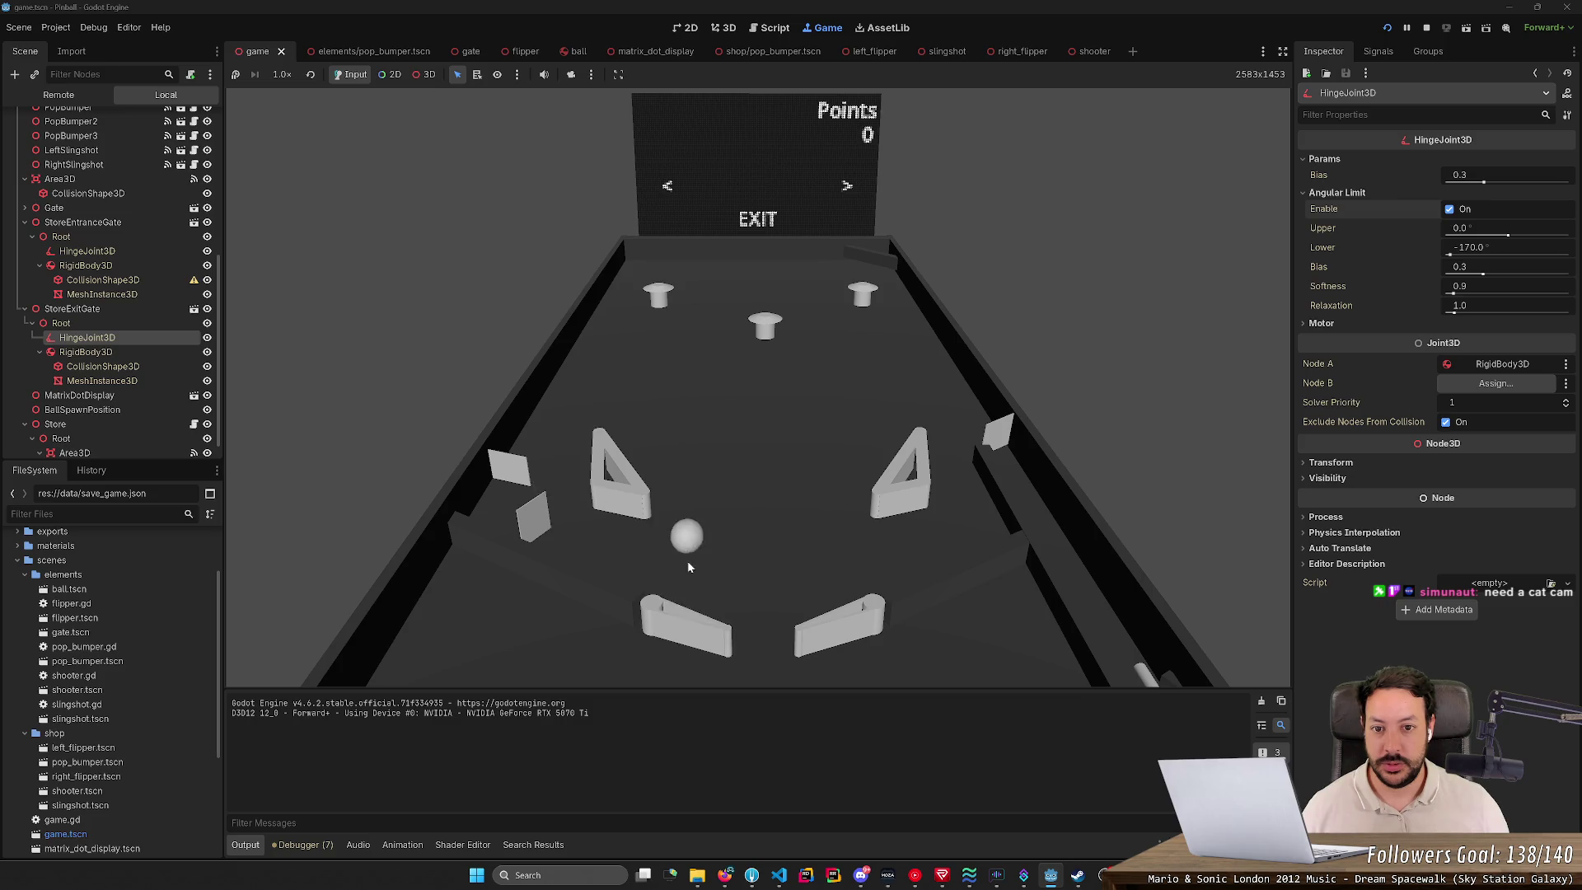
pyautogui.press('Left')
pyautogui.press('Left')
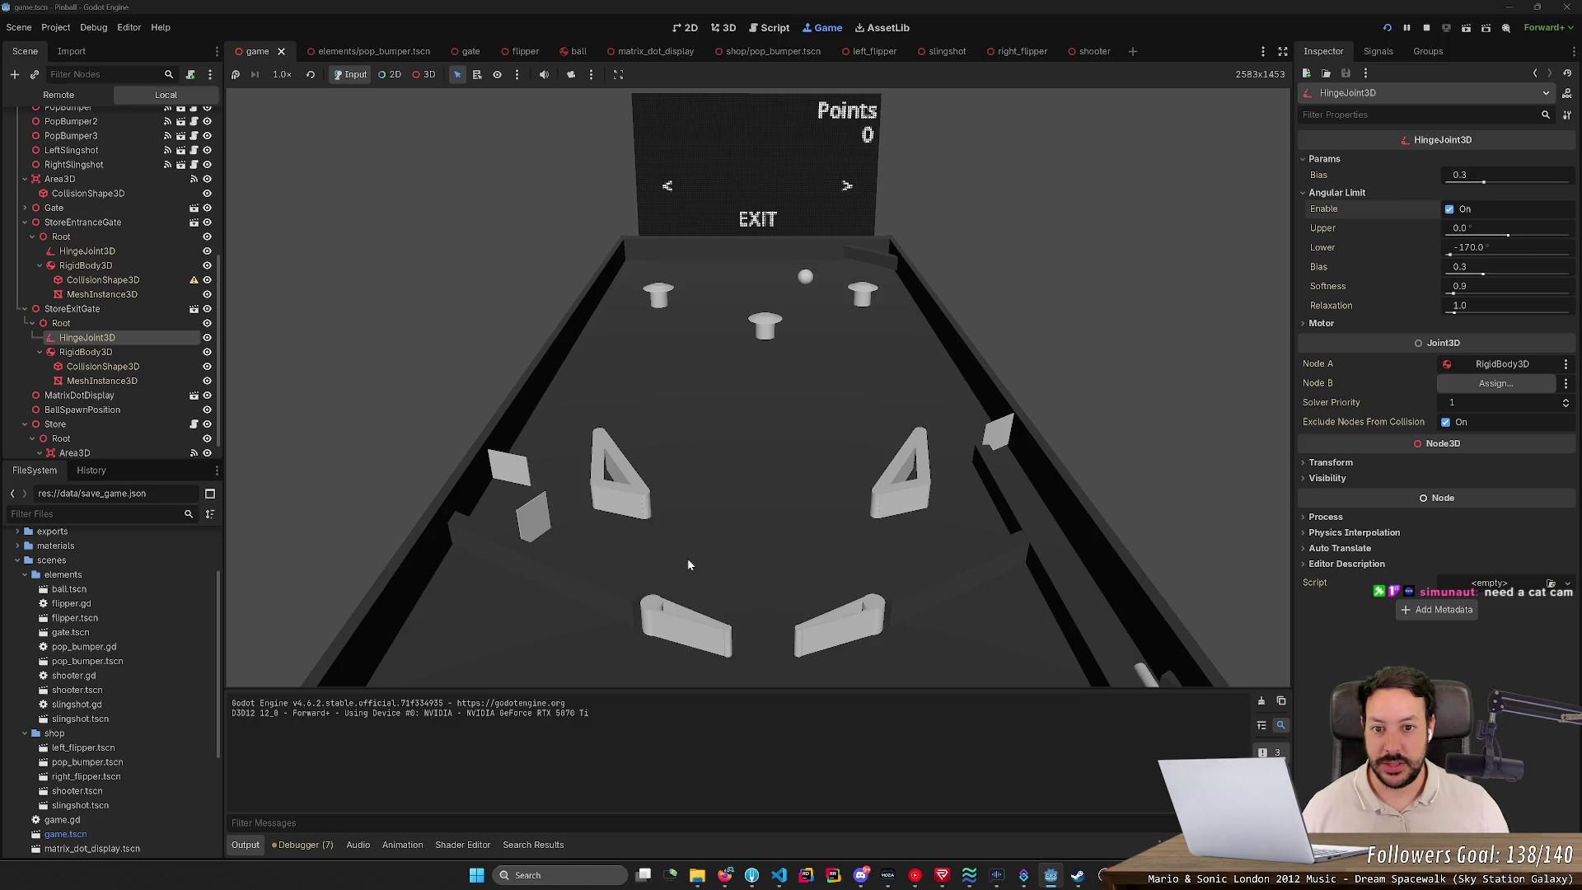
pyautogui.press('Left')
pyautogui.press('Left')
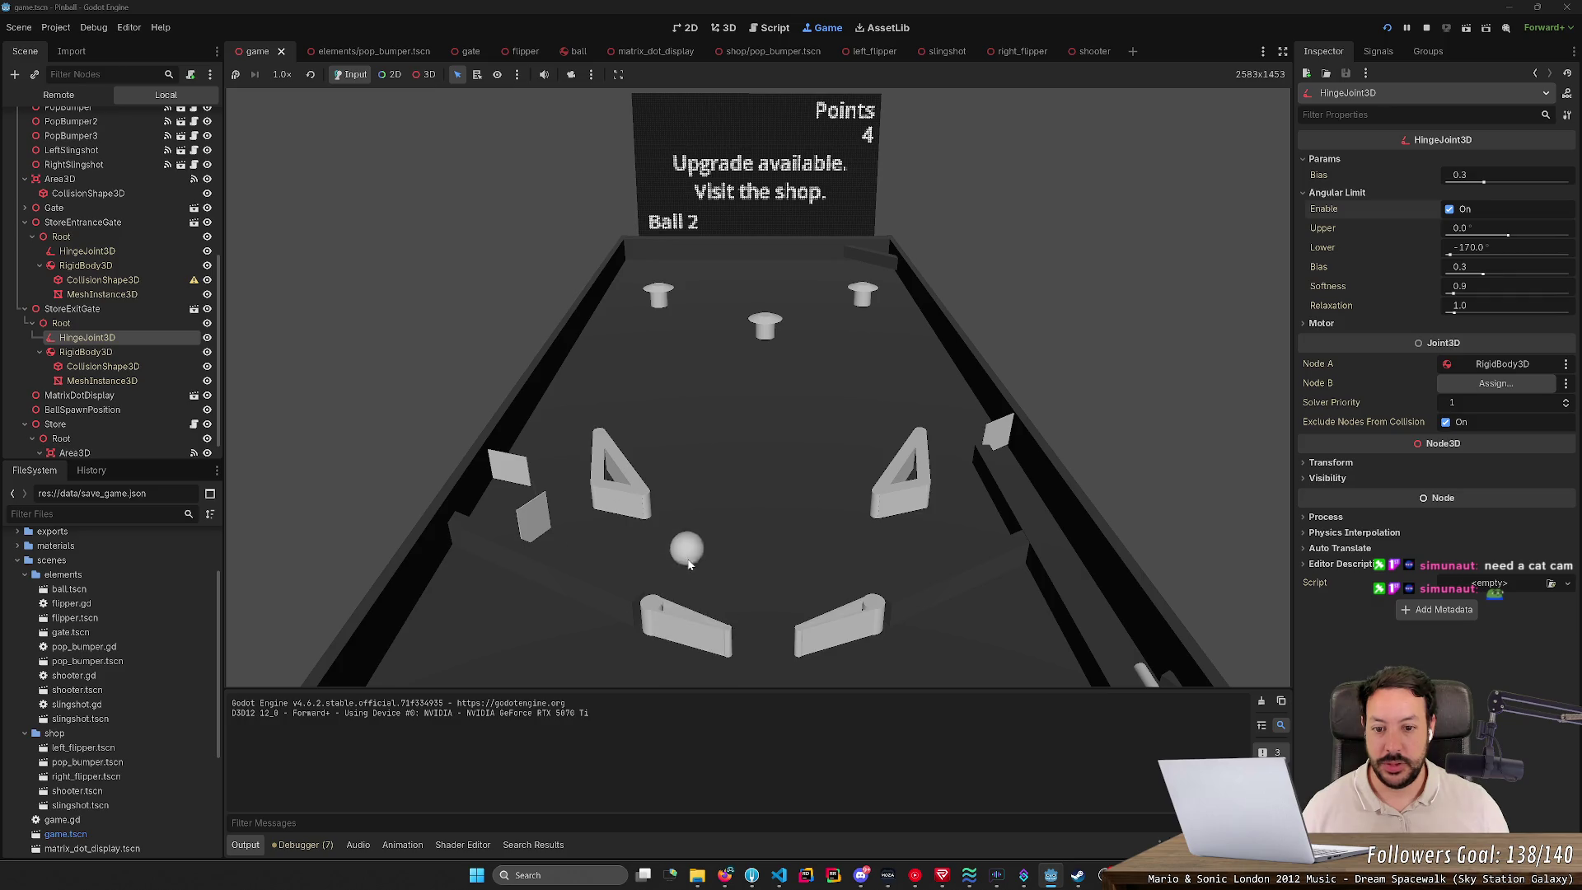
pyautogui.press('Left')
pyautogui.press('Left')
pyautogui.press('Left')
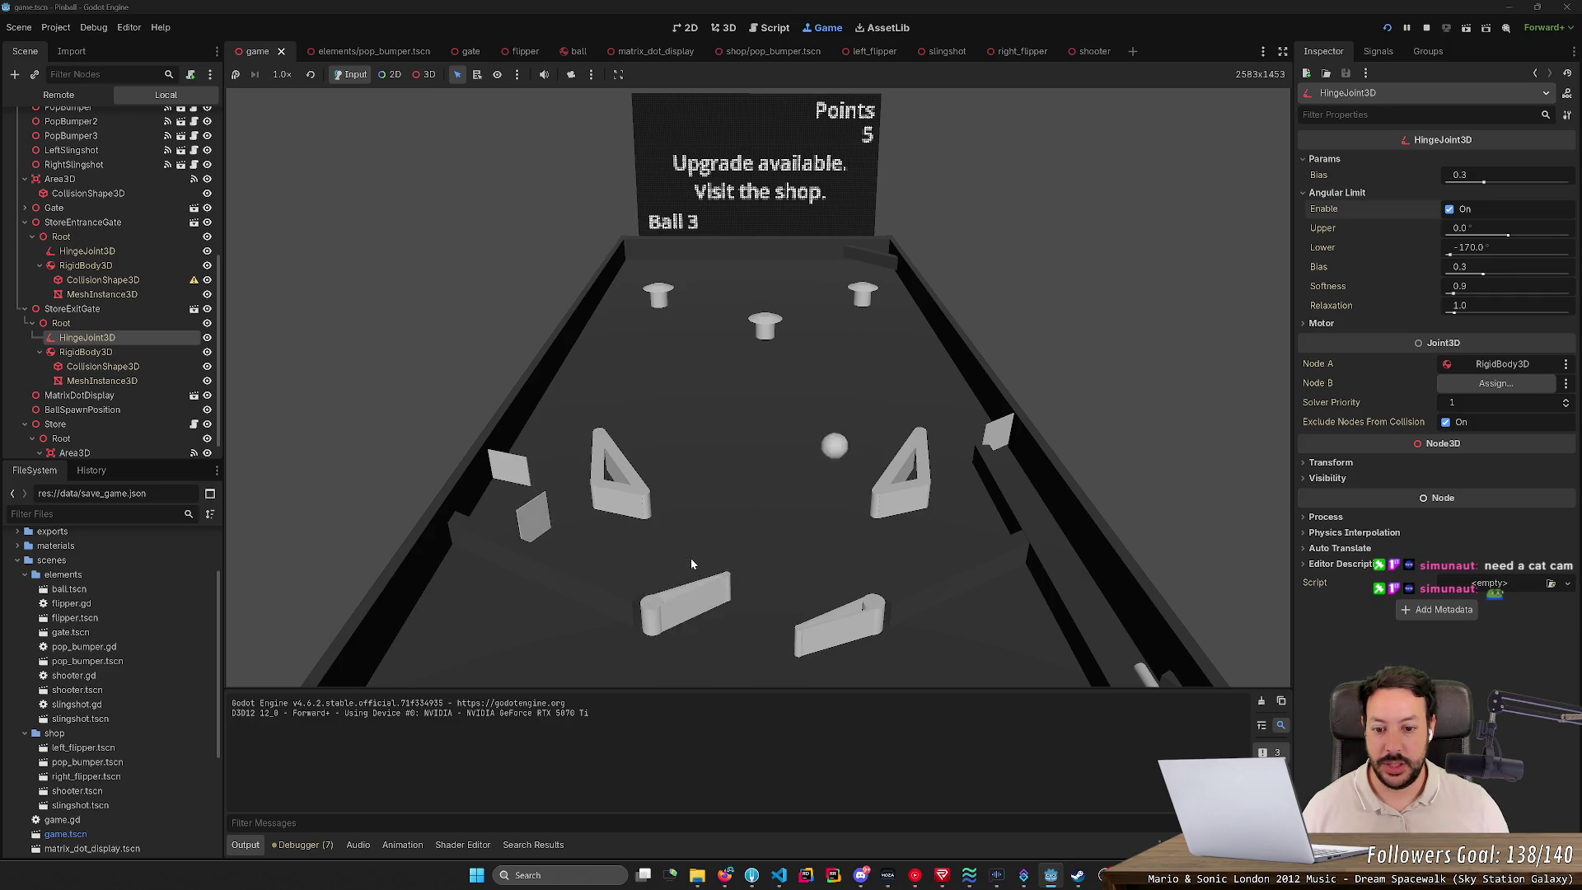
pyautogui.press('Left')
pyautogui.press('Left')
pyautogui.press('Left')
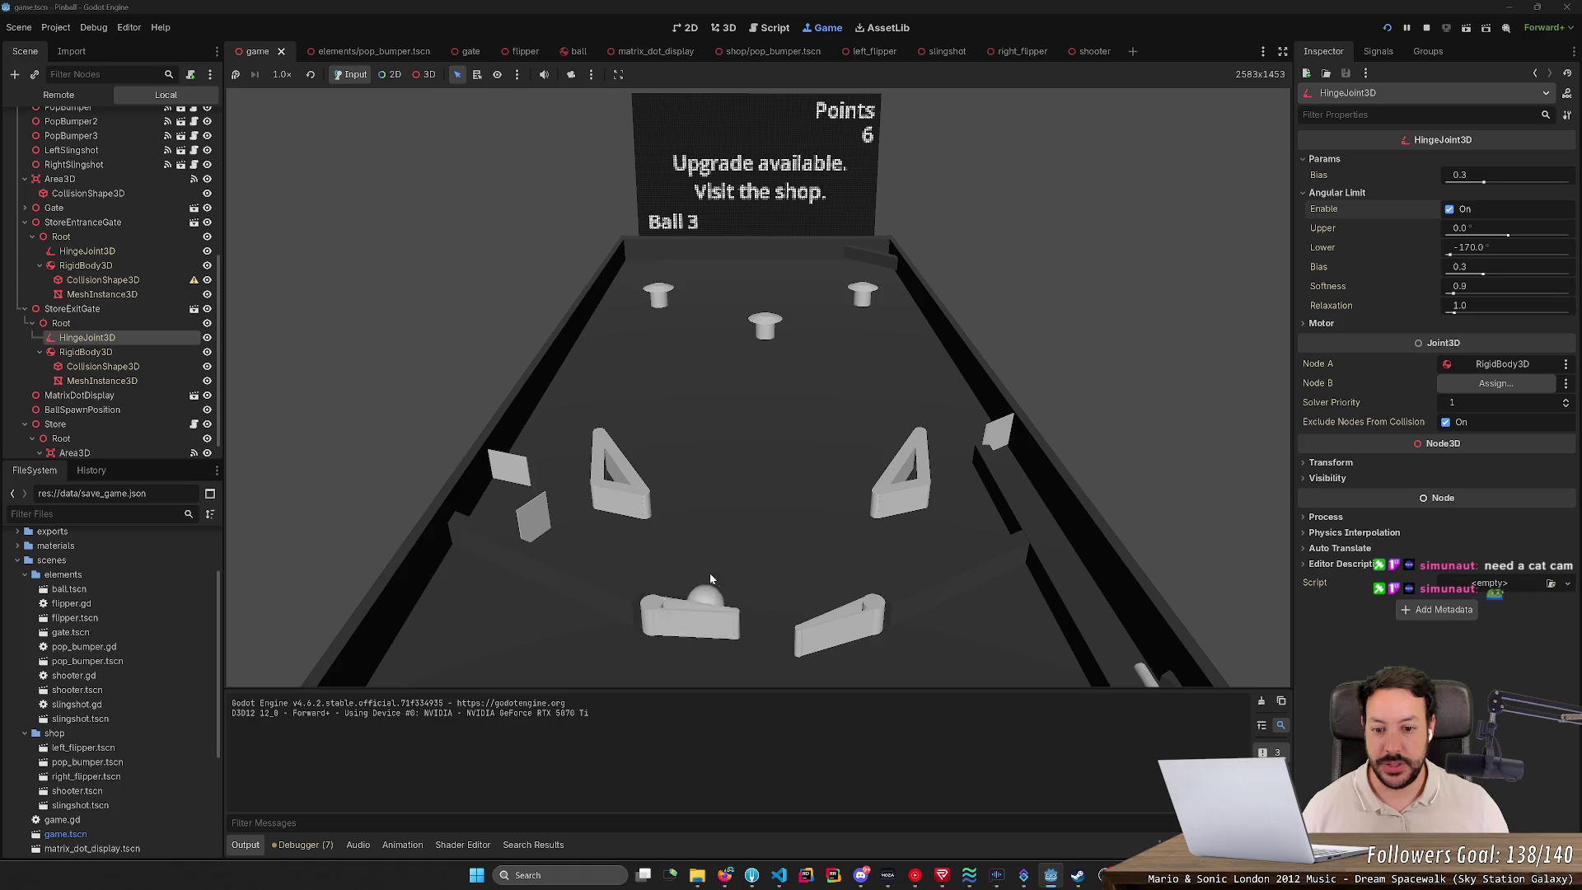
pyautogui.press('Left')
pyautogui.press('Left')
pyautogui.press('Left')
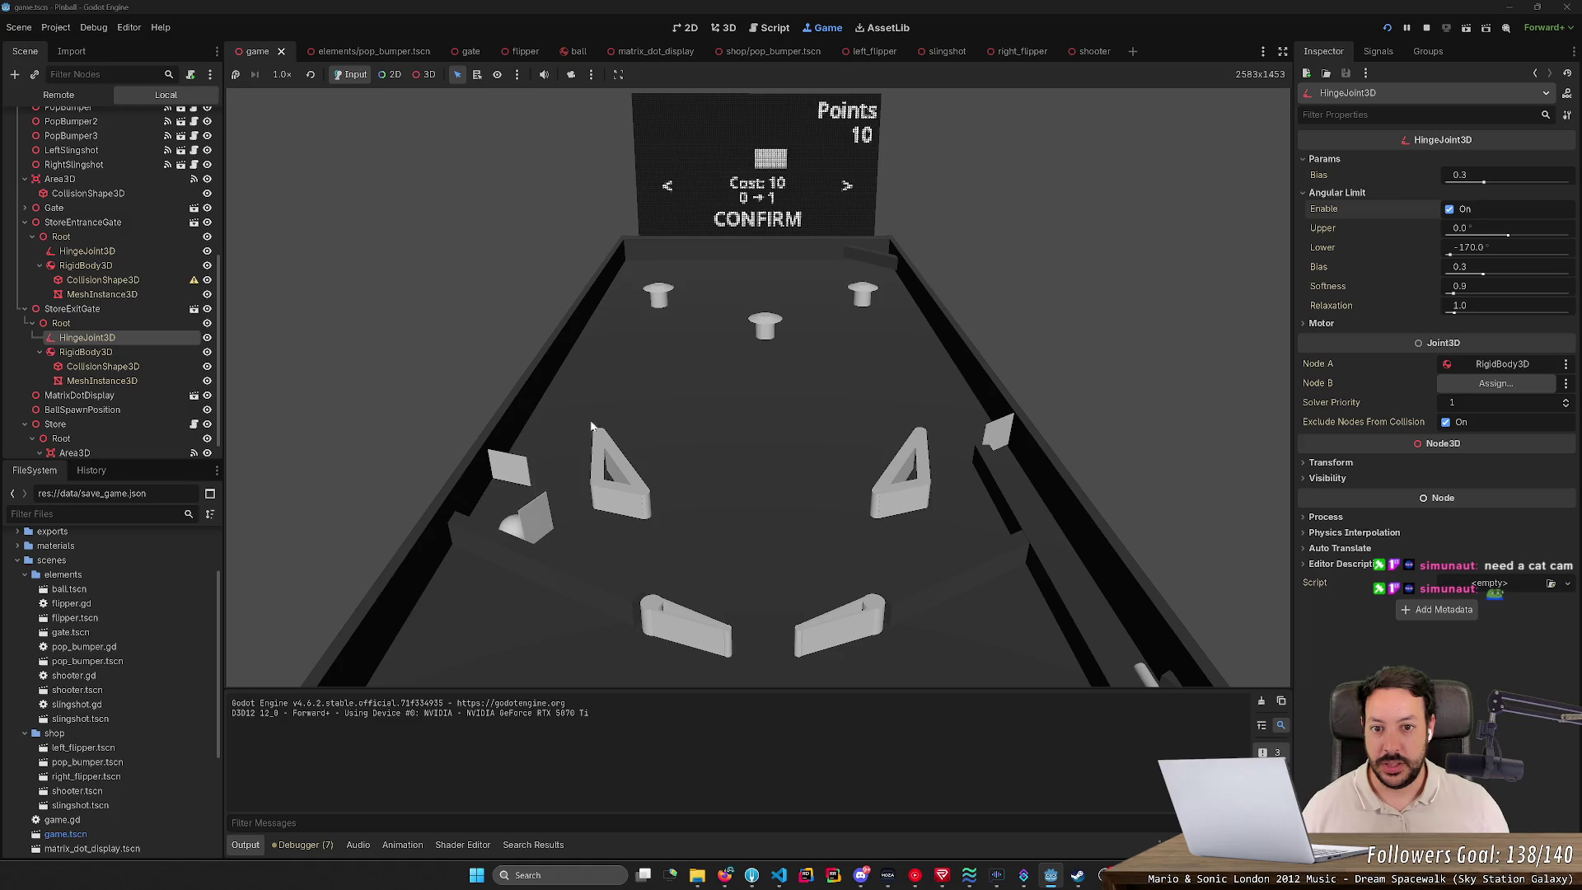
# Step: Browse back to the Cost 10 upgrade and buy it, leaving Points at 0
pyautogui.press('Right')
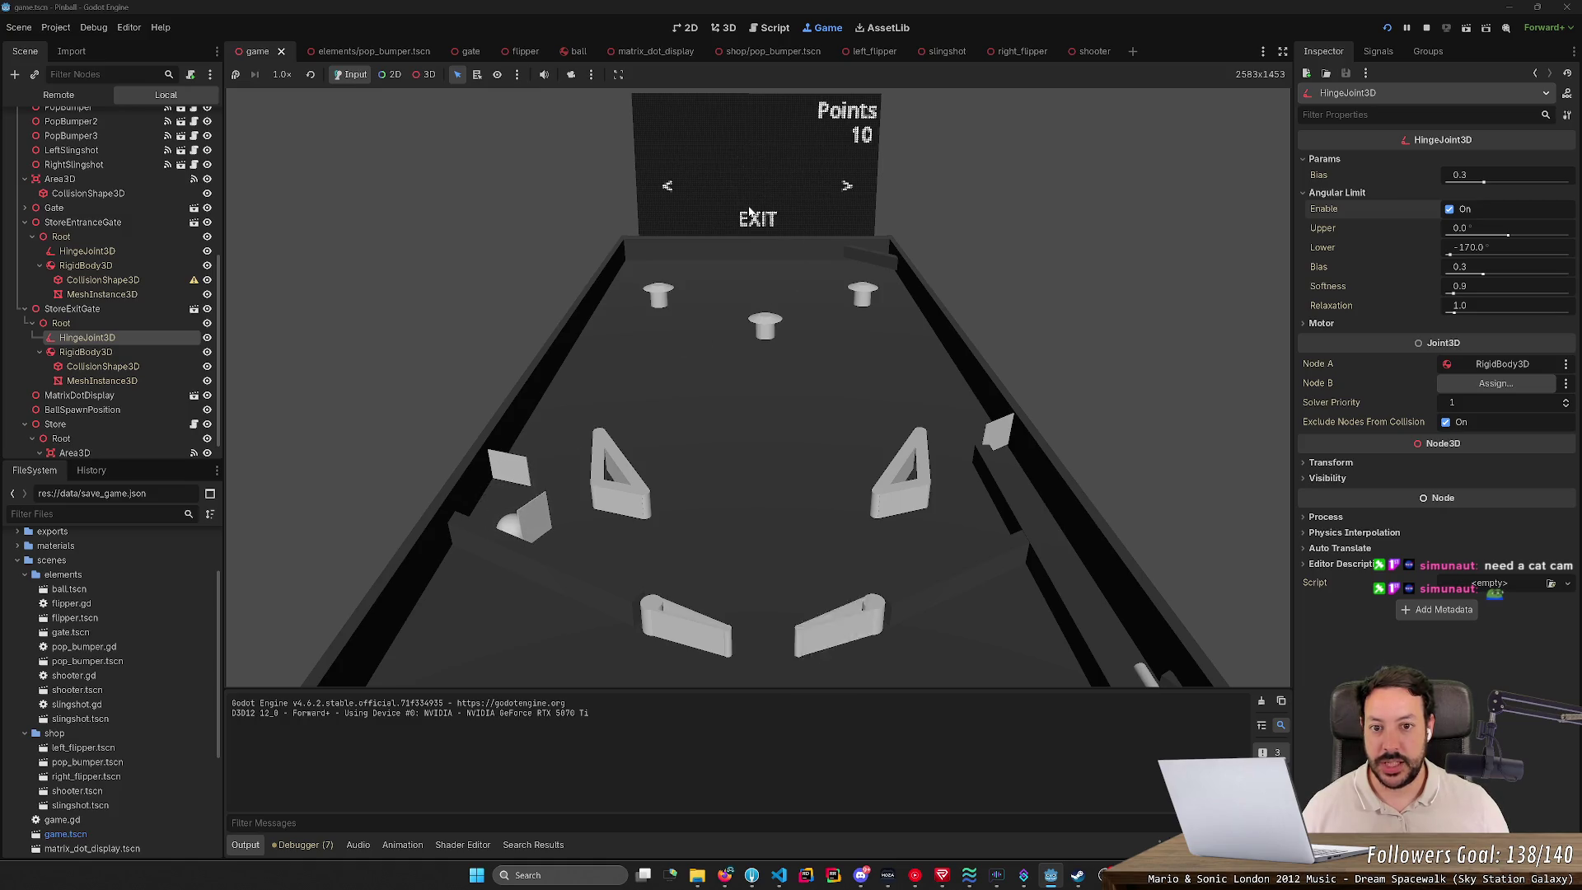
pyautogui.press('Right')
pyautogui.press('Right')
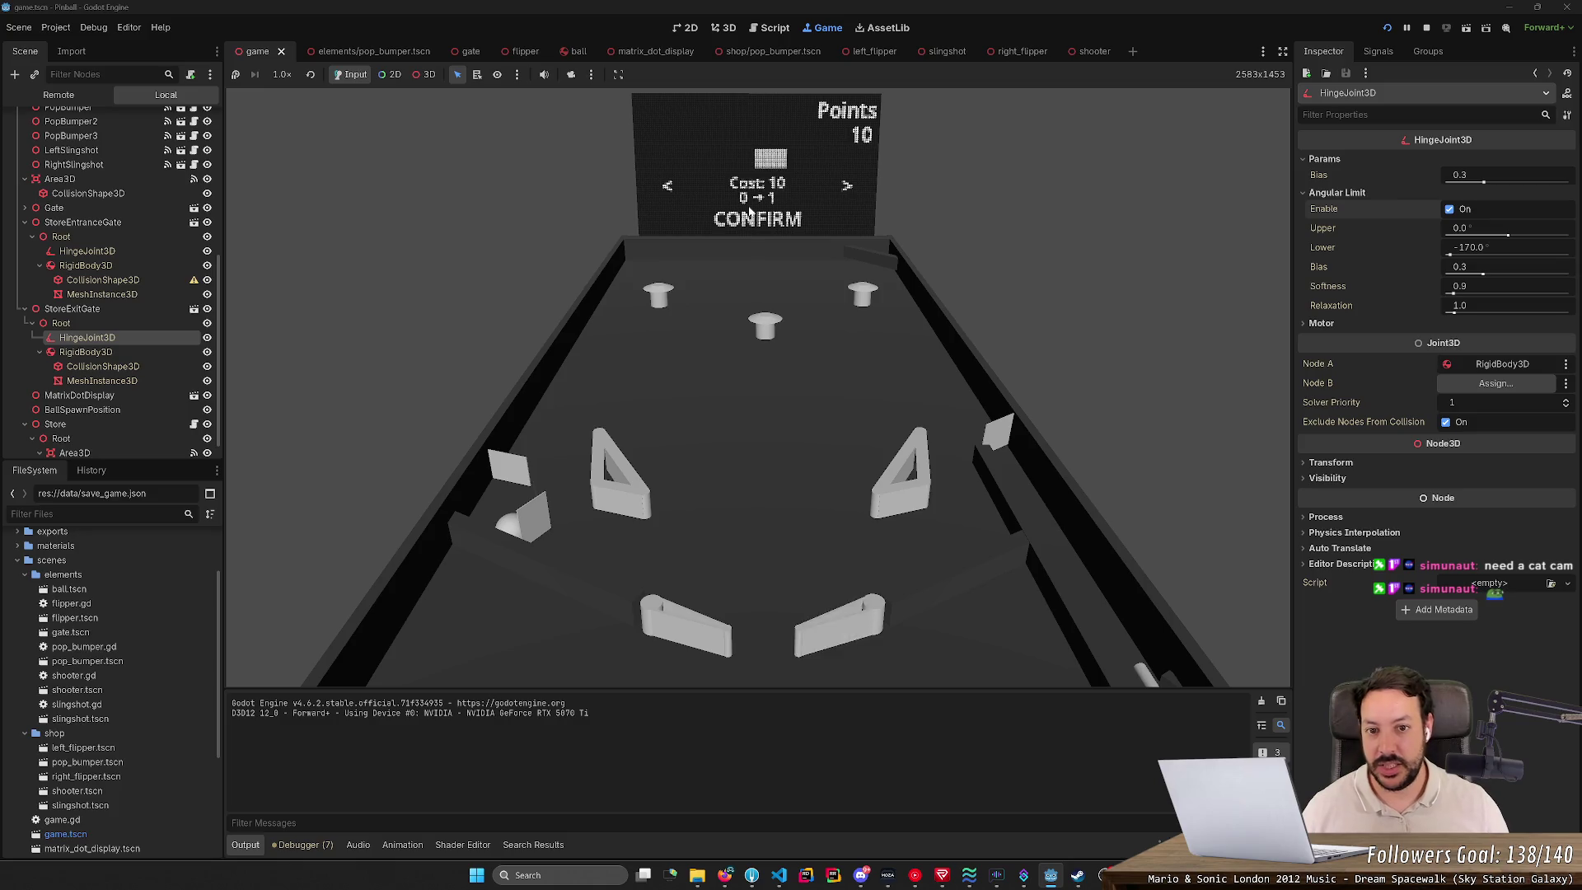
pyautogui.press('Right')
pyautogui.press('Left')
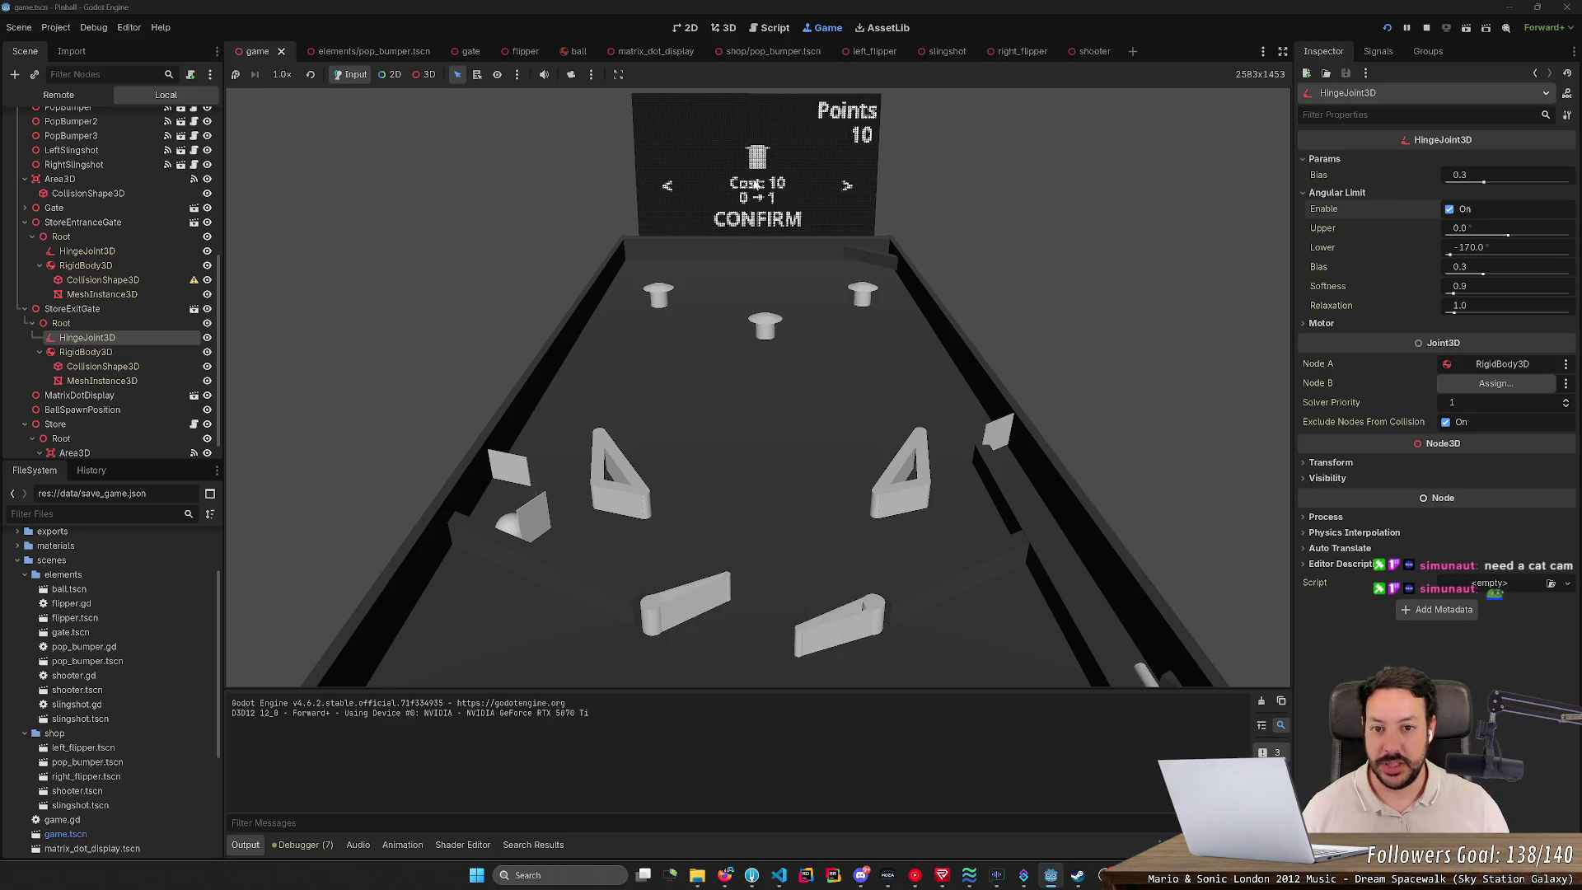
pyautogui.press('Right')
pyautogui.press('Left')
pyautogui.press('Right')
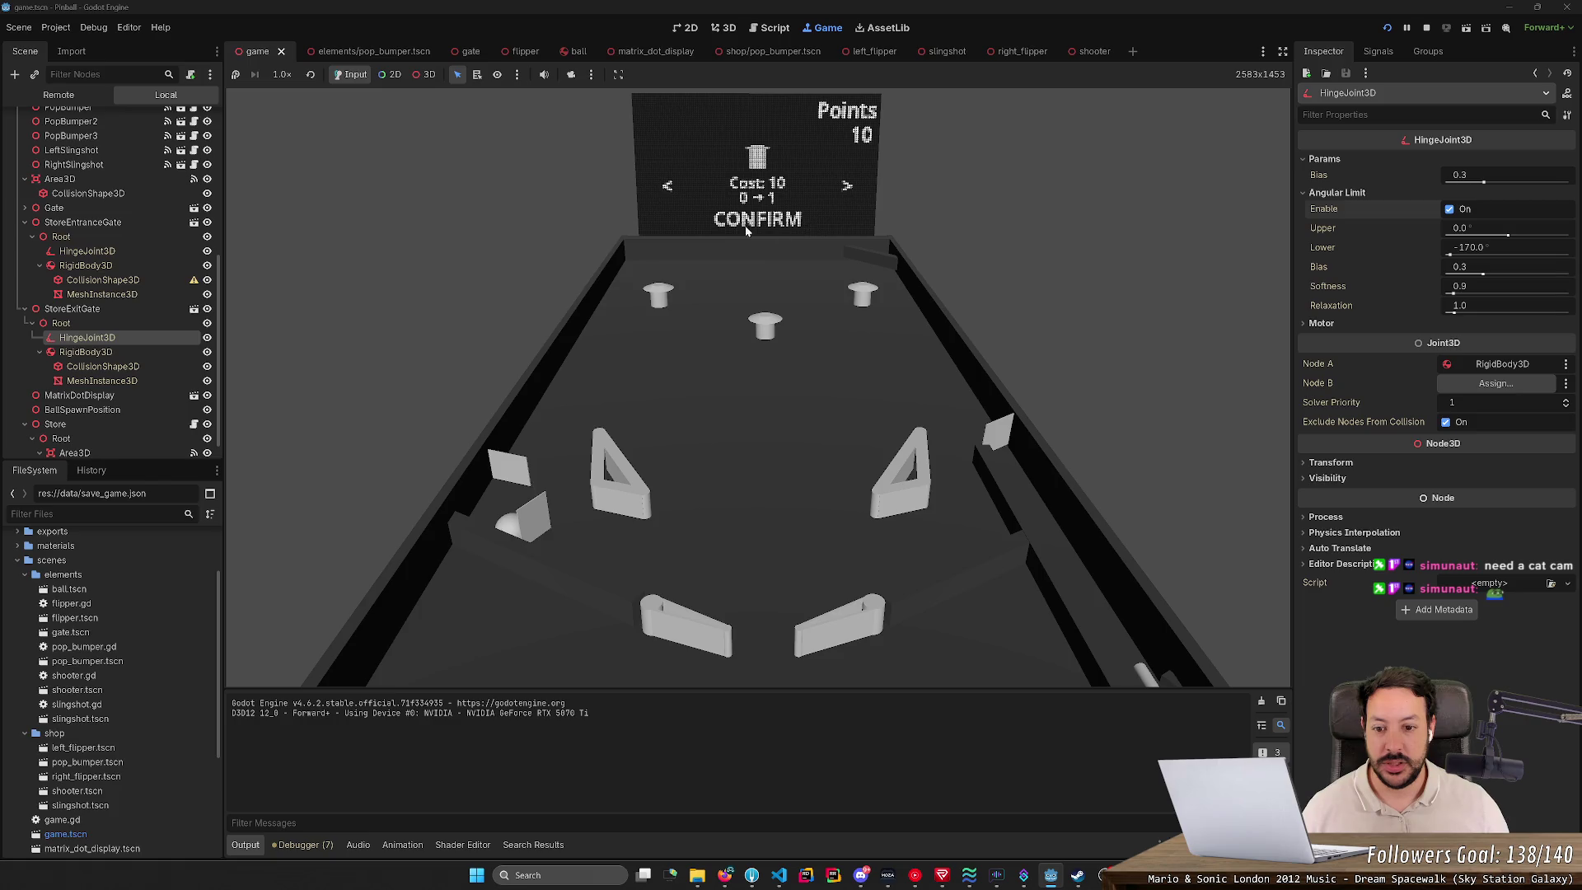
pyautogui.press('space')
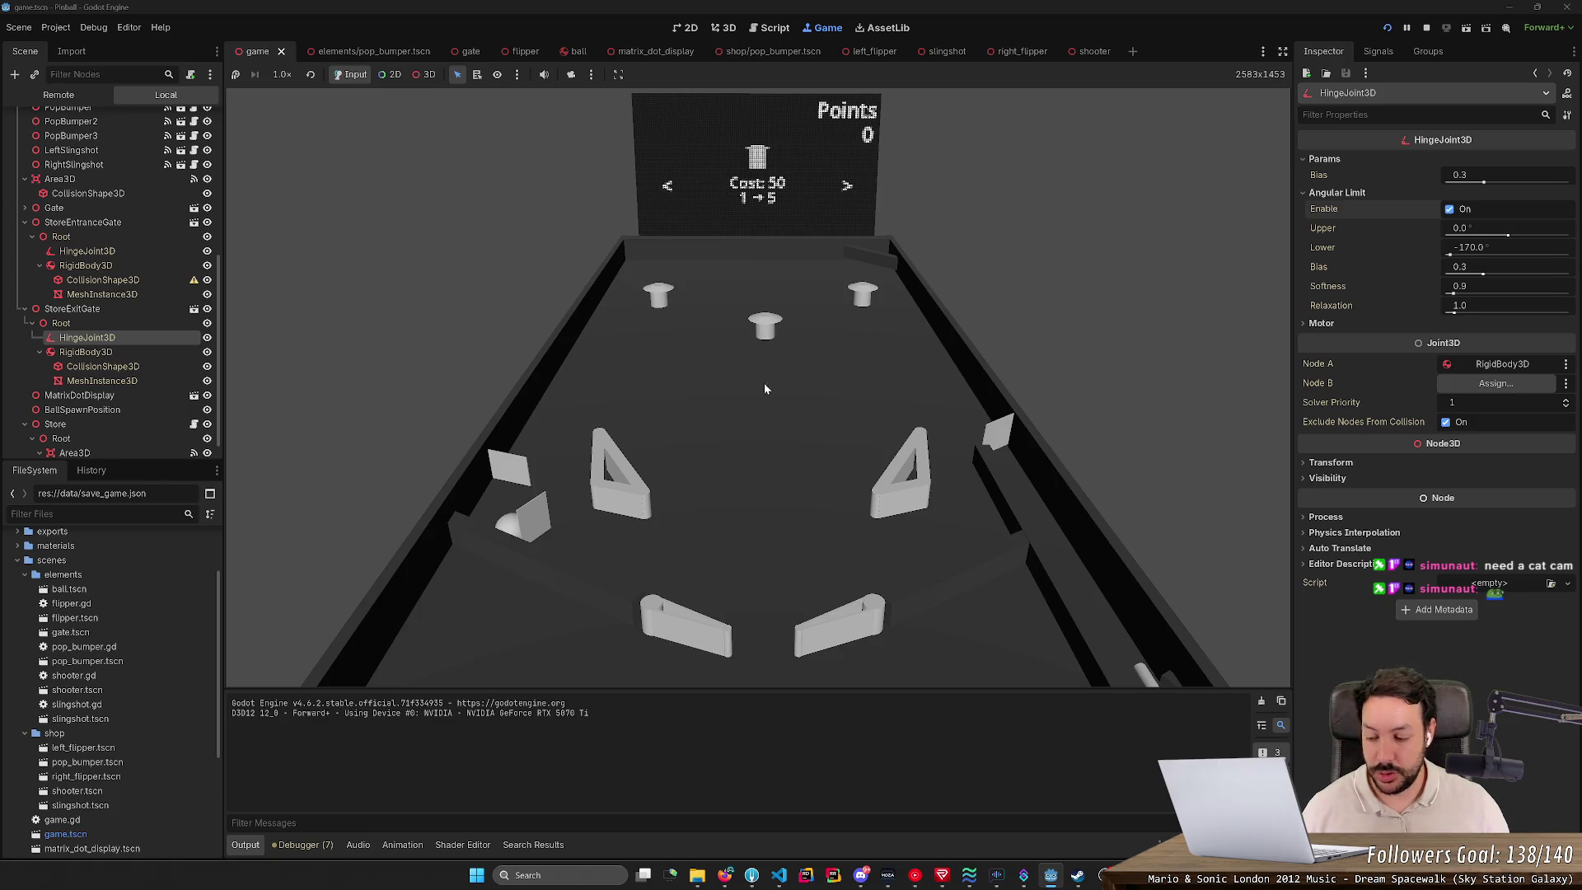
pyautogui.press('Right')
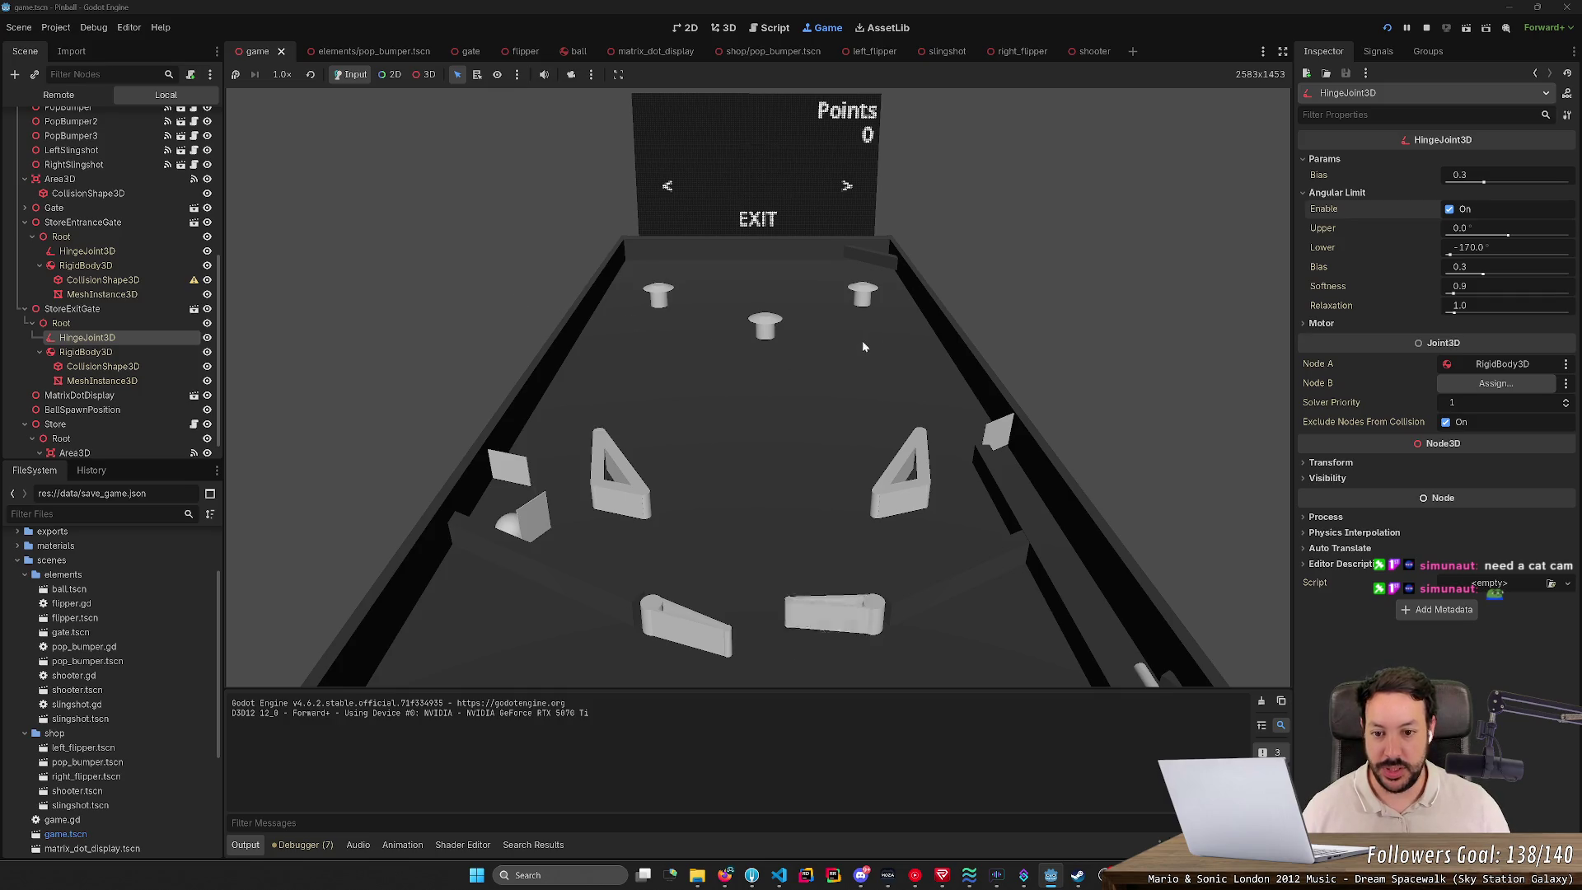
# Step: Exit the shop, place the ball near the top-left bumper and flip it toward the pop bumpers
pyautogui.press('Left')
pyautogui.press('Left')
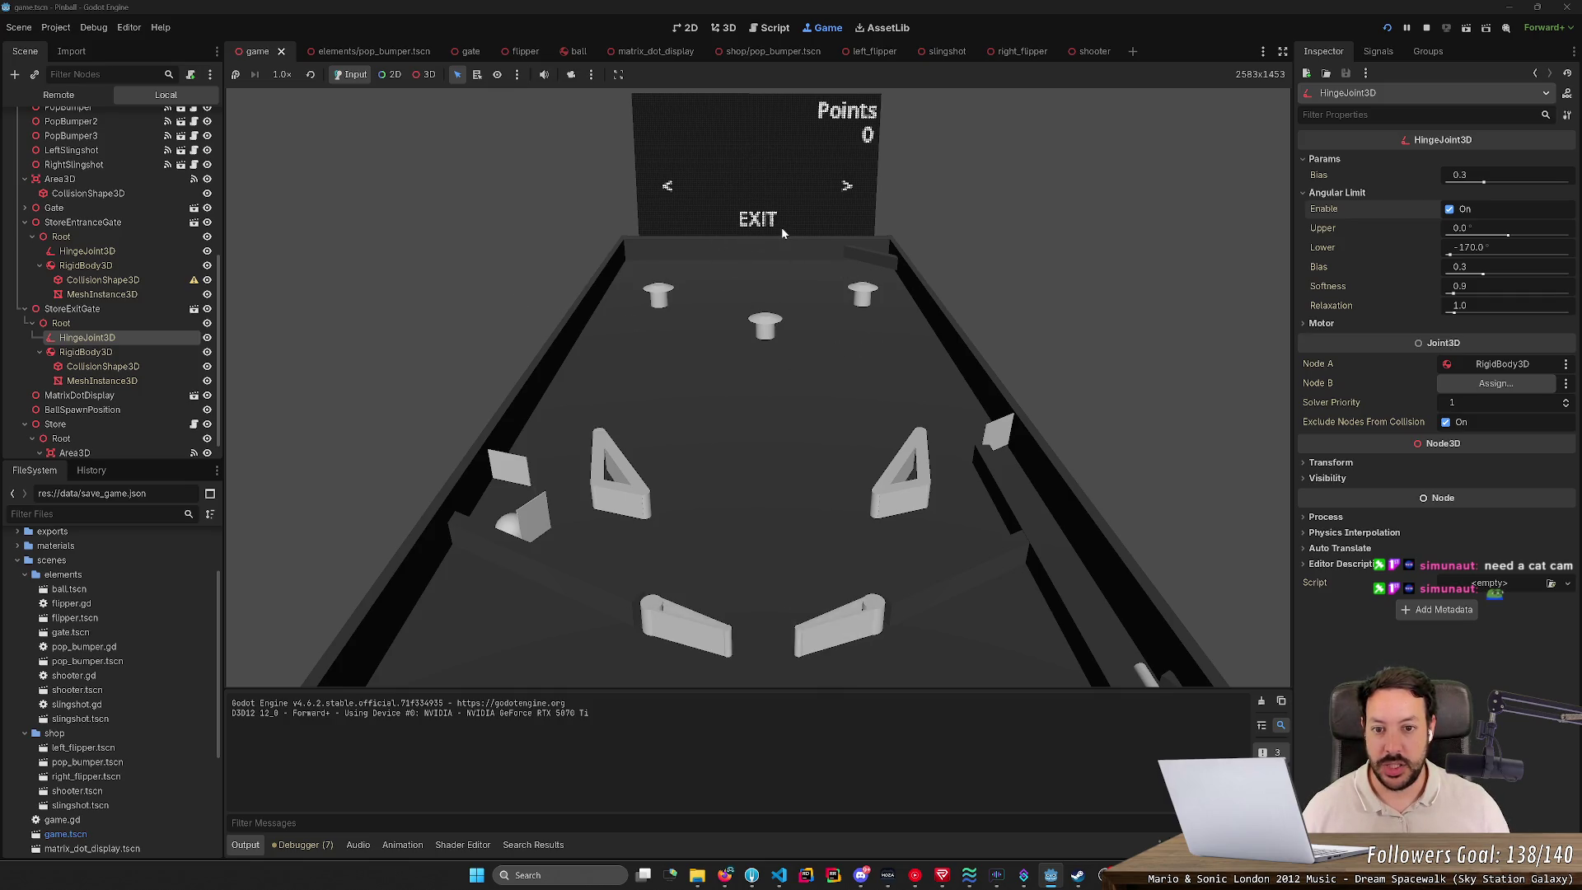
pyautogui.press('space')
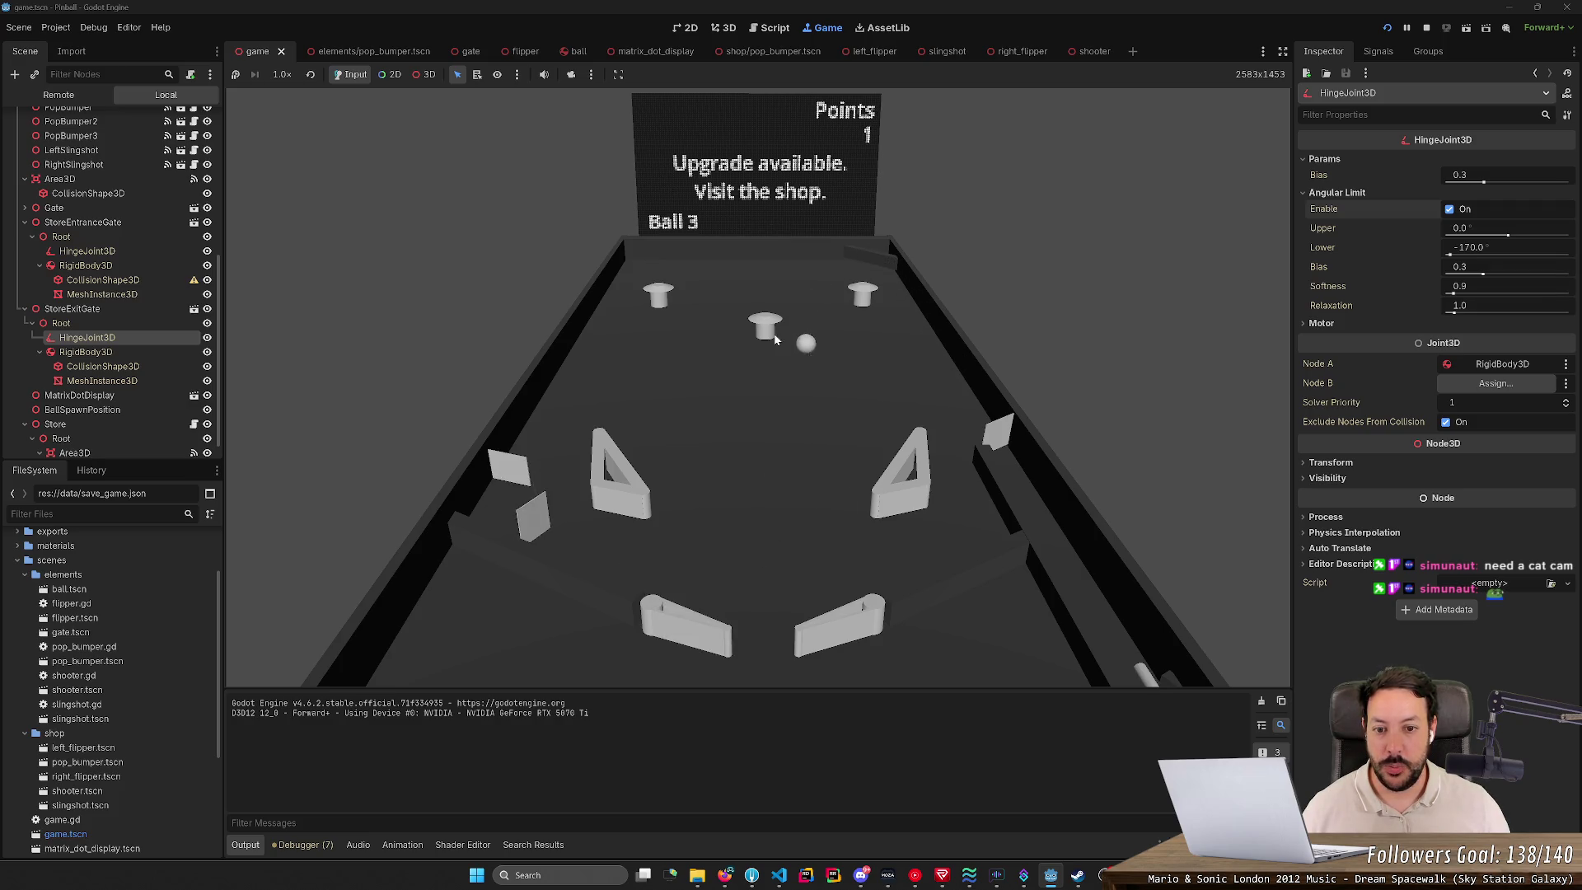
pyautogui.click(672, 280)
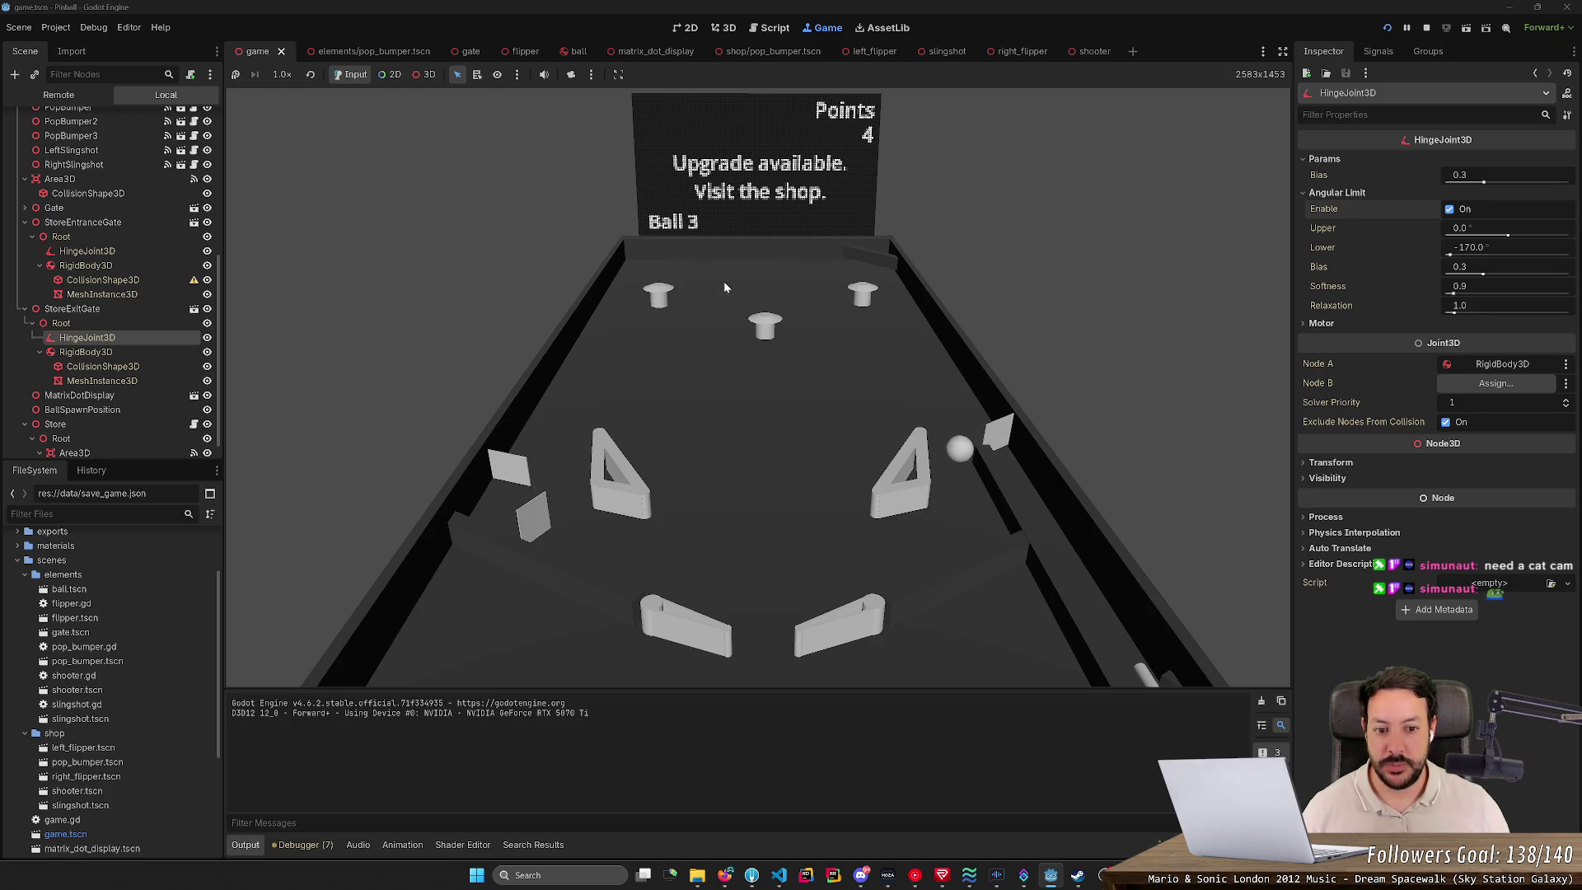
pyautogui.press('Right')
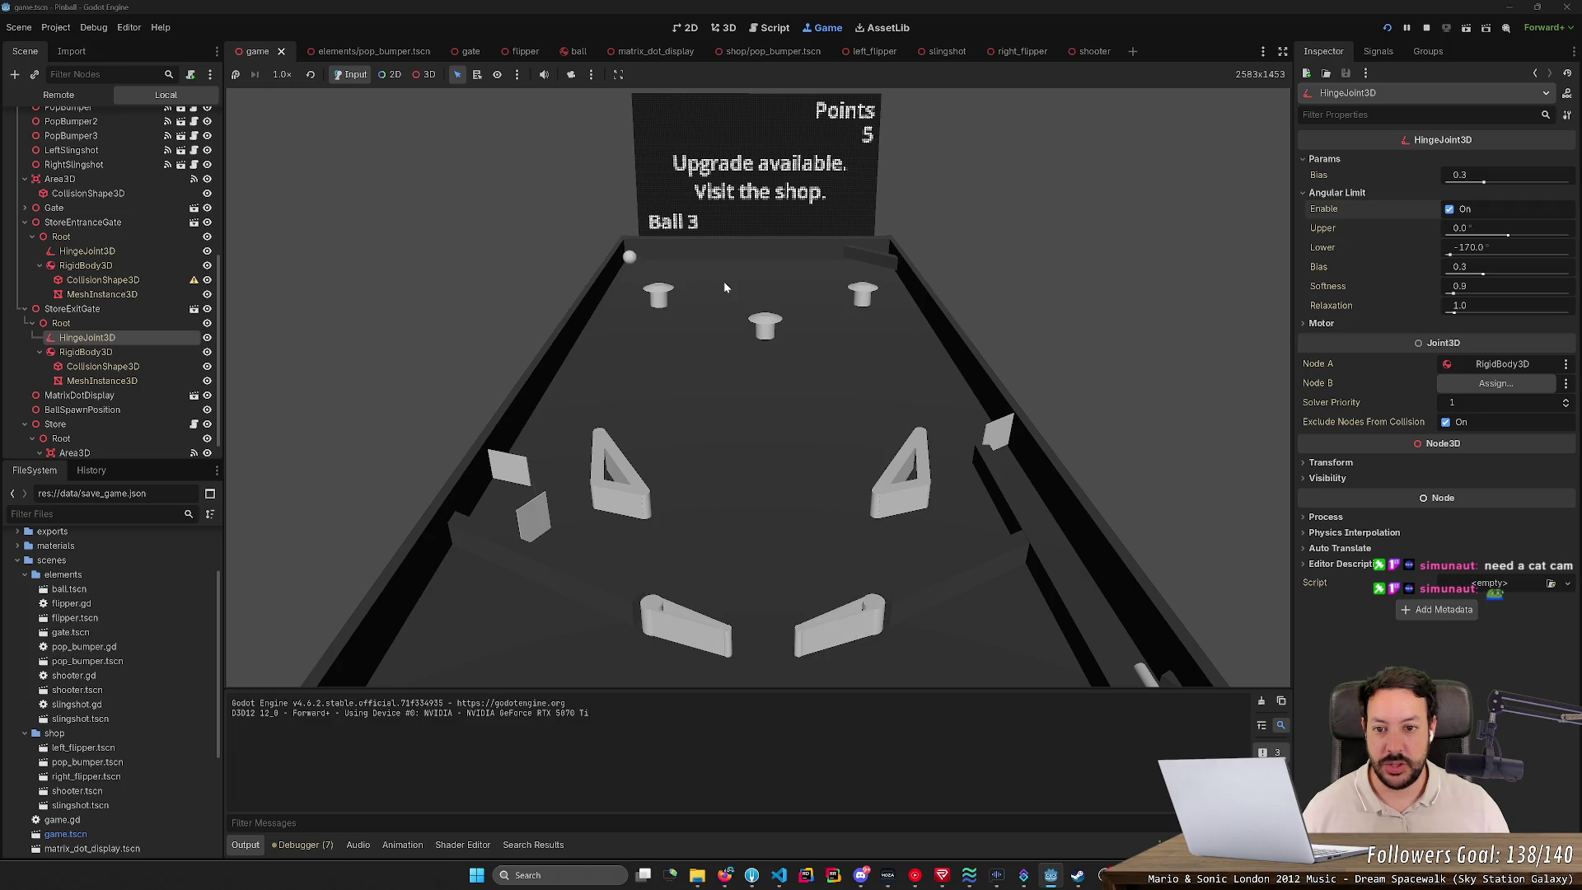
pyautogui.press('Left')
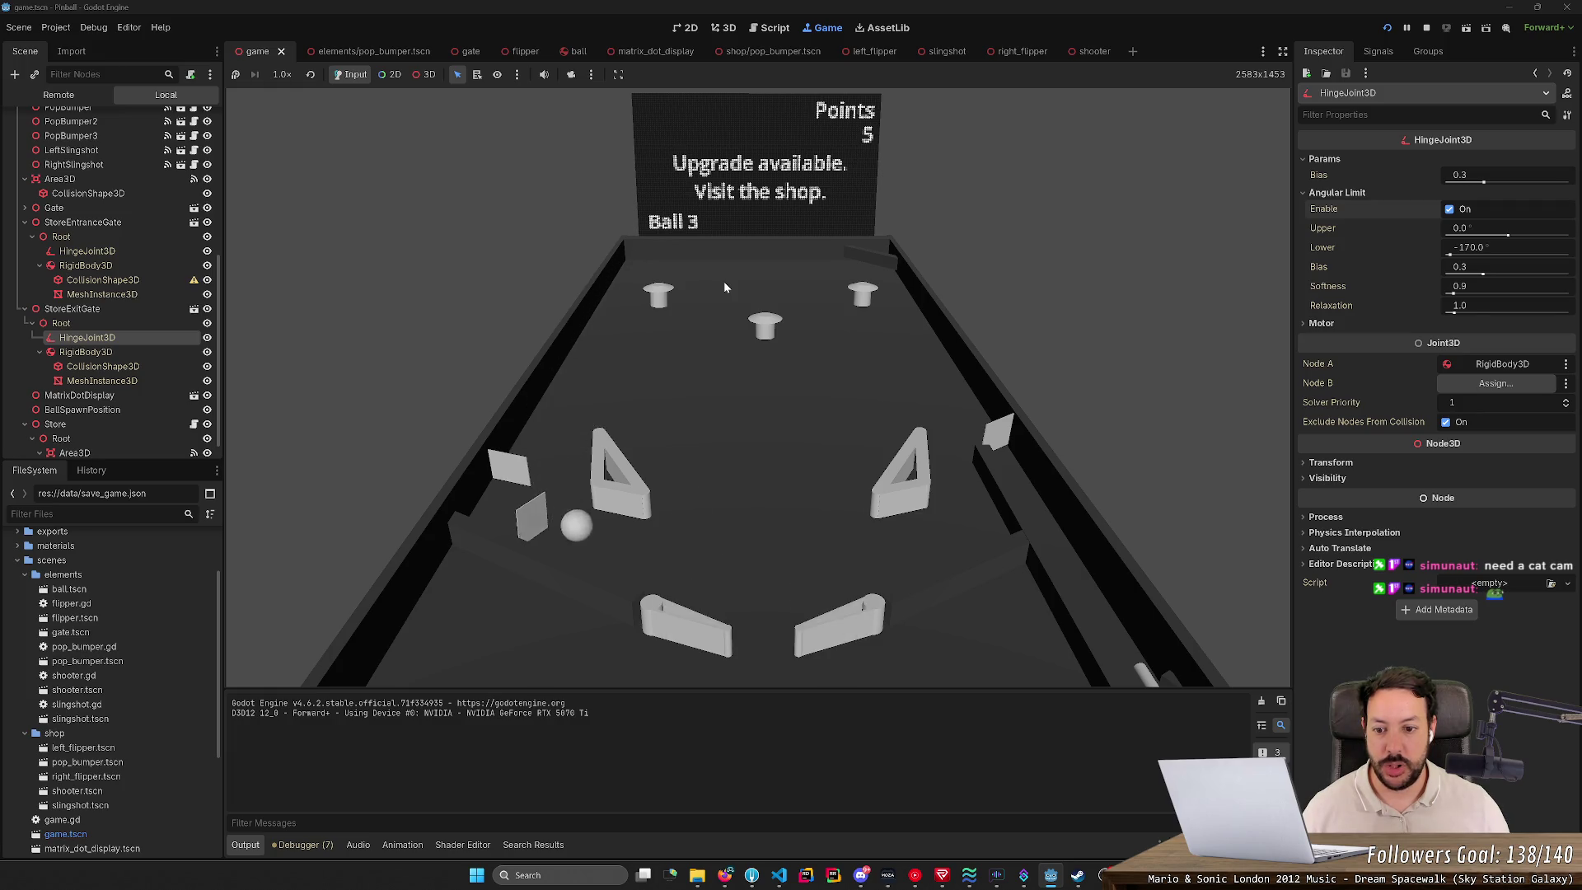
pyautogui.press('Left')
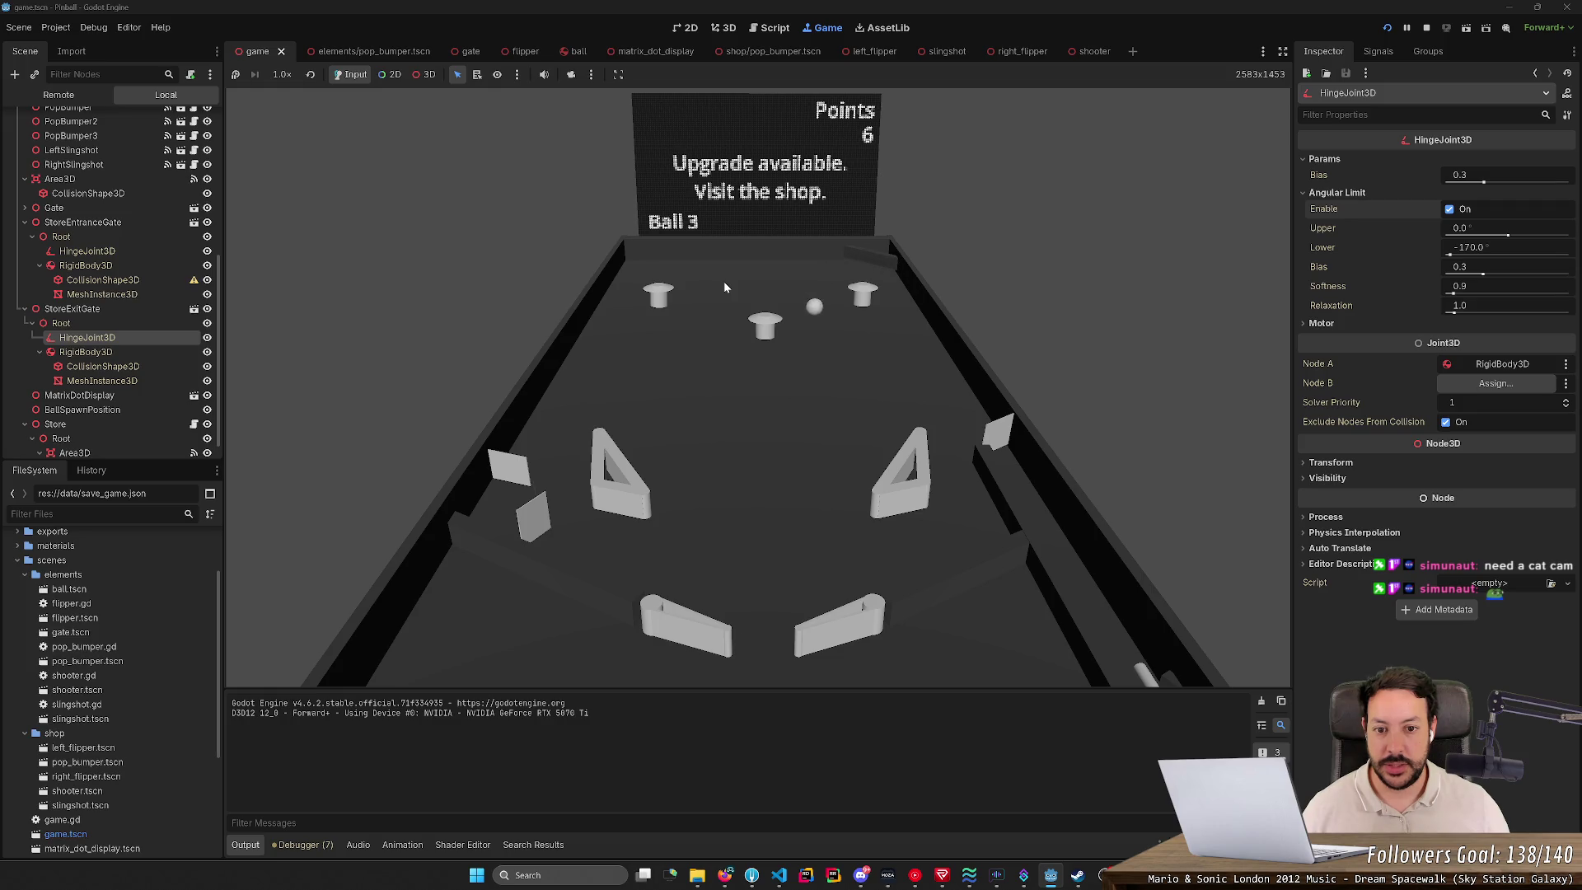
# Step: Keep the ball in play with both flippers, batting it back up to the bumpers
pyautogui.press('Left')
pyautogui.press('Right')
pyautogui.press('Left')
pyautogui.press('Right')
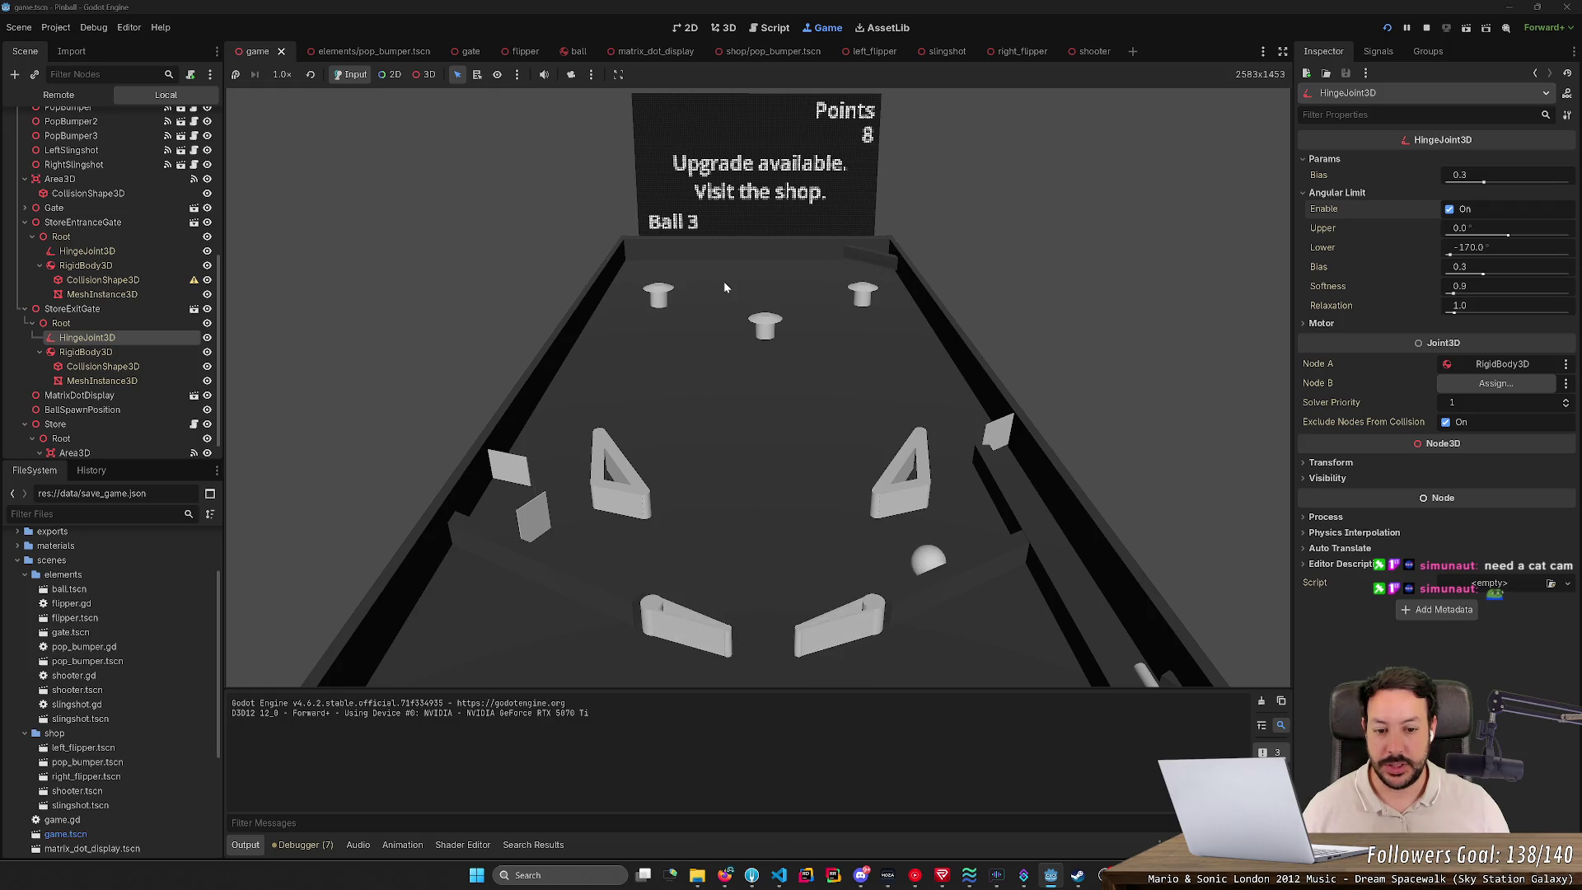
pyautogui.press('Right')
pyautogui.press('Left')
pyautogui.press('Right')
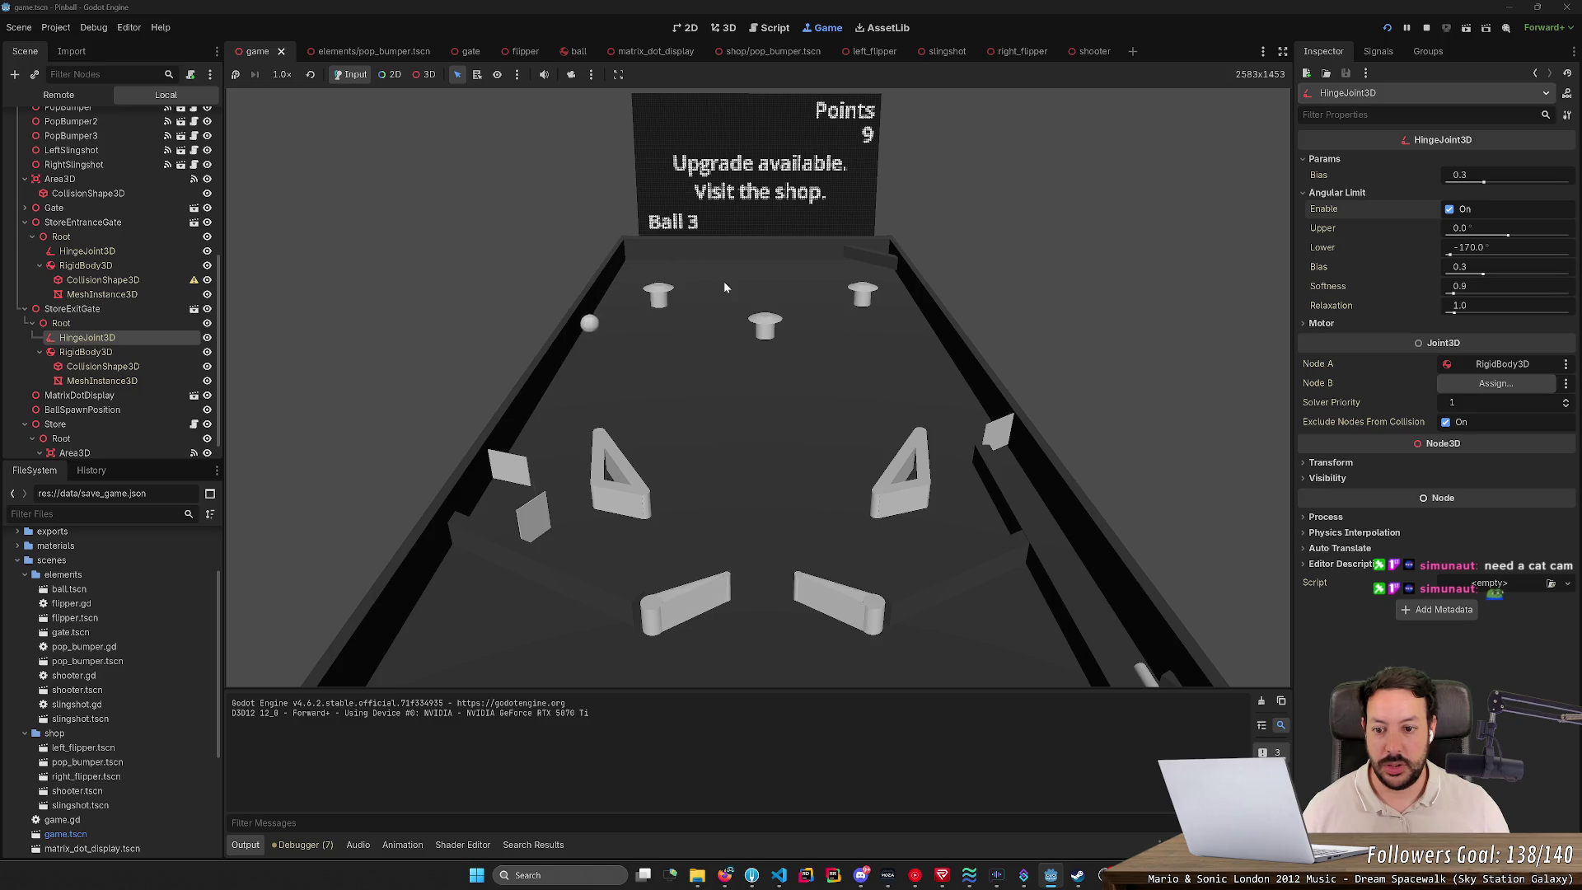
pyautogui.press('Left')
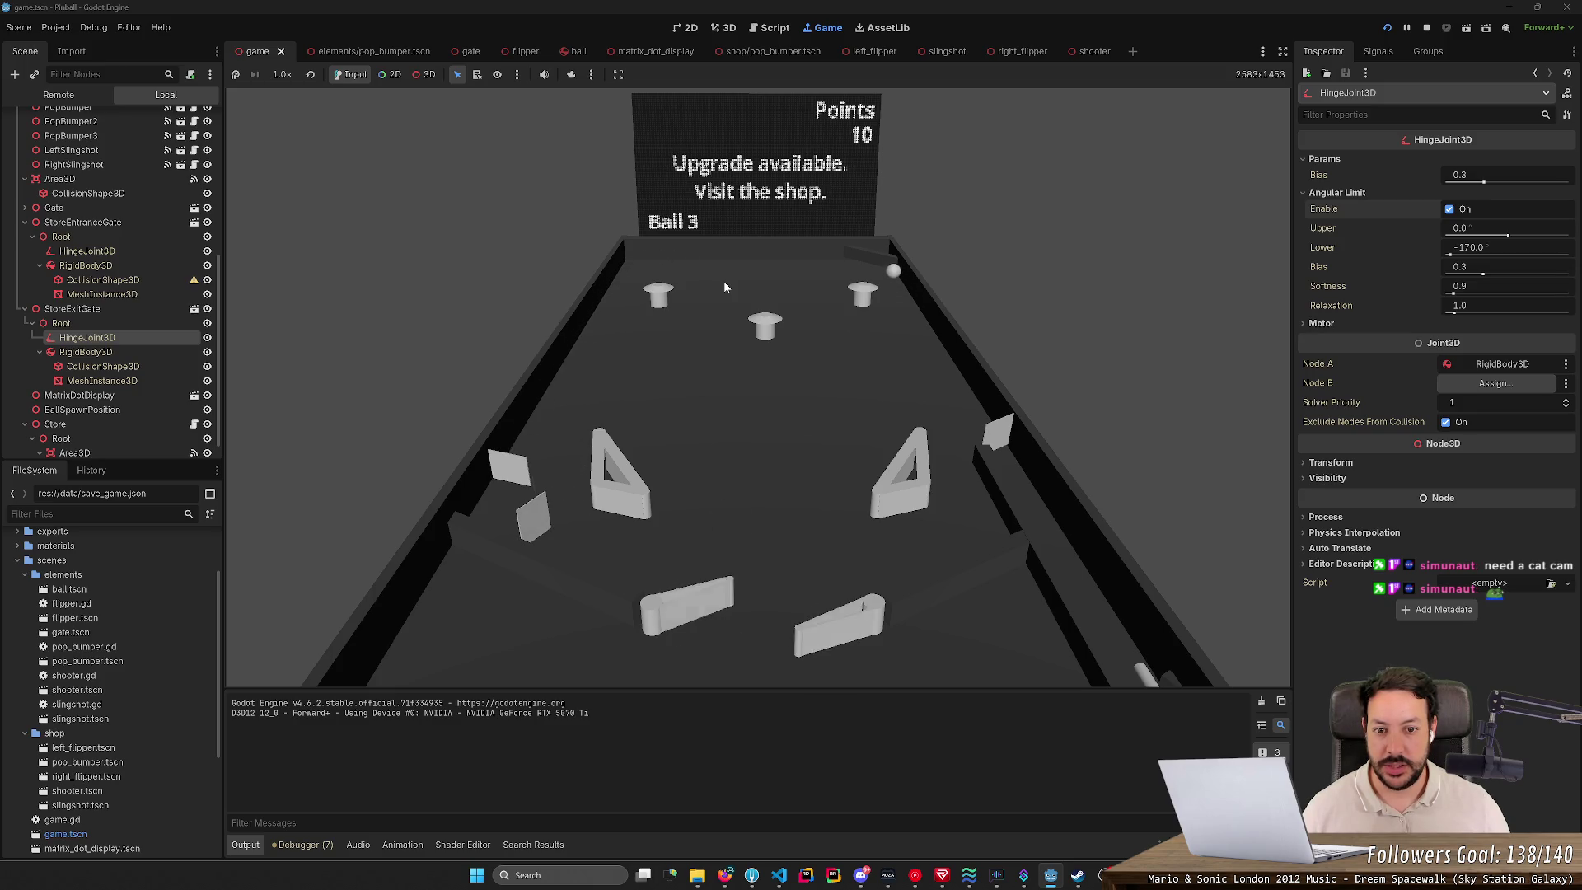
pyautogui.press('Right')
# Step: Save the draining ball and send it up to the top right of the table
pyautogui.press('Right')
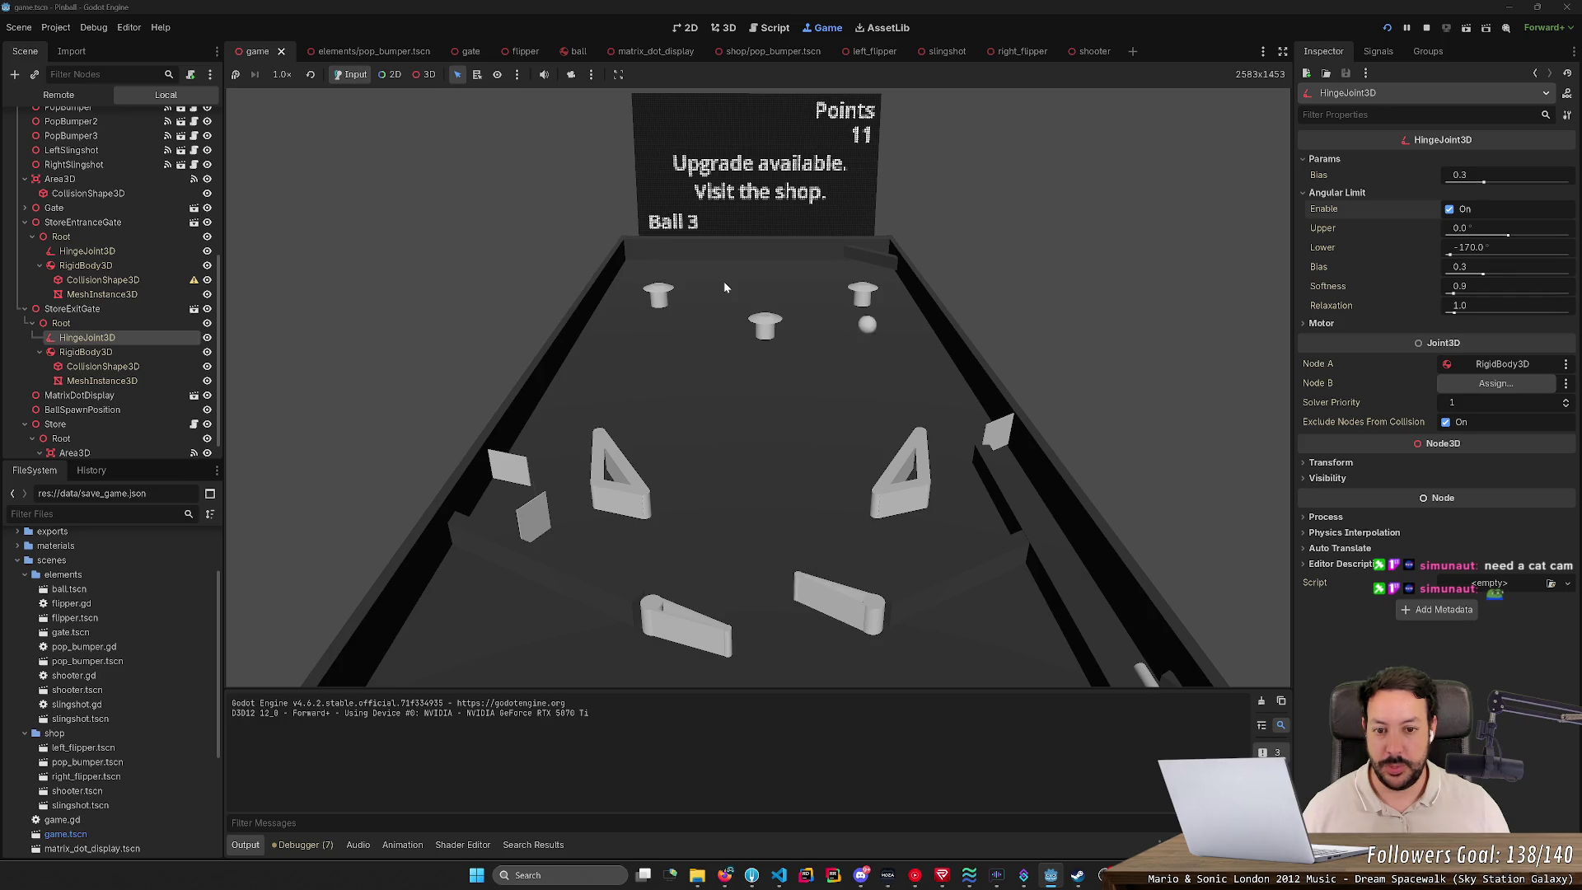
pyautogui.press('Left')
pyautogui.press('Right')
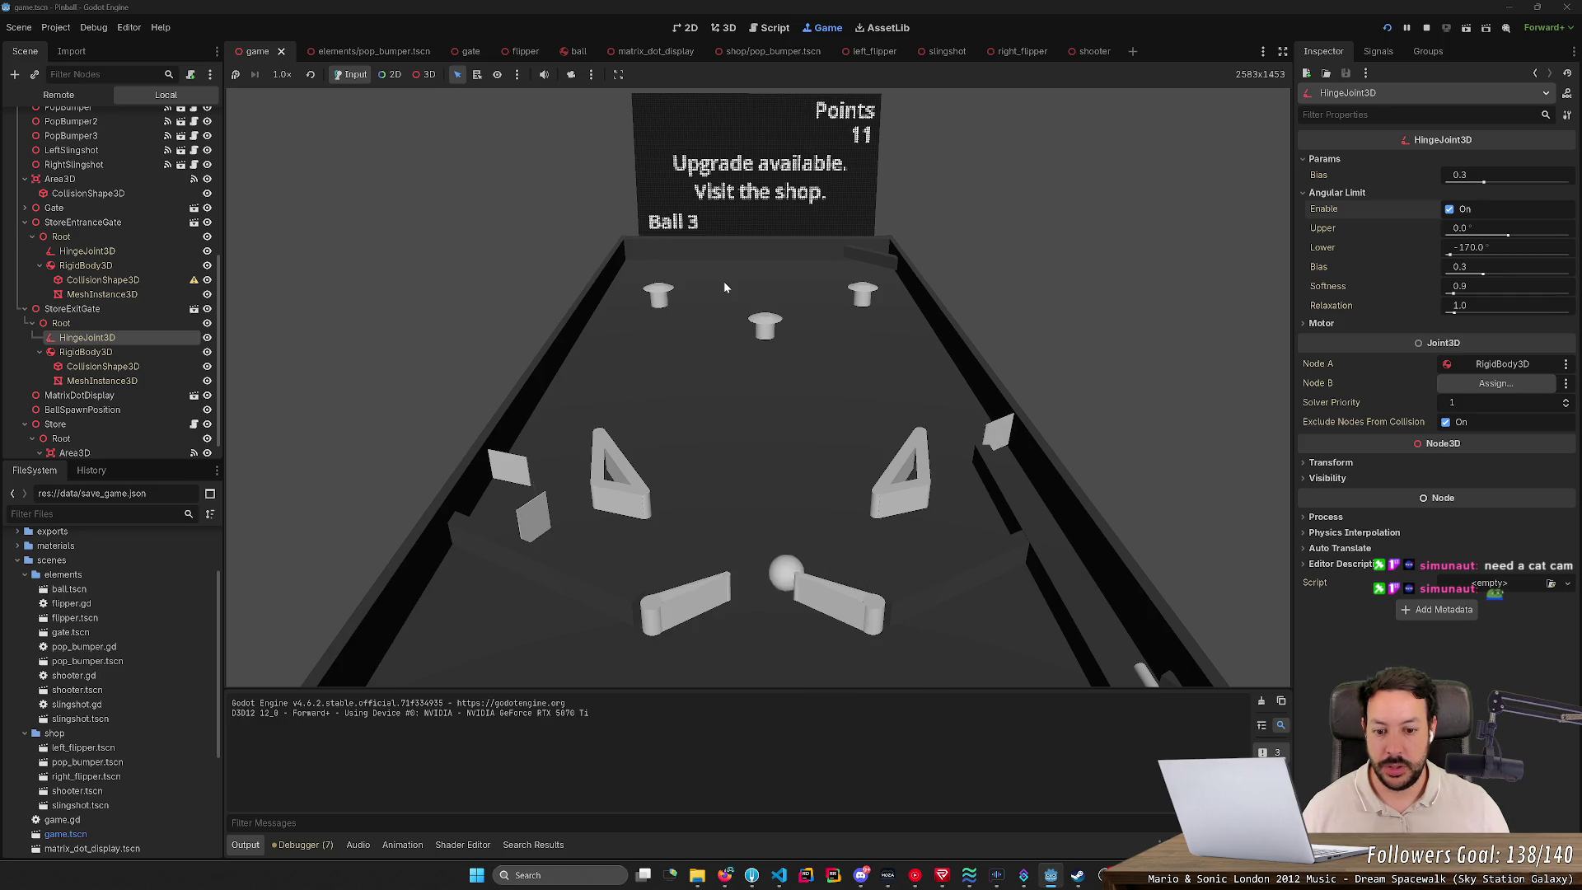
pyautogui.press('Left')
pyautogui.press('Right')
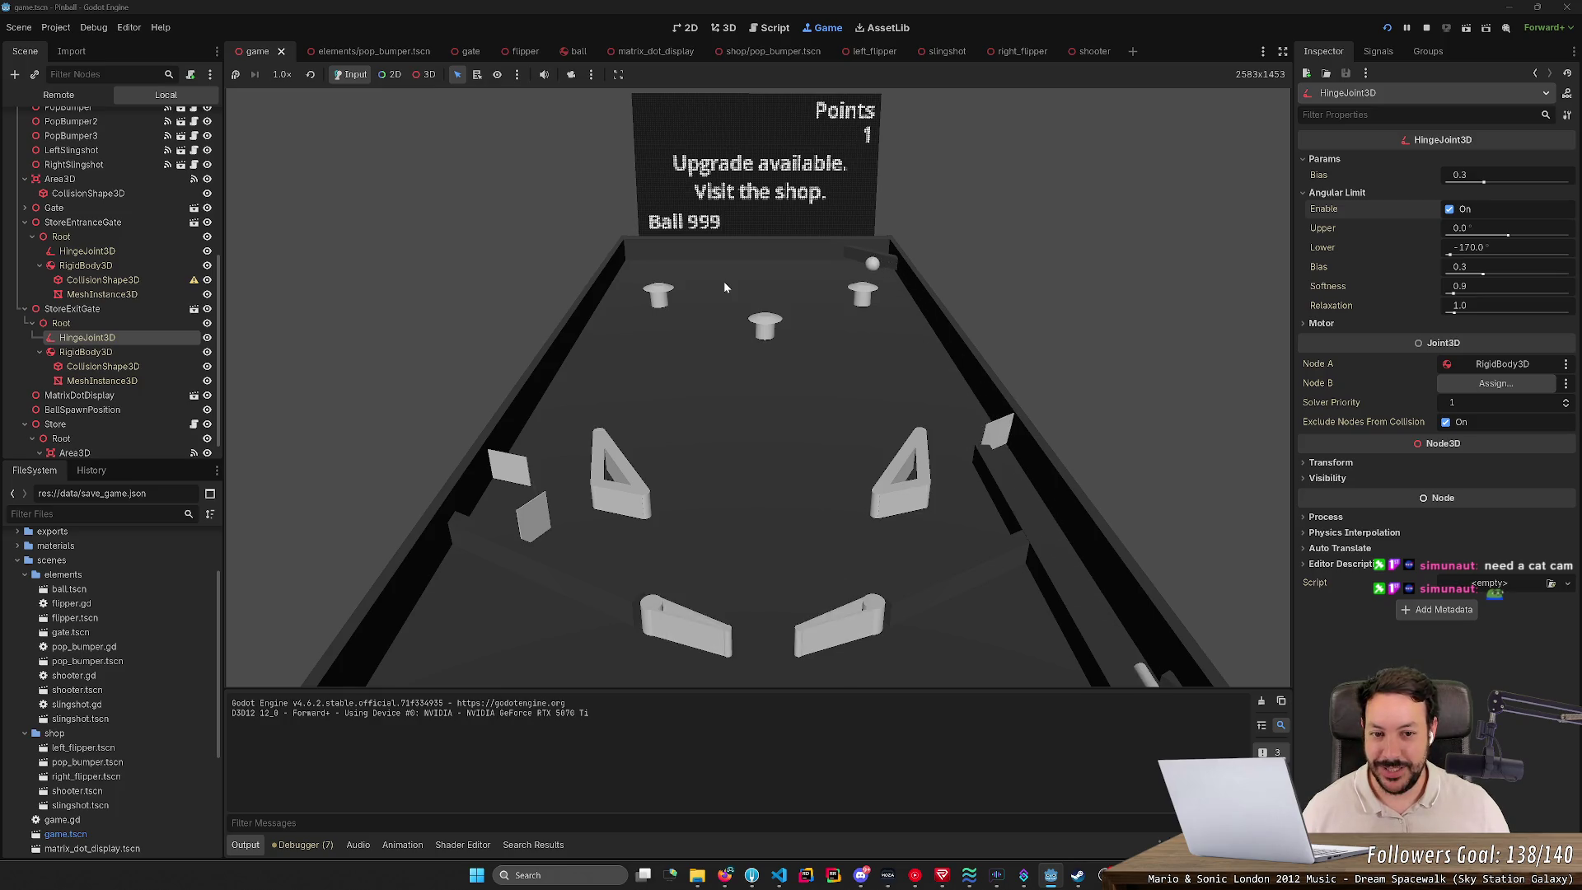
pyautogui.press('Right')
pyautogui.press('Left')
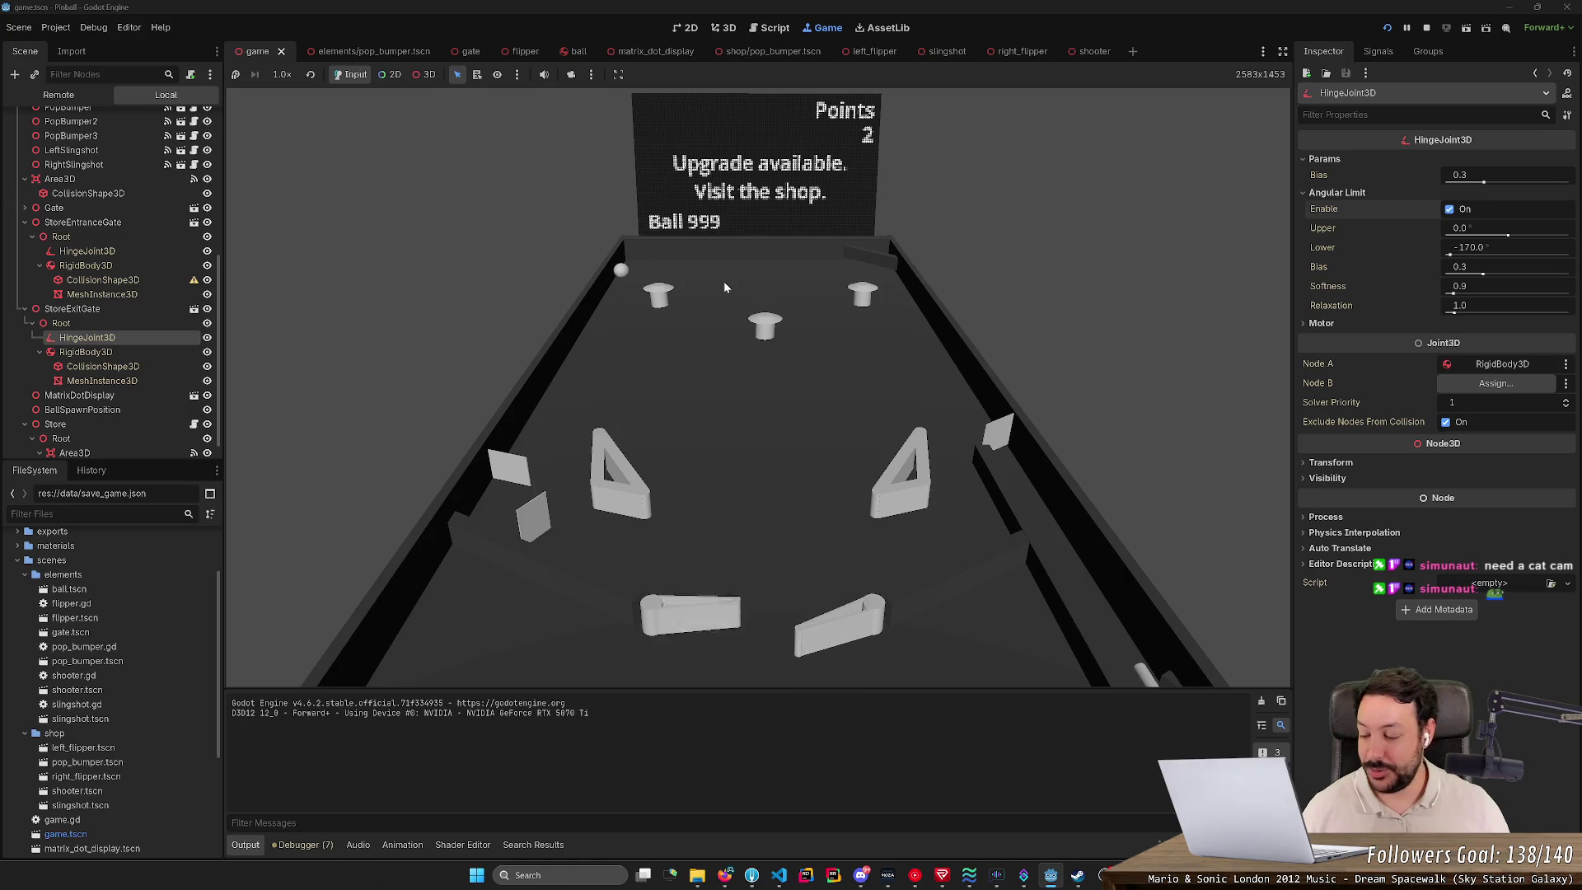
pyautogui.press('Left')
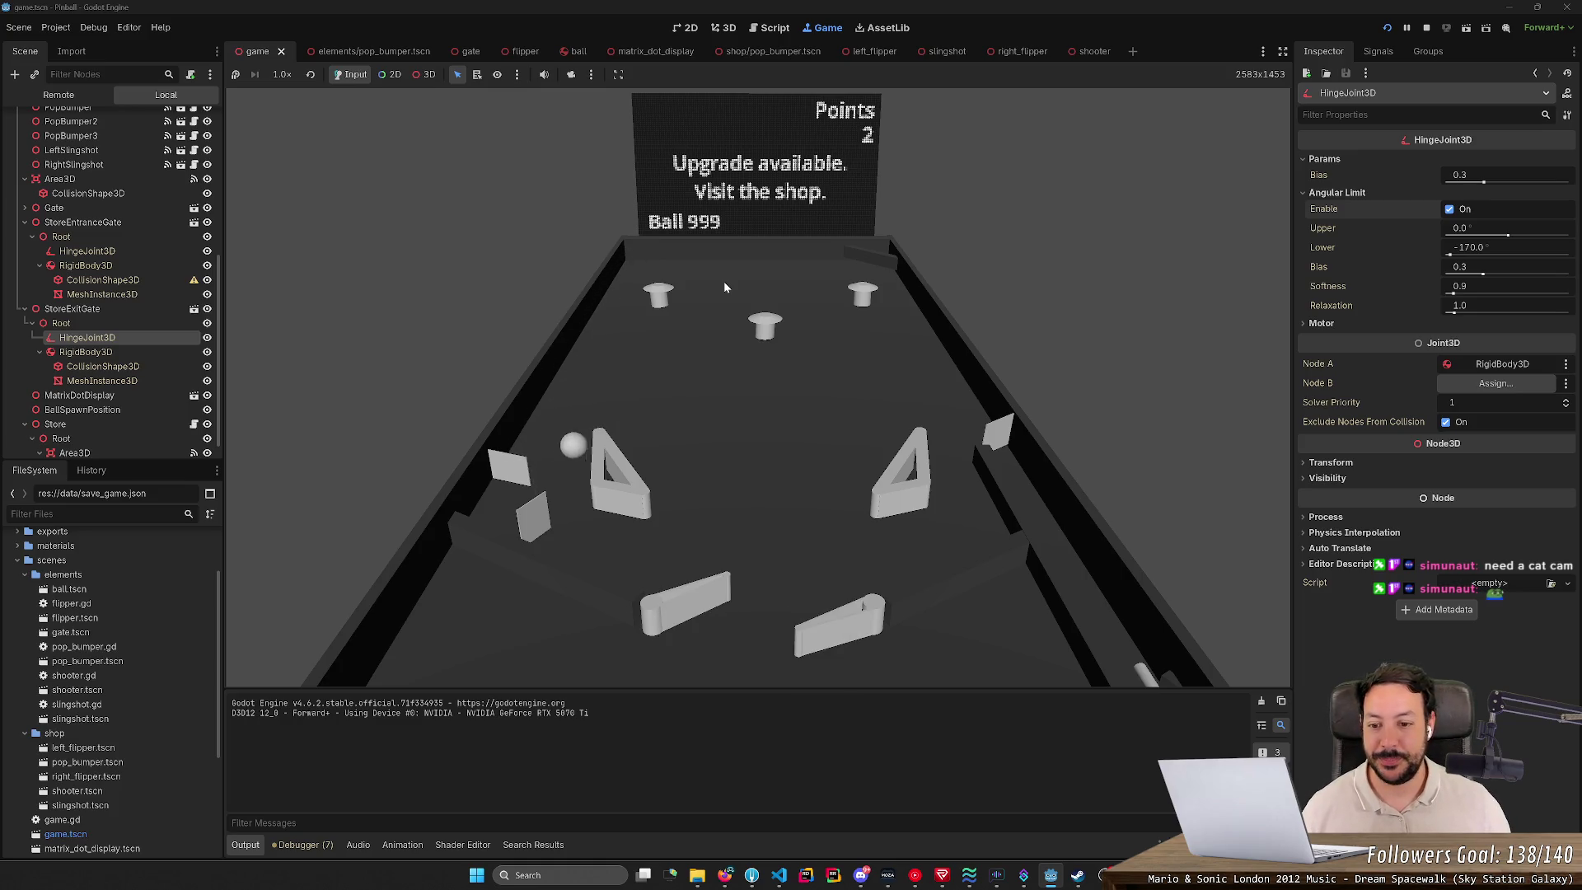
pyautogui.press('Left')
pyautogui.press('Right')
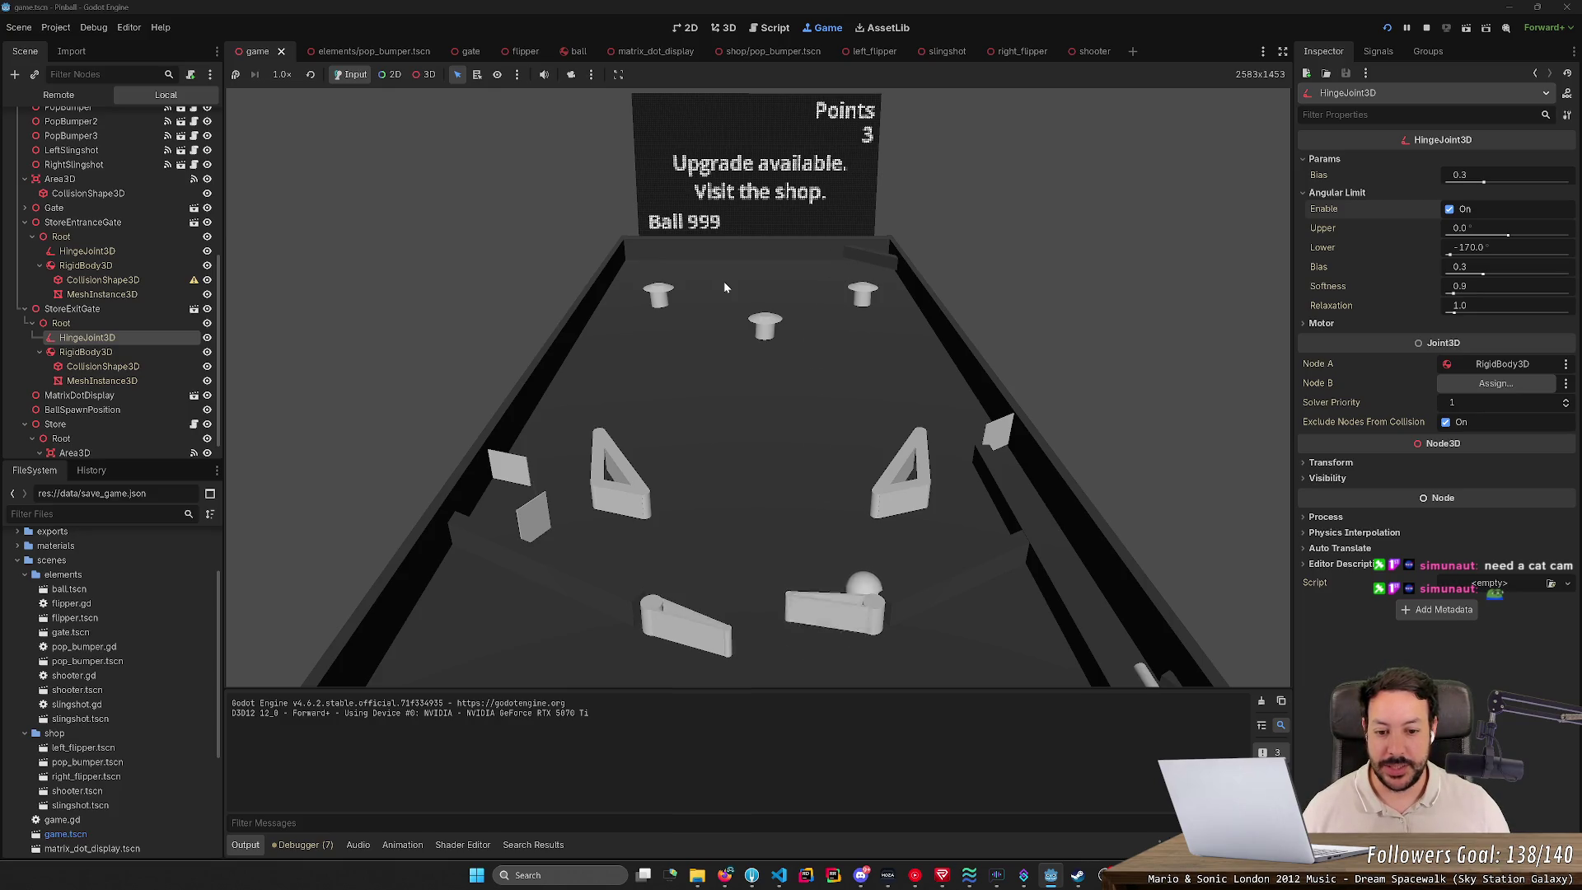
# Step: Shoot the ball into the pop bumpers and launch it past them as it returns
pyautogui.press('Right')
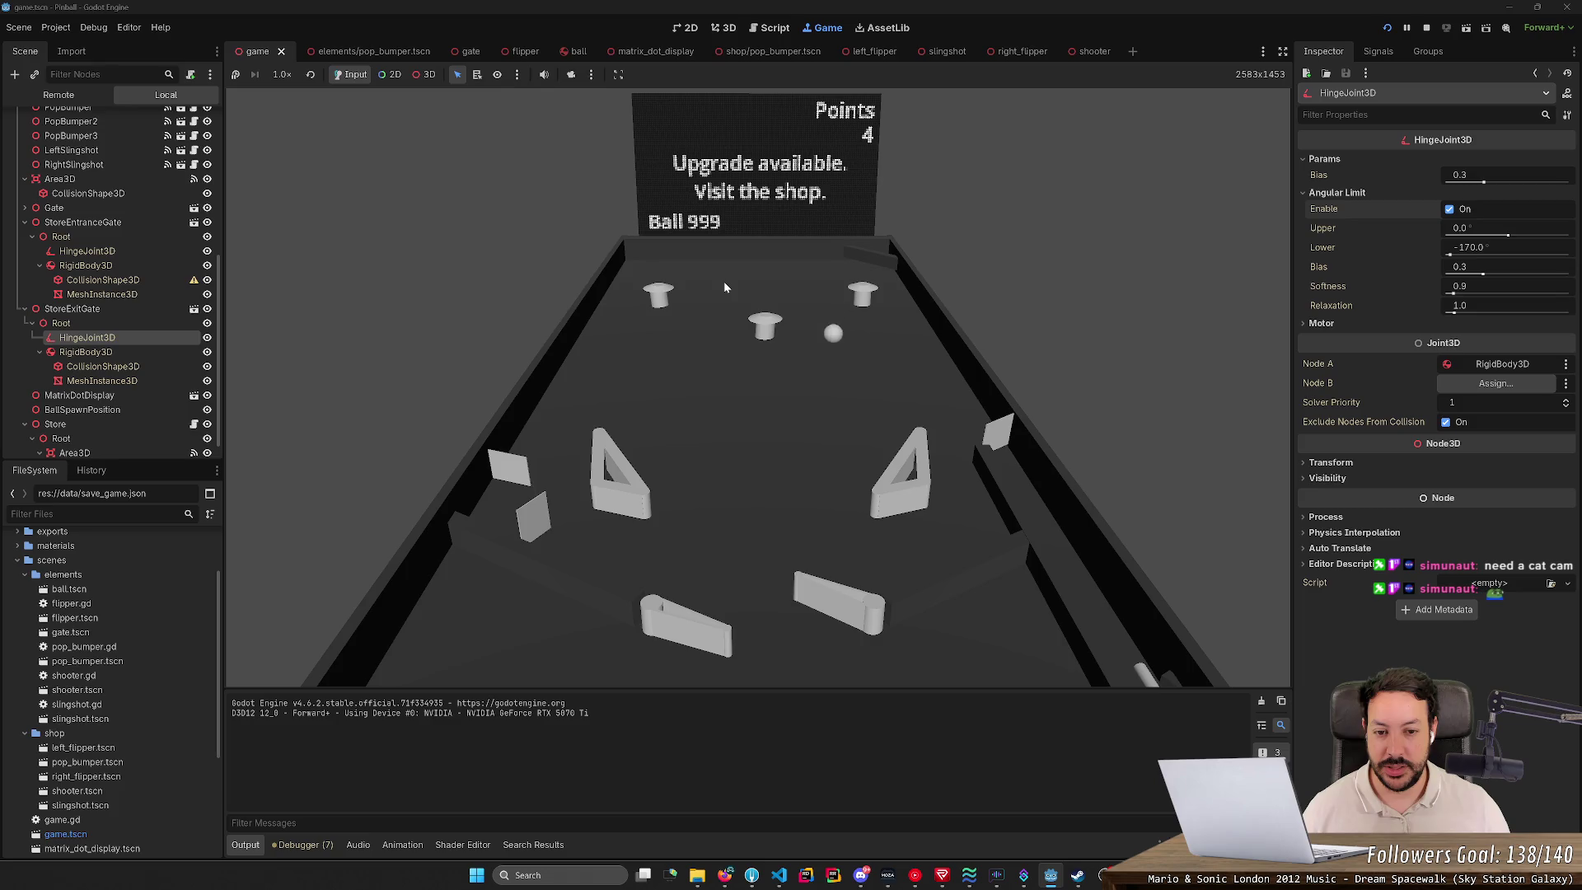
pyautogui.press('Right')
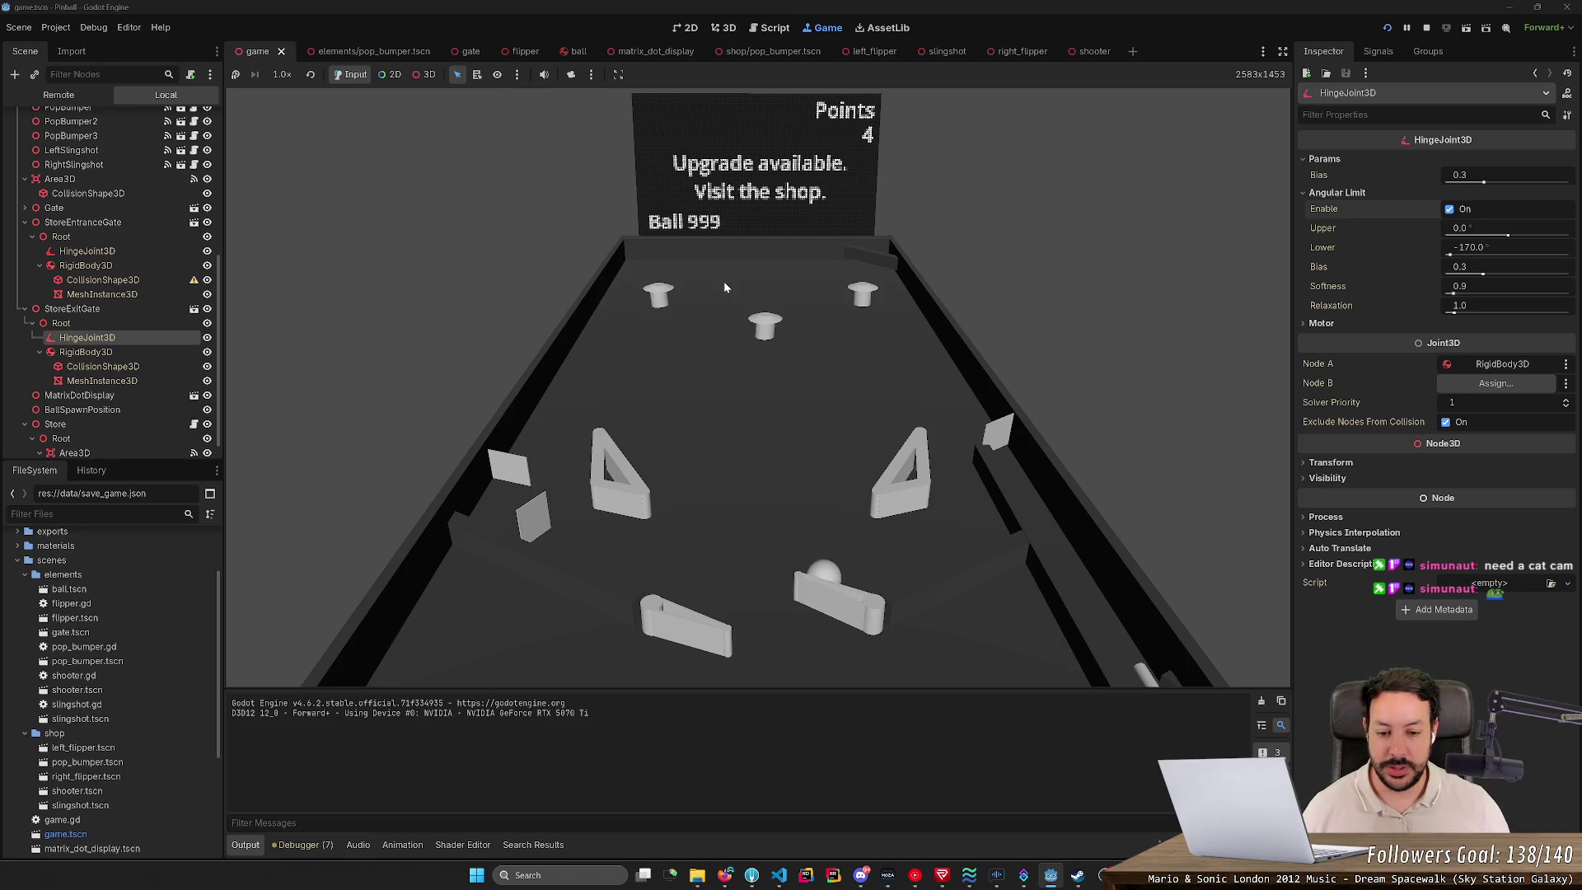
pyautogui.press('Right')
pyautogui.press('Left')
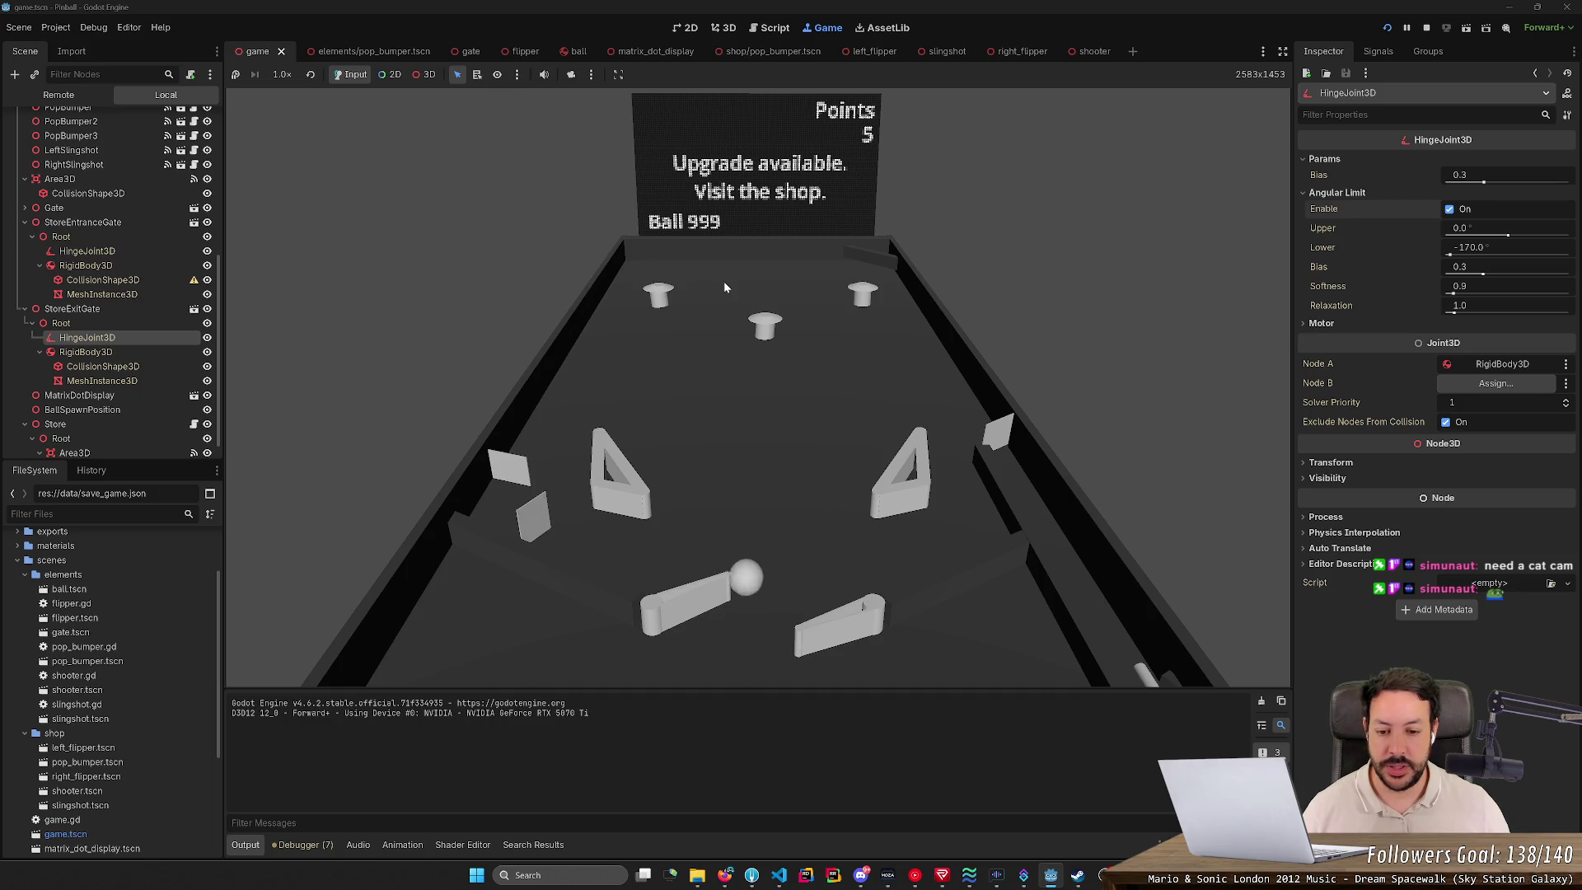
pyautogui.press('Right')
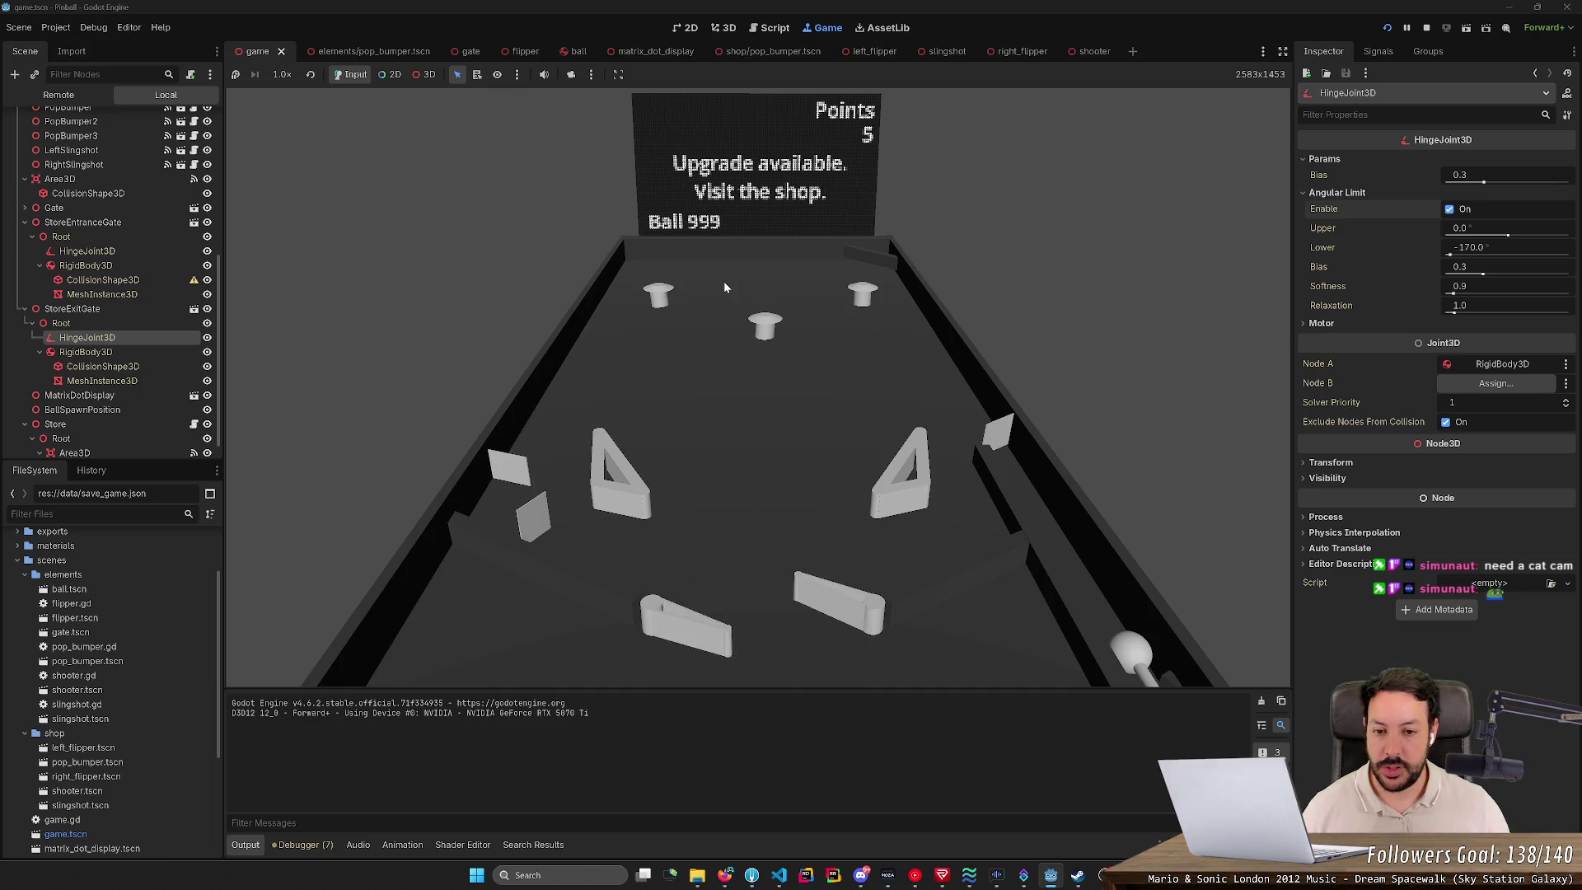
# Step: Test both flippers while the ball waits in the shooter lane
pyautogui.press('Left')
pyautogui.press('Right')
pyautogui.press('Left')
pyautogui.press('Right')
pyautogui.press('Left')
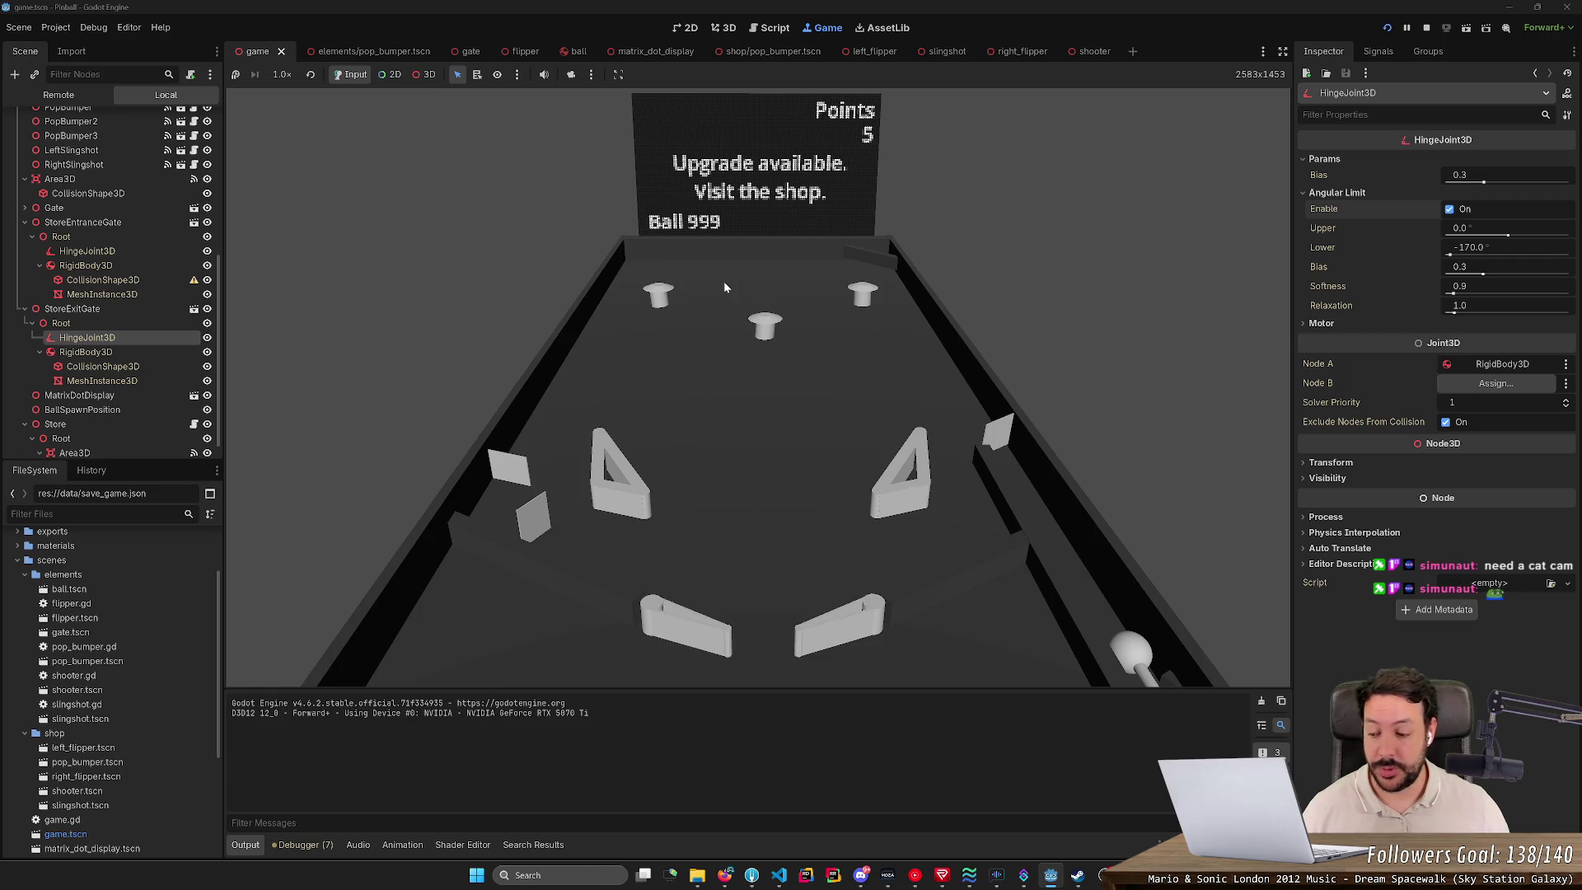
pyautogui.press('Left')
pyautogui.press('Right')
pyautogui.press('Left')
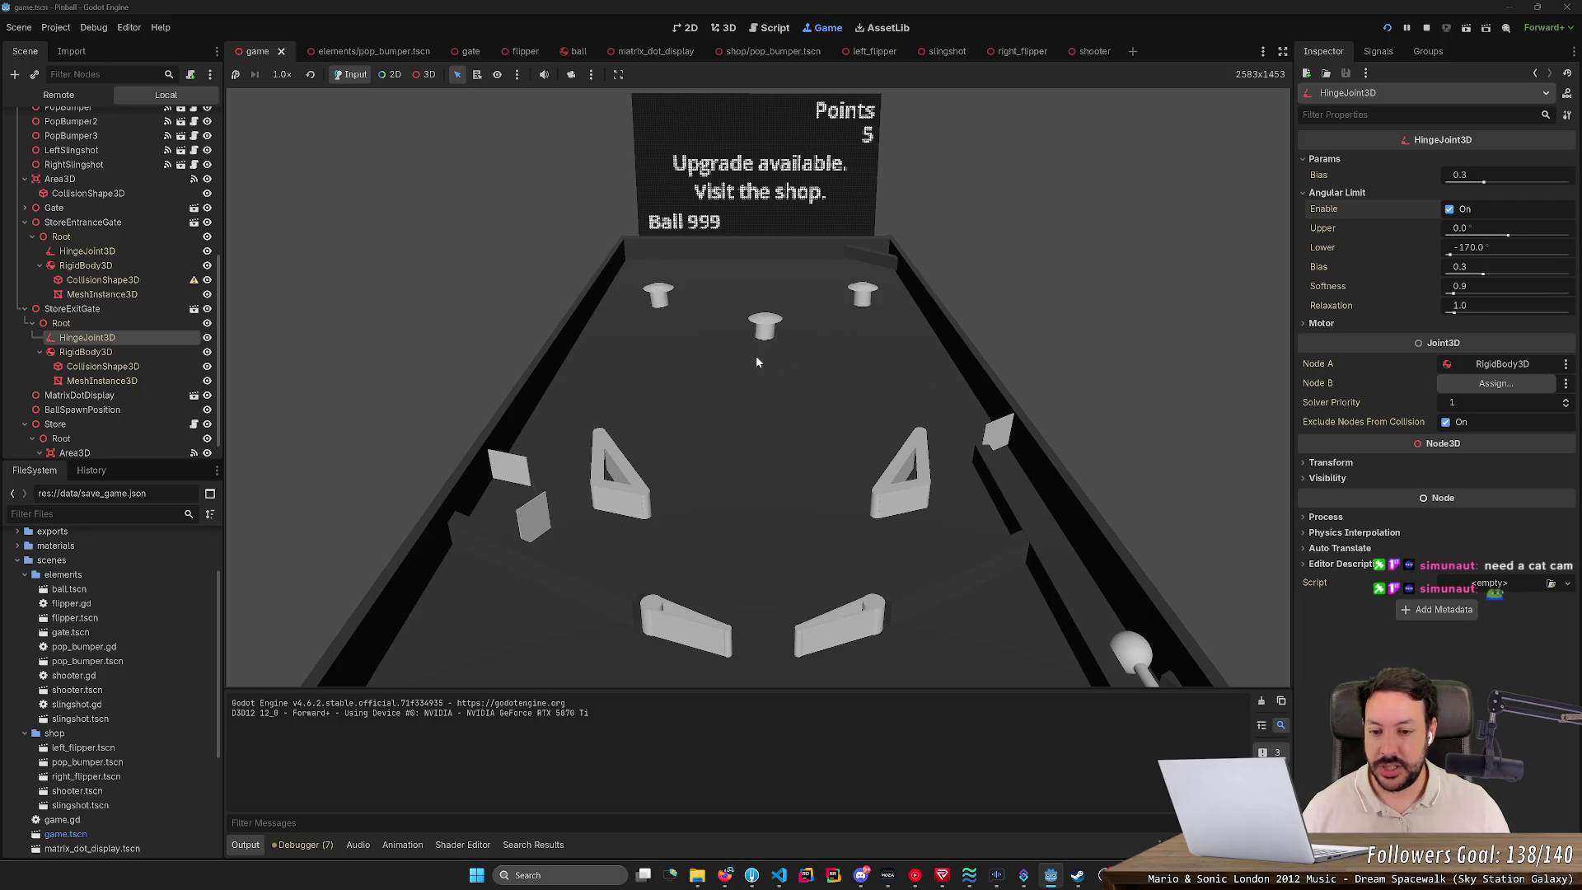
# Step: Plunge the next ball up the right lane and bat it back to mid-table
pyautogui.press('space')
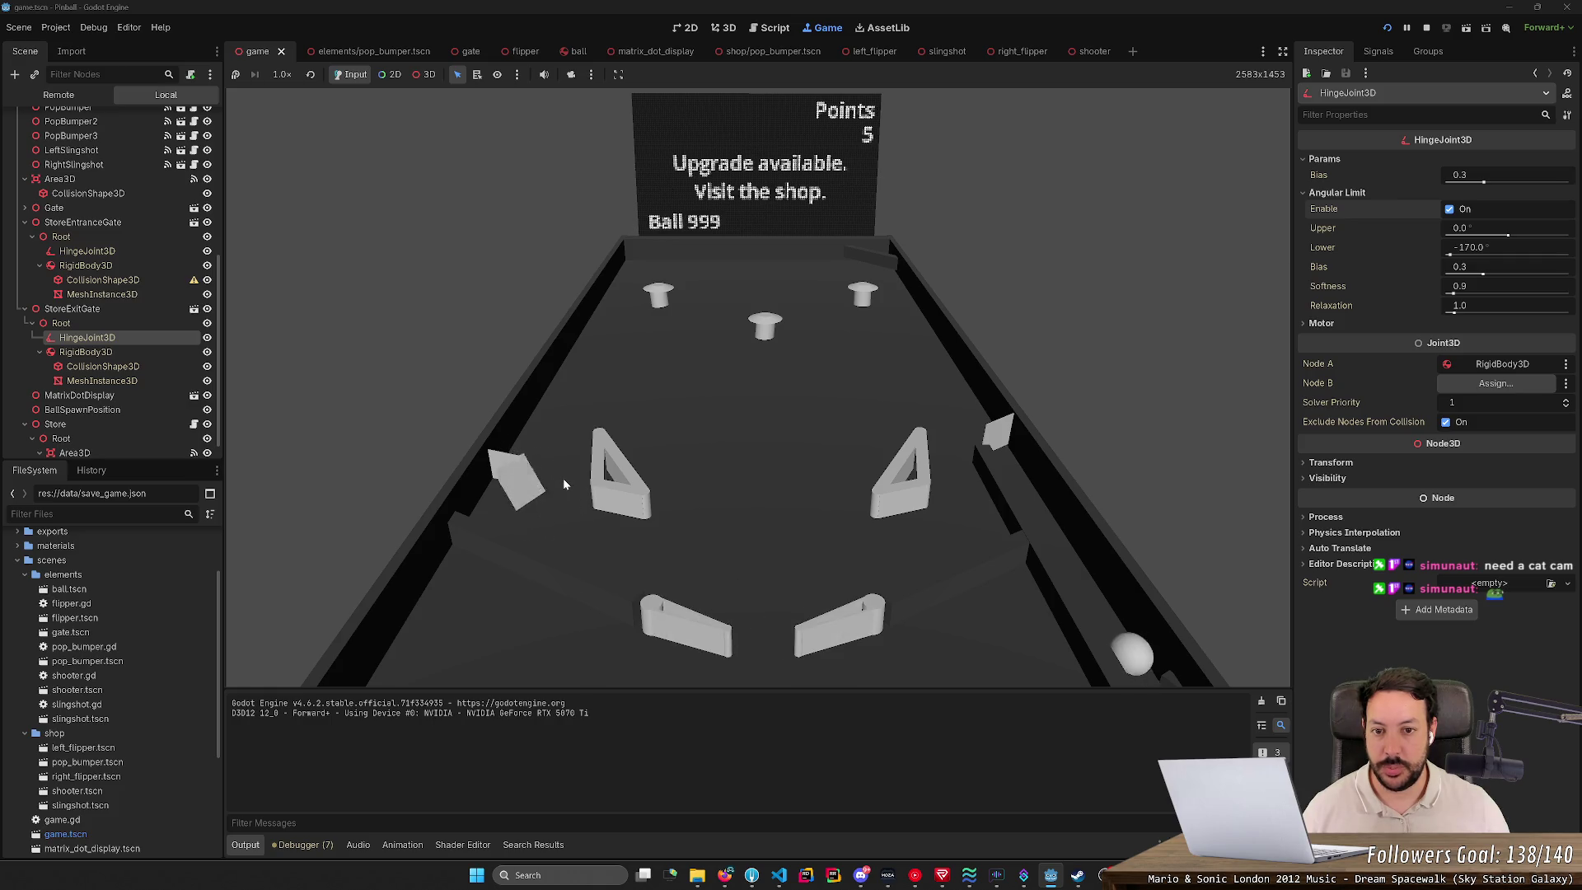
pyautogui.press('space')
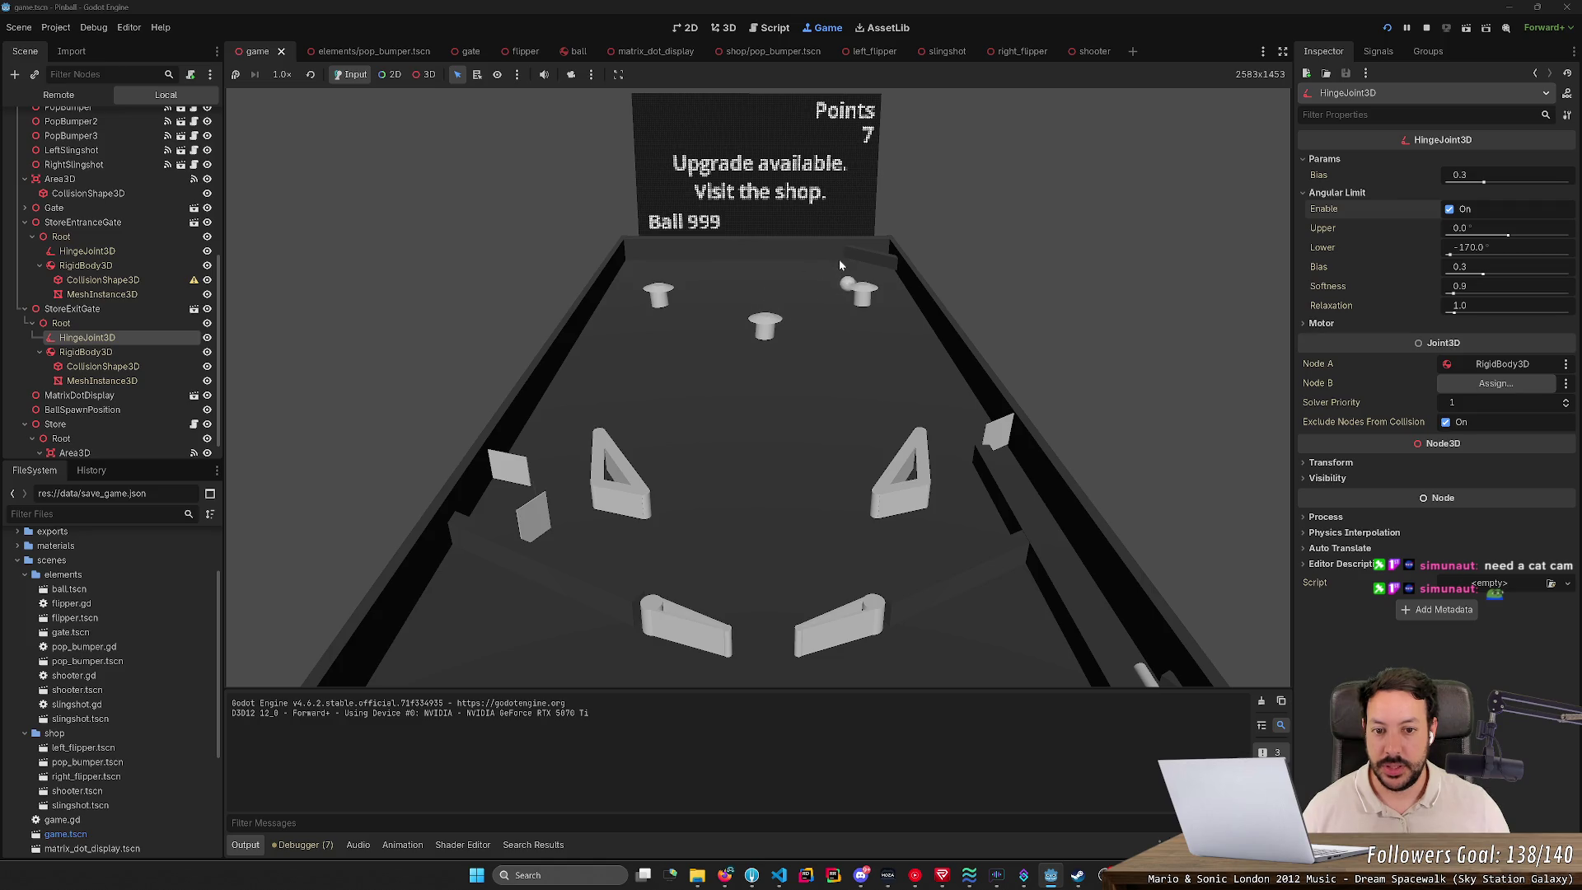
pyautogui.press('Left')
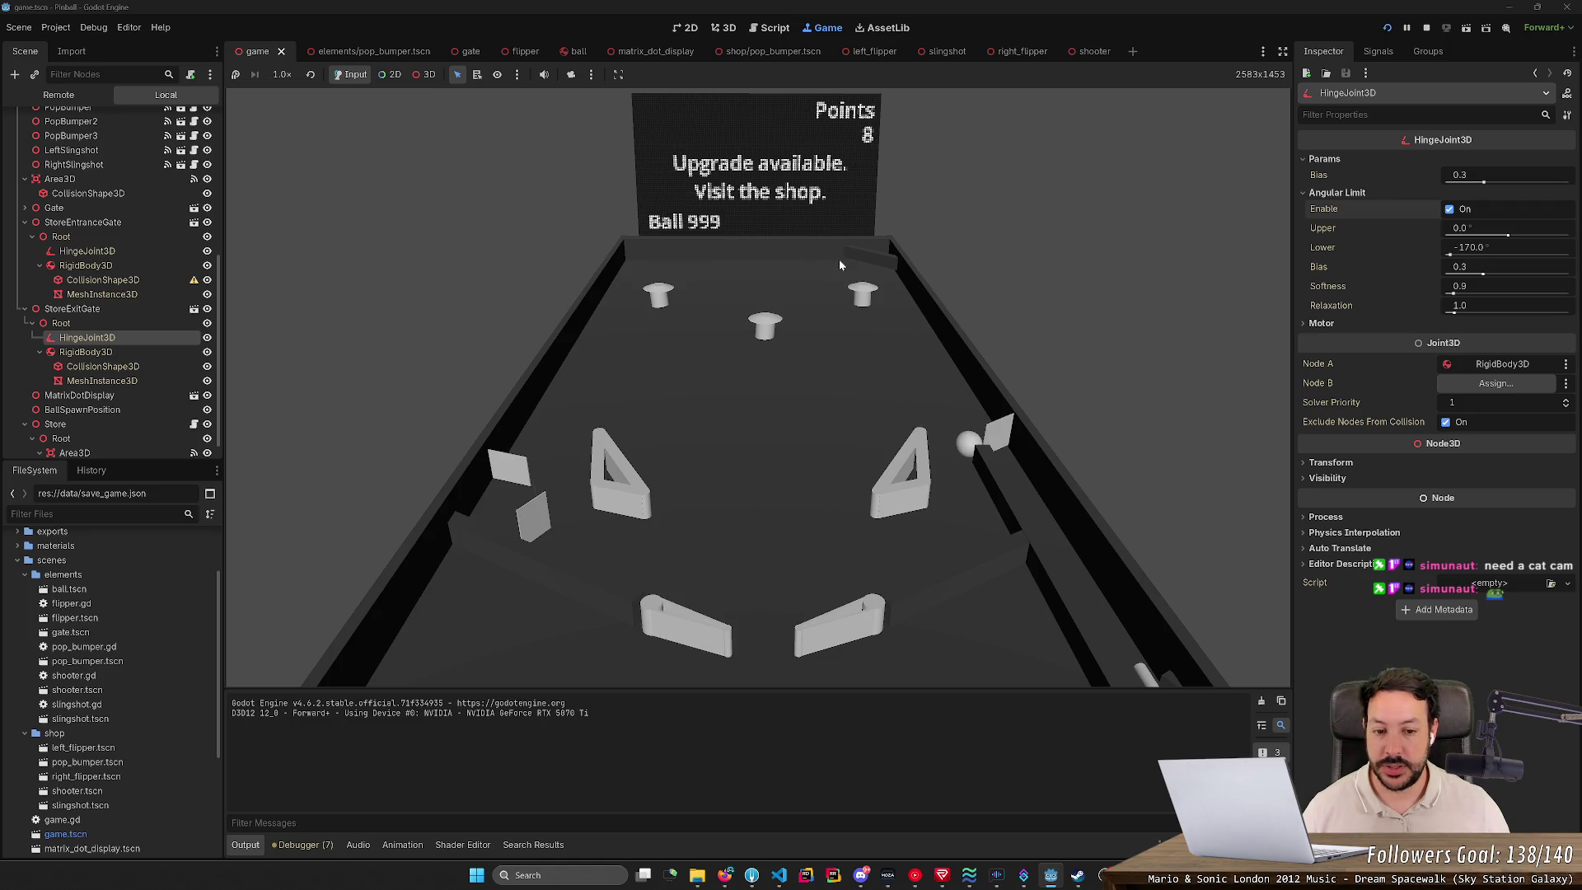
pyautogui.press('Right')
pyautogui.press('Left')
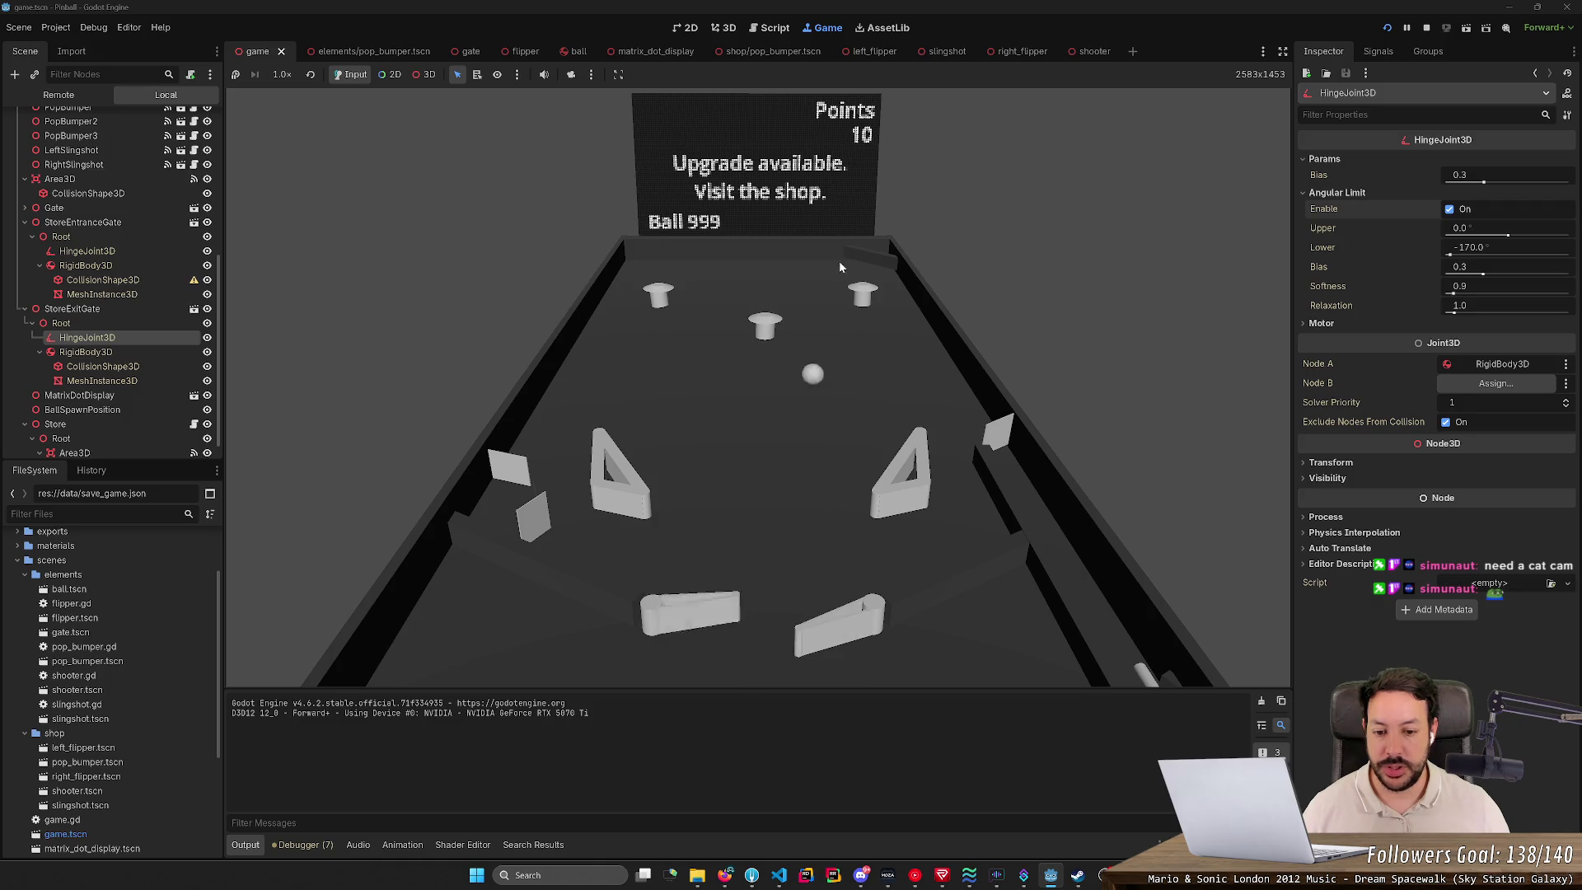
pyautogui.press('Left')
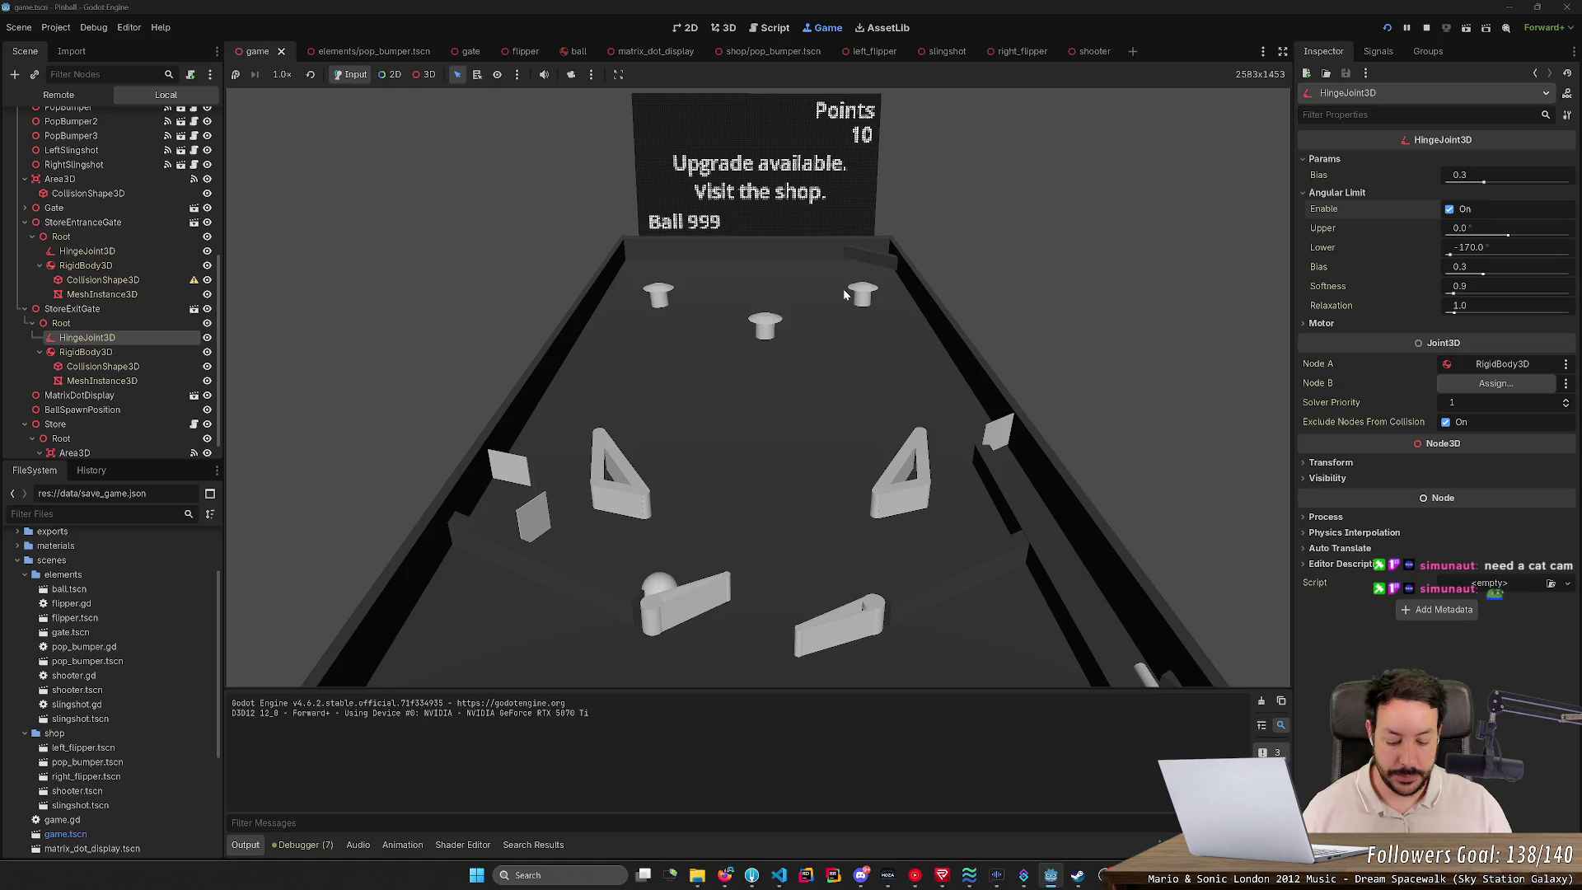
pyautogui.click(724, 875)
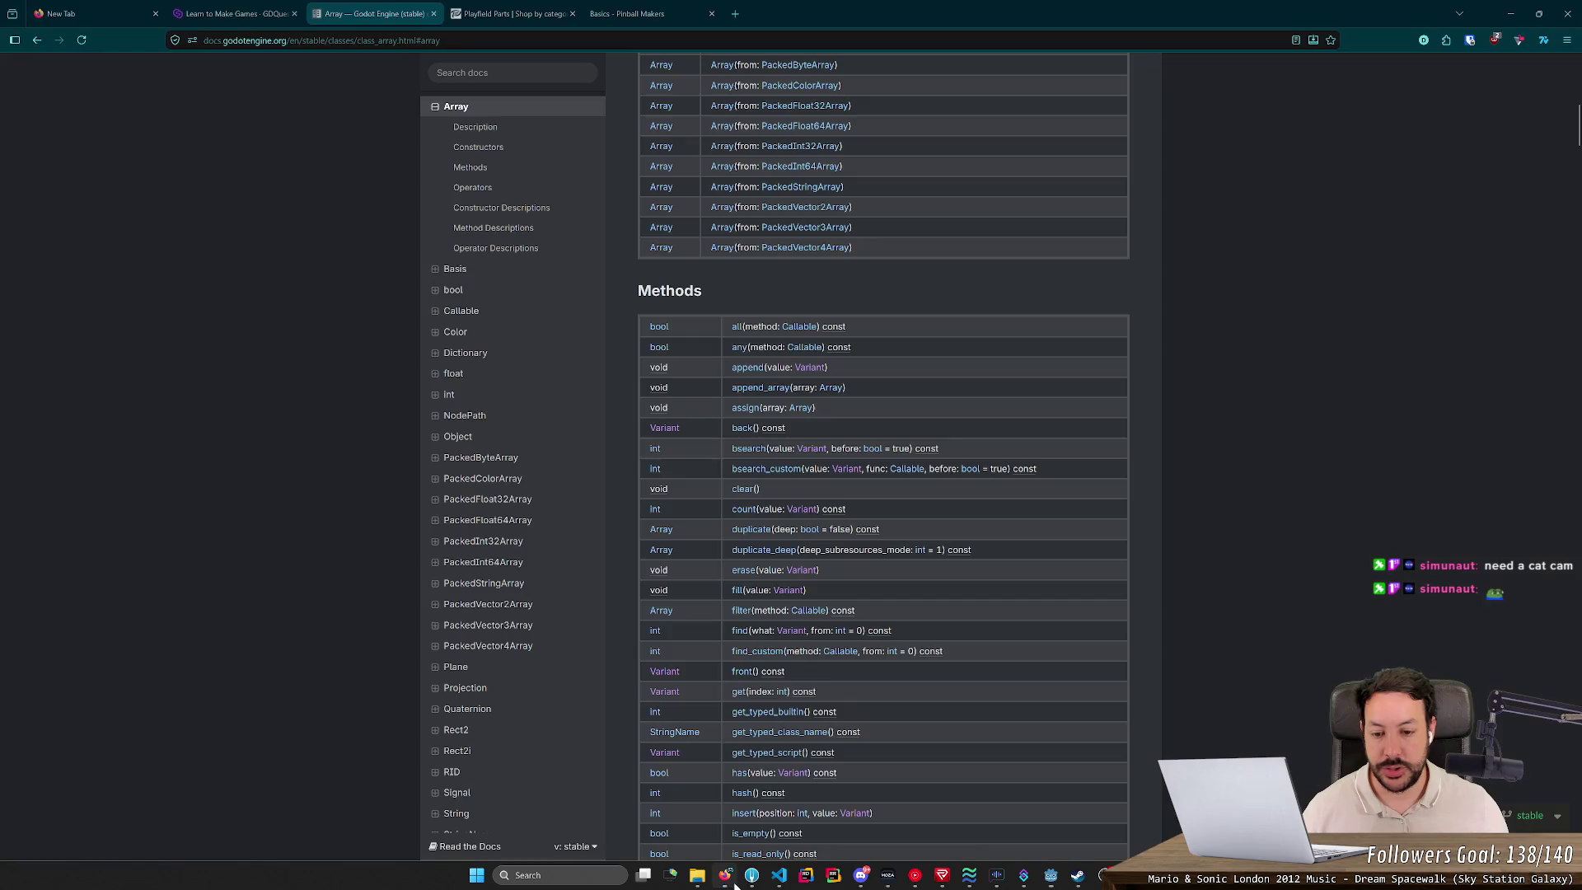
# Step: Switch to the 'Basics - Pinball Makers' page with the labelled playfield diagram
pyautogui.click(635, 13)
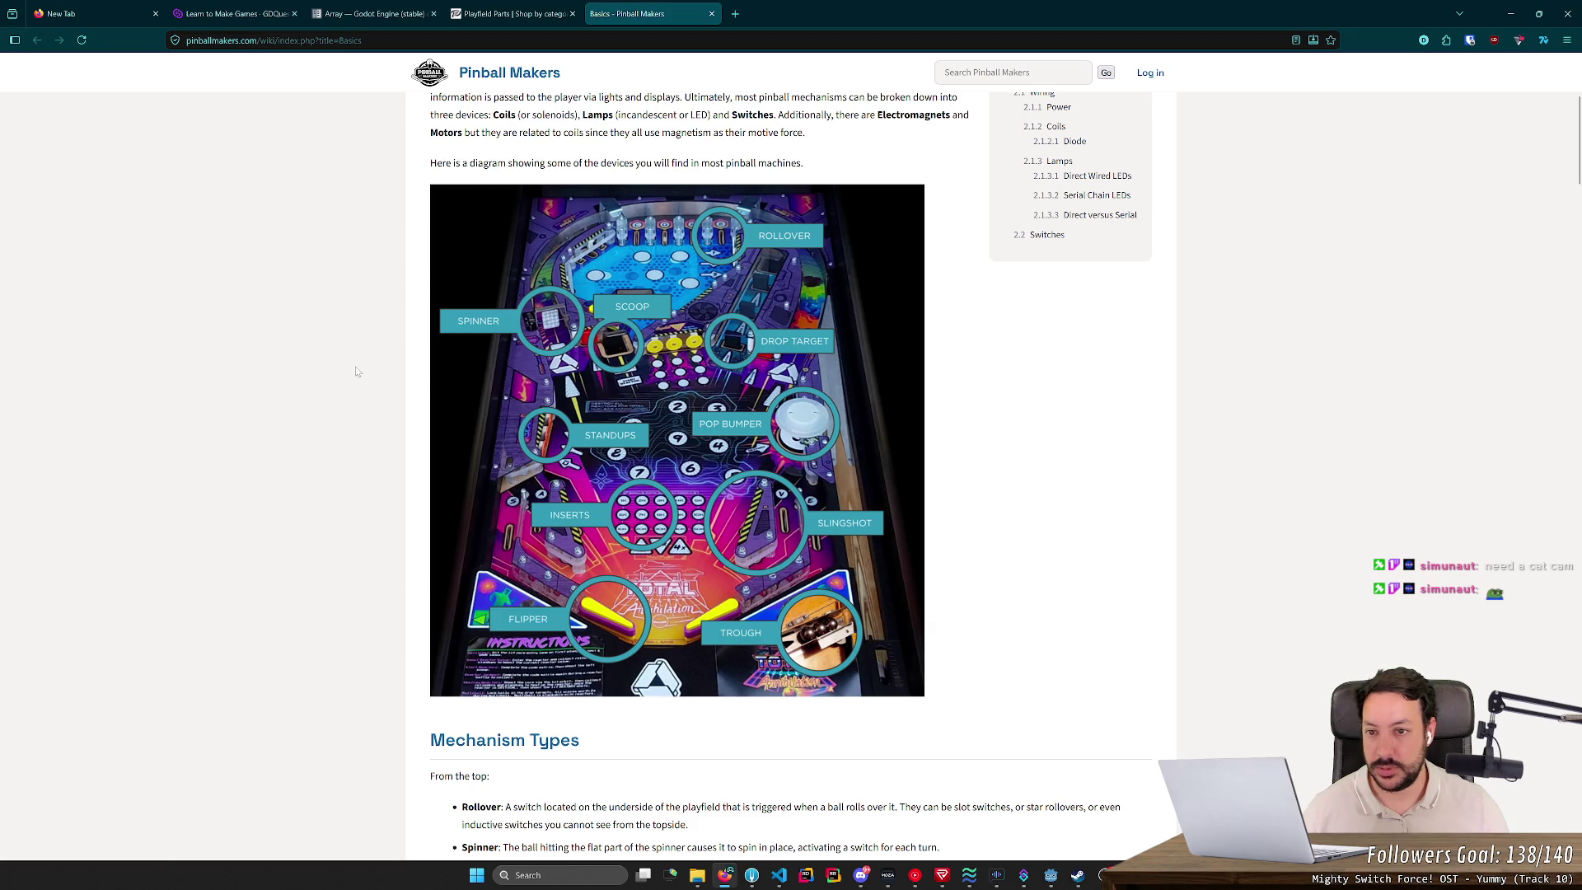
pyautogui.scroll(3, 362, 388)
pyautogui.scroll(-1, 367, 388)
pyautogui.scroll(-5, 367, 387)
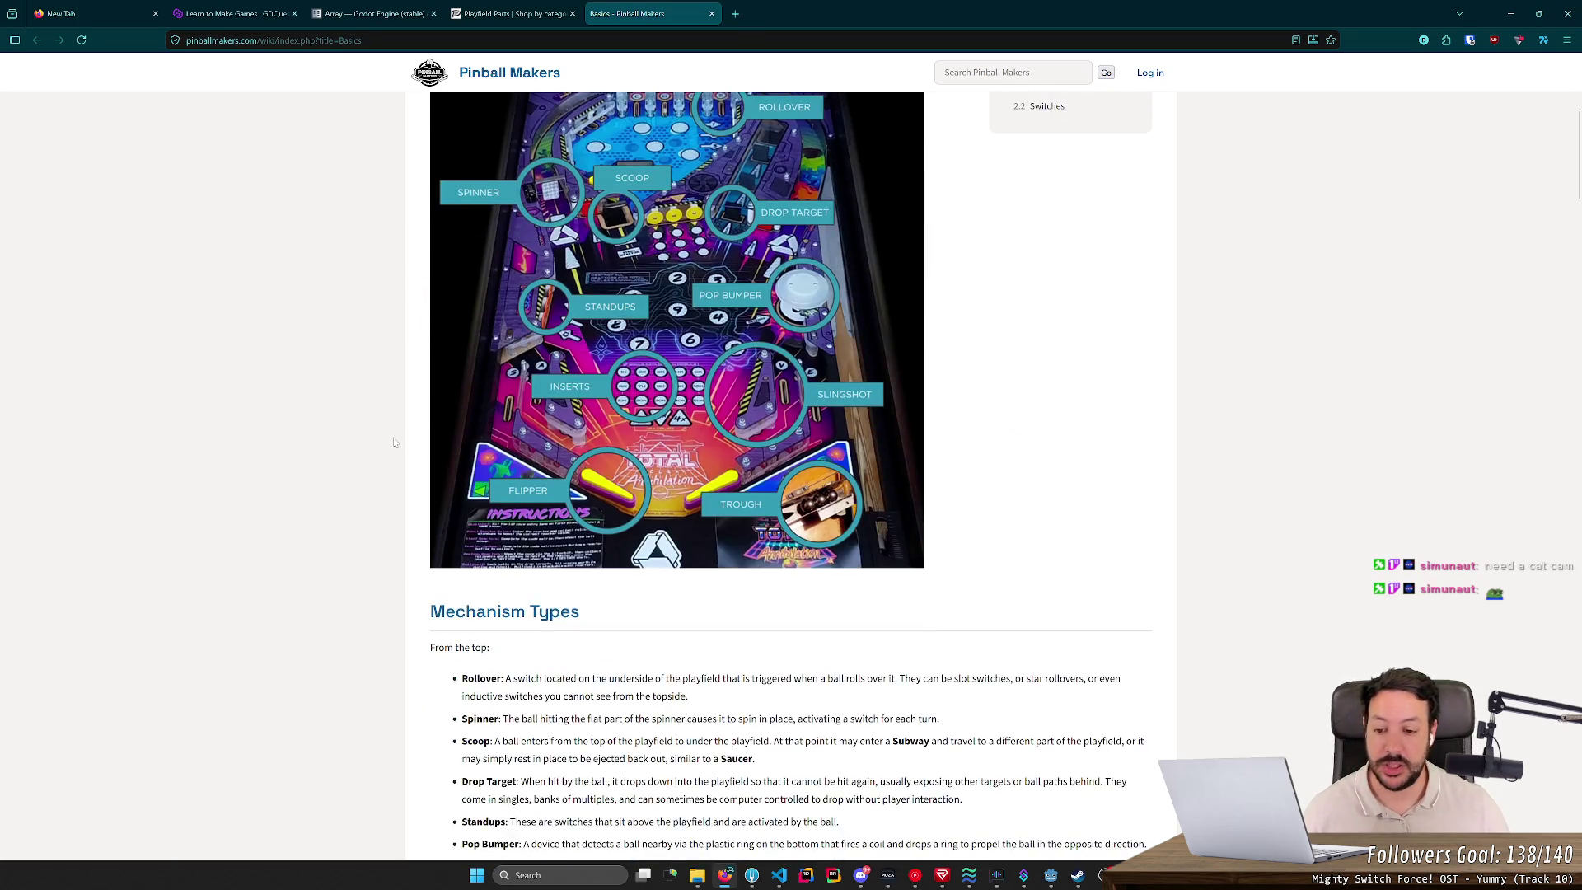
pyautogui.scroll(2, 377, 441)
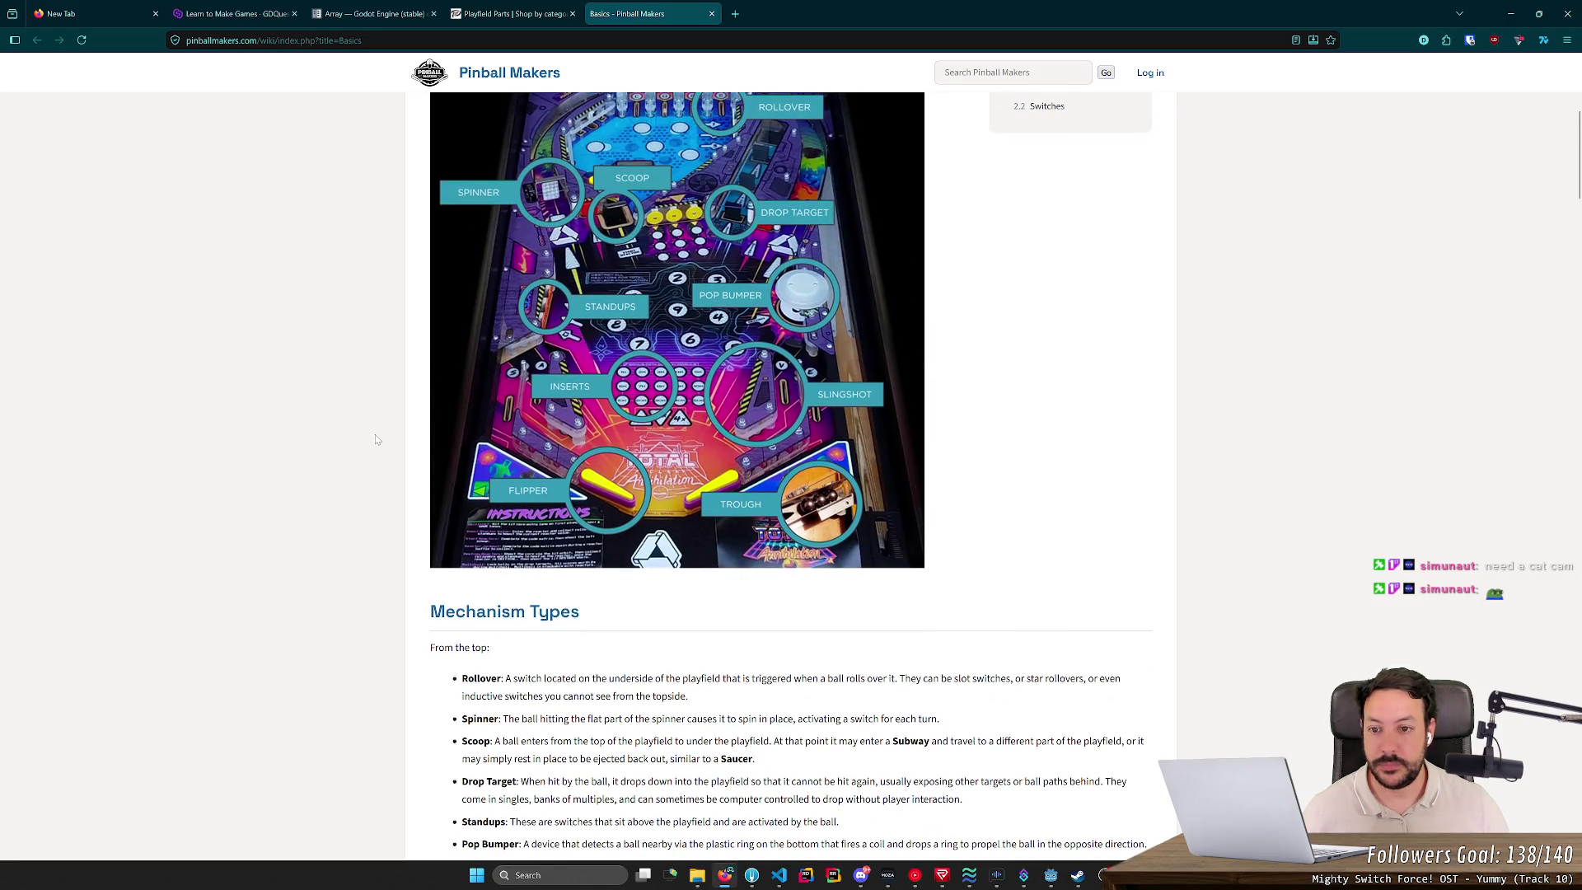
pyautogui.scroll(2, 402, 410)
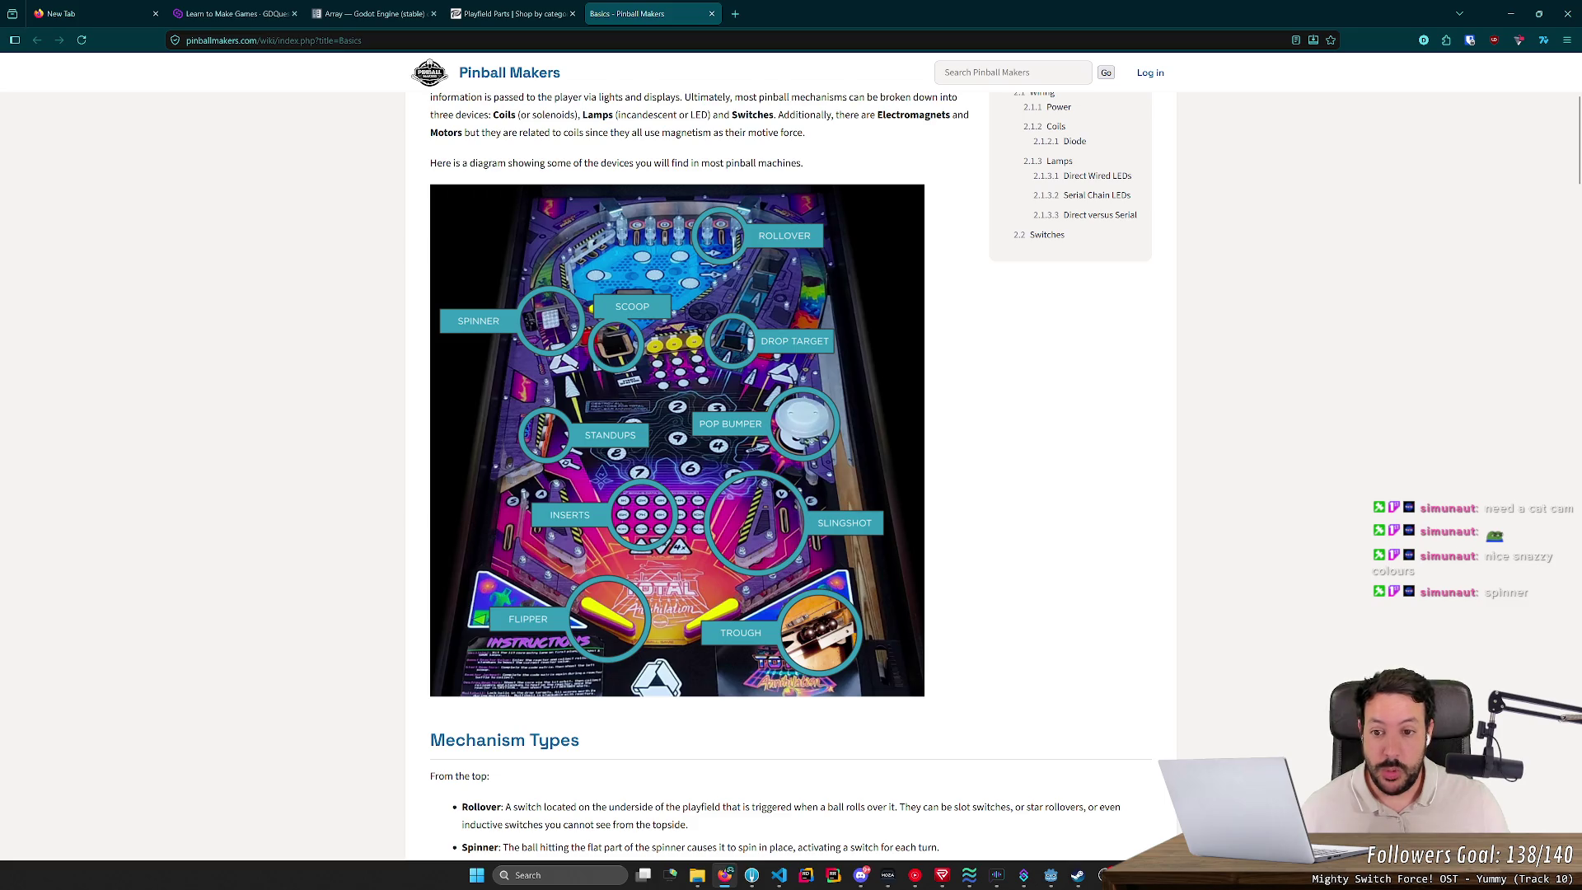
pyautogui.click(1051, 875)
# Step: Stop the game, open gate.tscn and orbit and zoom around its hinged panel
pyautogui.click(1426, 27)
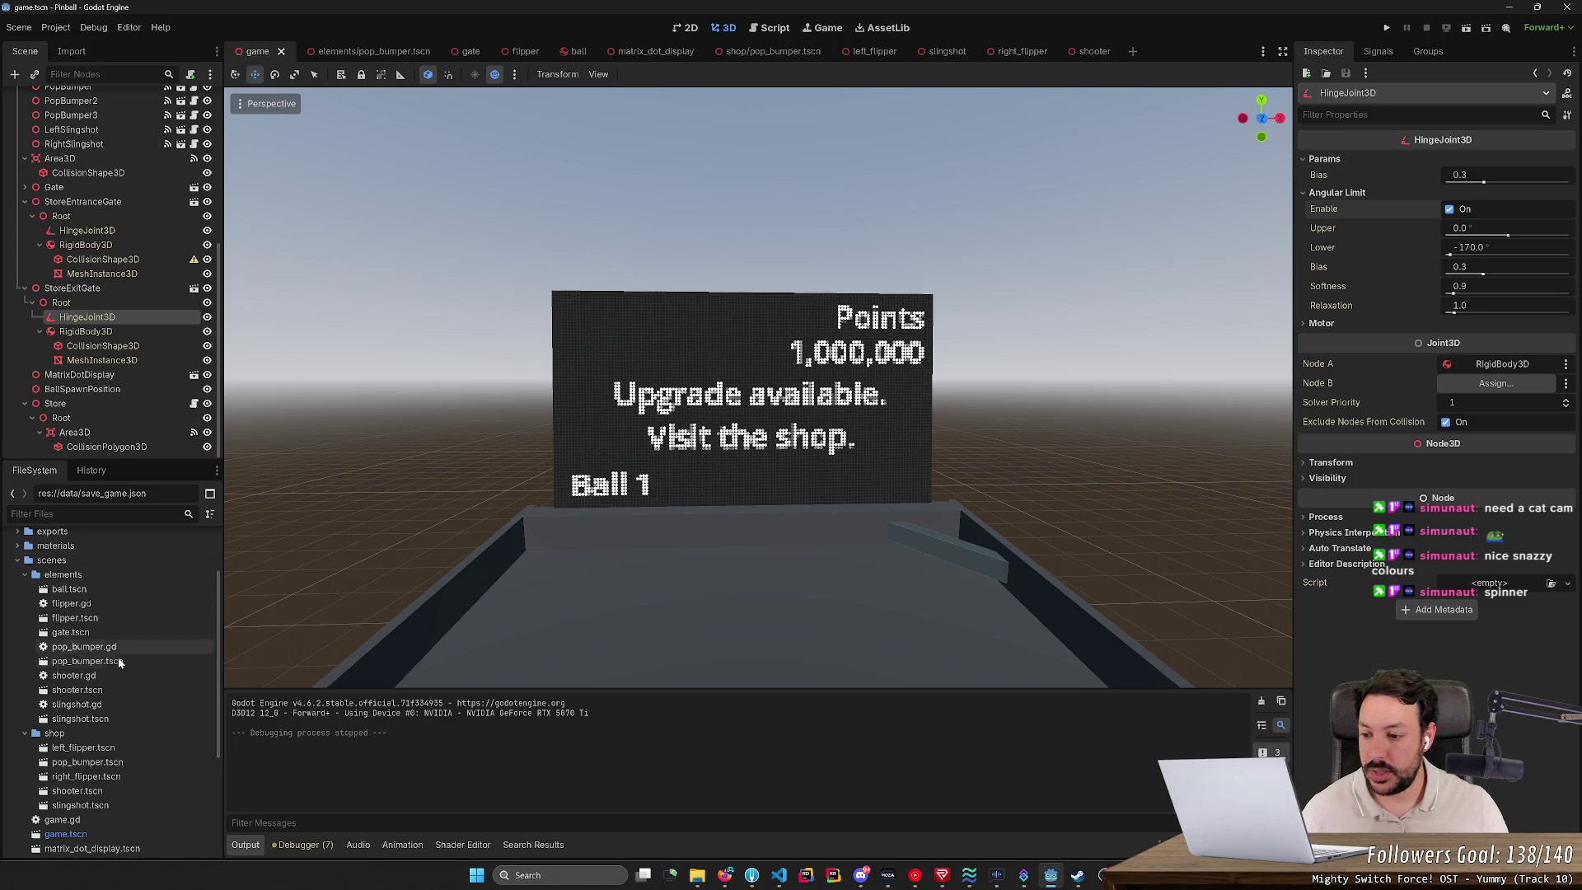
pyautogui.doubleClick(70, 632)
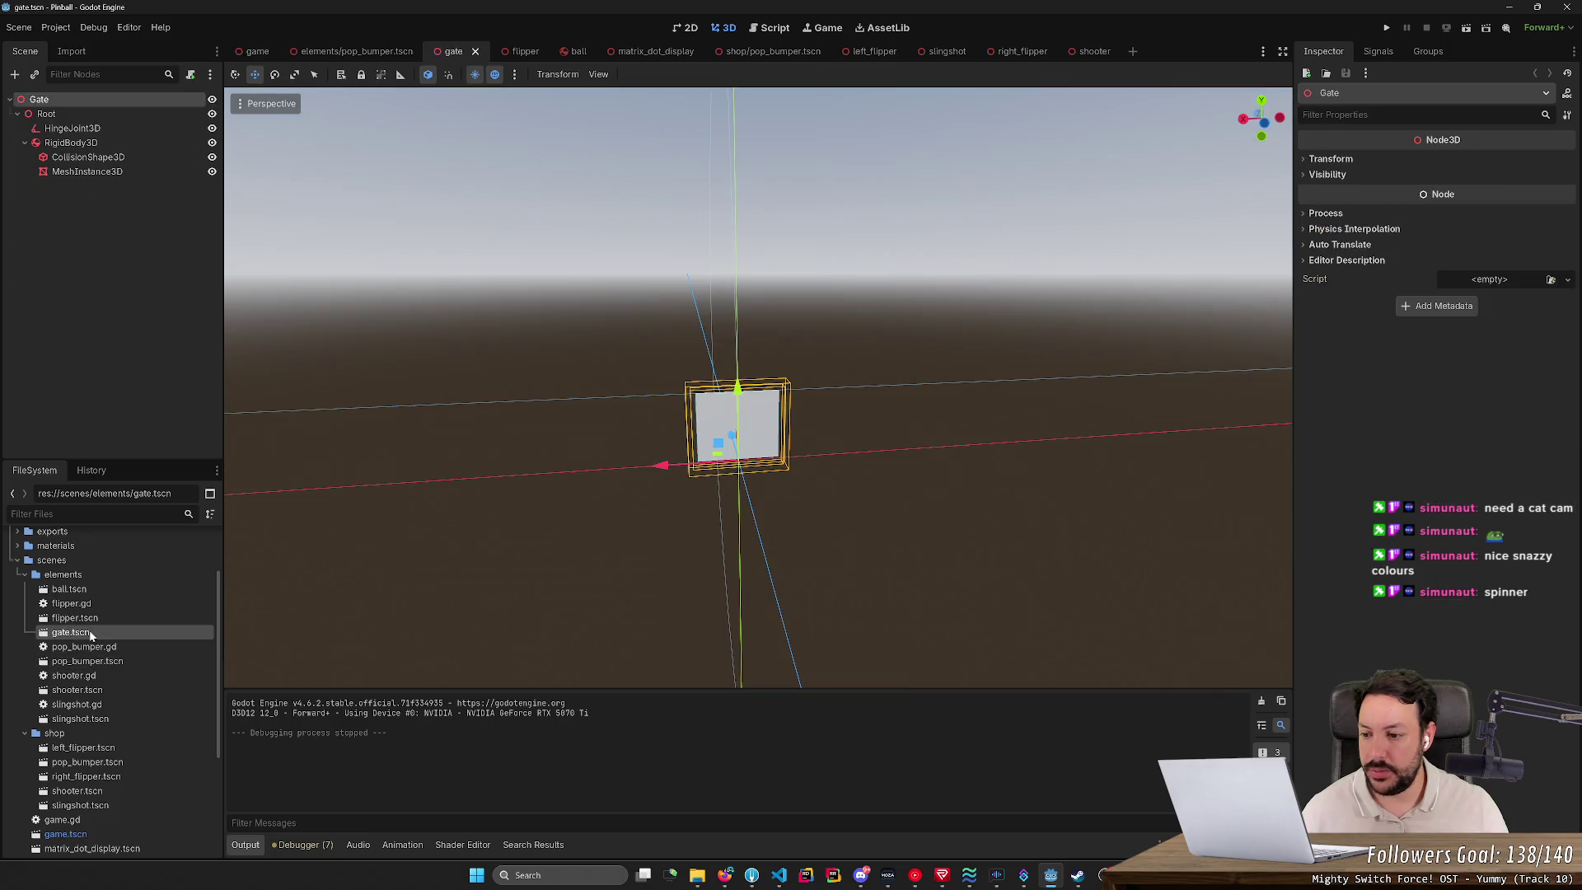
pyautogui.scroll(5, 855, 484)
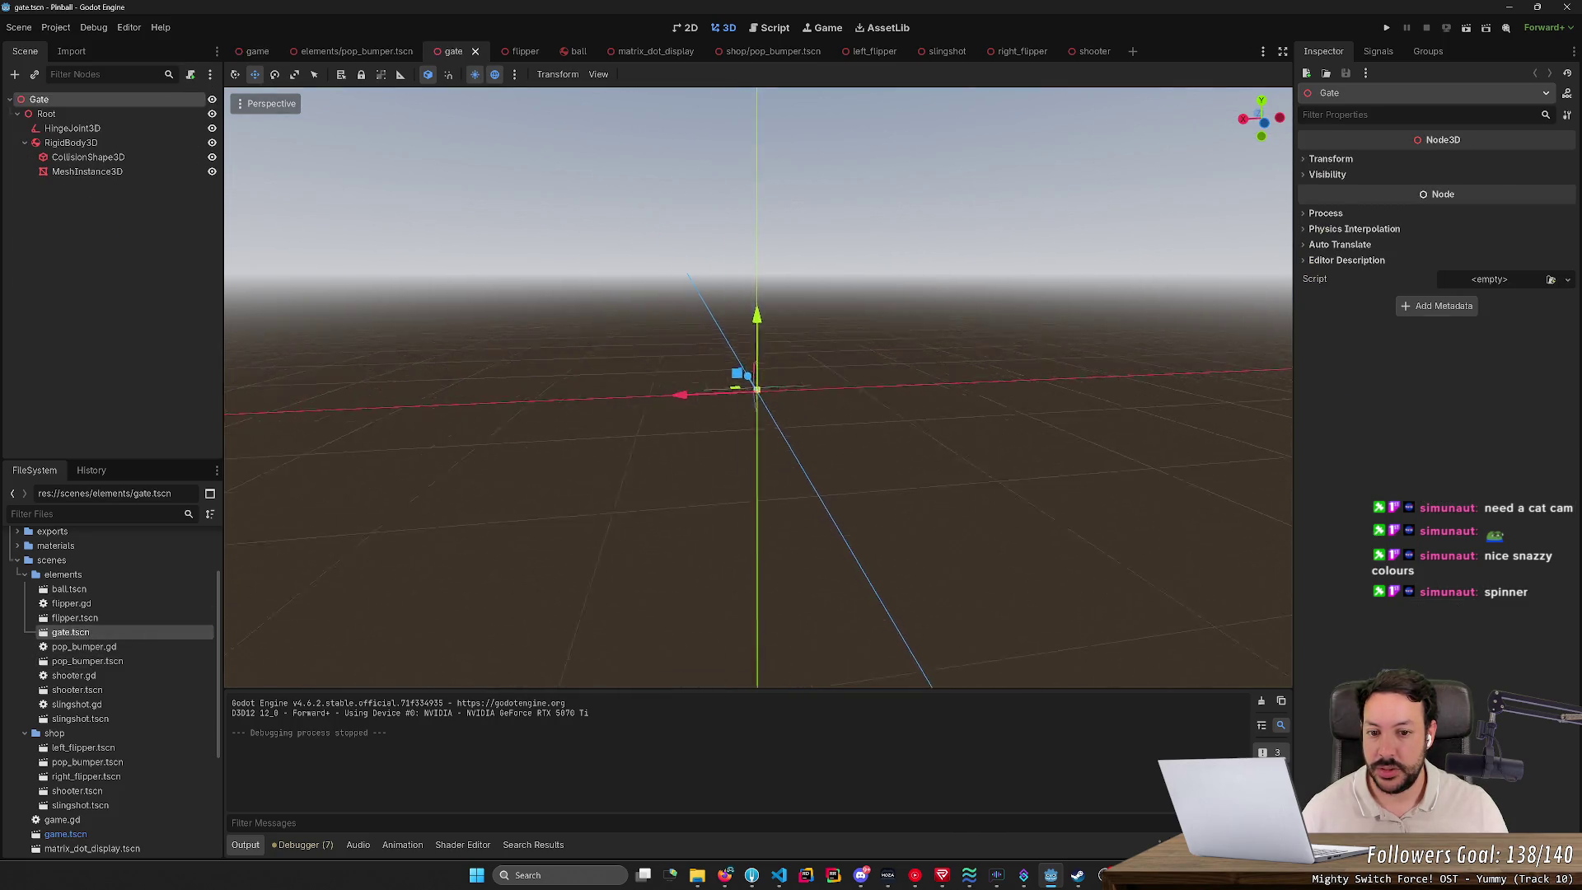
pyautogui.scroll(5, 759, 388)
pyautogui.scroll(-5, 856, 482)
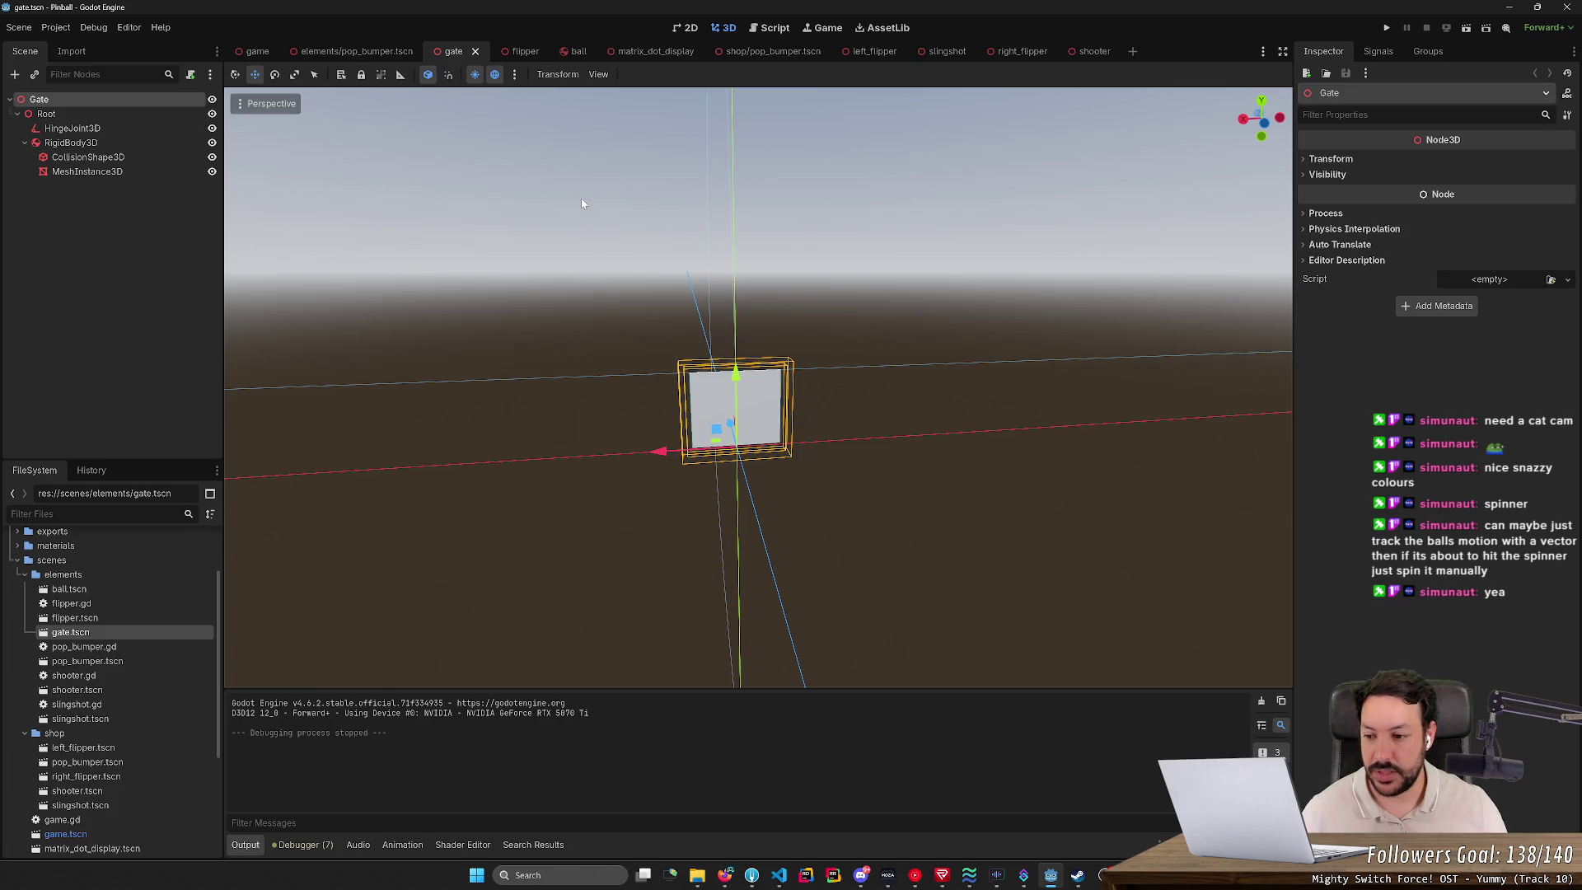
pyautogui.moveTo(581, 198)
pyautogui.mouseDown()
pyautogui.moveTo(429, 218)
pyautogui.moveTo(424, 194)
pyautogui.moveTo(432, 206)
pyautogui.moveTo(404, 206)
pyautogui.mouseUp()
pyautogui.scroll(-2, 412, 202)
pyautogui.moveTo(586, 245); pyautogui.dragTo(586, 245)
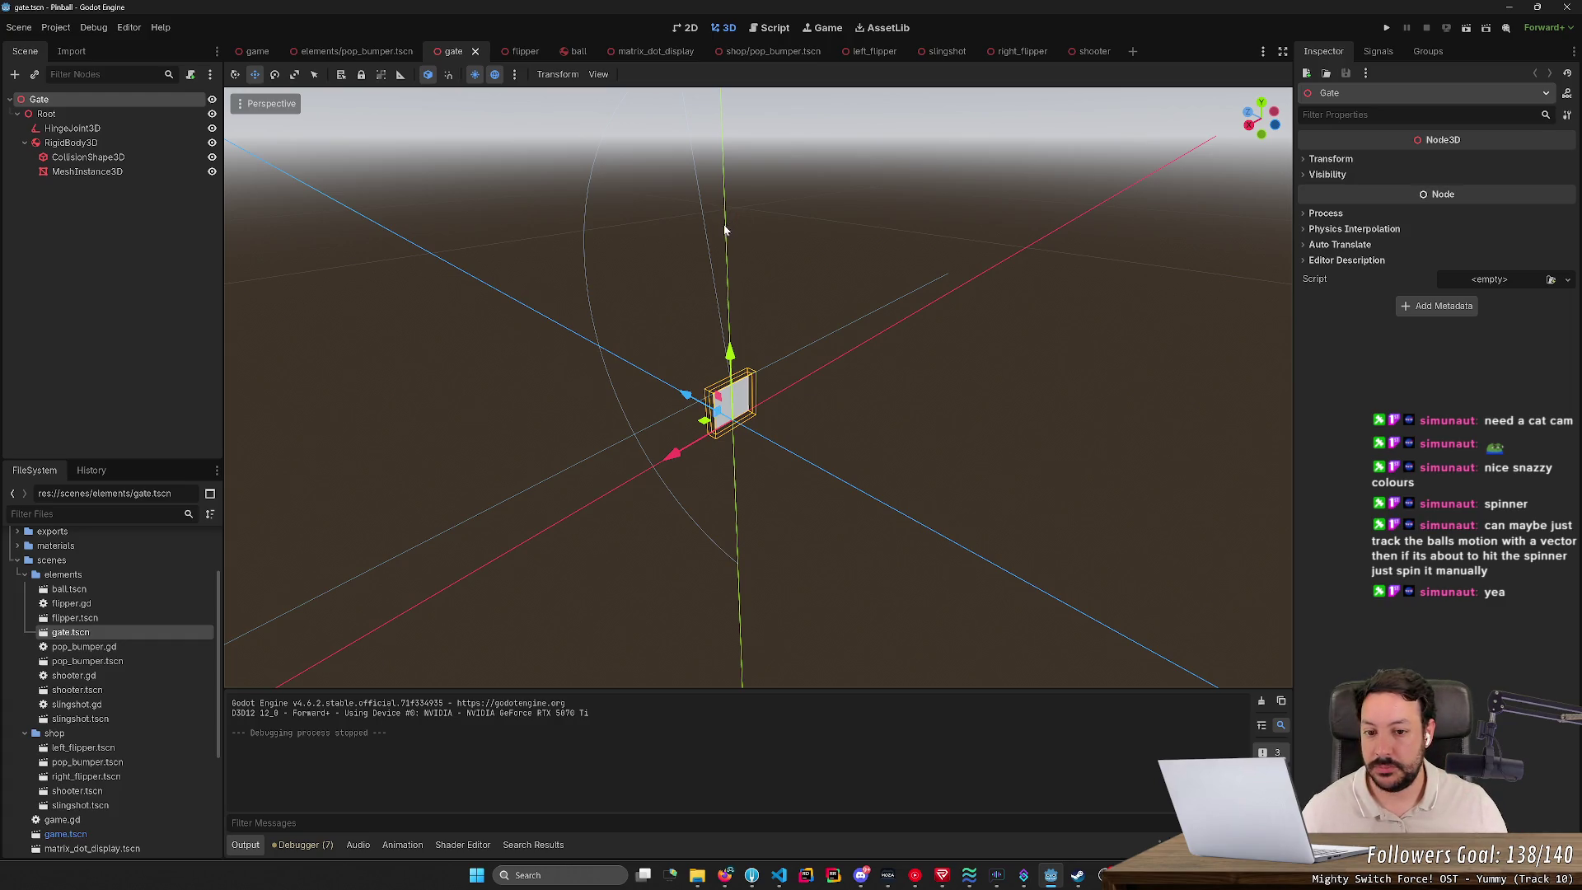
pyautogui.rightClick(127, 637)
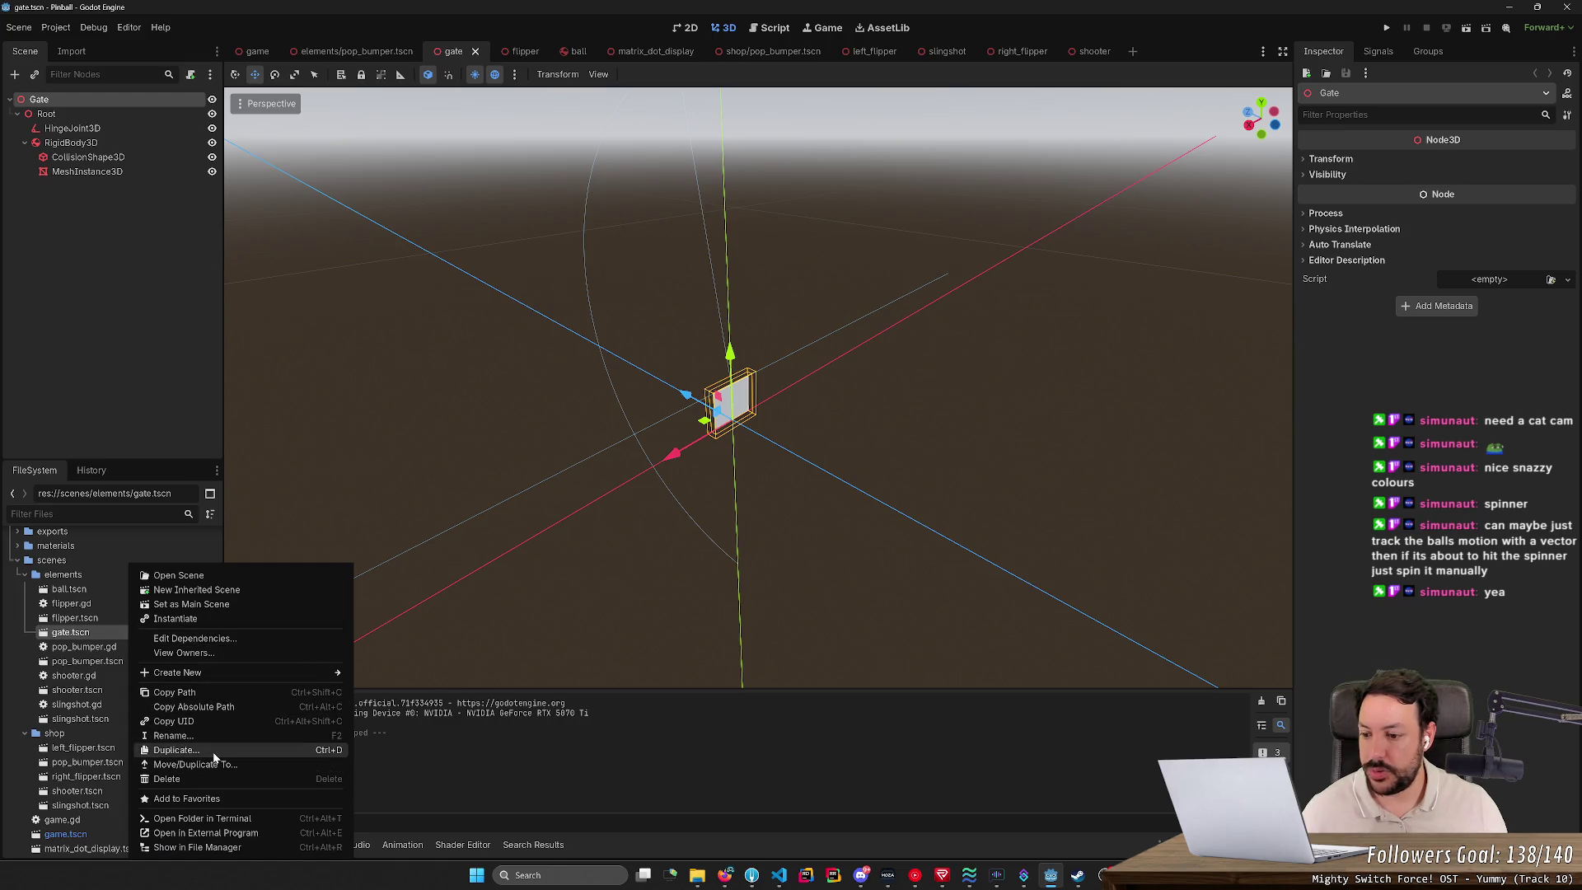
# Step: Duplicate gate.tscn as spinner.tscn and frame the gate panel head-on in the viewport
pyautogui.click(175, 750)
pyautogui.write('spinner')
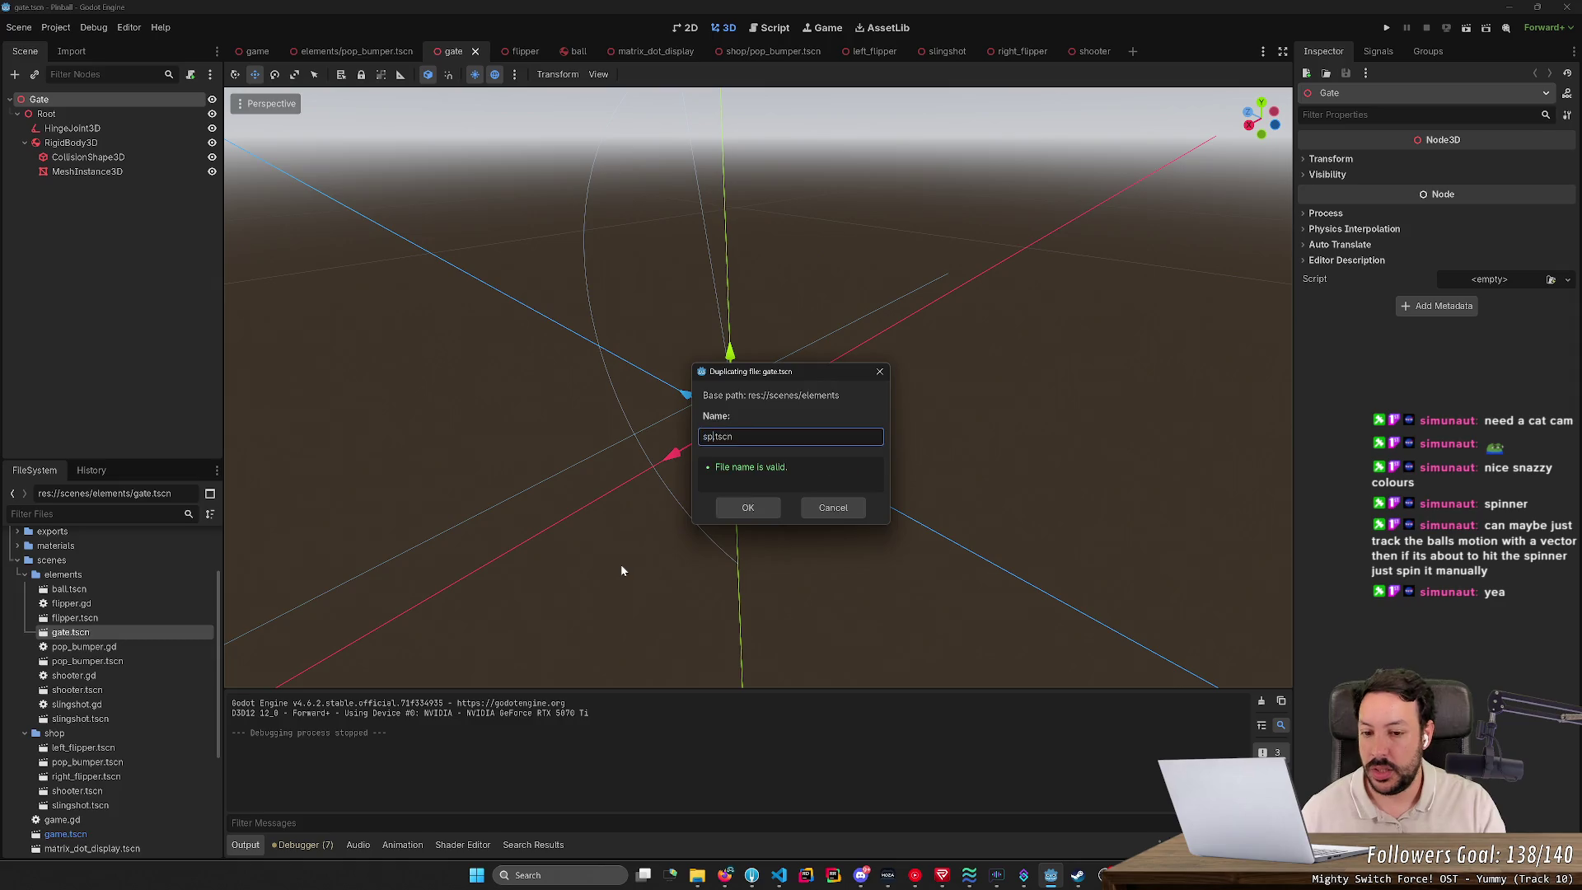
pyautogui.press('Return')
pyautogui.hotkey('shift', 'f')
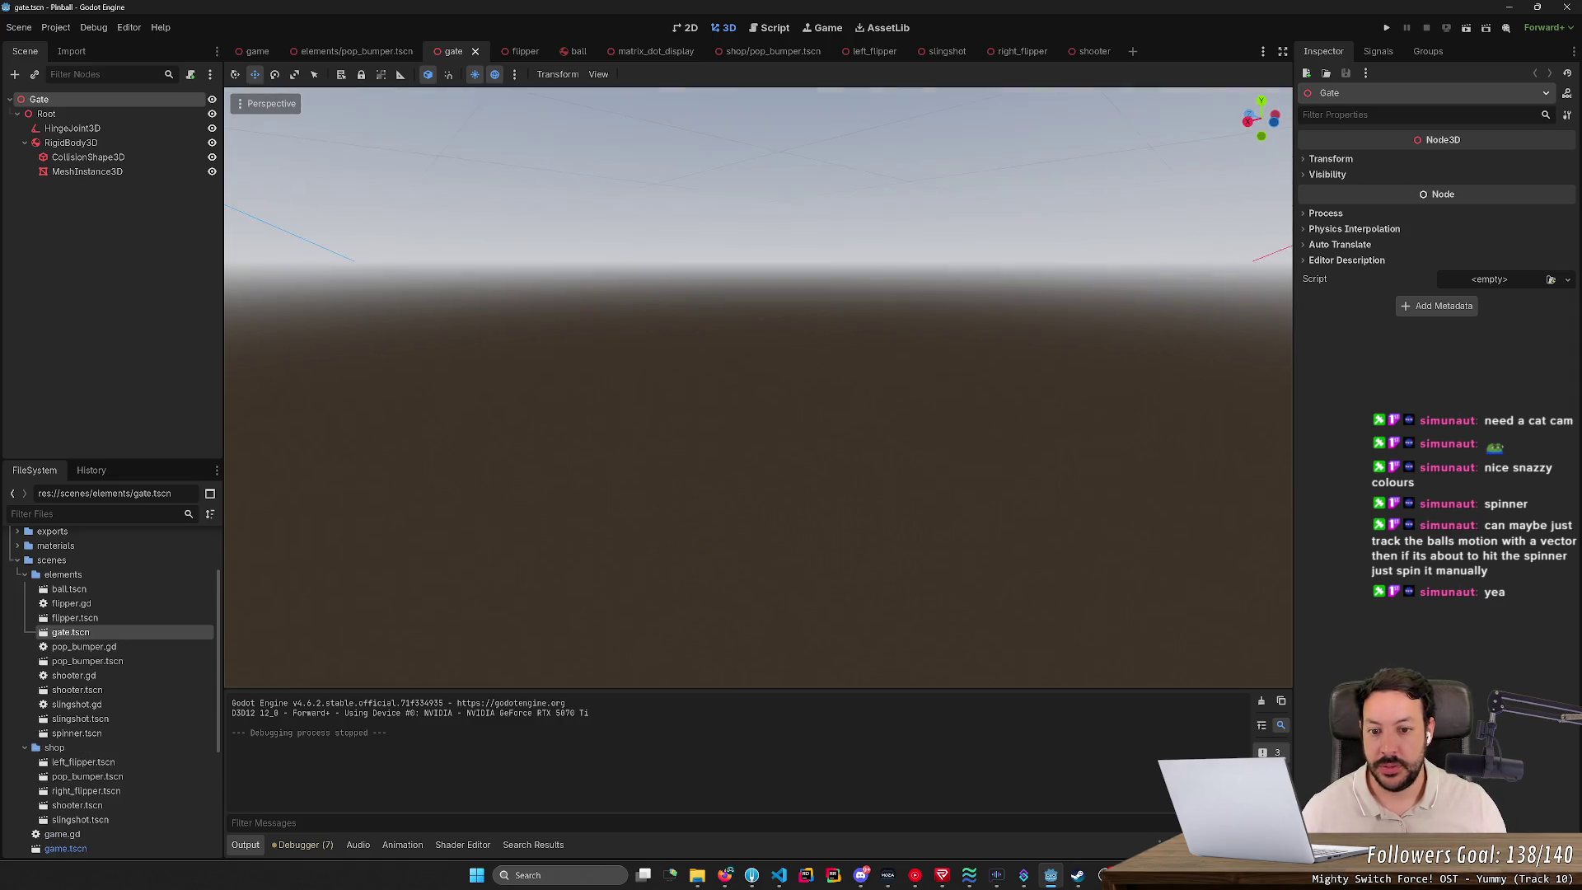
pyautogui.scroll(2, 620, 521)
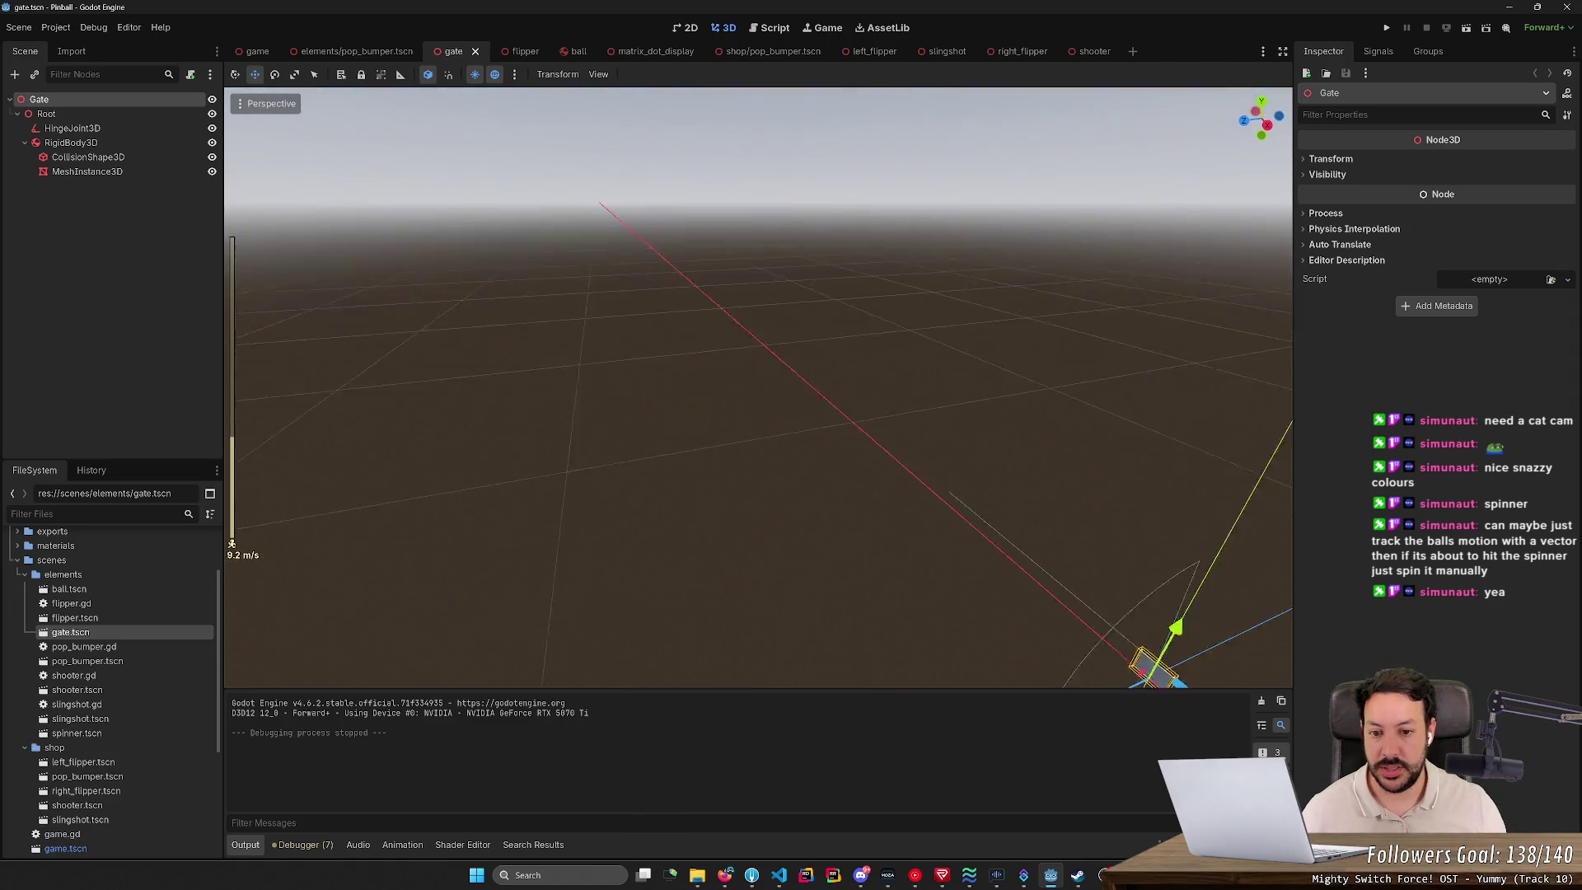
pyautogui.press('f')
pyautogui.press('s')
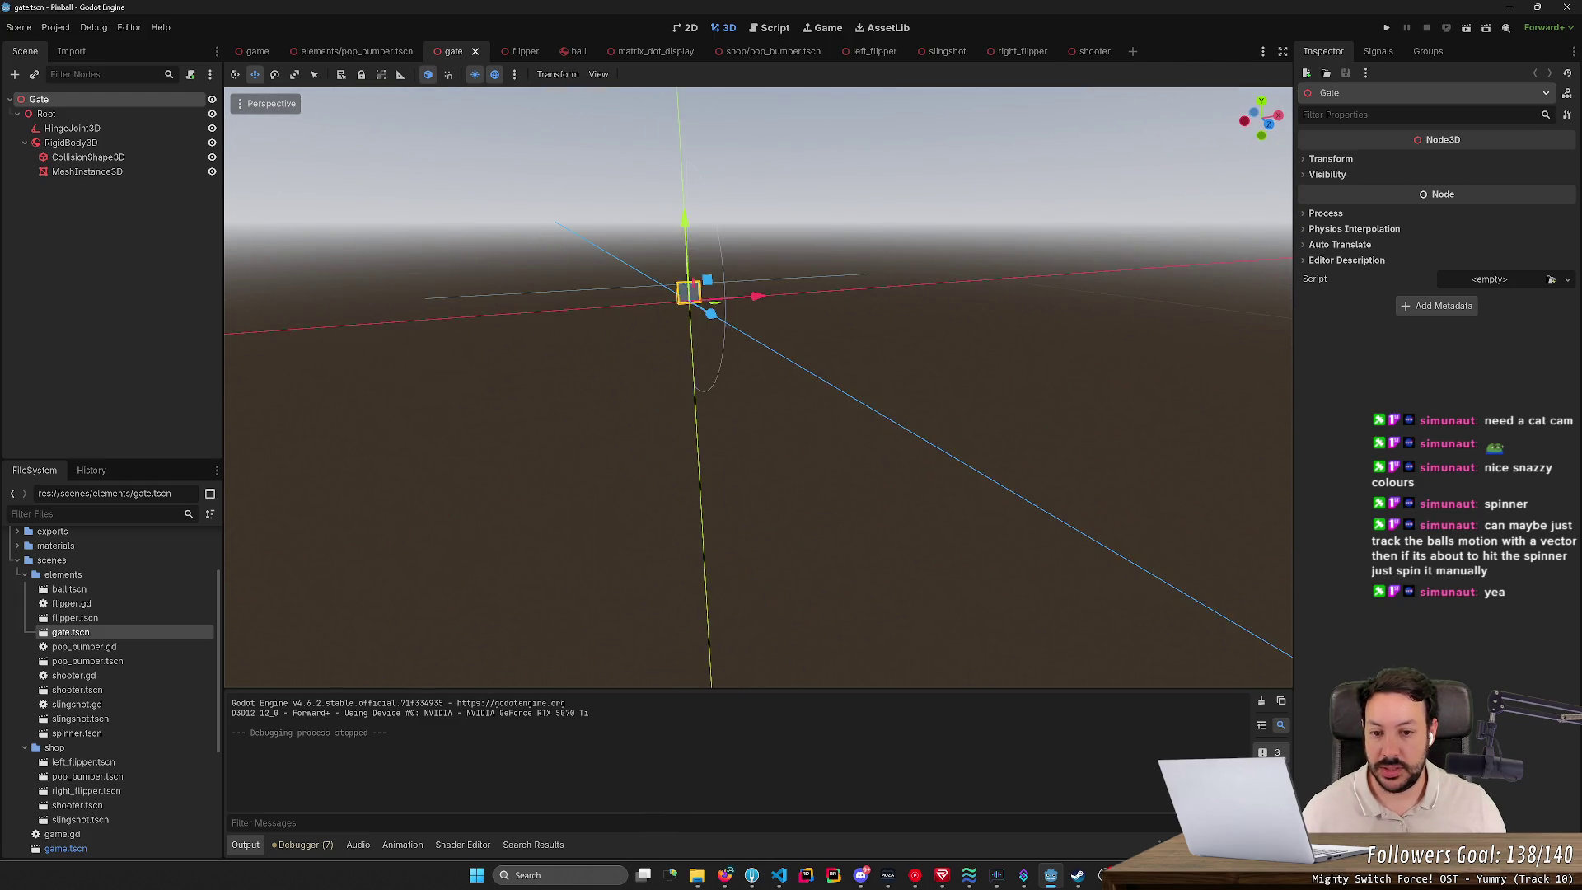
pyautogui.scroll(-5, 758, 387)
pyautogui.scroll(-10, 758, 387)
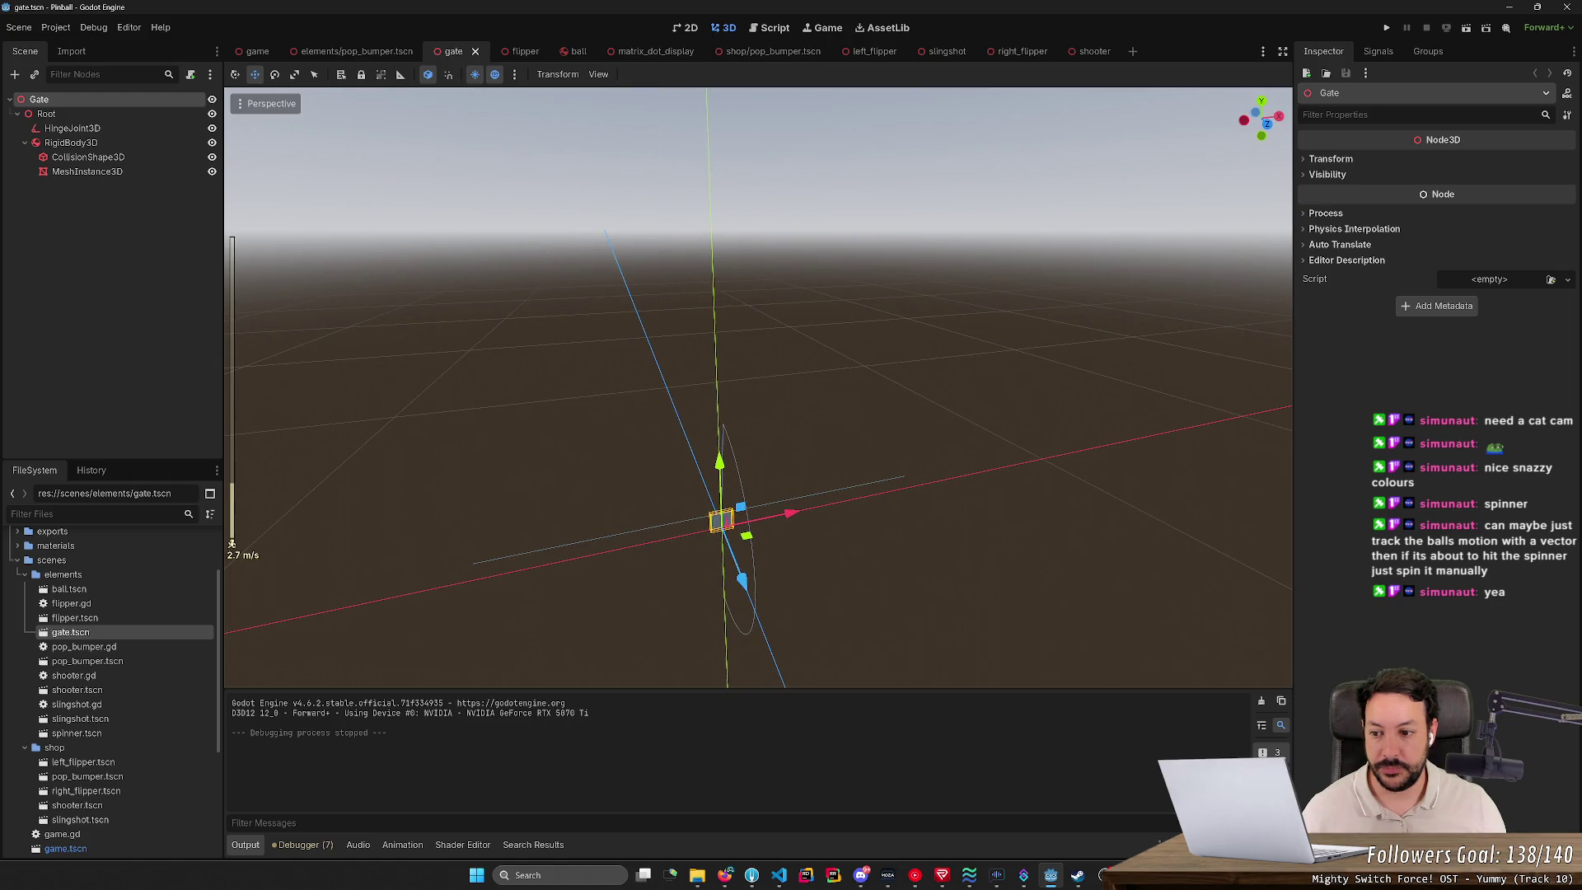
pyautogui.press('w')
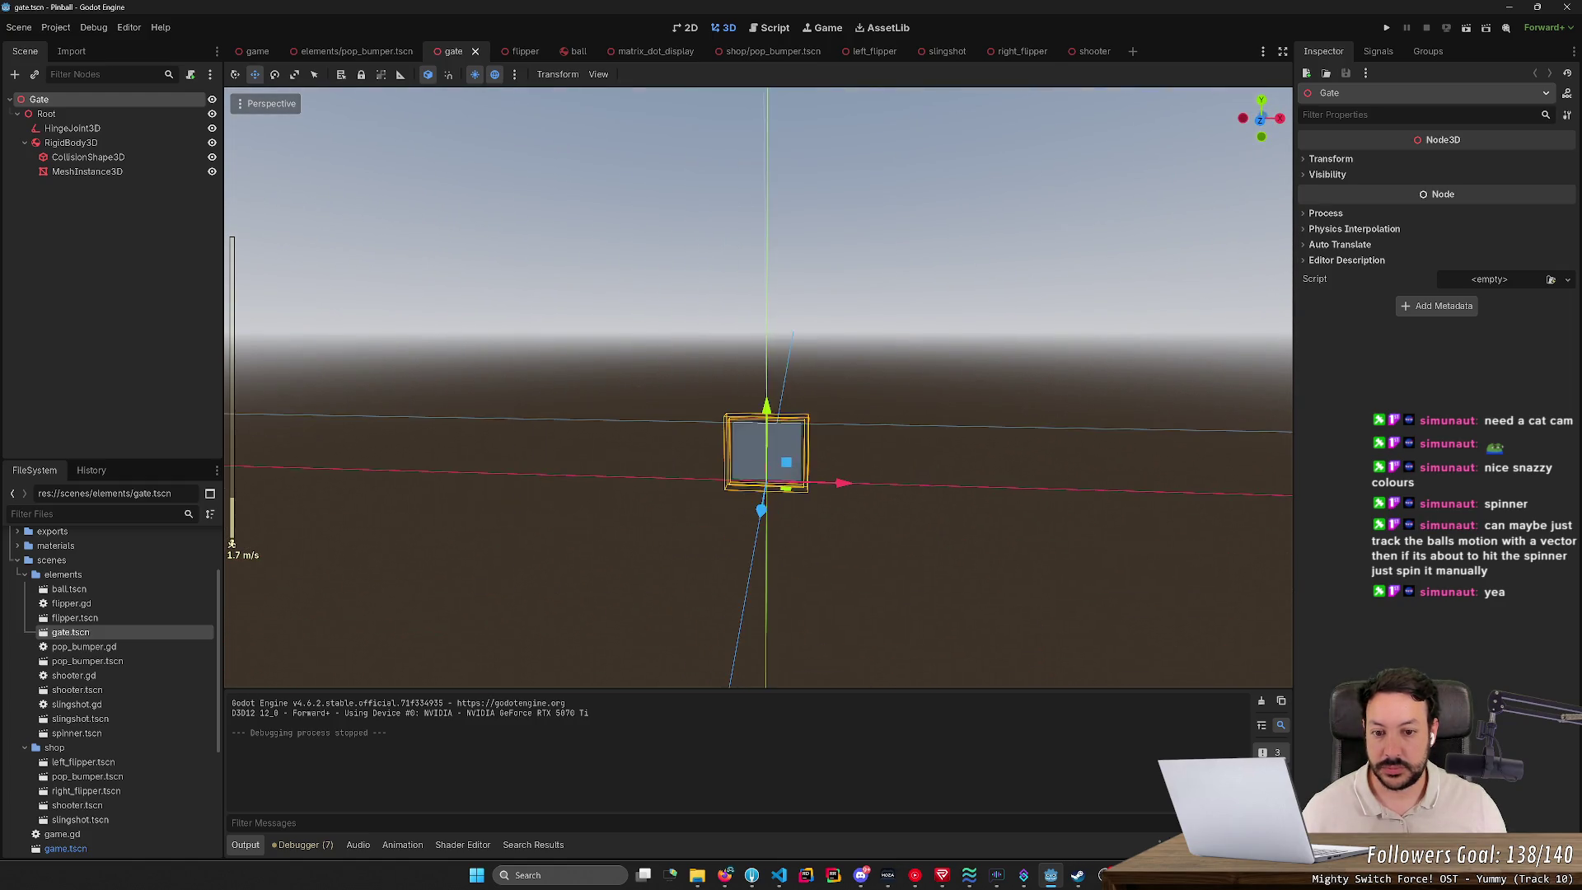
pyautogui.press('s')
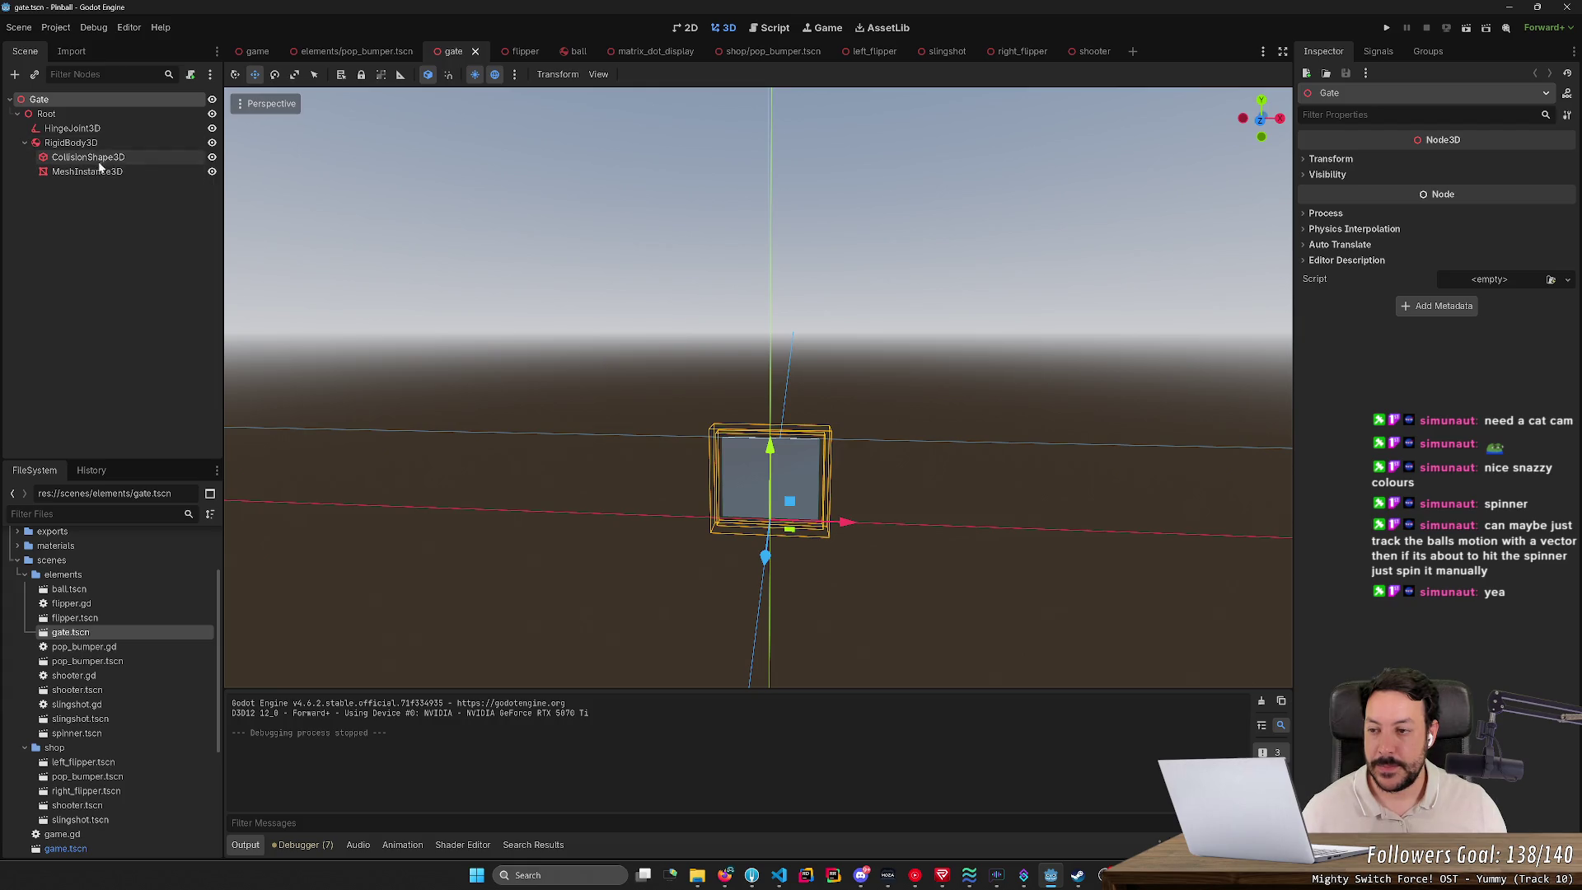
# Step: Nudge the gate's HingeJoint3D slightly lower, then close gate.tscn with Don't Save
pyautogui.click(111, 129)
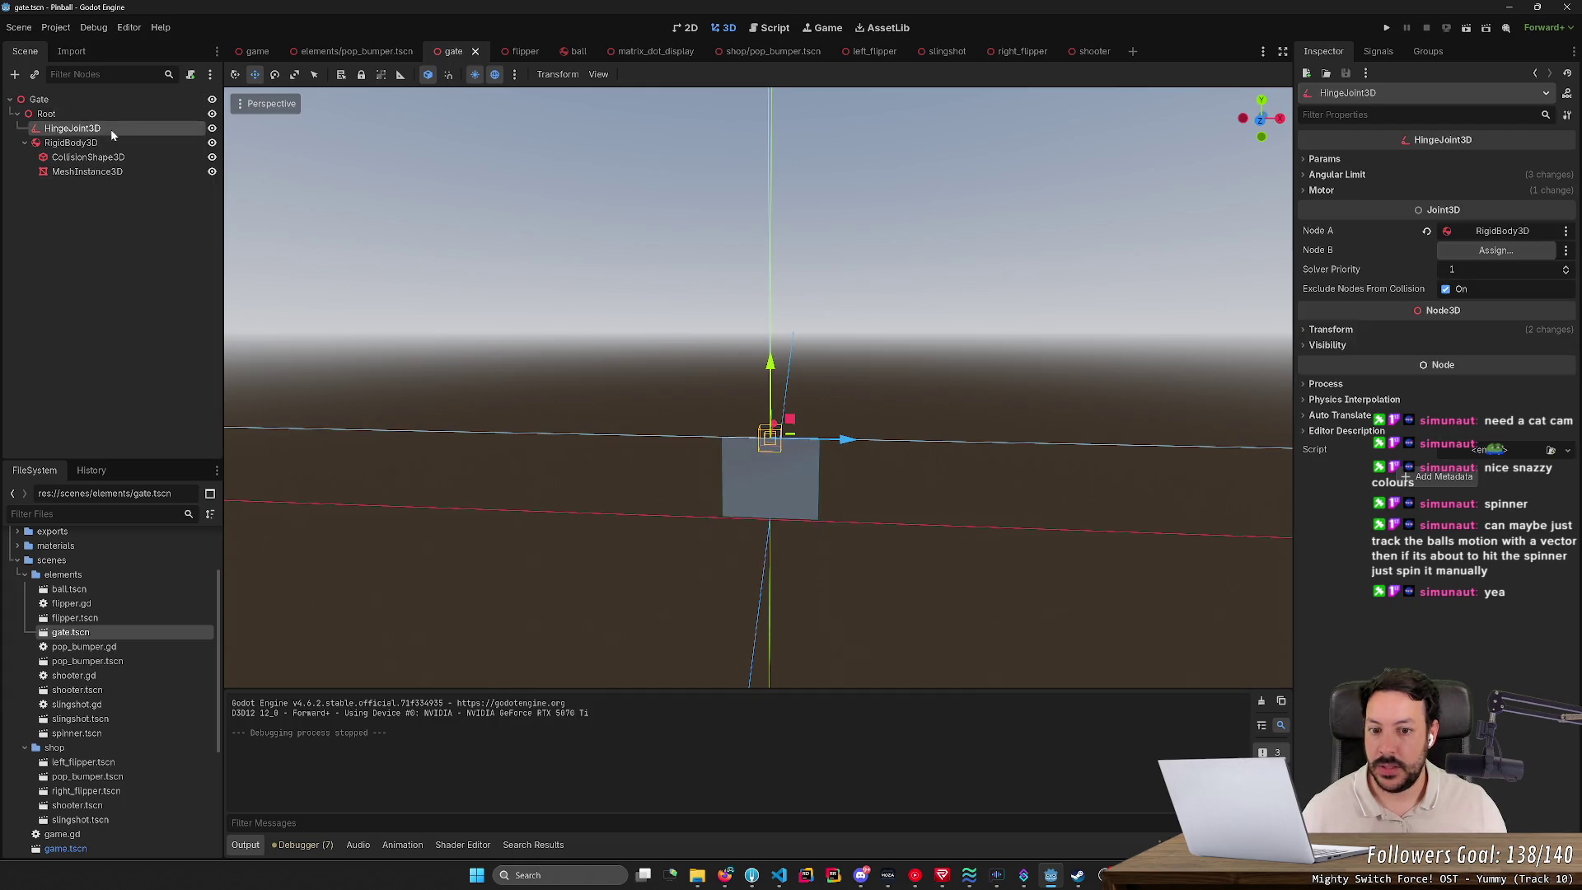
pyautogui.moveTo(773, 370); pyautogui.dragTo(770, 406)
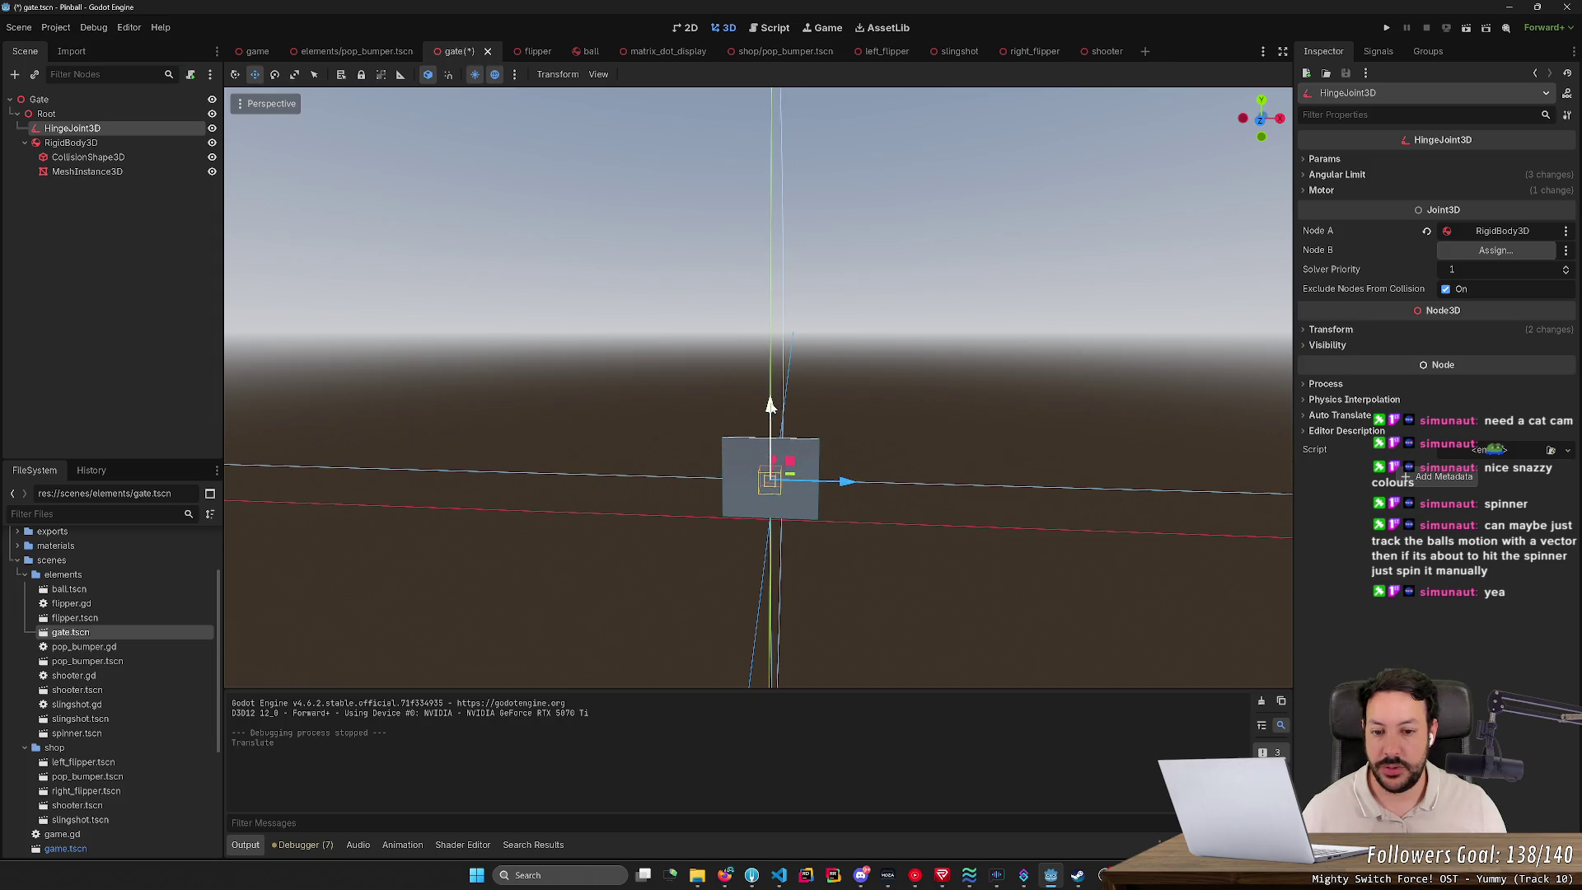
pyautogui.scroll(-3, 771, 405)
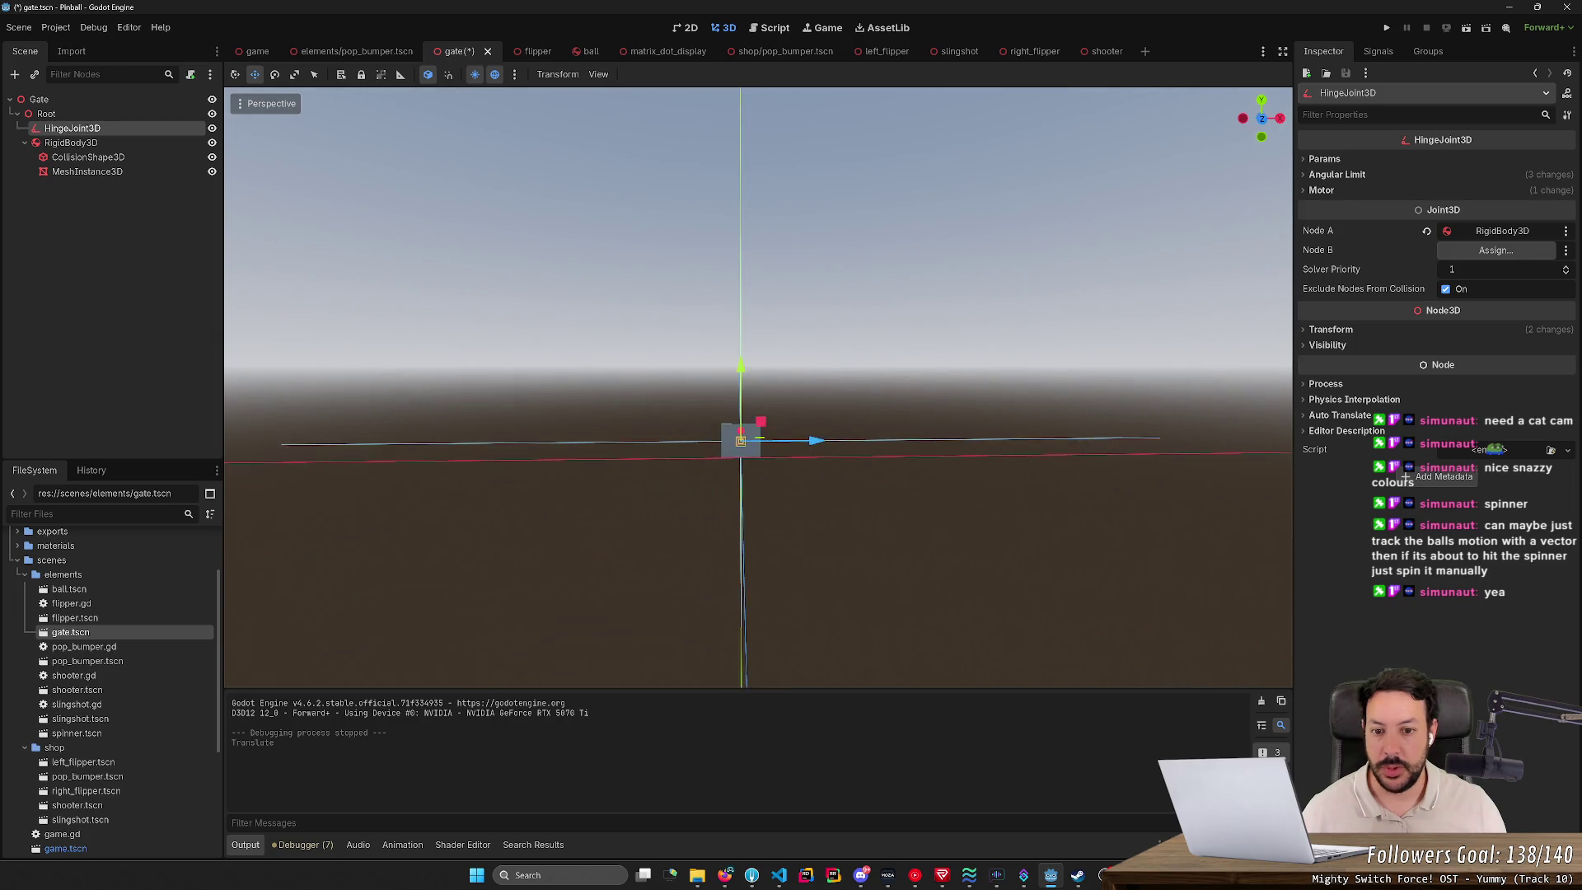
pyautogui.scroll(4, 923, 410)
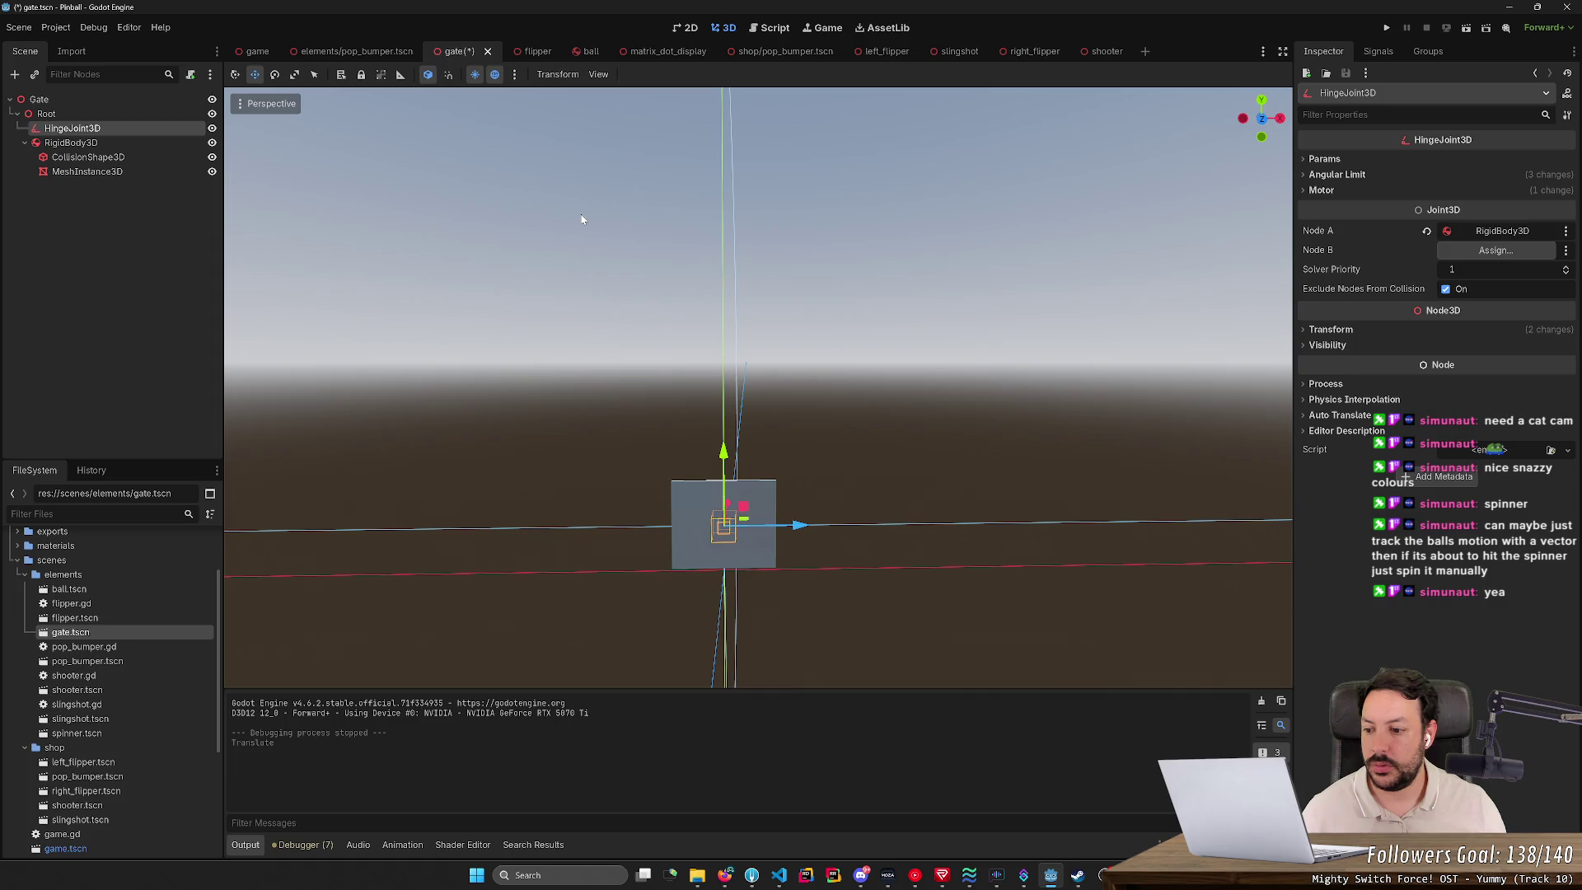
pyautogui.hotkey('ctrl', 'shift', 'w')
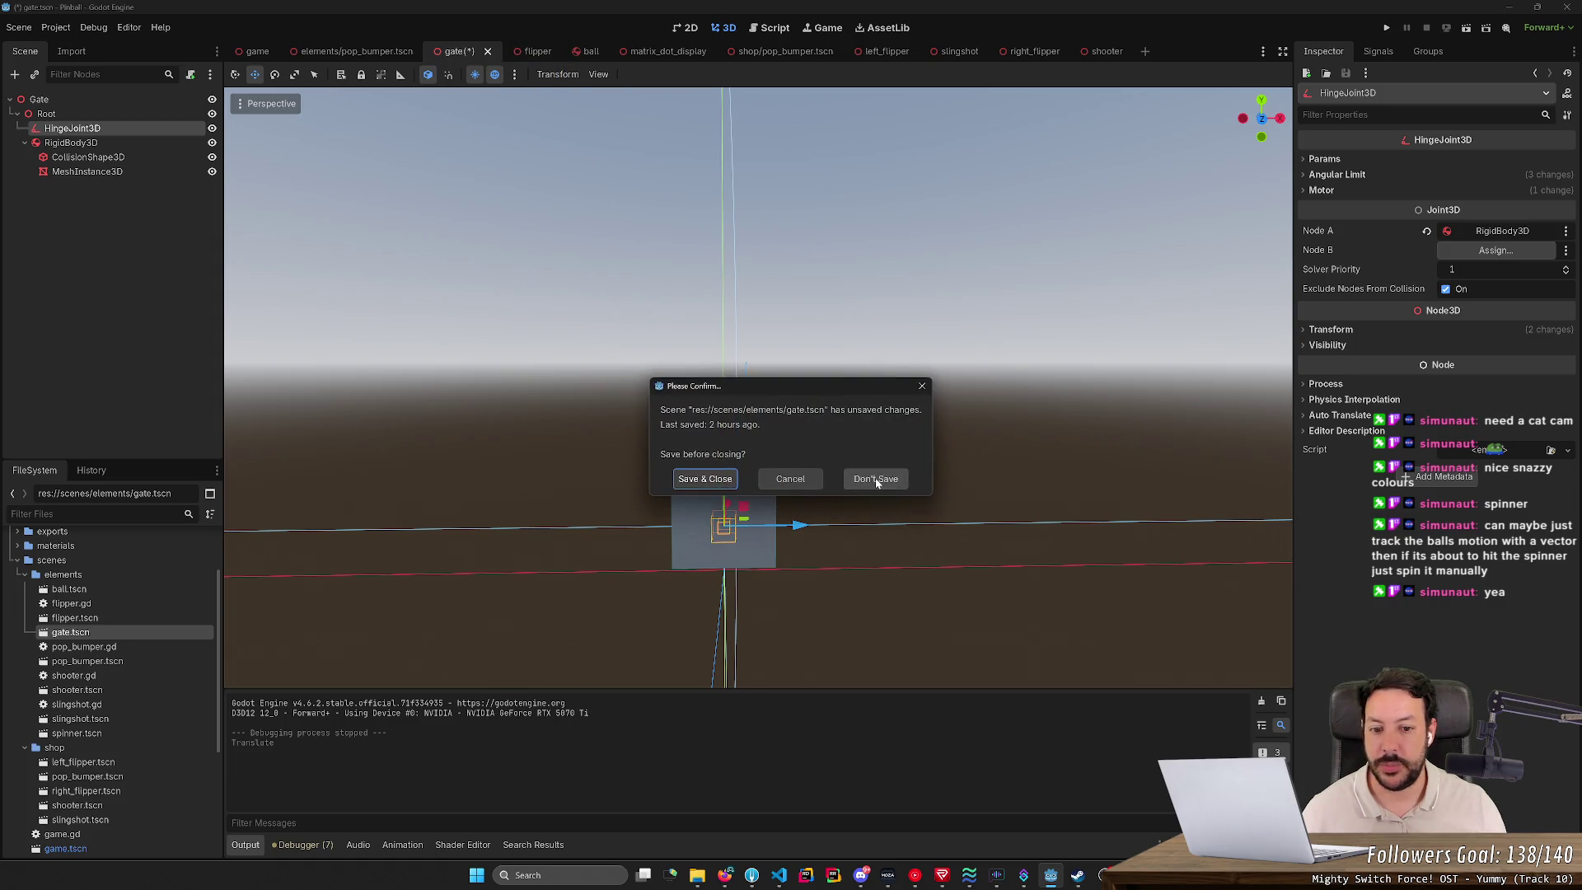
pyautogui.click(876, 481)
# Step: In spinner.tscn, disable the HingeJoint3D angular limit with -180 and 180 bounds, then save
pyautogui.doubleClick(97, 733)
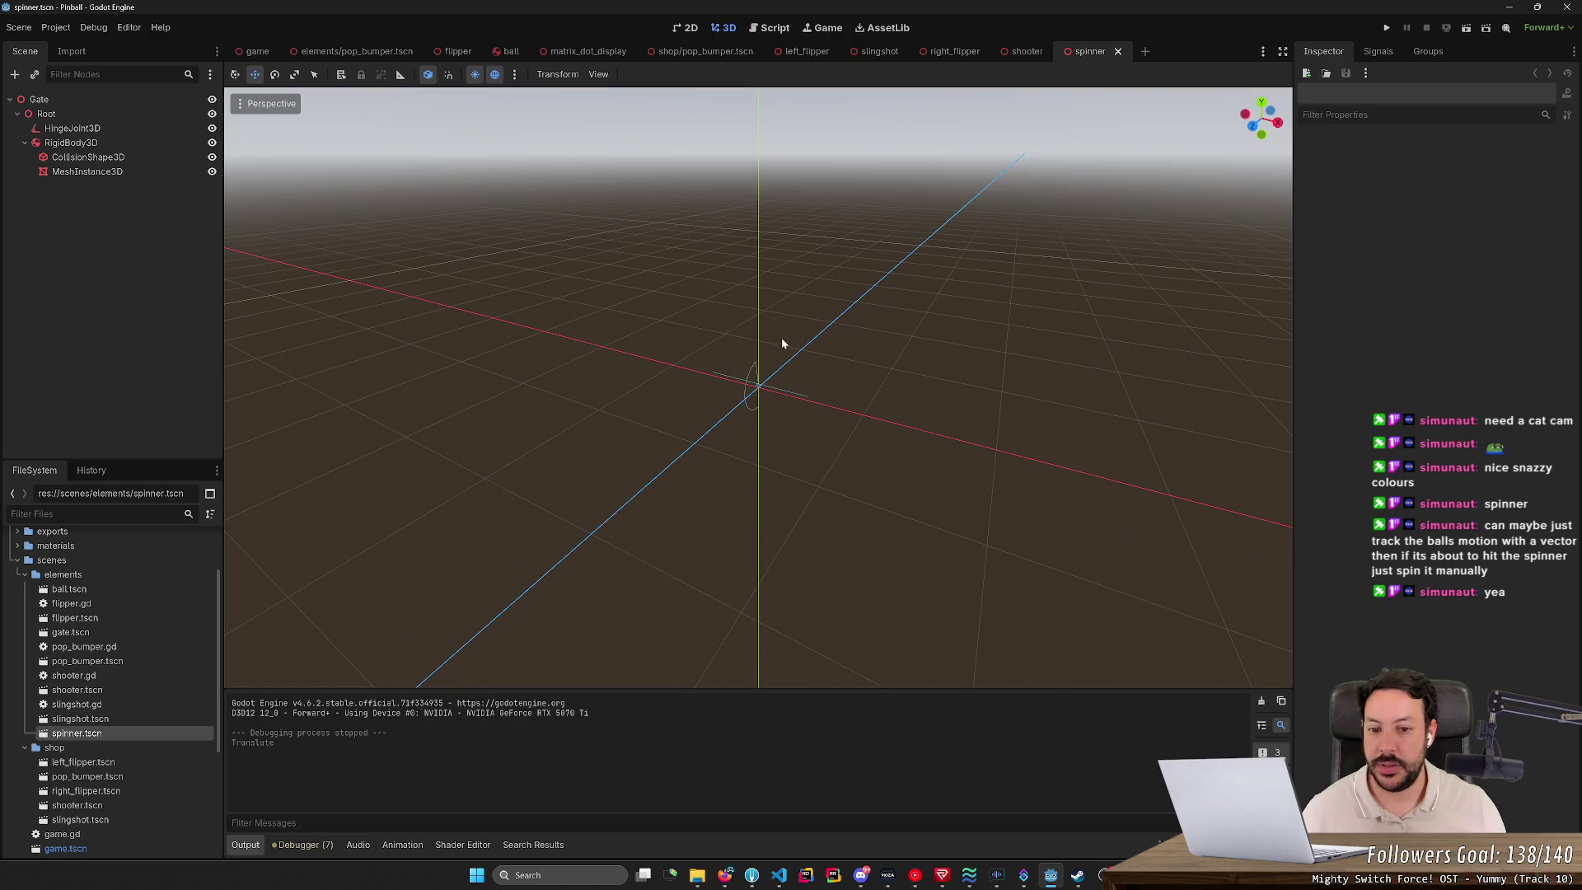
pyautogui.moveTo(783, 343)
pyautogui.mouseDown()
pyautogui.moveTo(766, 380)
pyautogui.moveTo(804, 486)
pyautogui.moveTo(738, 332)
pyautogui.moveTo(690, 378)
pyautogui.moveTo(601, 387)
pyautogui.mouseUp()
pyautogui.scroll(3, 738, 332)
pyautogui.click(82, 129)
pyautogui.scroll(2, 923, 456)
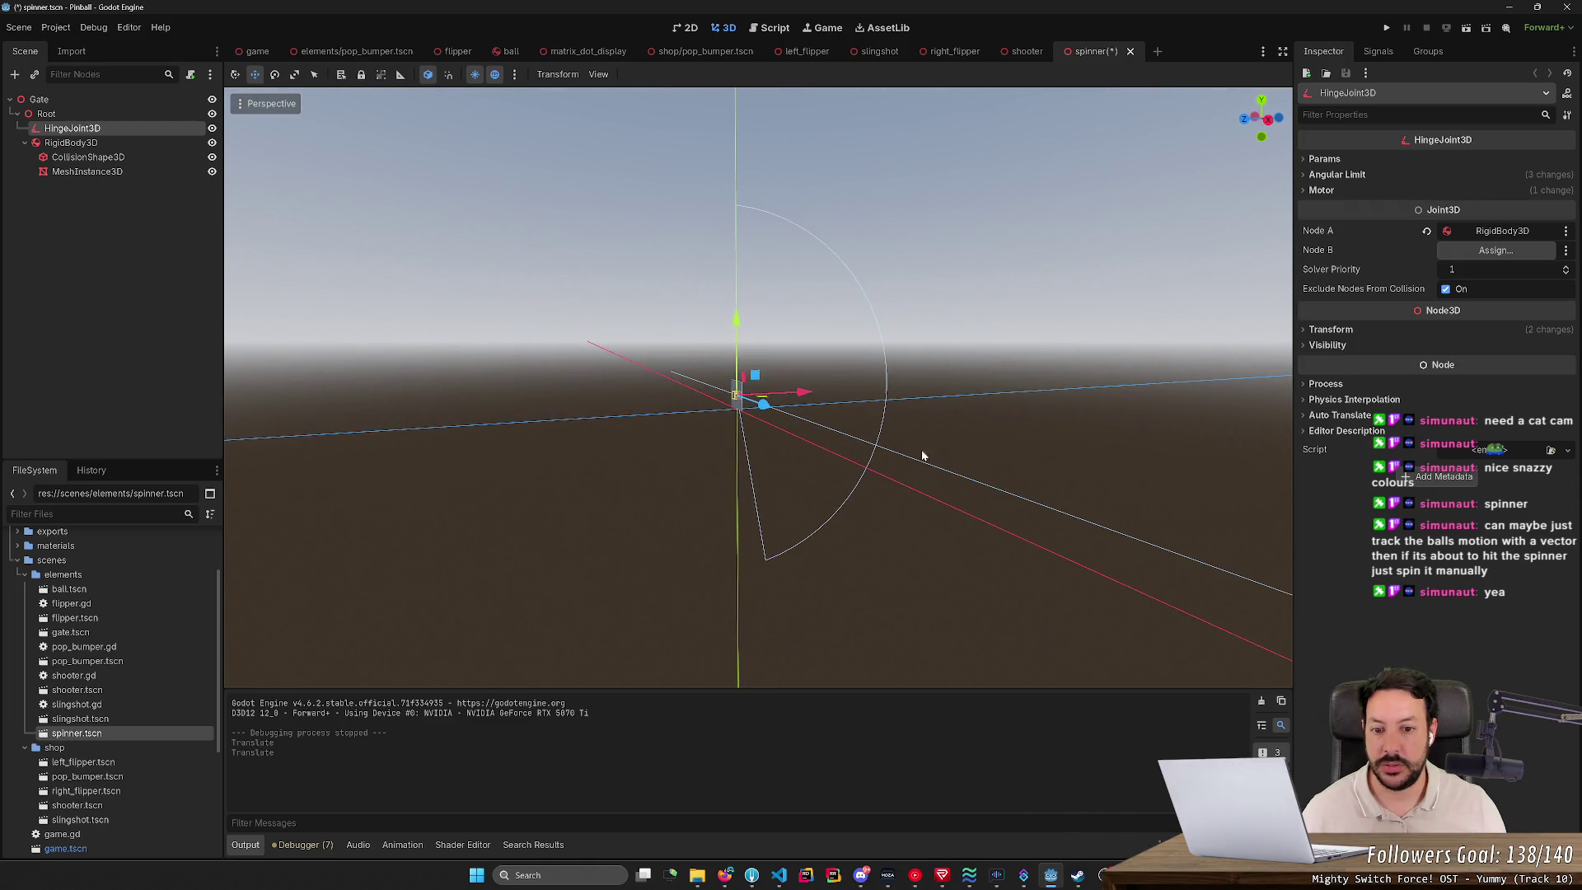
pyautogui.click(1312, 191)
pyautogui.click(1331, 174)
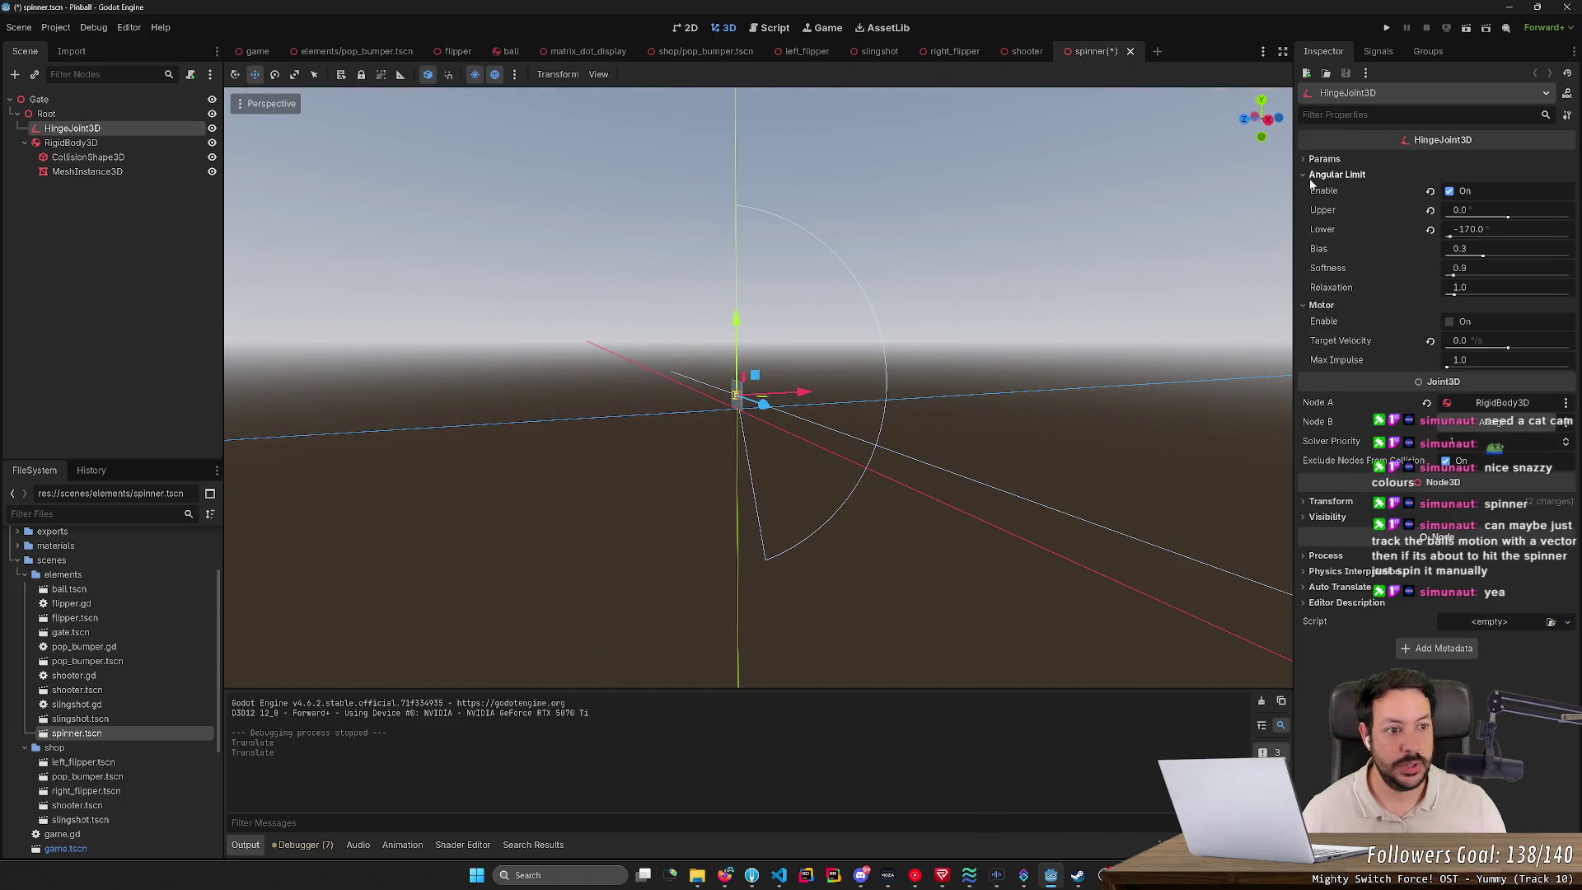
pyautogui.click(1450, 191)
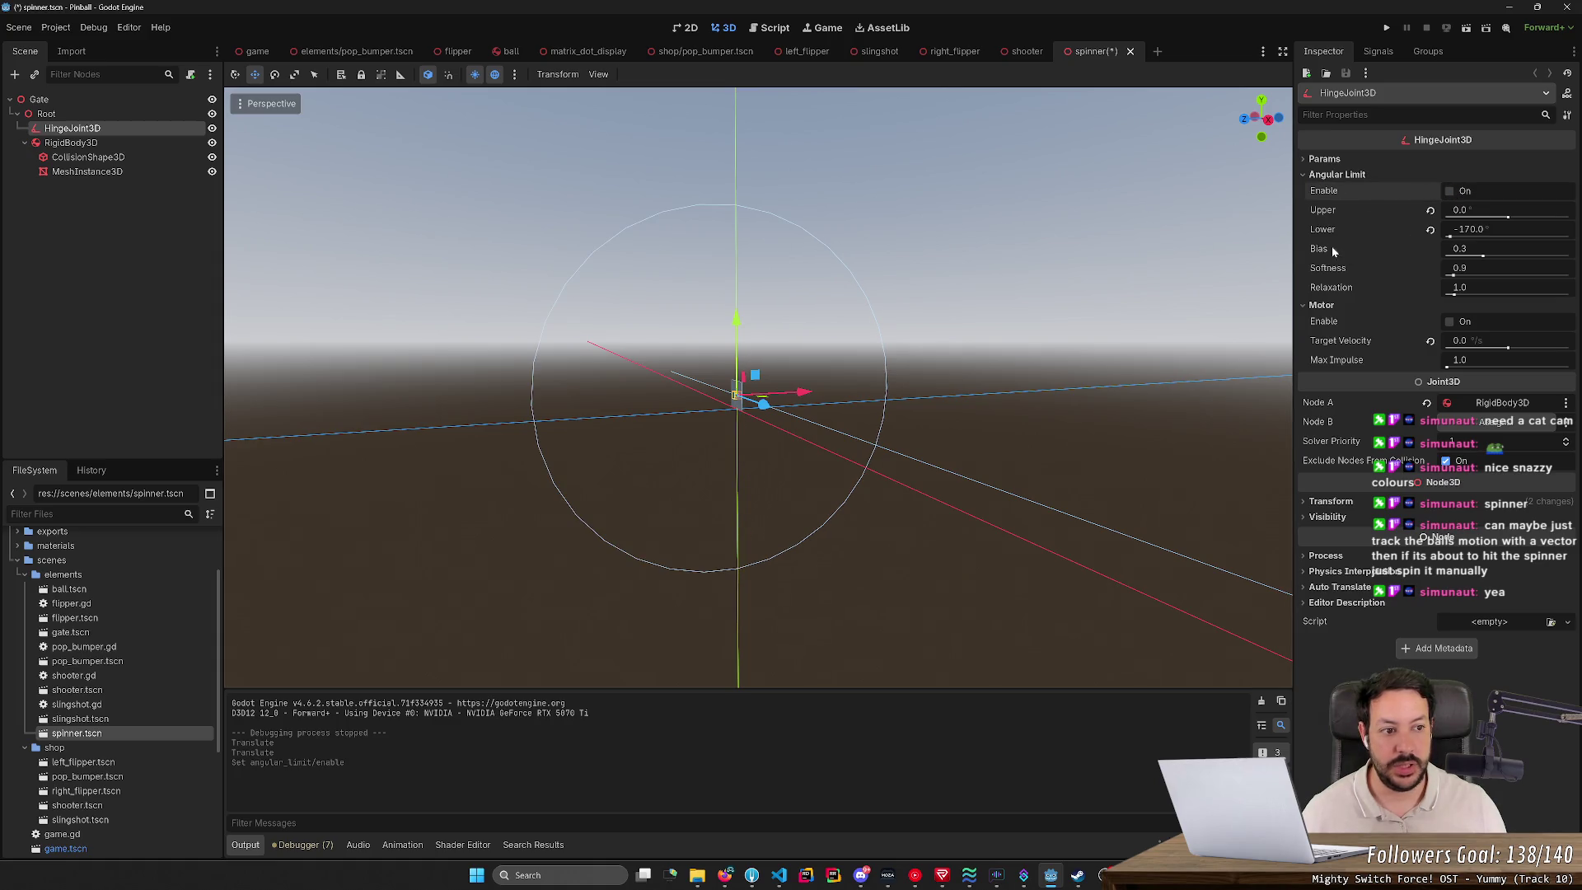
pyautogui.moveTo(1474, 210)
pyautogui.mouseDown()
pyautogui.moveTo(1450, 210)
pyautogui.moveTo(1570, 237)
pyautogui.mouseUp()
pyautogui.hotkey('ctrl', 's')
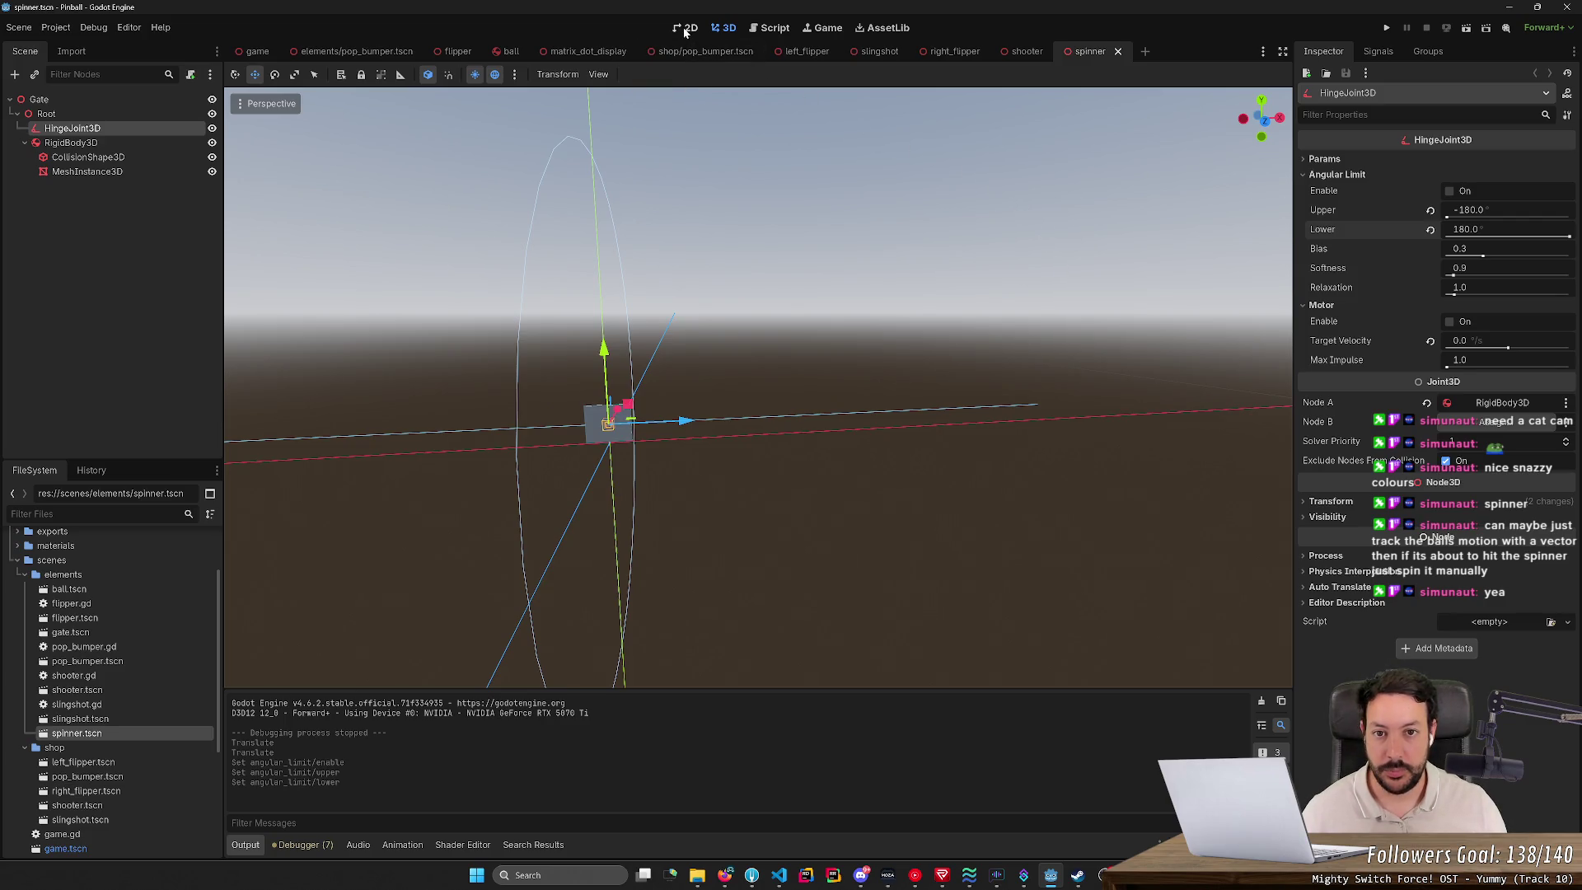
pyautogui.click(256, 51)
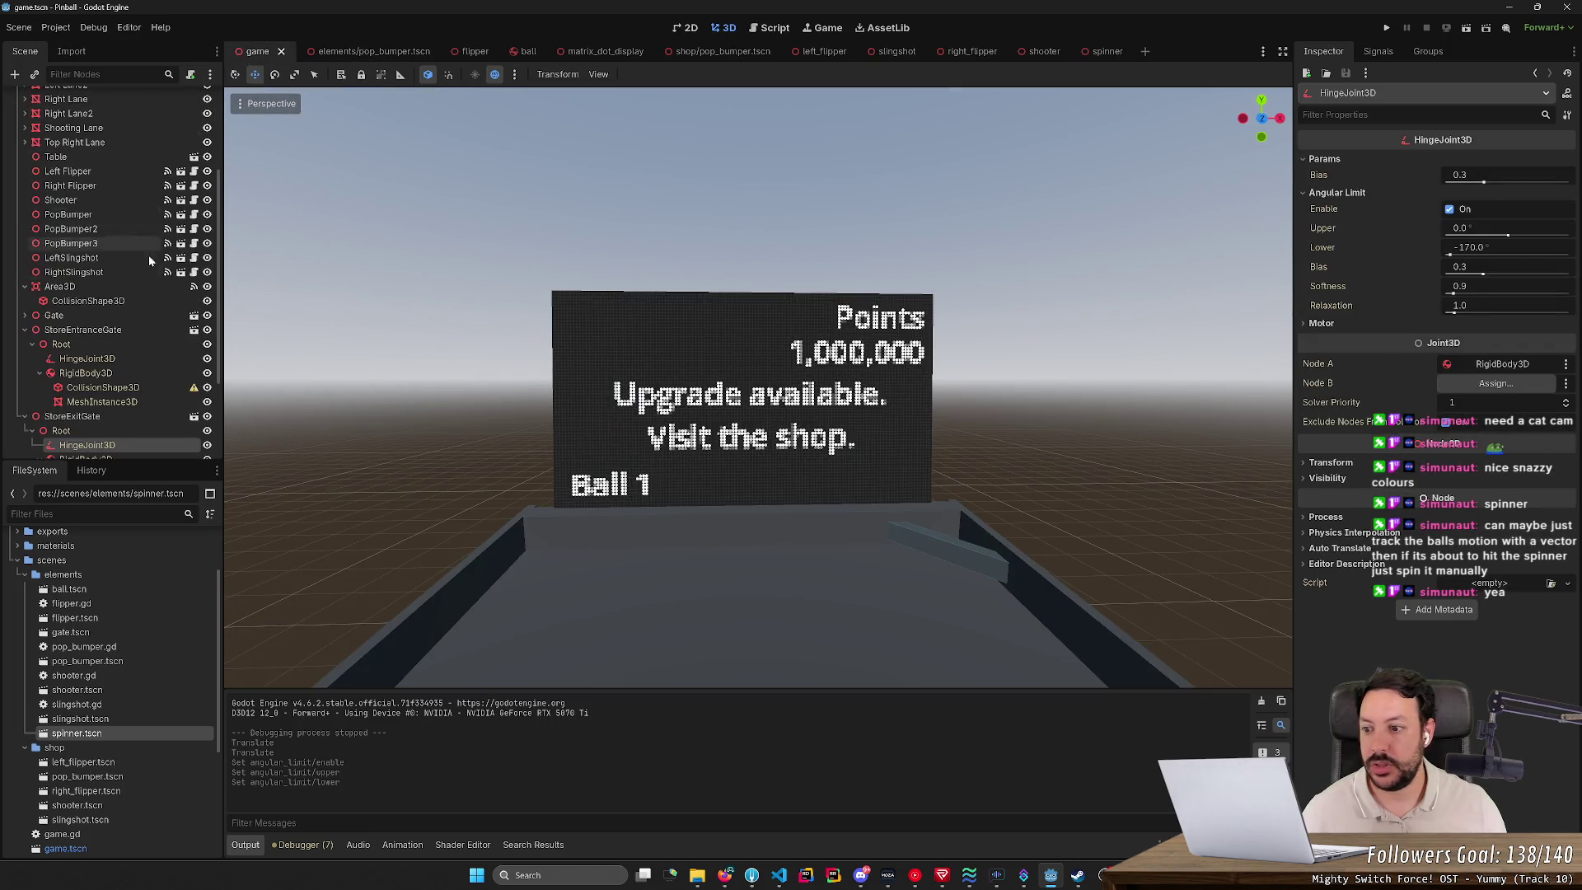
# Step: Pull back to view the whole table, add a spinner instance to the game scene, then undo it
pyautogui.press('s')
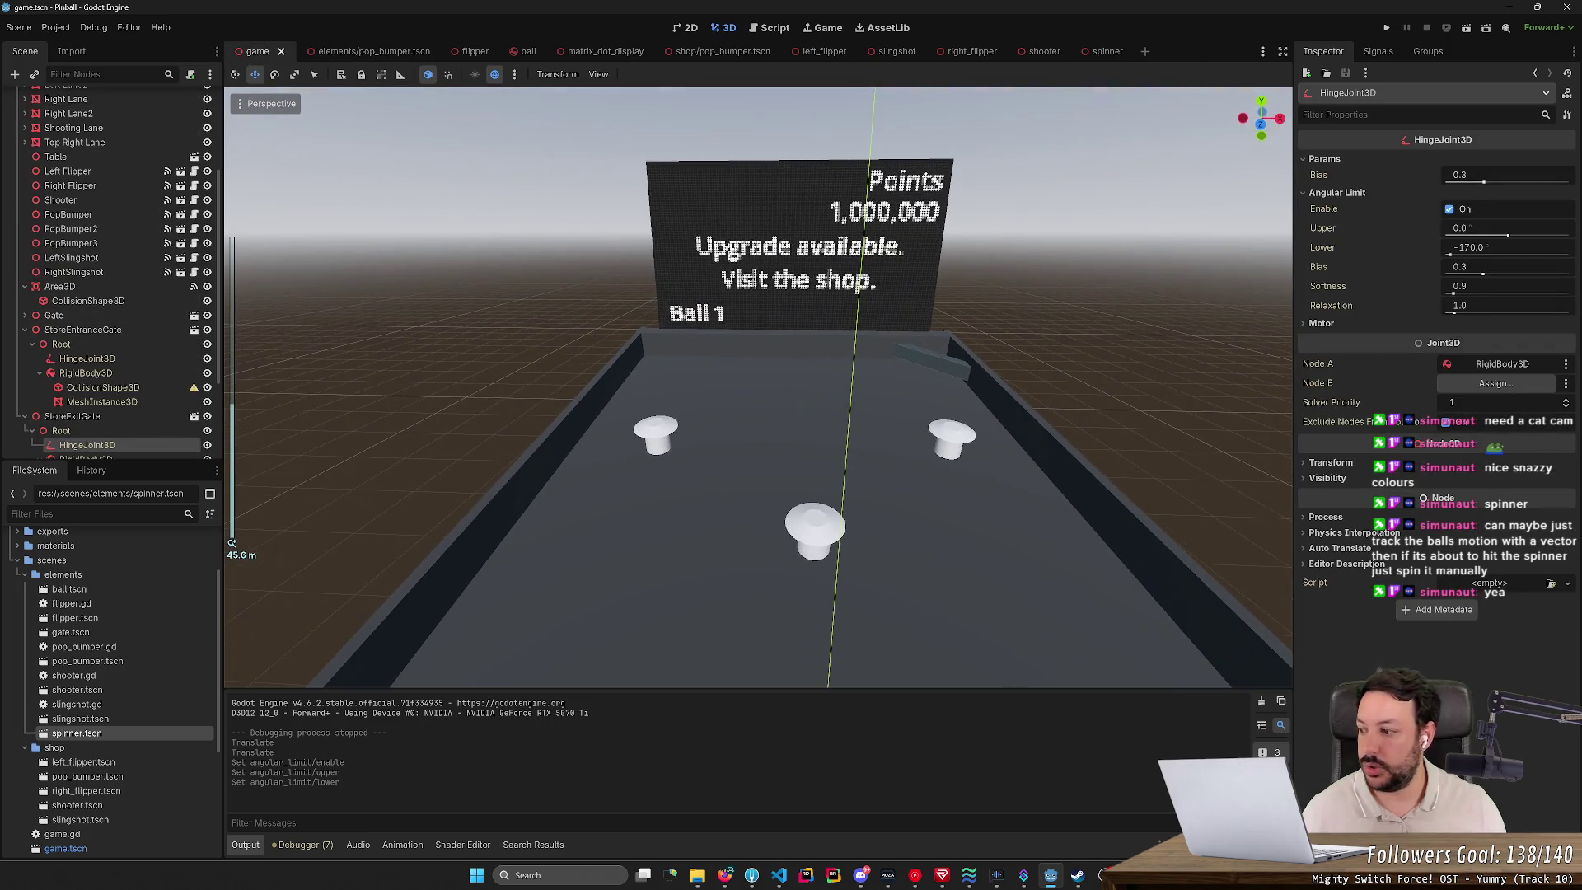
pyautogui.scroll(-2, 670, 450)
pyautogui.press('a')
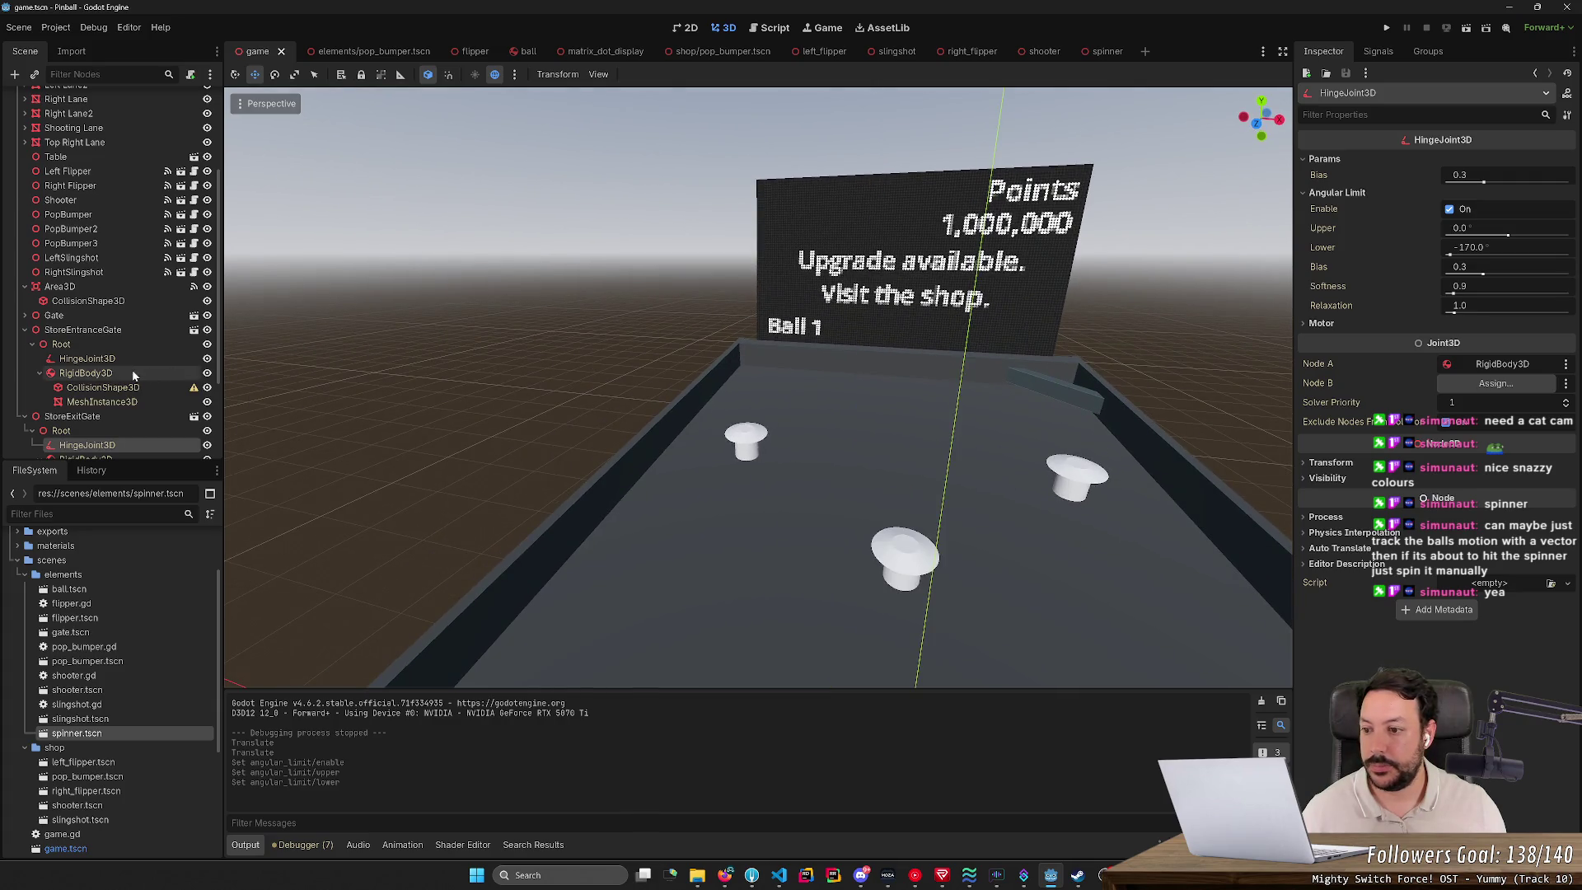
pyautogui.scroll(-3, 132, 375)
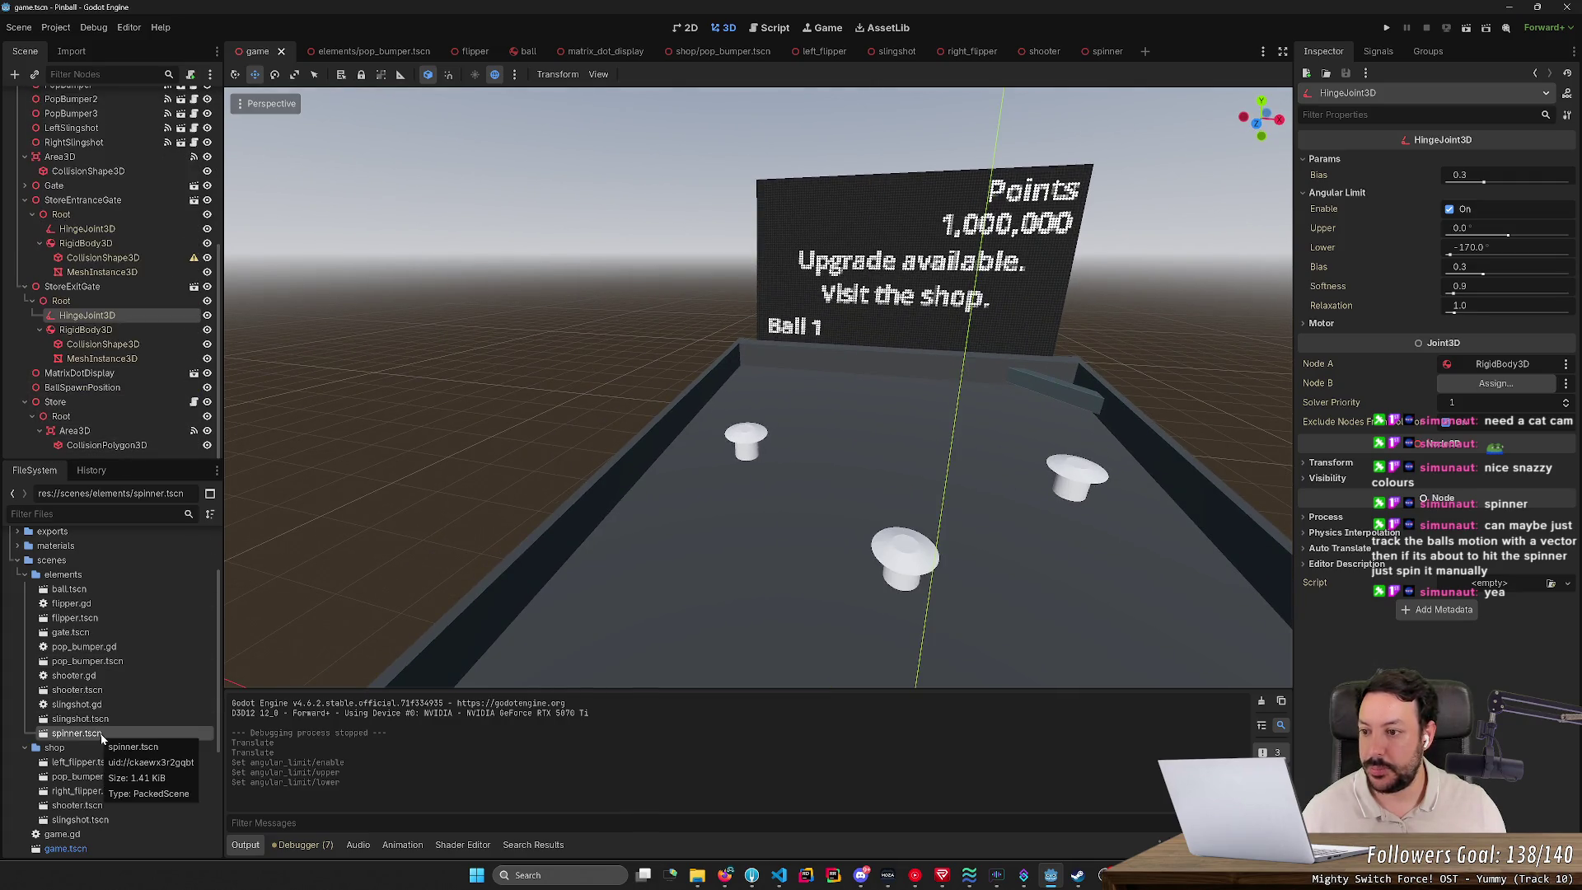
pyautogui.moveTo(103, 738); pyautogui.dragTo(80, 178)
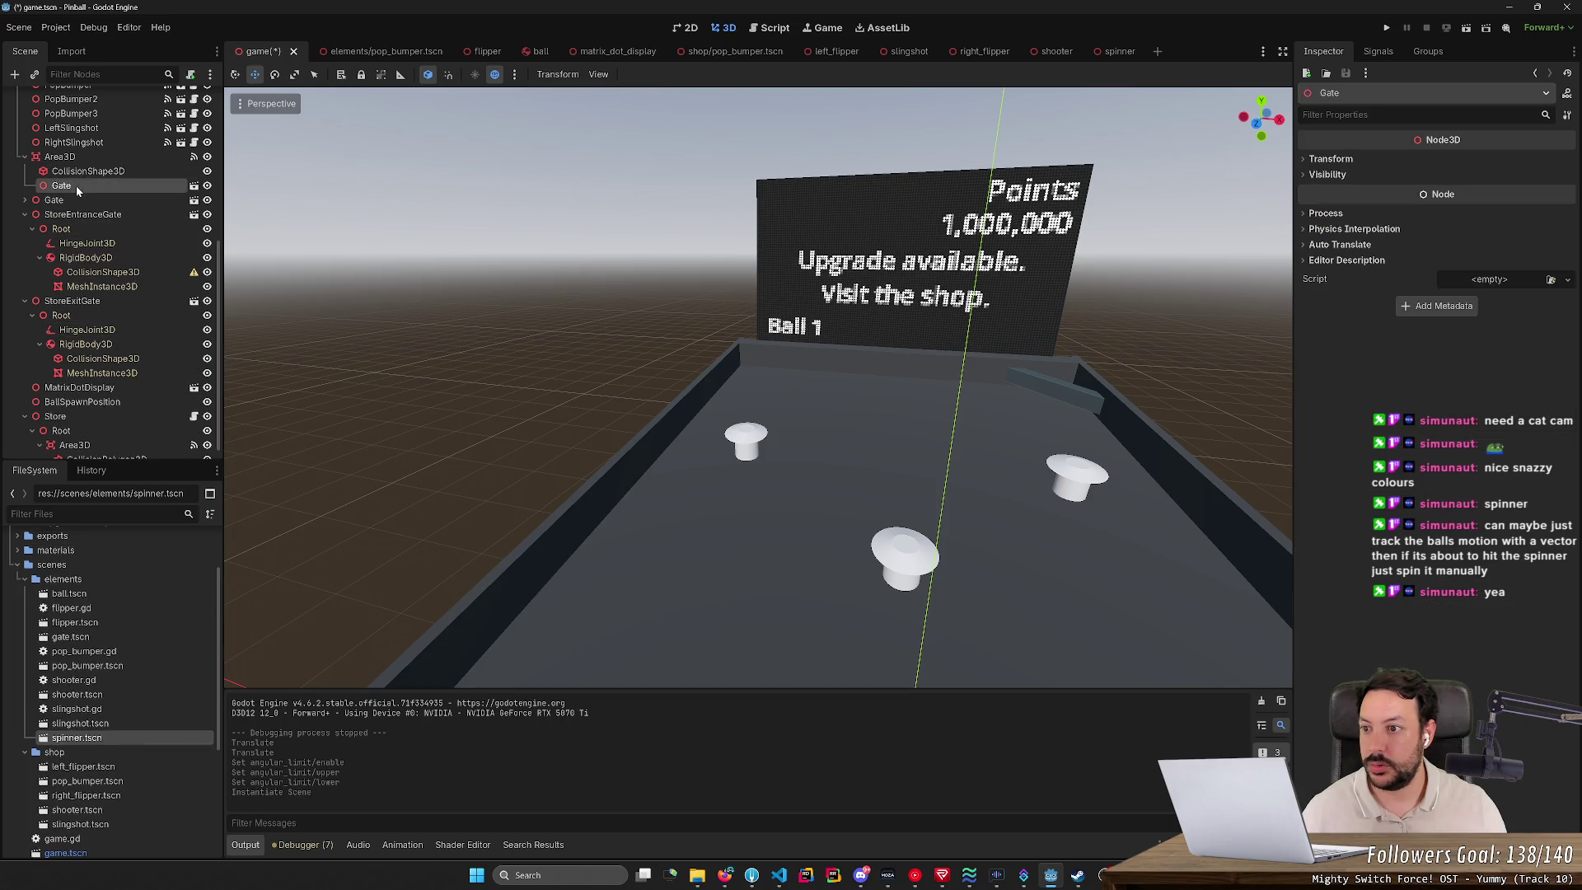
pyautogui.hotkey('ctrl', 'z')
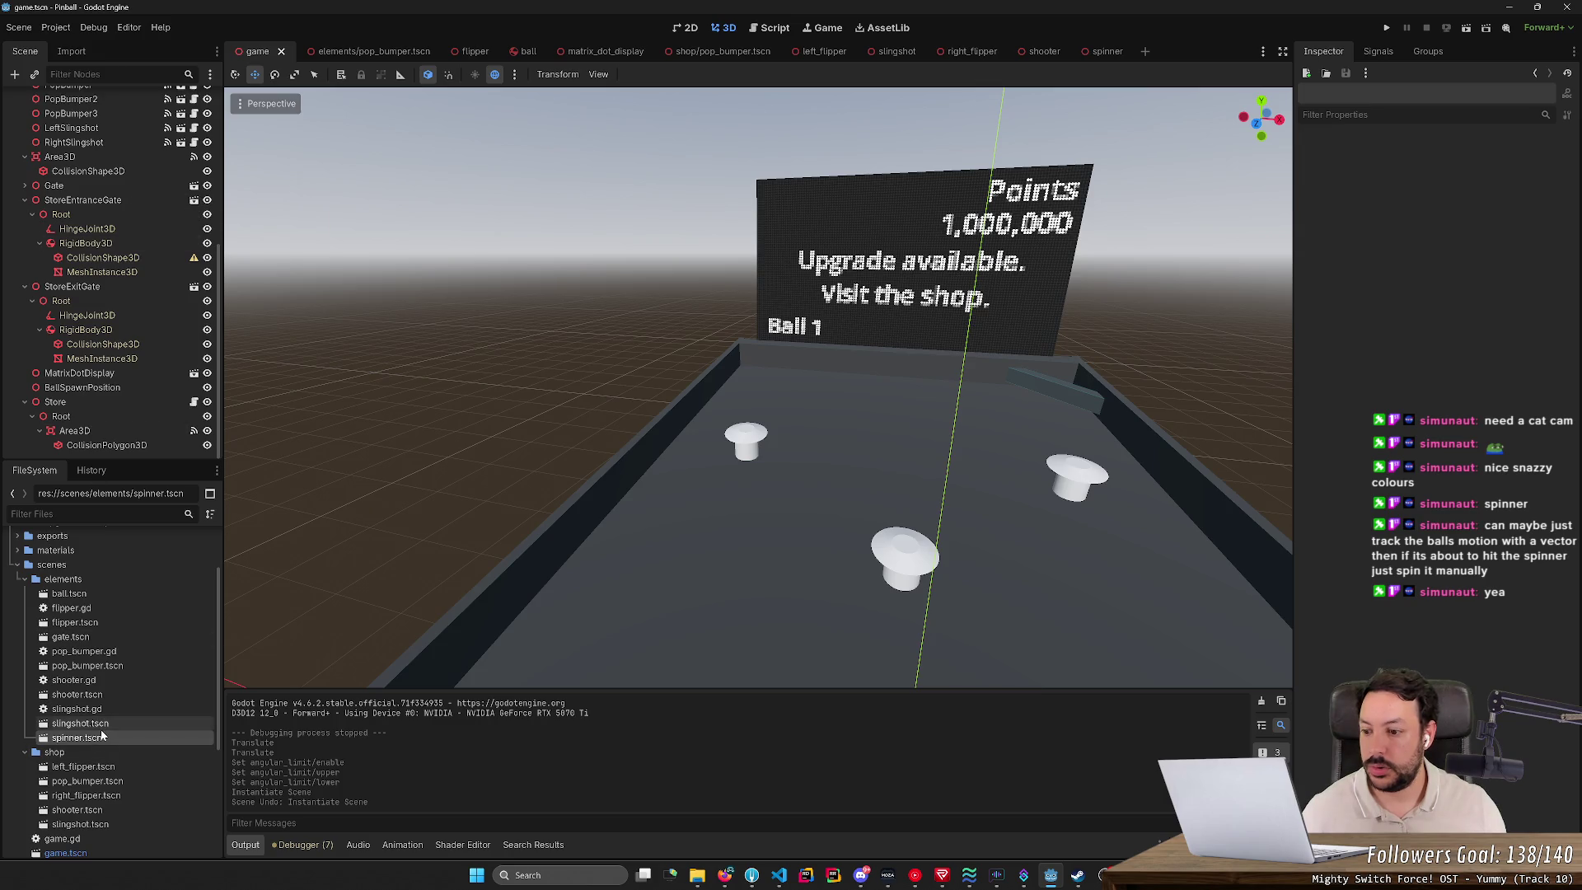
# Step: Rename spinner.tscn's root node from Gate to Spinner and place an instance in the game scene
pyautogui.doubleClick(99, 737)
pyautogui.doubleClick(67, 98)
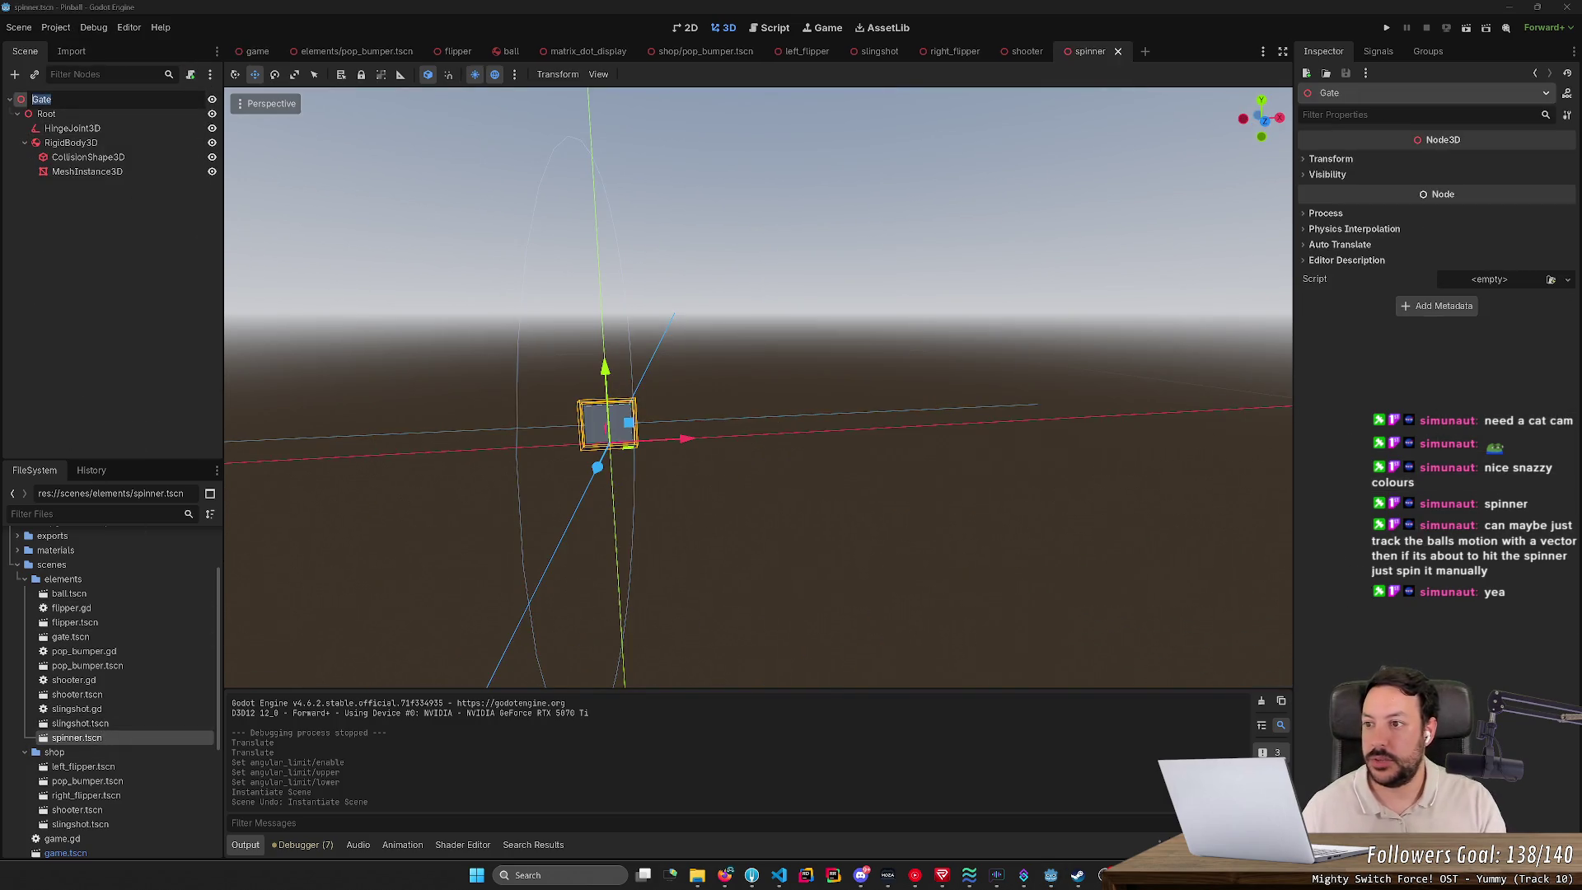
pyautogui.write('inner')
pyautogui.press('Return')
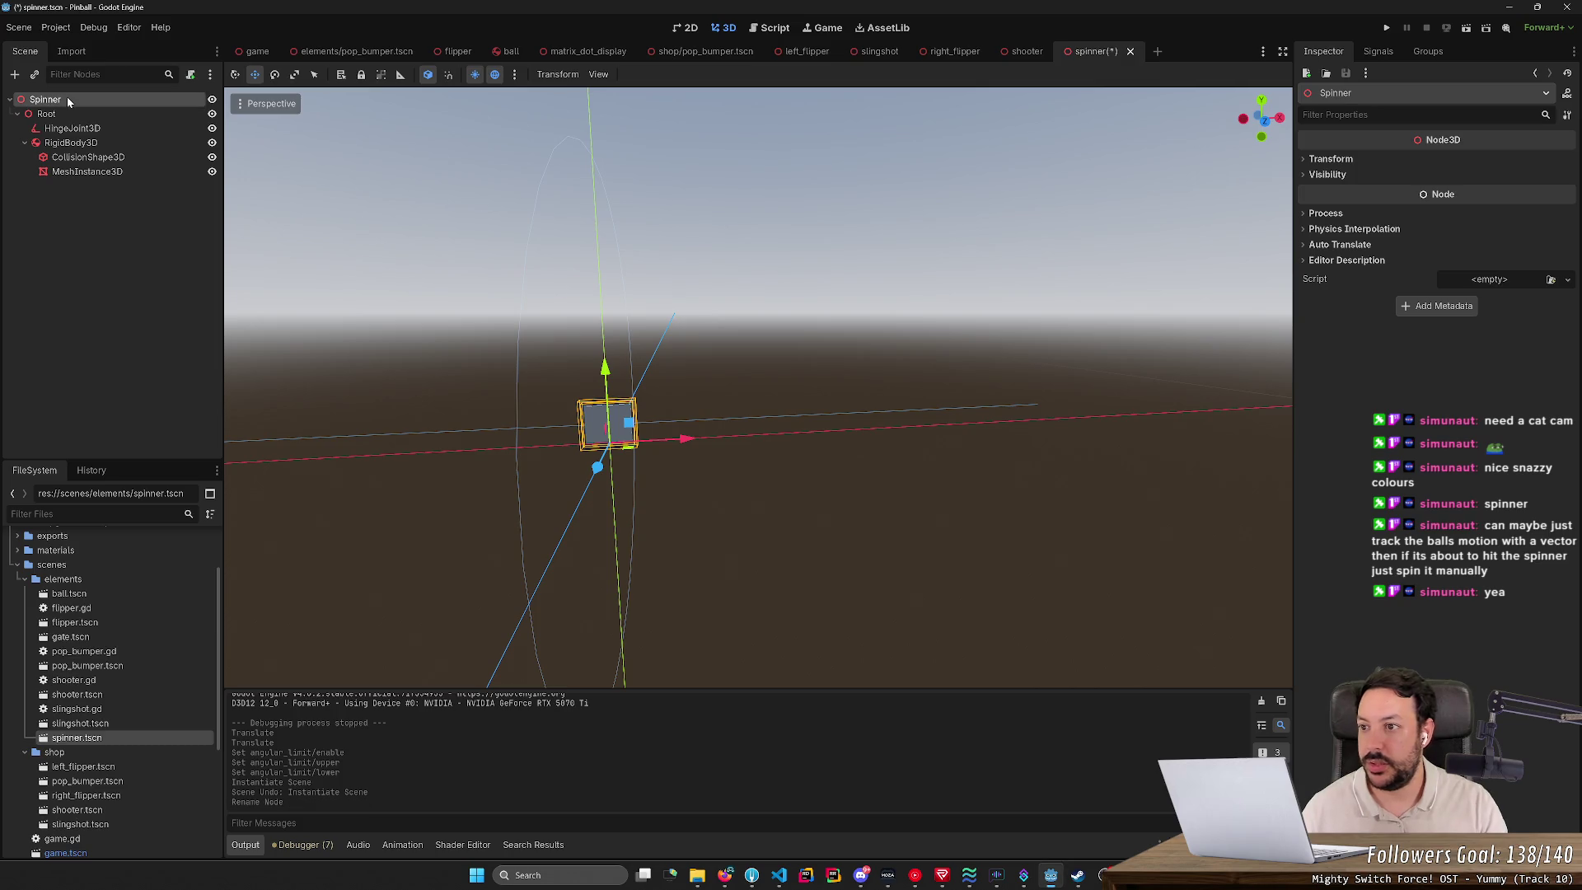
pyautogui.click(255, 51)
pyautogui.moveTo(129, 727)
pyautogui.mouseDown()
pyautogui.moveTo(98, 418)
pyautogui.moveTo(114, 399)
pyautogui.mouseUp()
# Step: Slide the Spinner onto the table's right lane, then test-run the game and stop it
pyautogui.click(114, 401)
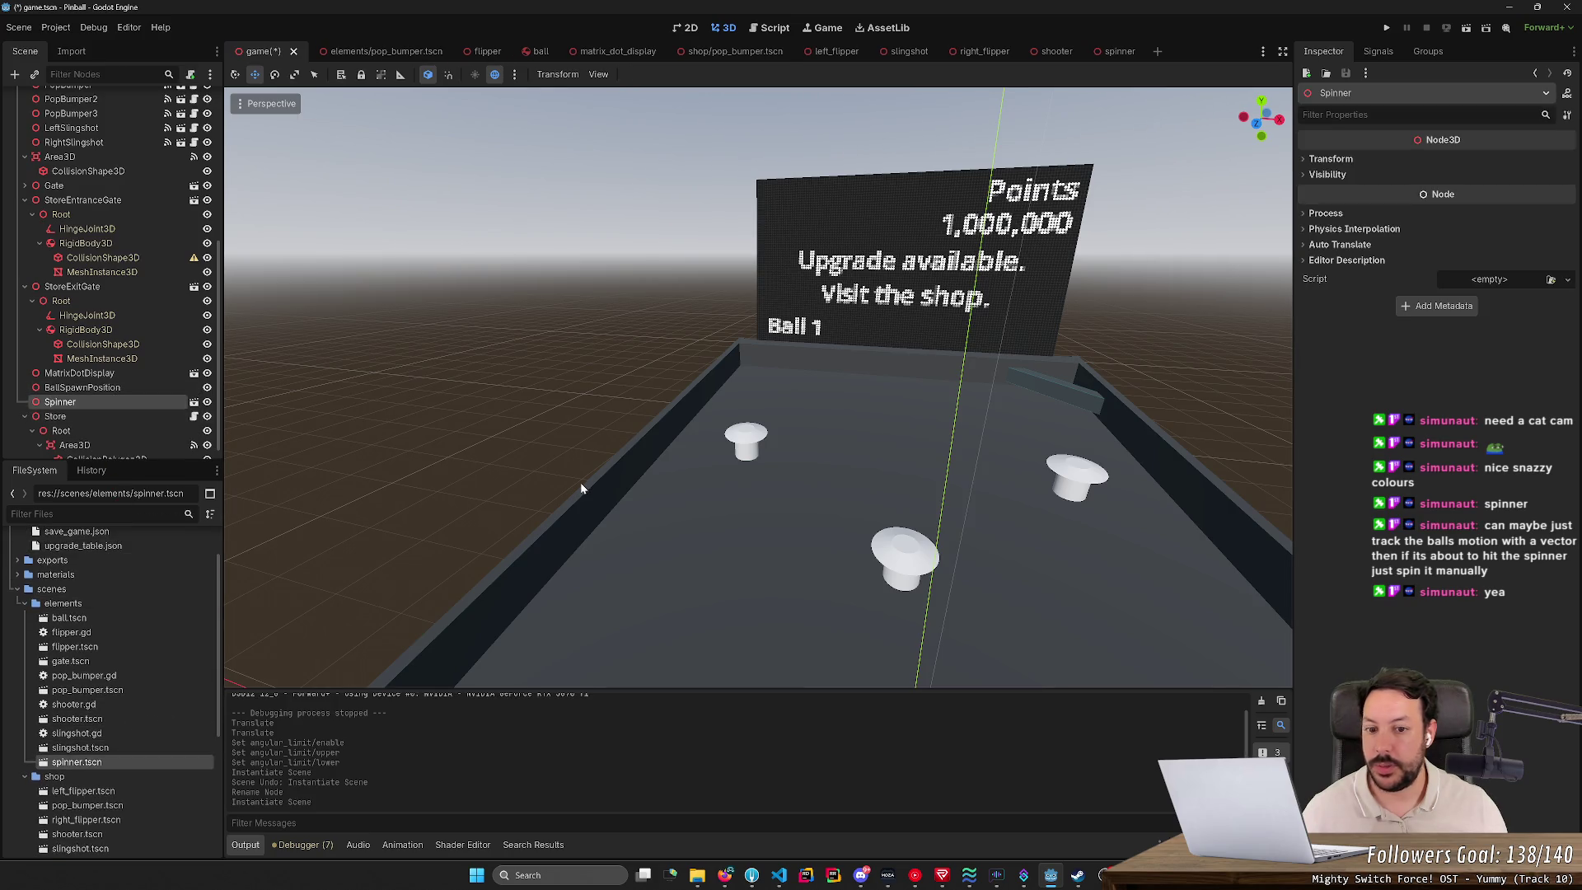
pyautogui.scroll(10, 758, 387)
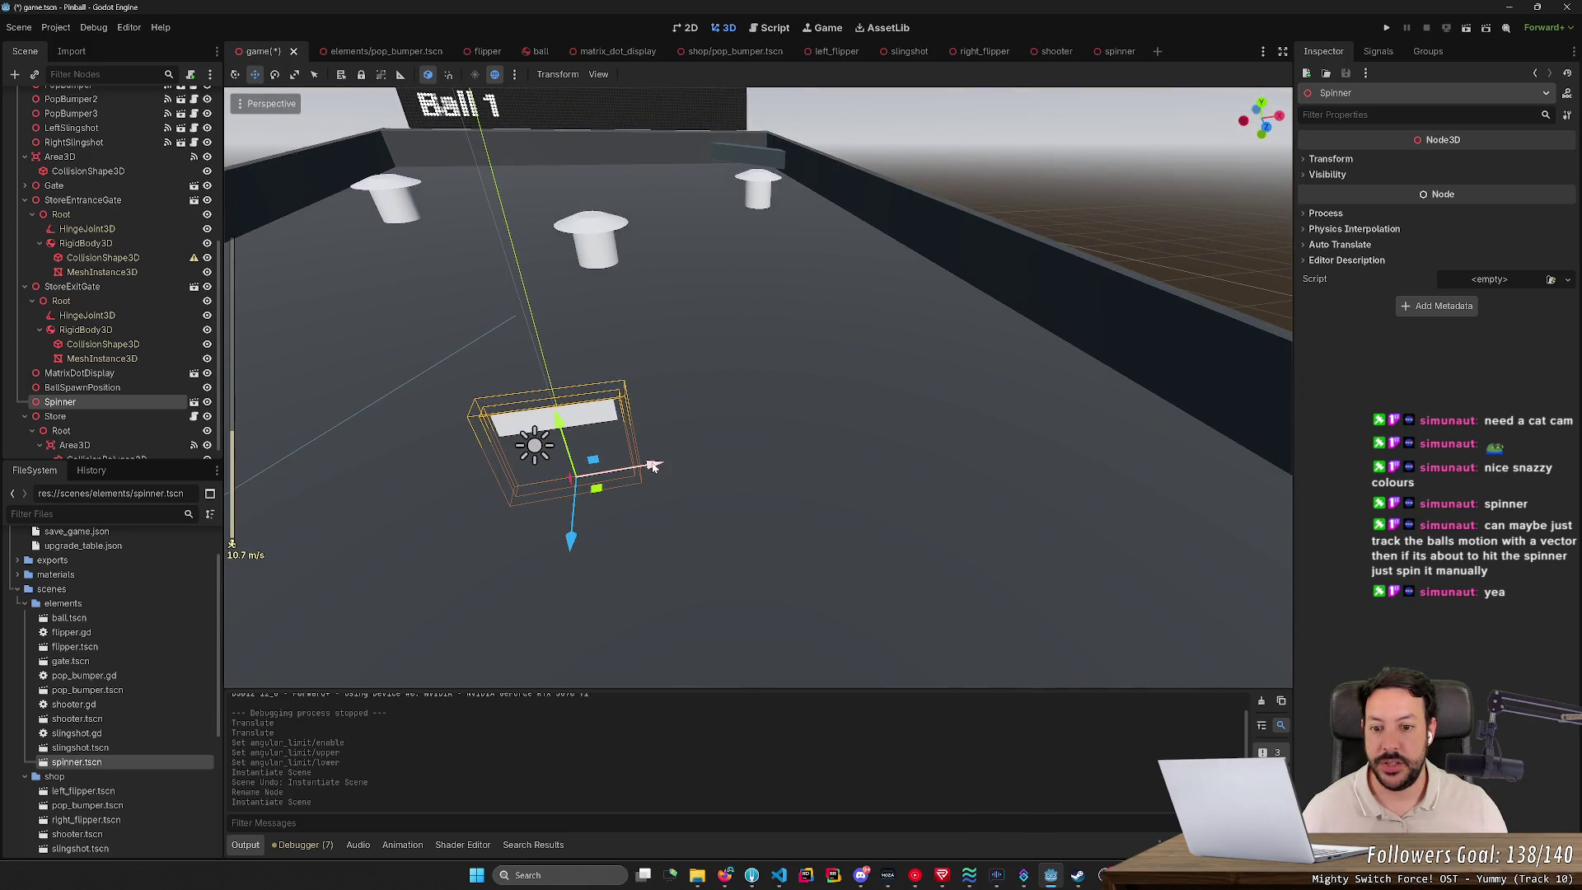
pyautogui.moveTo(653, 467)
pyautogui.mouseDown()
pyautogui.moveTo(1104, 366)
pyautogui.moveTo(1071, 377)
pyautogui.mouseUp()
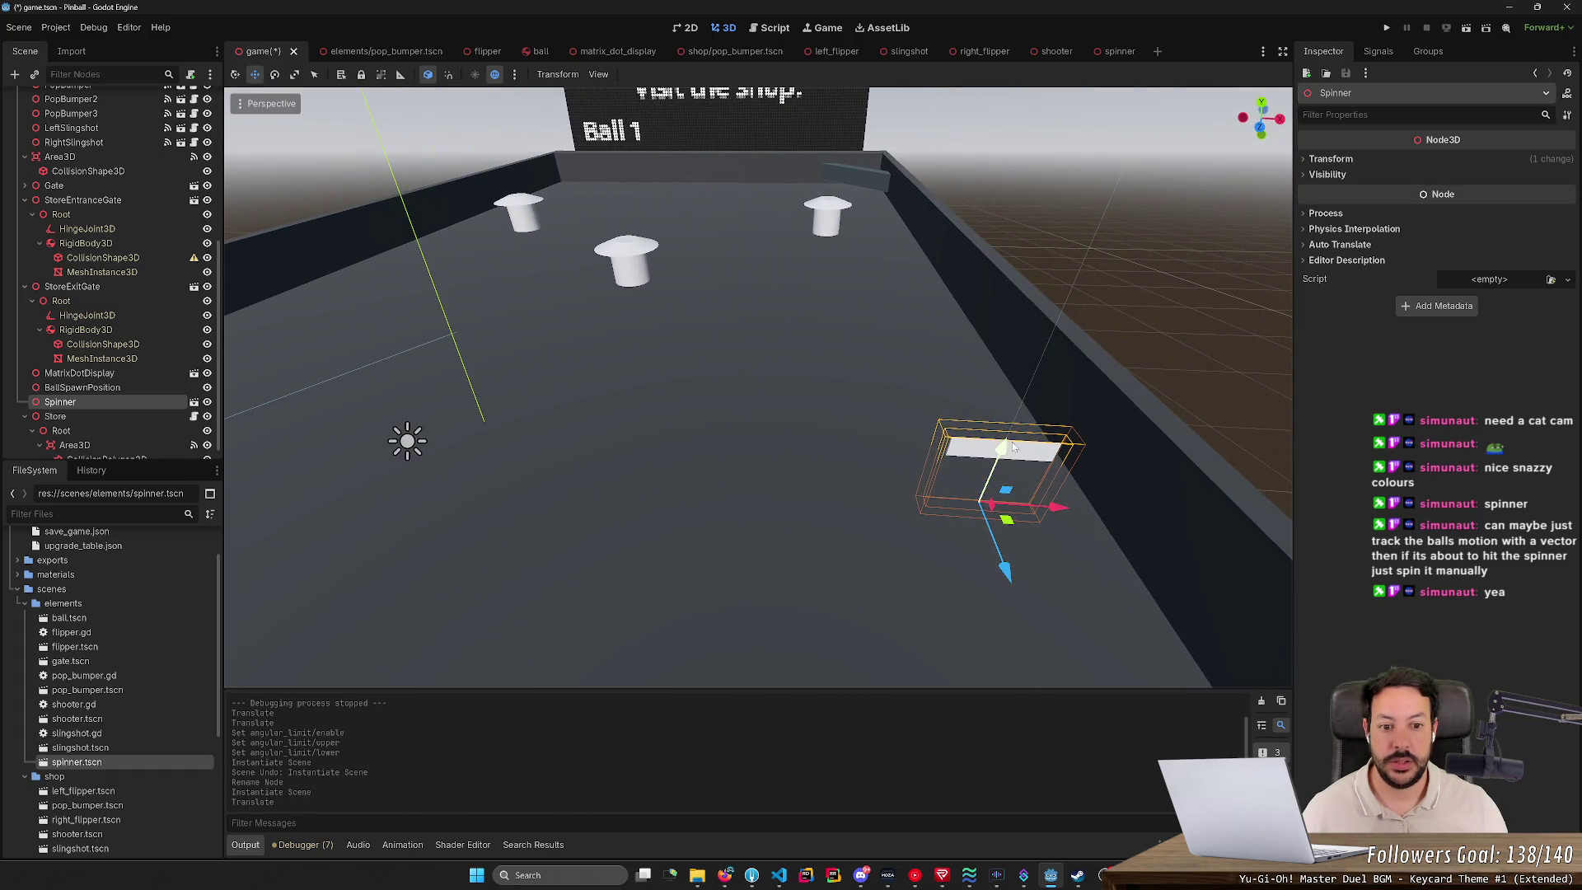
pyautogui.moveTo(1013, 446); pyautogui.dragTo(1022, 408)
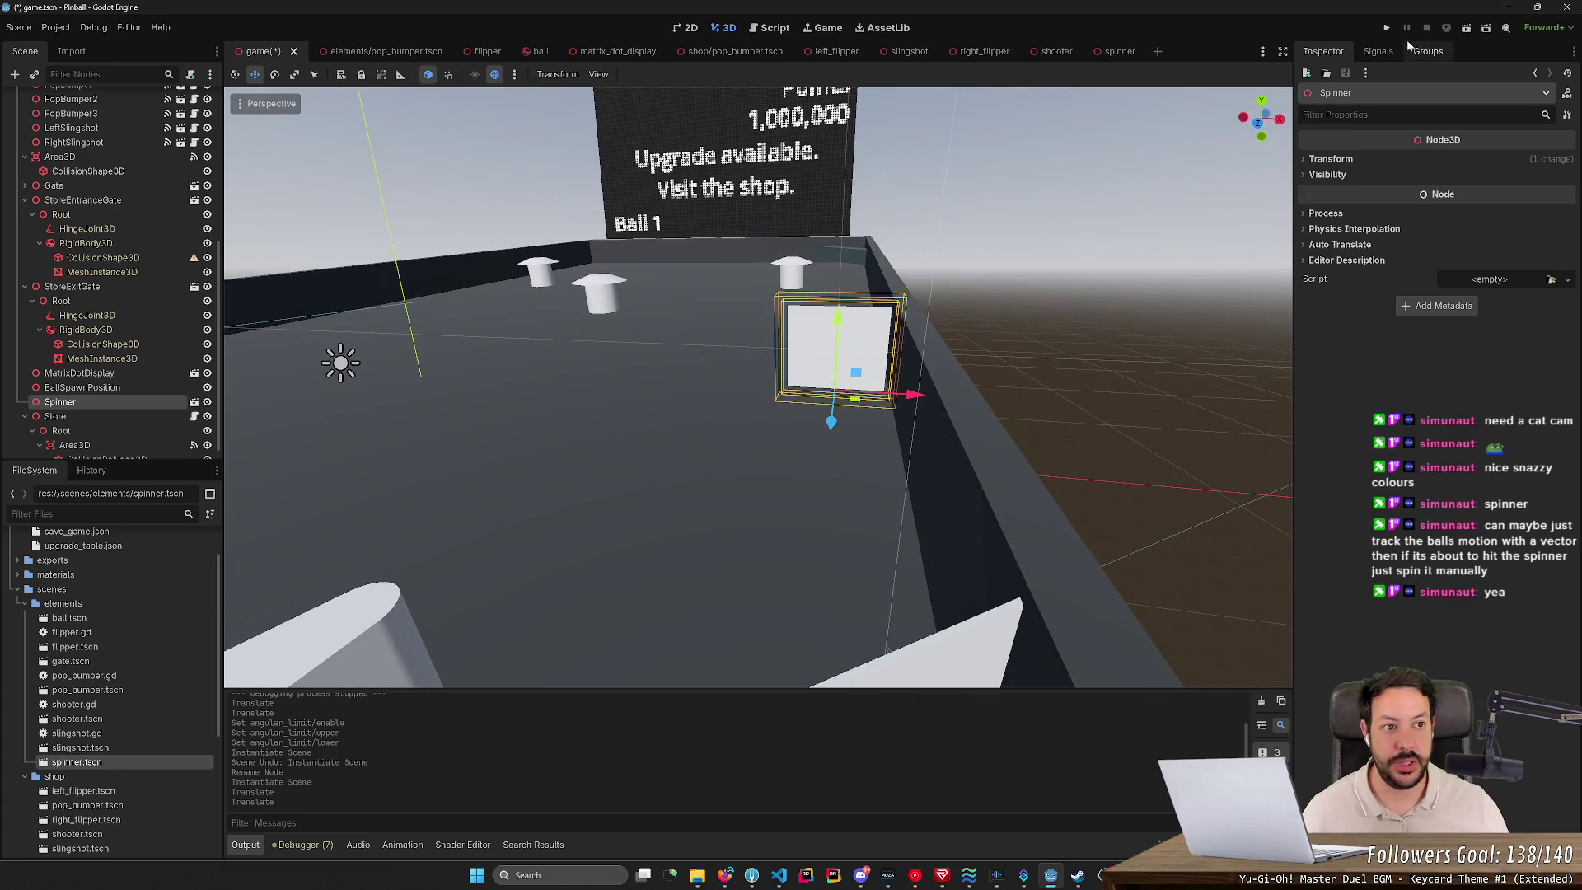
pyautogui.click(1387, 27)
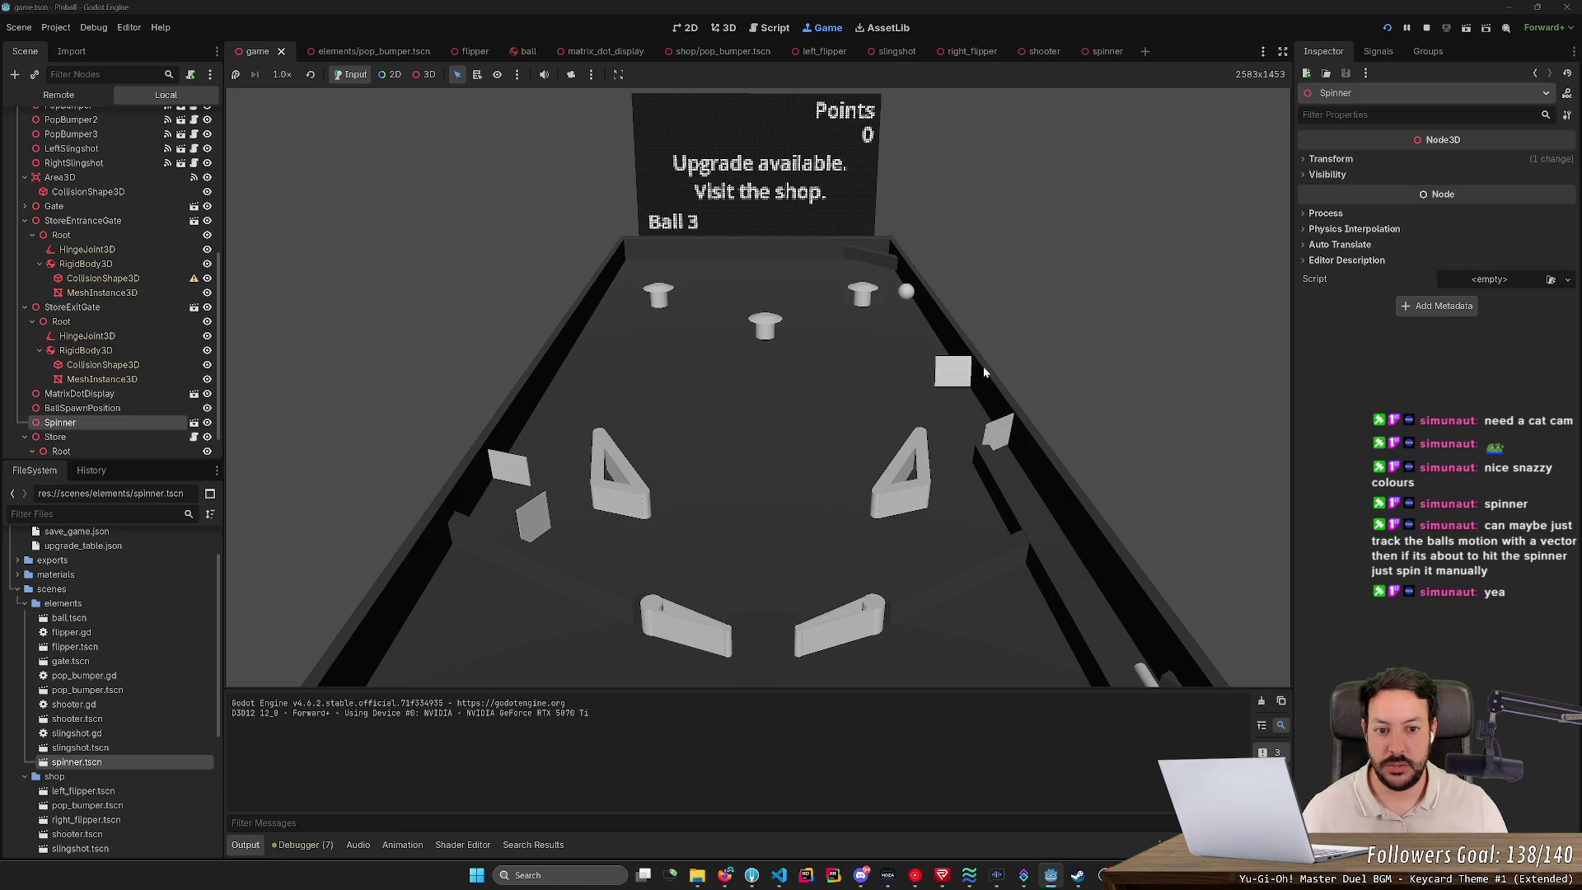
pyautogui.click(1427, 29)
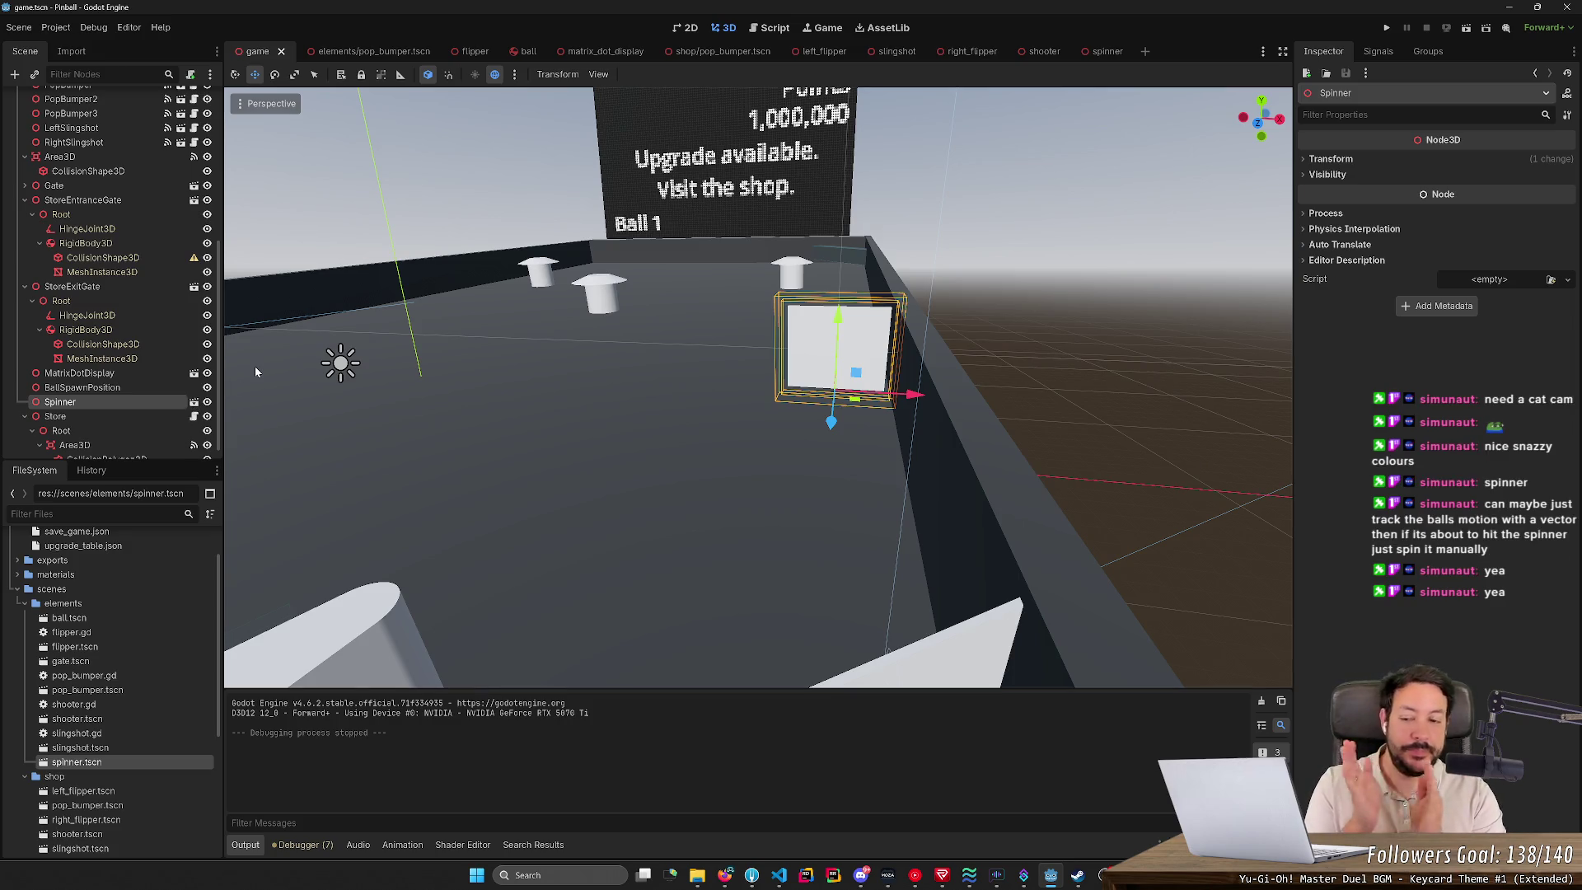
# Step: Open the Spinner's scene, re-enable its HingeJoint3D angular limit, and relaunch the game
pyautogui.click(193, 403)
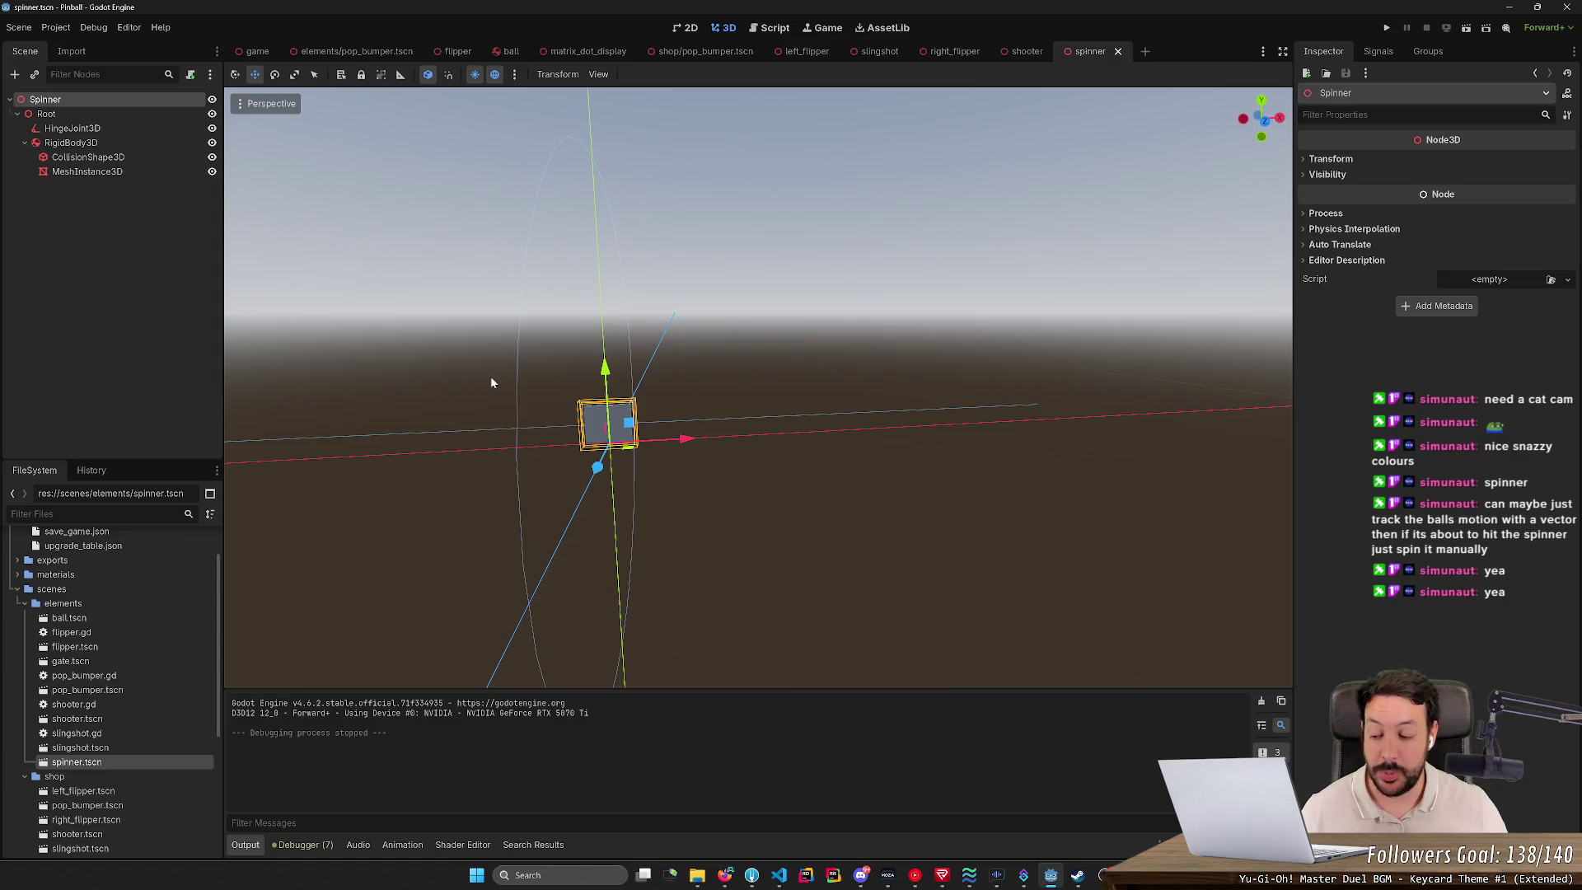
pyautogui.moveTo(491, 383); pyautogui.dragTo(491, 382)
pyautogui.scroll(-1, 491, 383)
pyautogui.press('f')
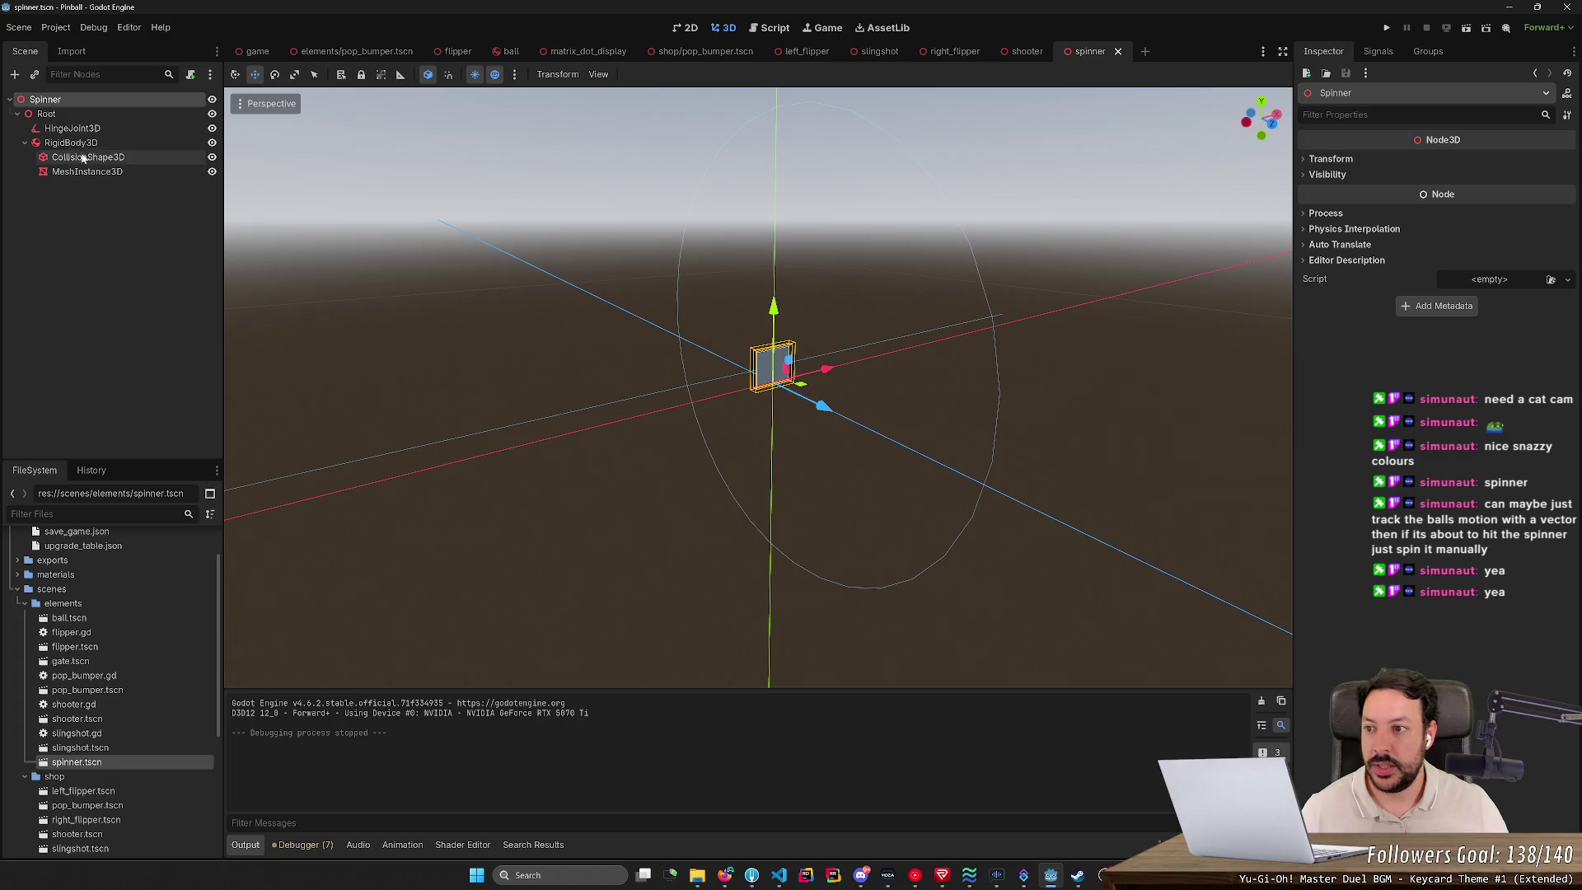
pyautogui.click(72, 129)
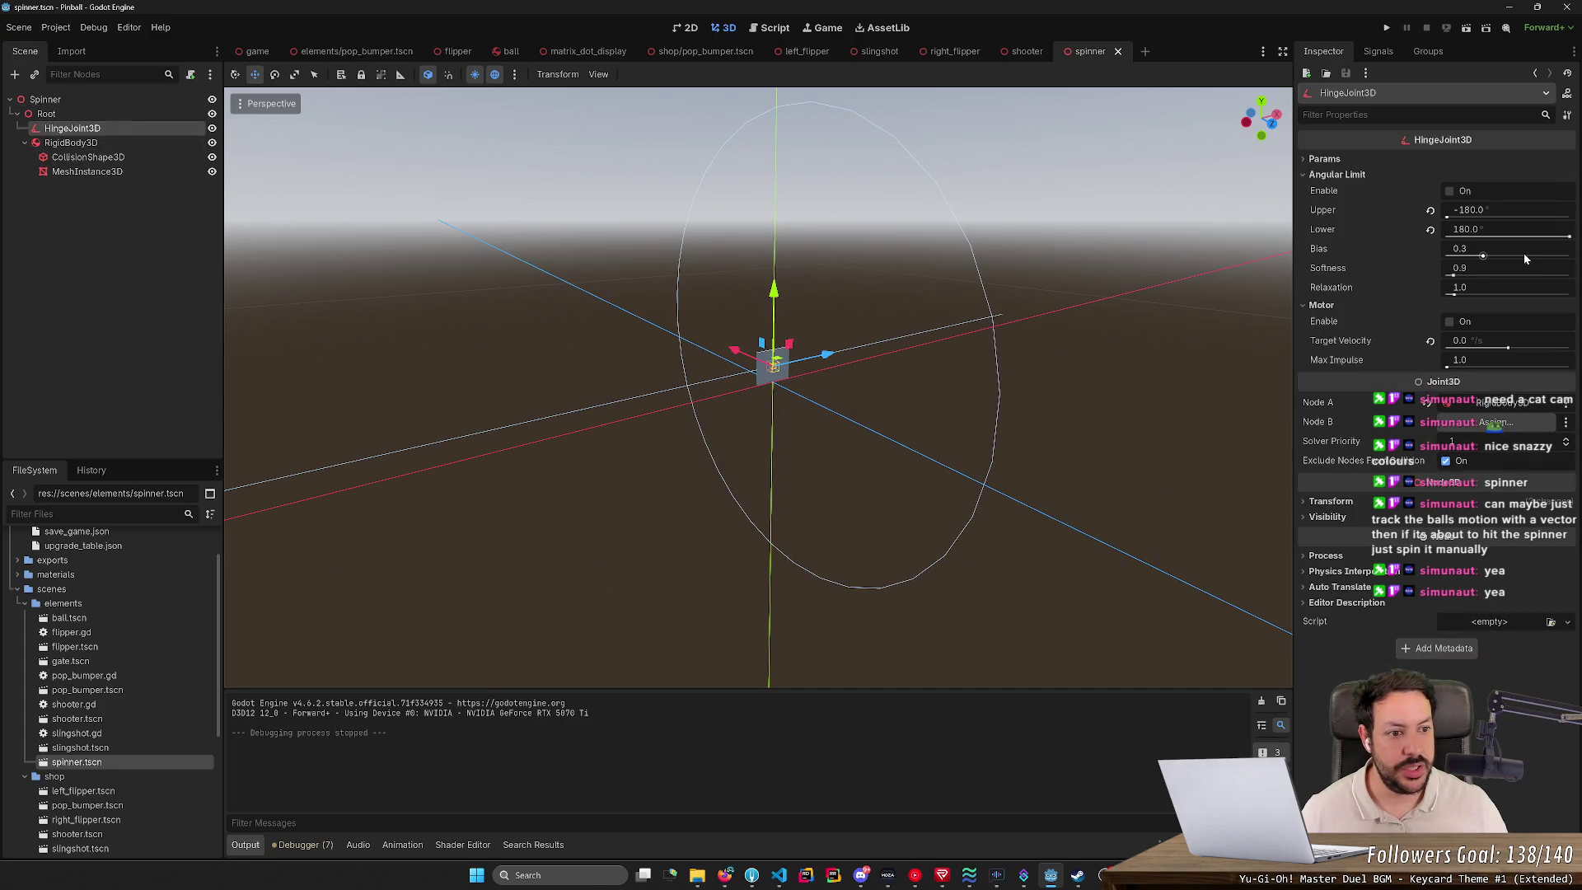
pyautogui.click(1450, 192)
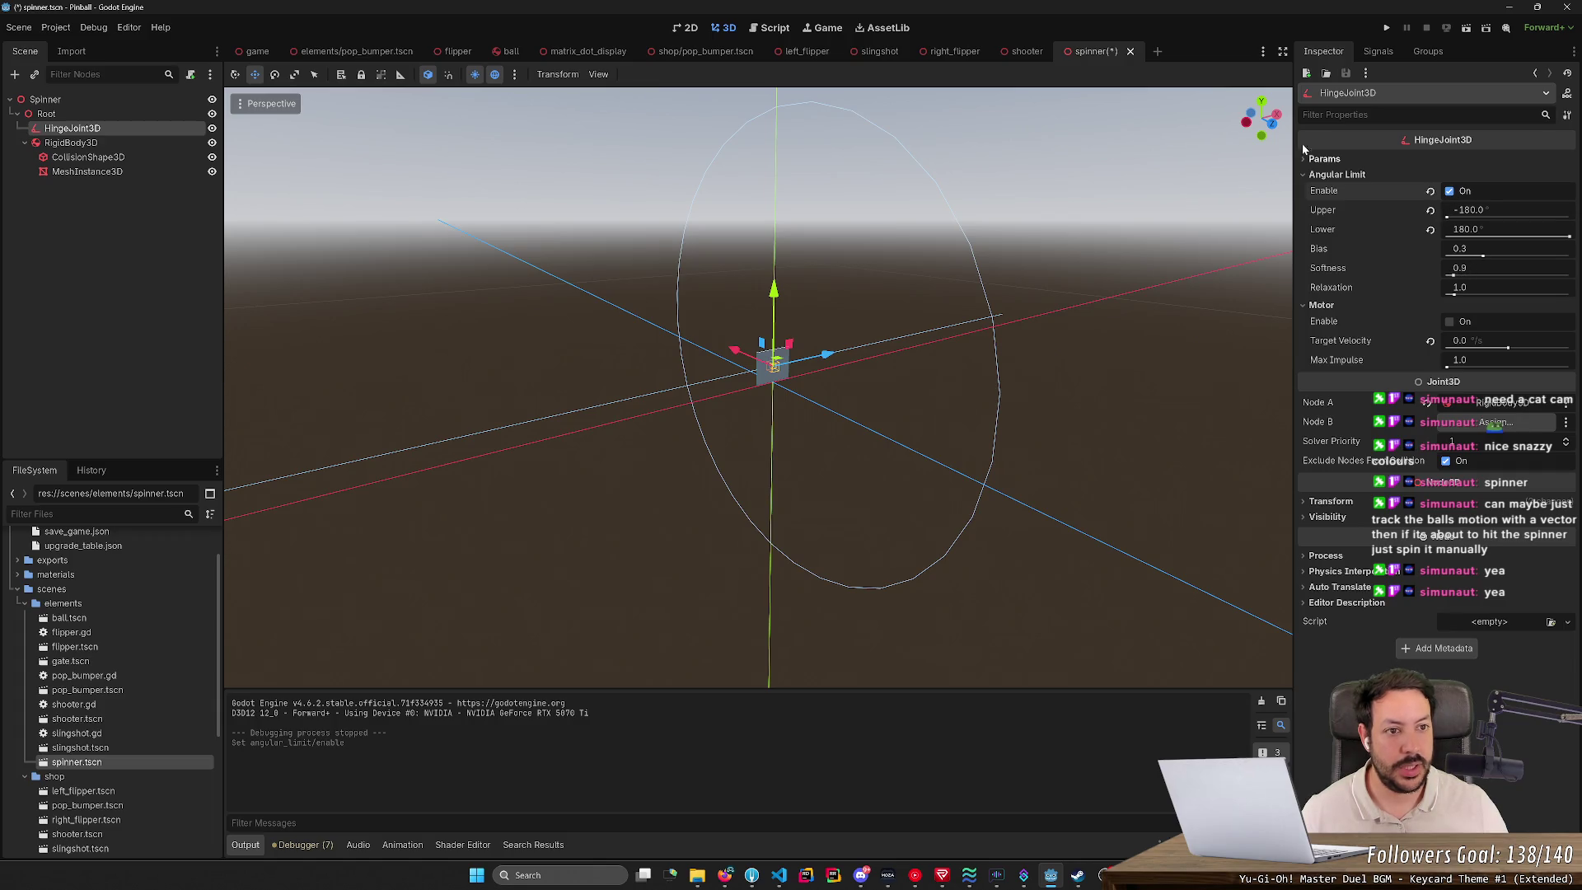
pyautogui.click(1386, 29)
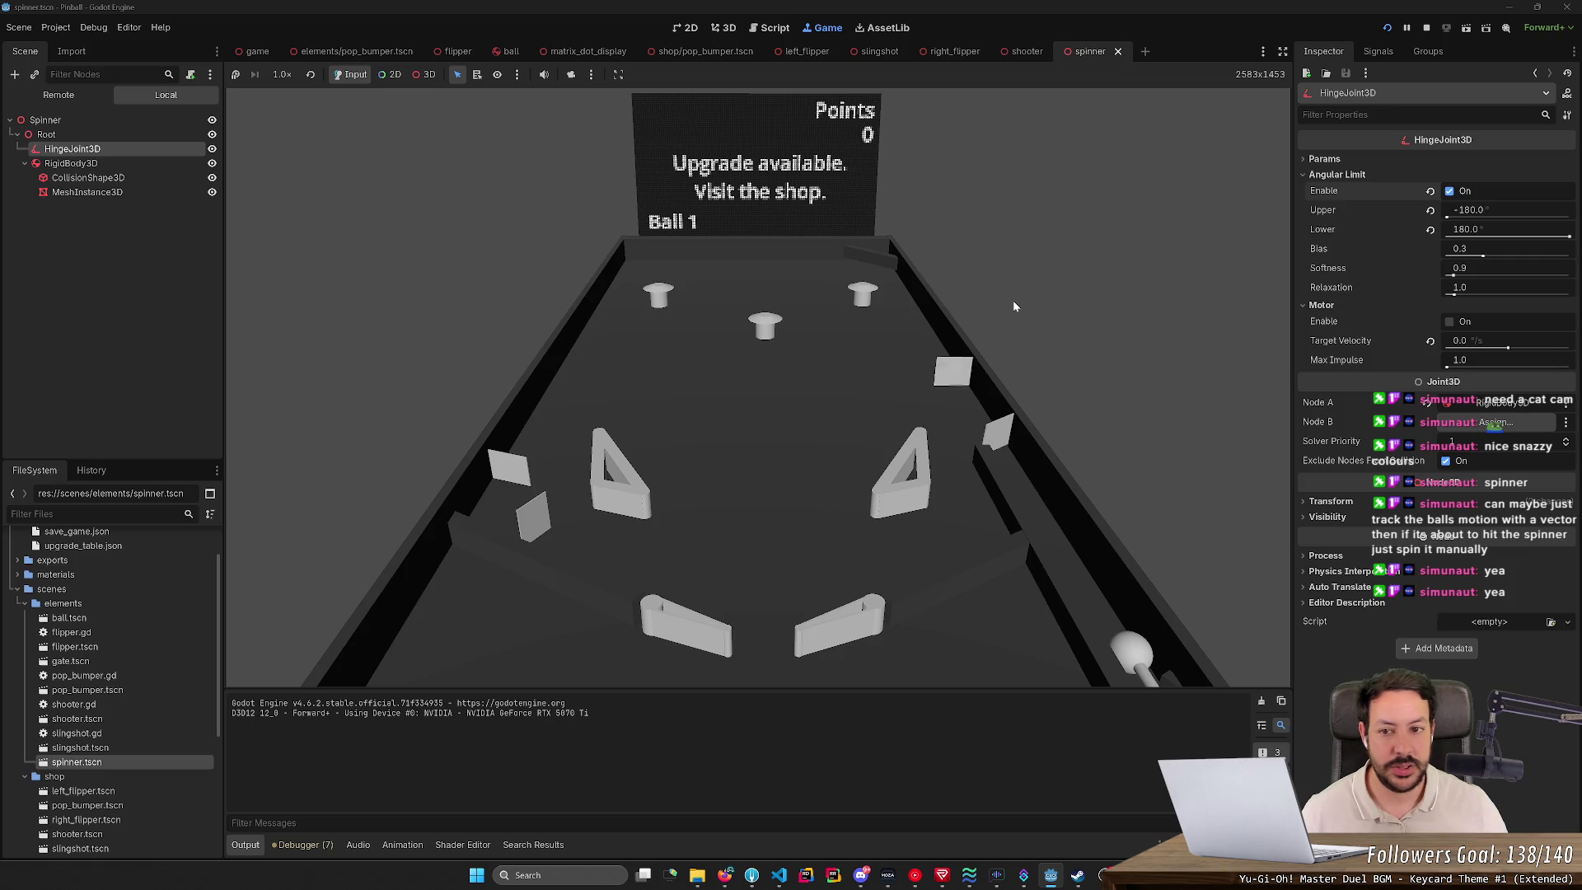
# Step: Show the running game's Remote scene tree and inspect the Game node's children
pyautogui.click(59, 94)
pyautogui.click(17, 149)
pyautogui.click(17, 149)
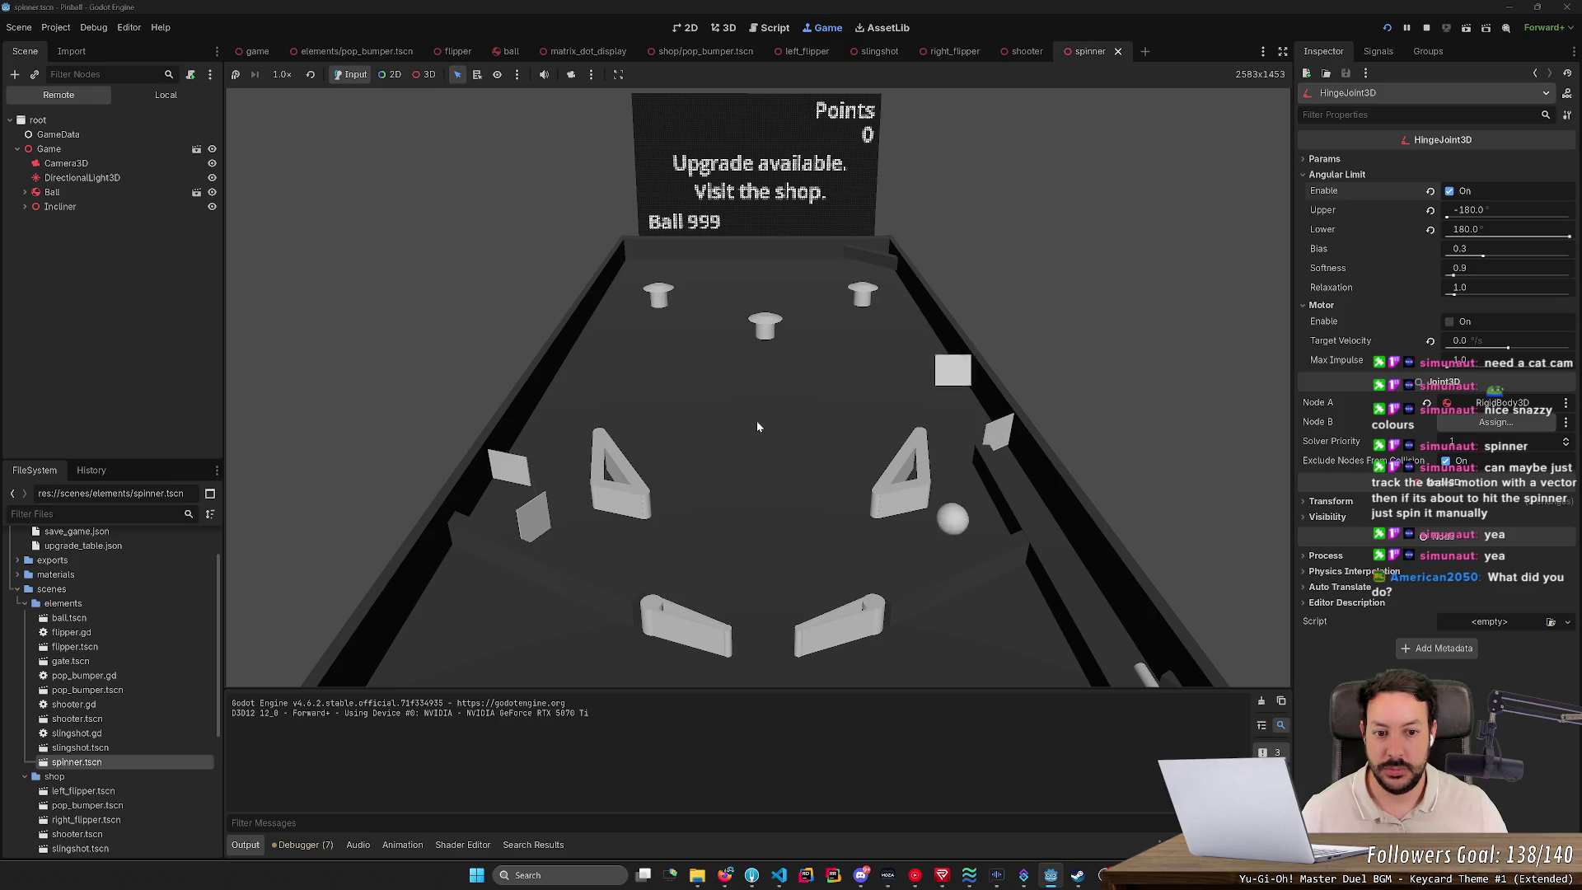
# Step: Flip the ball with the right and left flippers, then stop the game with F8
pyautogui.press('Right')
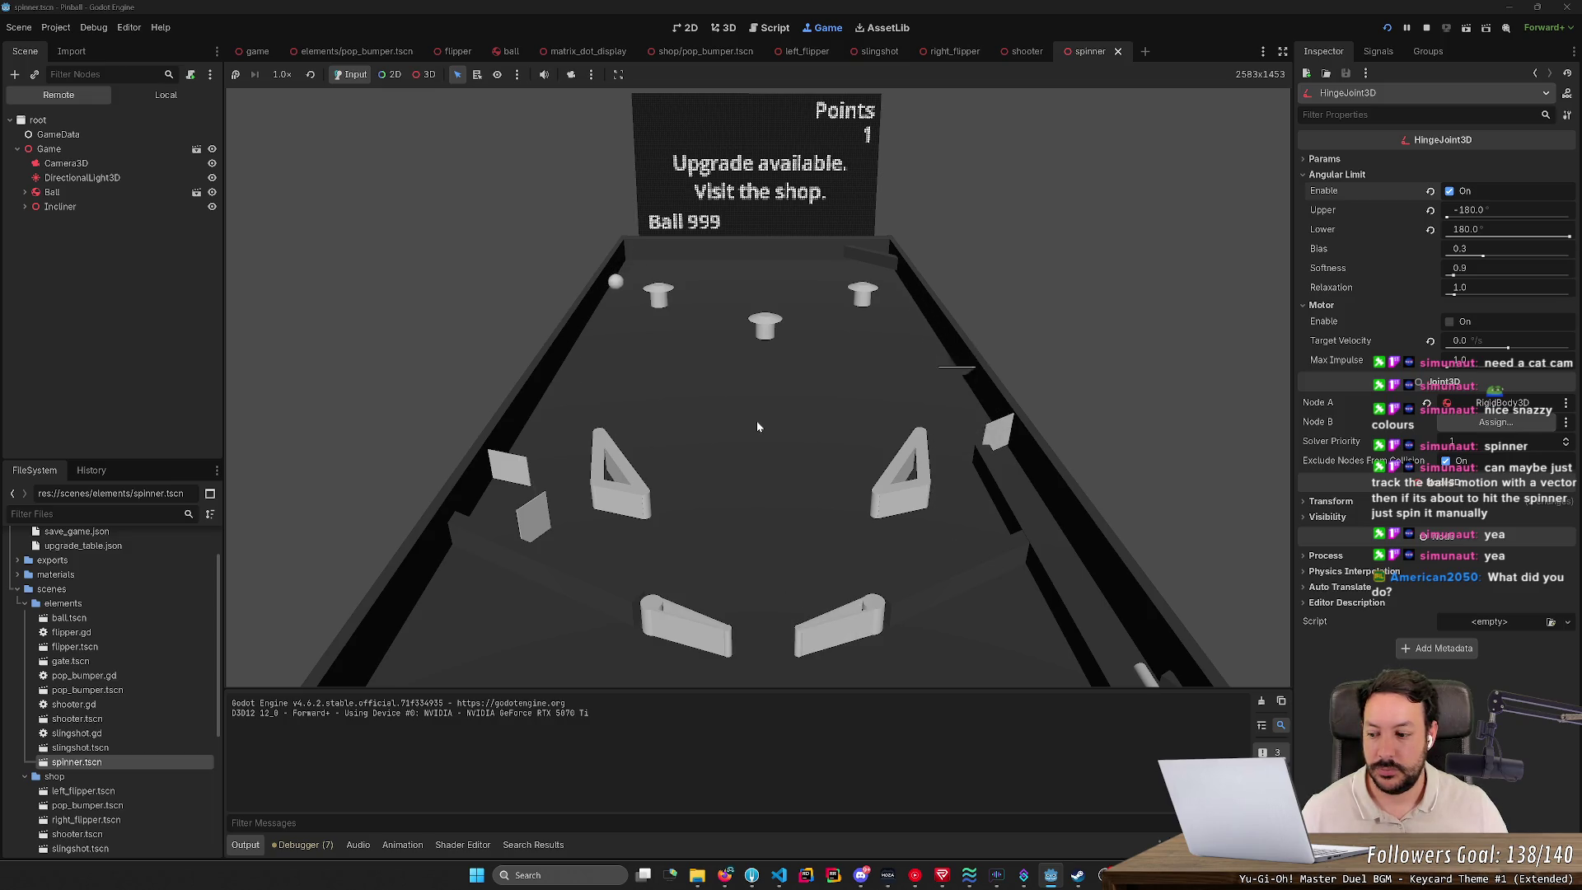
pyautogui.press('Left')
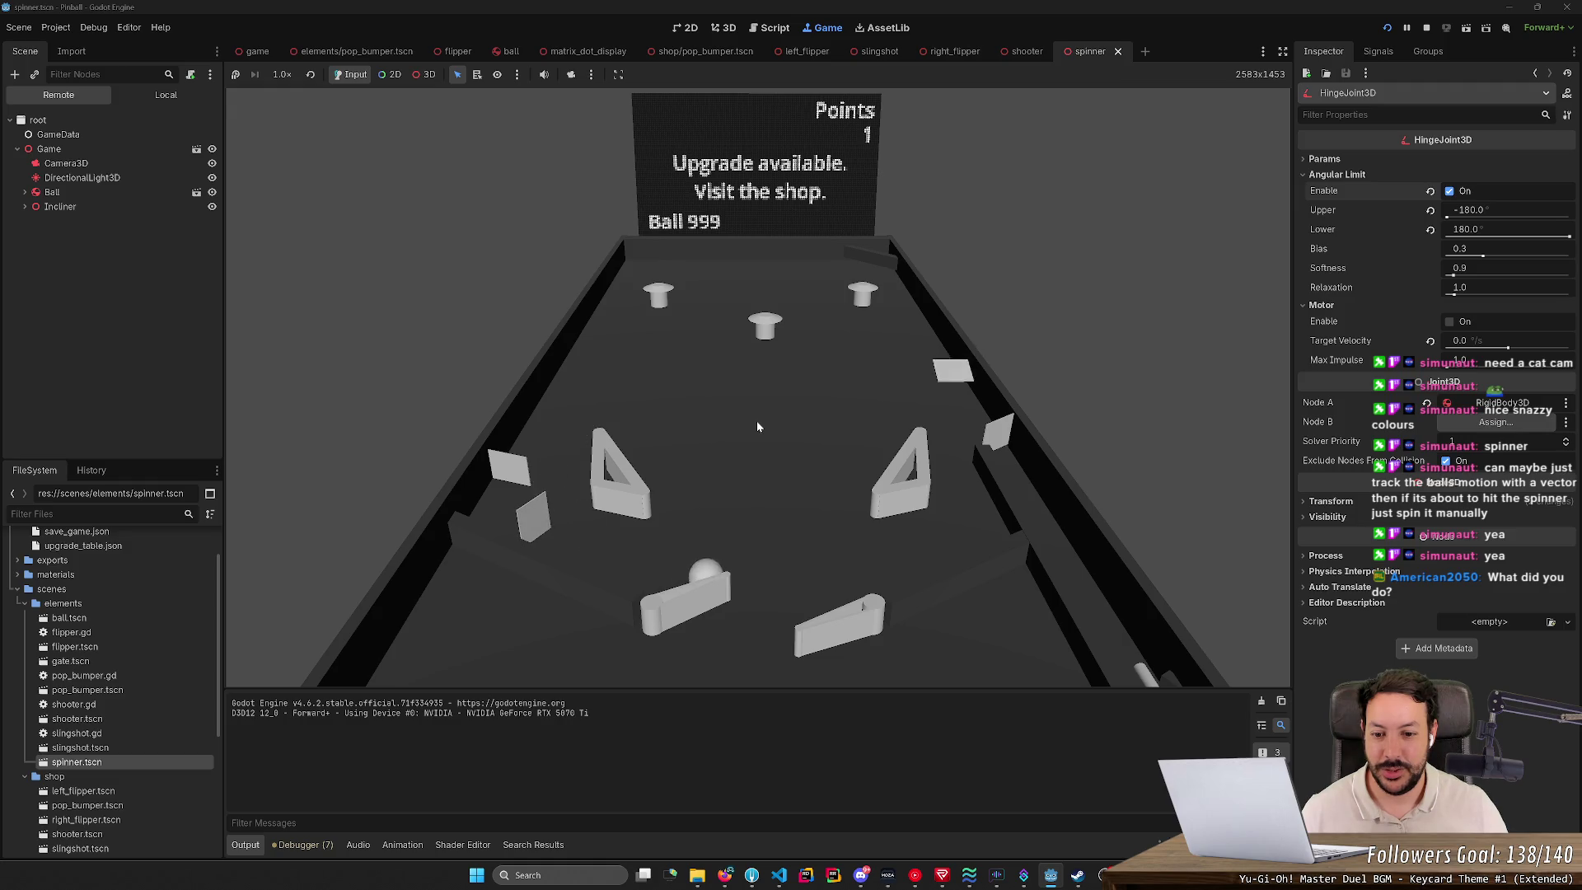
pyautogui.press('Right')
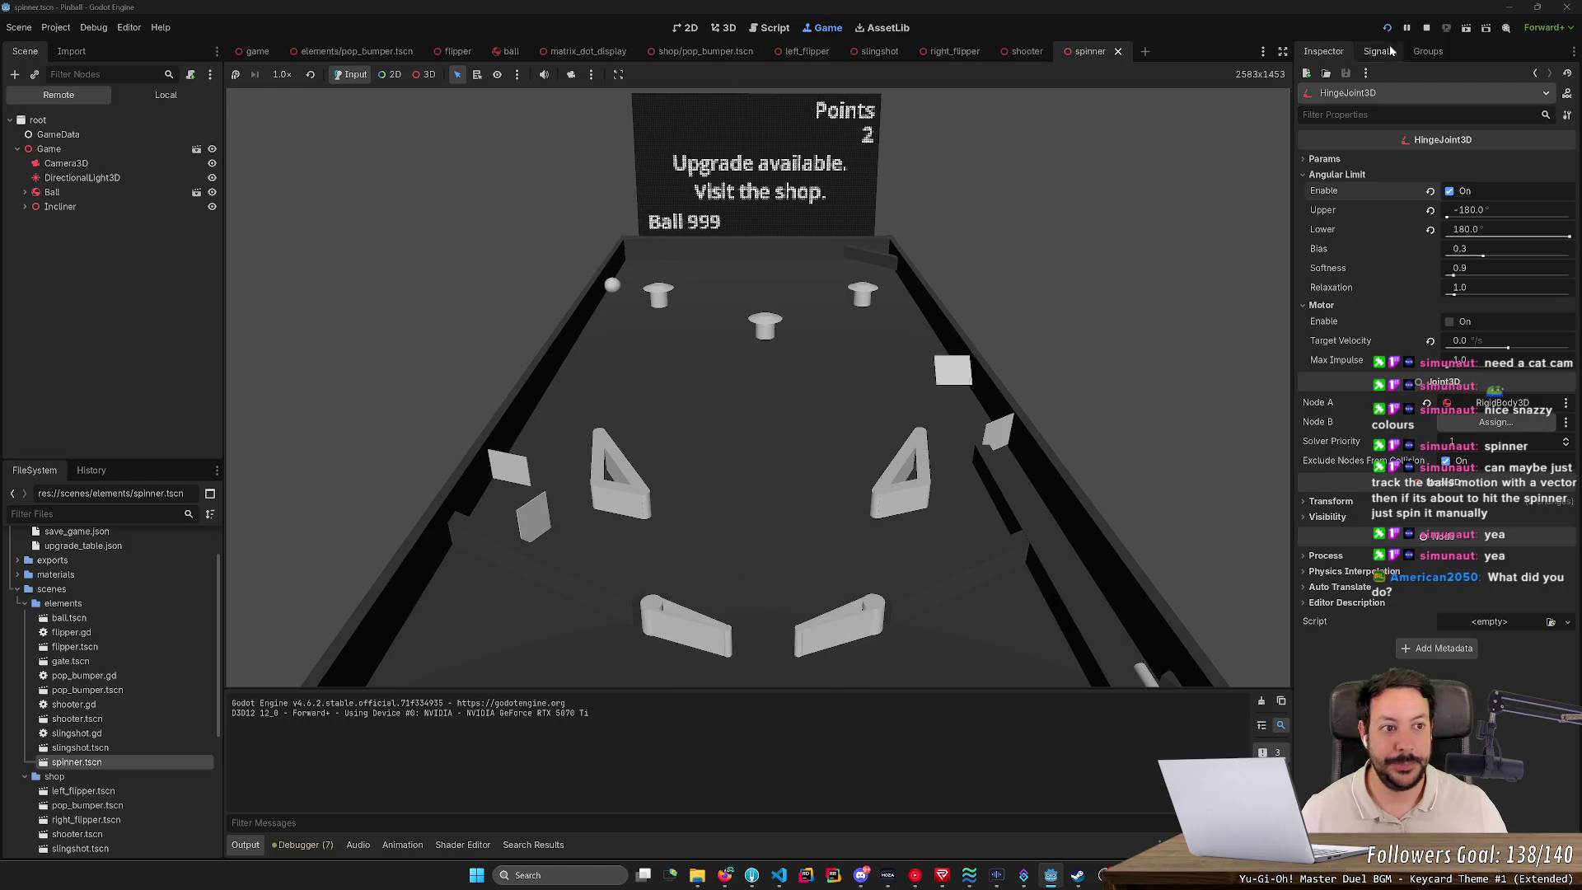
pyautogui.press('F8')
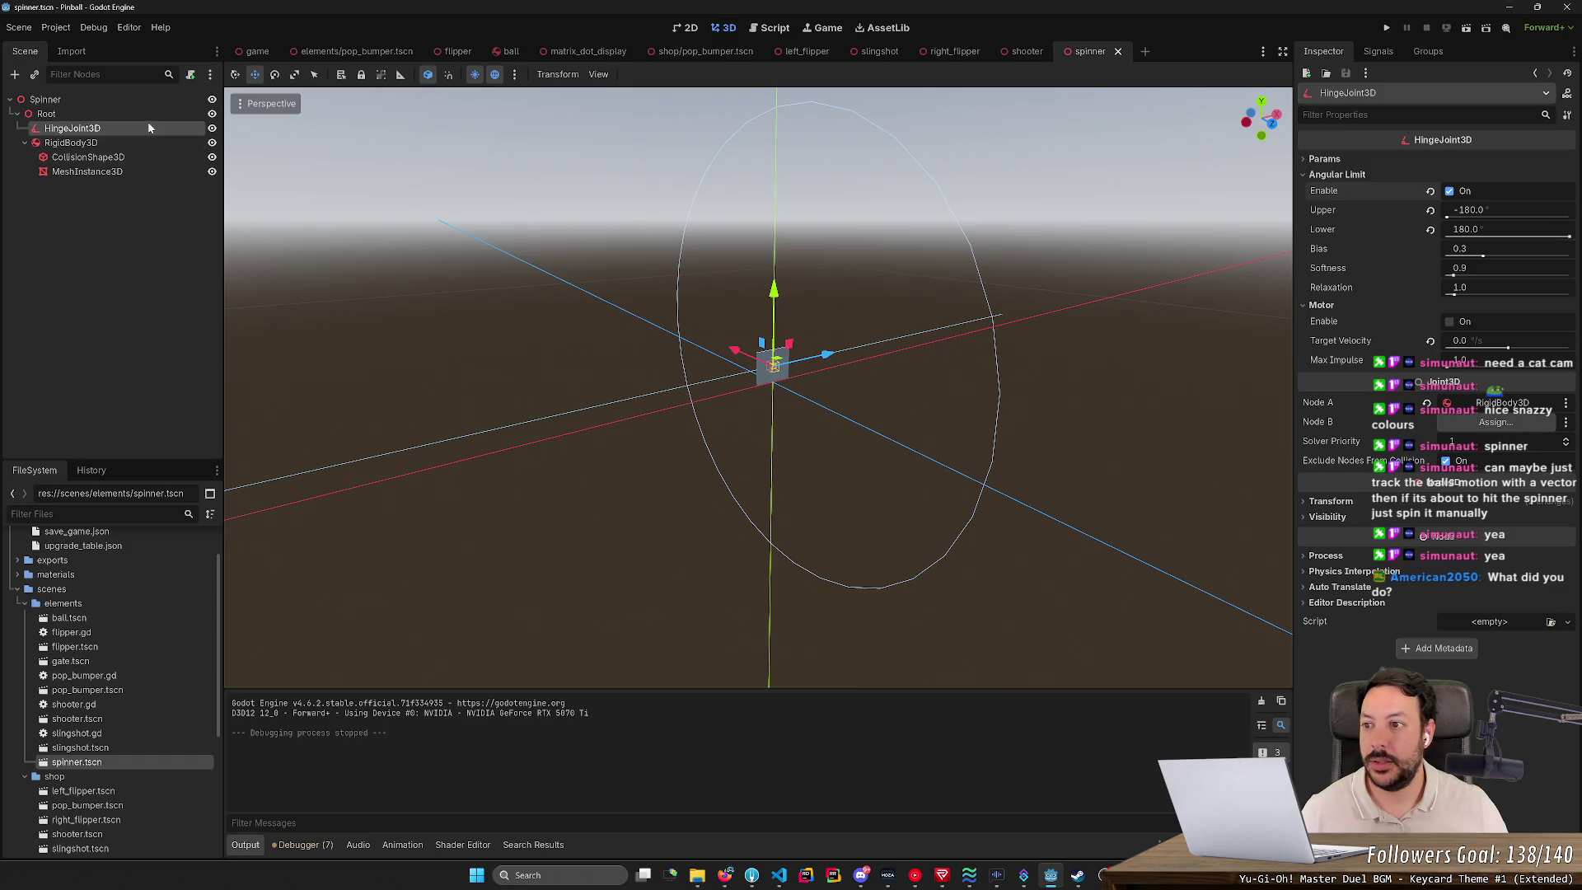
# Step: Set the spinner RigidBody3D's mass to 0.001 kg
pyautogui.click(124, 143)
pyautogui.click(1483, 161)
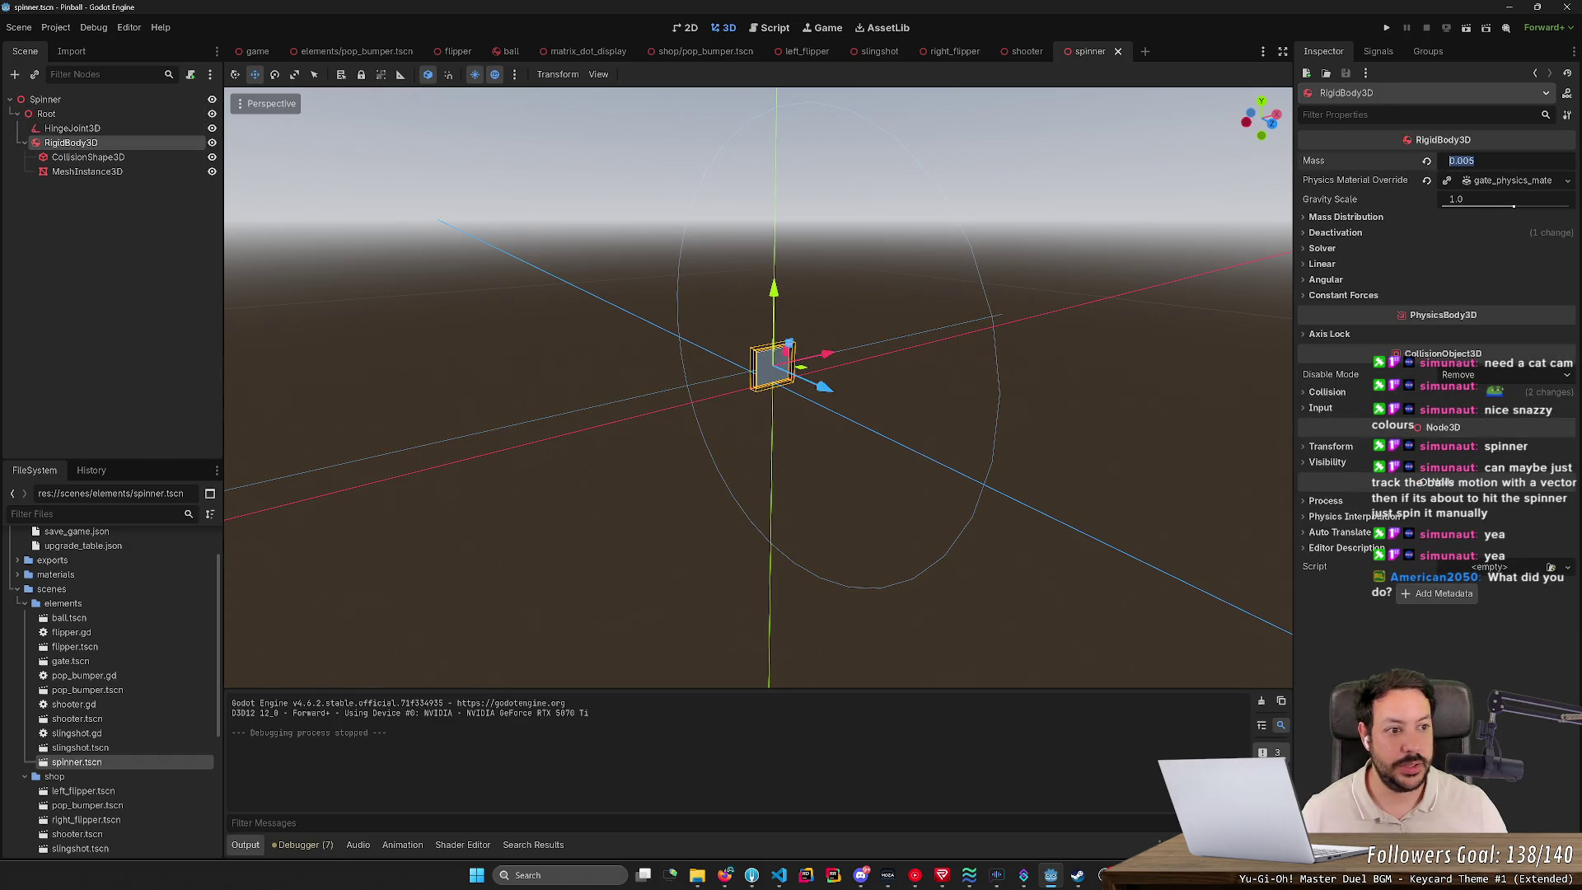
pyautogui.write('1')
pyautogui.press('Return')
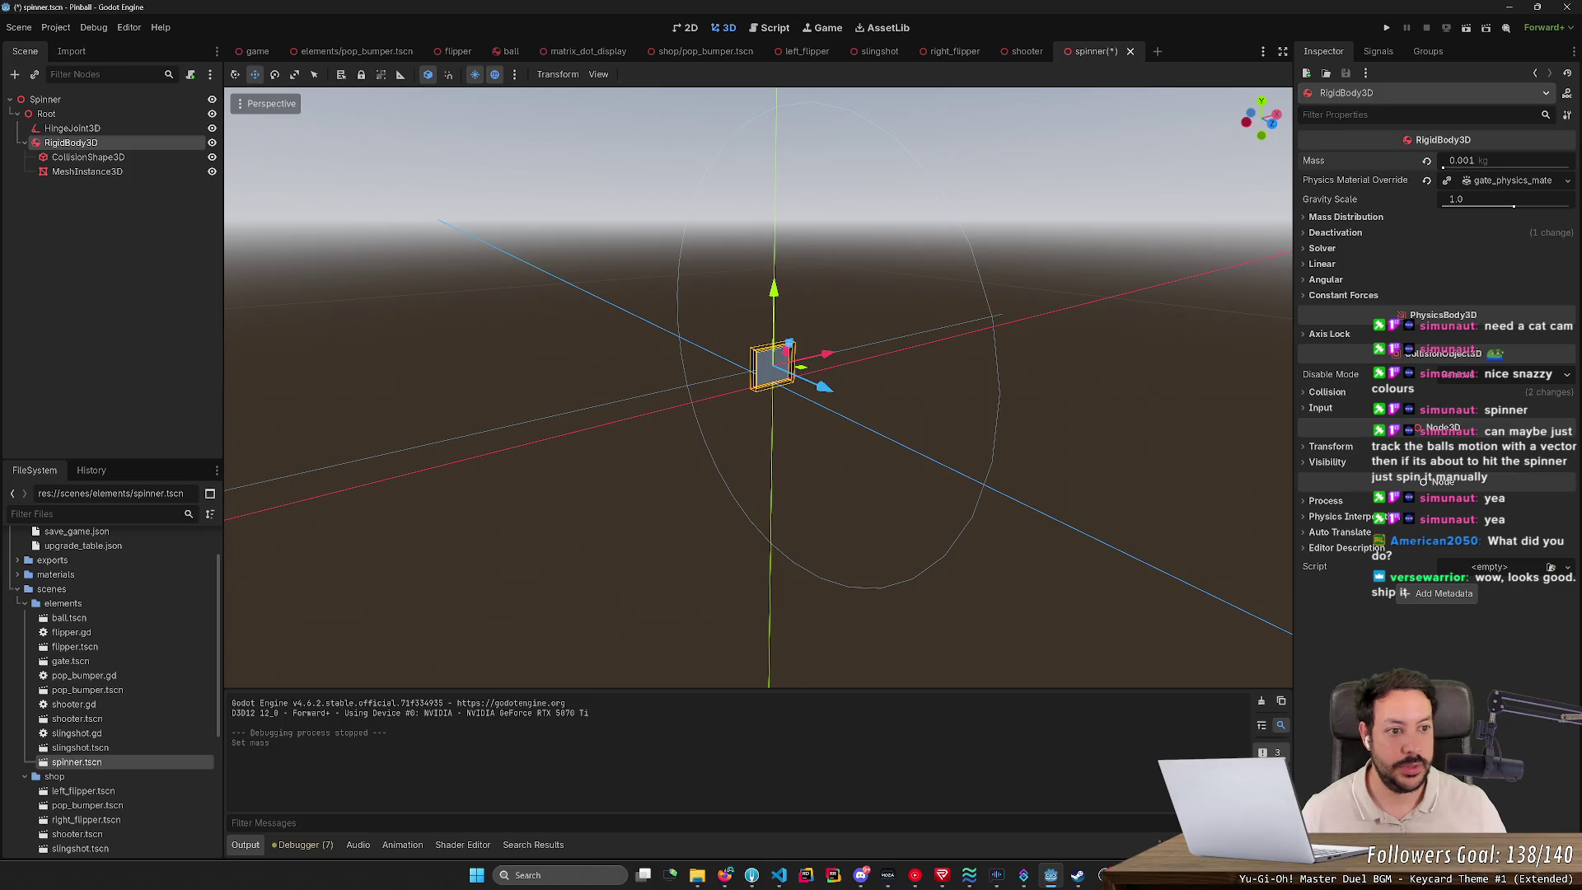
# Step: Set its Physics Material Override friction to 0.3 and run the project
pyautogui.click(1503, 183)
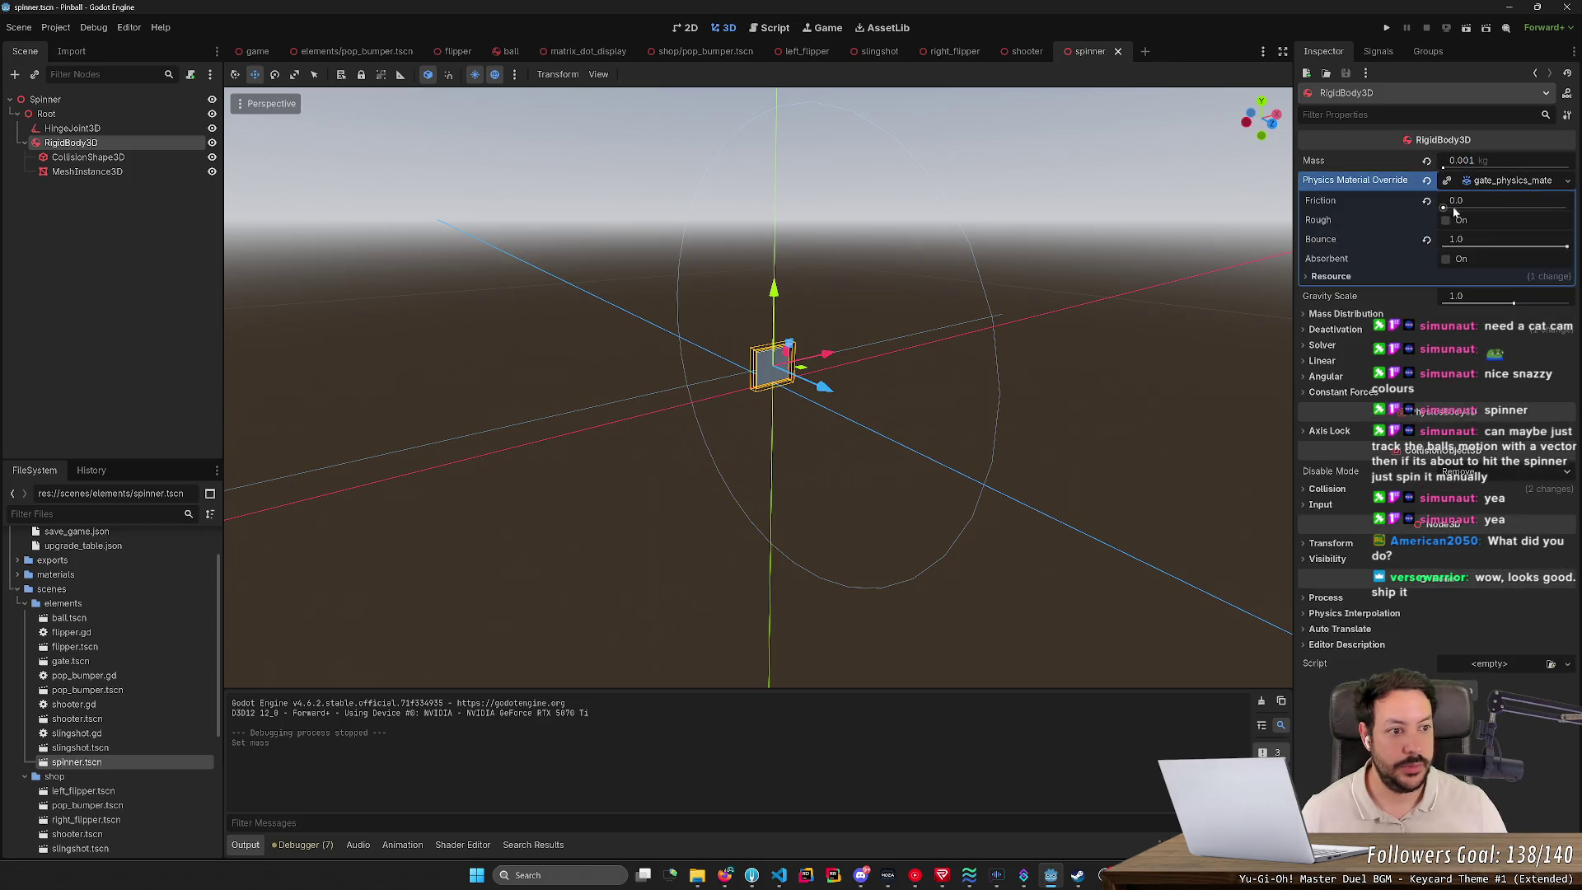
pyautogui.moveTo(1455, 212); pyautogui.dragTo(1565, 212)
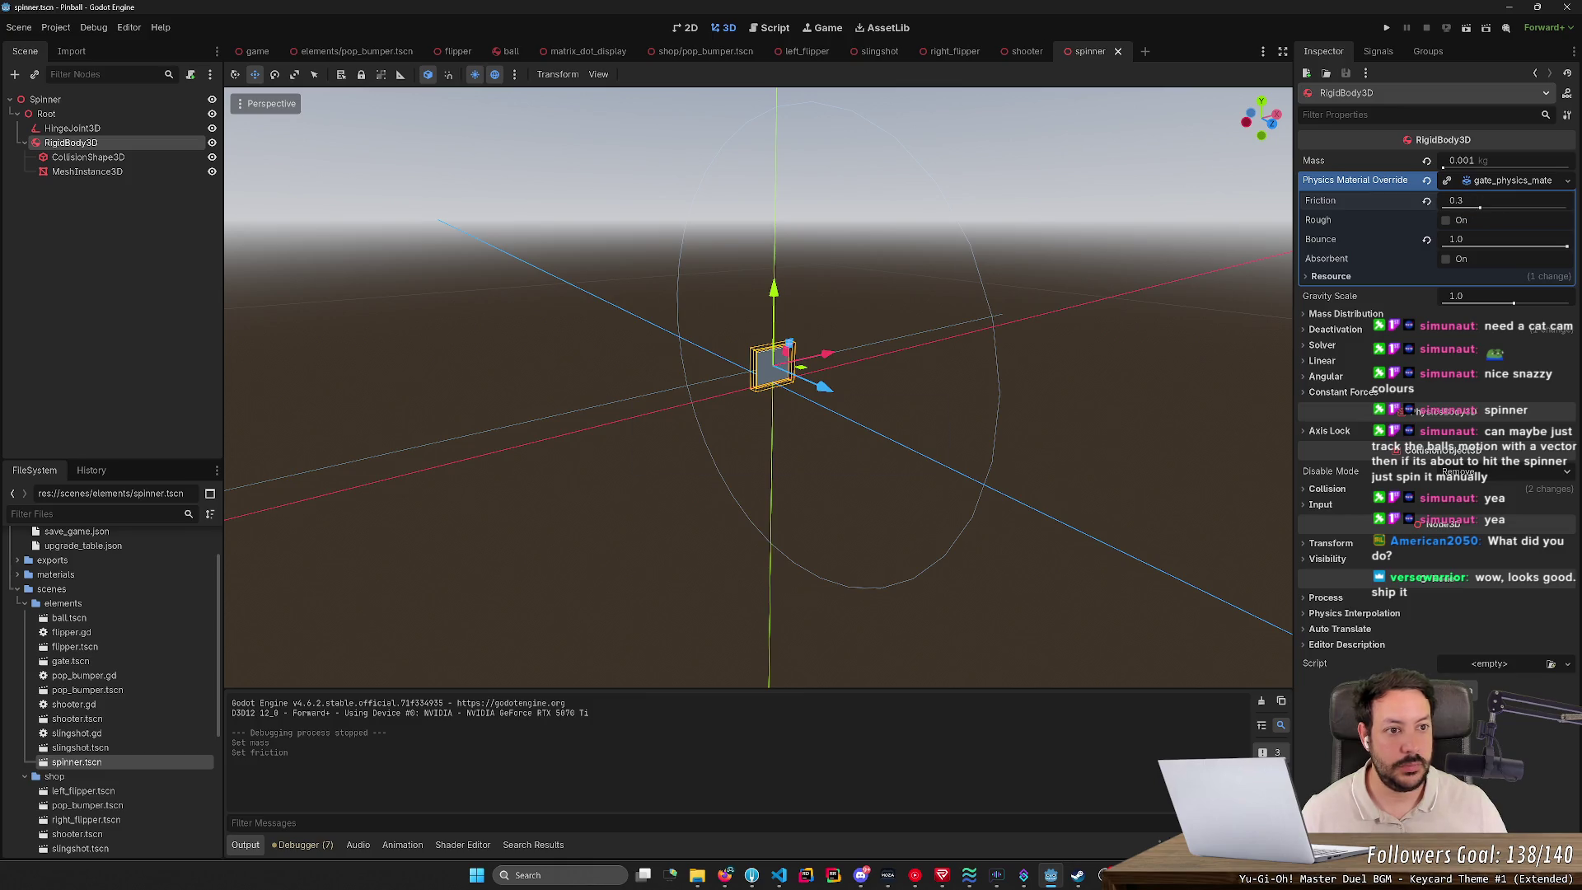
pyautogui.click(1386, 28)
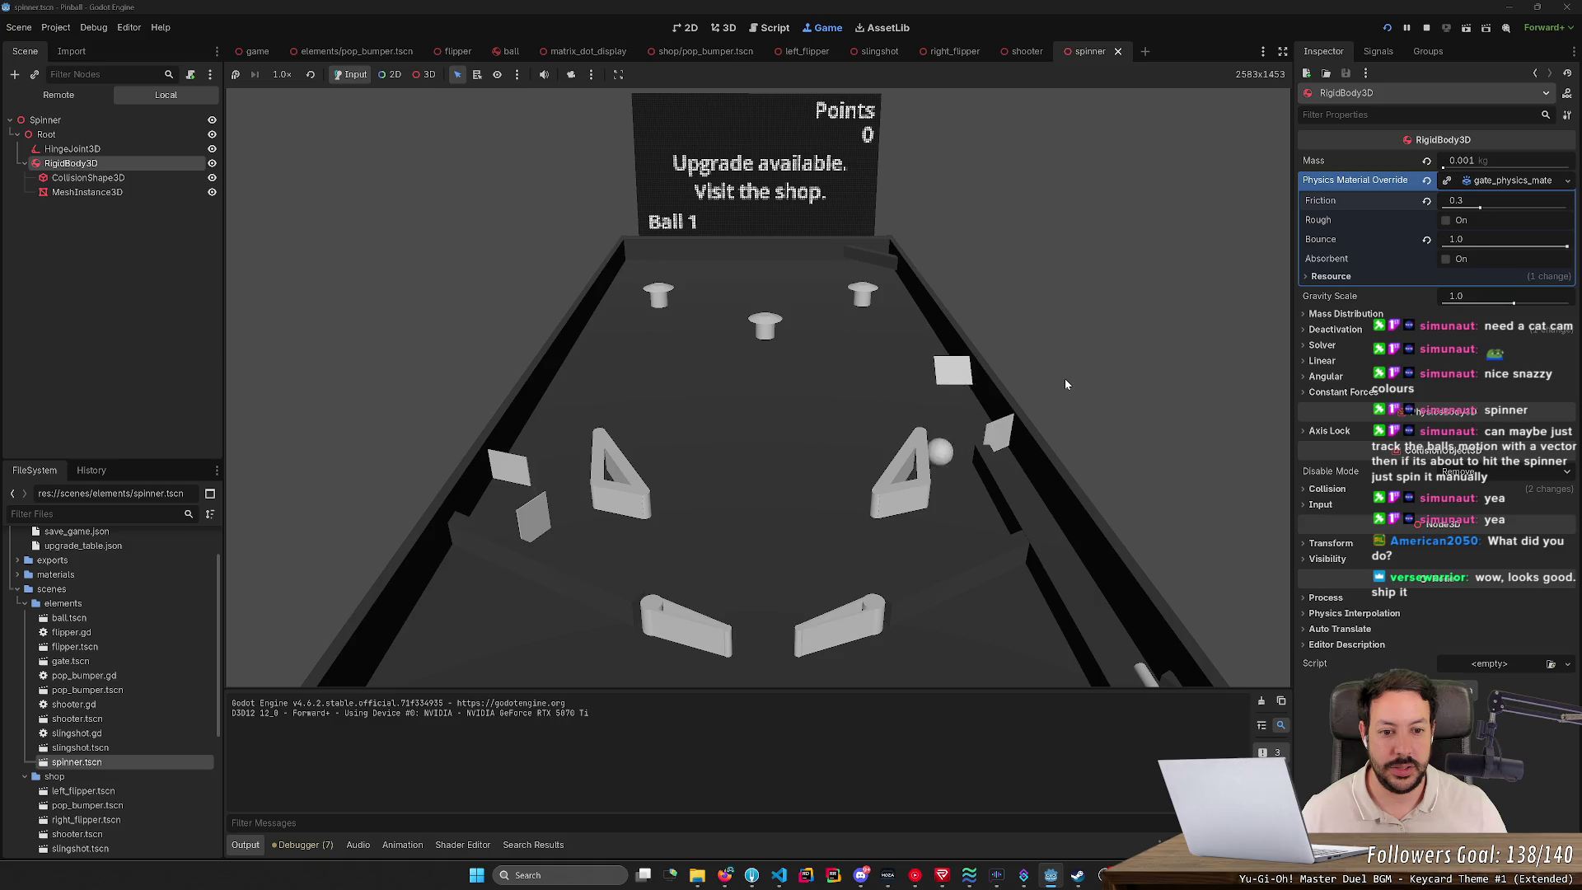
# Step: Launch the first ball and keep it in play with the left and right flippers
pyautogui.press('Right')
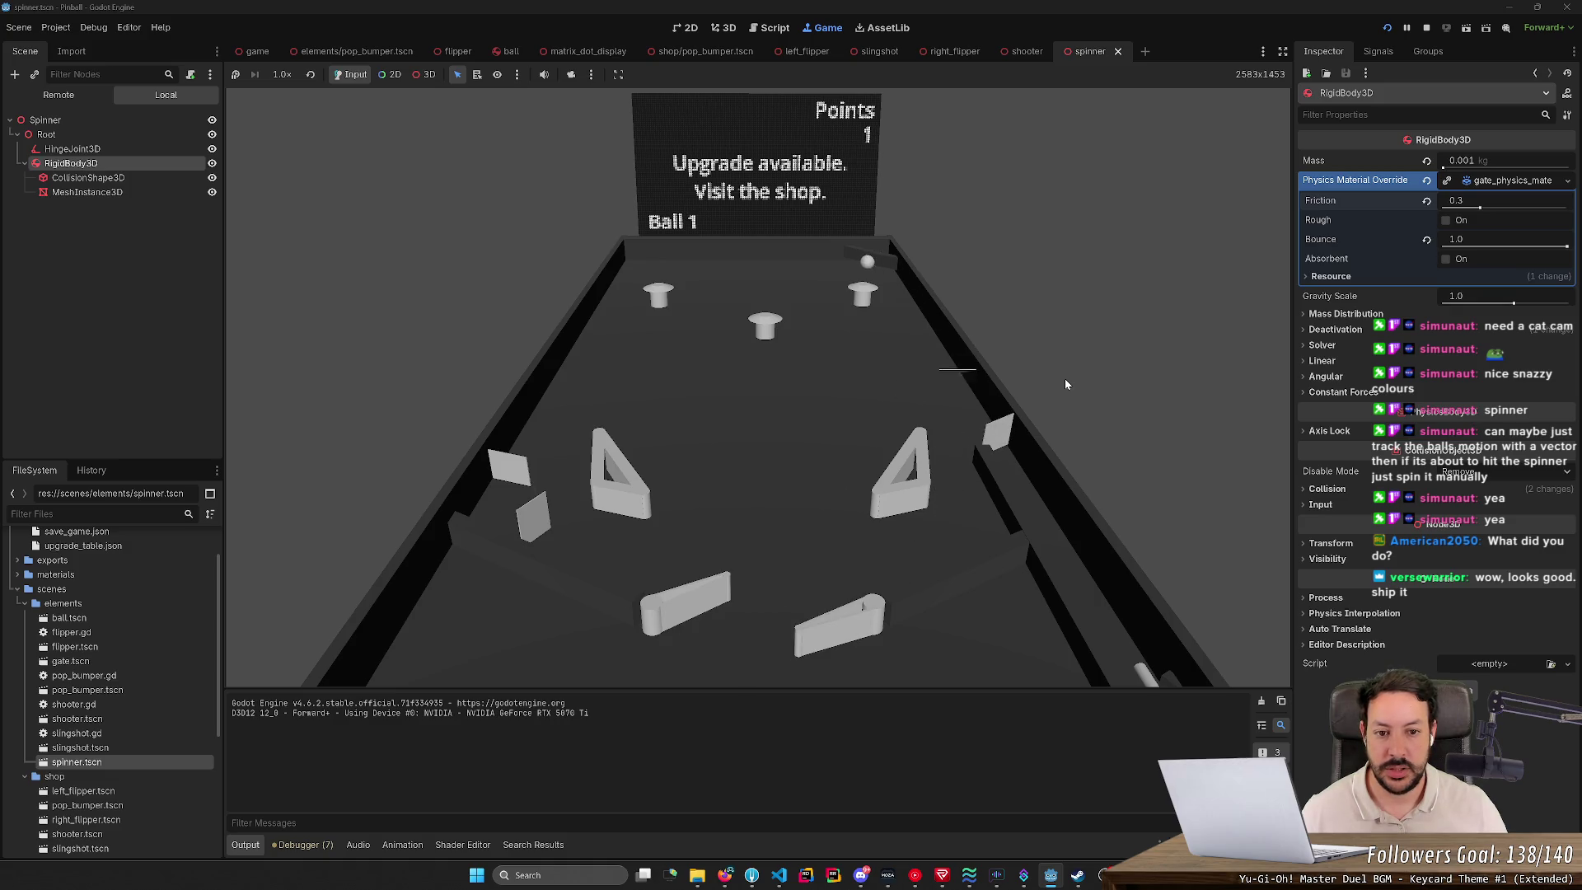
pyautogui.press('Left')
pyautogui.press('Right')
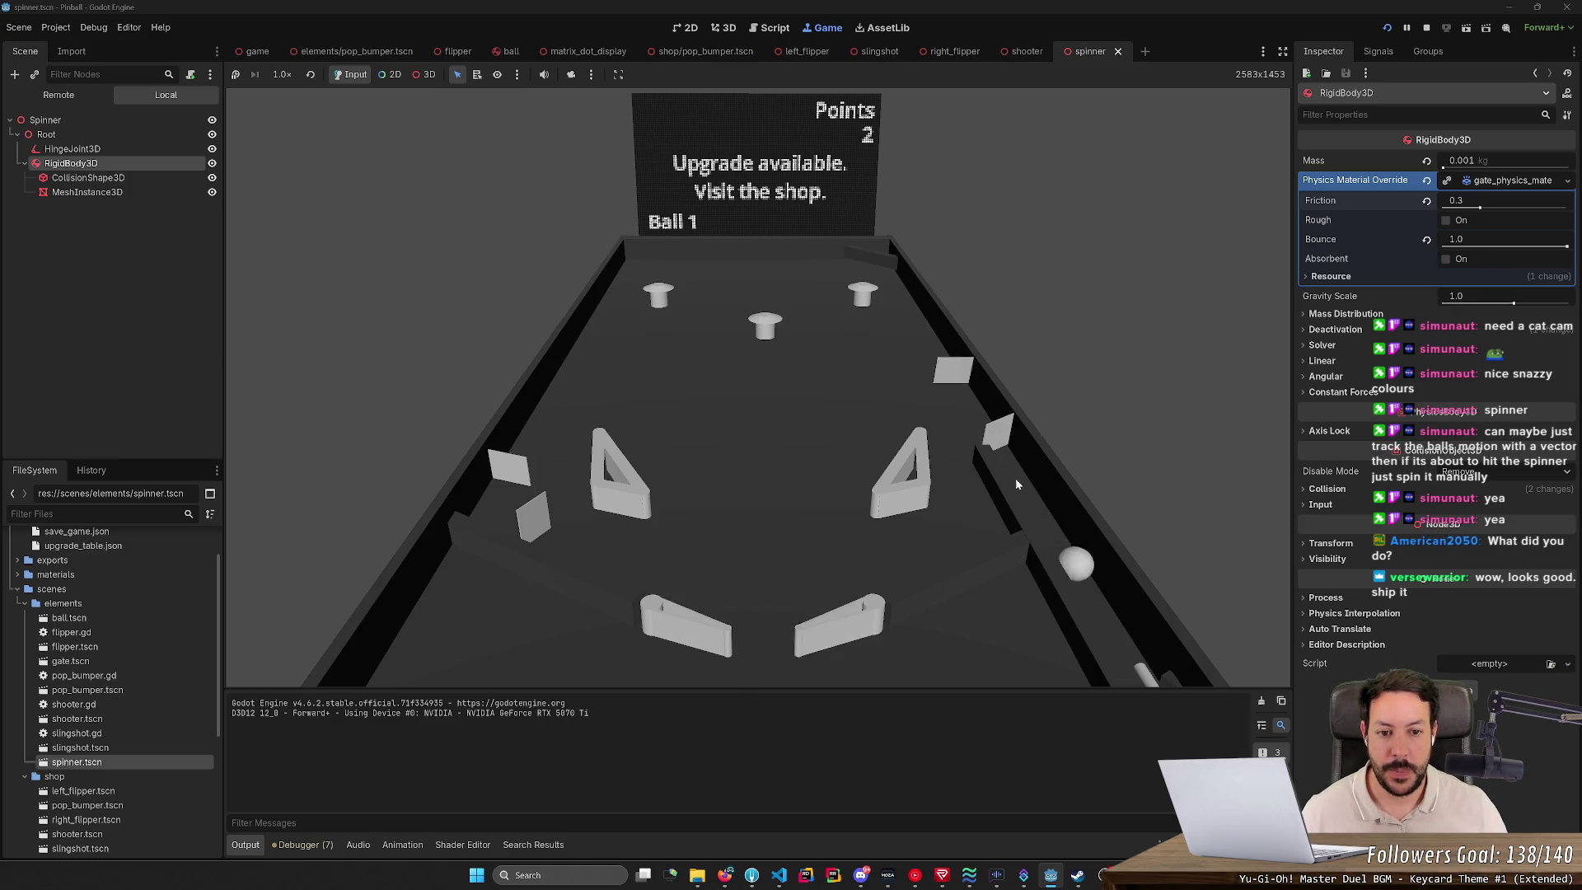
pyautogui.press('space')
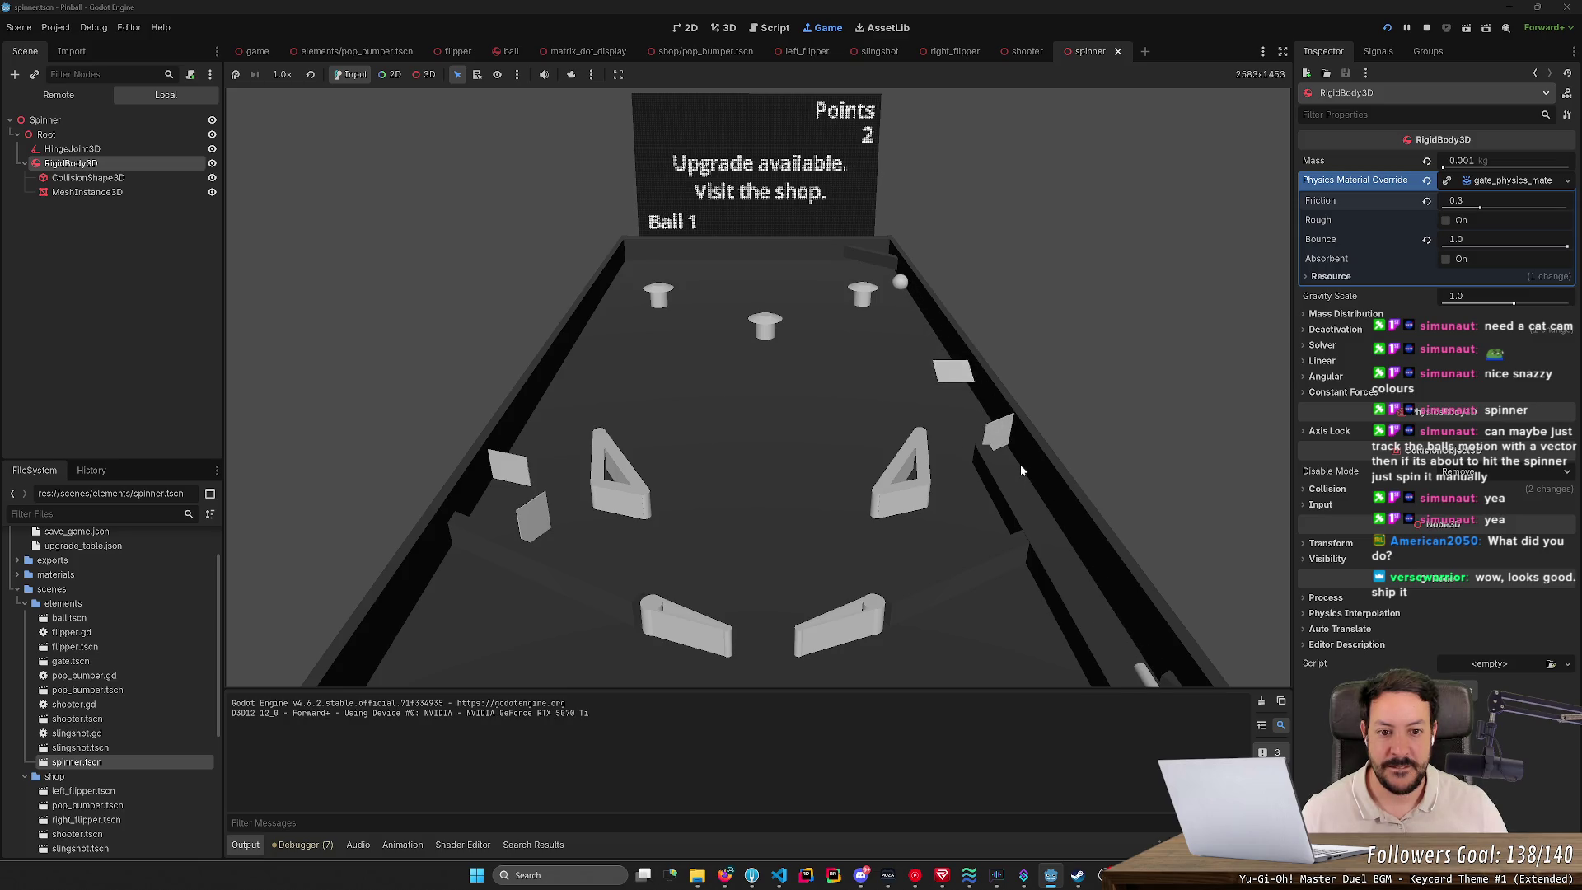
pyautogui.press('Right')
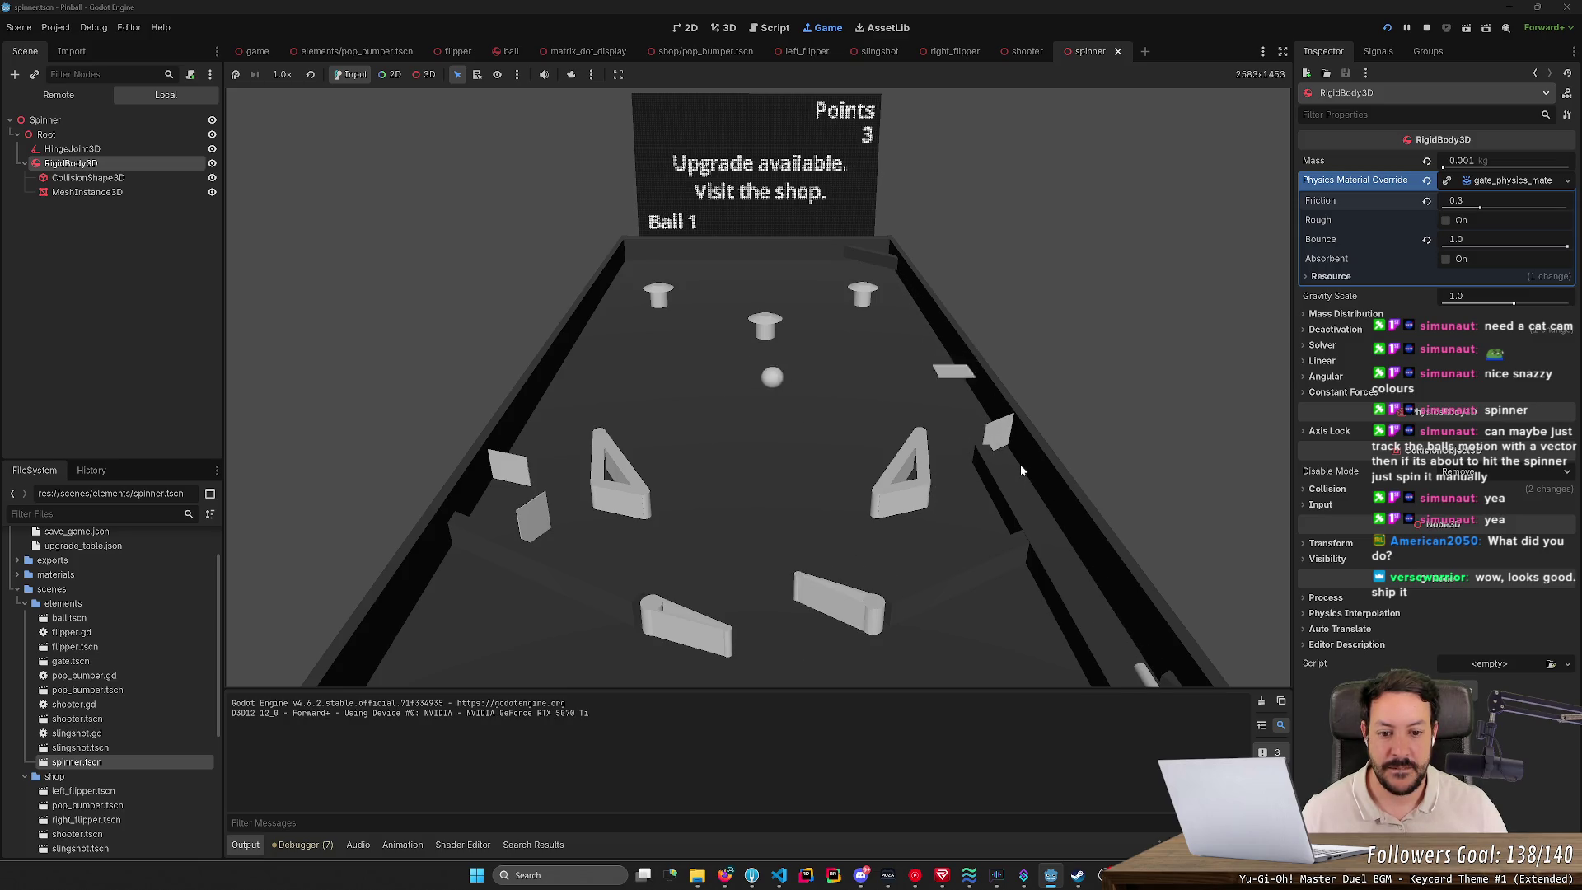
pyautogui.press('Left')
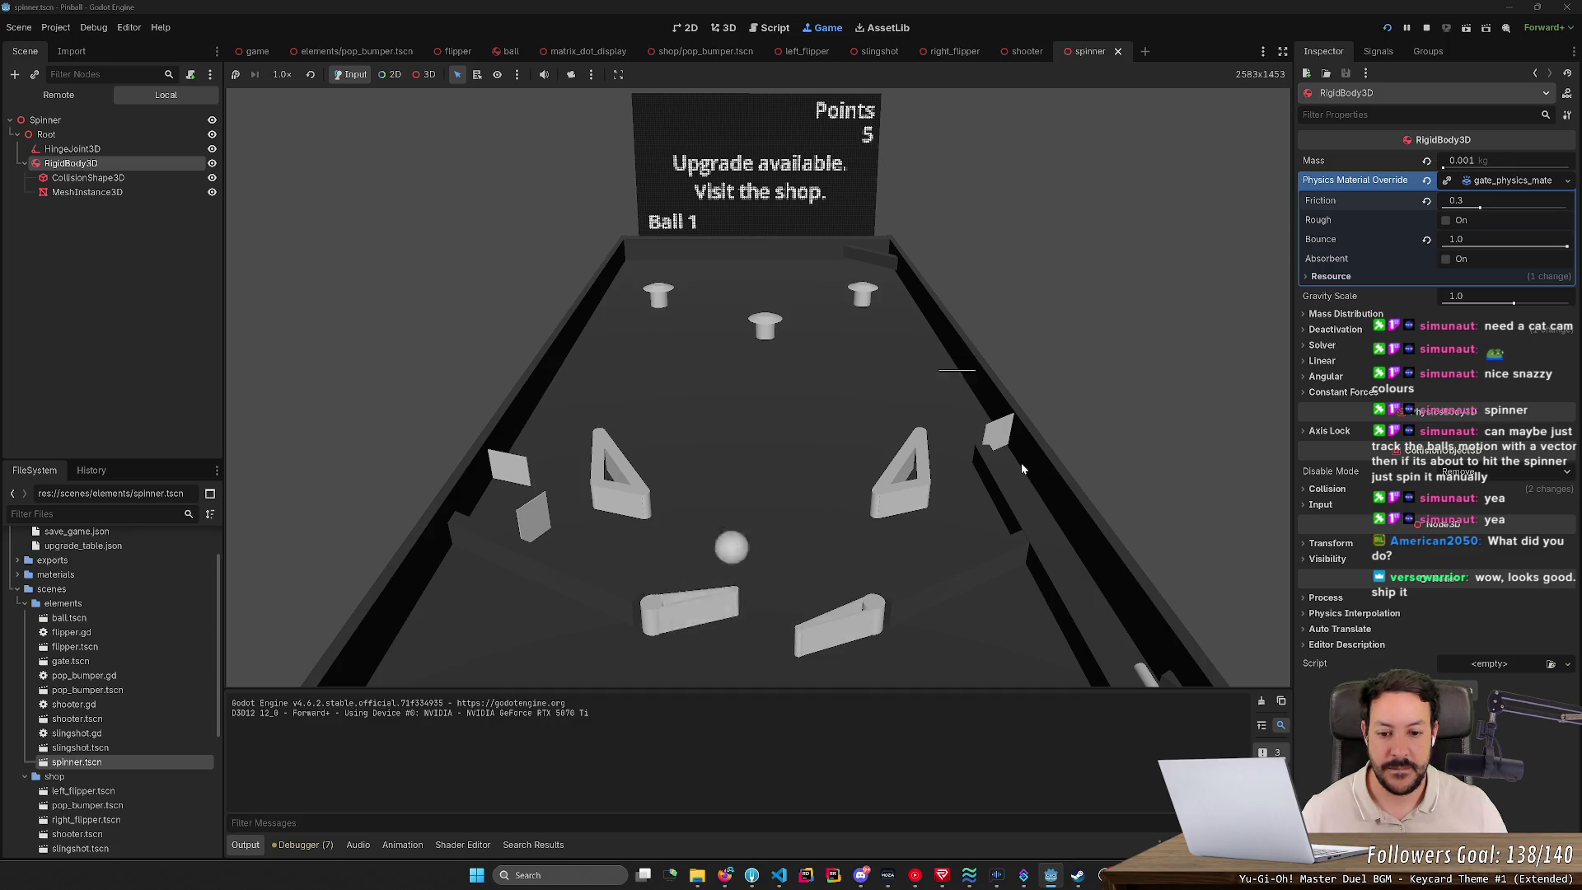
pyautogui.press('Left')
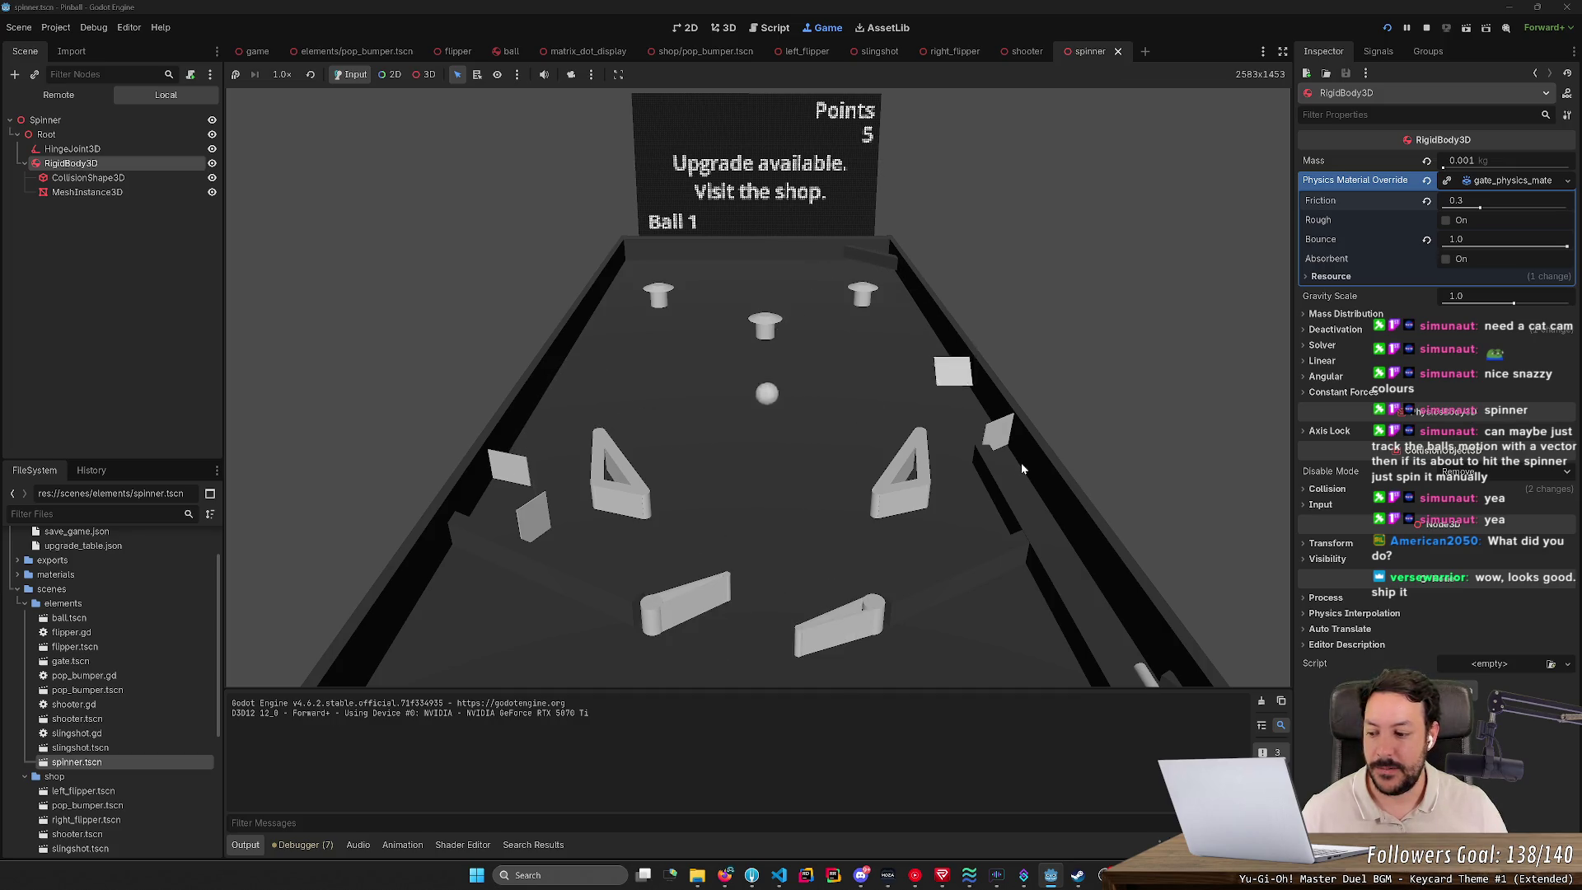
pyautogui.press('Right')
pyautogui.press('Left')
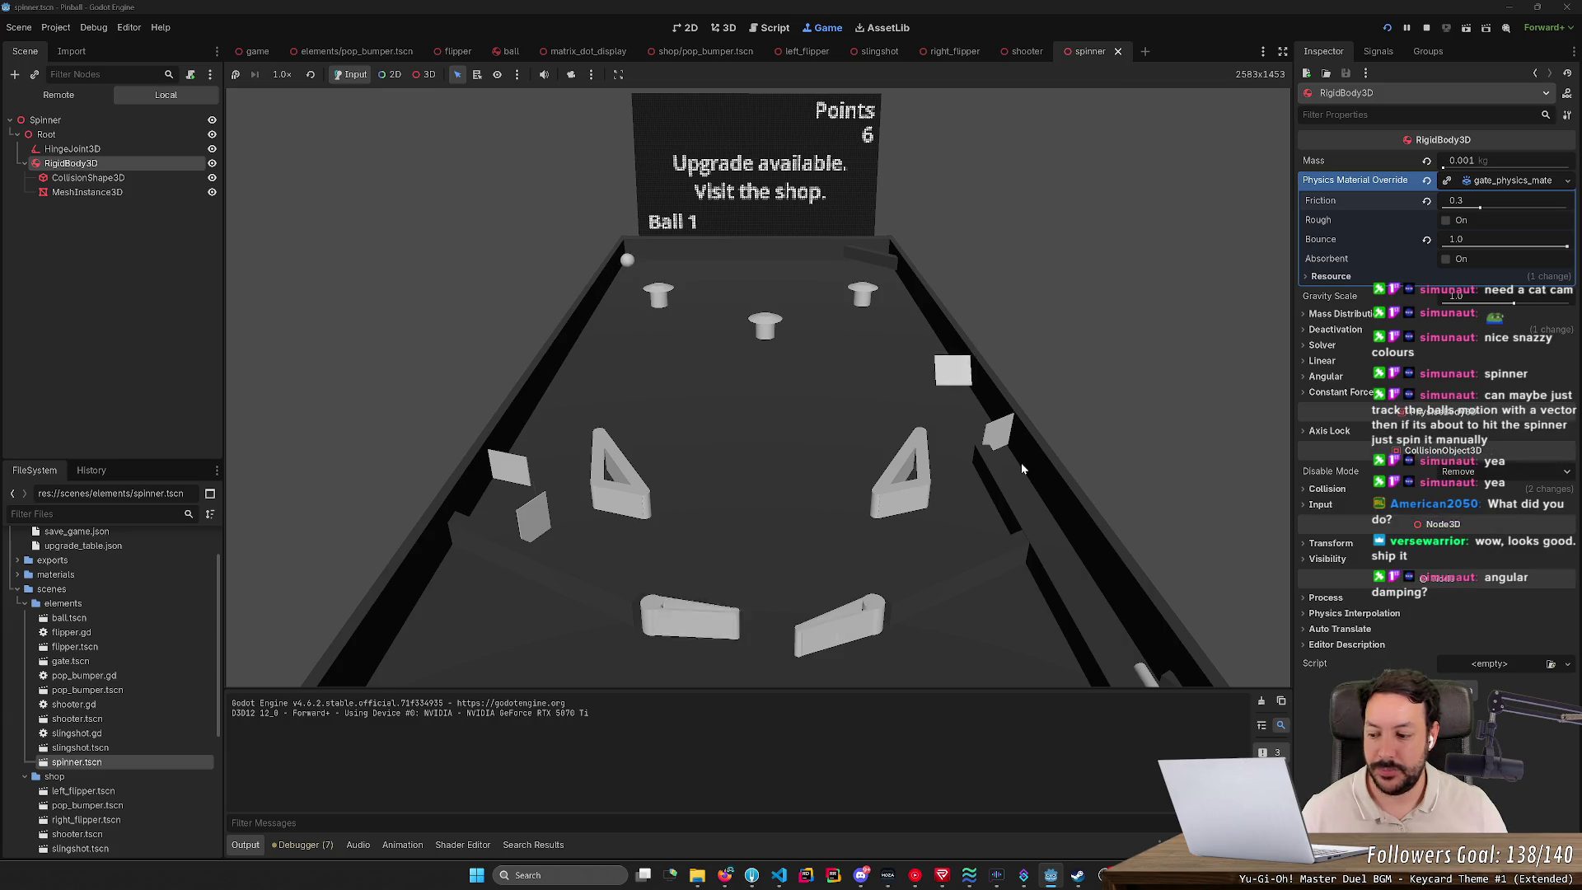
pyautogui.press('Right')
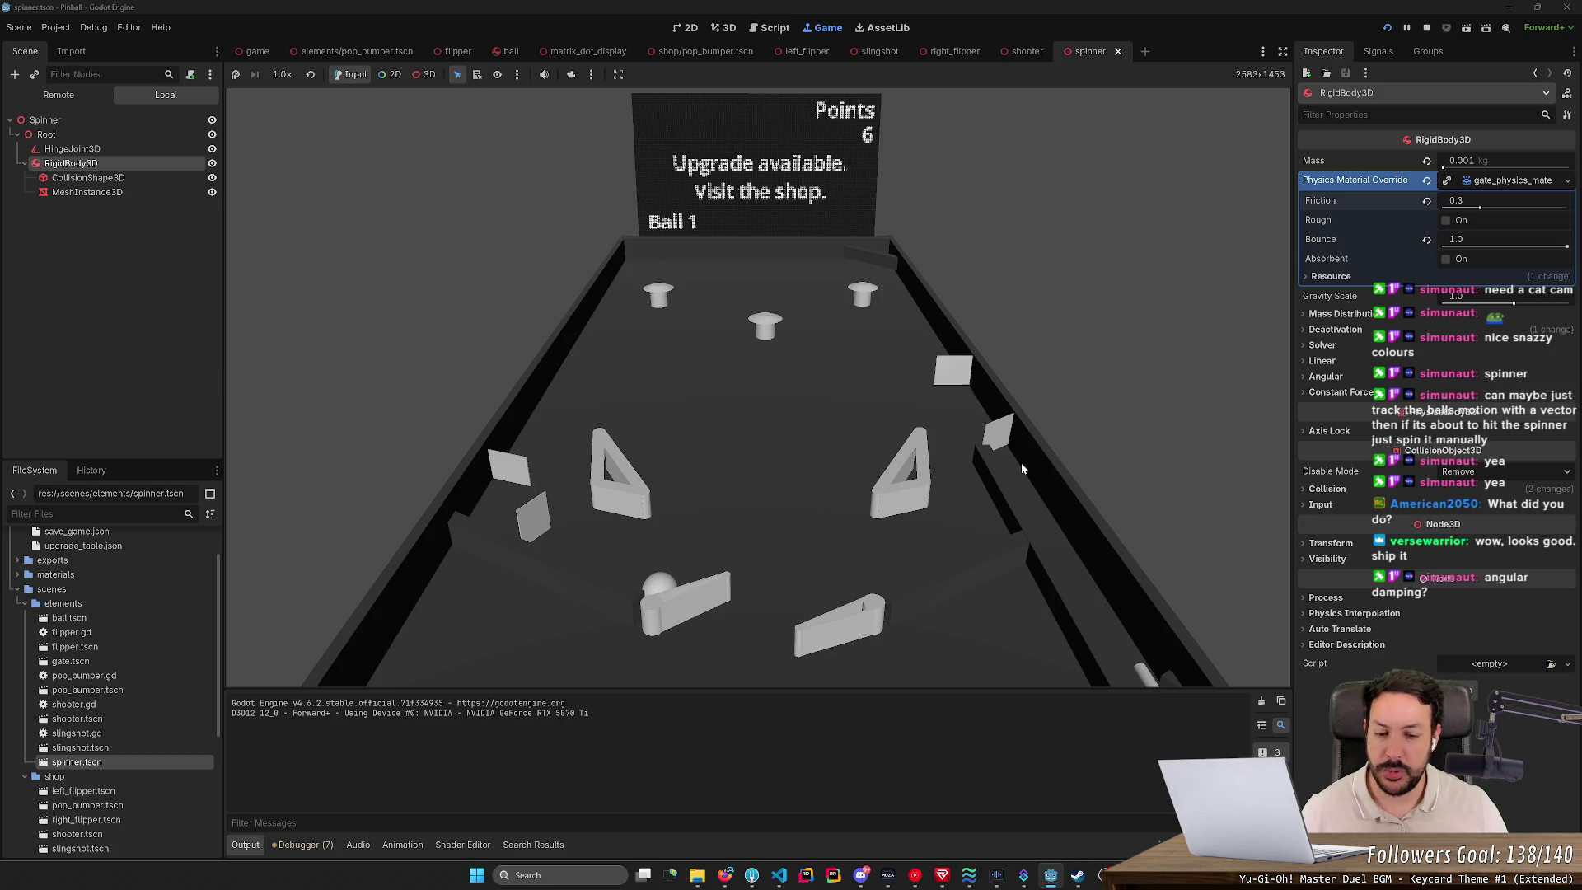
pyautogui.press('Left')
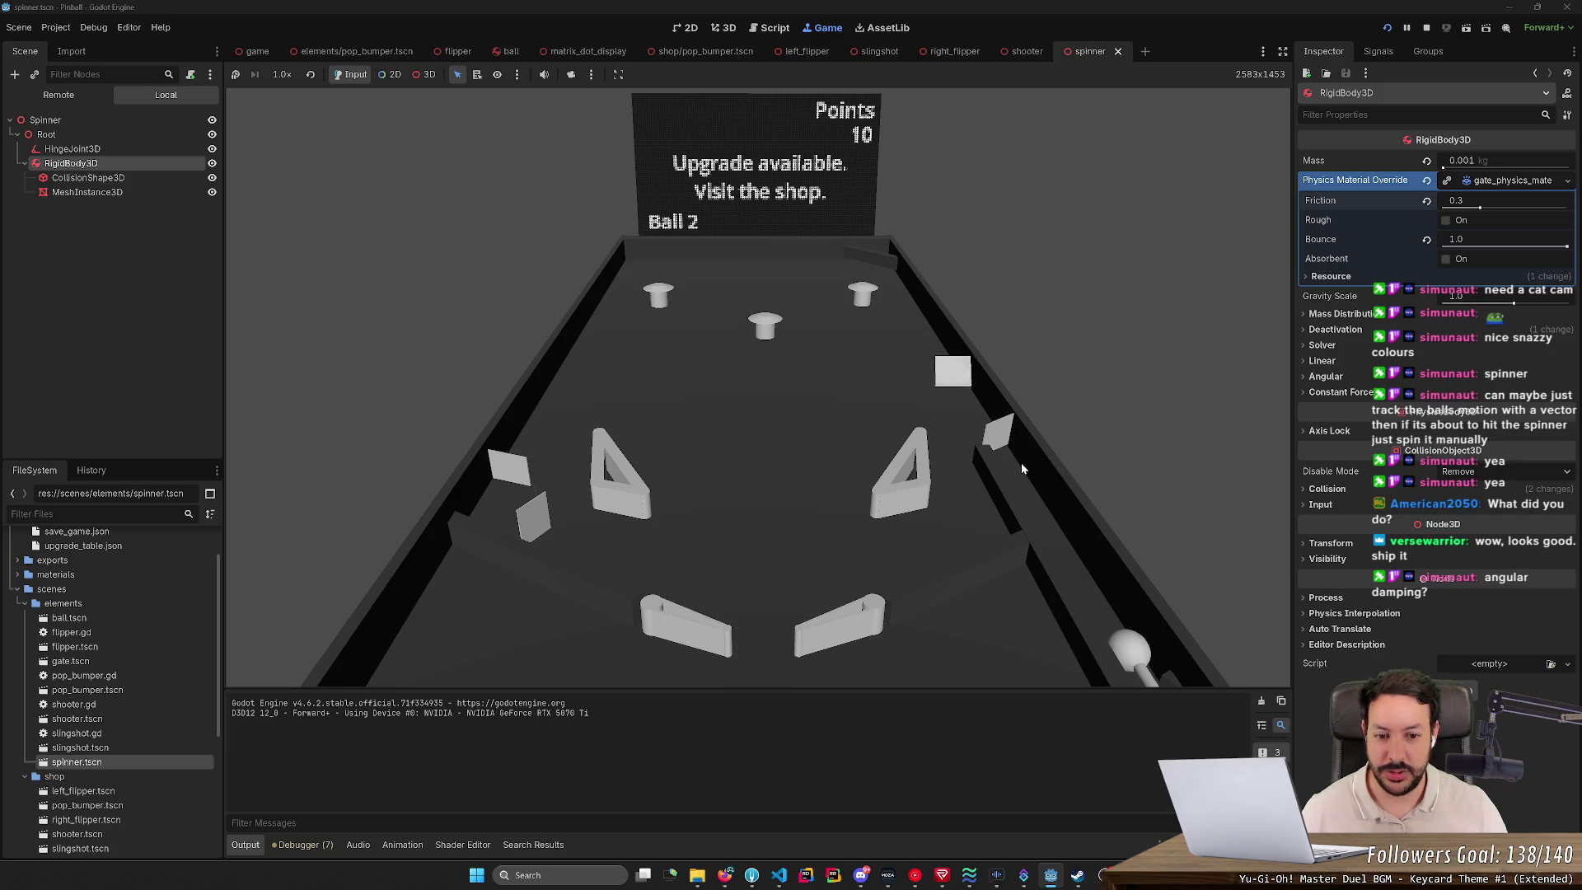
pyautogui.press('Right')
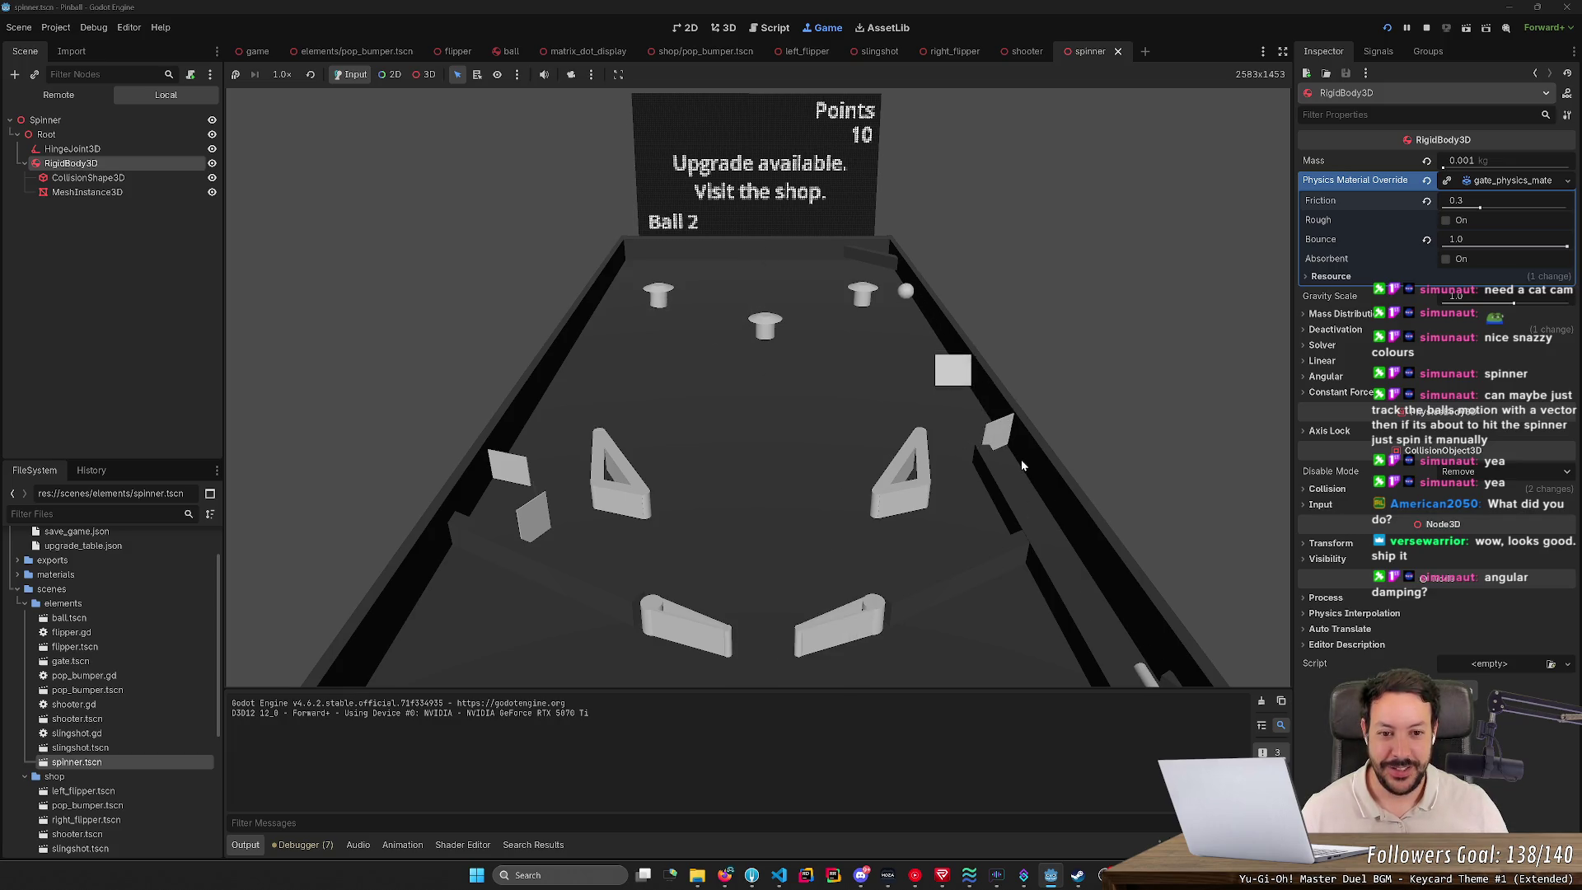
# Step: Send new balls up toward the spinner and bumpers until reaching Ball 3 with 5 points
pyautogui.press('Right')
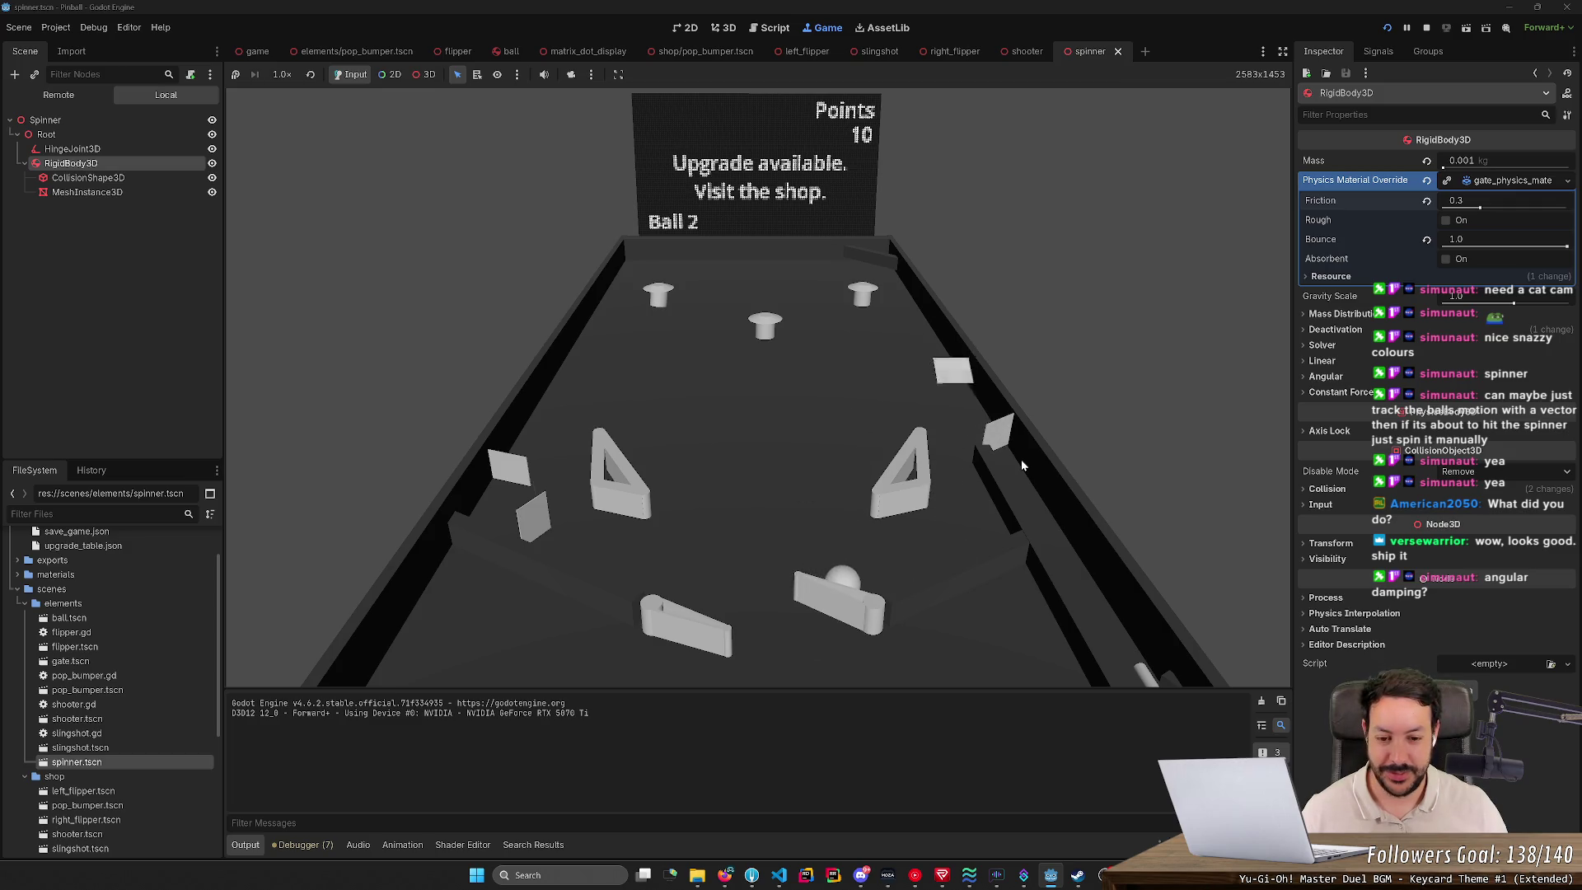
pyautogui.press('Left')
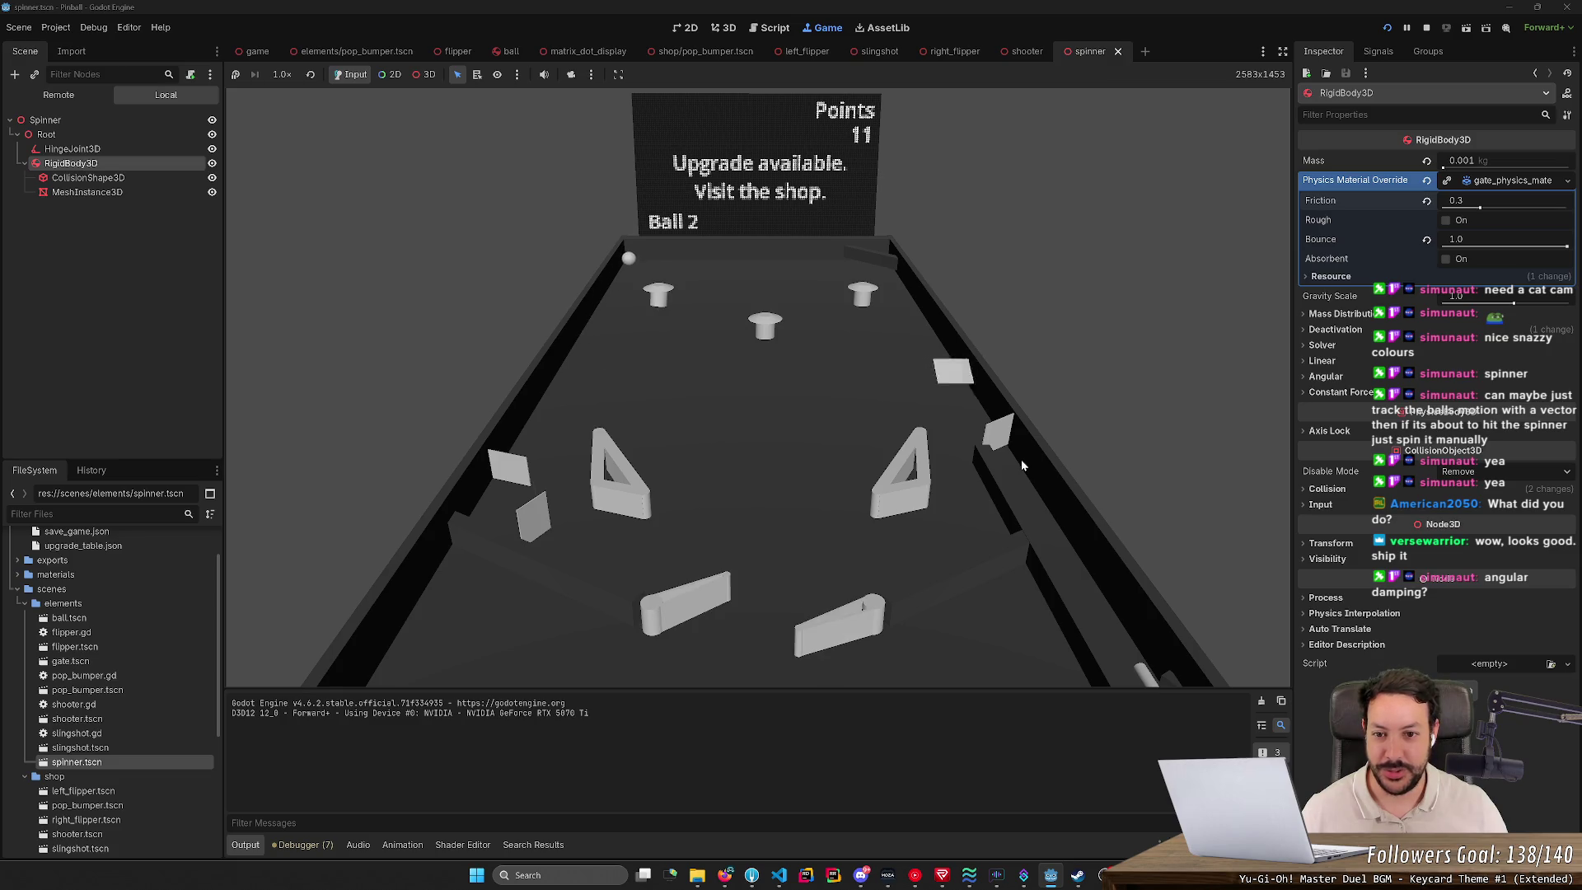
pyautogui.press('Left')
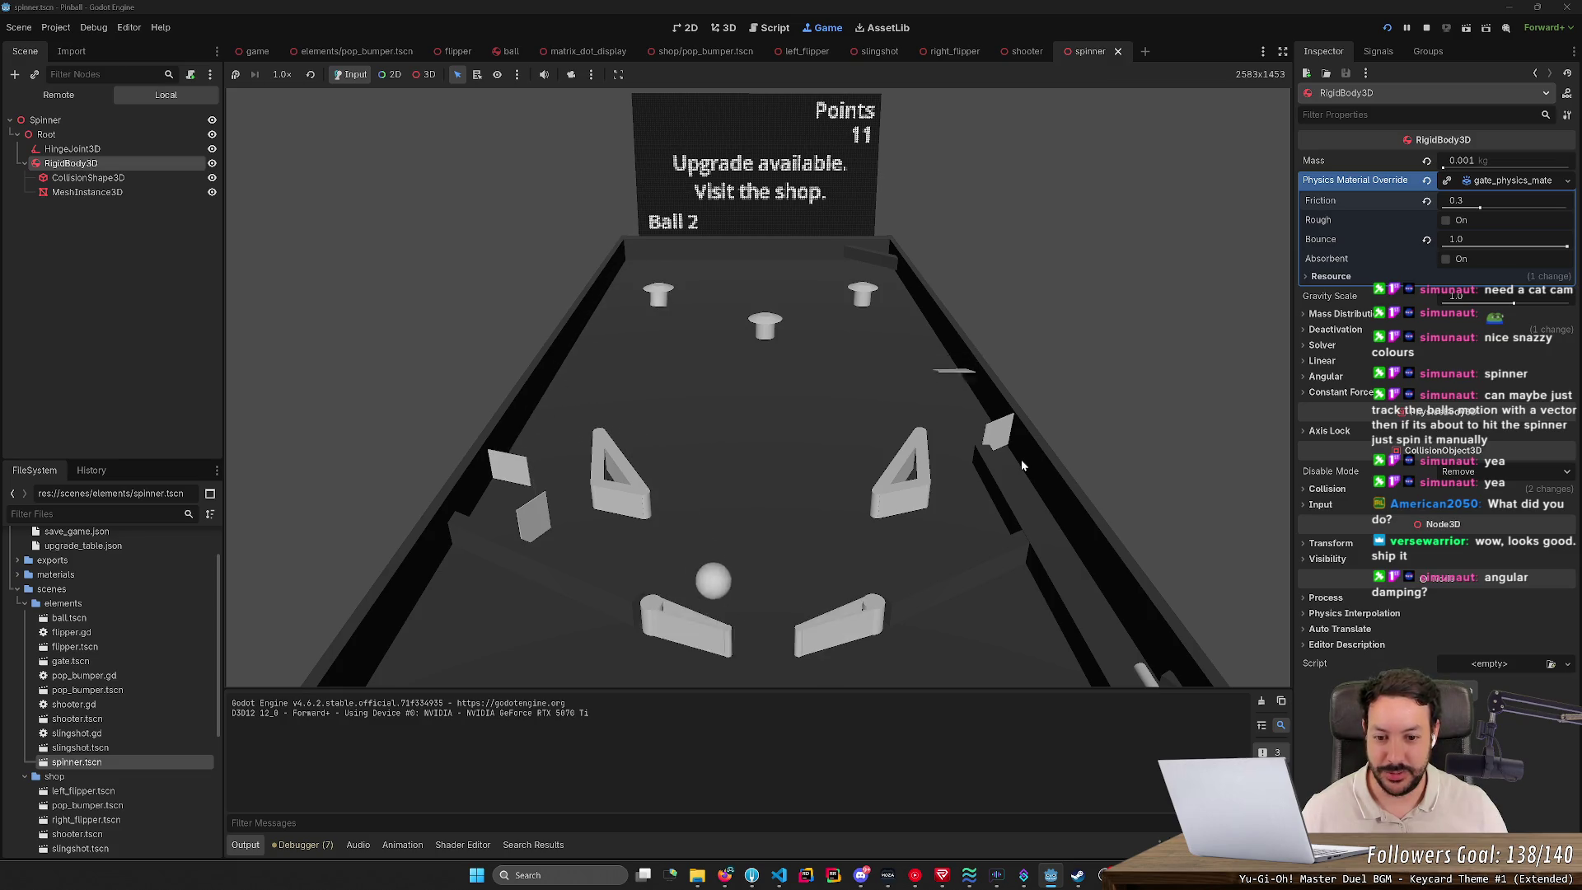
pyautogui.press('space')
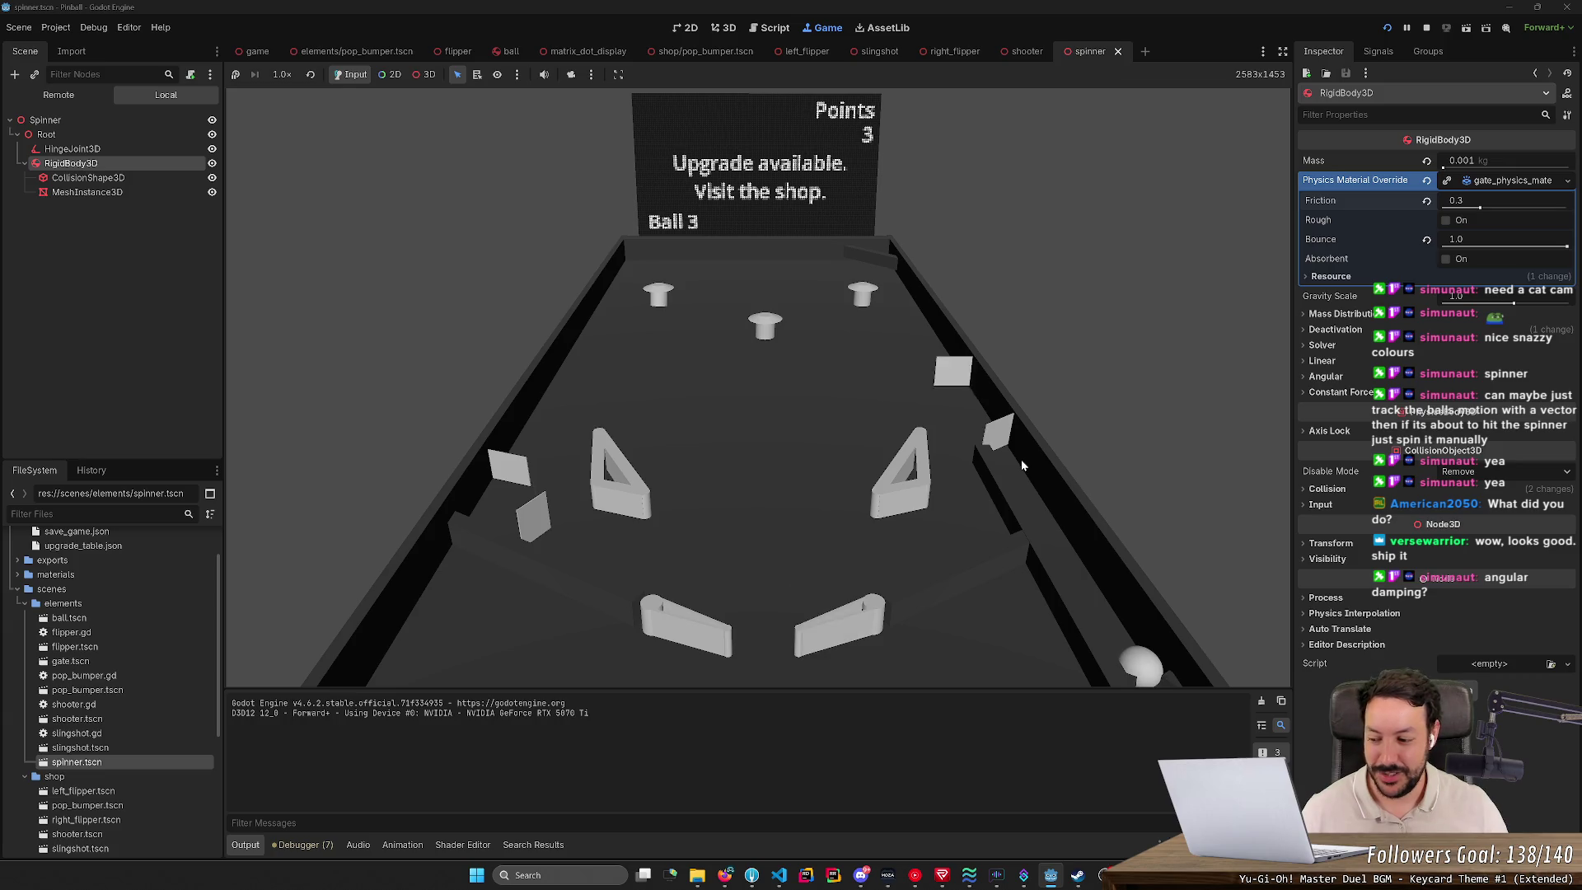
pyautogui.press('Right')
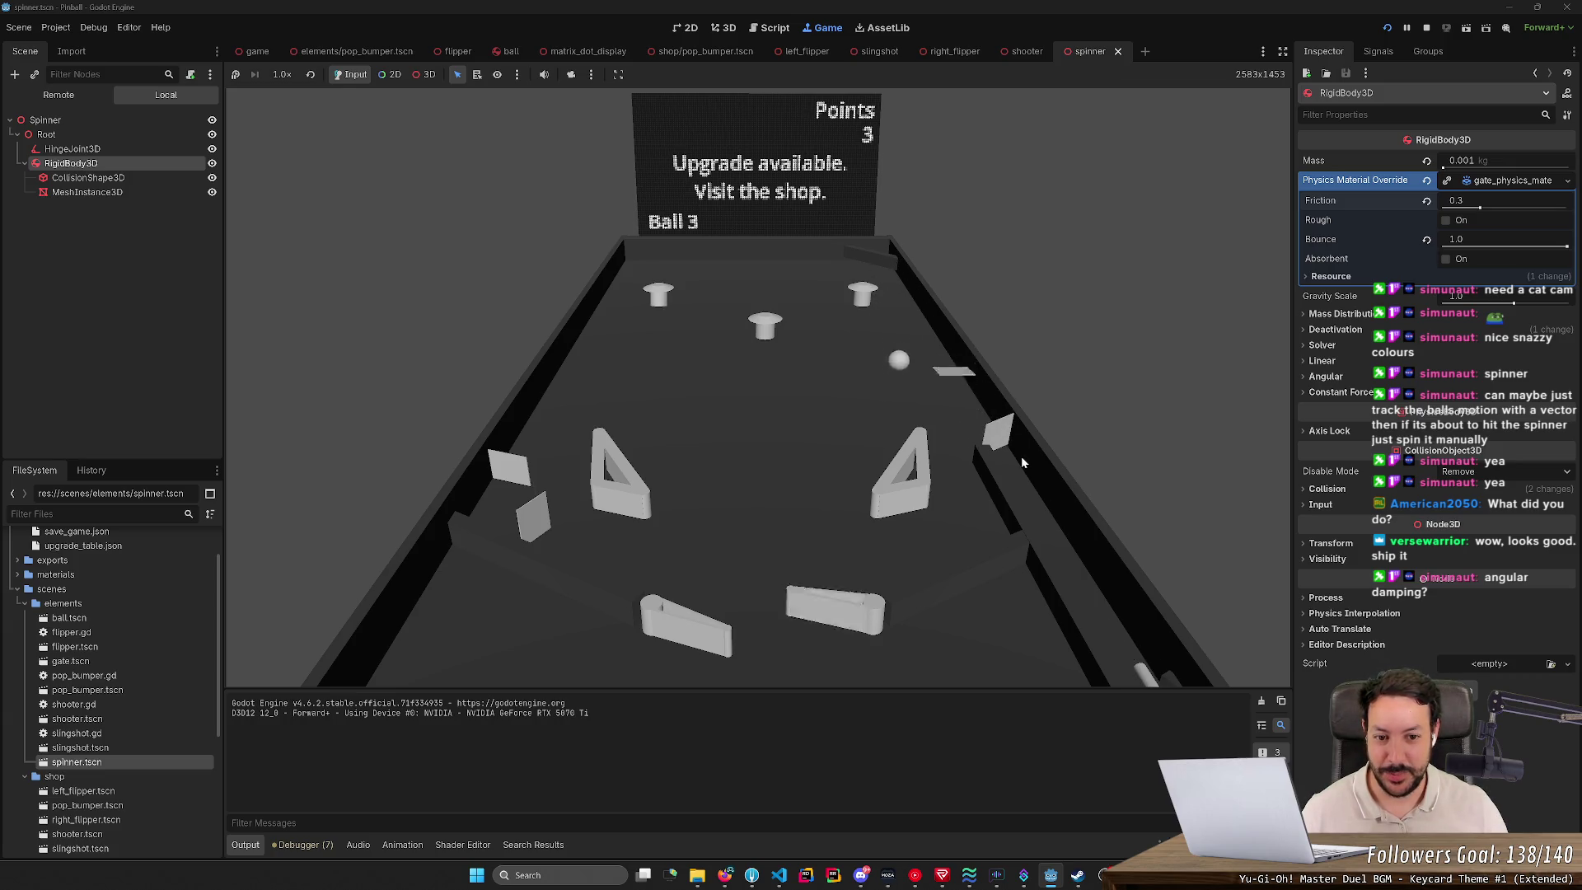
pyautogui.press('Right')
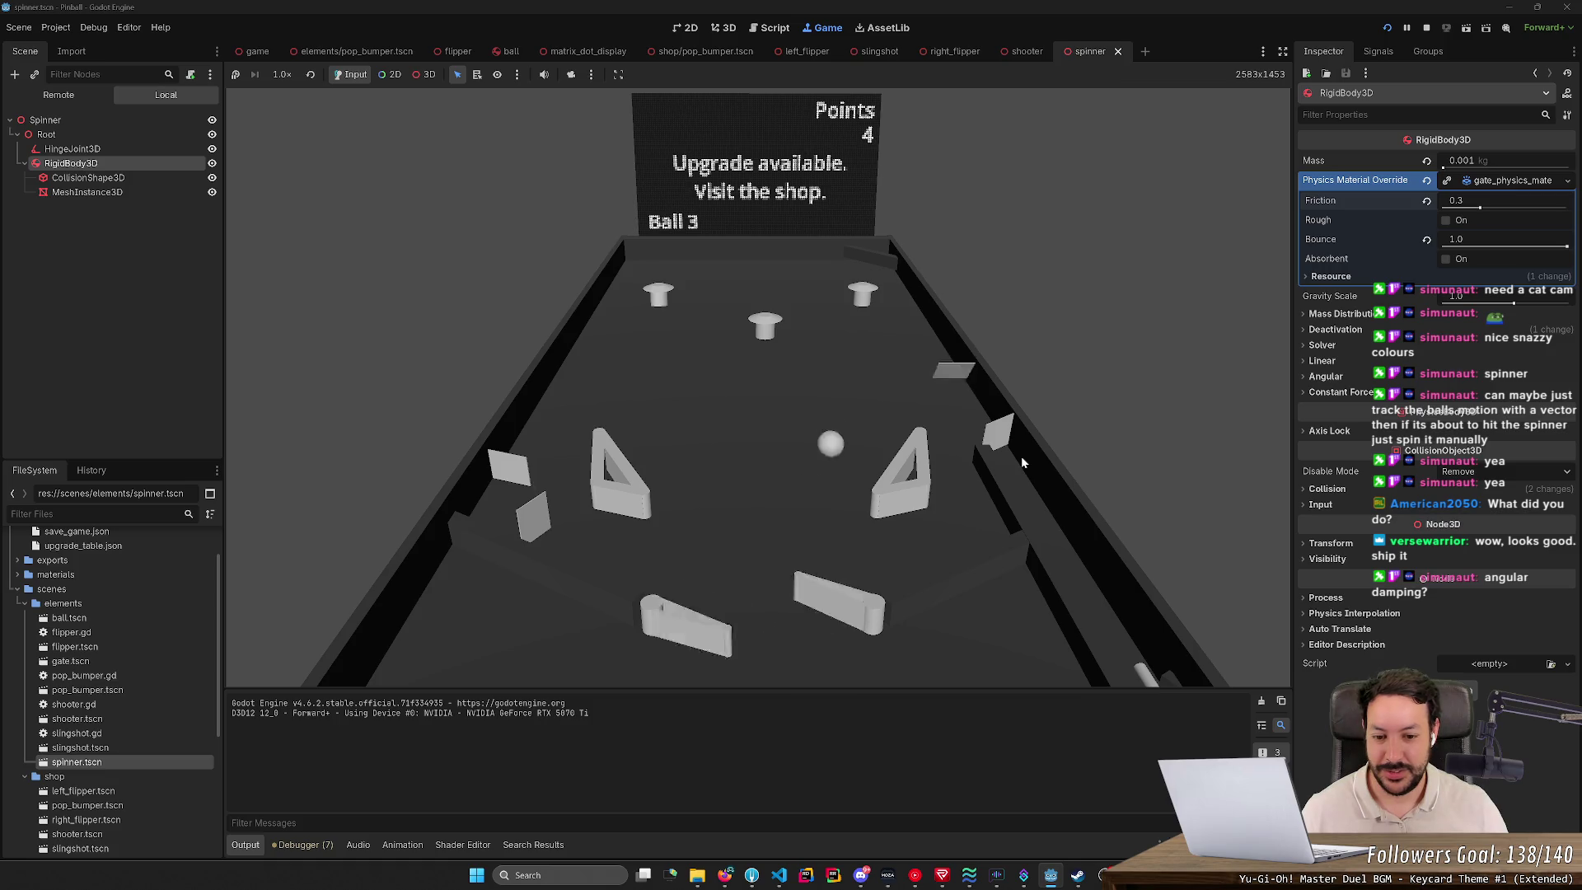
pyautogui.press('Left')
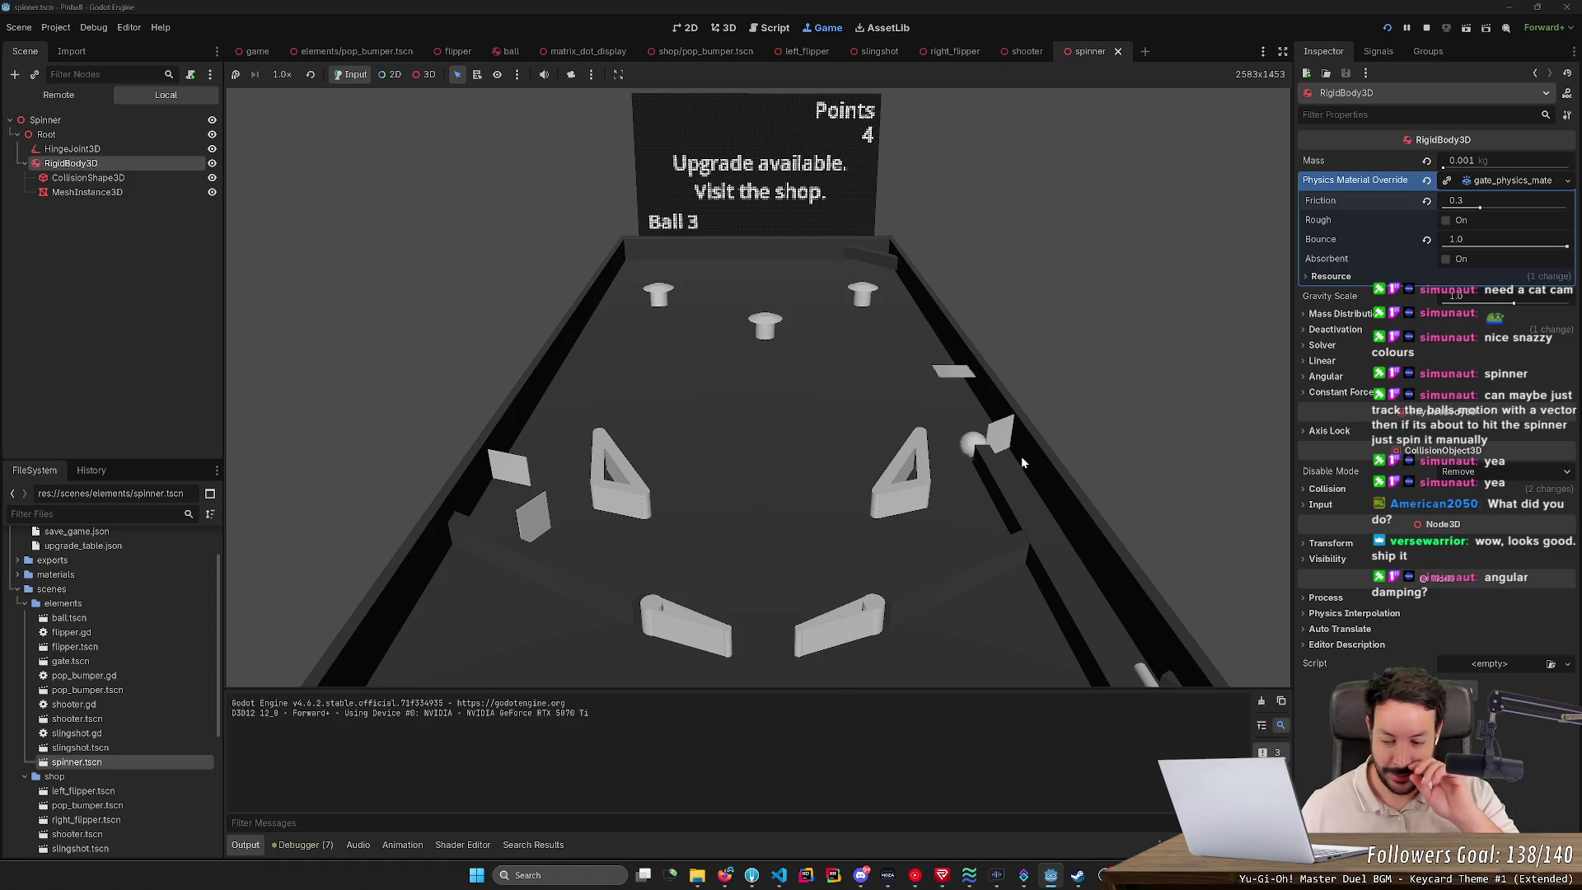
pyautogui.press('Right')
pyautogui.press('Left')
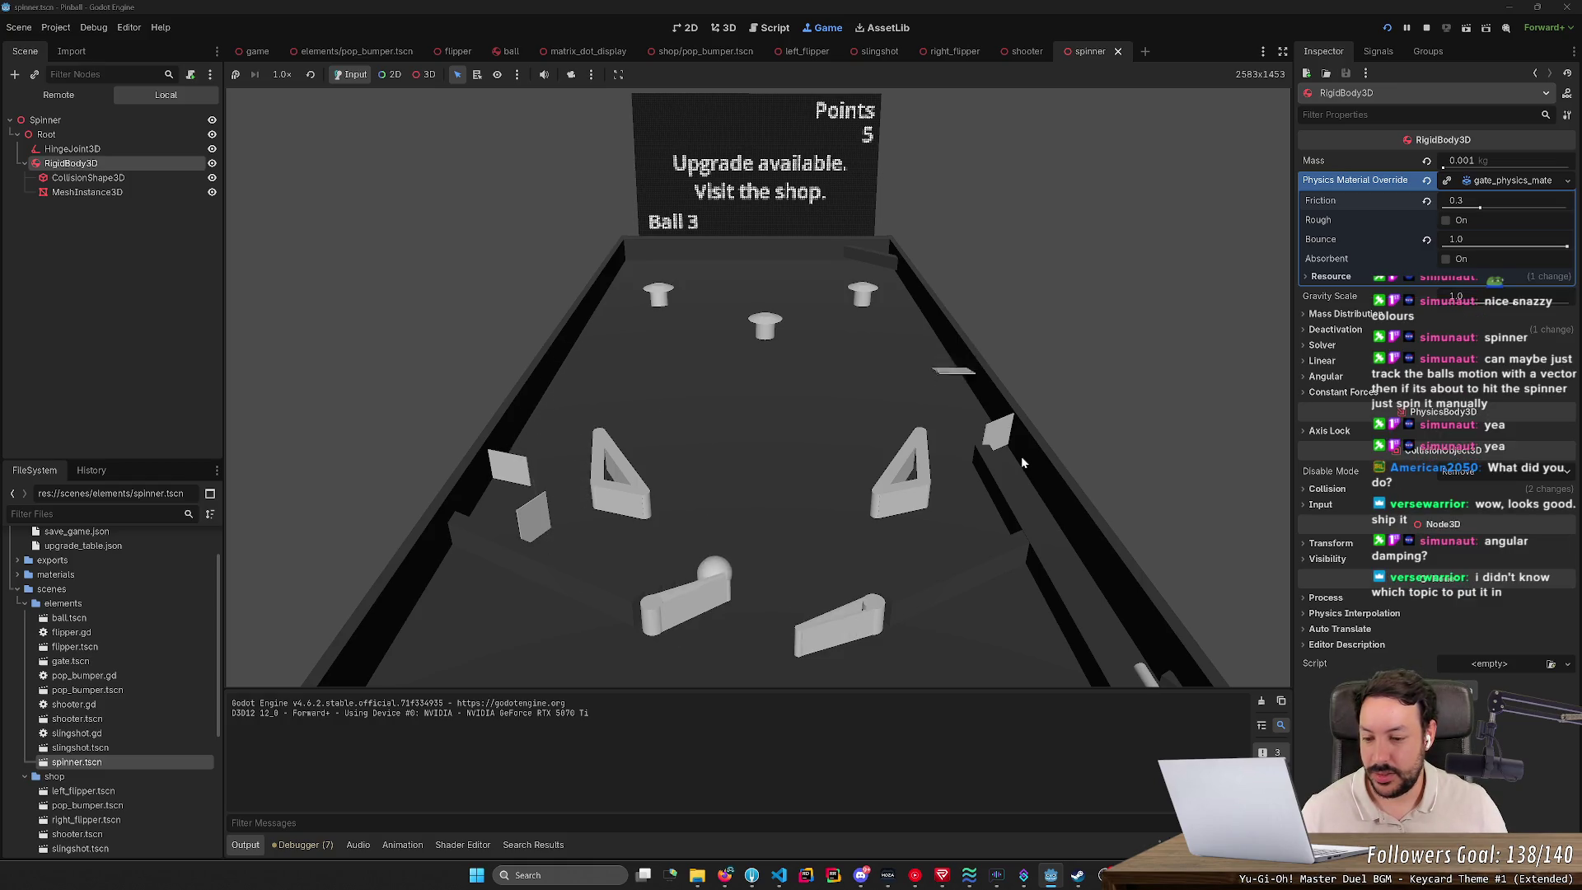
pyautogui.press('Right')
pyautogui.press('Left')
# Step: Play a fresh ball with the flippers, sending it into the square target
pyautogui.press('Left')
pyautogui.press('Right')
pyautogui.press('Left')
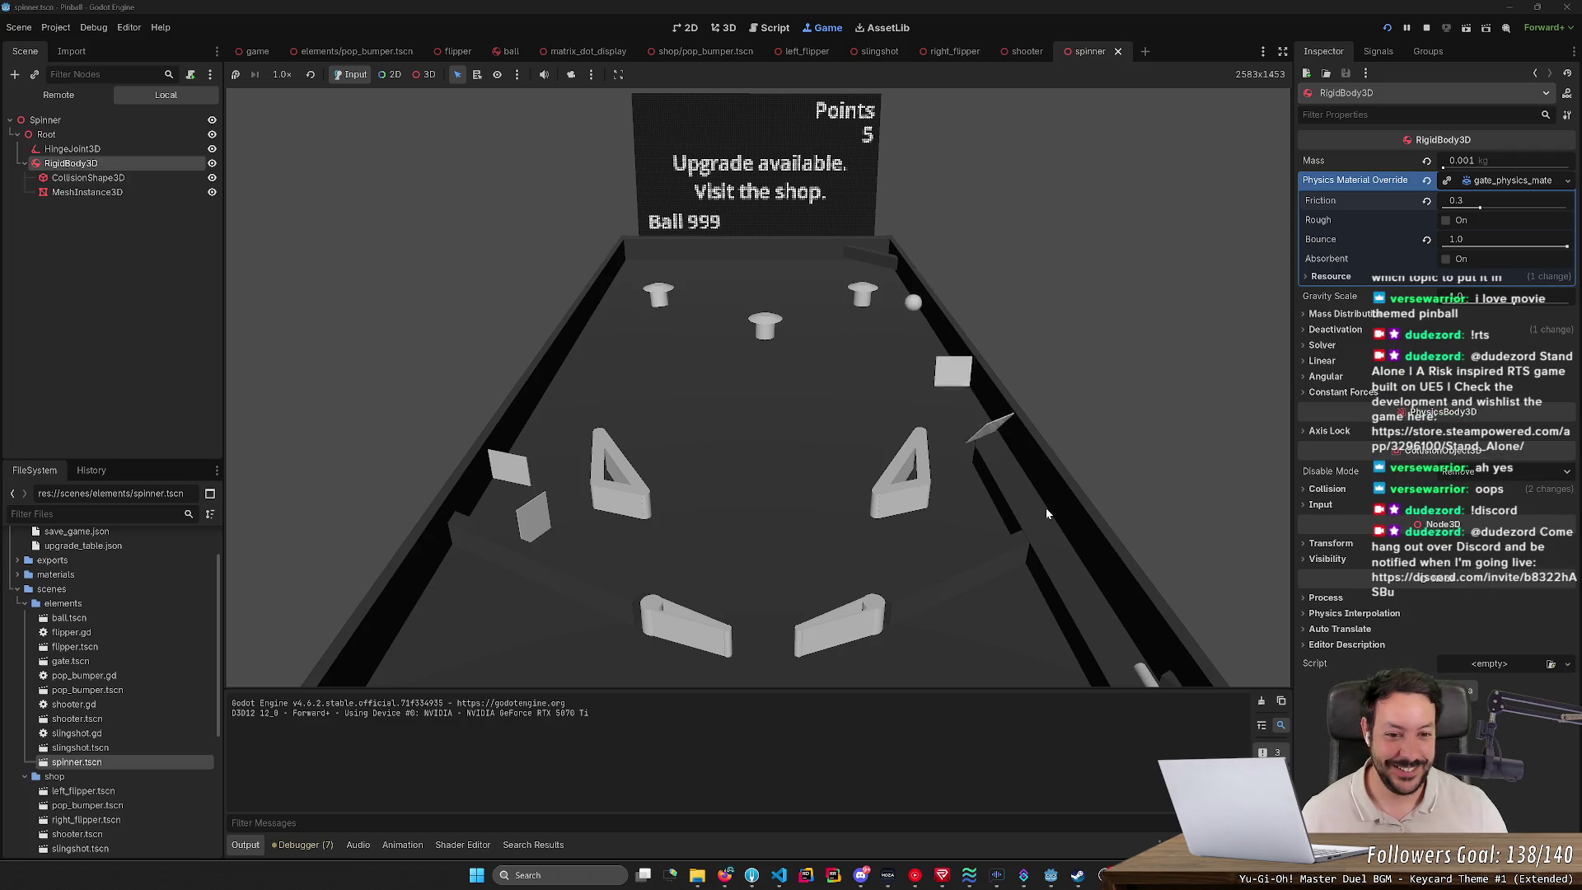
pyautogui.press('Right')
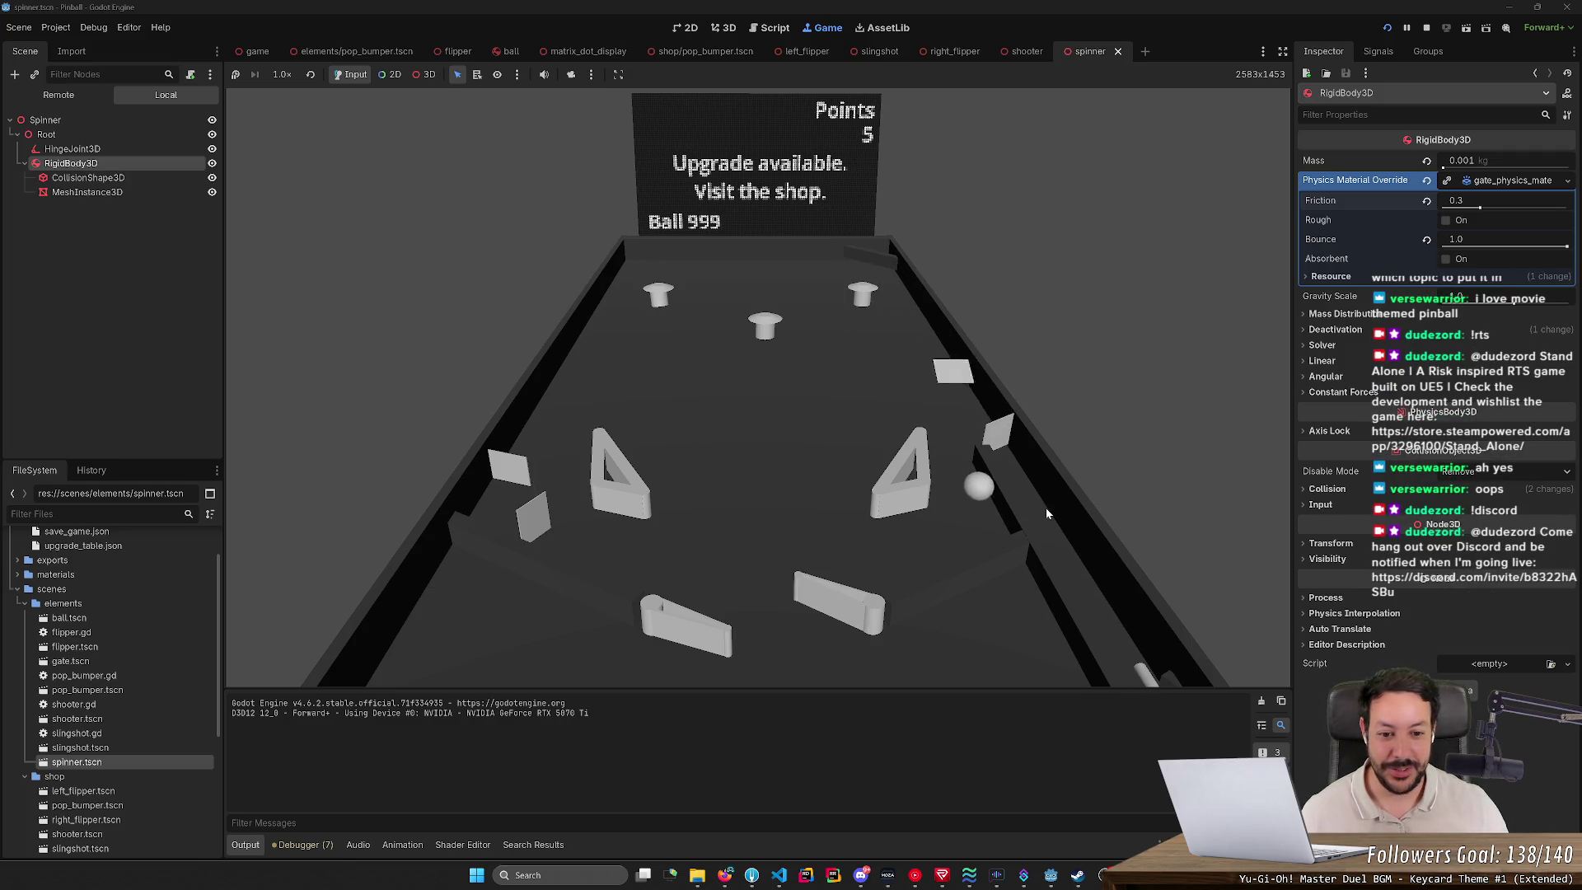
pyautogui.press('Left')
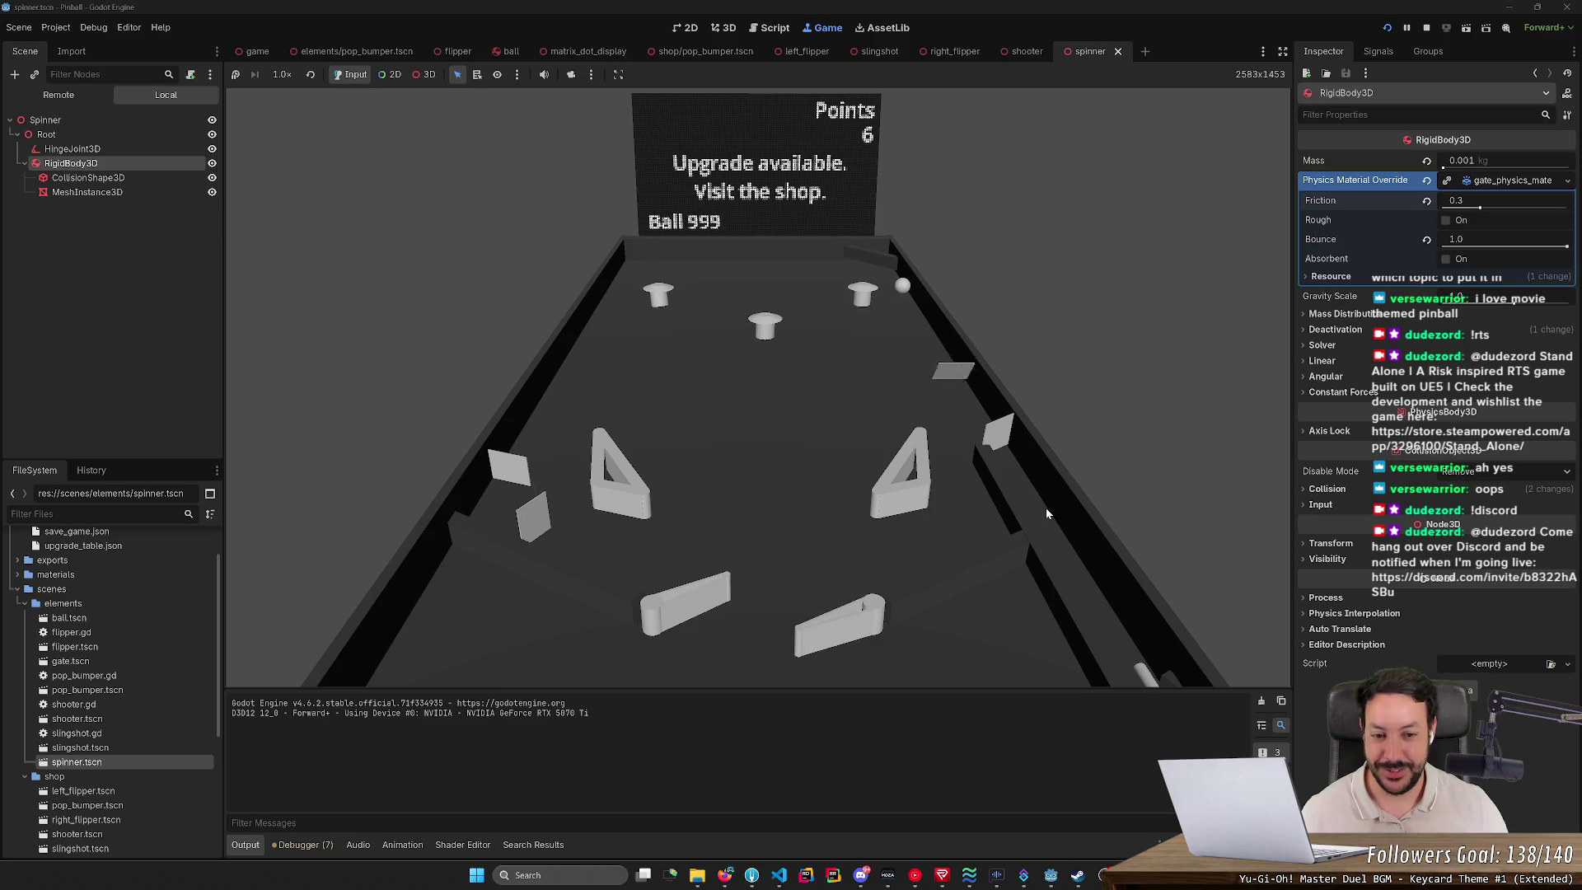
pyautogui.press('Right')
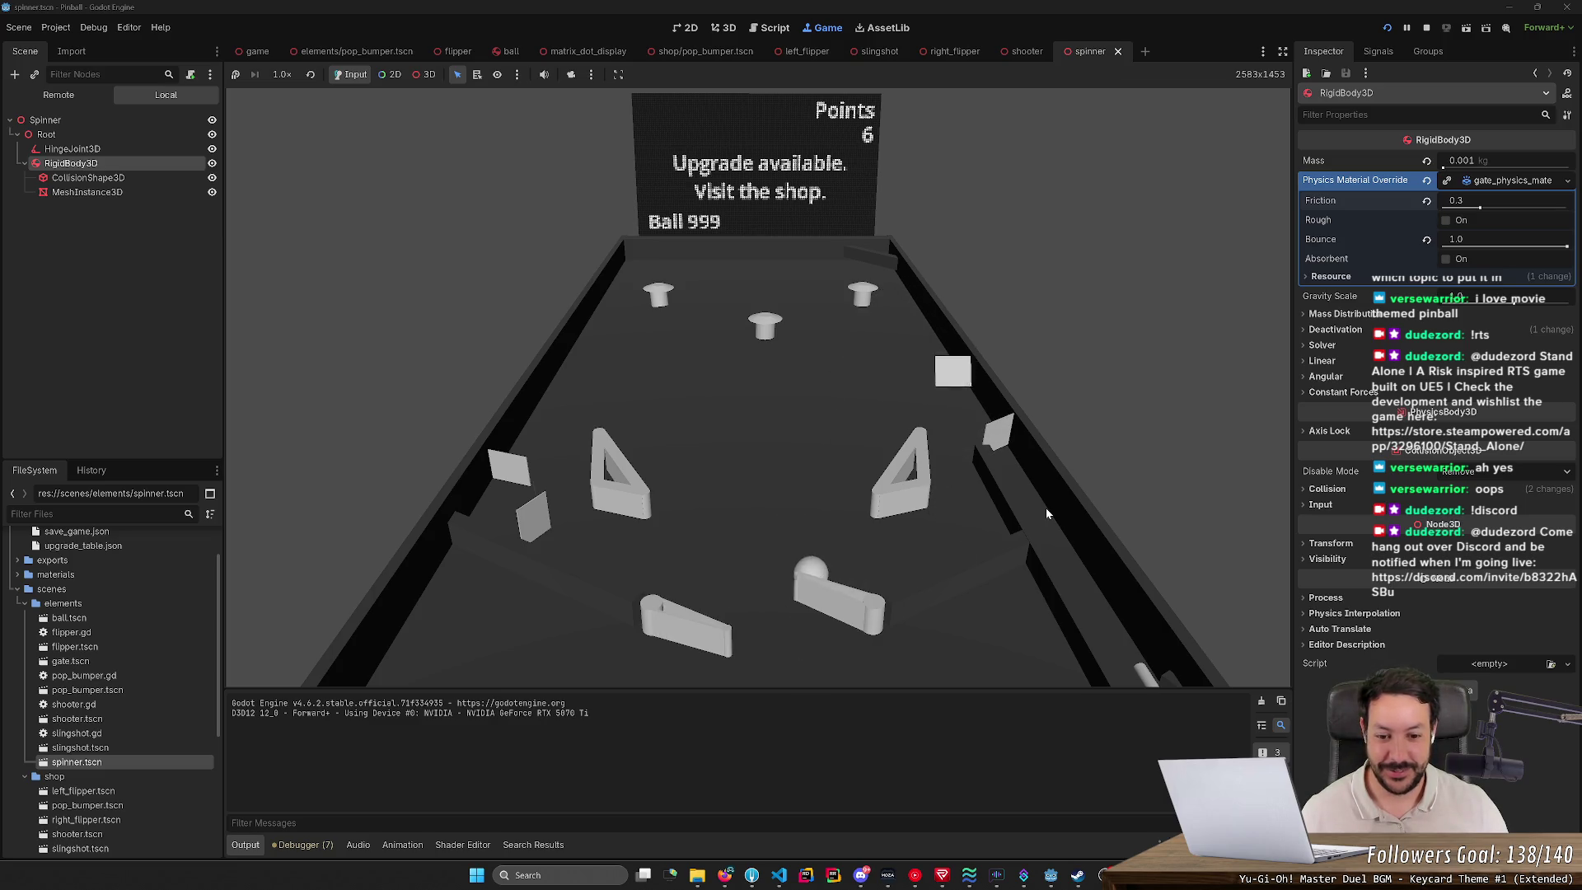
pyautogui.press('Right')
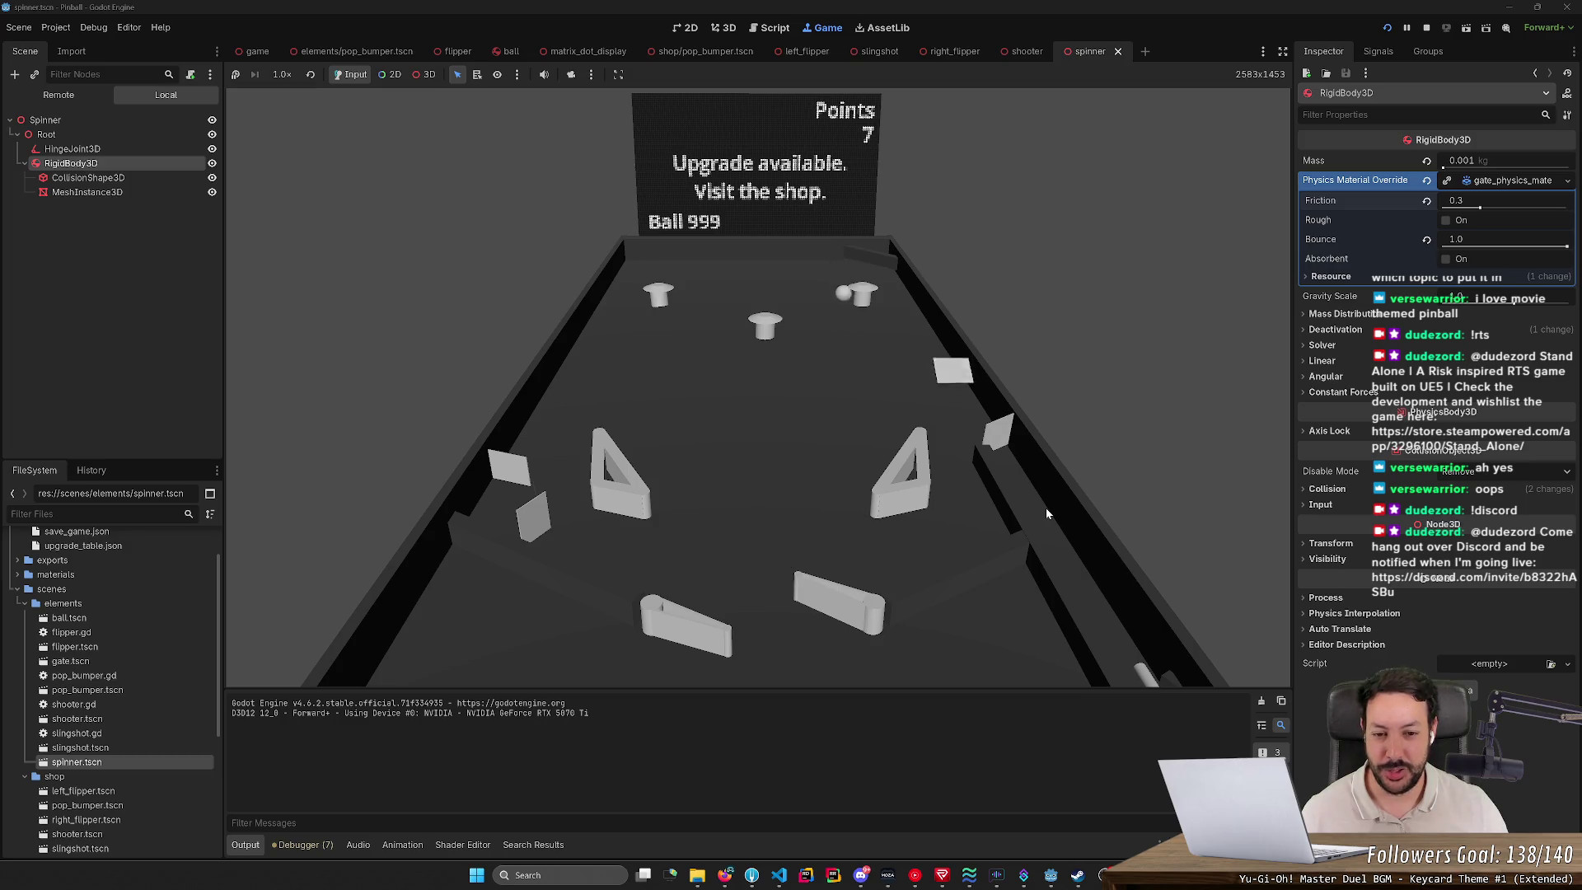
pyautogui.press('Left')
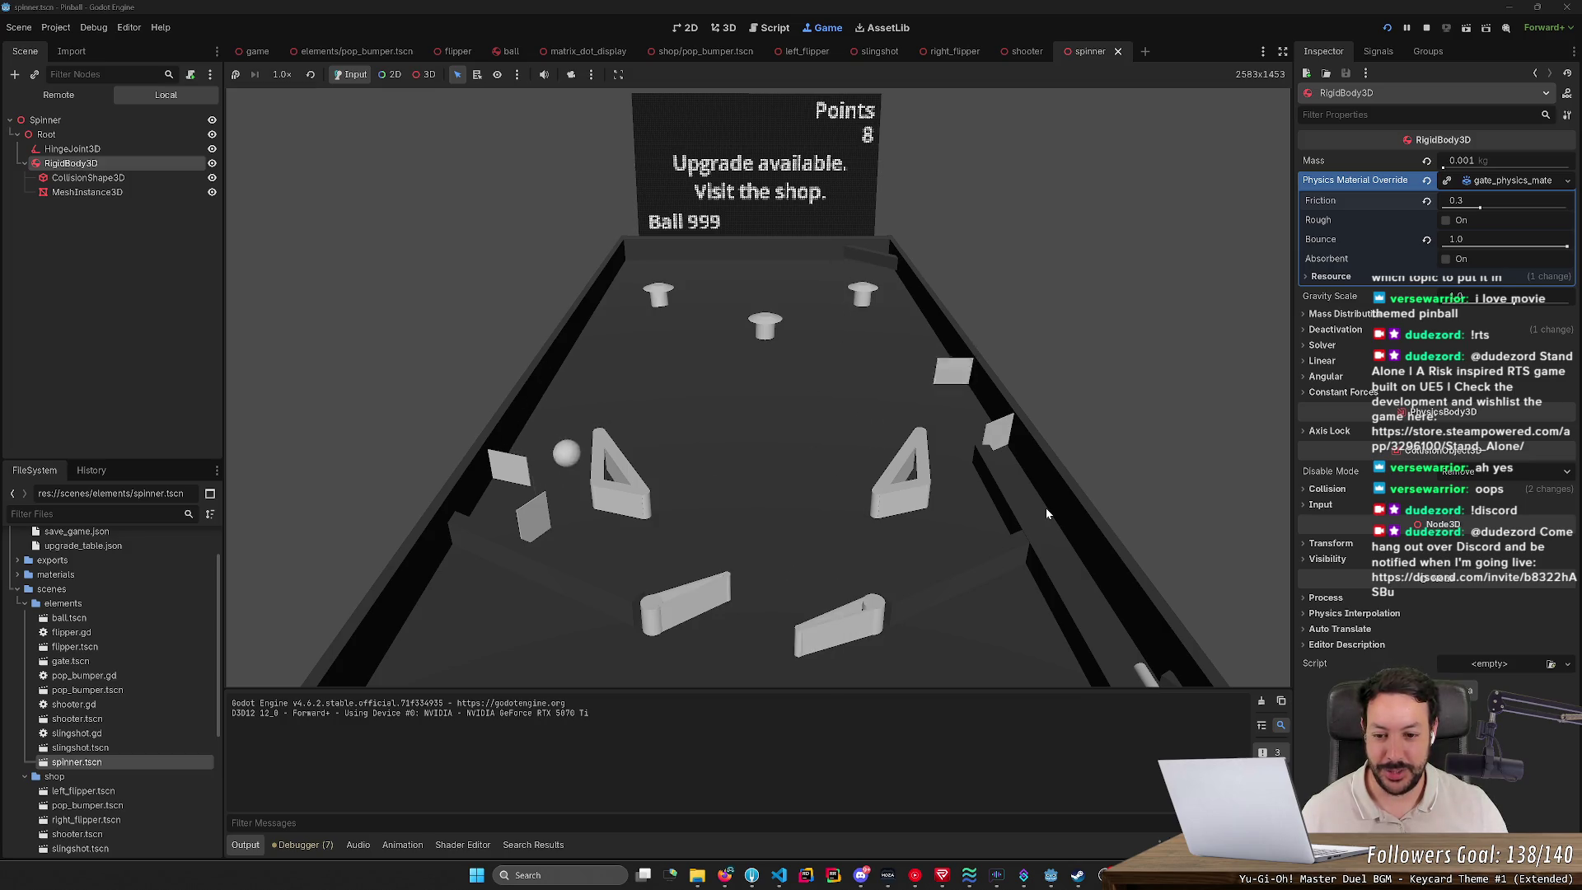
pyautogui.press('Left')
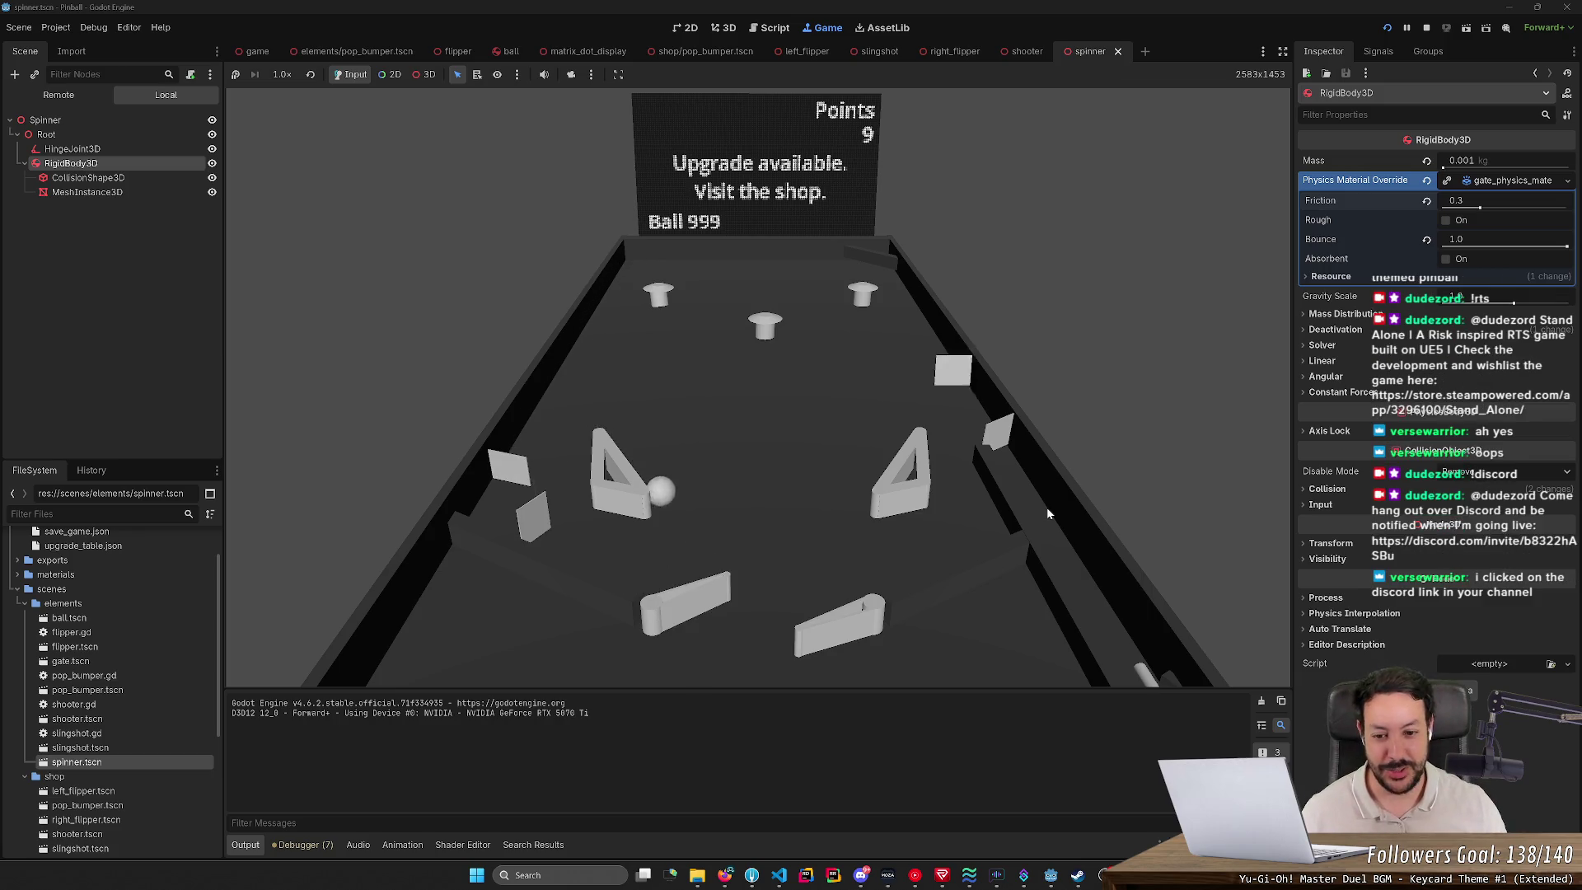
pyautogui.press('Left')
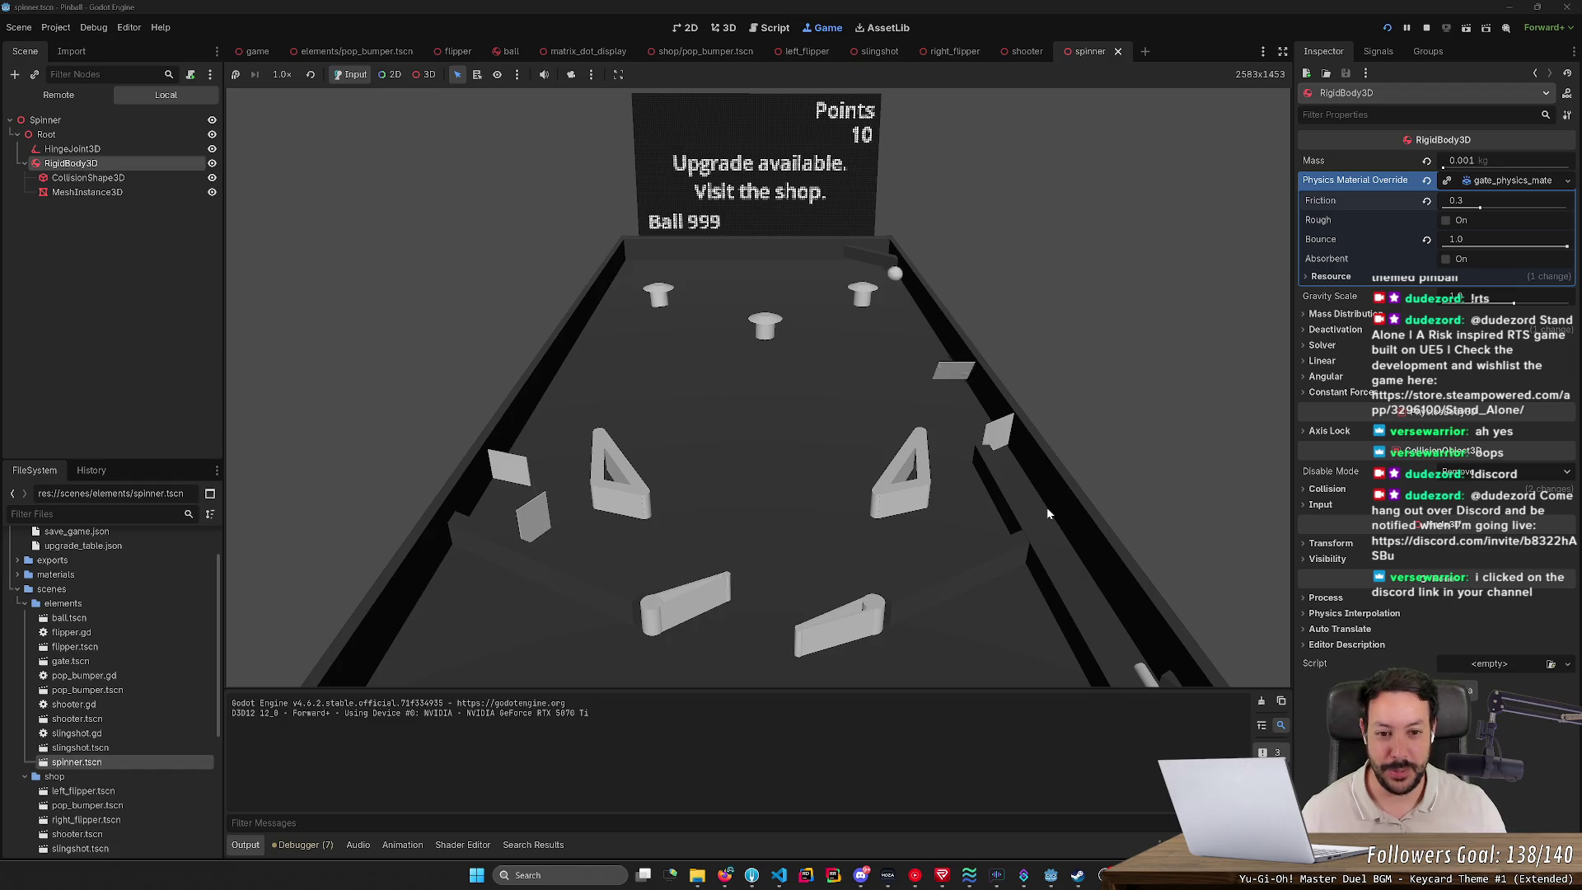
pyautogui.press('Right')
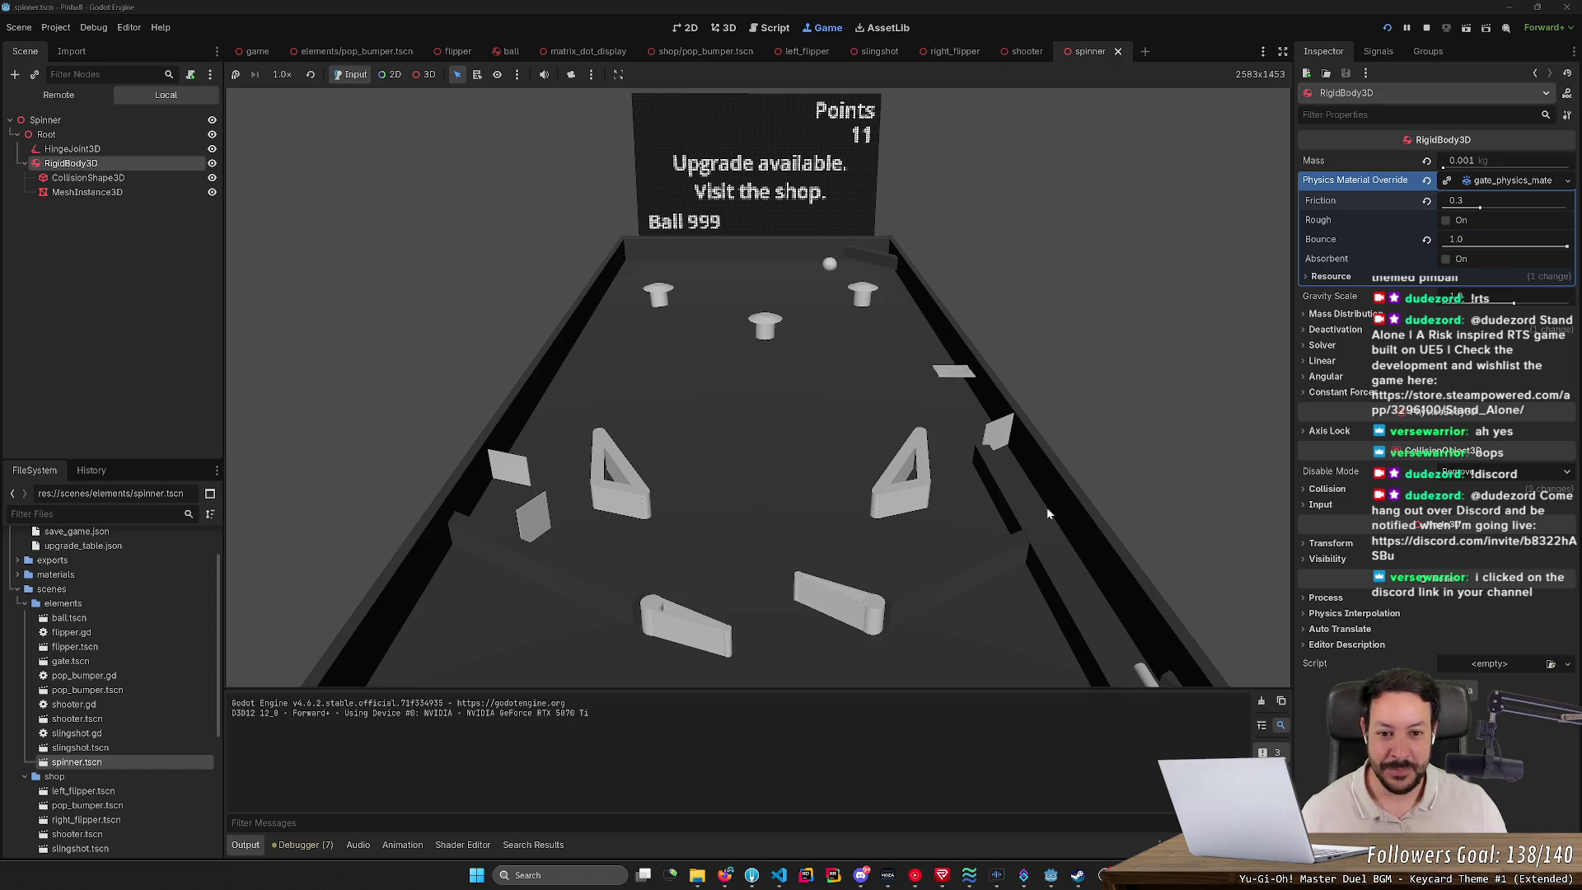
pyautogui.press('Right')
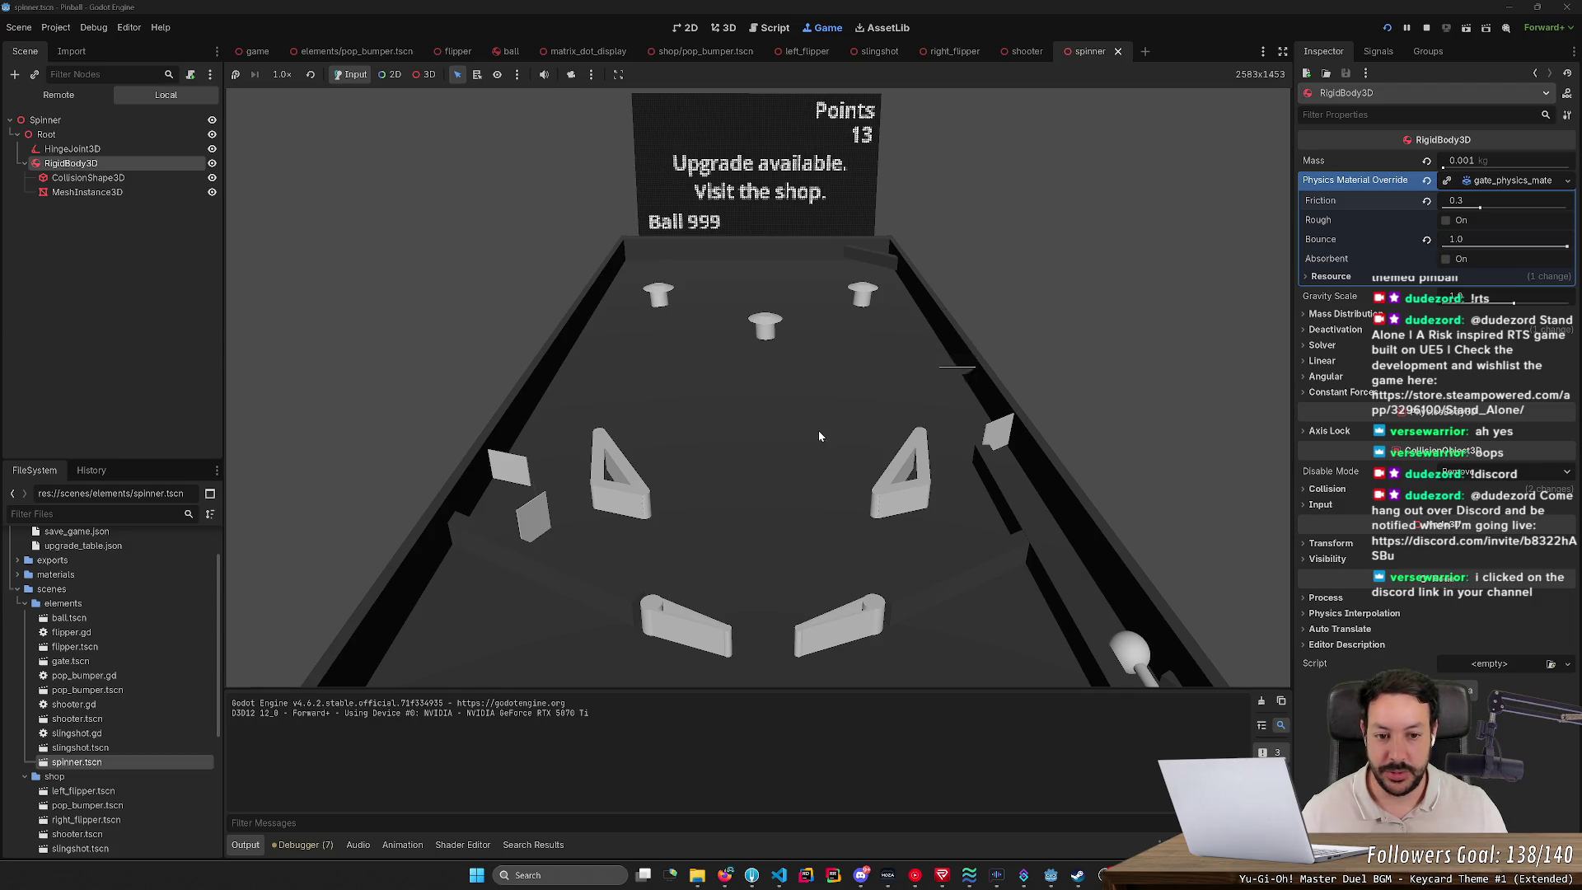
# Step: Launch the next ball and hit it into the spinner until 18 points bring up the shop
pyautogui.press('Right')
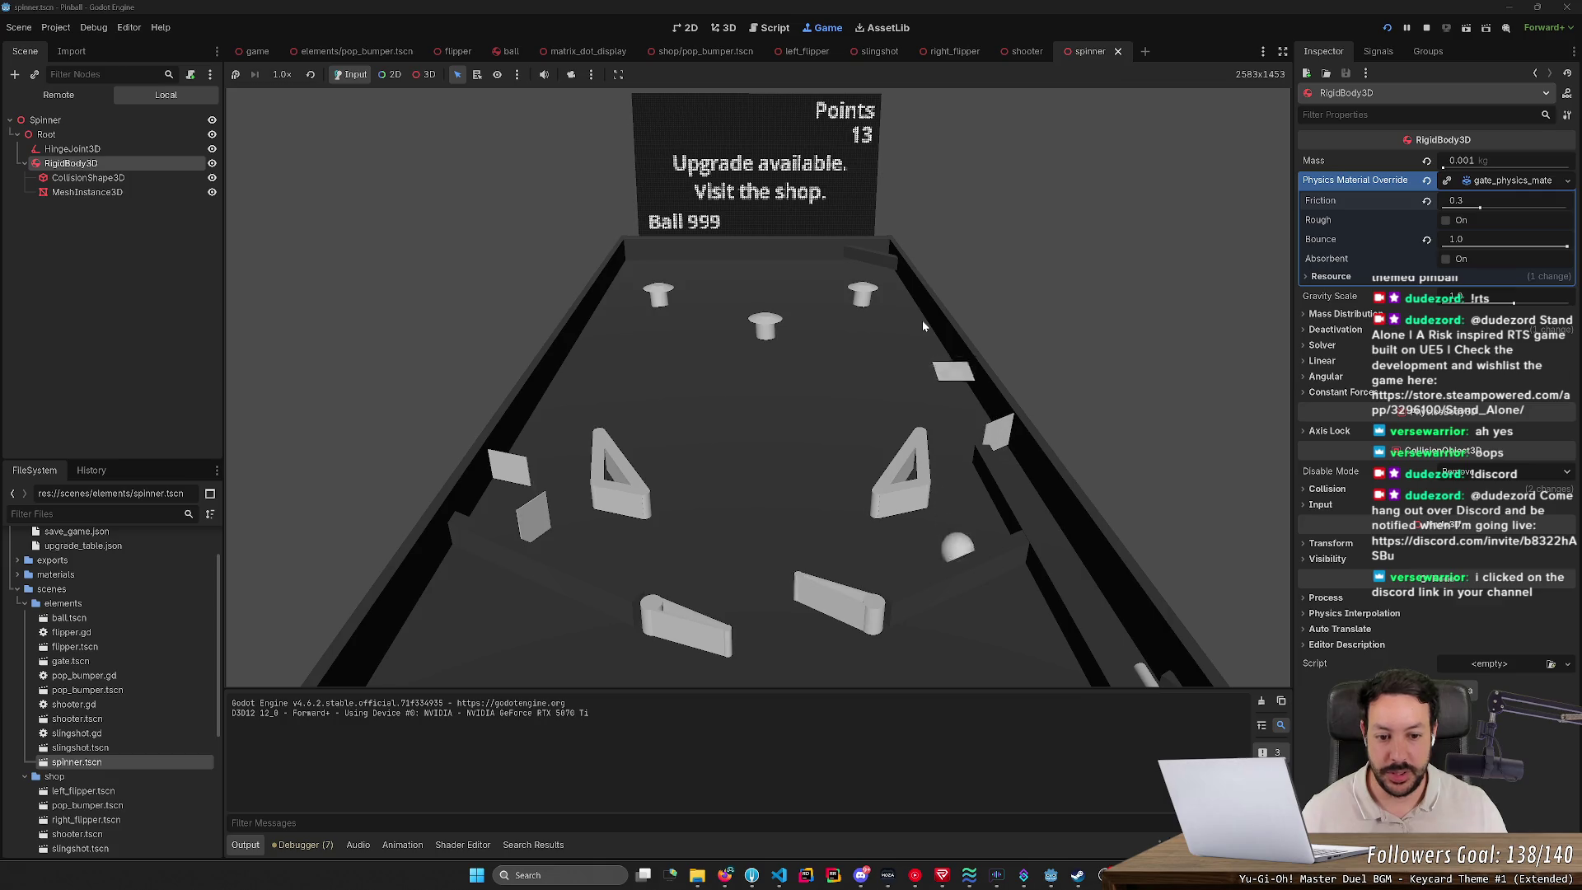
pyautogui.press('Left')
pyautogui.press('Right')
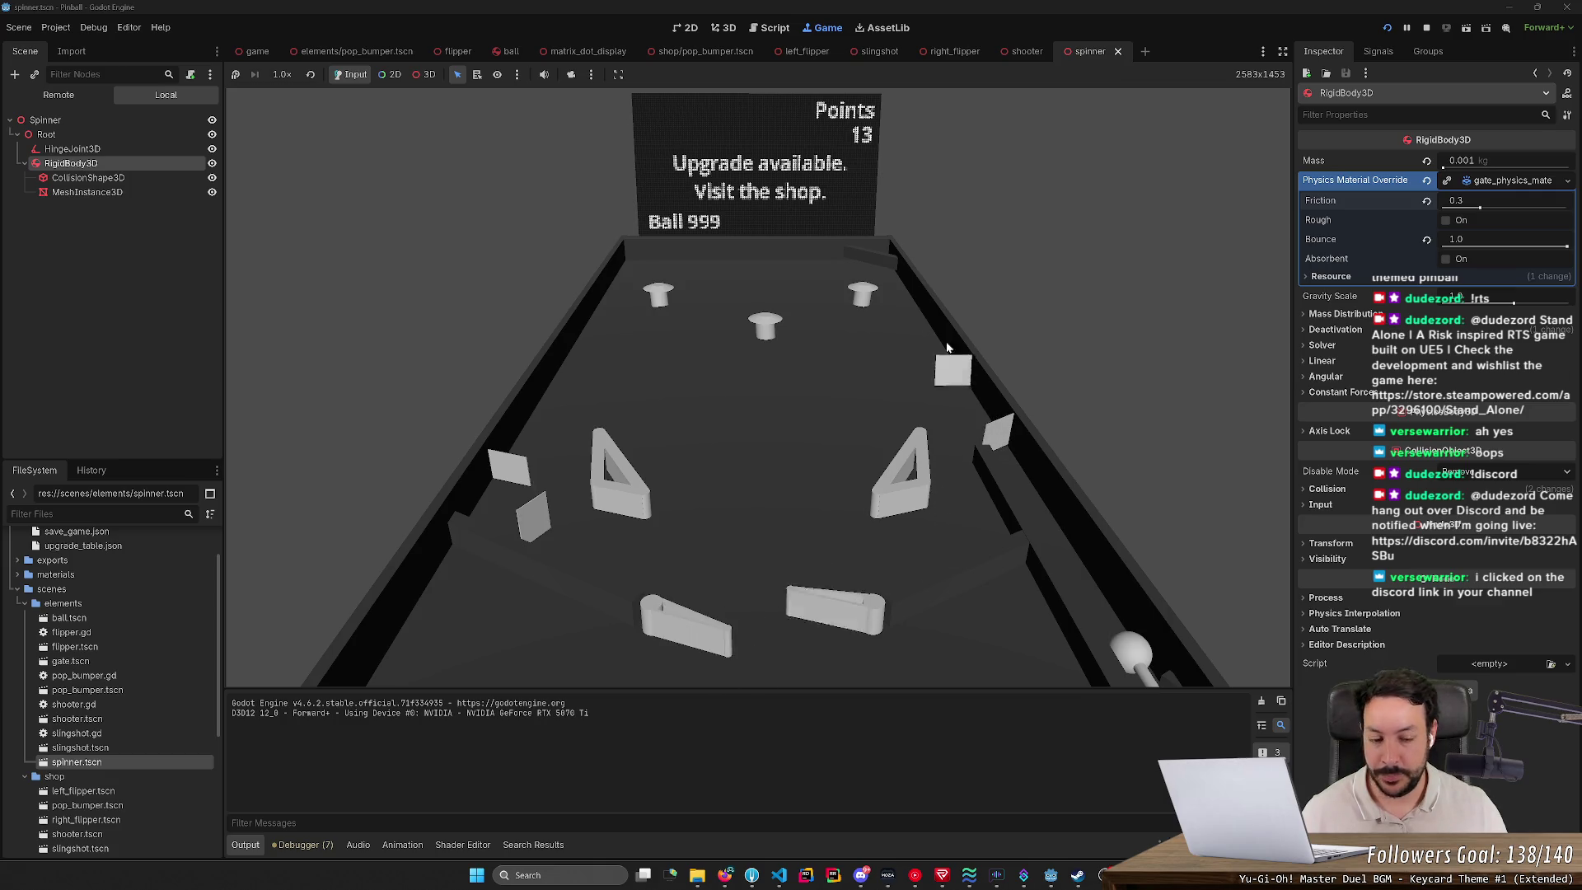
pyautogui.press('Right')
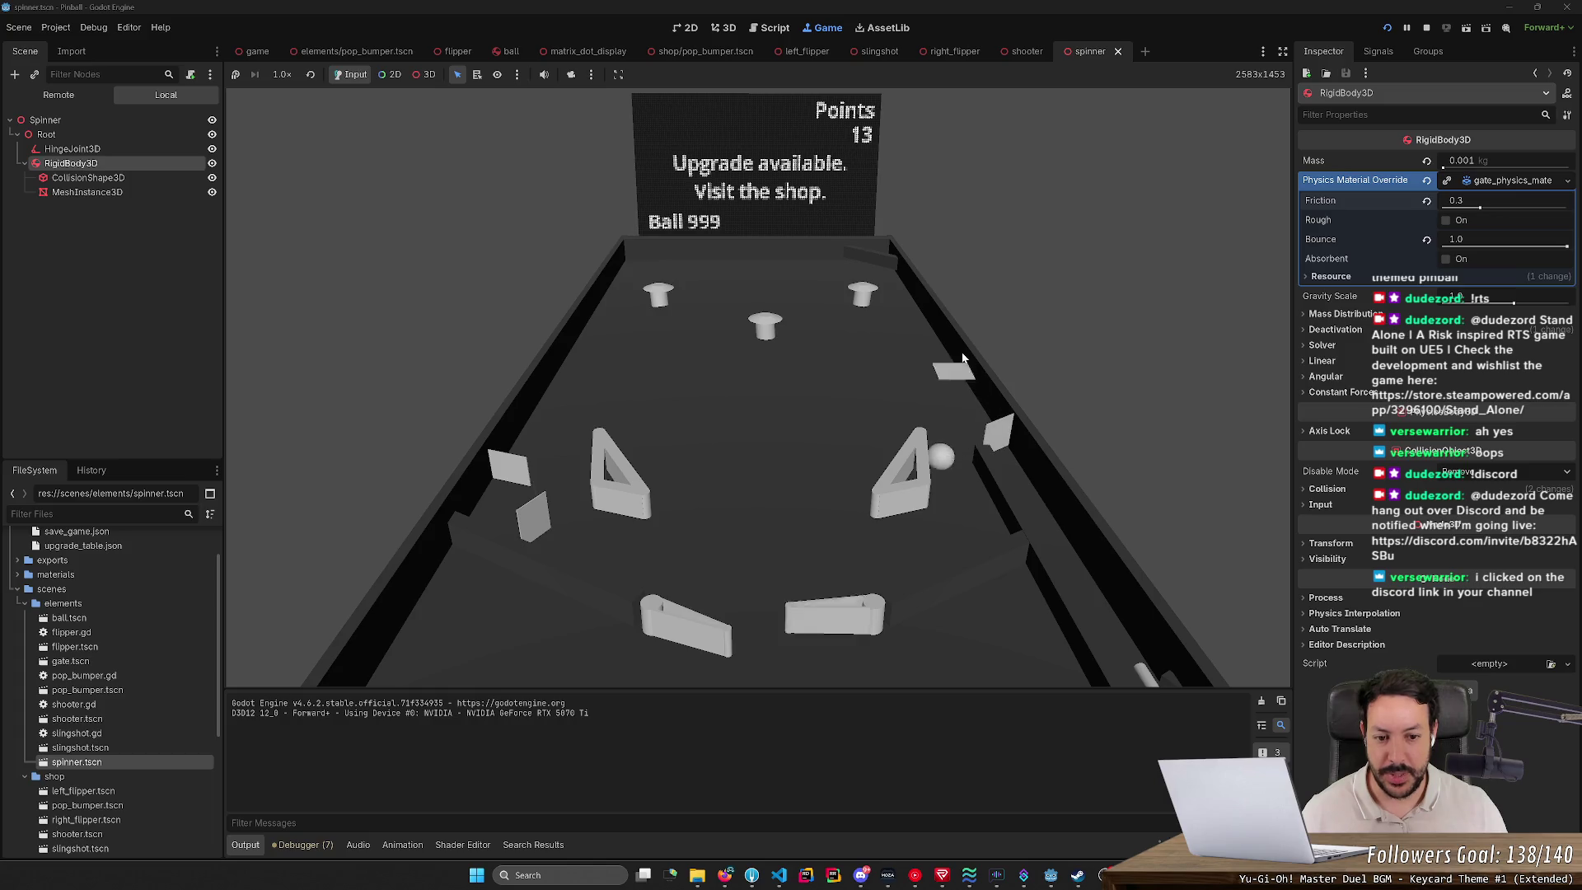
pyautogui.press('Right')
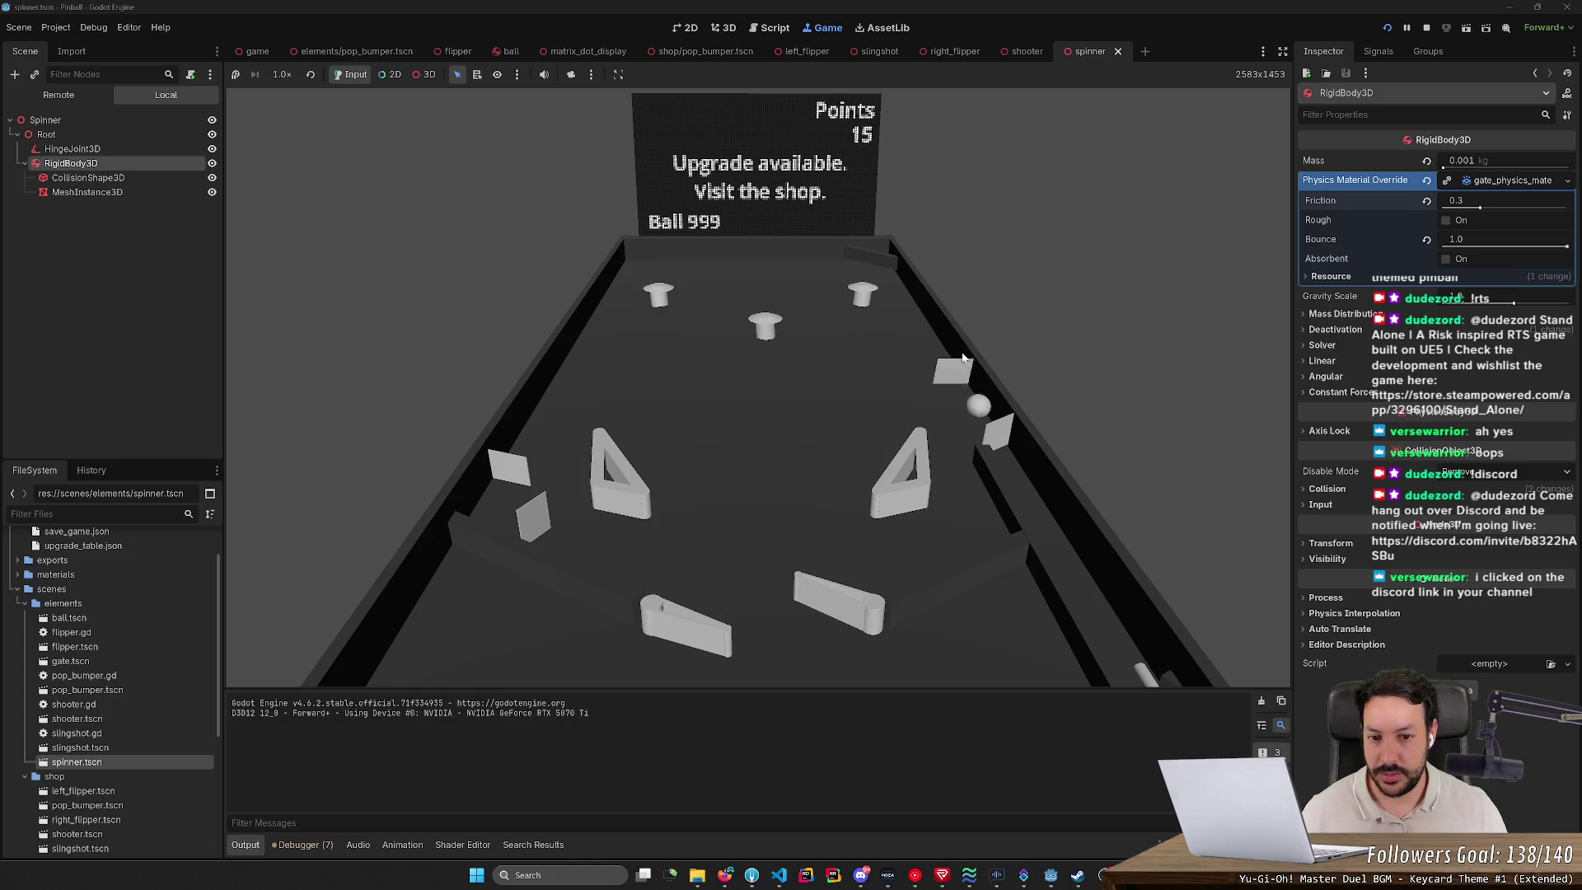
pyautogui.press('Left')
pyautogui.press('Right')
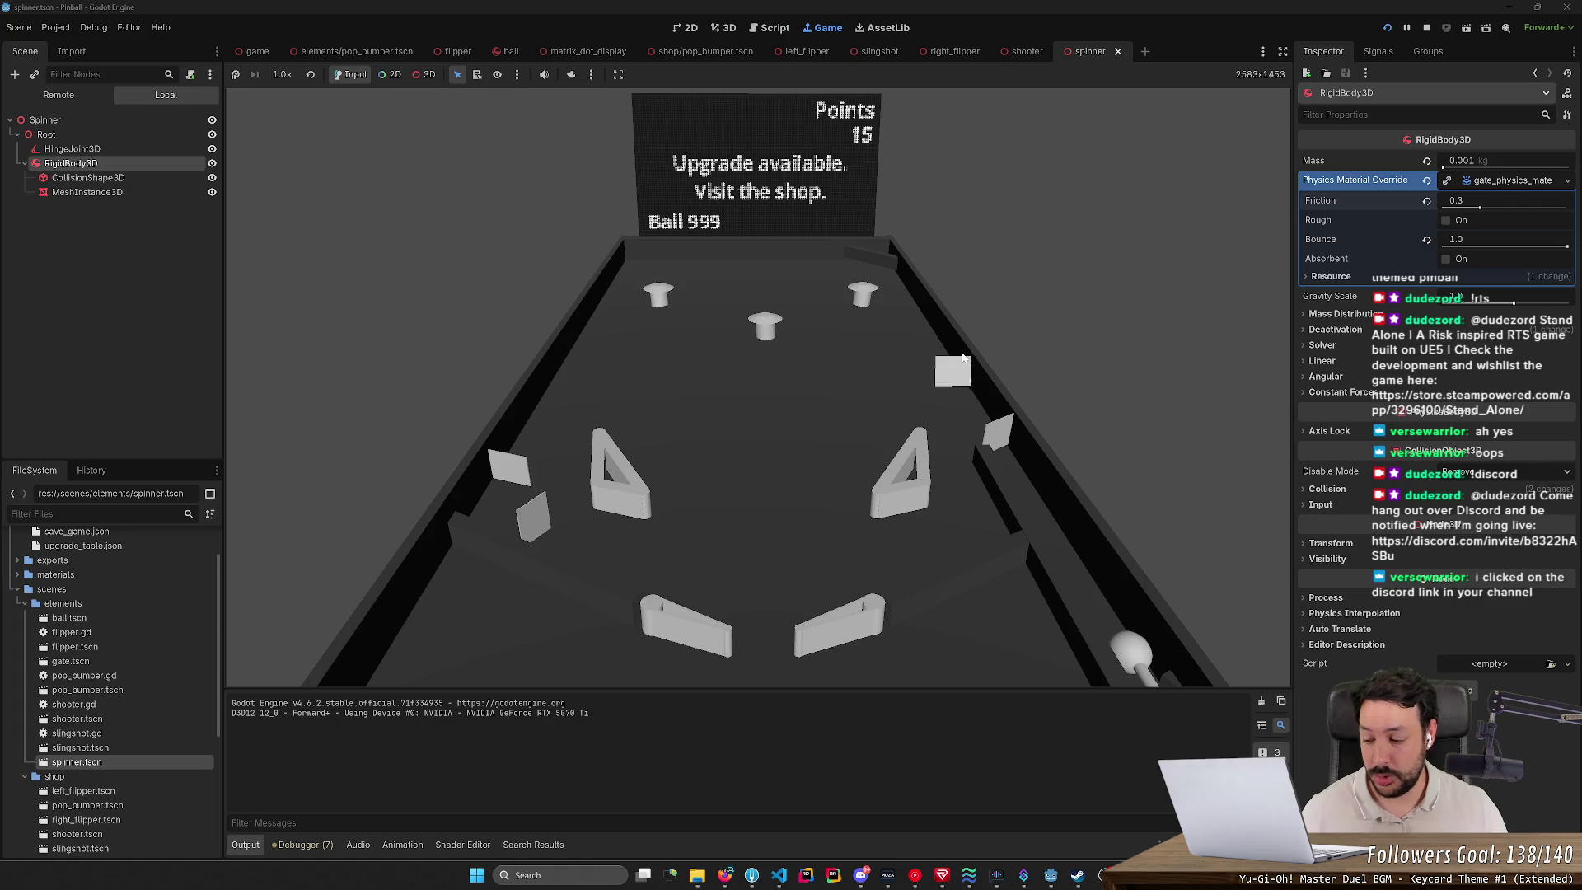
pyautogui.press('Right')
pyautogui.press('Left')
pyautogui.press('Right')
pyautogui.press('Left')
pyautogui.press('Down')
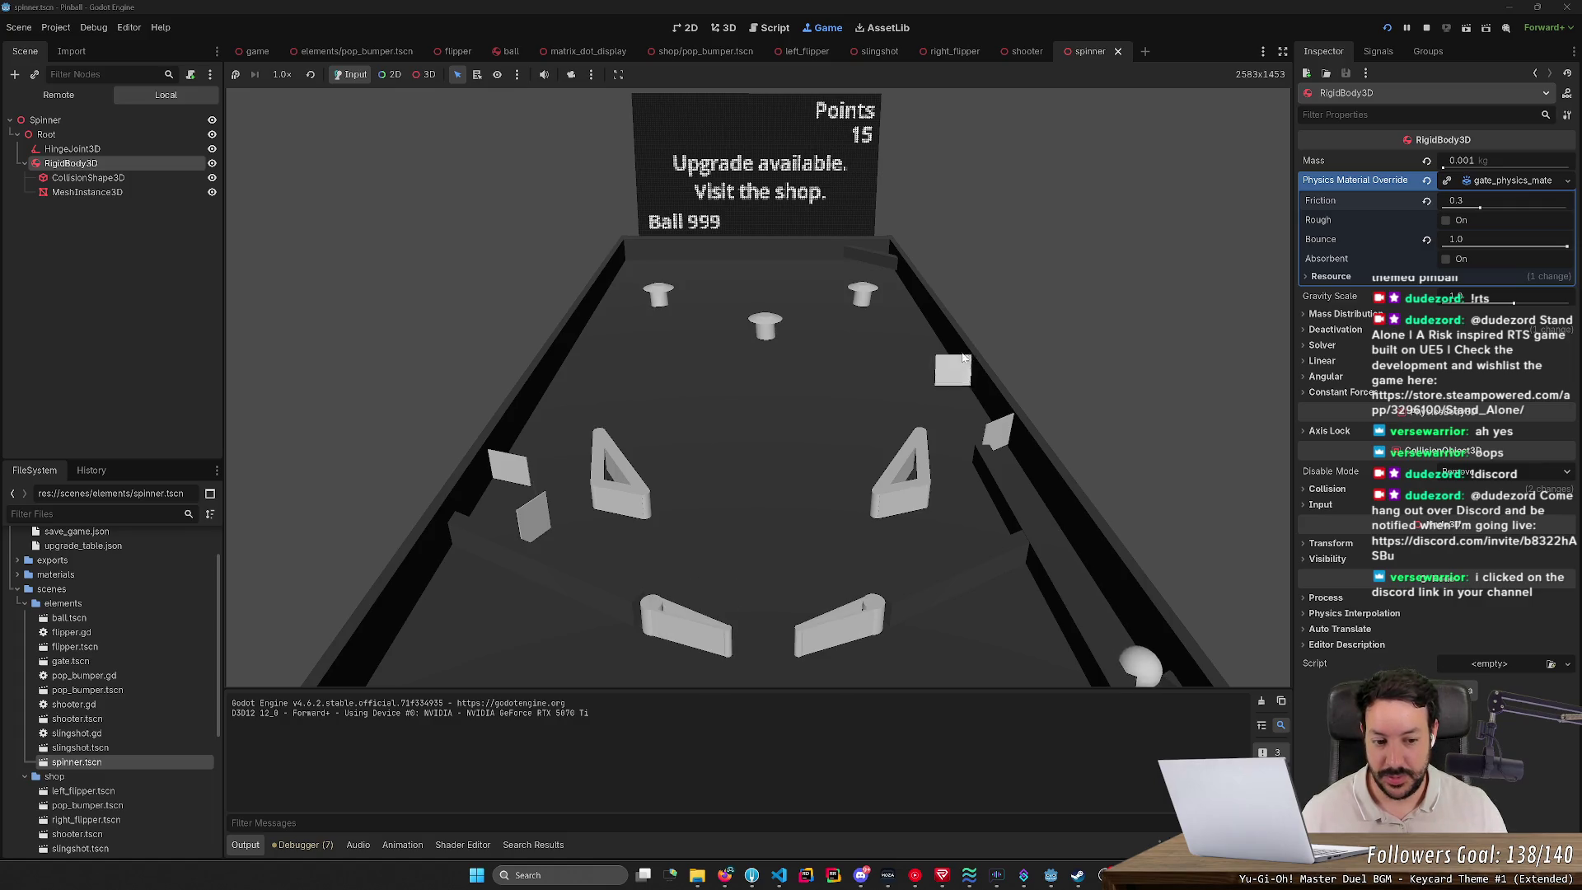
pyautogui.press('Left')
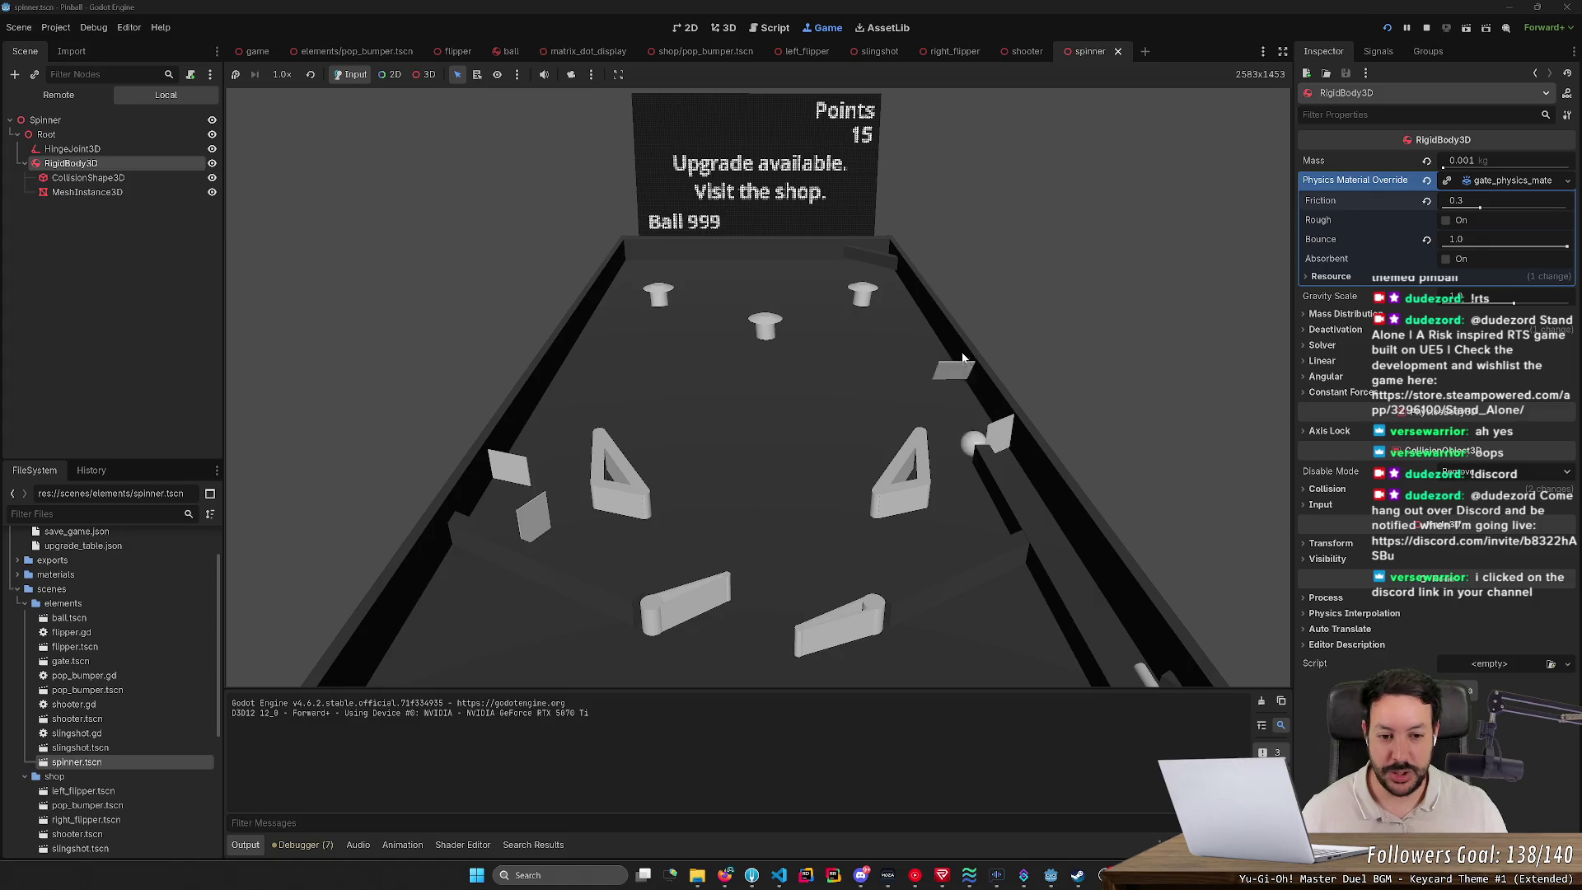
pyautogui.press('Right')
pyautogui.press('Right')
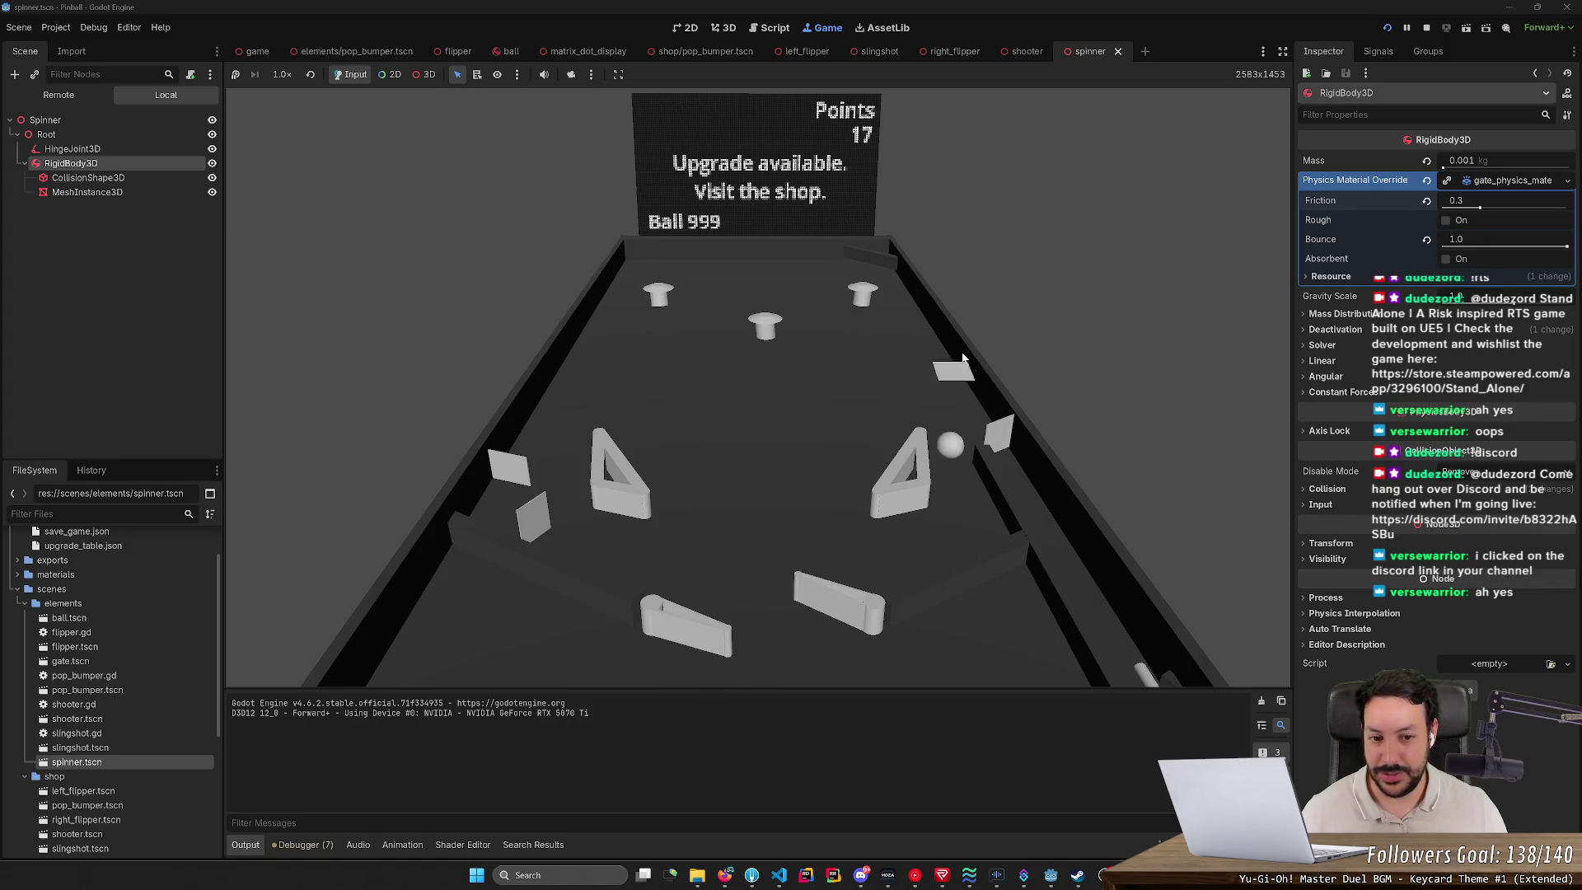
pyautogui.press('Left')
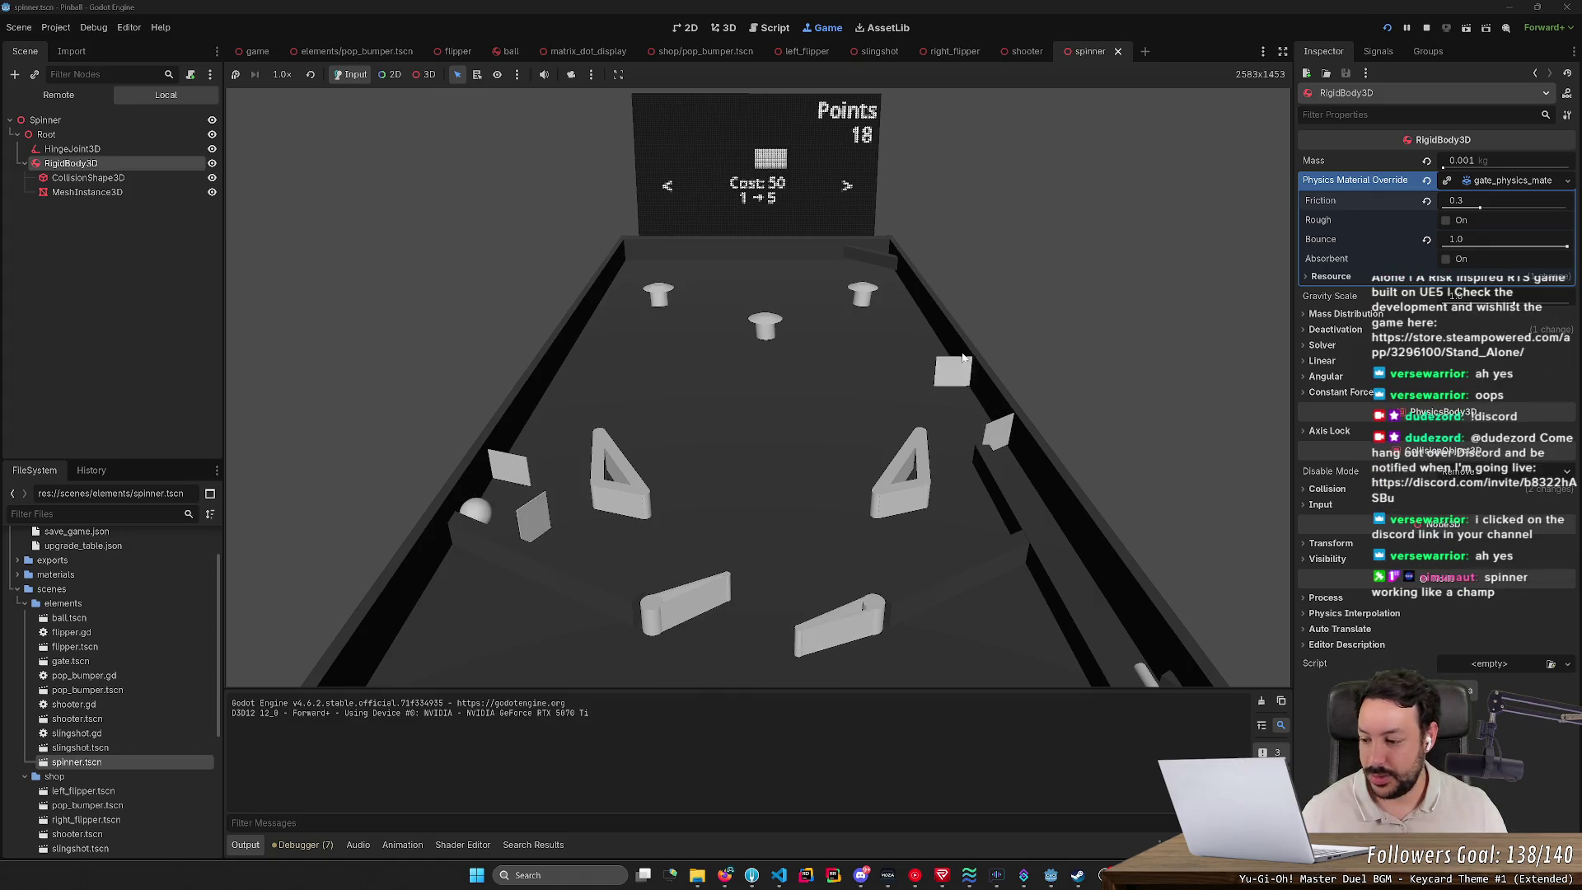
# Step: Exit the shop screen and launch the ball back onto the playfield
pyautogui.press('Left')
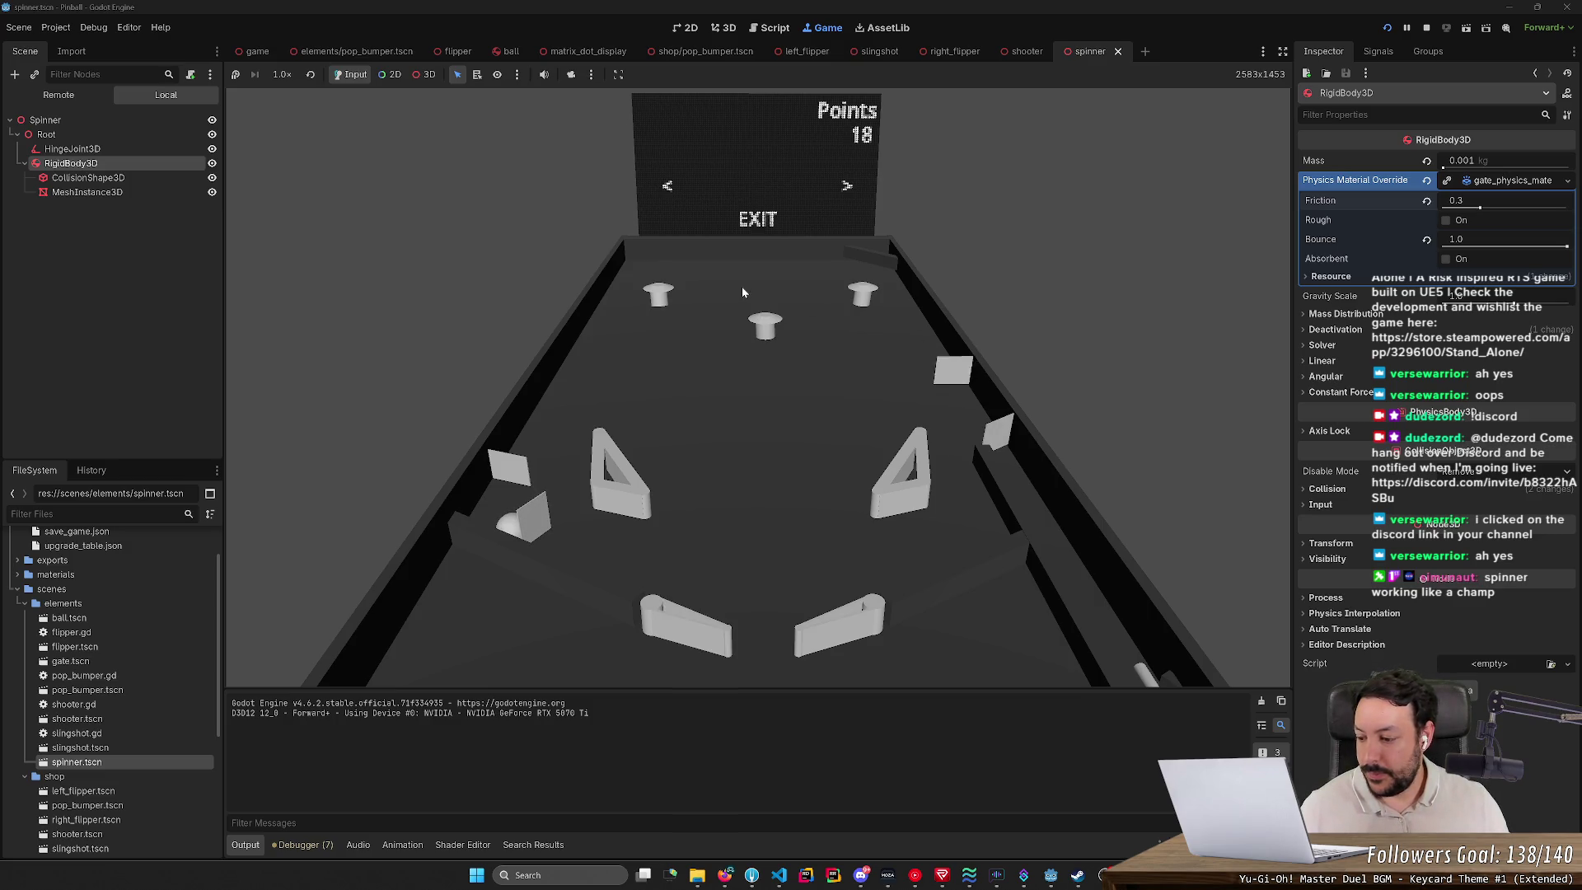
pyautogui.press('space')
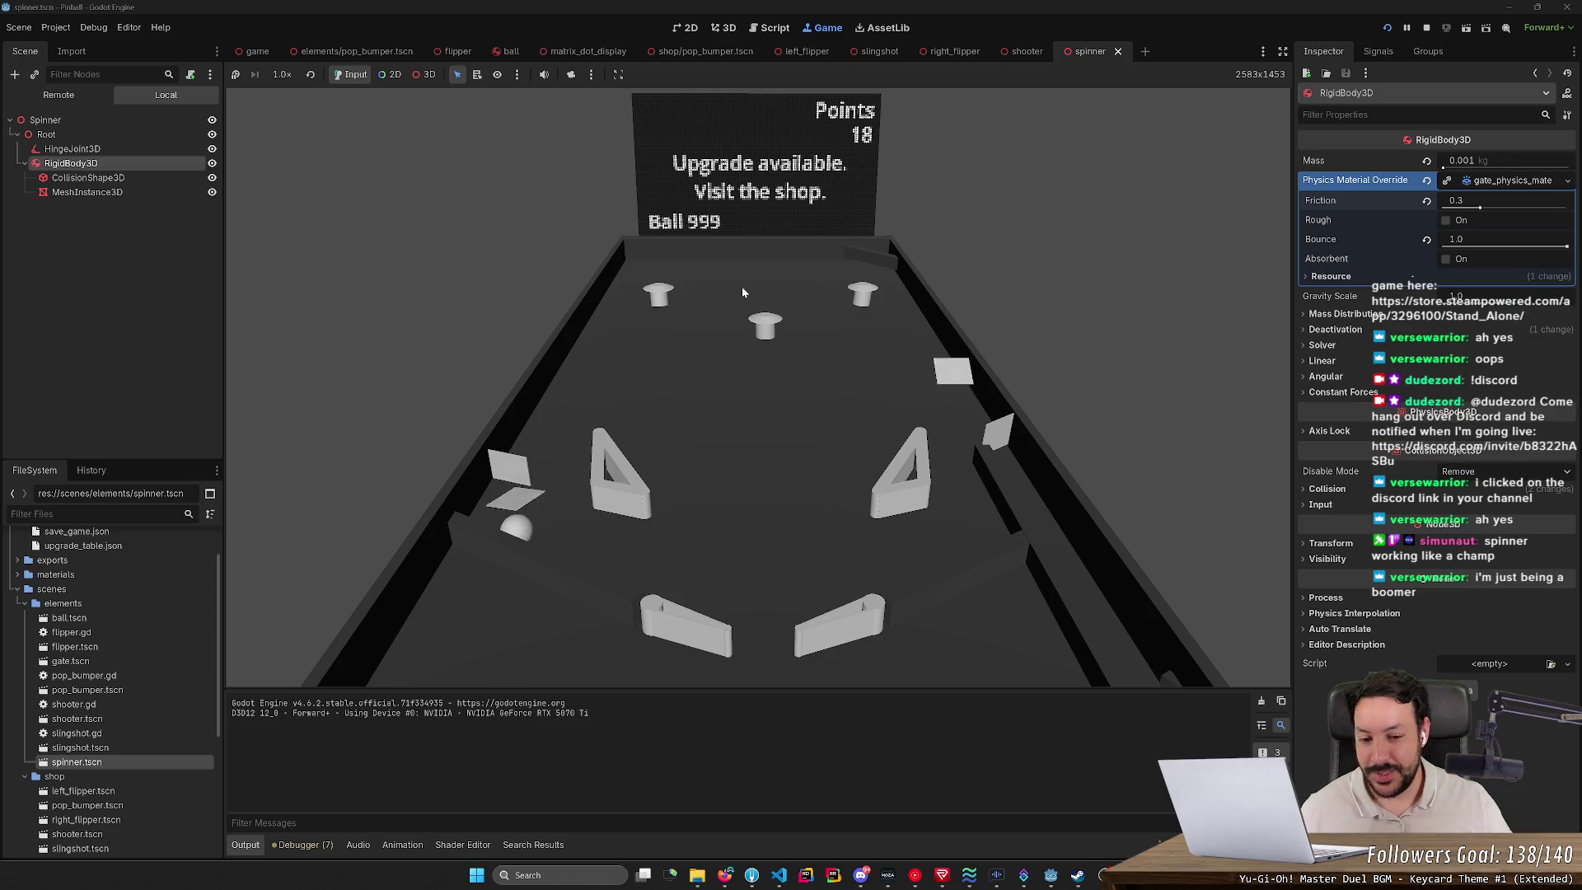
pyautogui.press('Left')
pyautogui.press('Right')
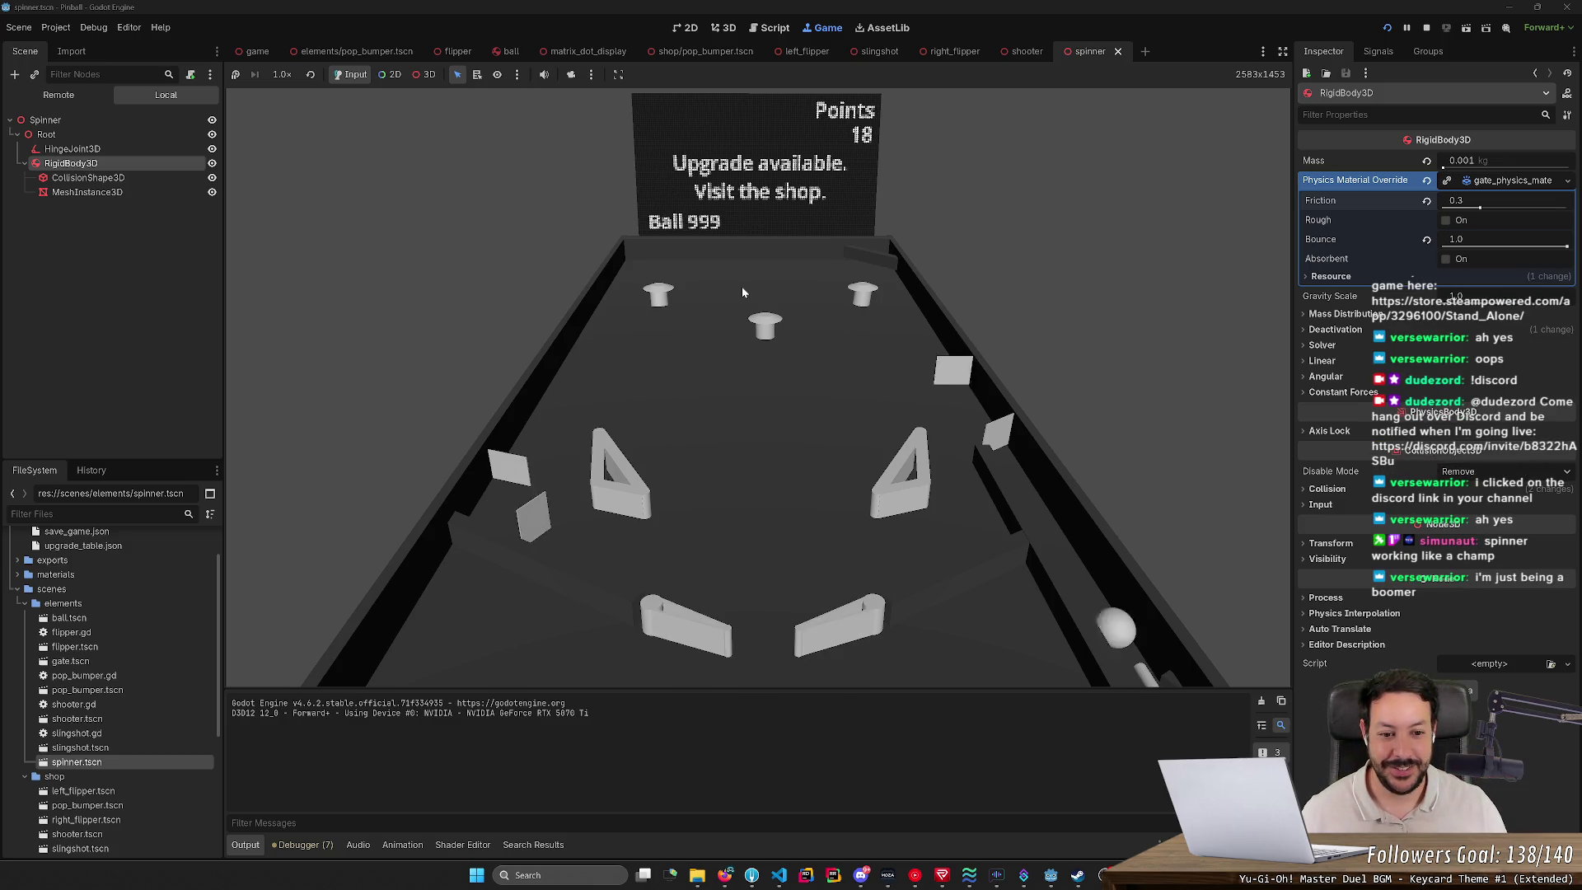
pyautogui.press('space')
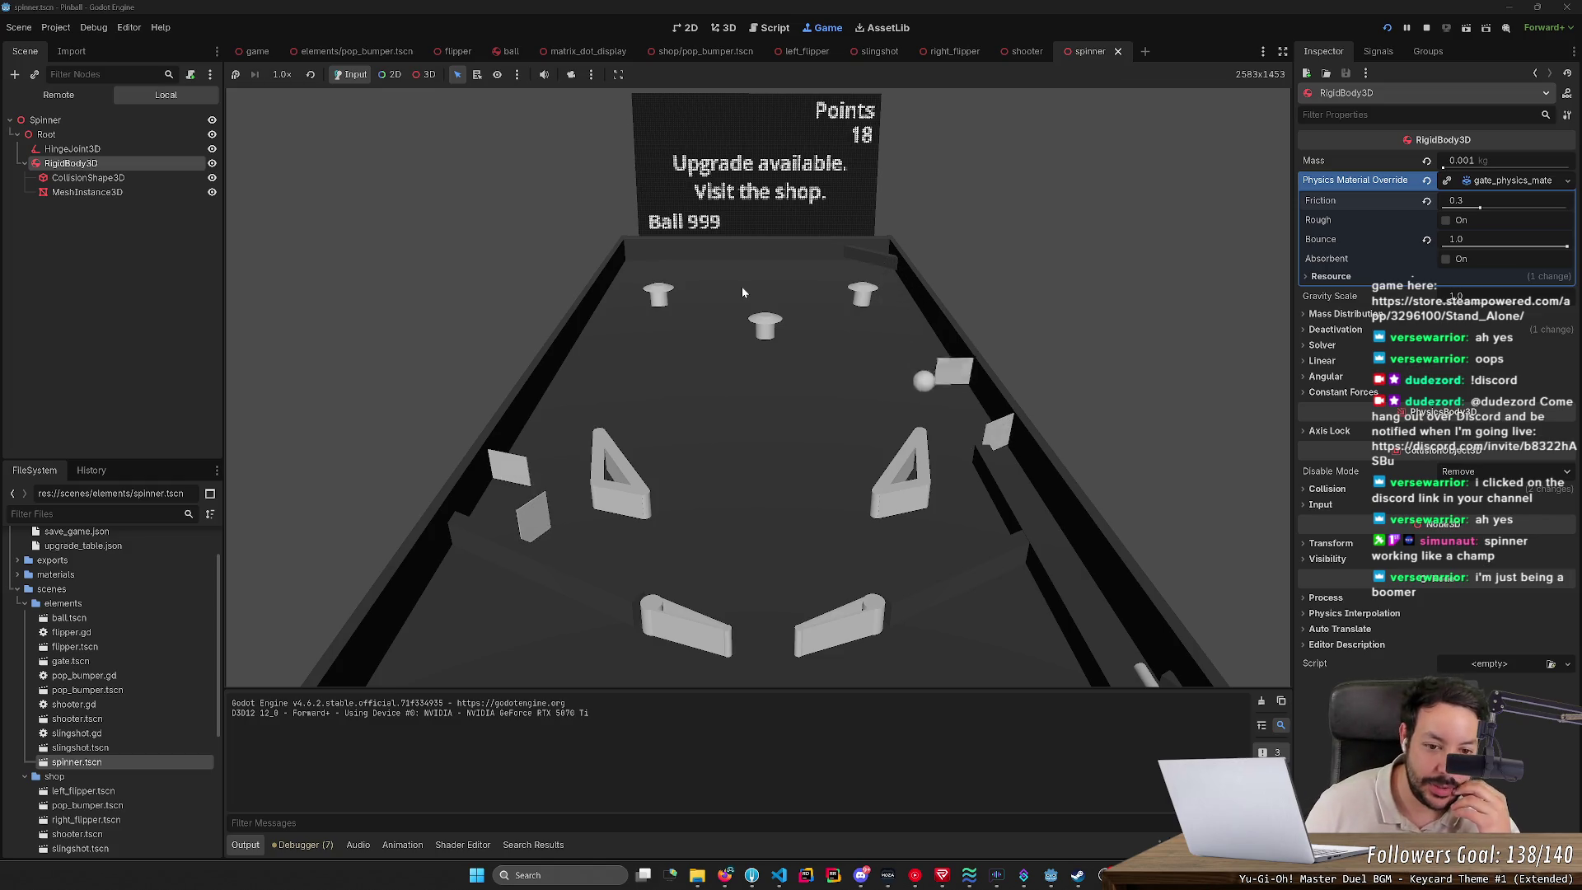
pyautogui.press('Right')
pyautogui.press('Left')
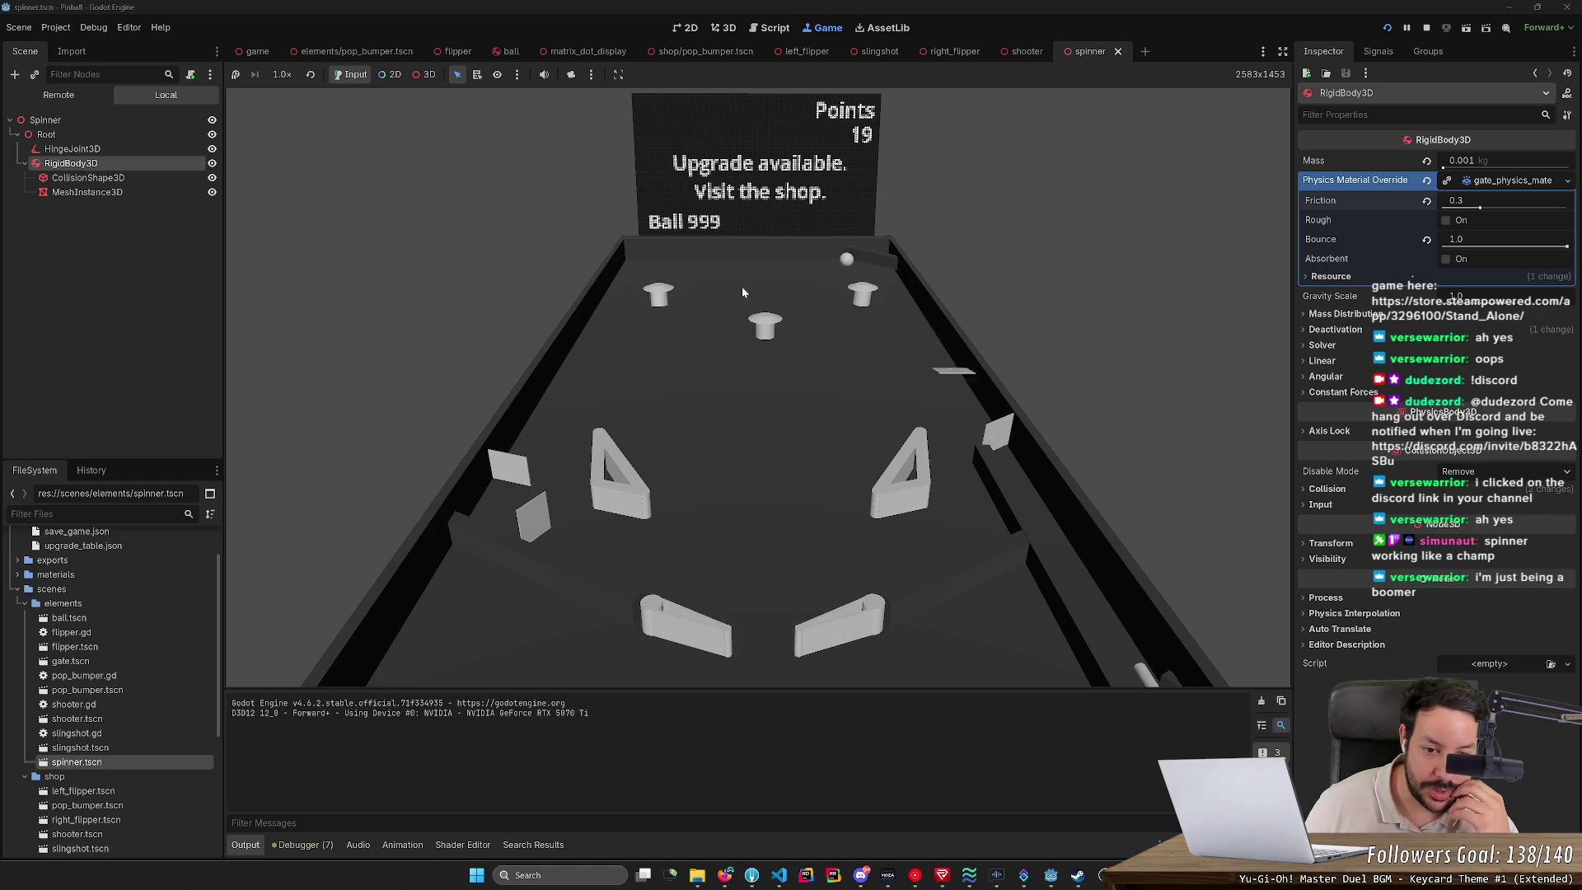
pyautogui.press('Left')
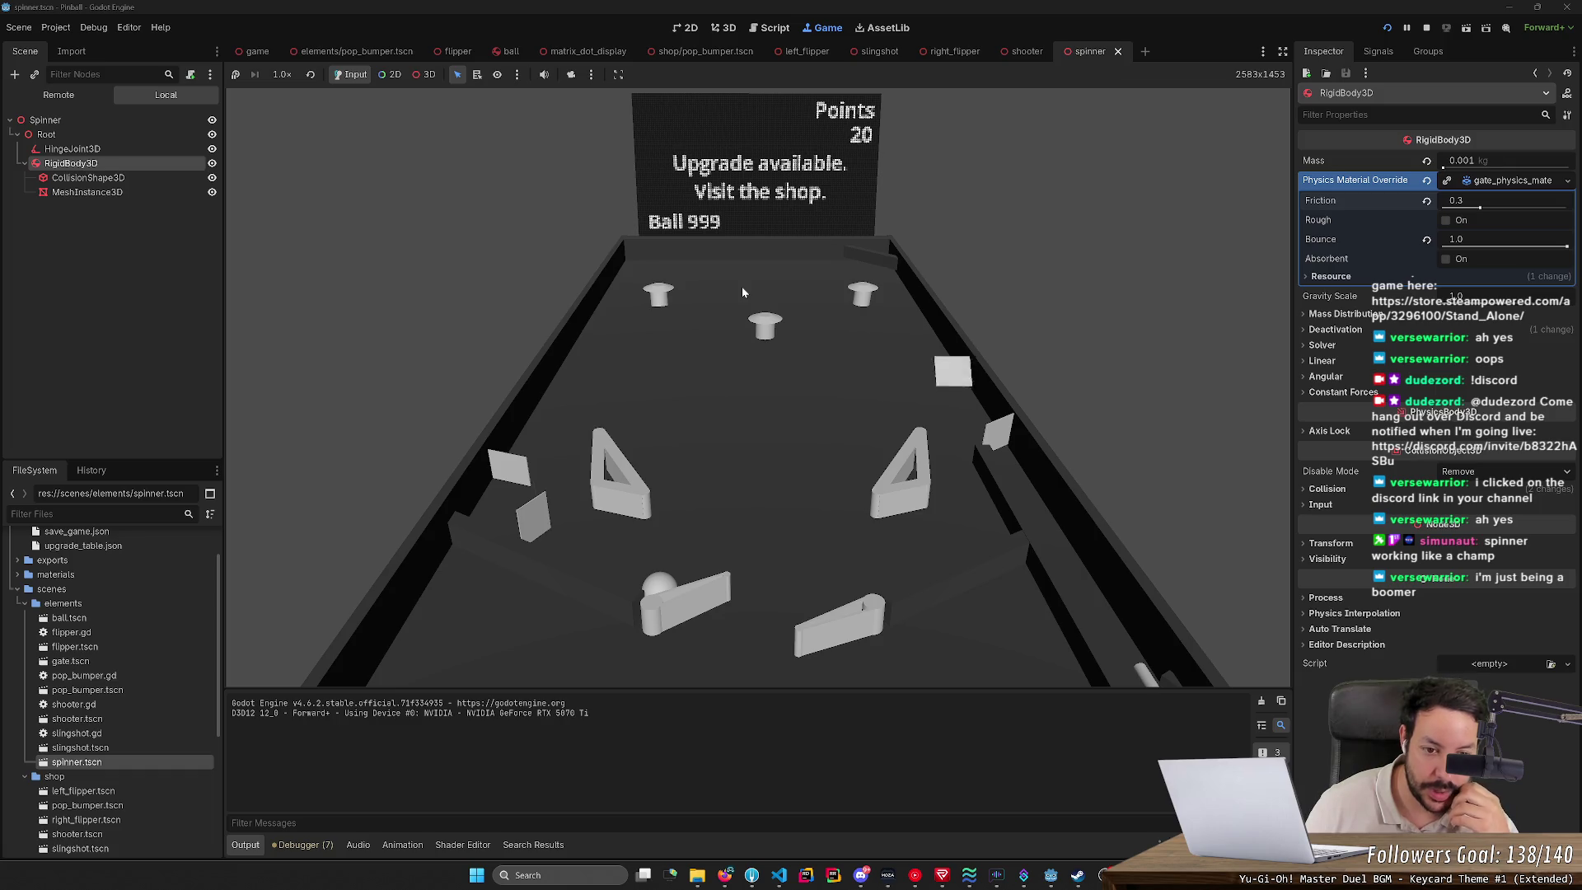
# Step: Keep sending balls up past the spinner, then stop the run at 17 points
pyautogui.press('Left')
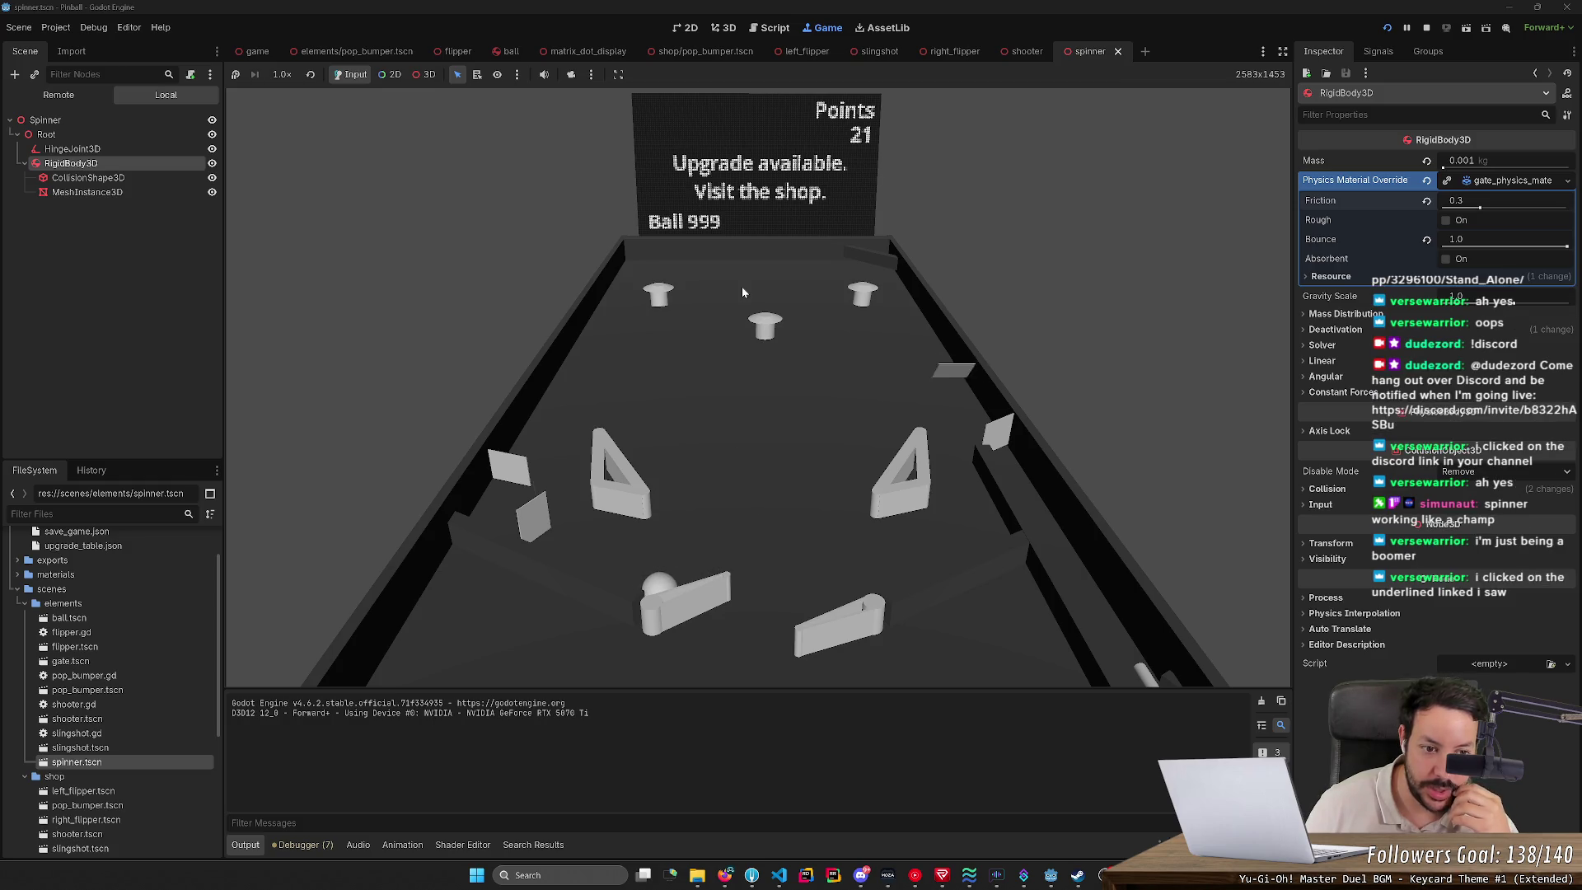
pyautogui.press('Left')
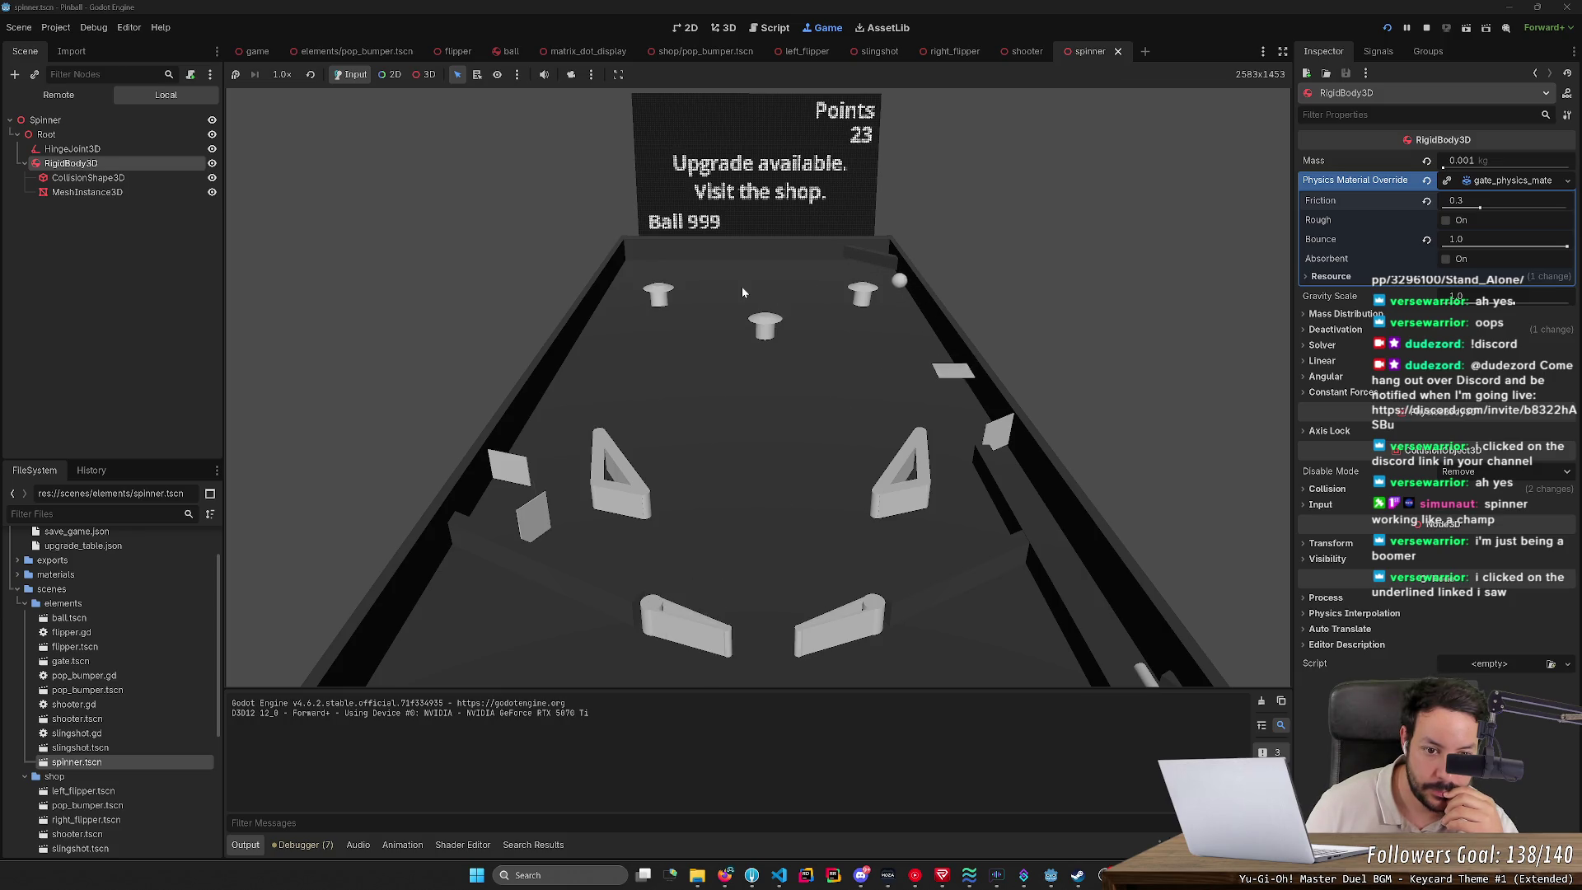
pyautogui.press('Right')
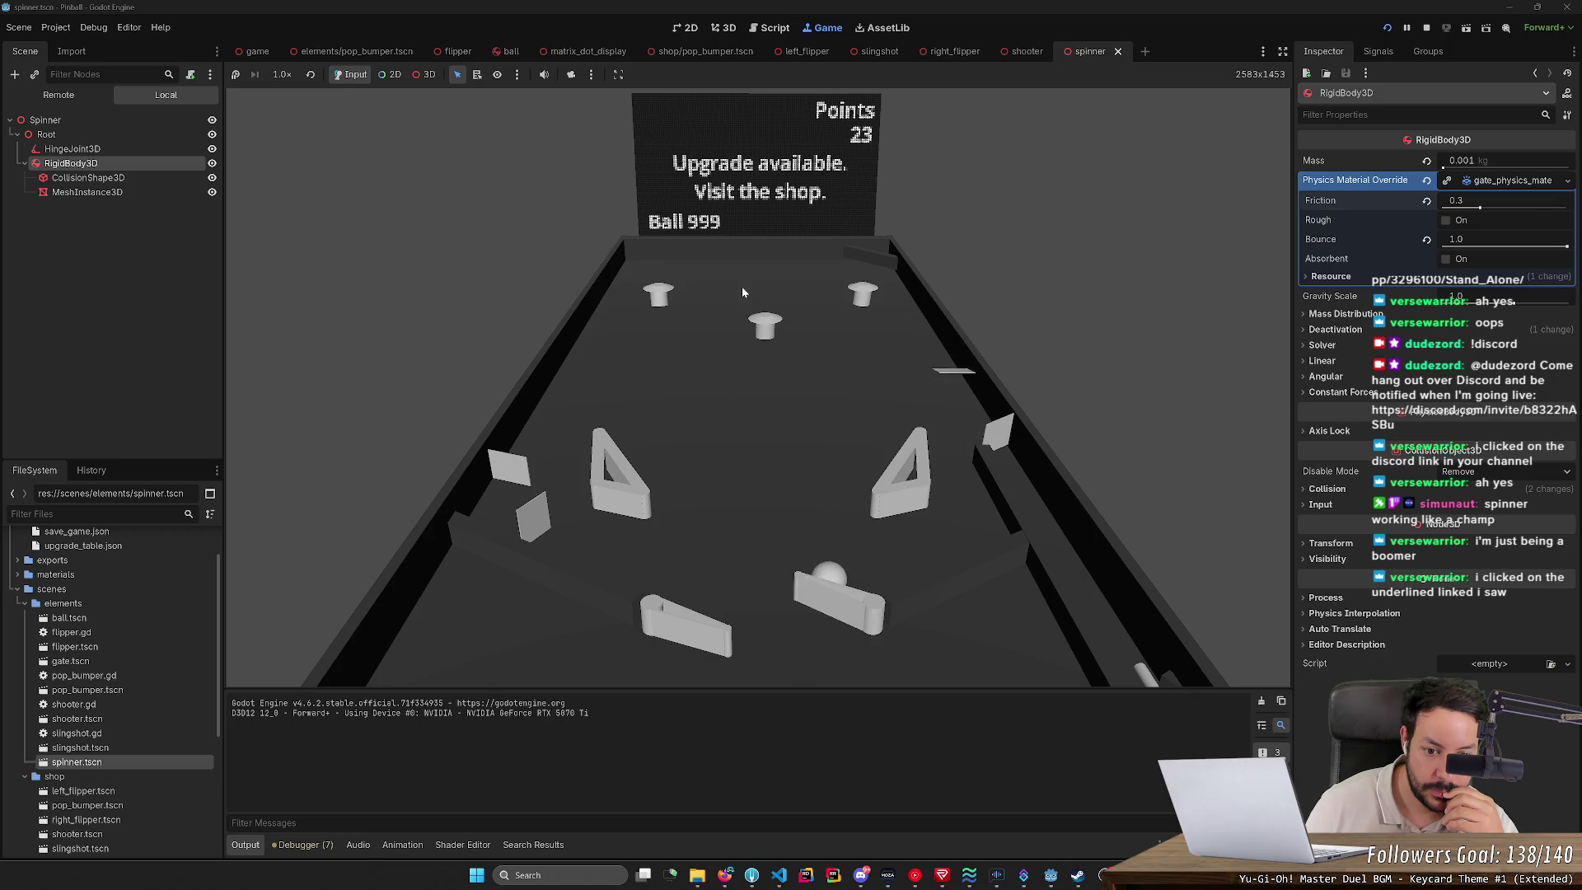
pyautogui.press('Left')
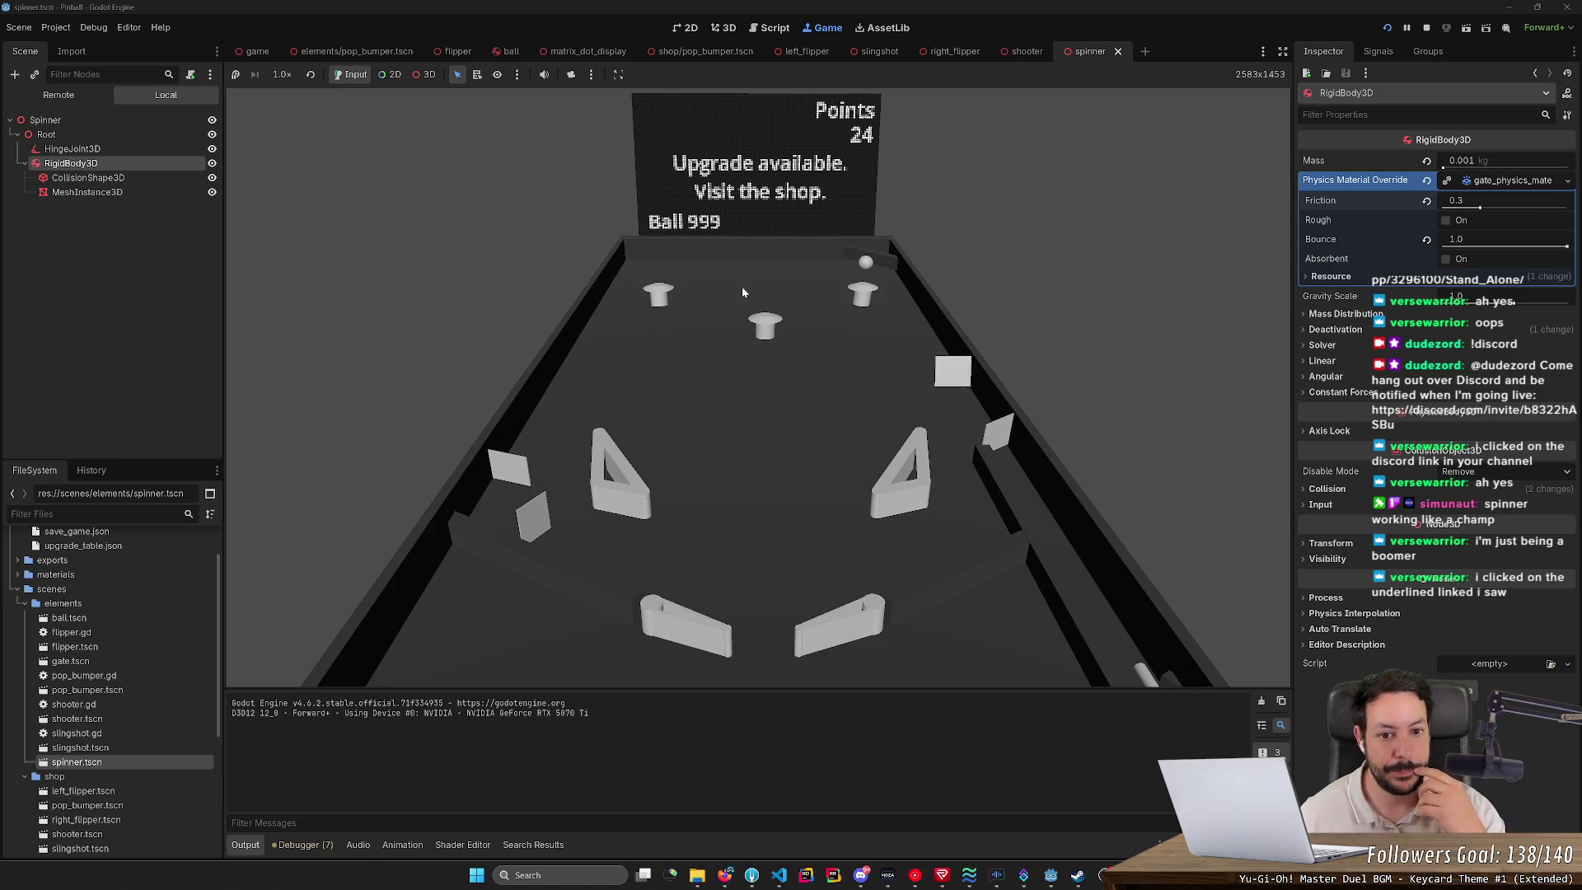
pyautogui.press('Right')
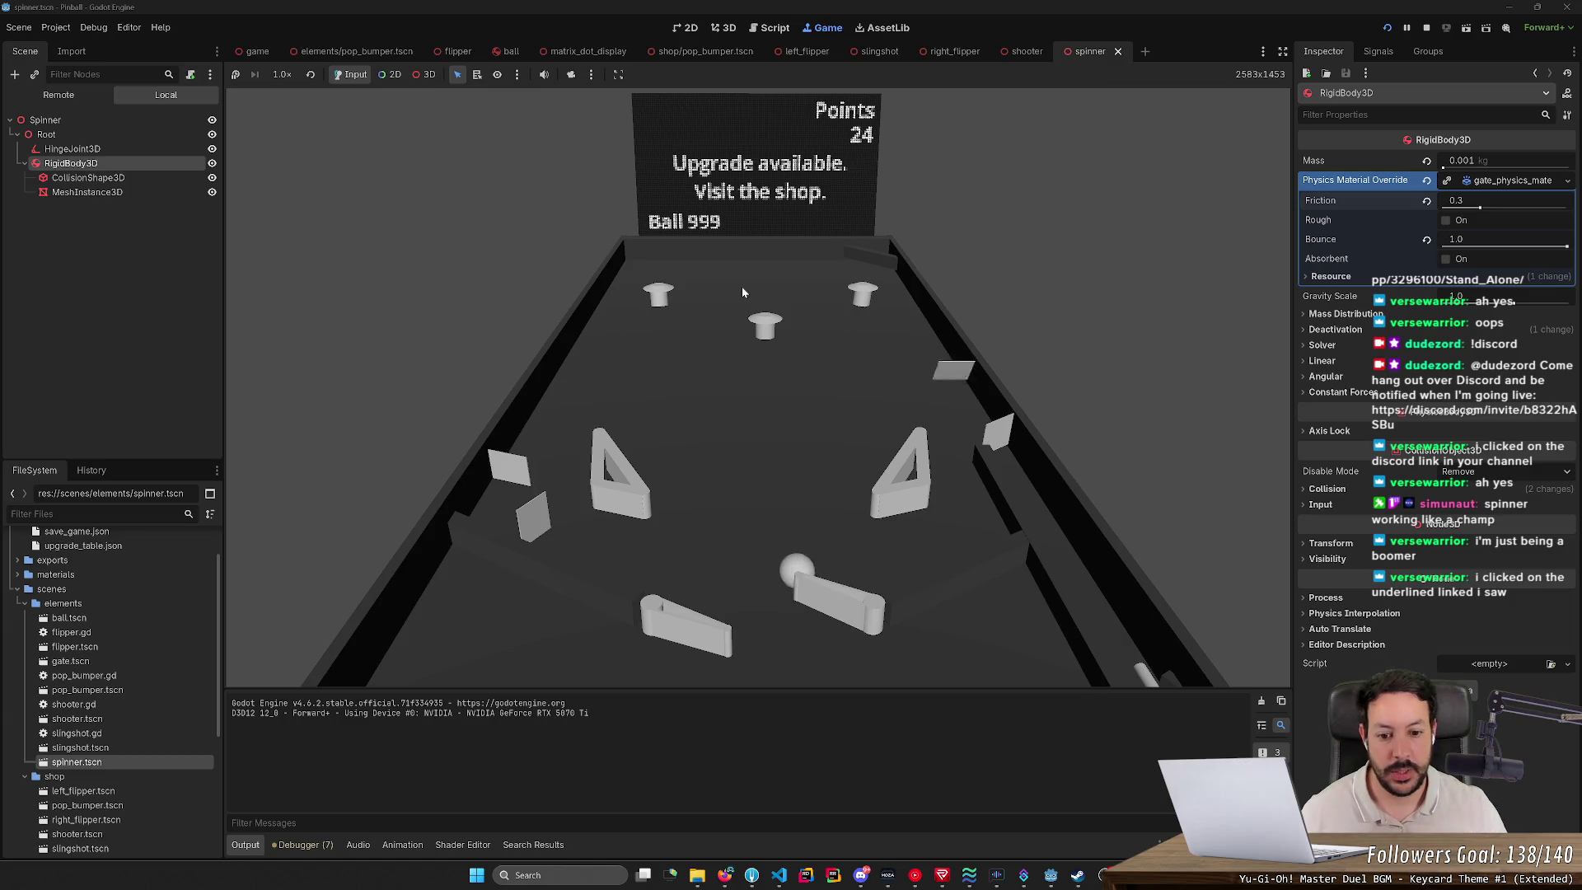
pyautogui.press('Left')
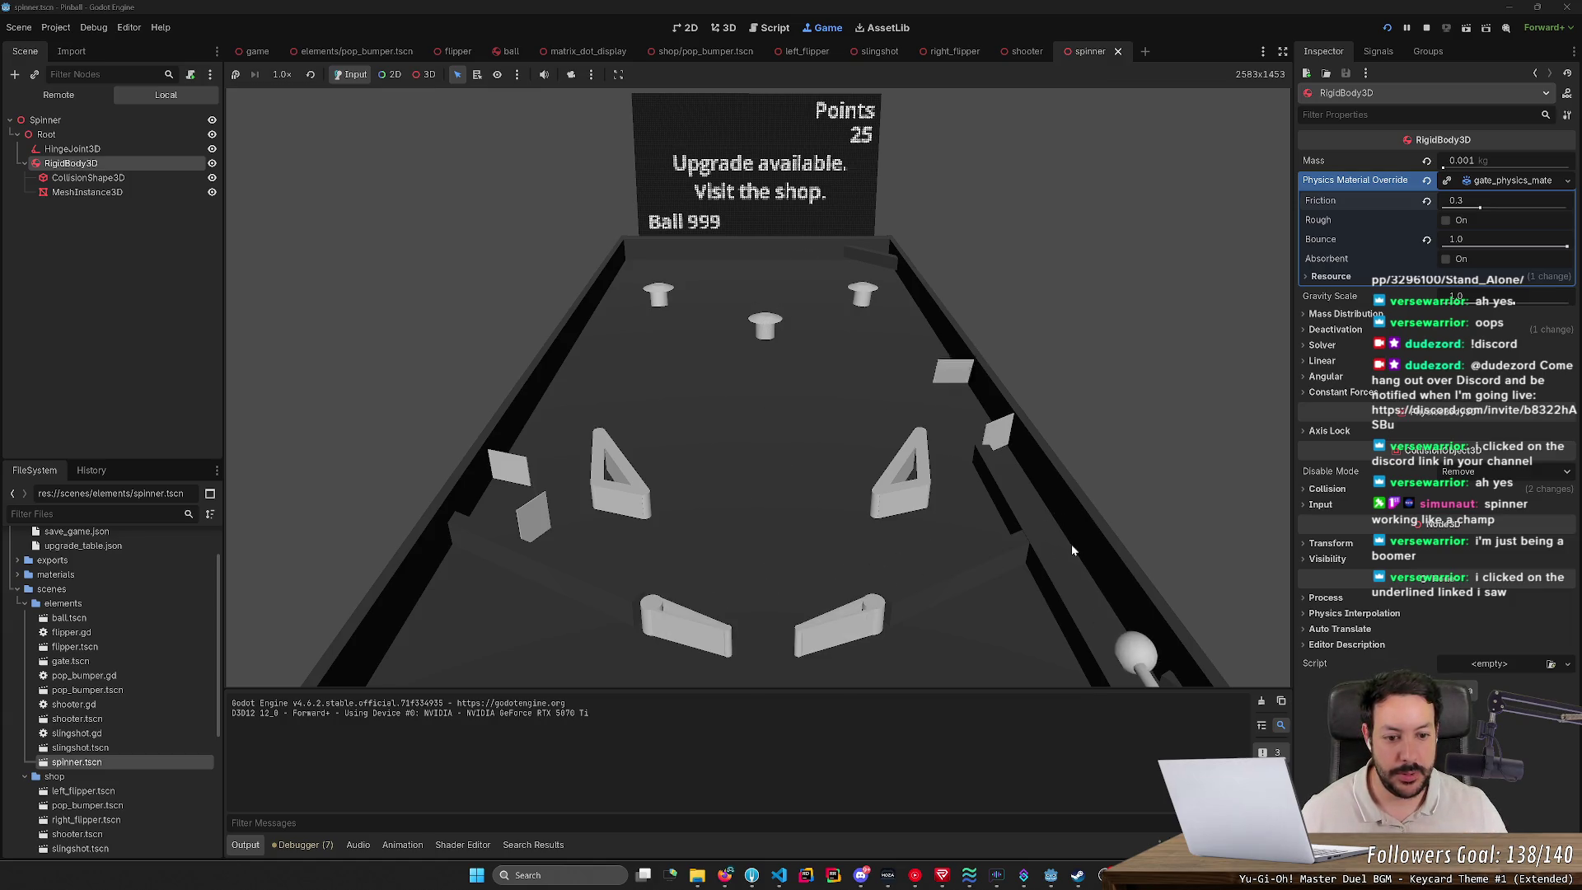
pyautogui.press('space')
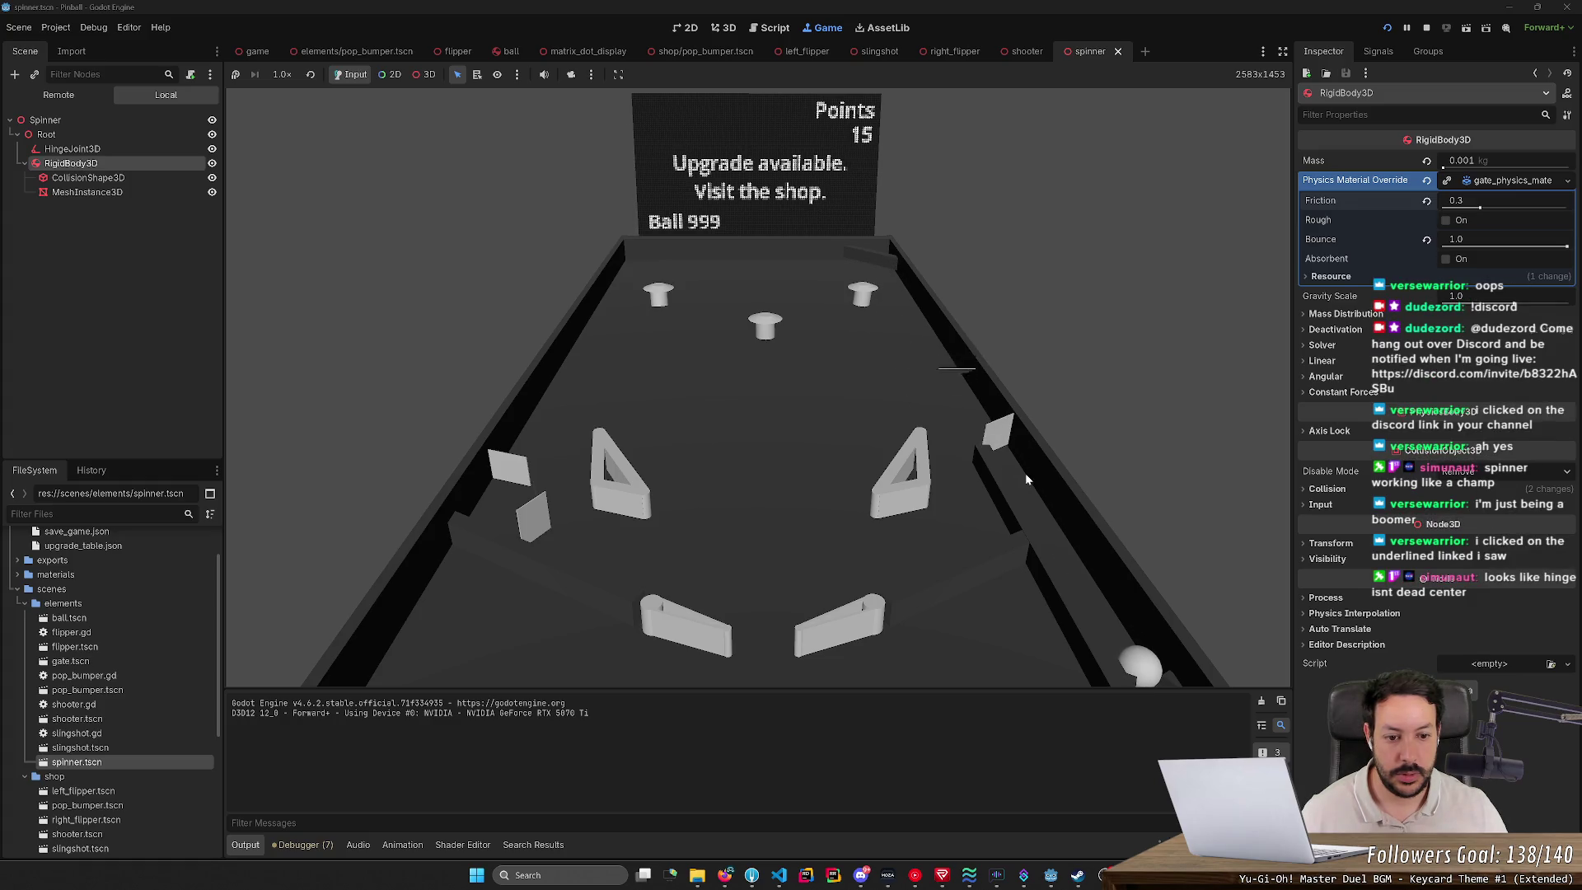
pyautogui.press('space')
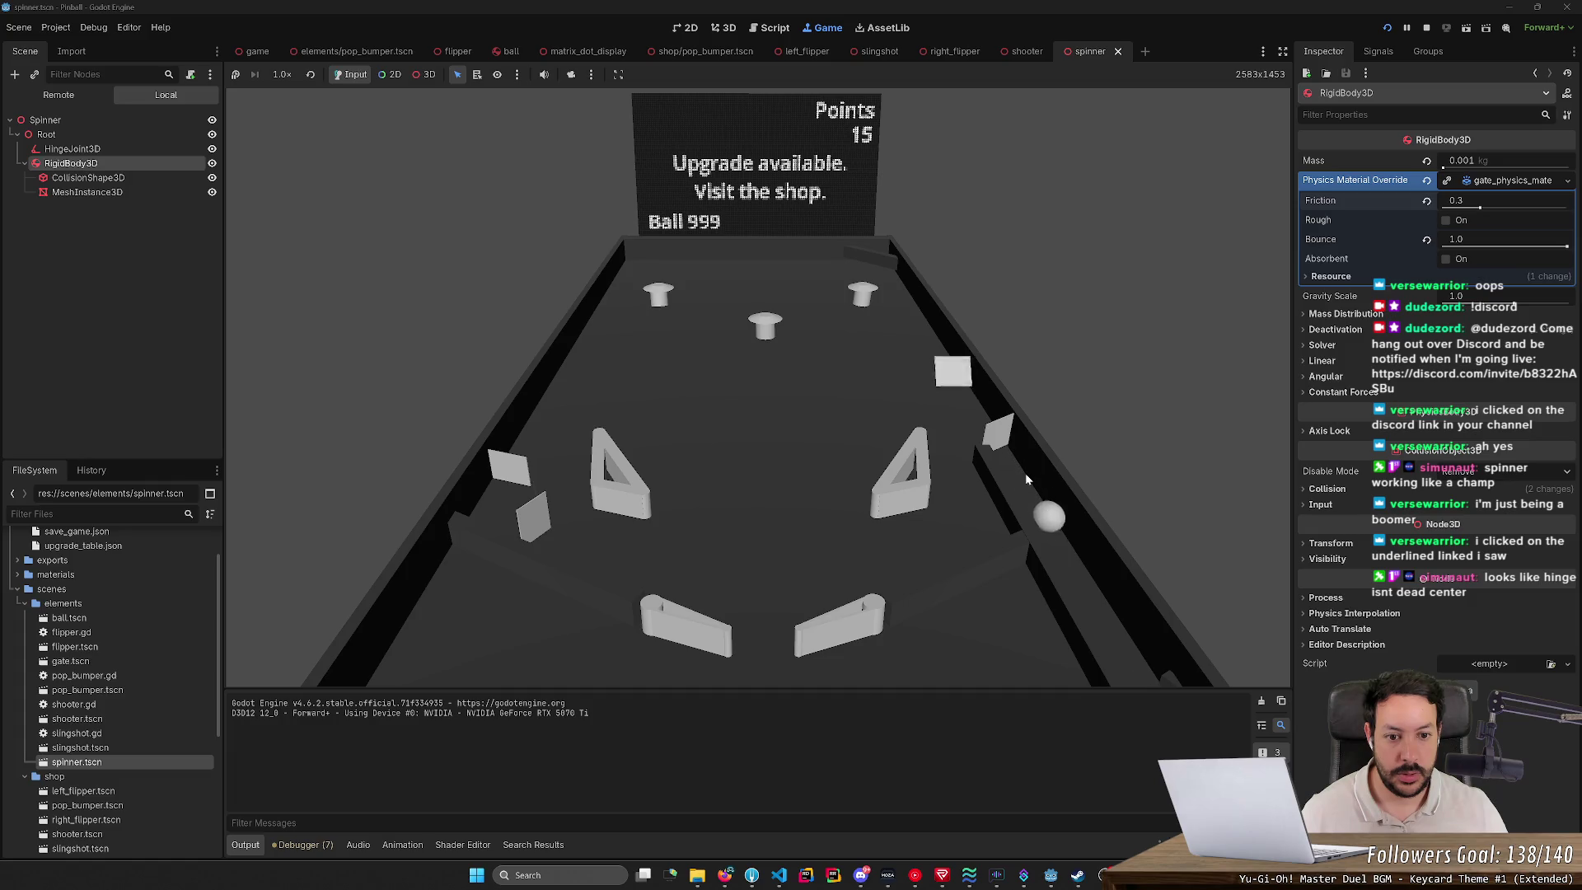
pyautogui.press('space')
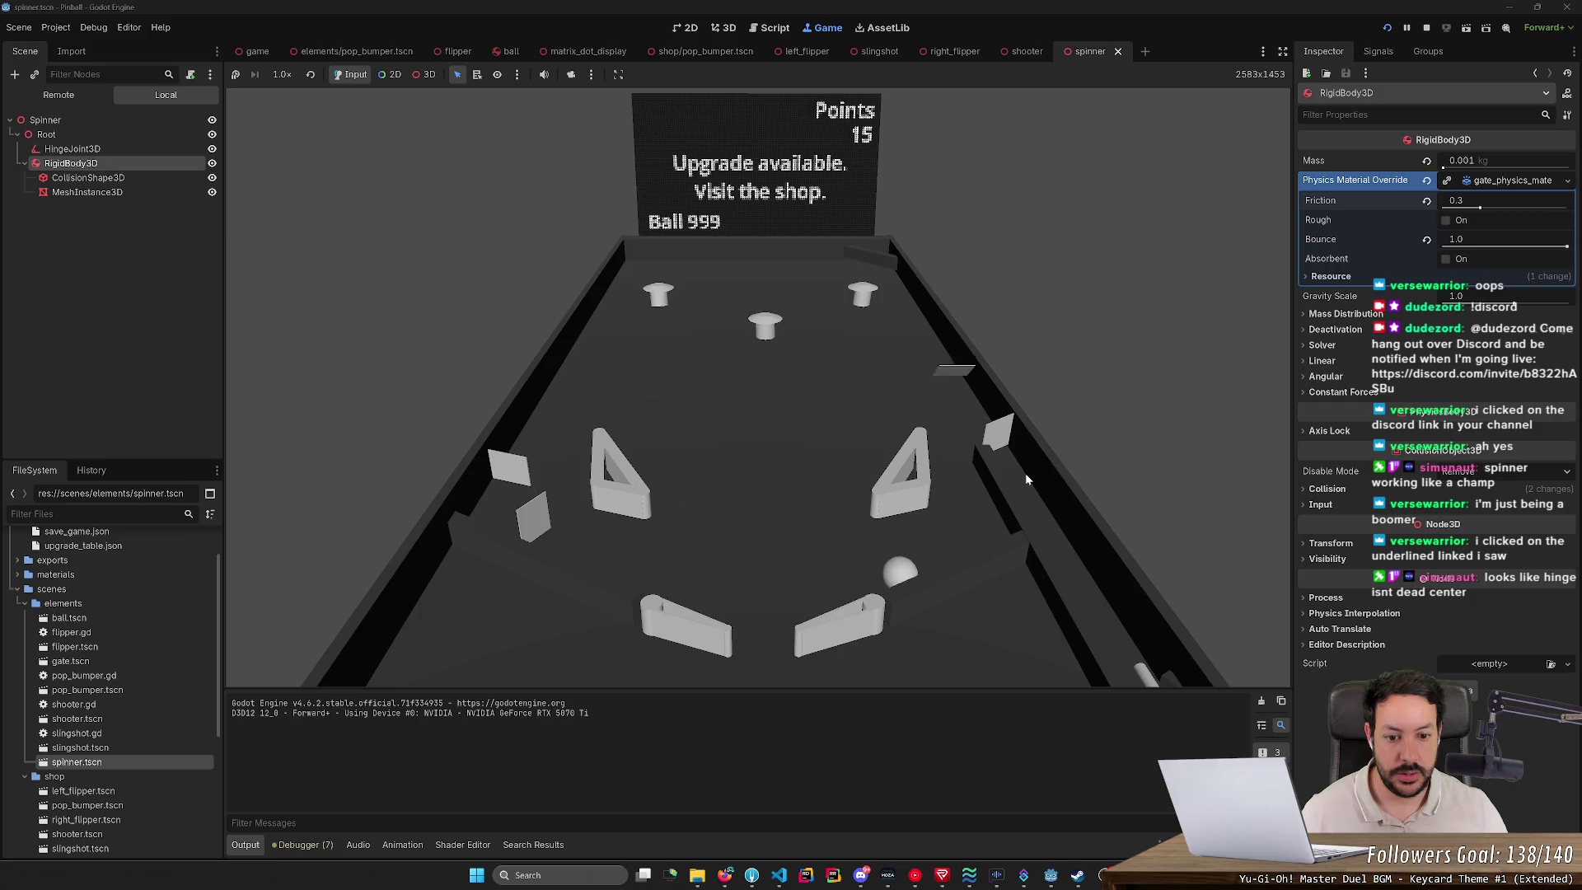
pyautogui.press('Left')
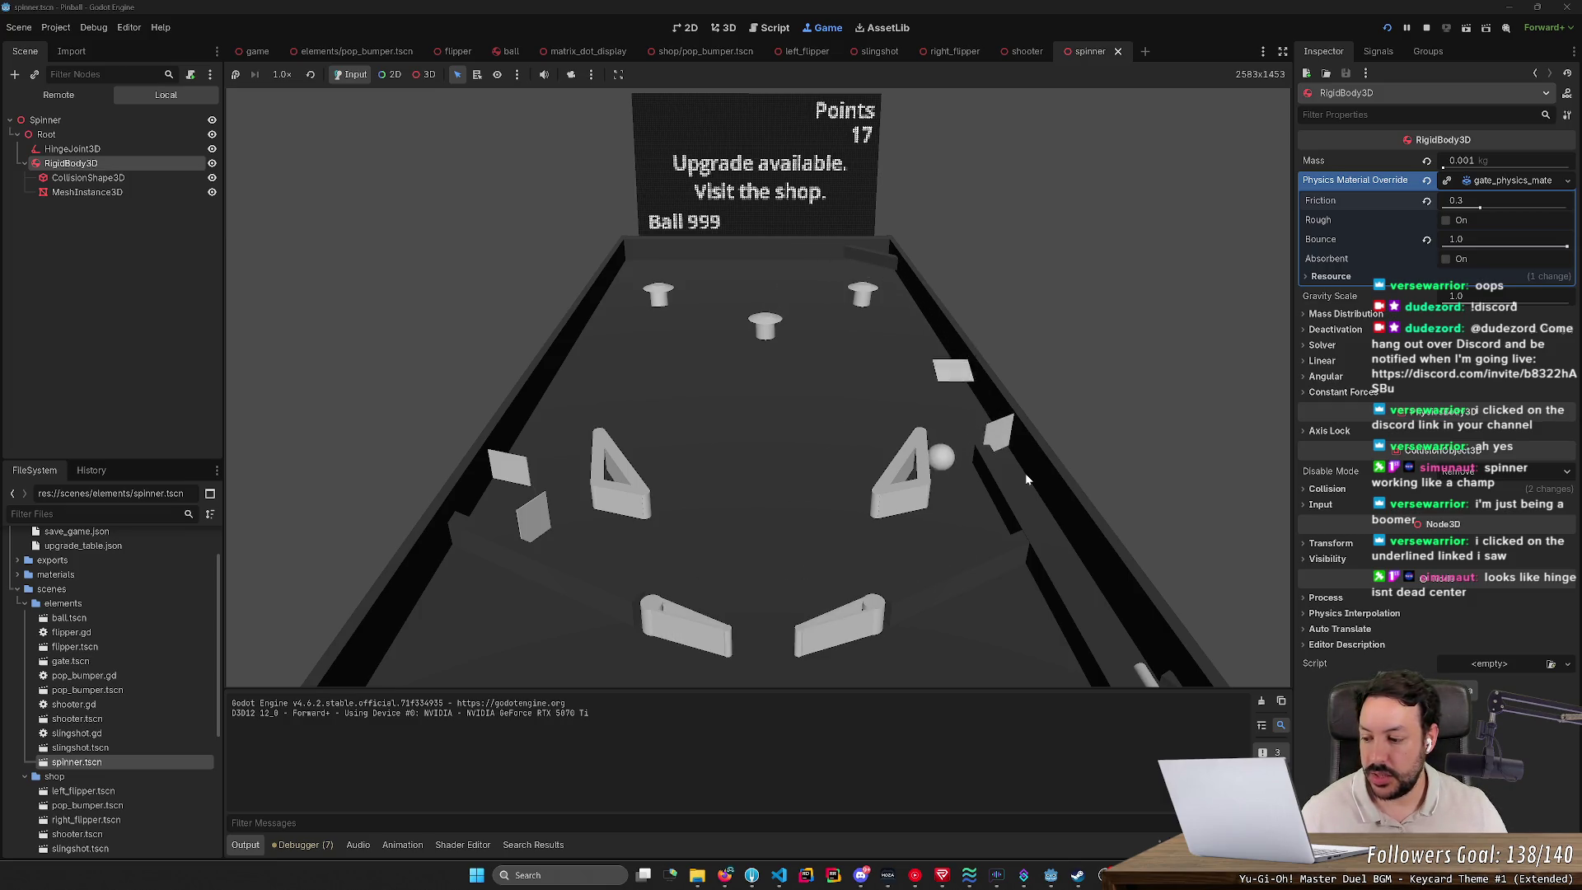
pyautogui.press('Left')
pyautogui.press('Left')
pyautogui.click(1422, 31)
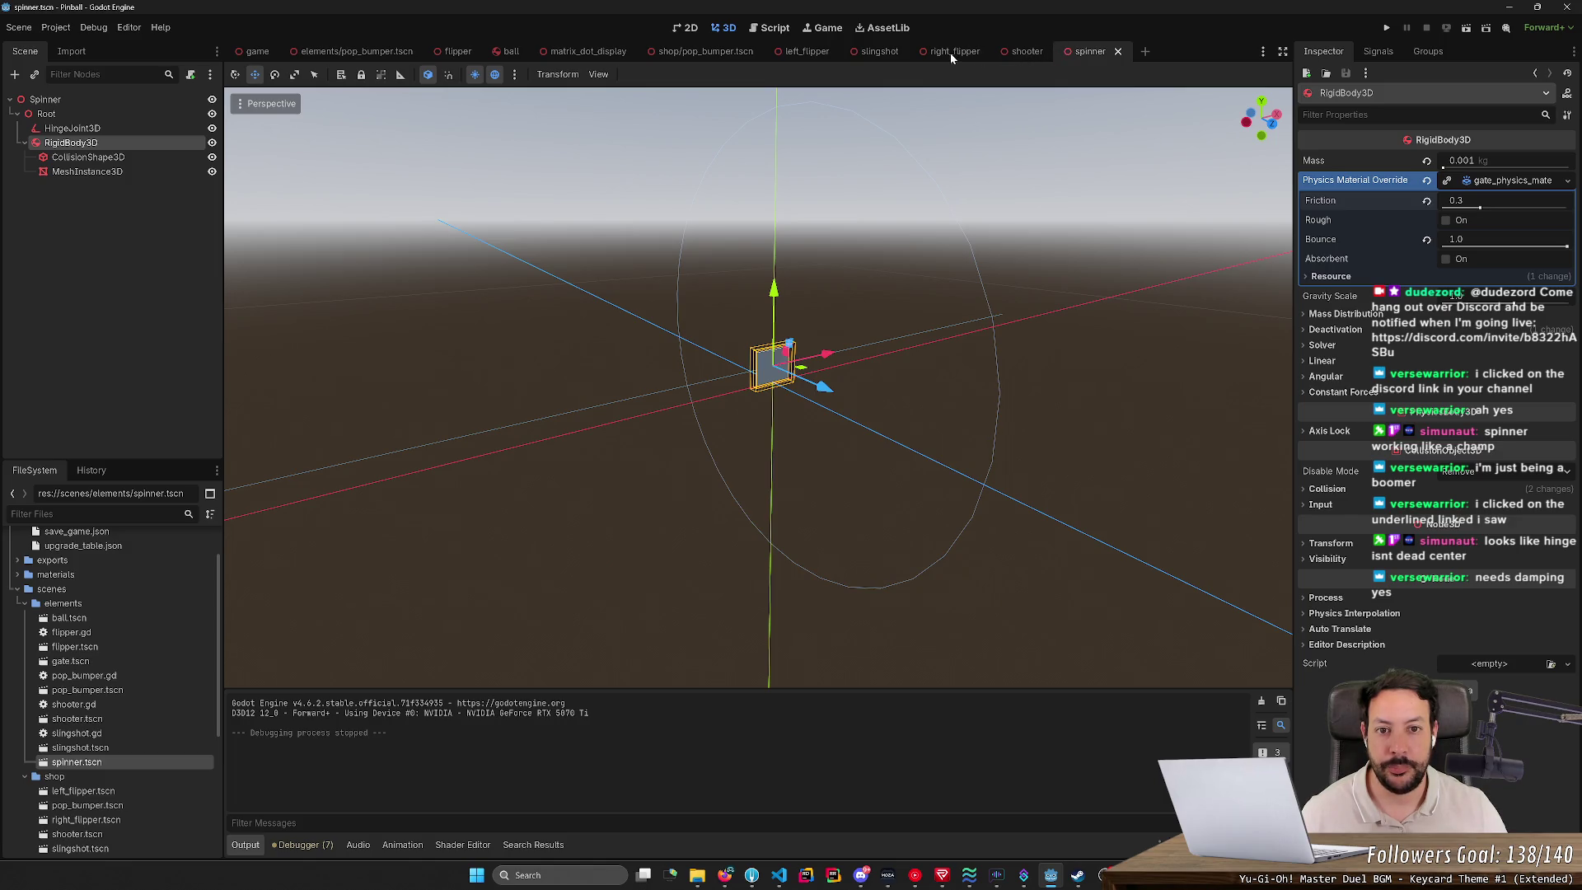
# Step: Frame a close front view of the spinner and select HingeJoint3D to show its properties
pyautogui.moveTo(951, 52)
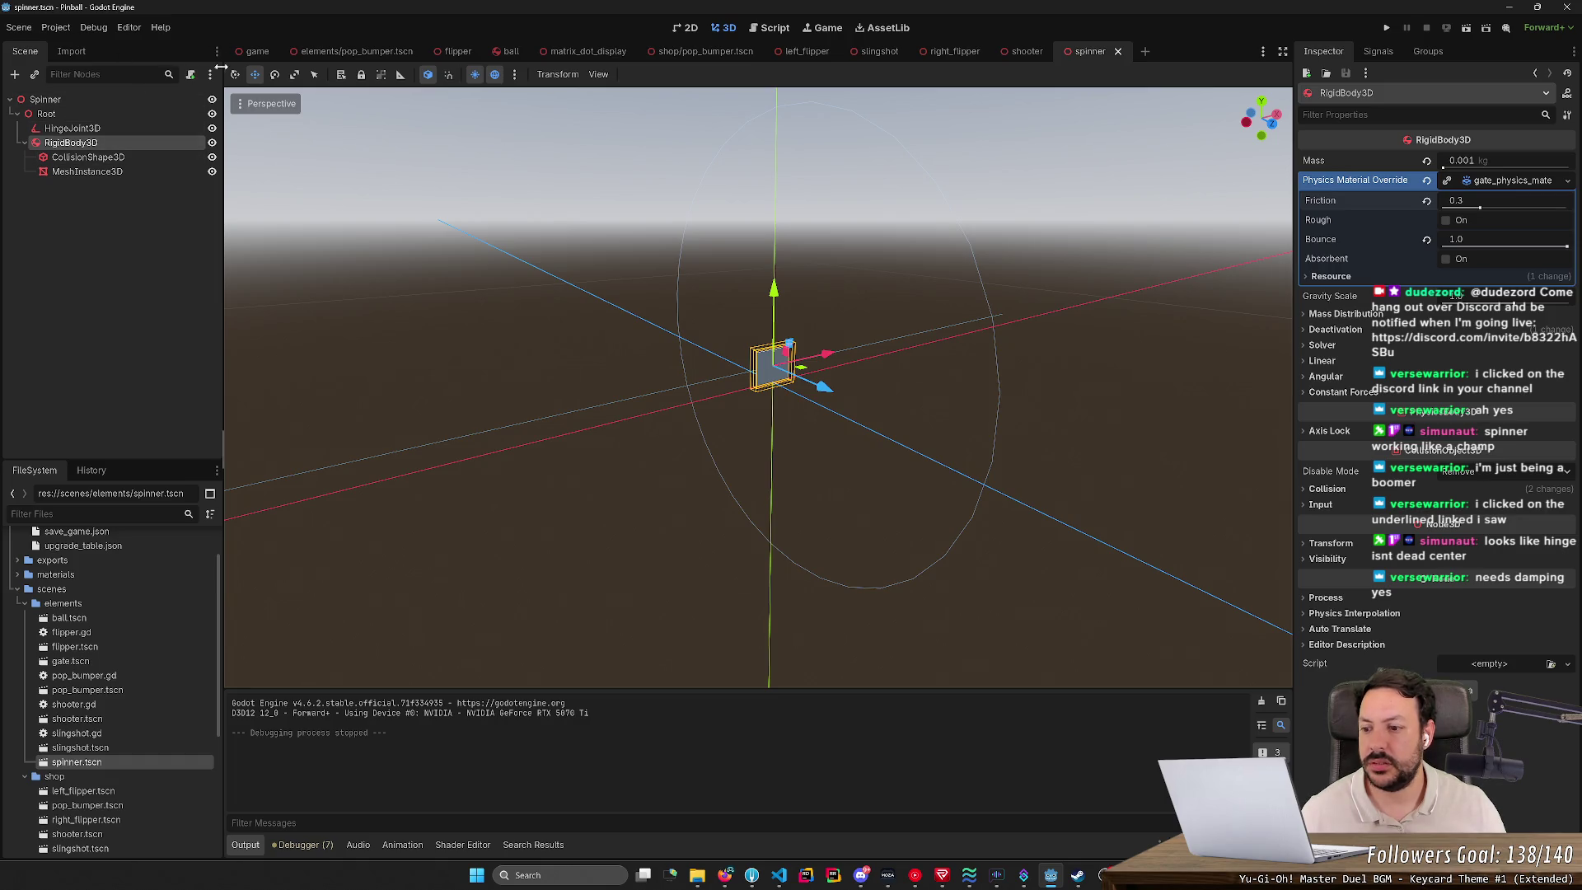
pyautogui.scroll(-1, 132, 560)
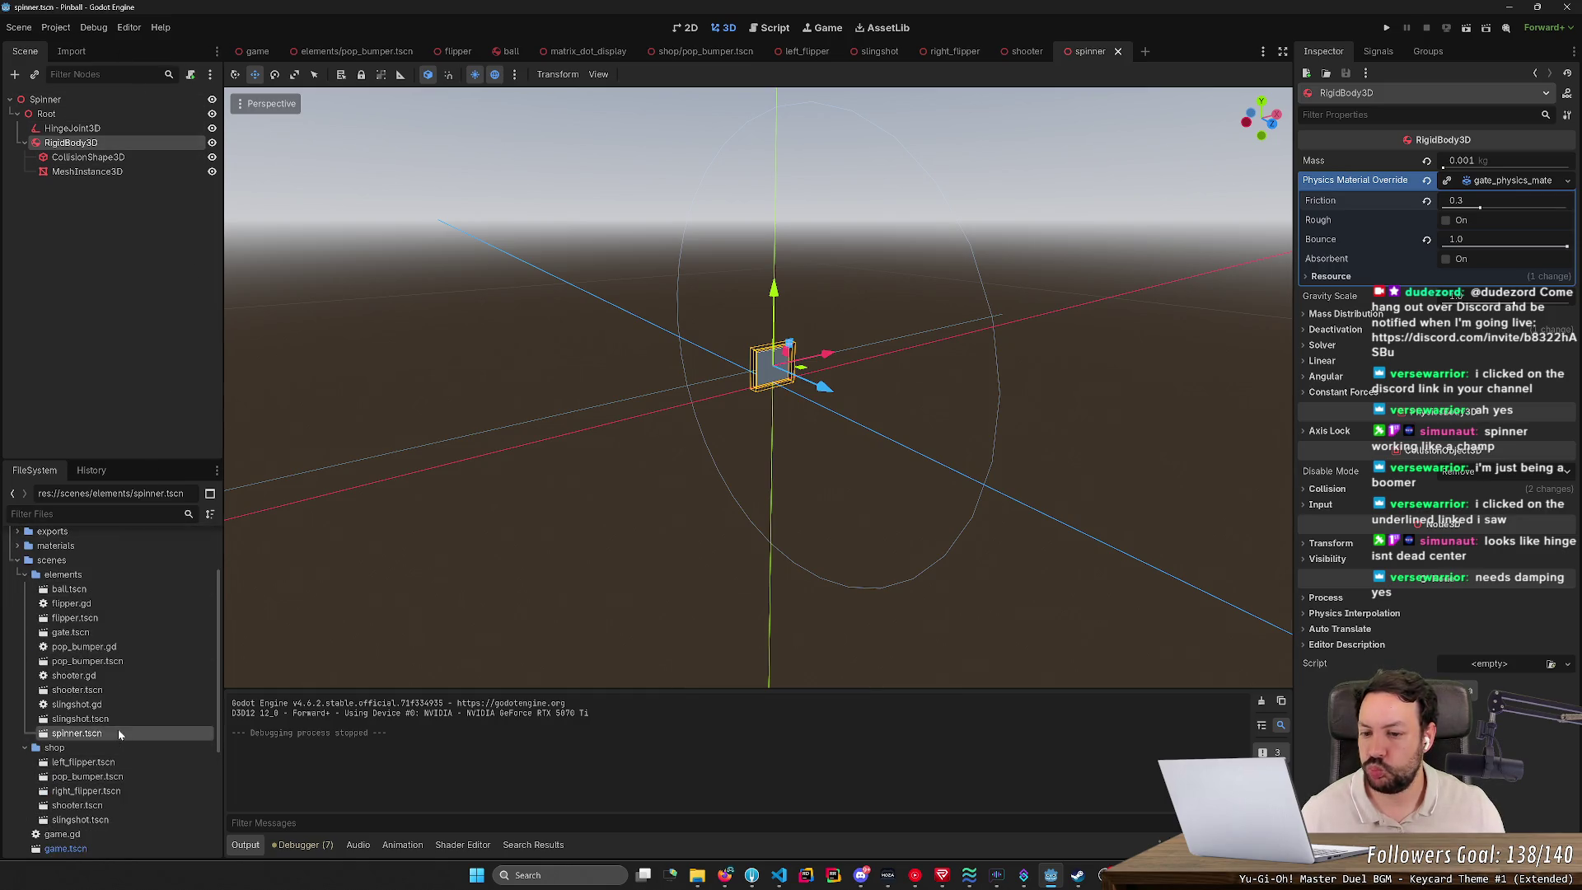
pyautogui.rightClick(726, 472)
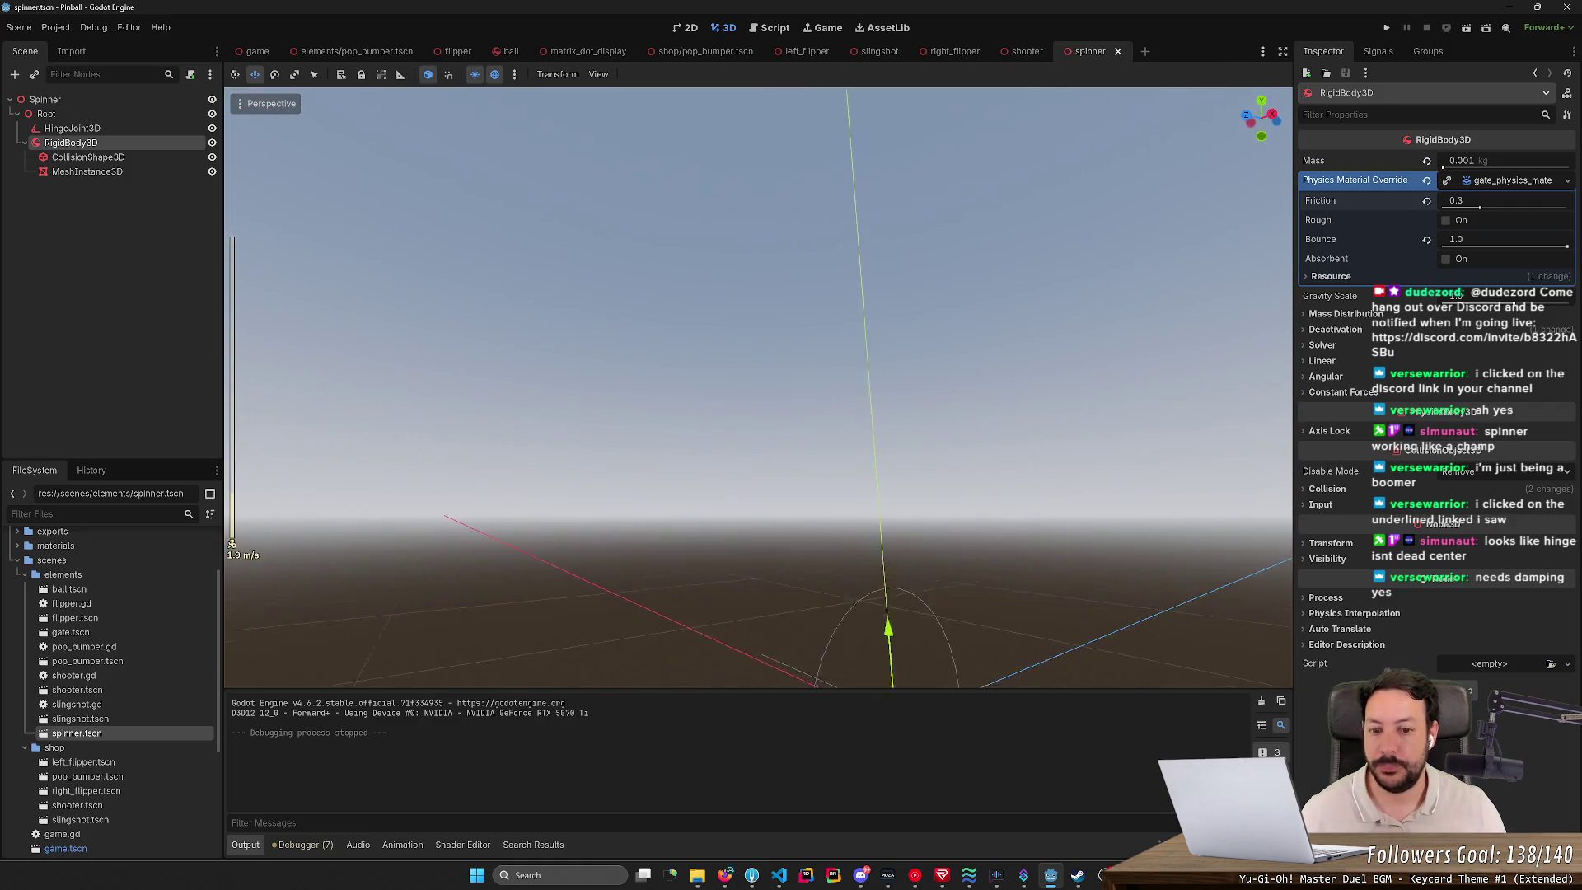
pyautogui.press('KP_1')
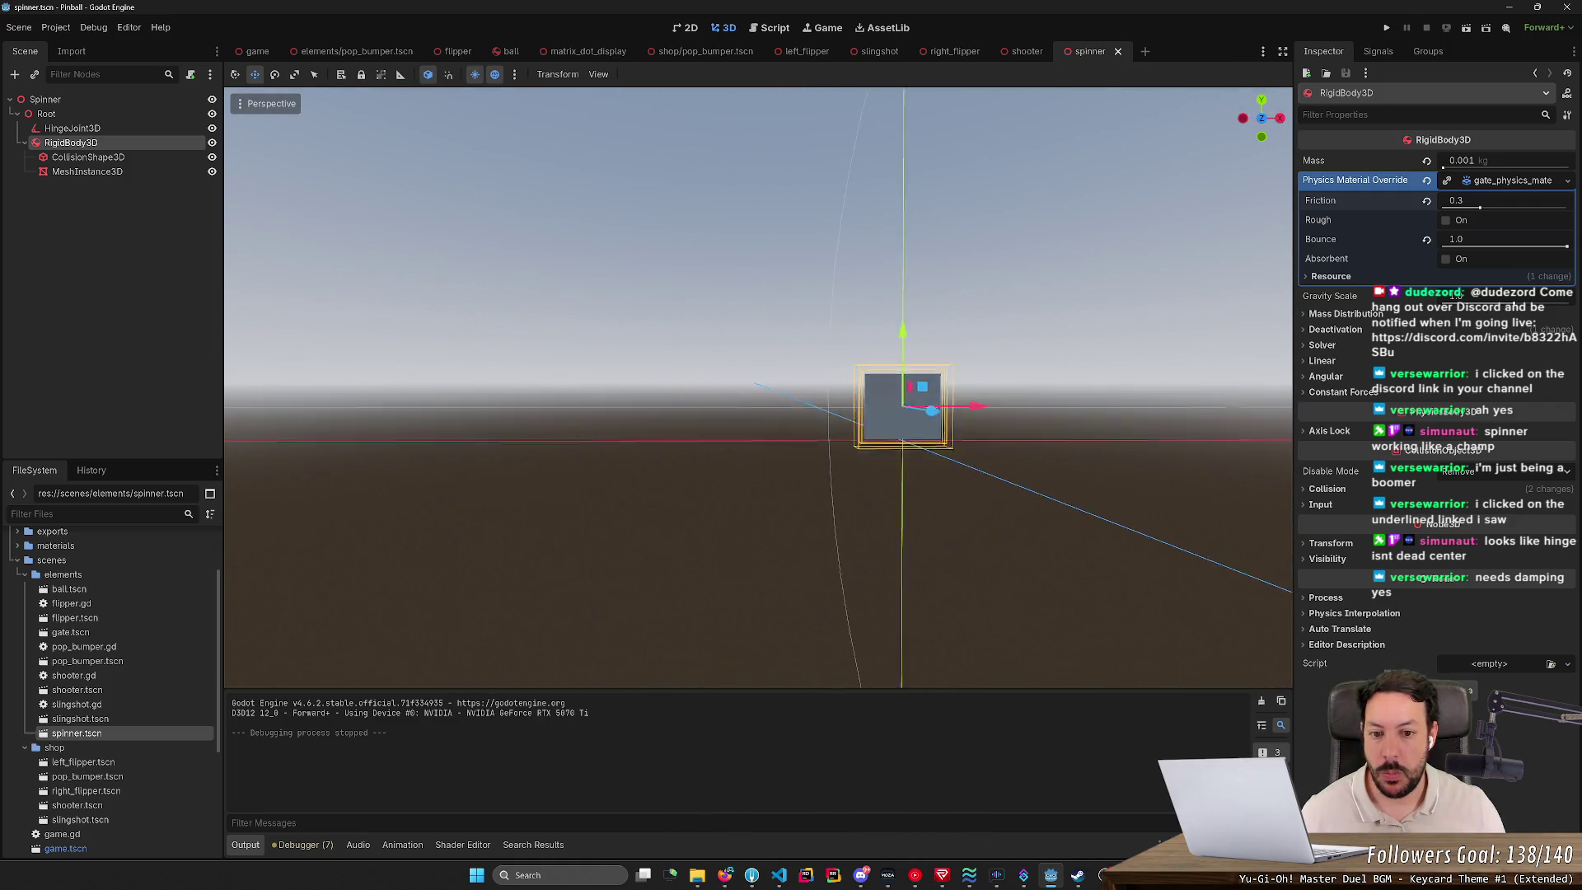
pyautogui.press('f')
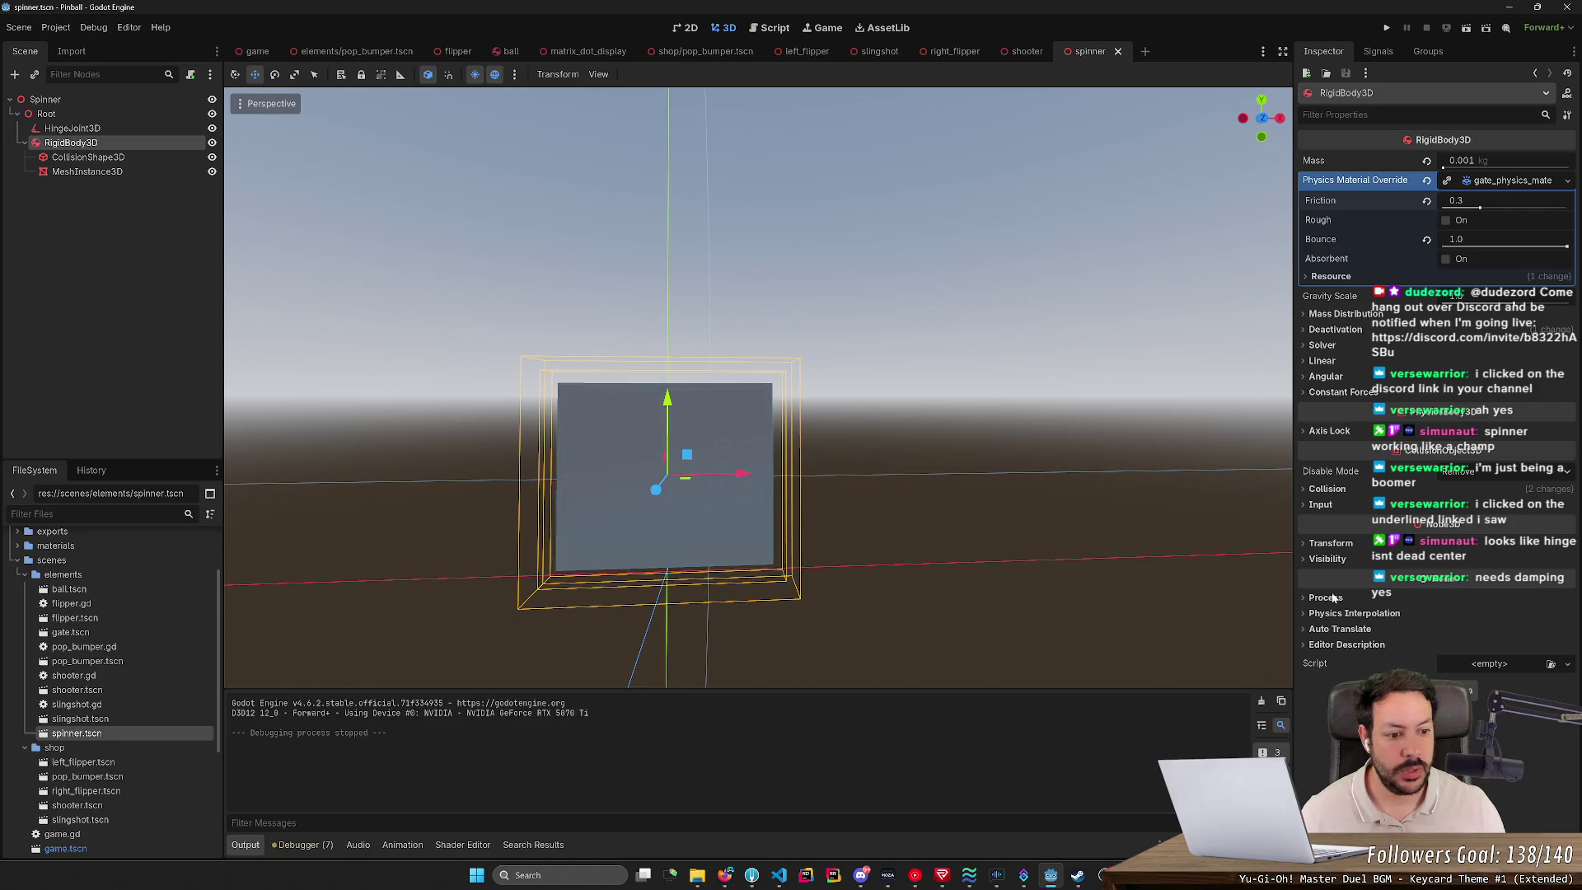
pyautogui.click(1328, 544)
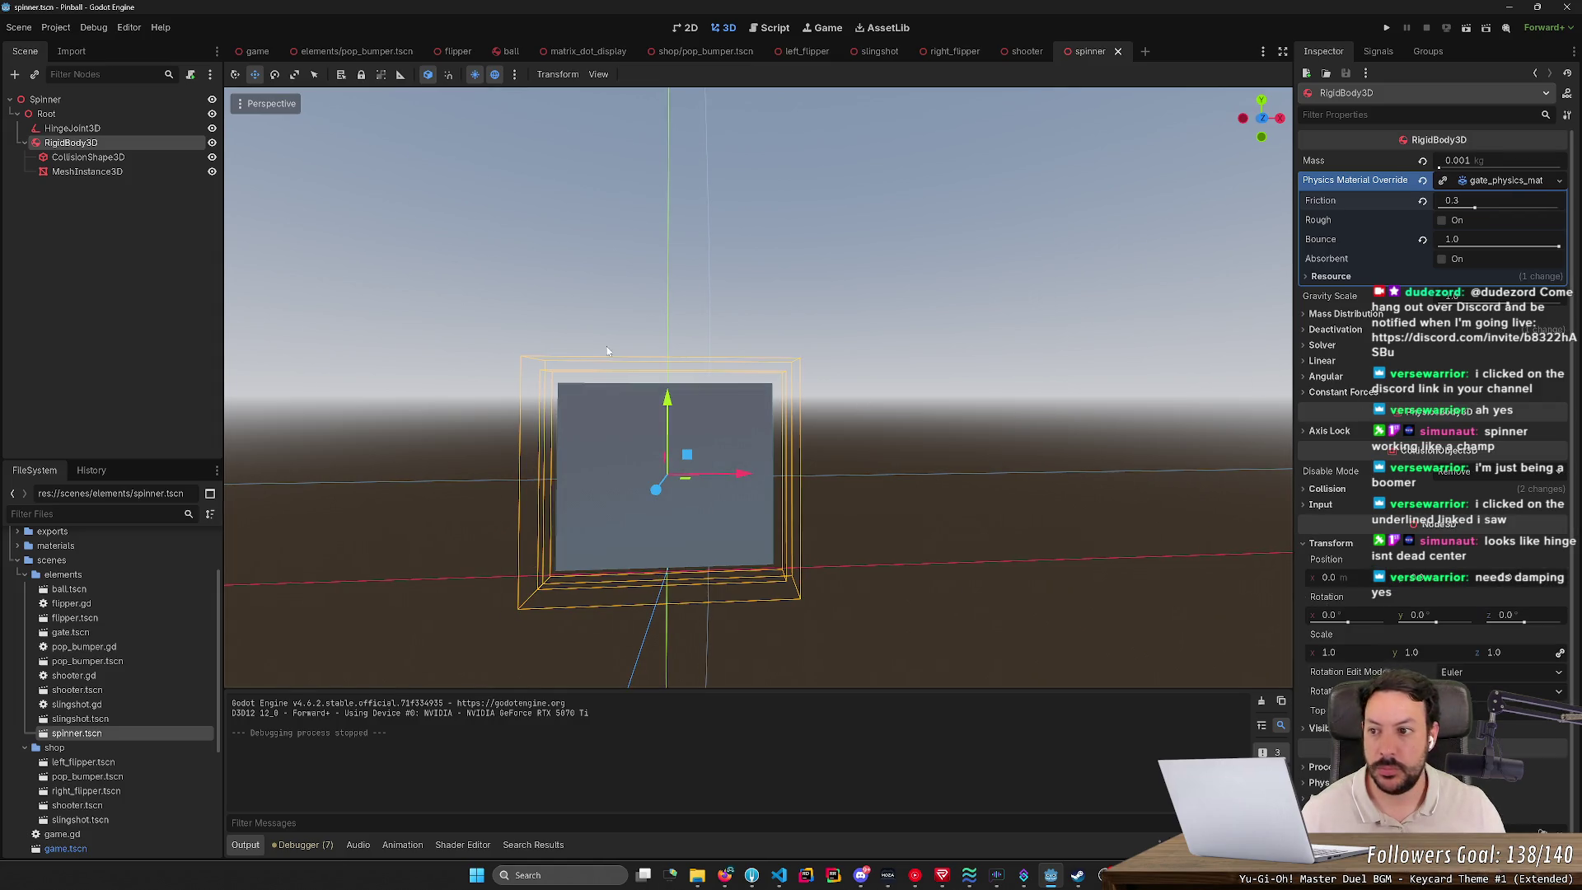
pyautogui.click(85, 129)
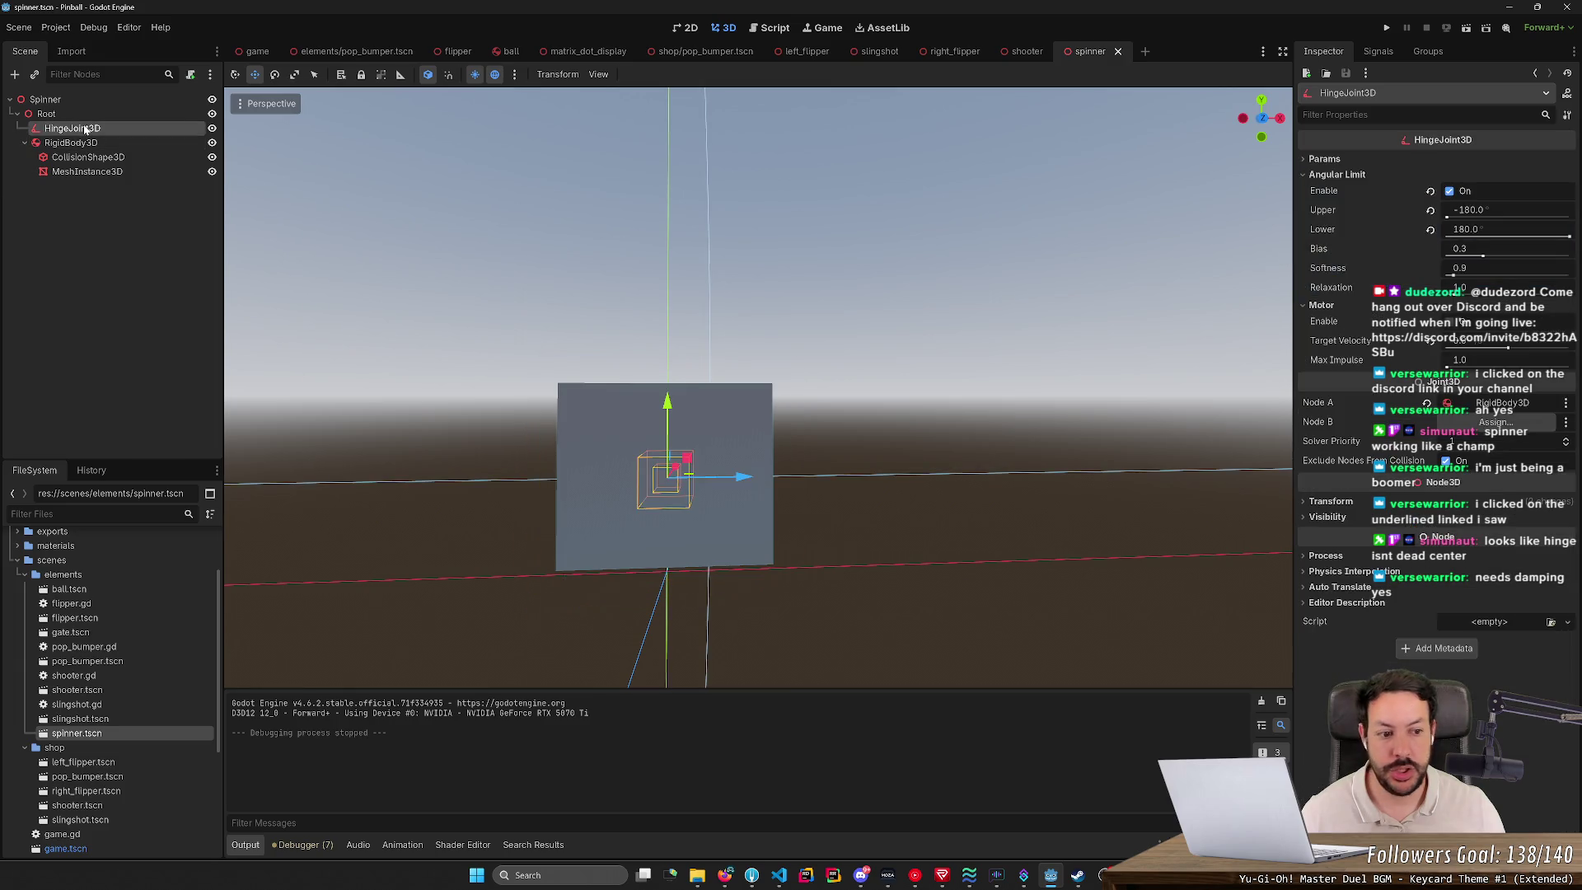
# Step: Set the hinge joint's Position Y to 0 and test it in a run
pyautogui.click(1352, 501)
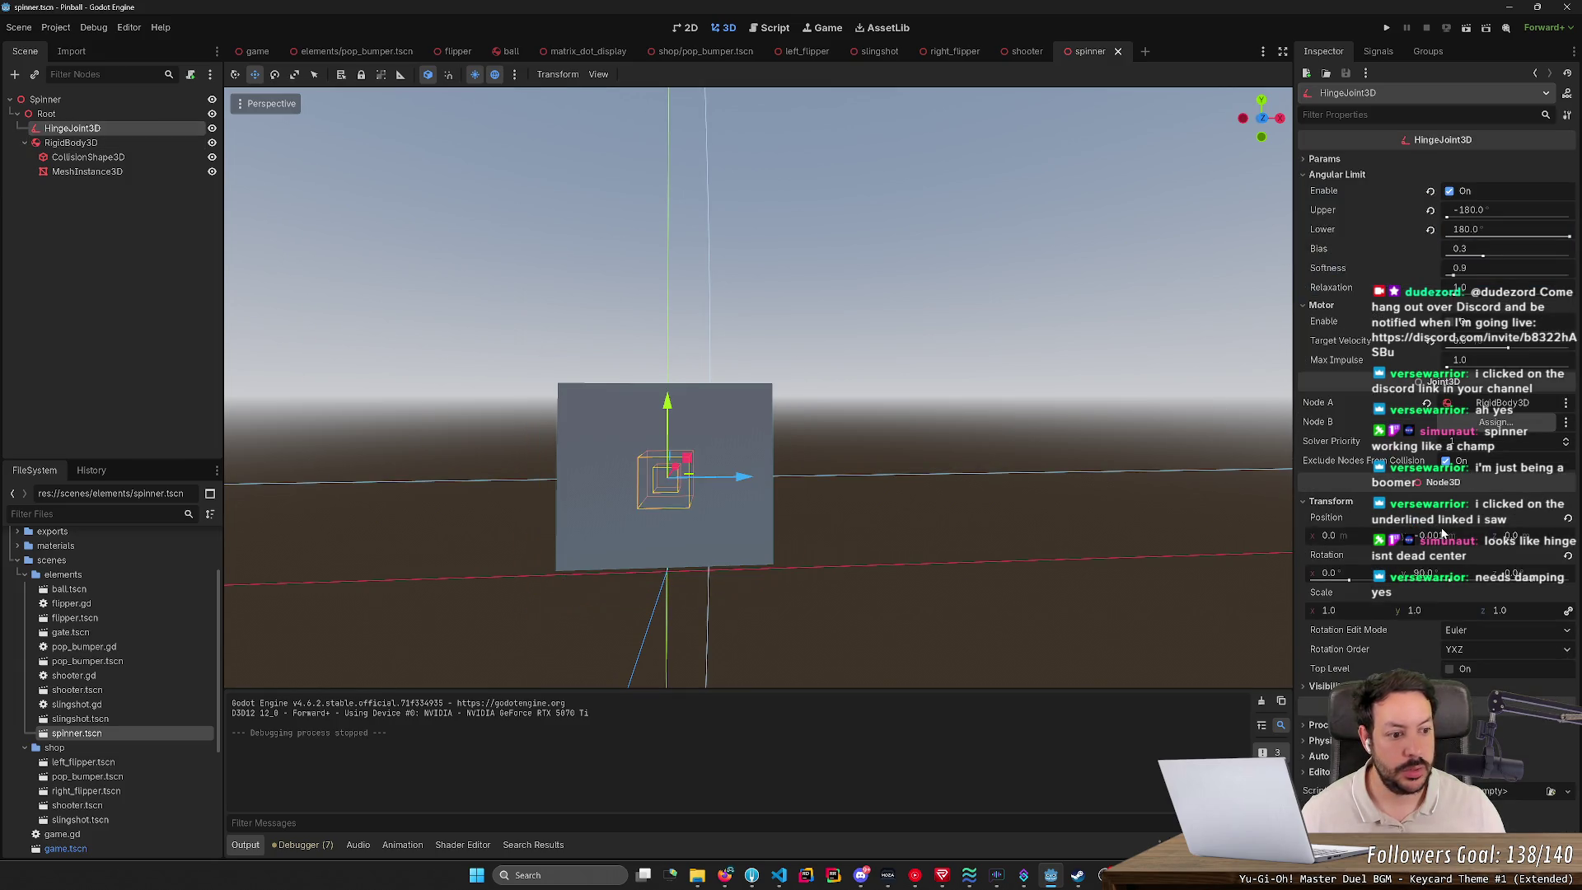
pyautogui.click(1441, 533)
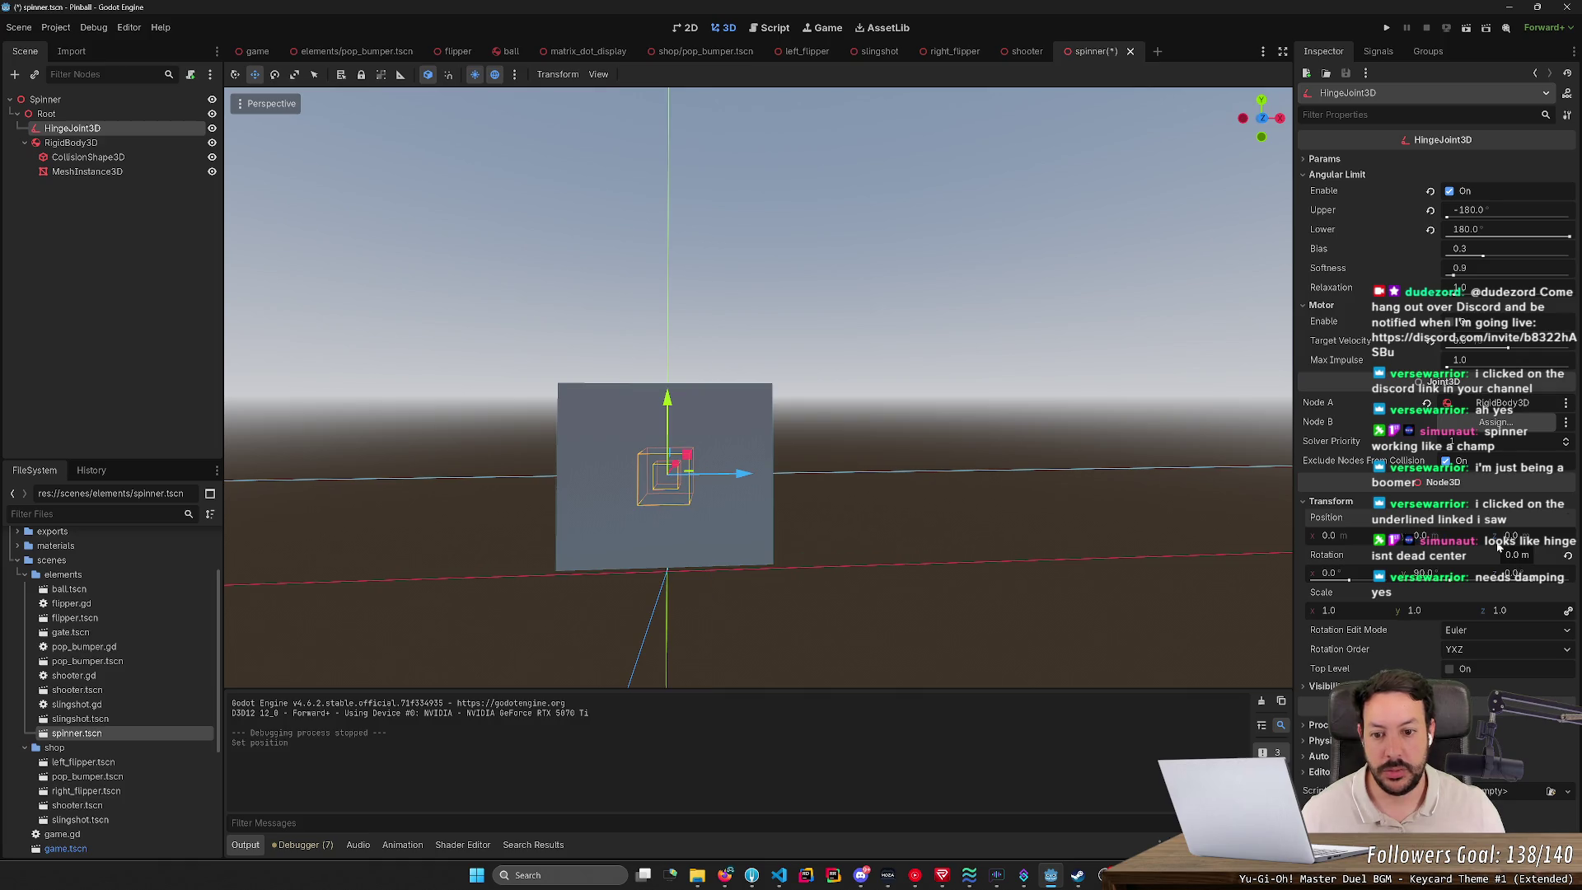
pyautogui.click(1387, 28)
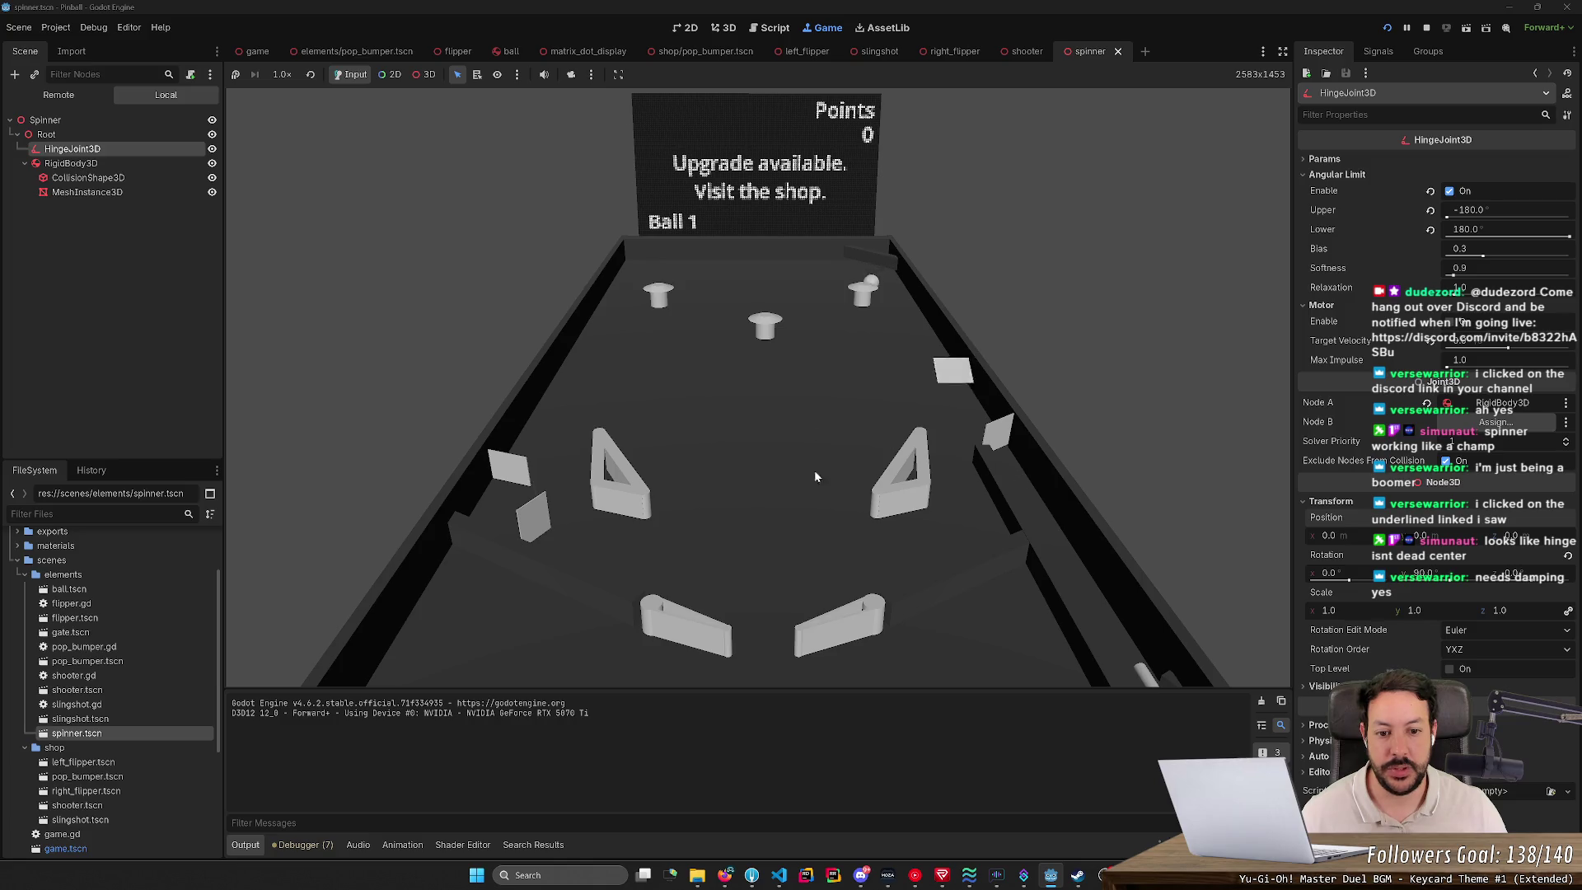
pyautogui.press('Right')
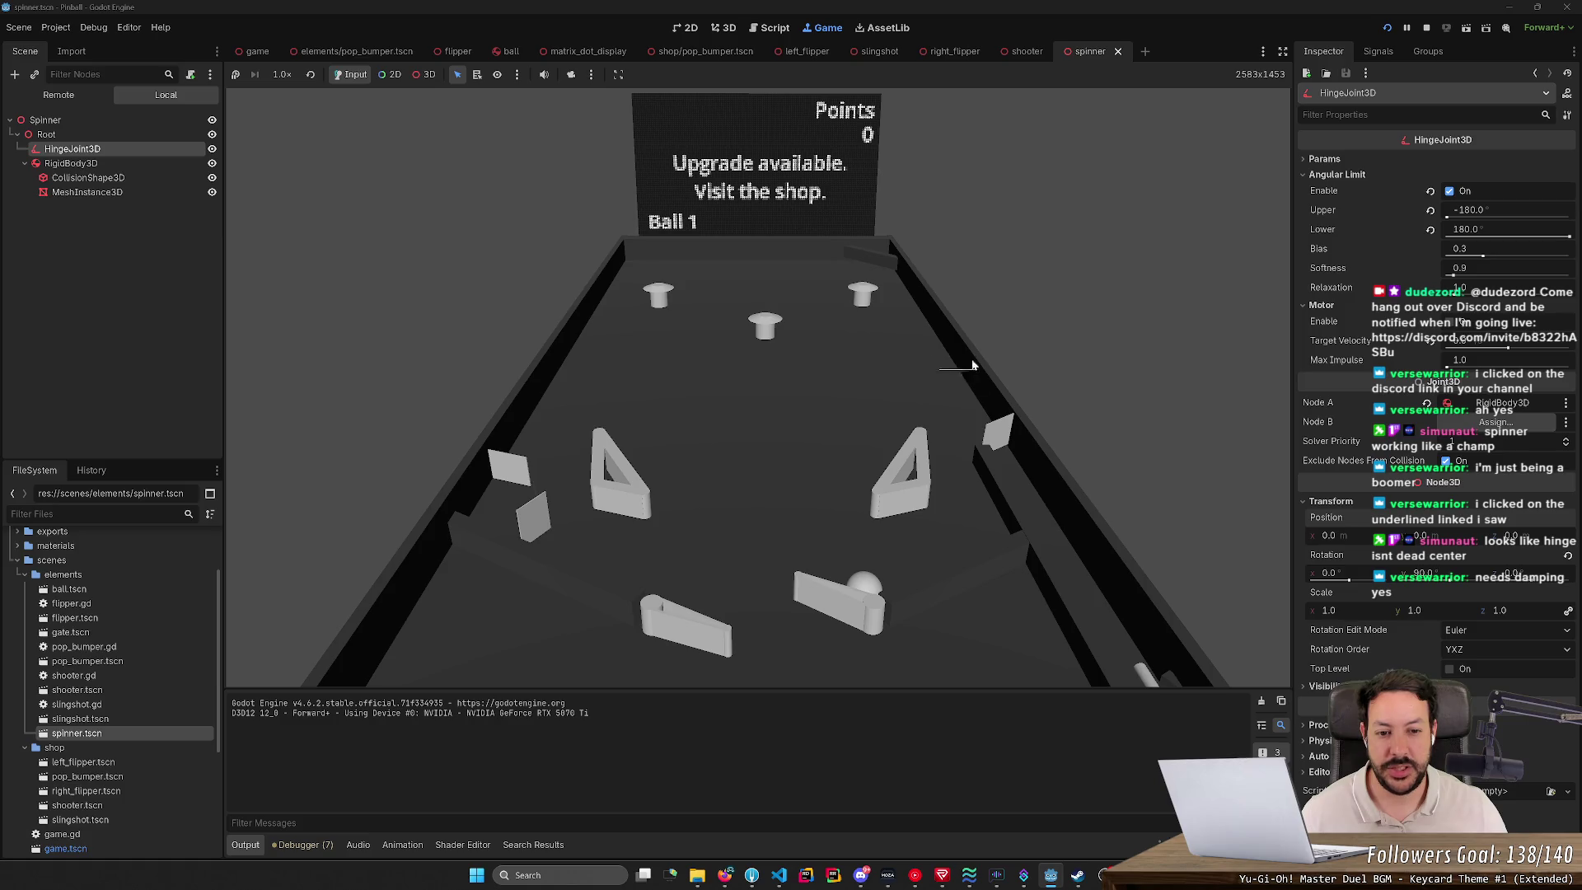
# Step: Stop the run and expand the spinner RigidBody3D's Angular damping settings
pyautogui.click(1426, 27)
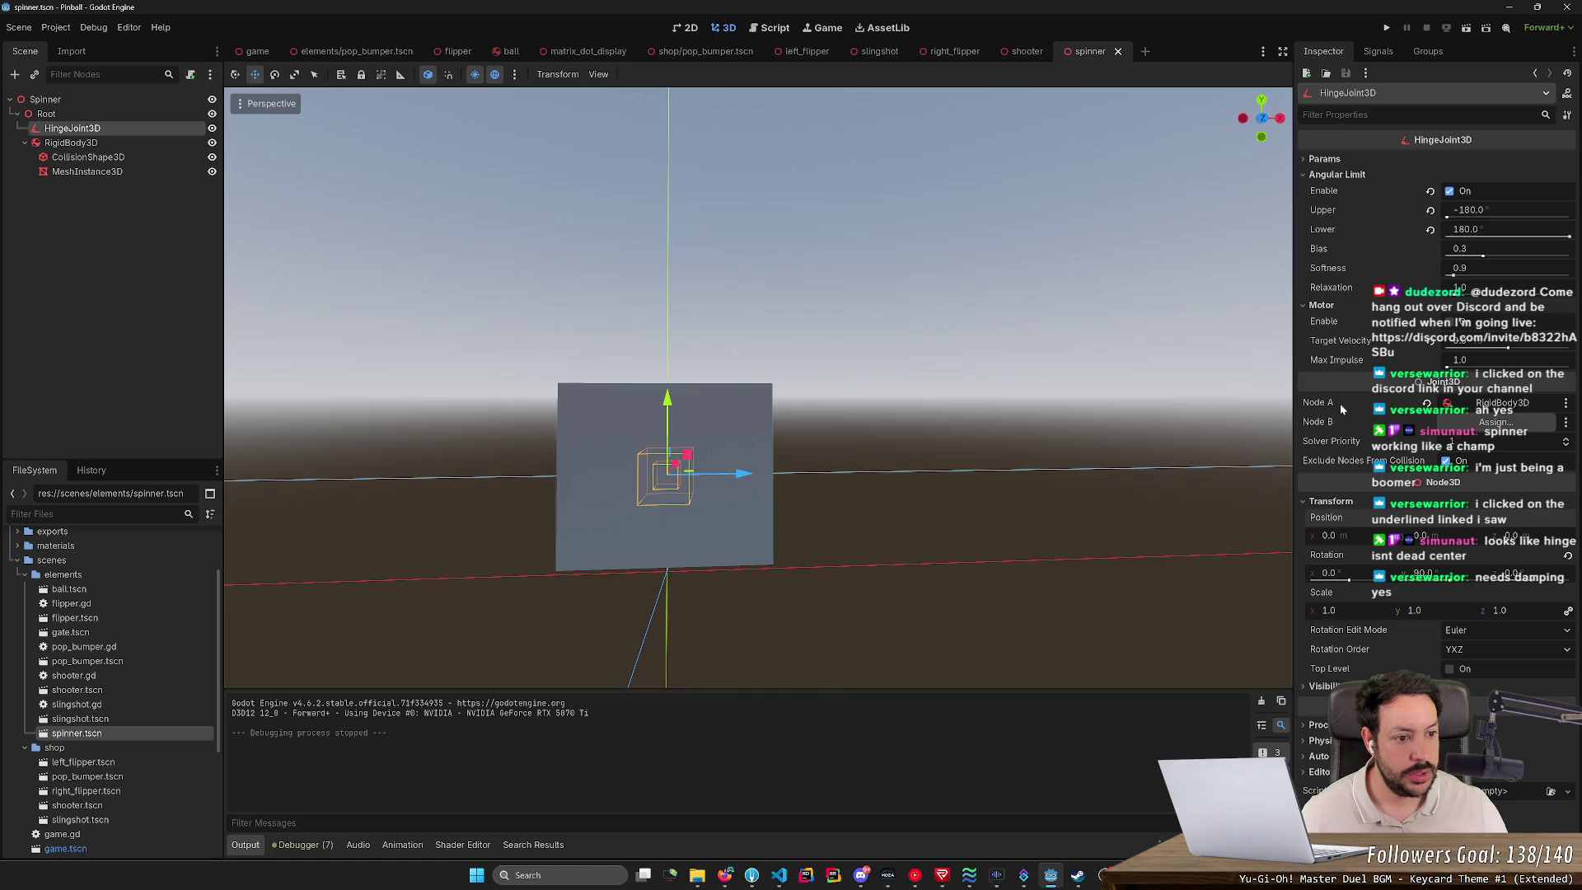
pyautogui.click(82, 144)
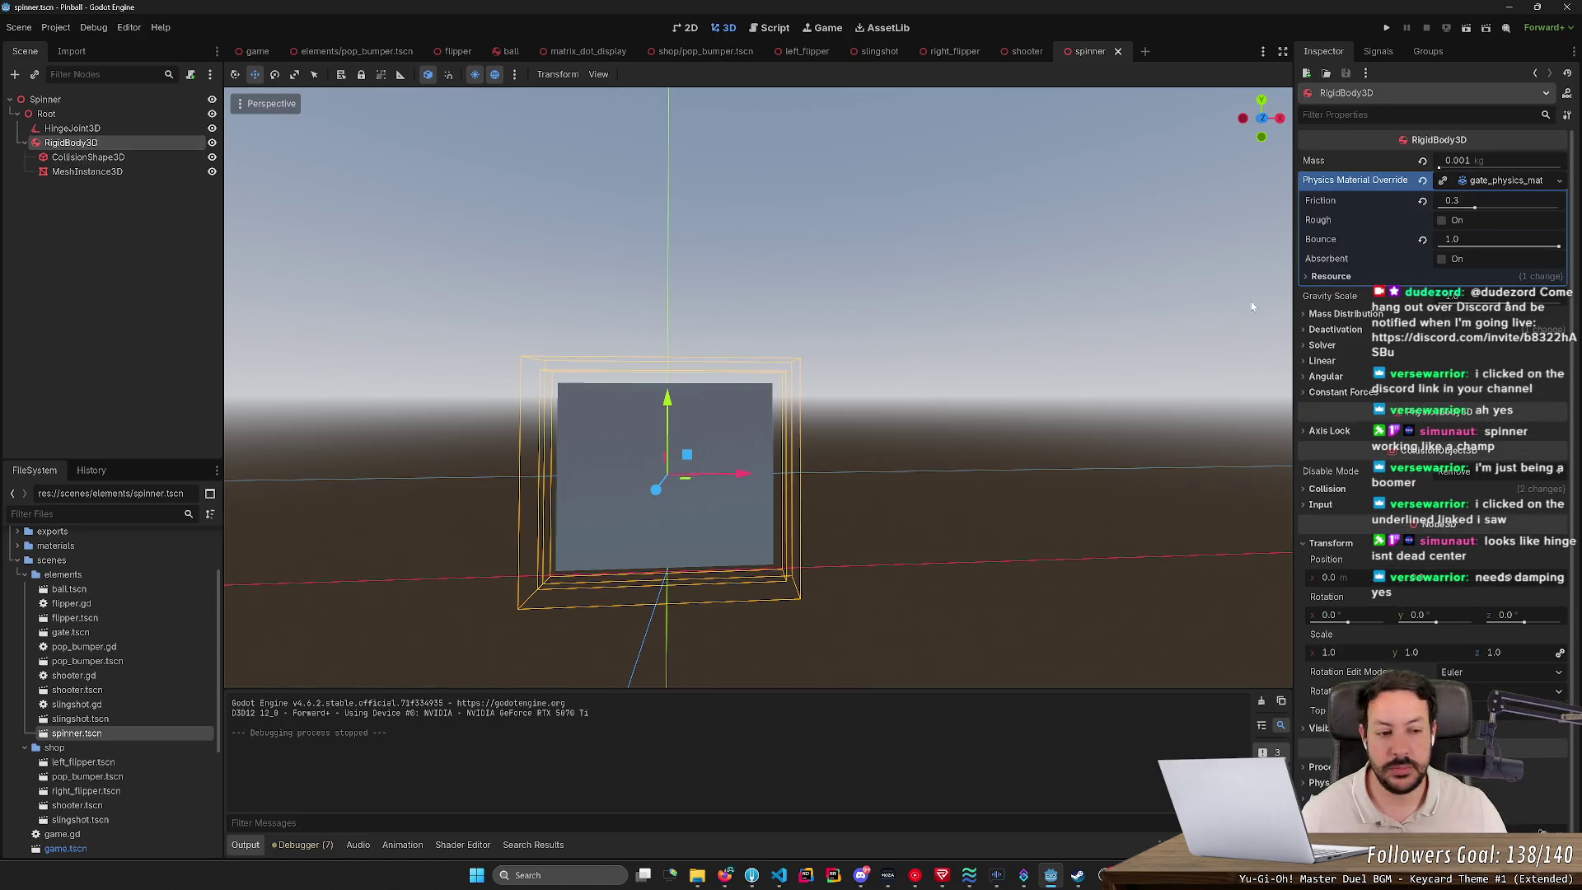
pyautogui.click(1319, 376)
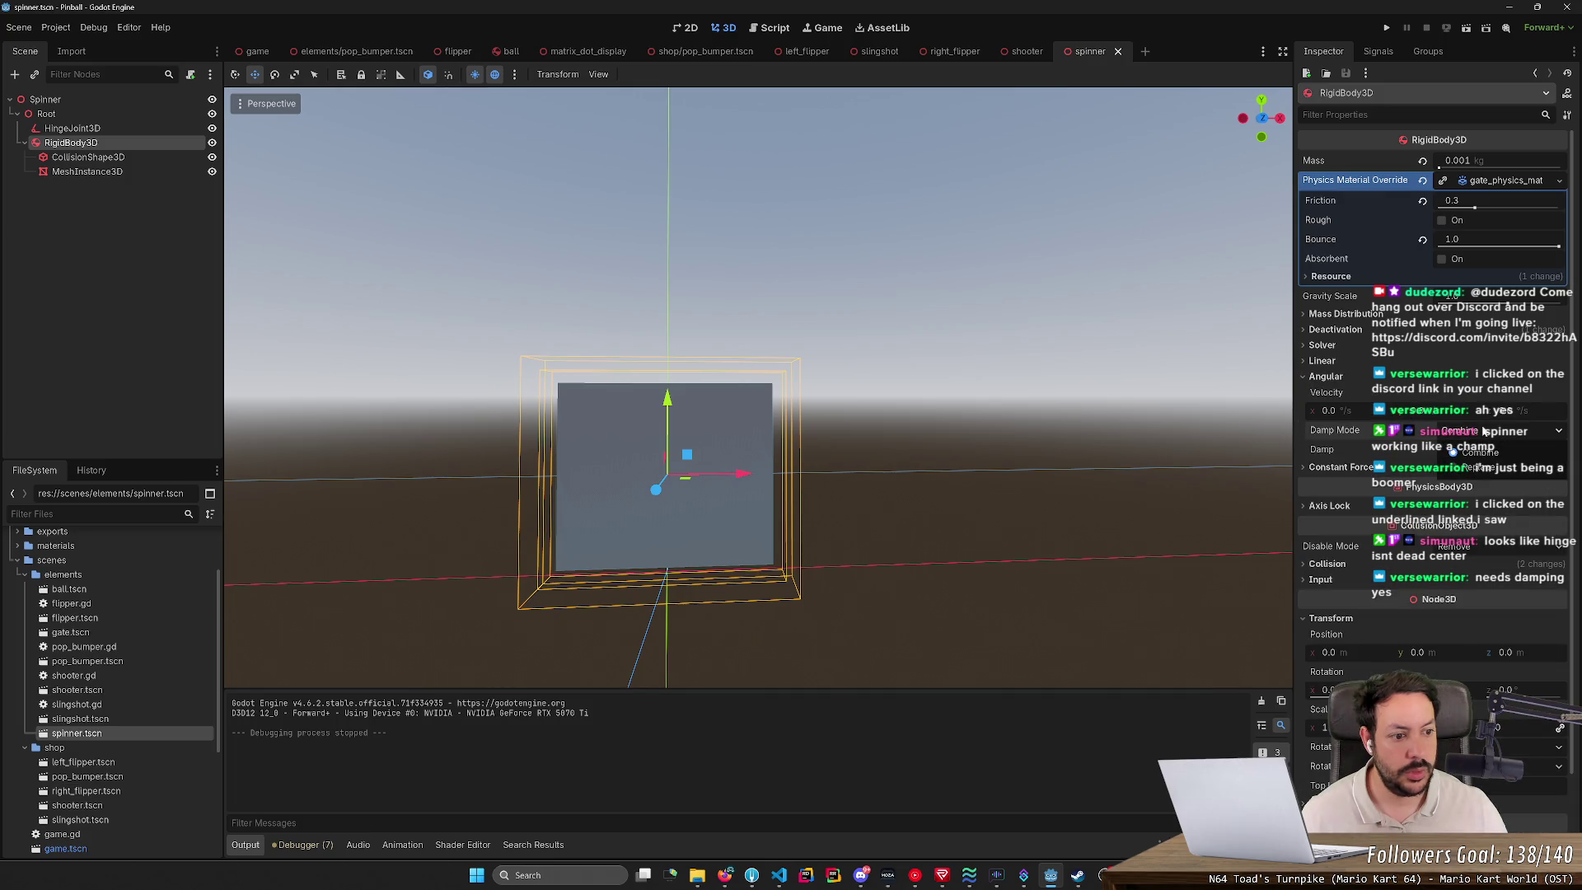
# Step: Raise the spinner's angular damping above 0, play-test with plunger and flippers, then stop
pyautogui.moveTo(1450, 456)
pyautogui.mouseDown()
pyautogui.moveTo(1495, 458)
pyautogui.moveTo(1428, 450)
pyautogui.mouseUp()
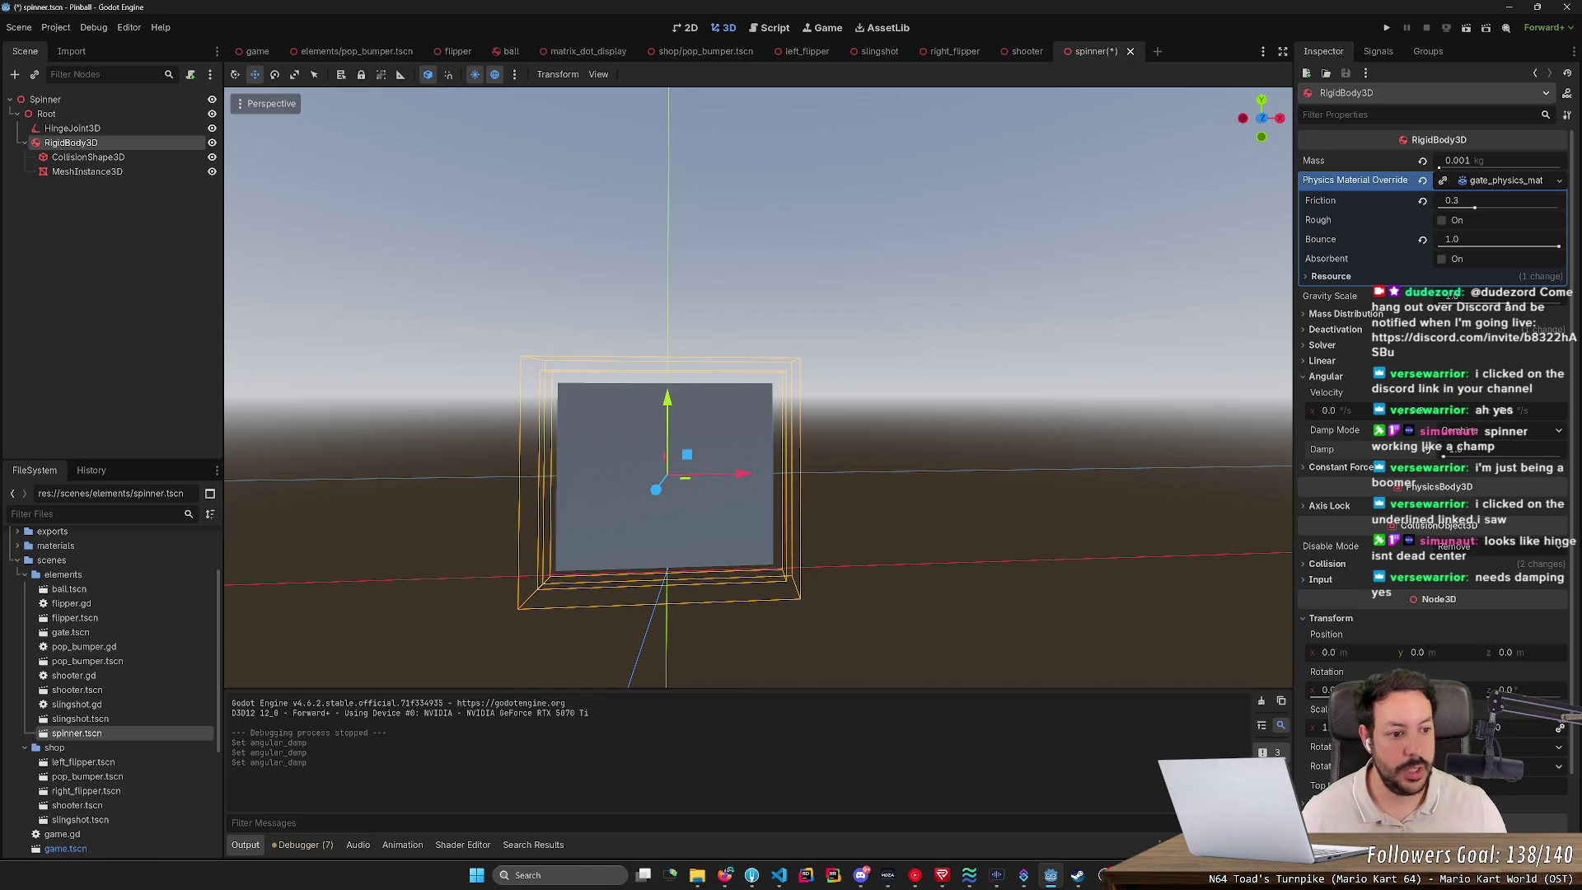
pyautogui.click(1387, 27)
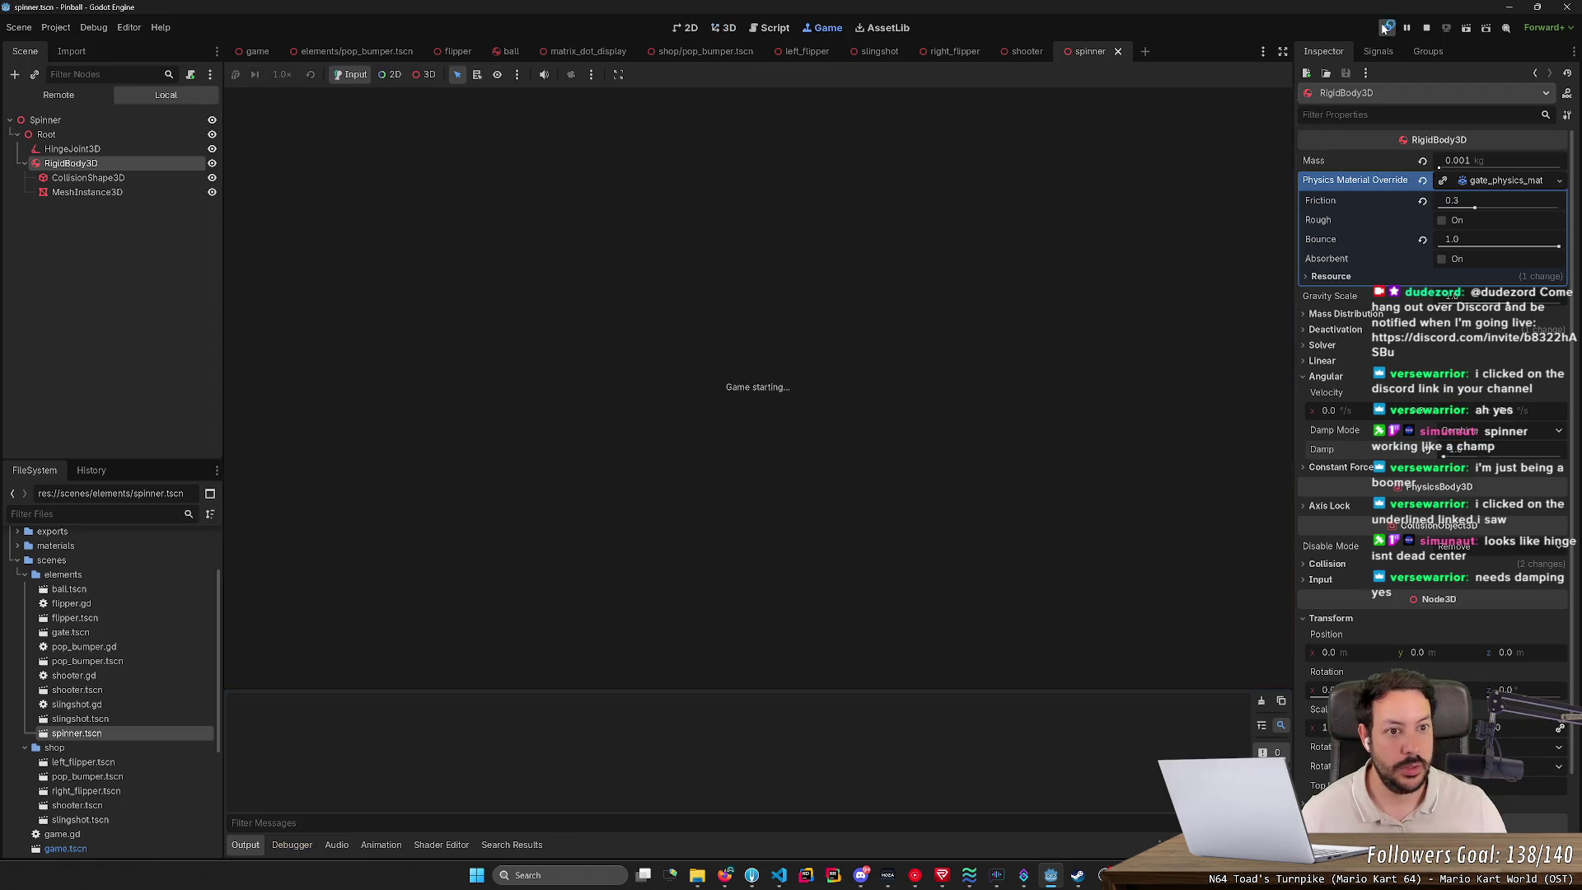
pyautogui.press('space')
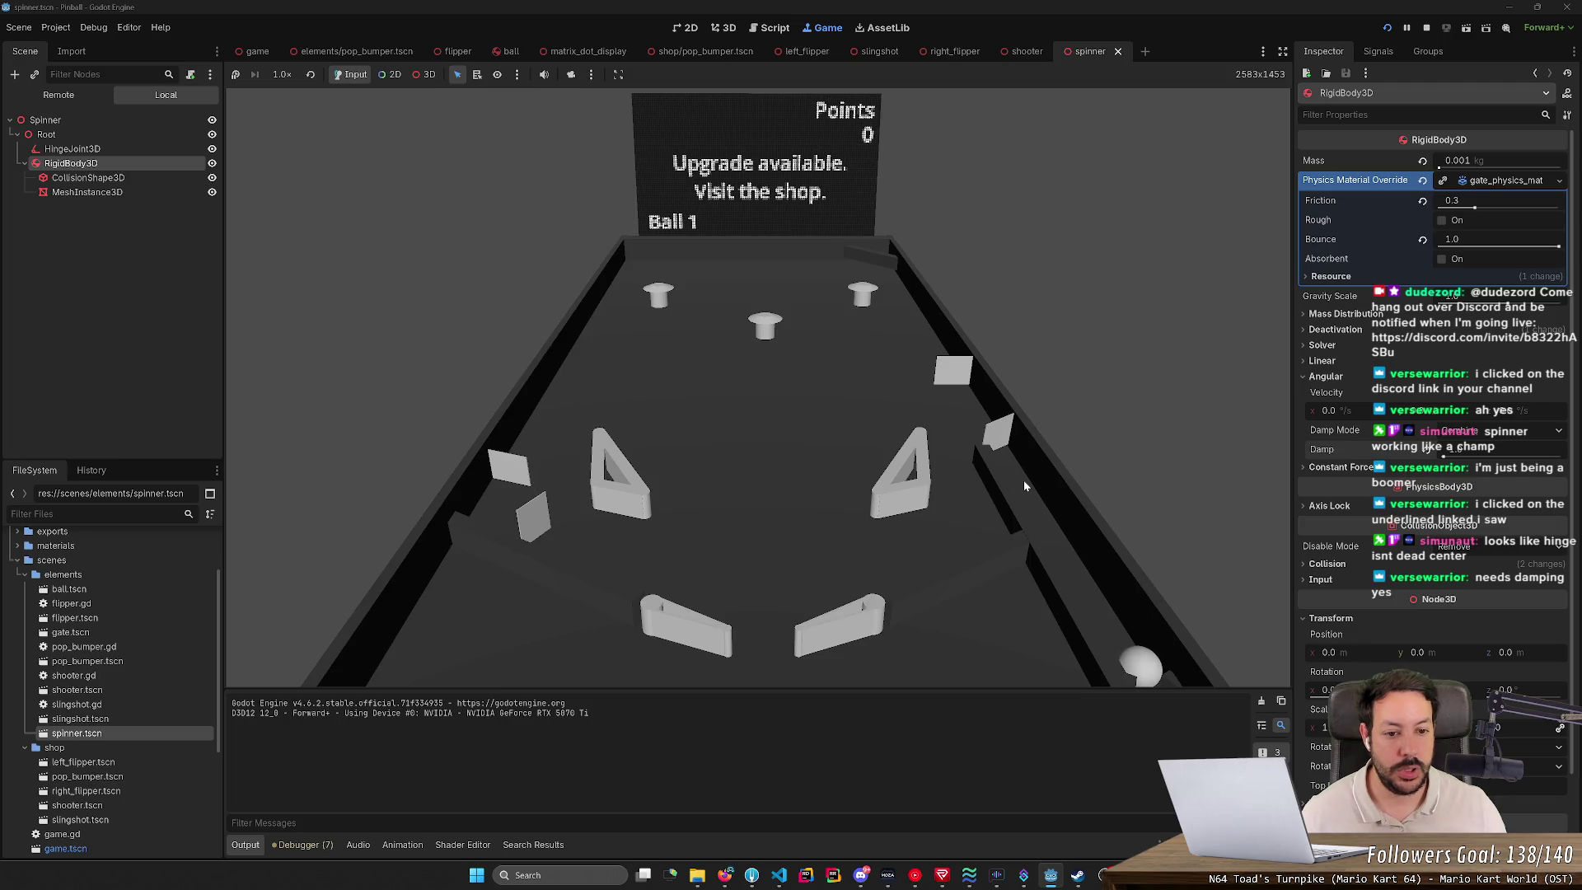
pyautogui.press('space')
pyautogui.press('Right')
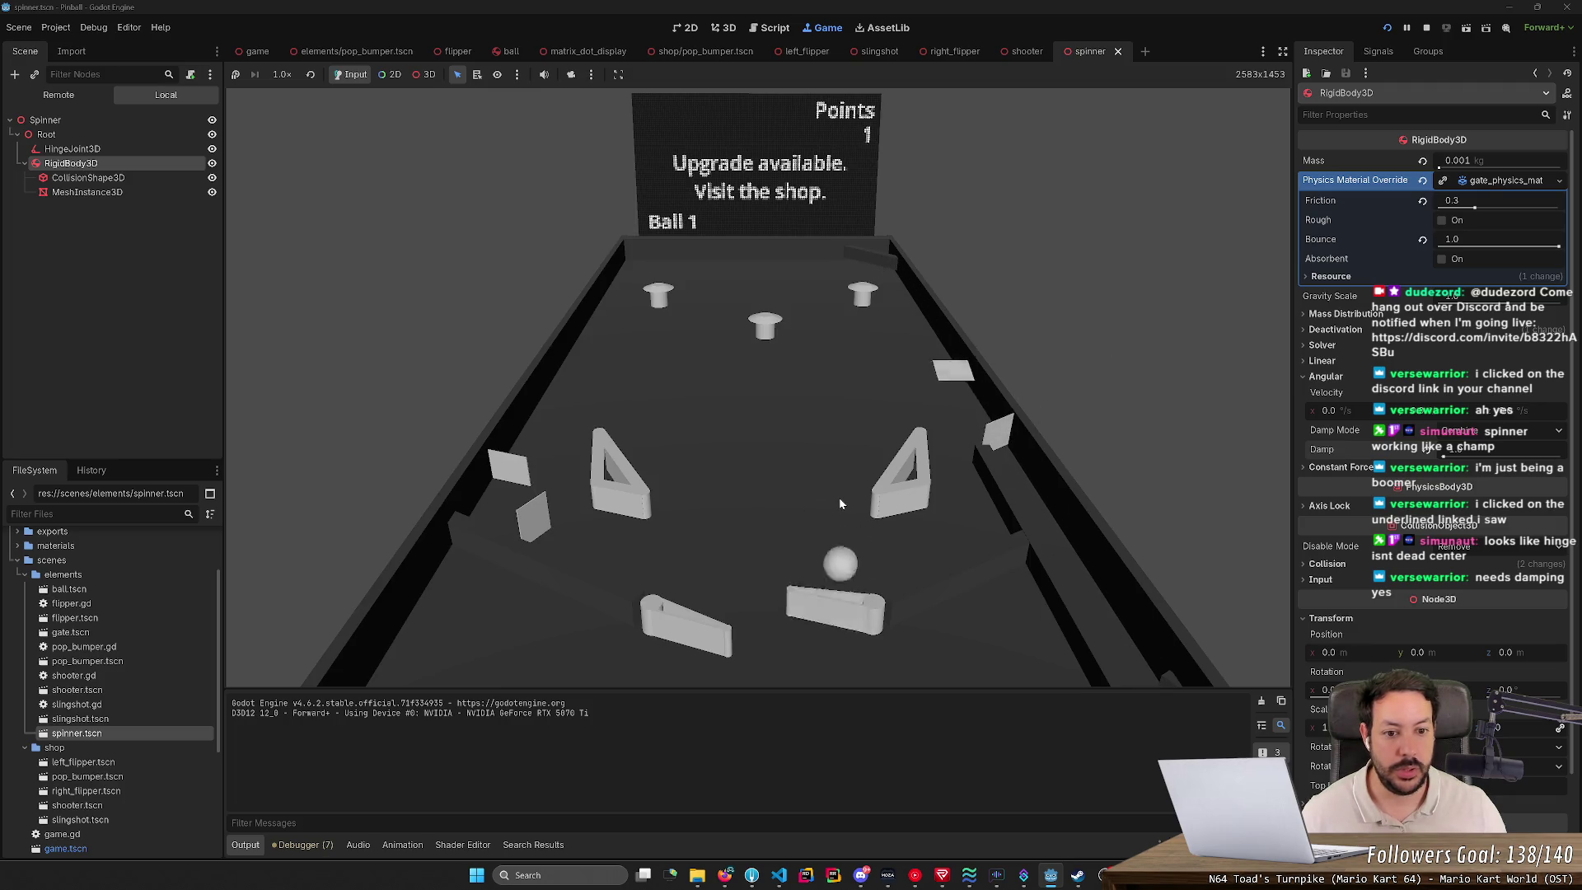
pyautogui.press('Left')
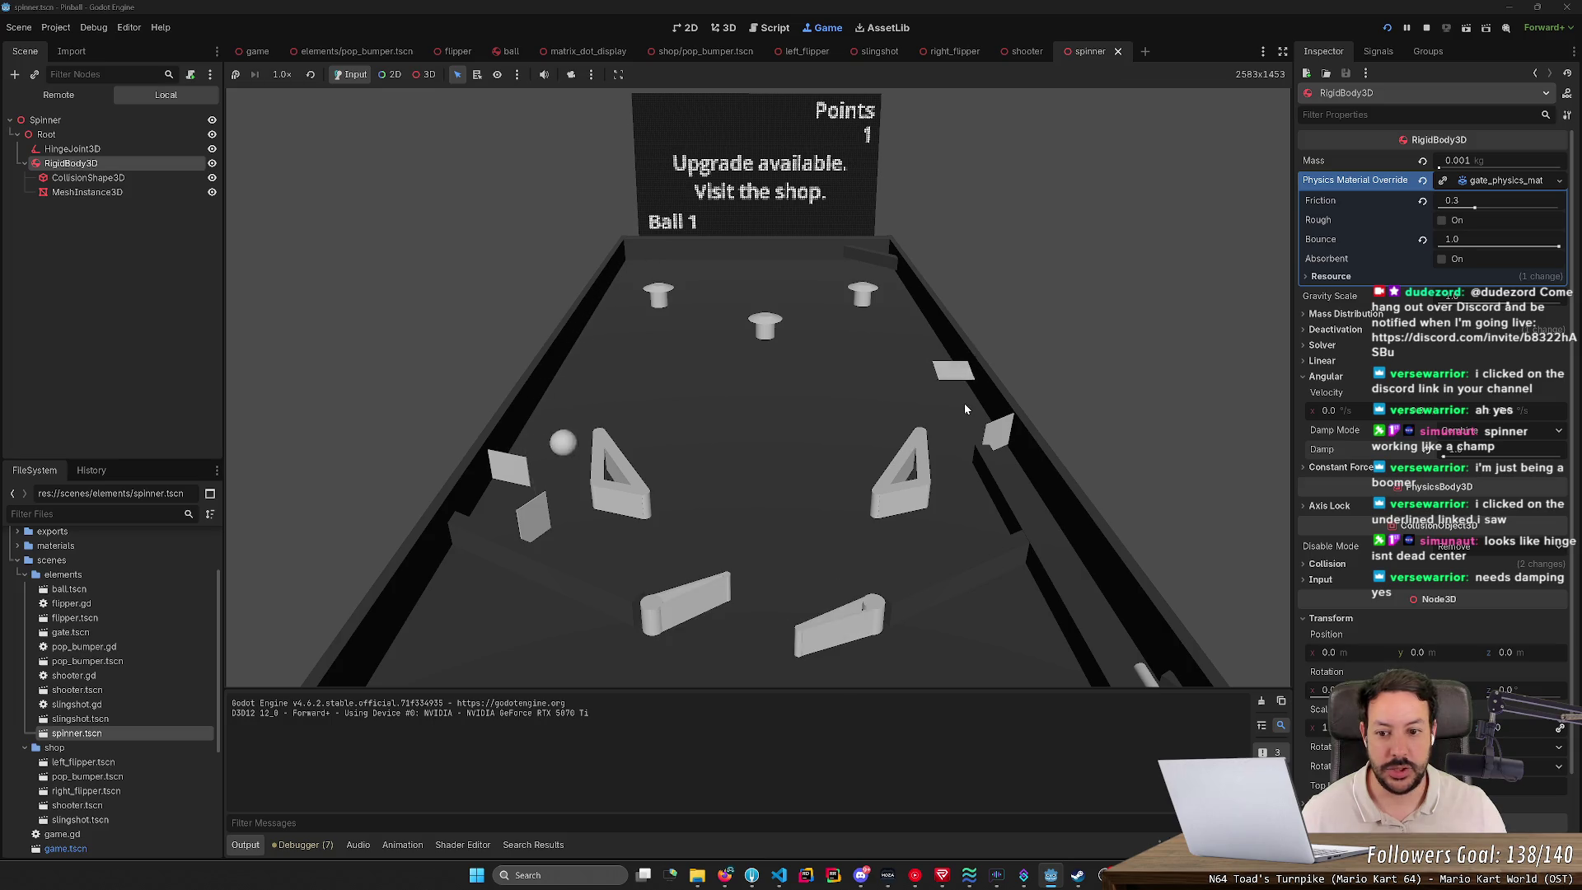
pyautogui.press('Right')
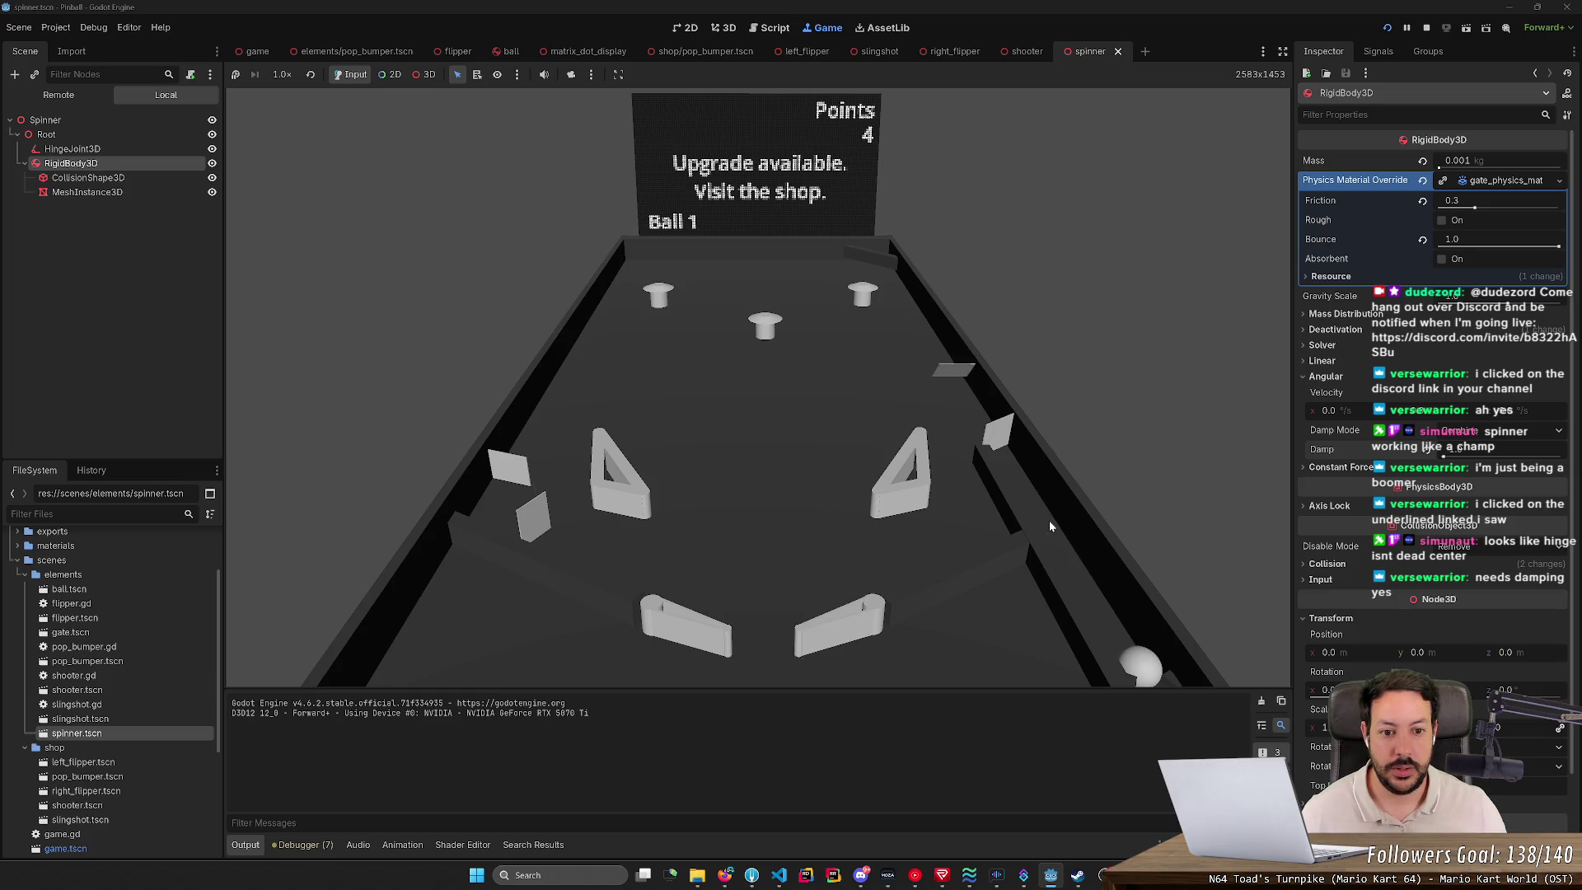
pyautogui.press('space')
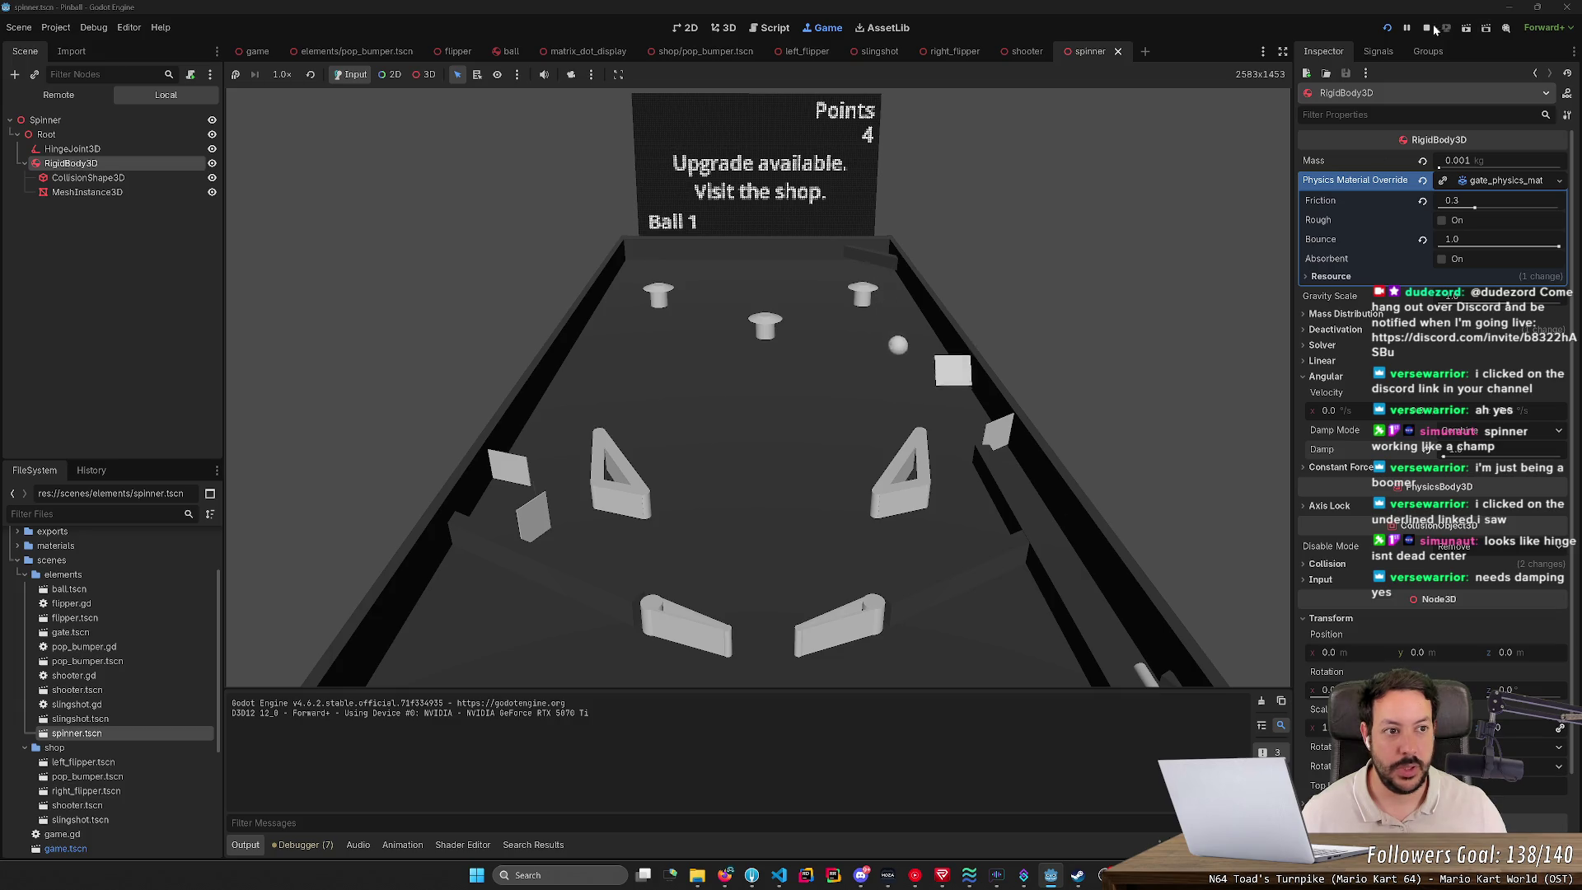
pyautogui.click(1427, 27)
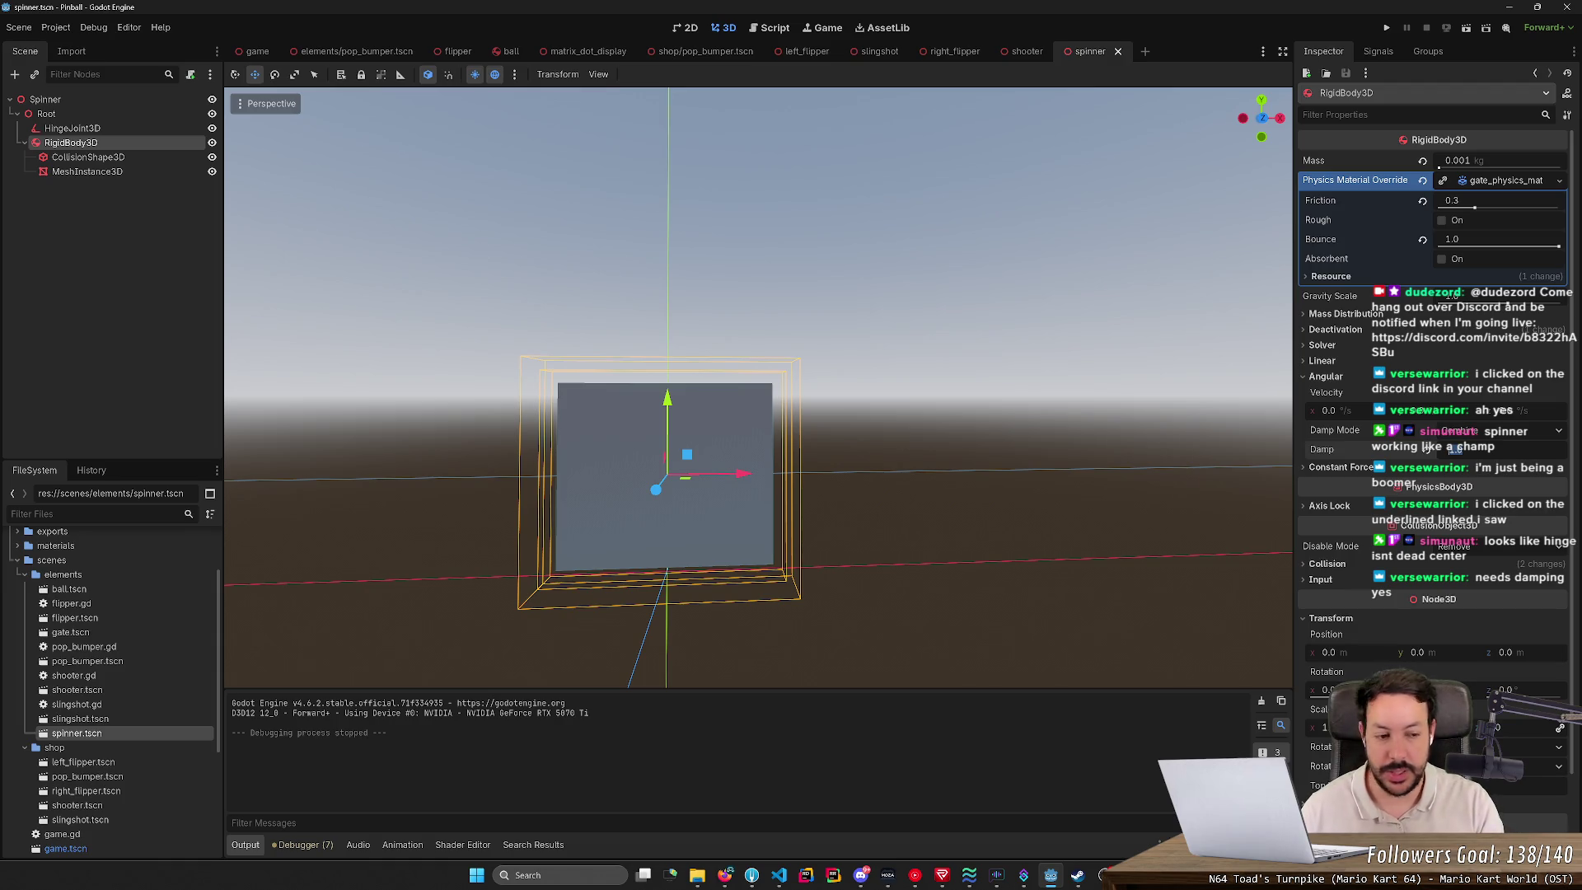
# Step: Commit the Angular Damp value, then play-test one ball and stop the game with F8
pyautogui.press('Return')
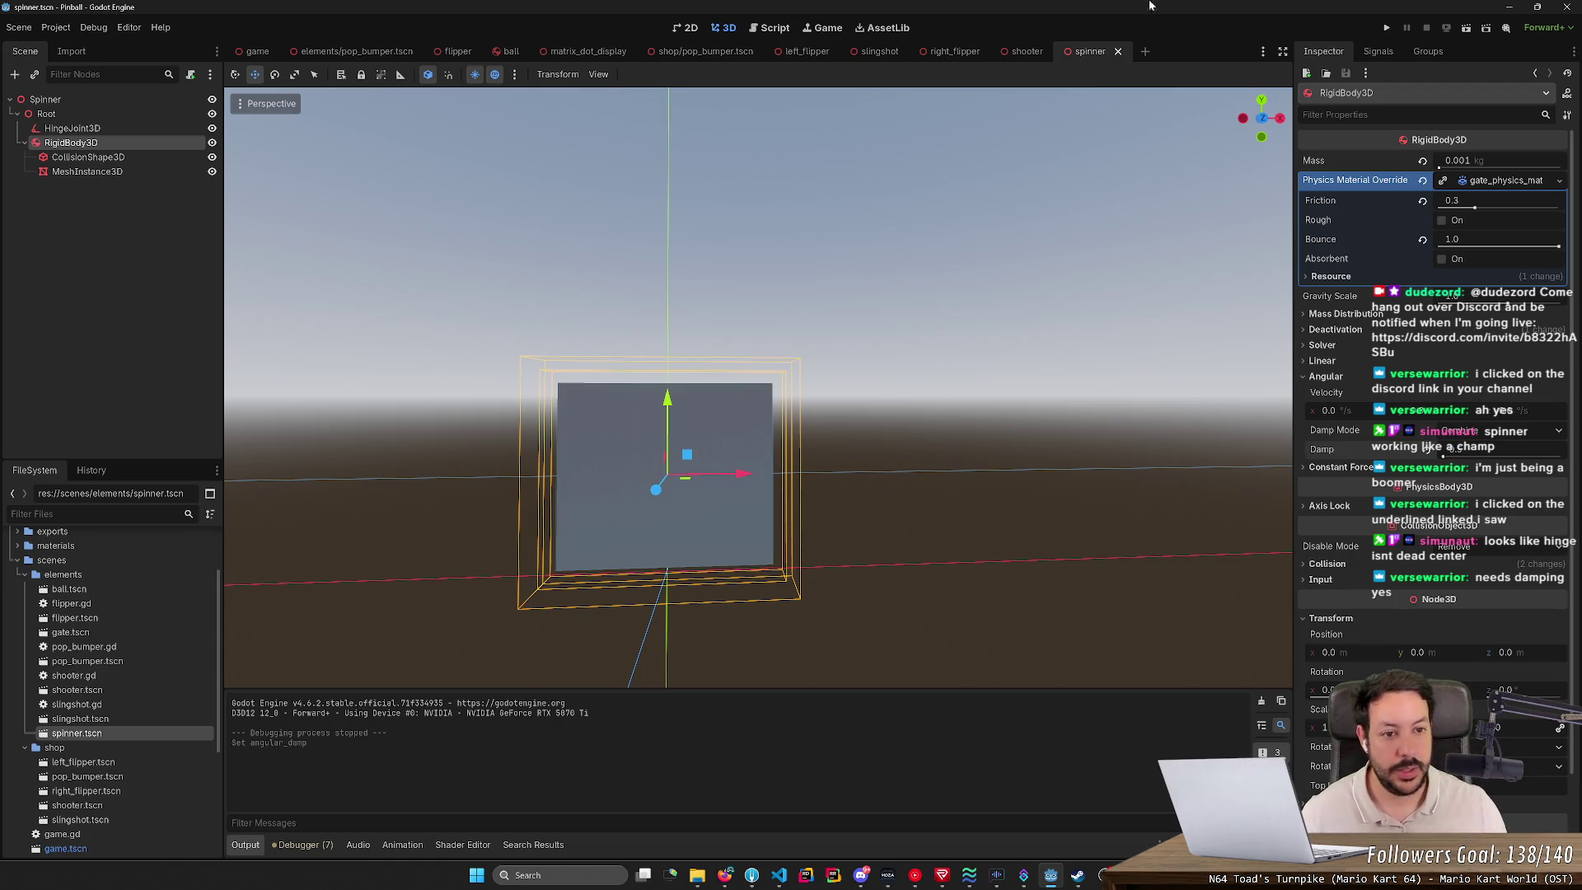
pyautogui.click(1390, 27)
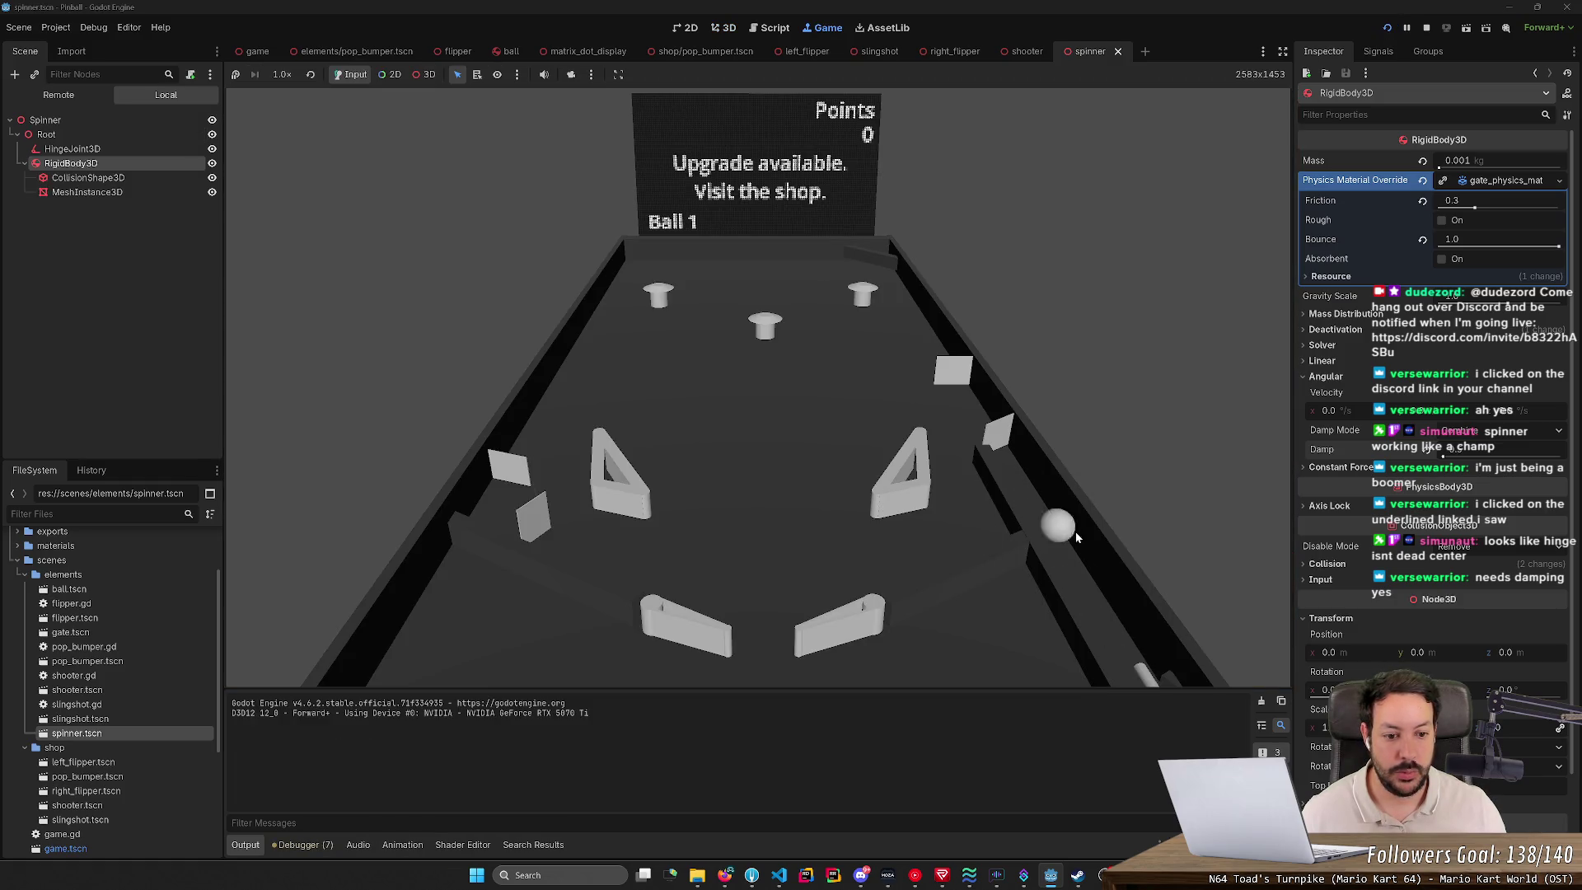
pyautogui.press('space')
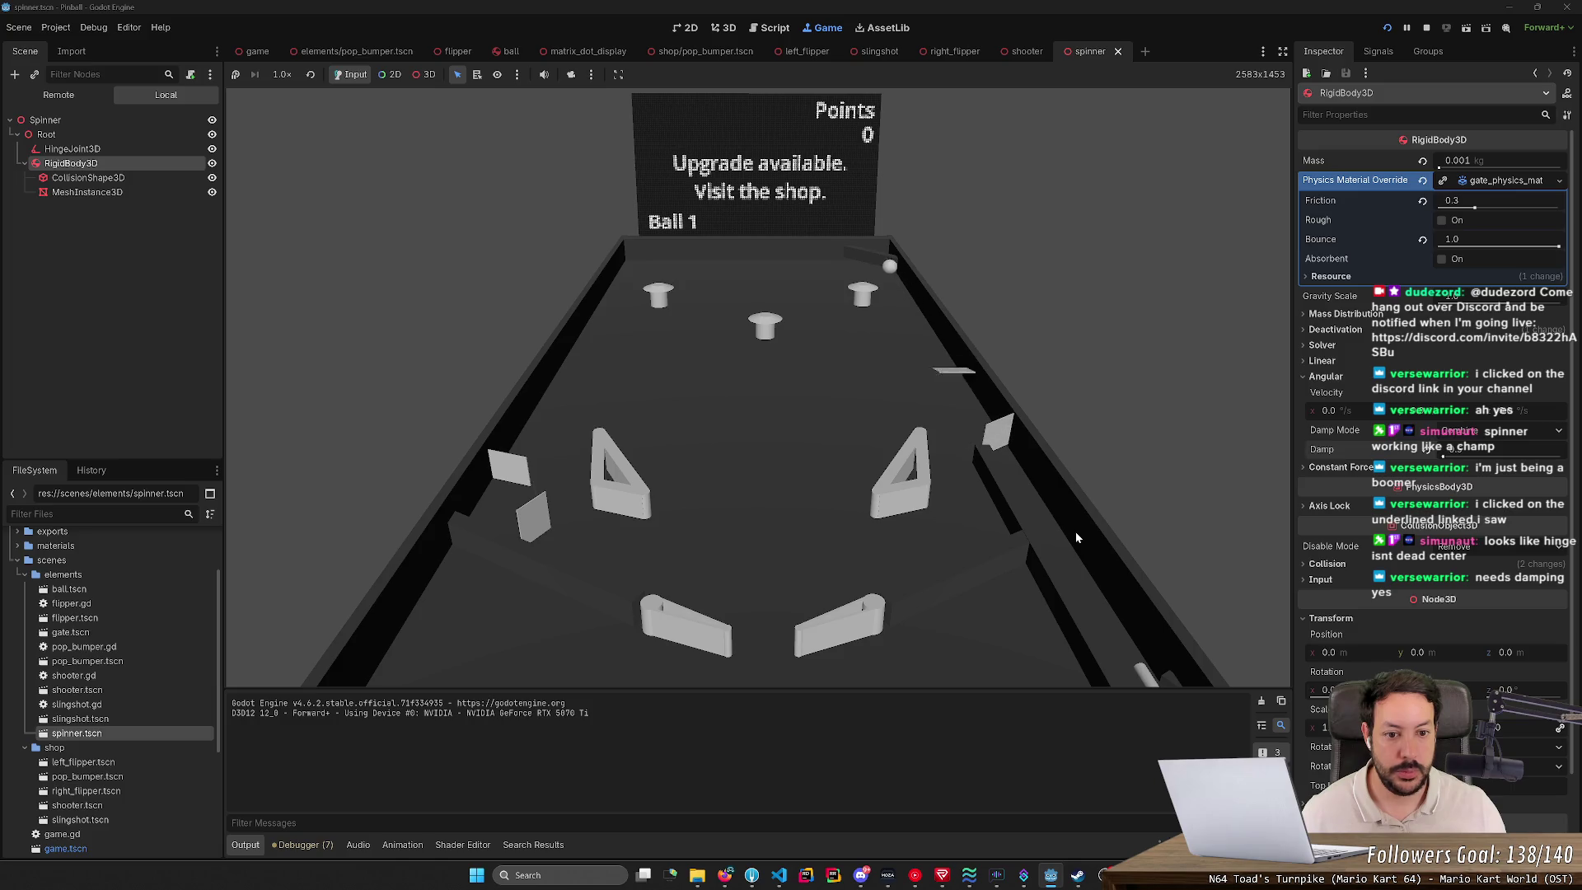
pyautogui.press('Right')
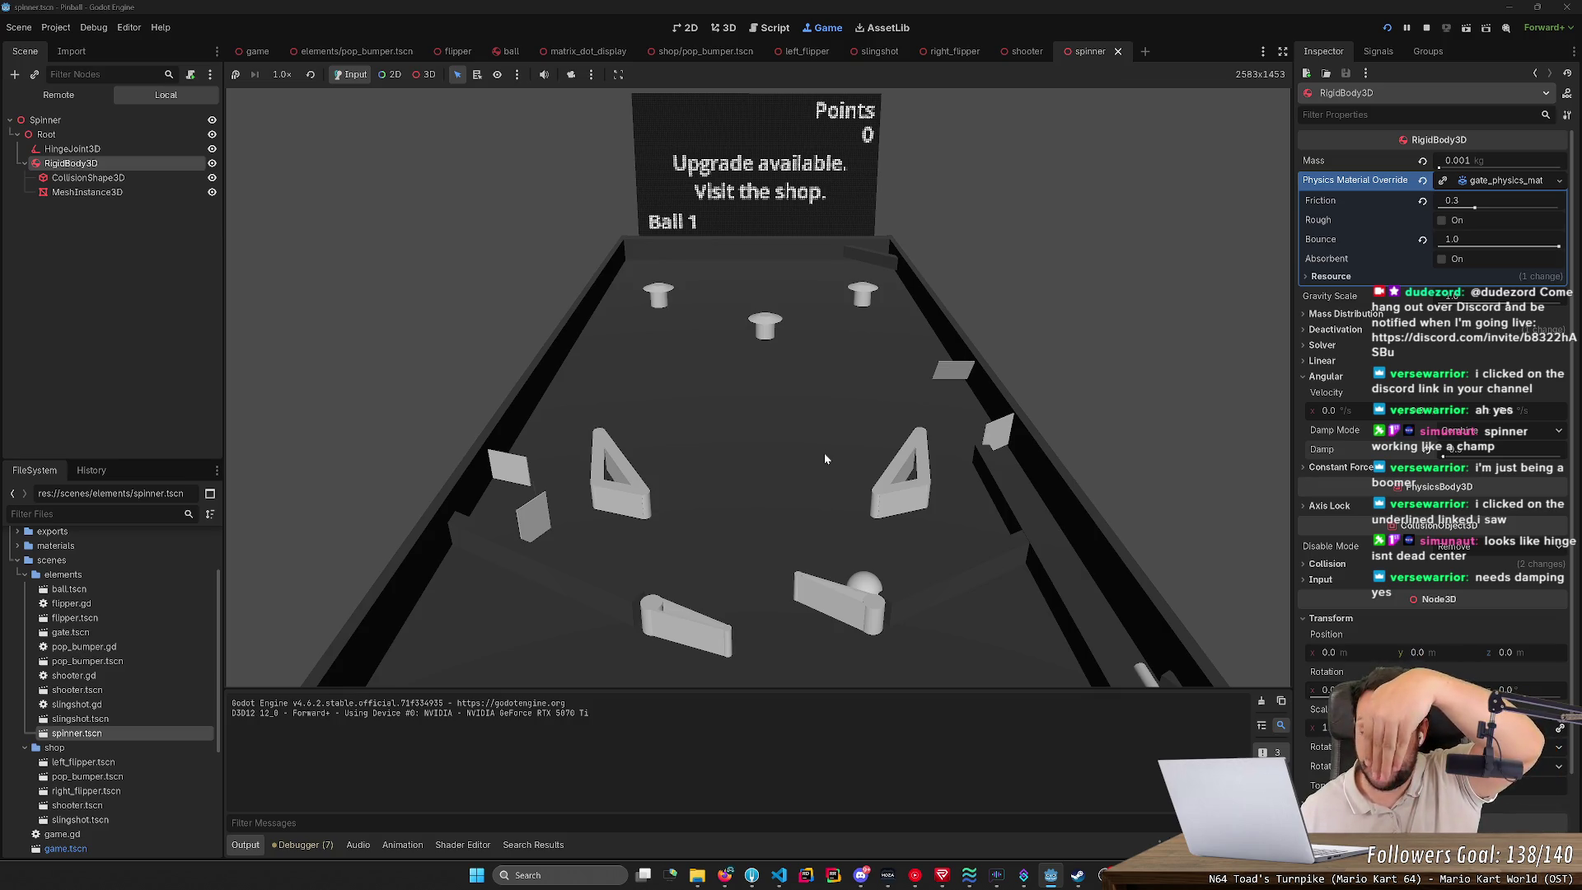
pyautogui.press('F8')
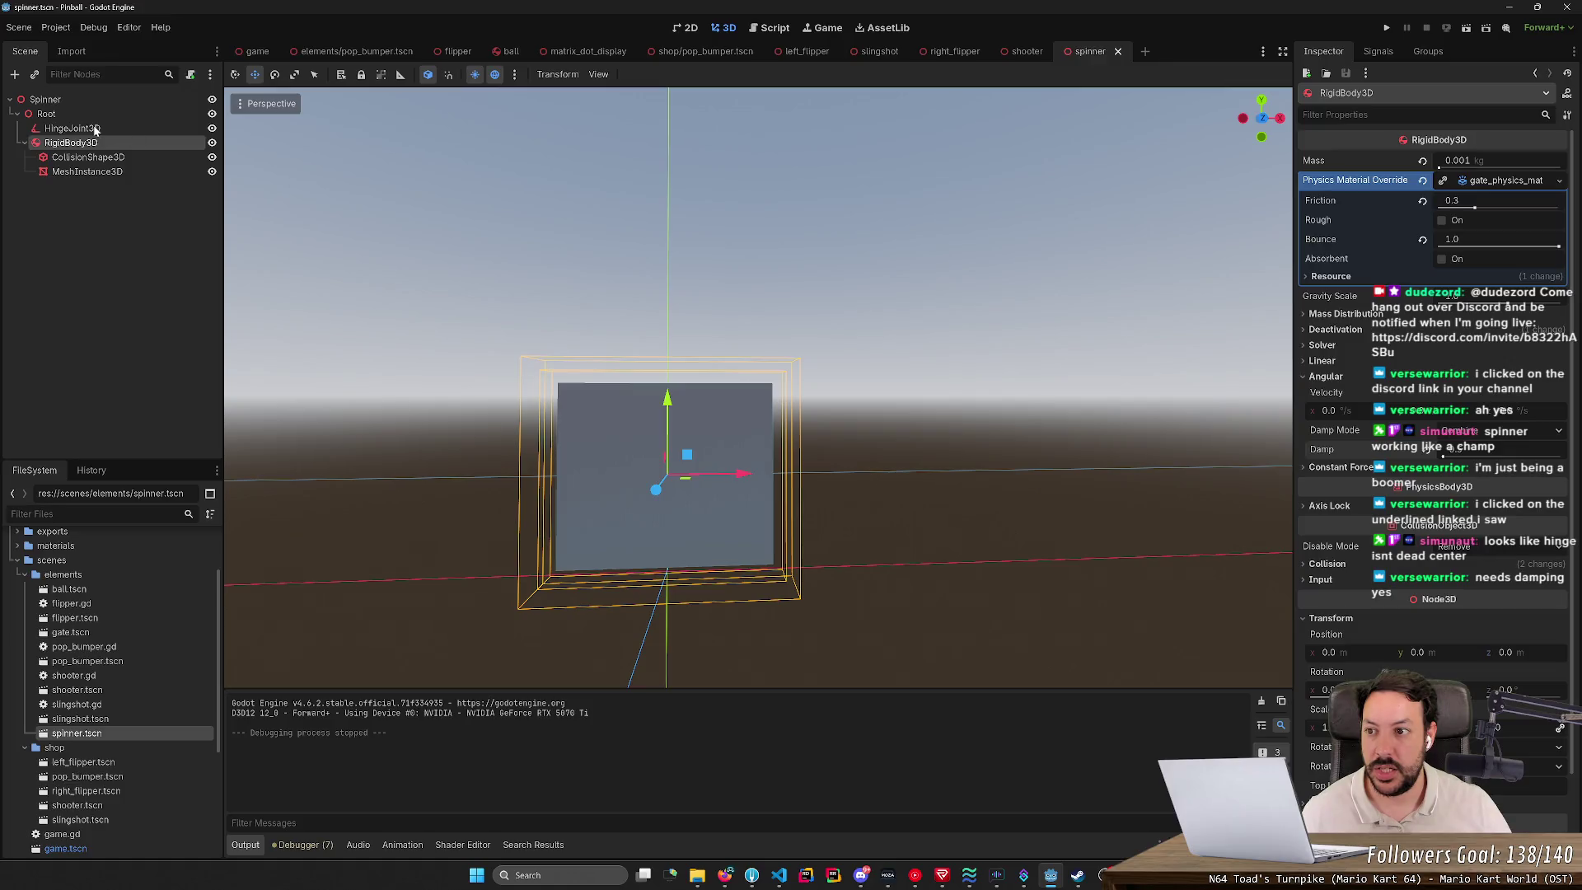
# Step: Nudge the hinge joint along Y, save, and play-test the moved hinge
pyautogui.click(96, 129)
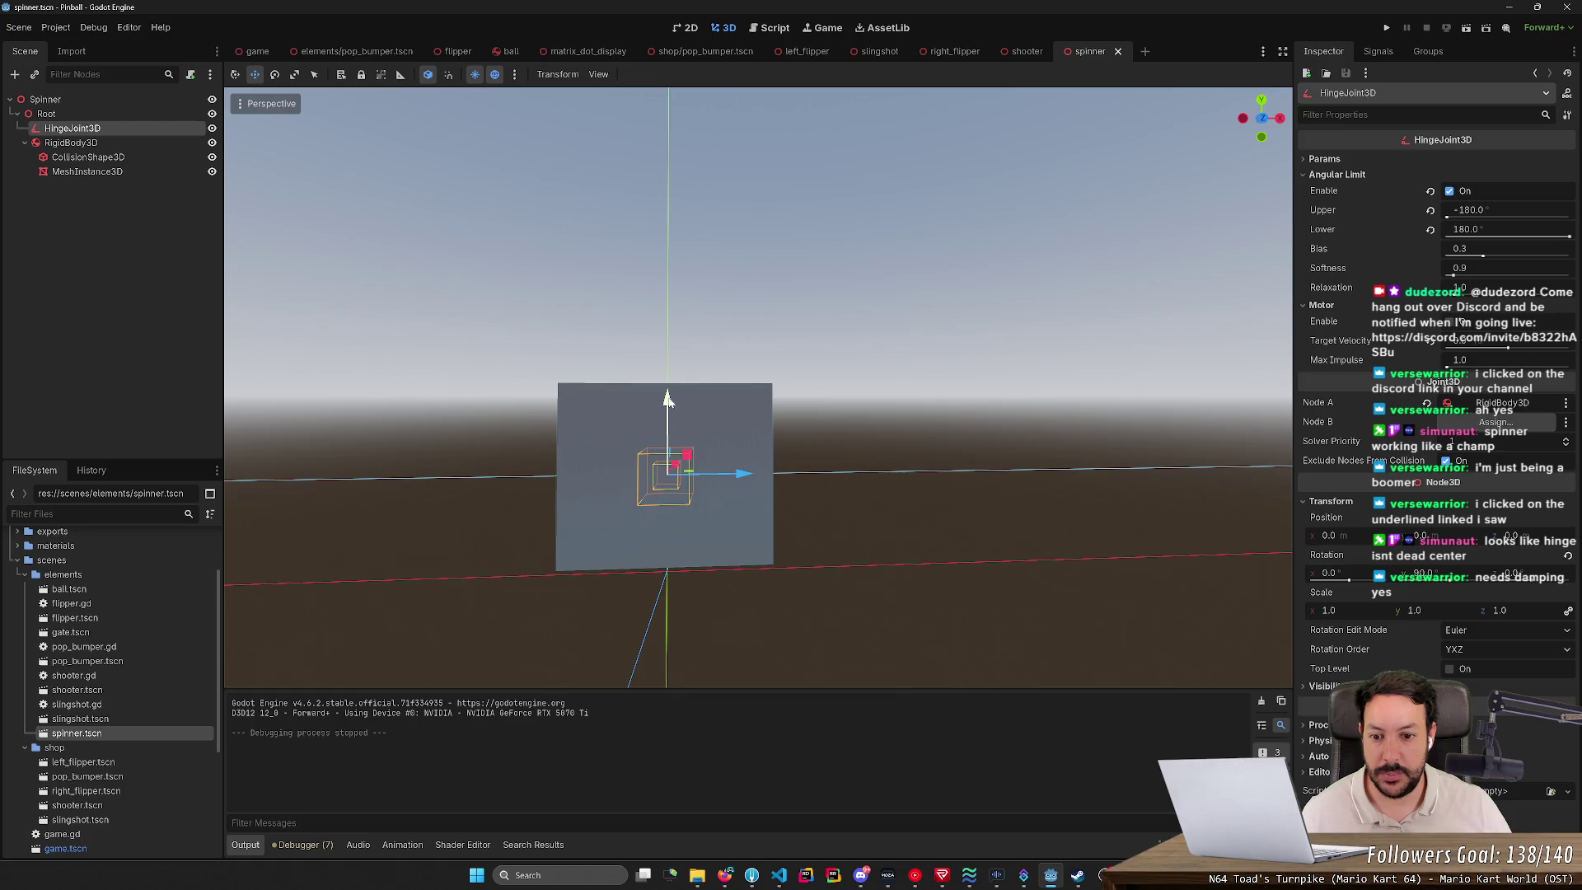
pyautogui.moveTo(667, 400)
pyautogui.mouseDown()
pyautogui.moveTo(679, 309)
pyautogui.moveTo(672, 387)
pyautogui.mouseUp()
pyautogui.hotkey('ctrl', 's')
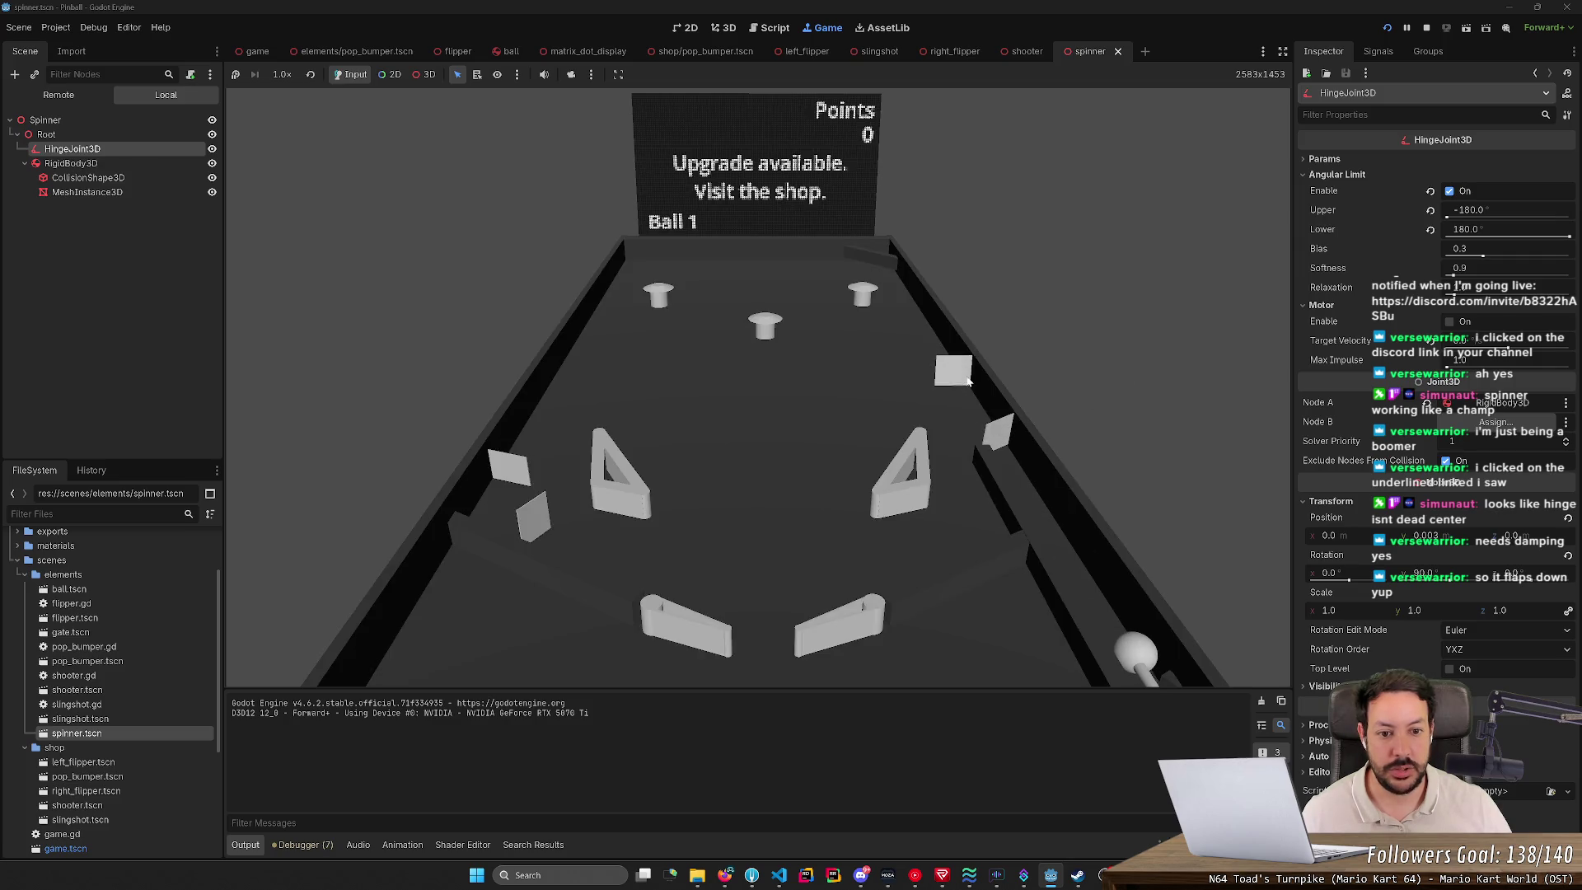
pyautogui.press('space')
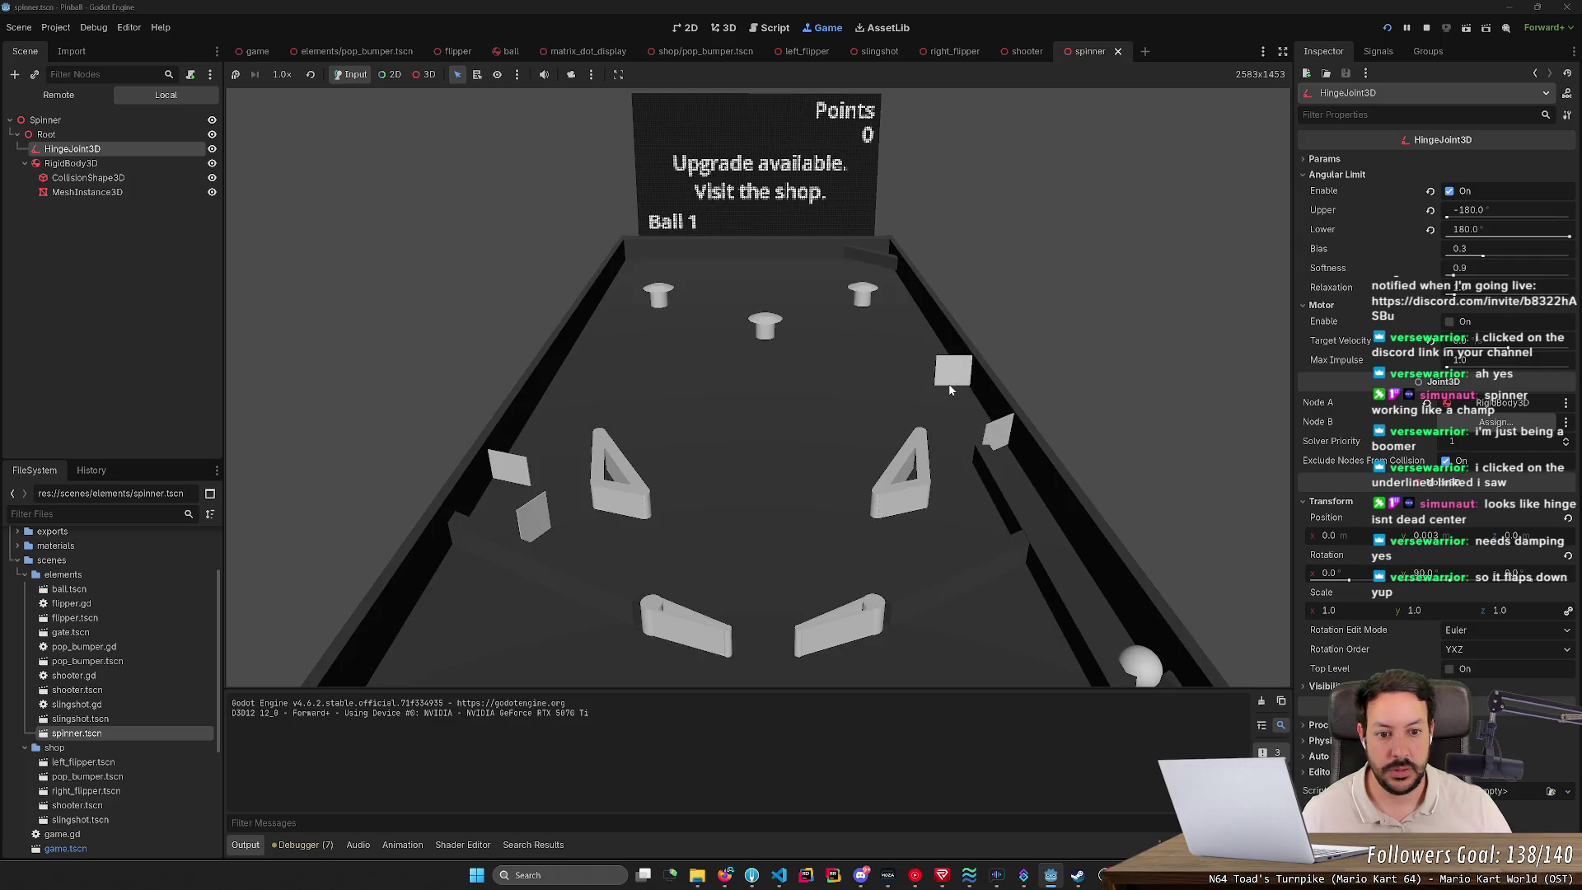
pyautogui.press('Right')
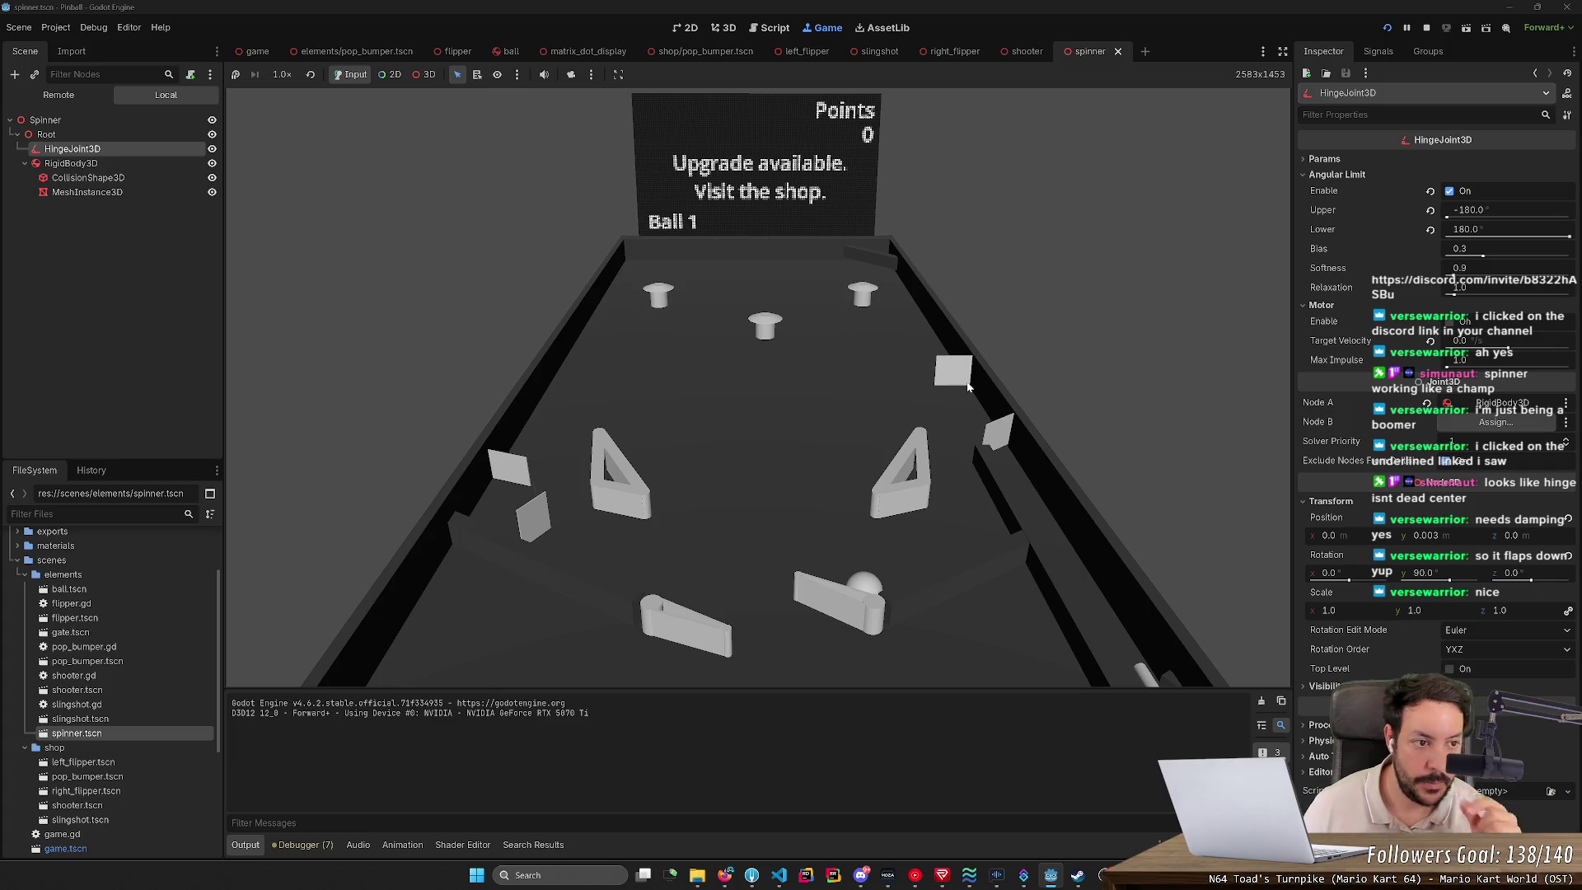
pyautogui.click(1427, 27)
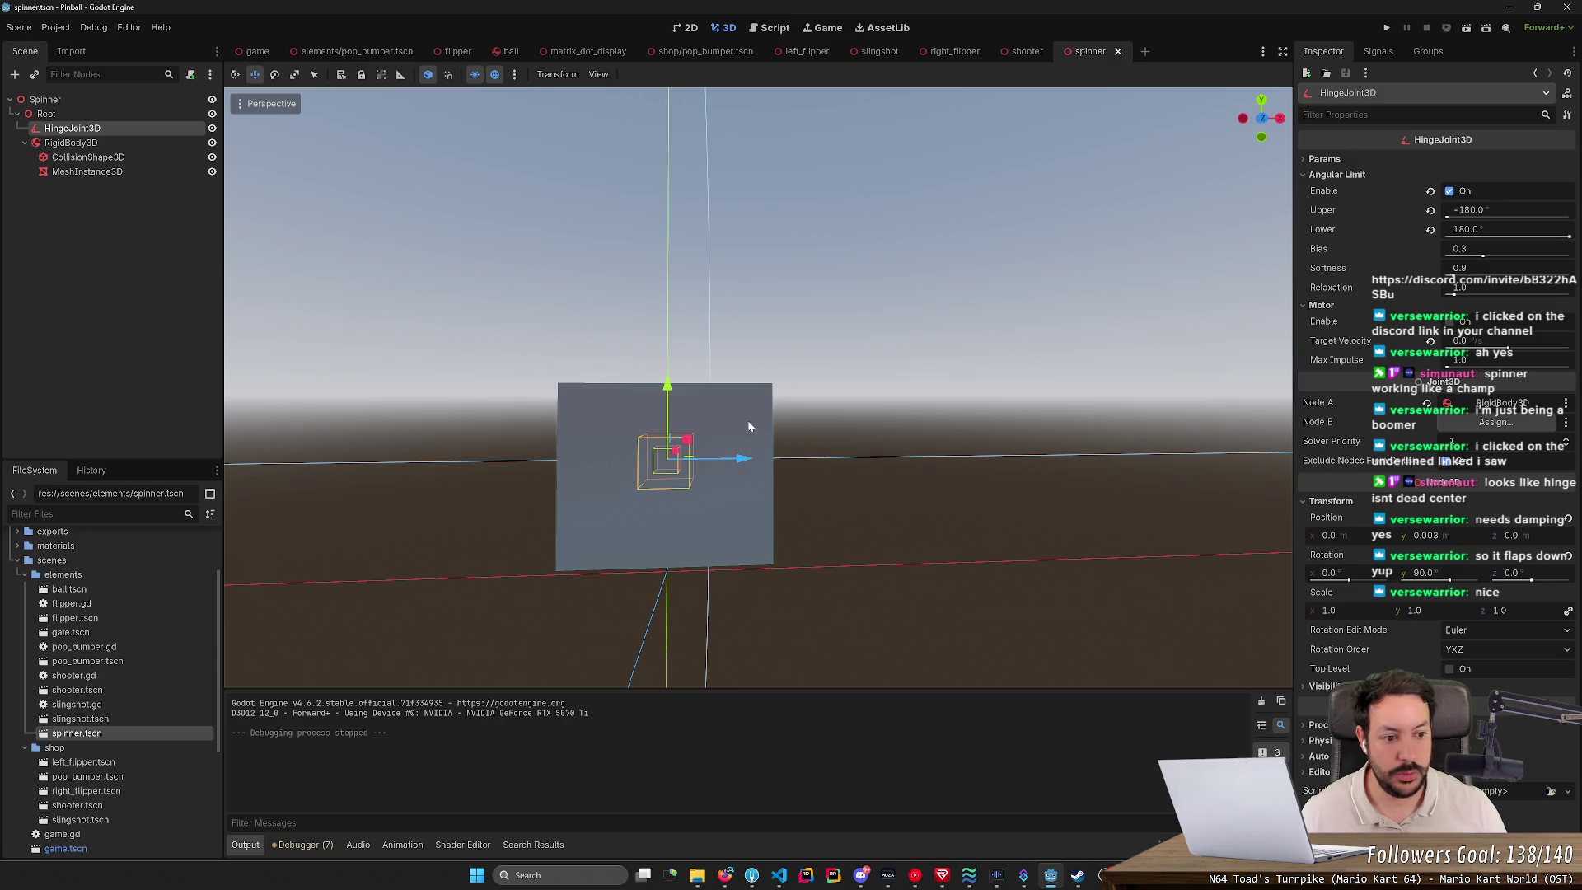
# Step: Set the hinge joint's Position Y to exactly 0.001 and save the scene
pyautogui.click(1434, 537)
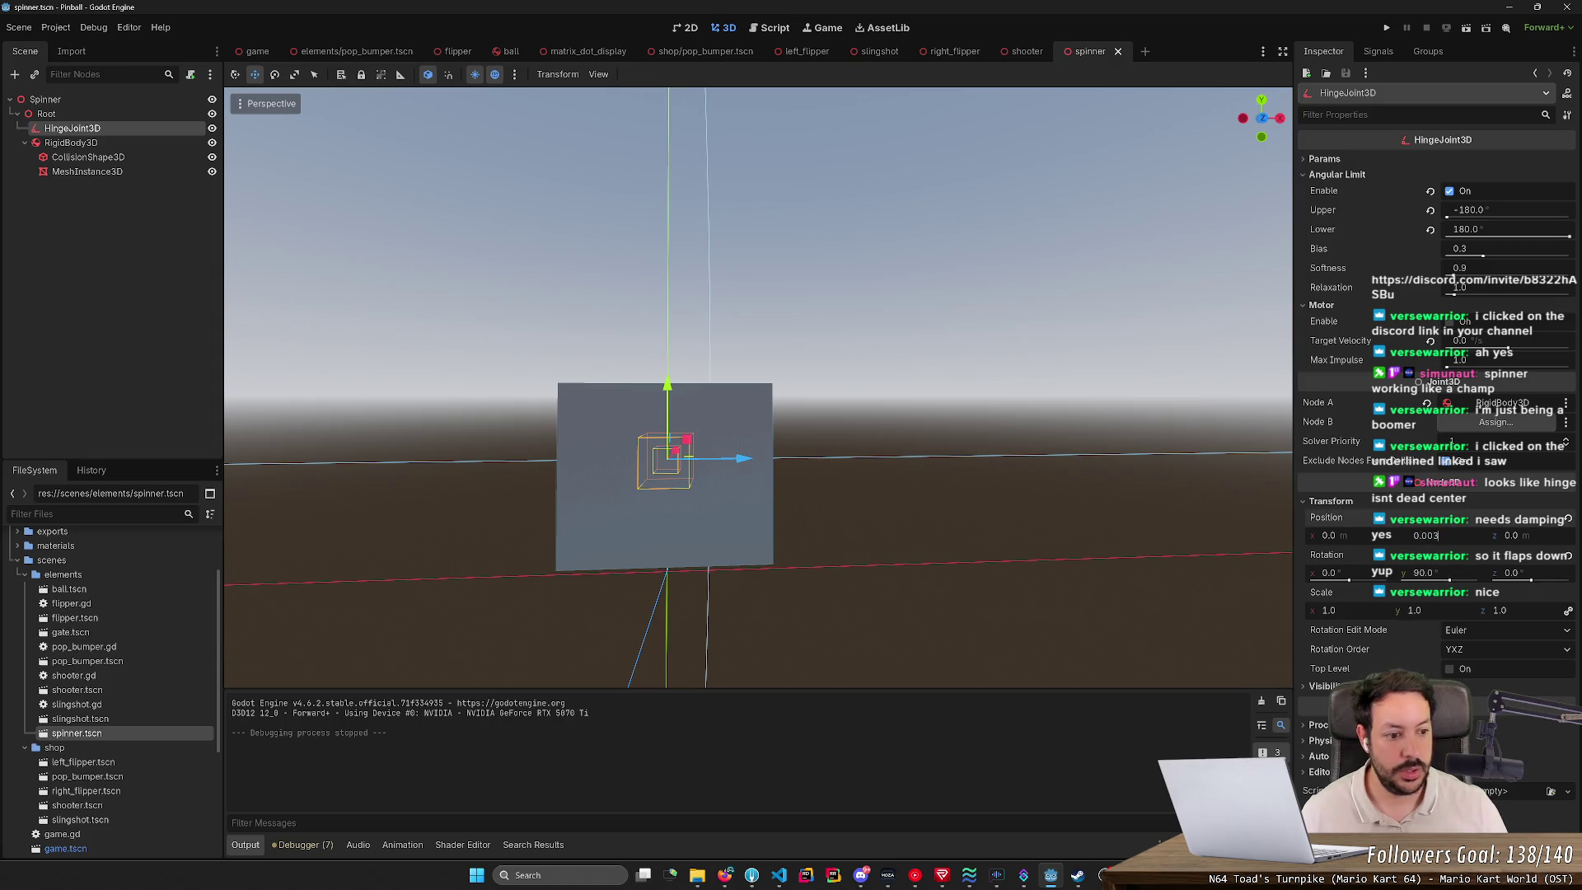
pyautogui.press('BackSpace')
pyautogui.write('1')
pyautogui.press('Return')
pyautogui.click(1388, 27)
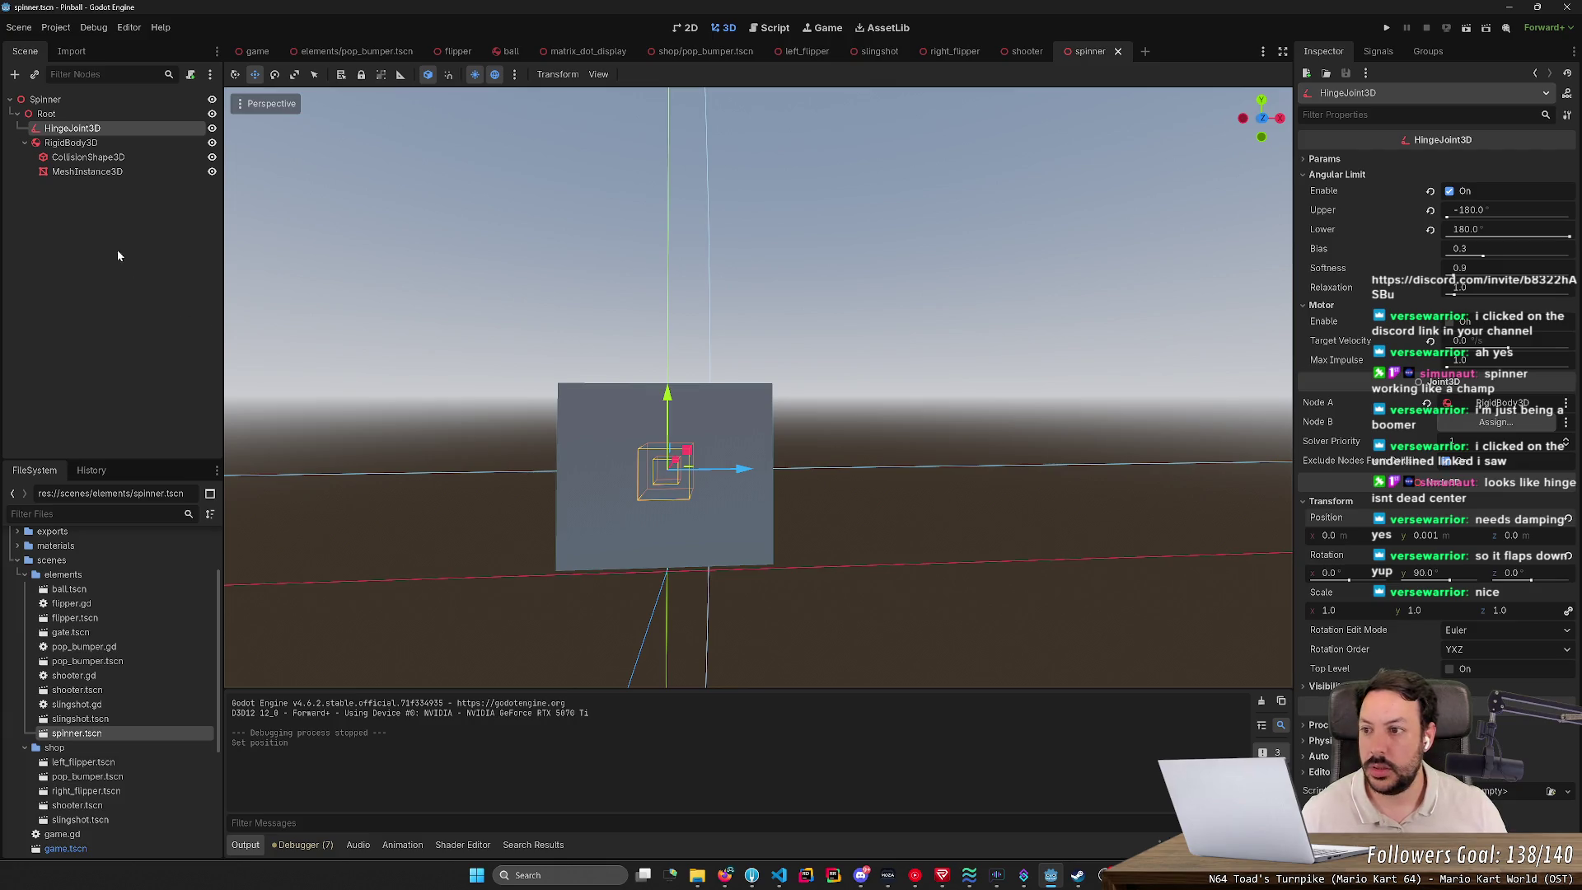
# Step: Set the spinner RigidBody3D's Angular Damp Mode to Replace
pyautogui.click(115, 143)
pyautogui.click(1483, 430)
pyautogui.click(1483, 467)
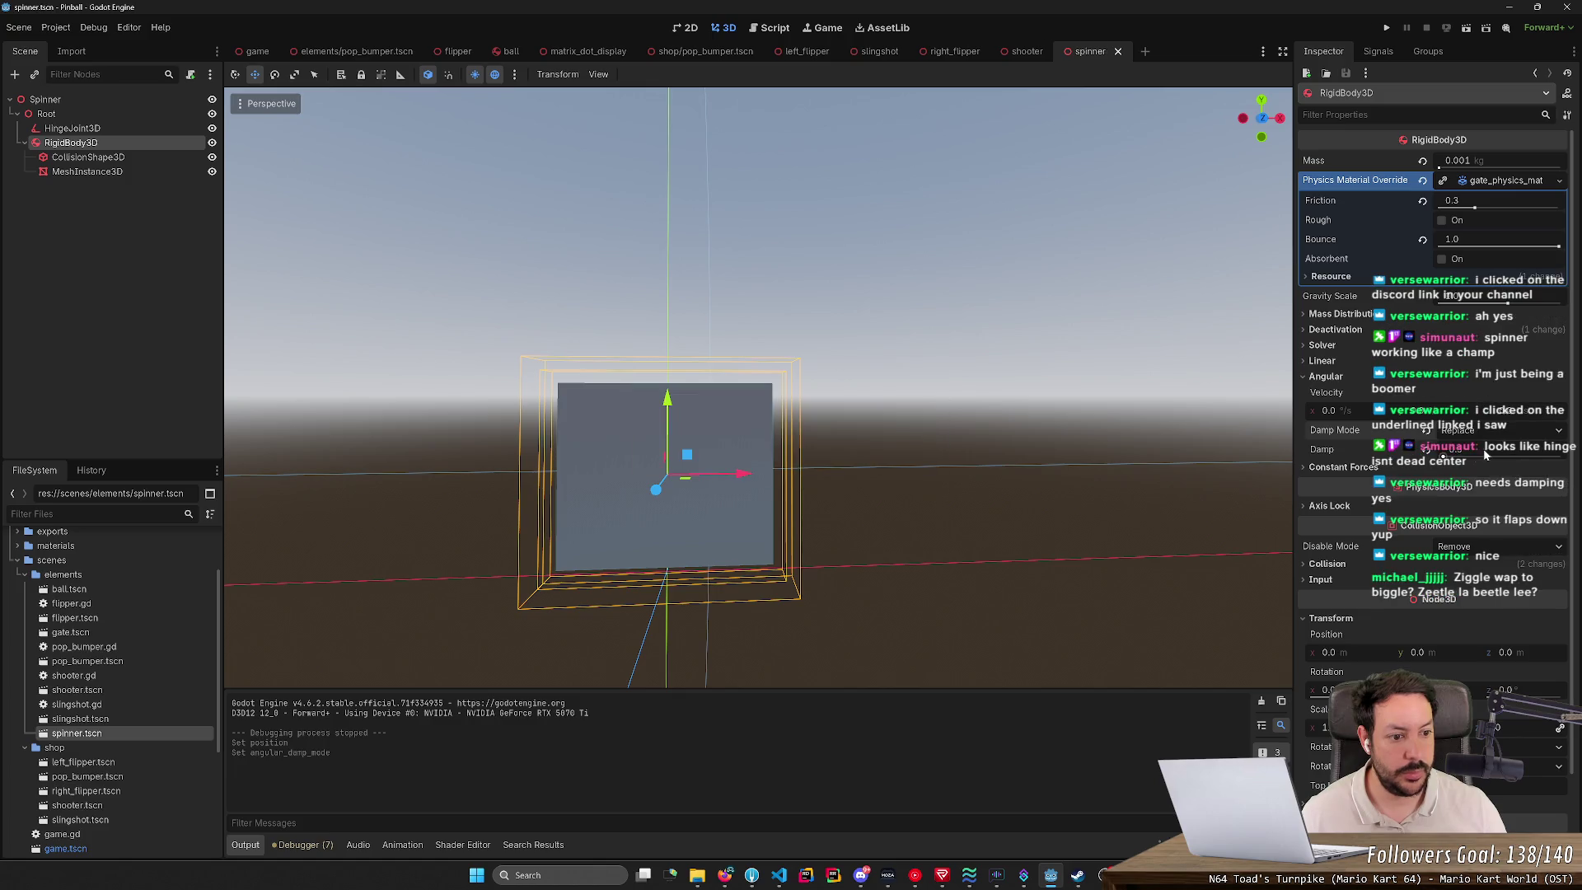
pyautogui.click(1382, 29)
pyautogui.press('space')
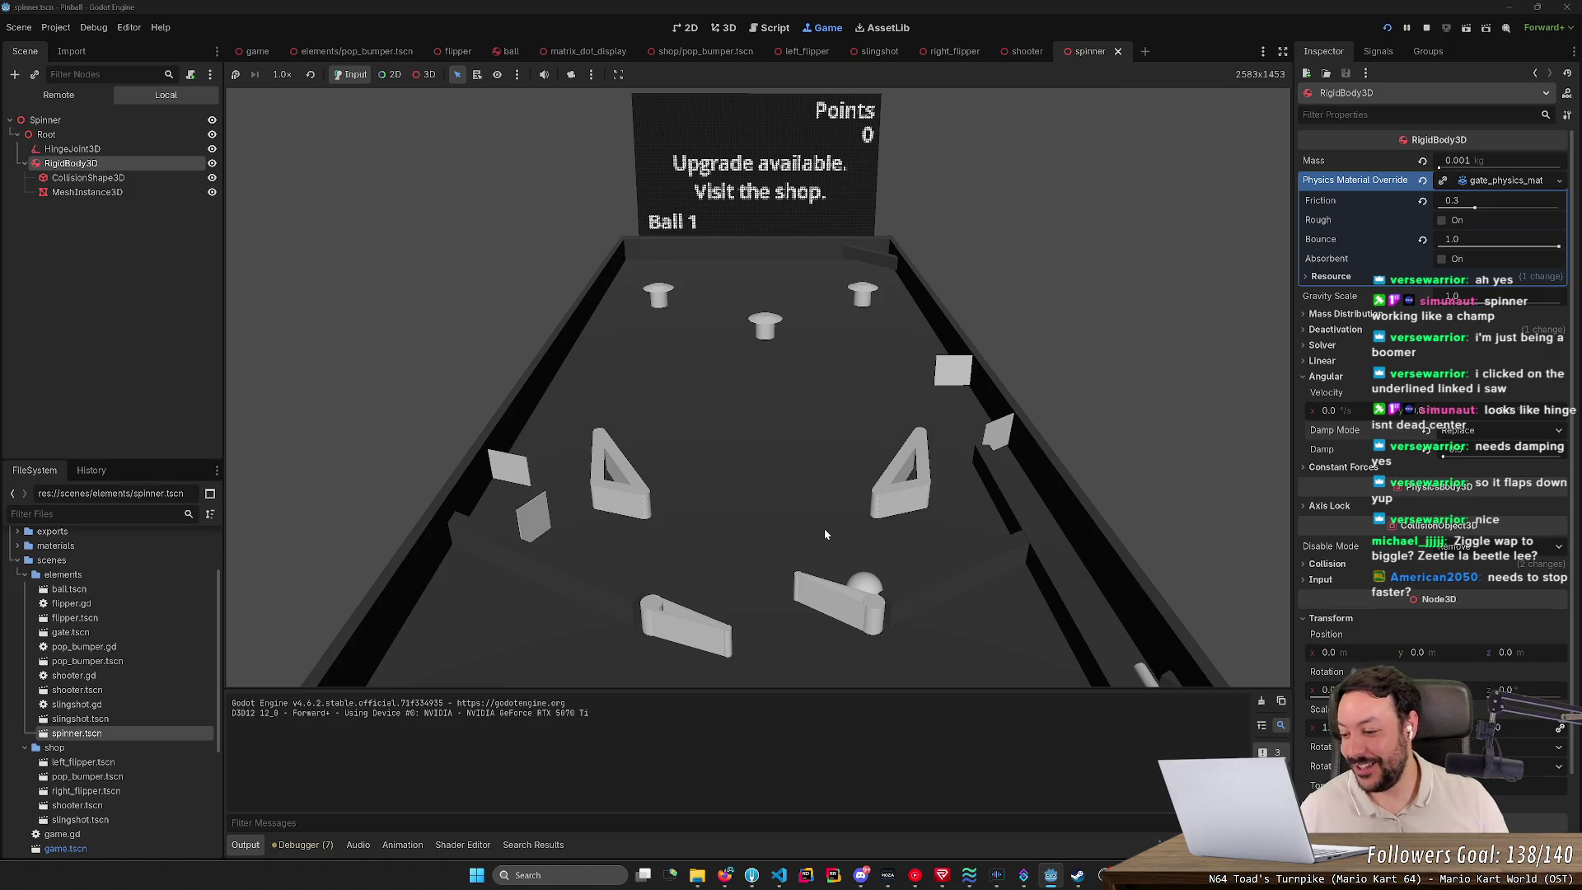
pyautogui.press('Right')
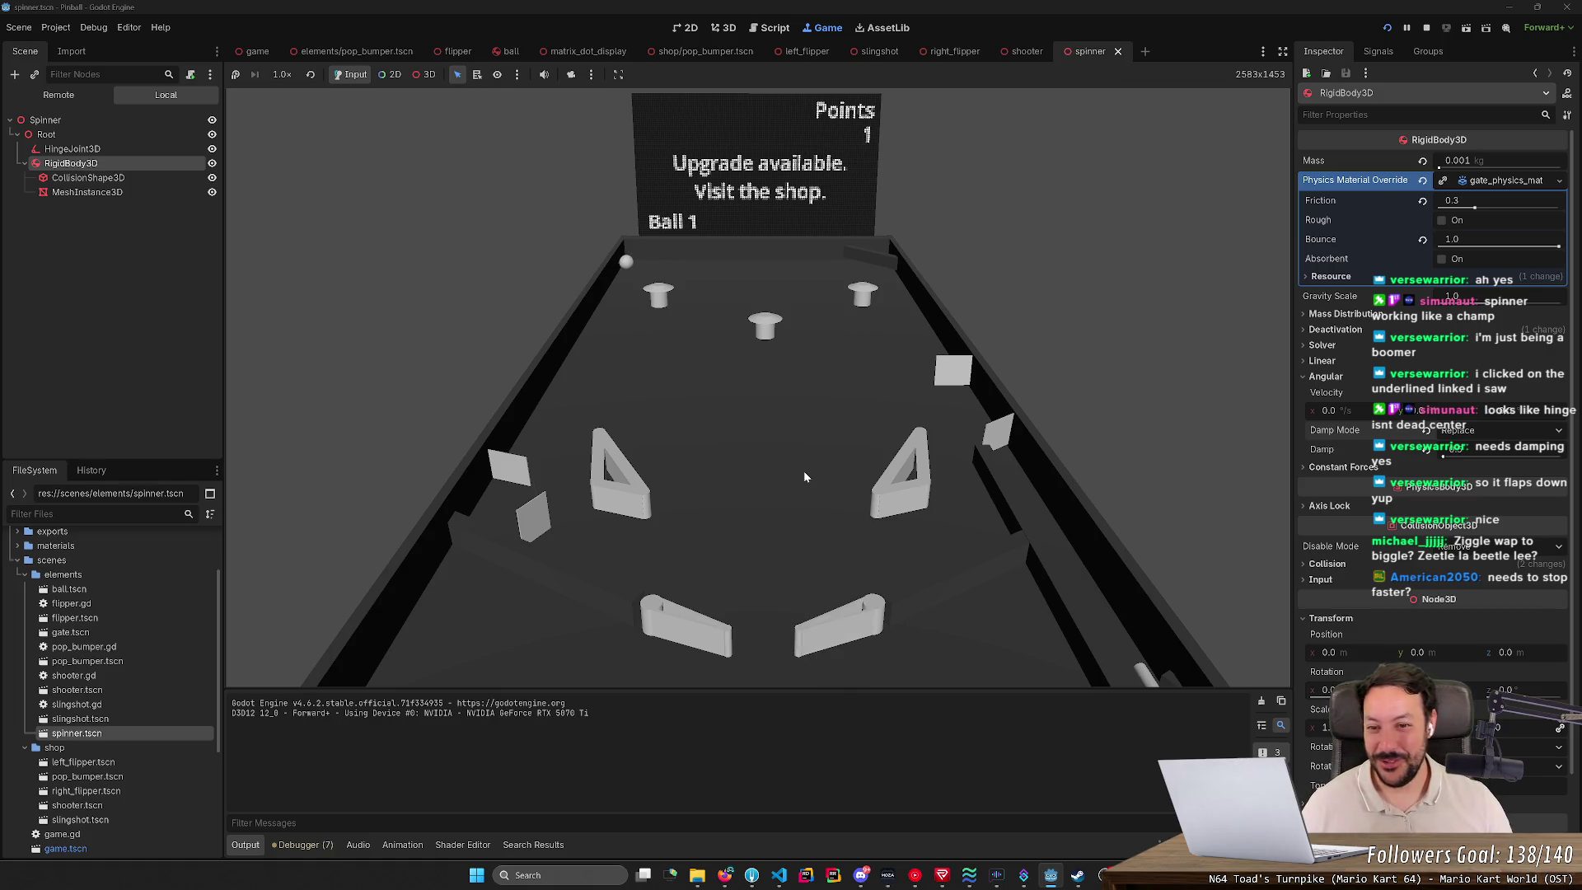
pyautogui.press('Left')
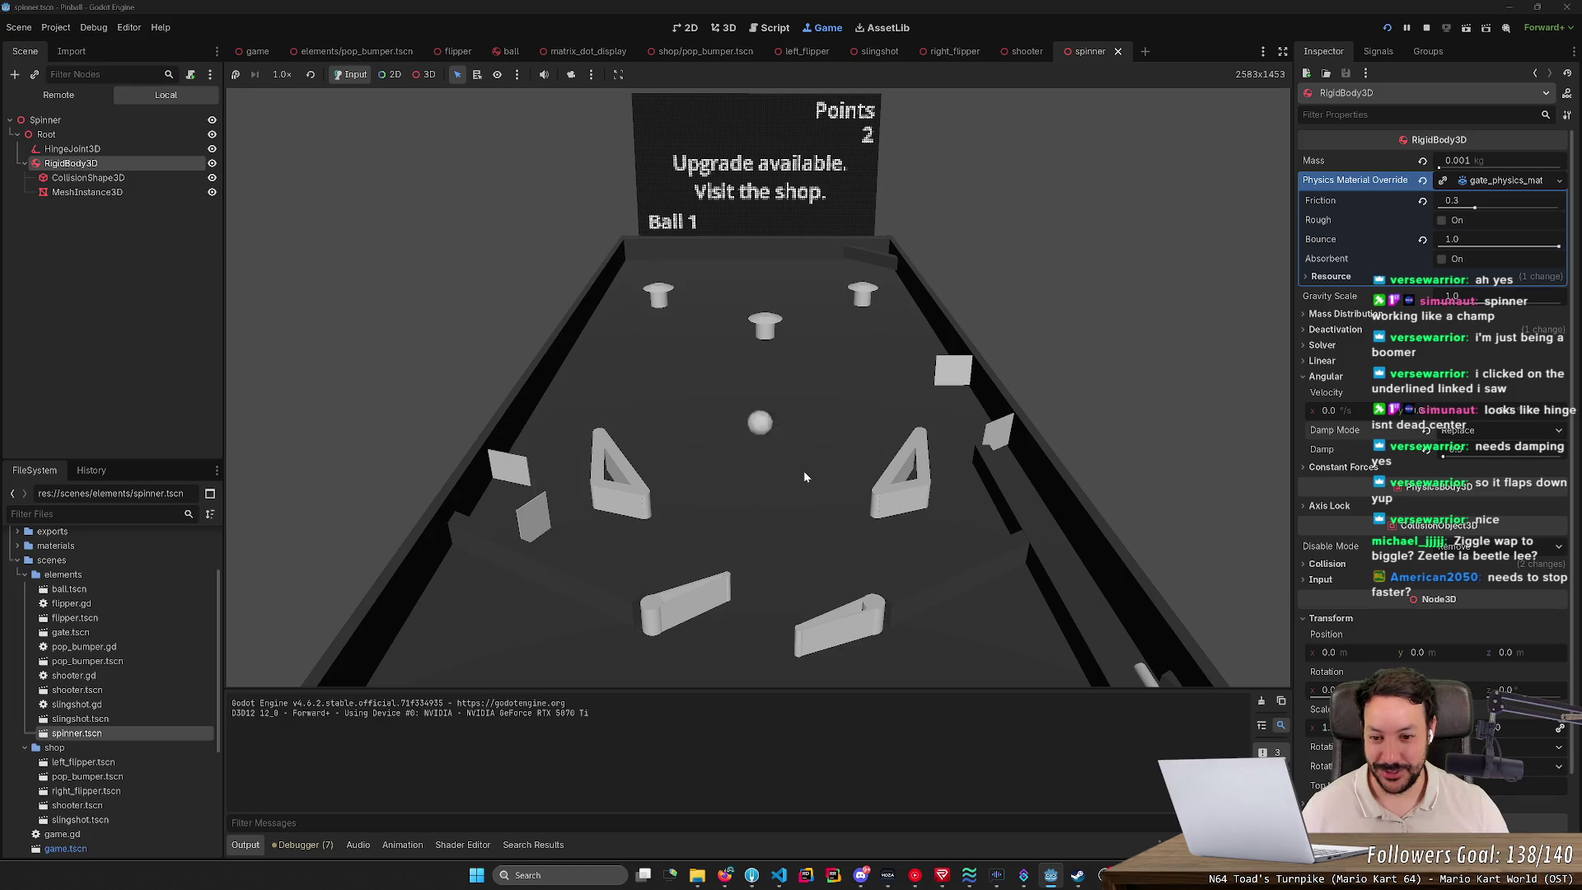
pyautogui.press('Right')
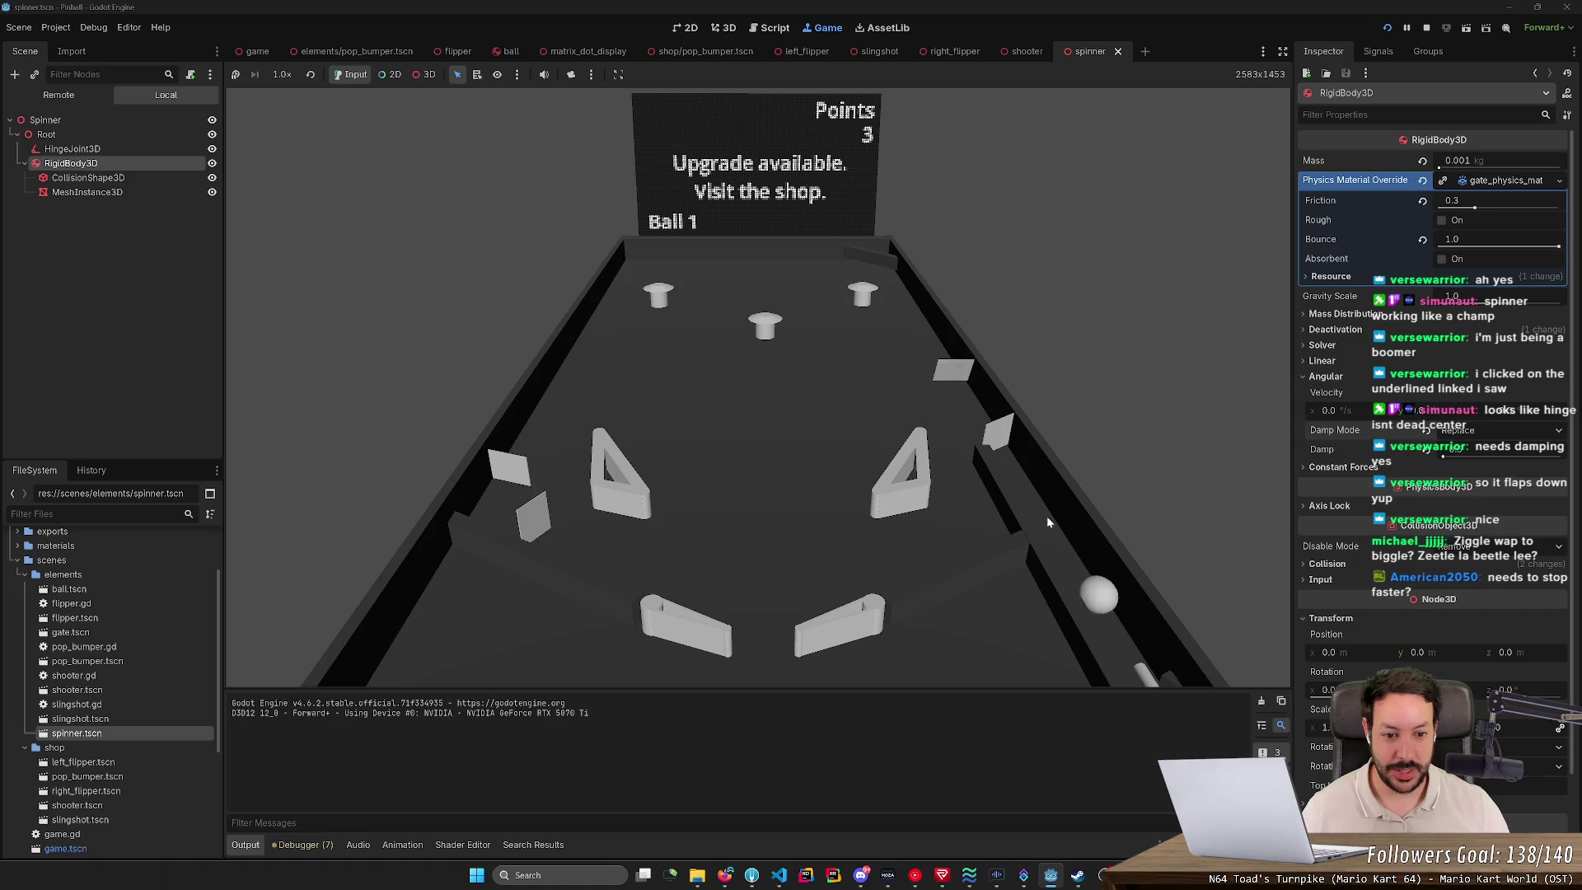
pyautogui.press('space')
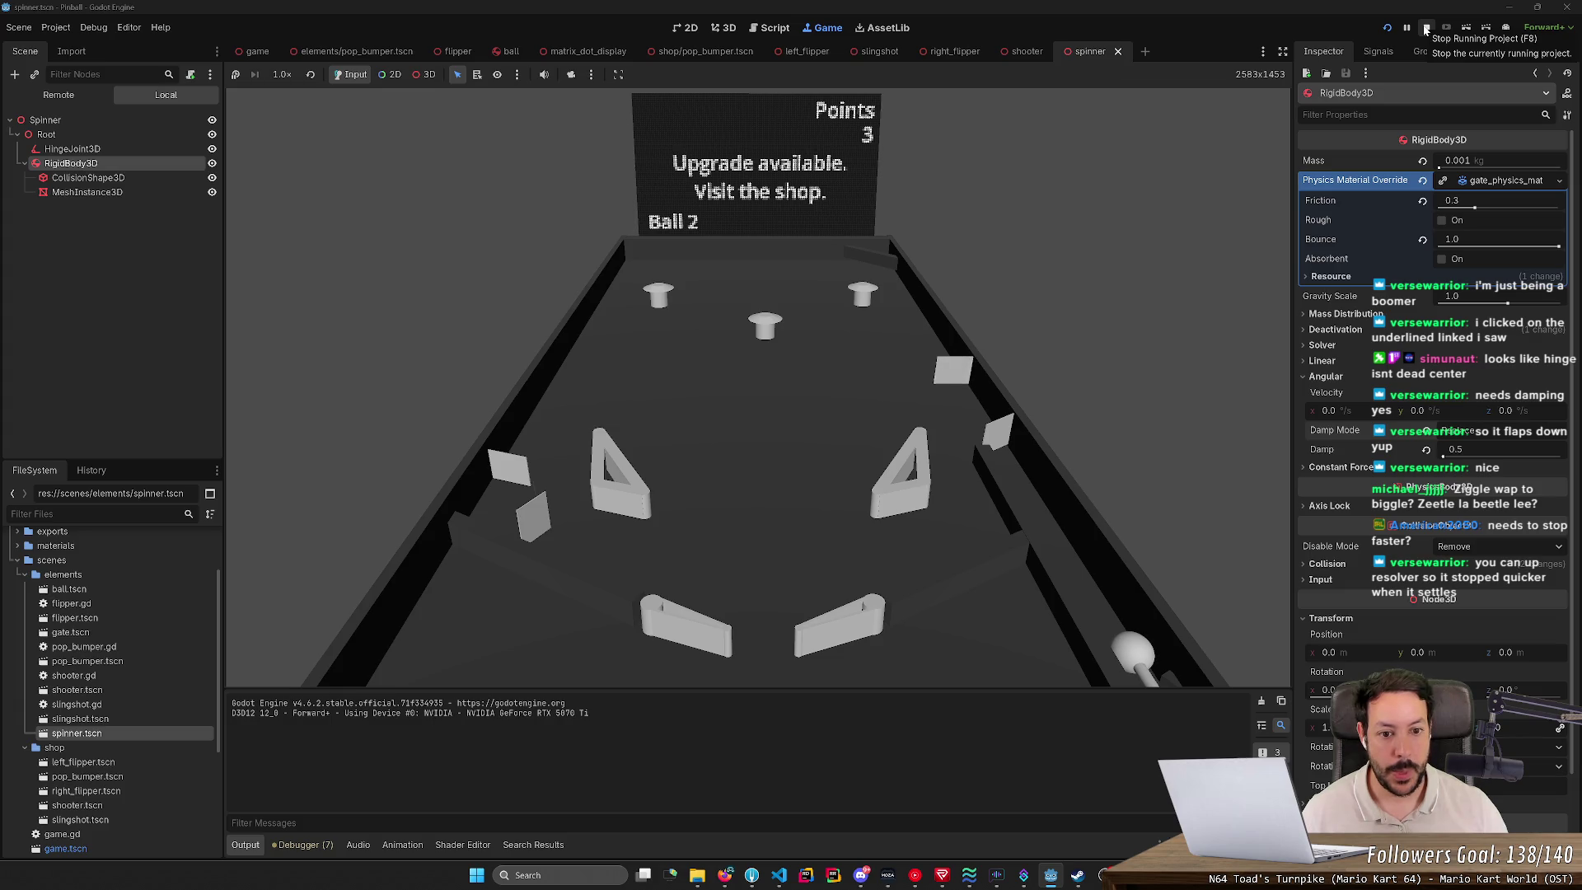
pyautogui.click(1426, 29)
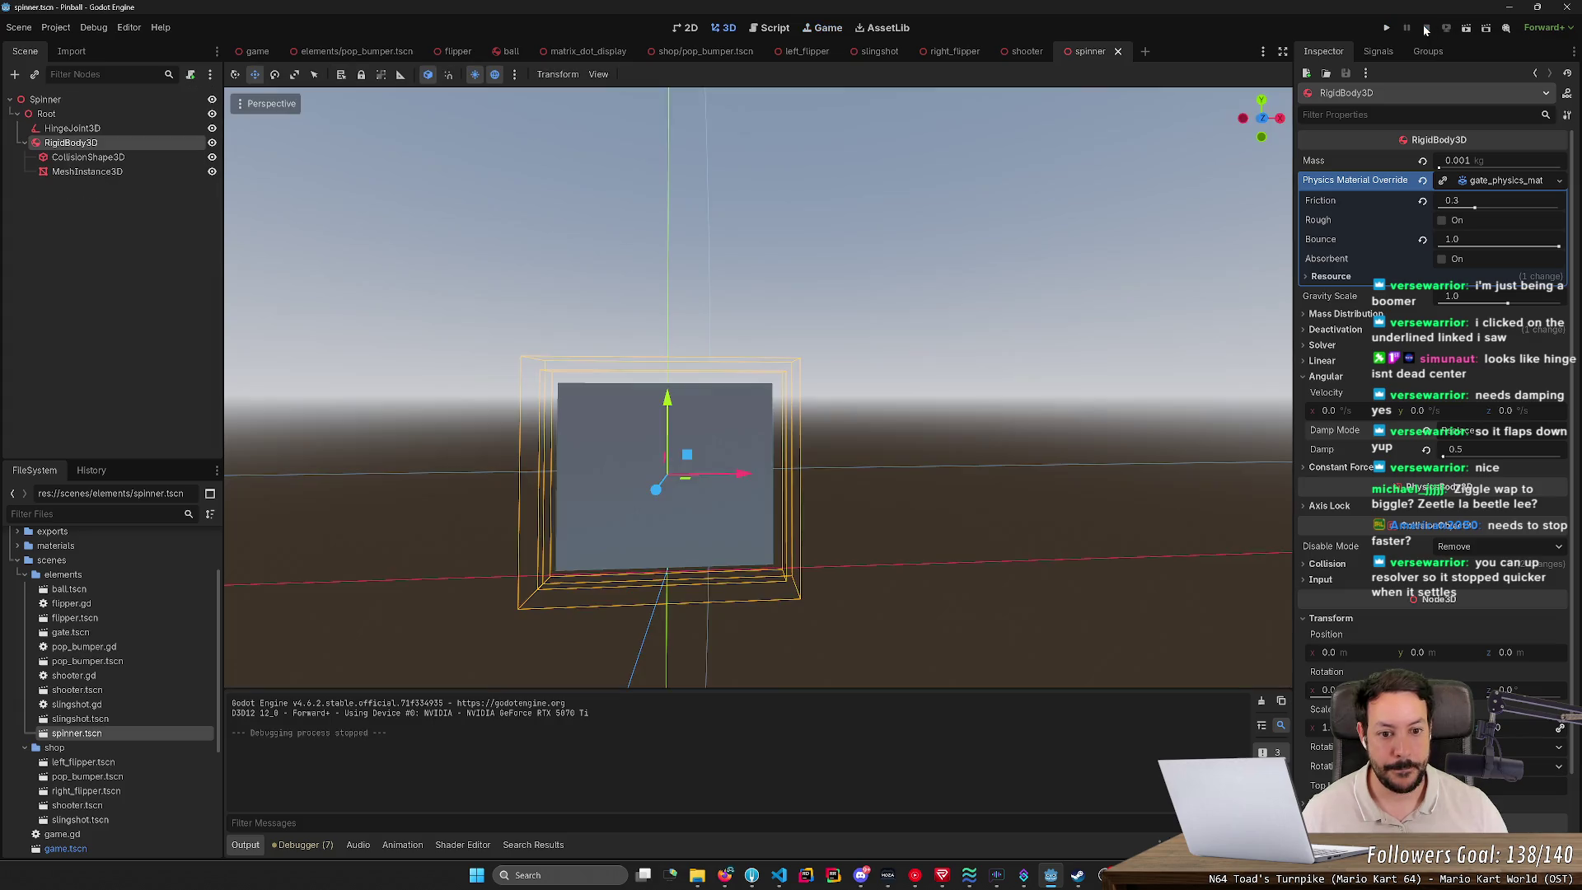
# Step: Select the spinner's hinge joint and inspect its general parameters
pyautogui.click(107, 129)
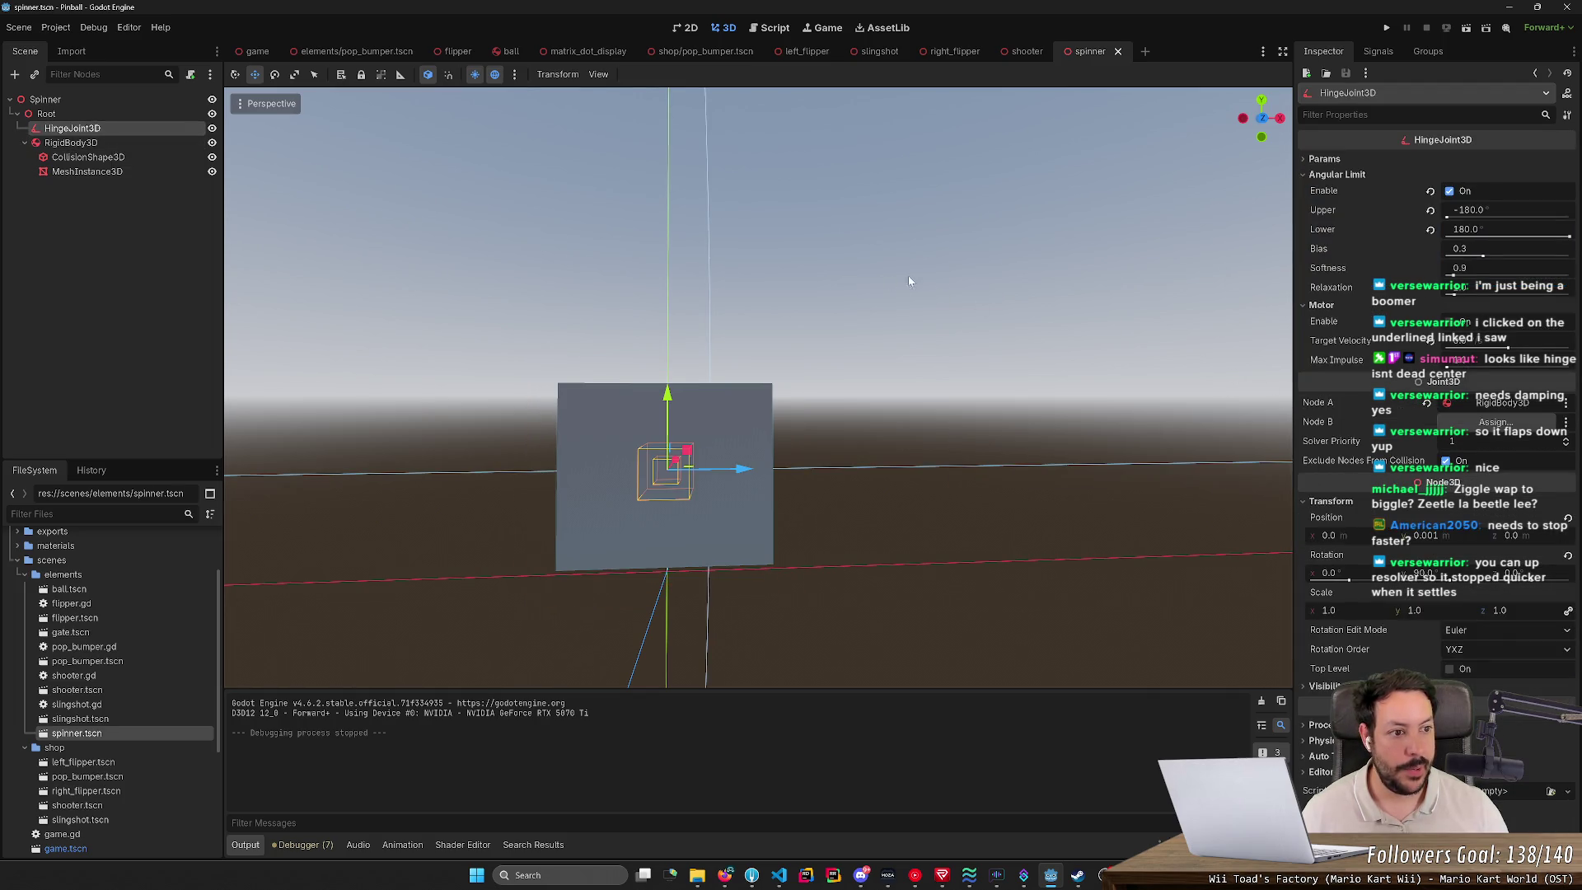
pyautogui.click(1326, 159)
pyautogui.moveTo(1321, 177)
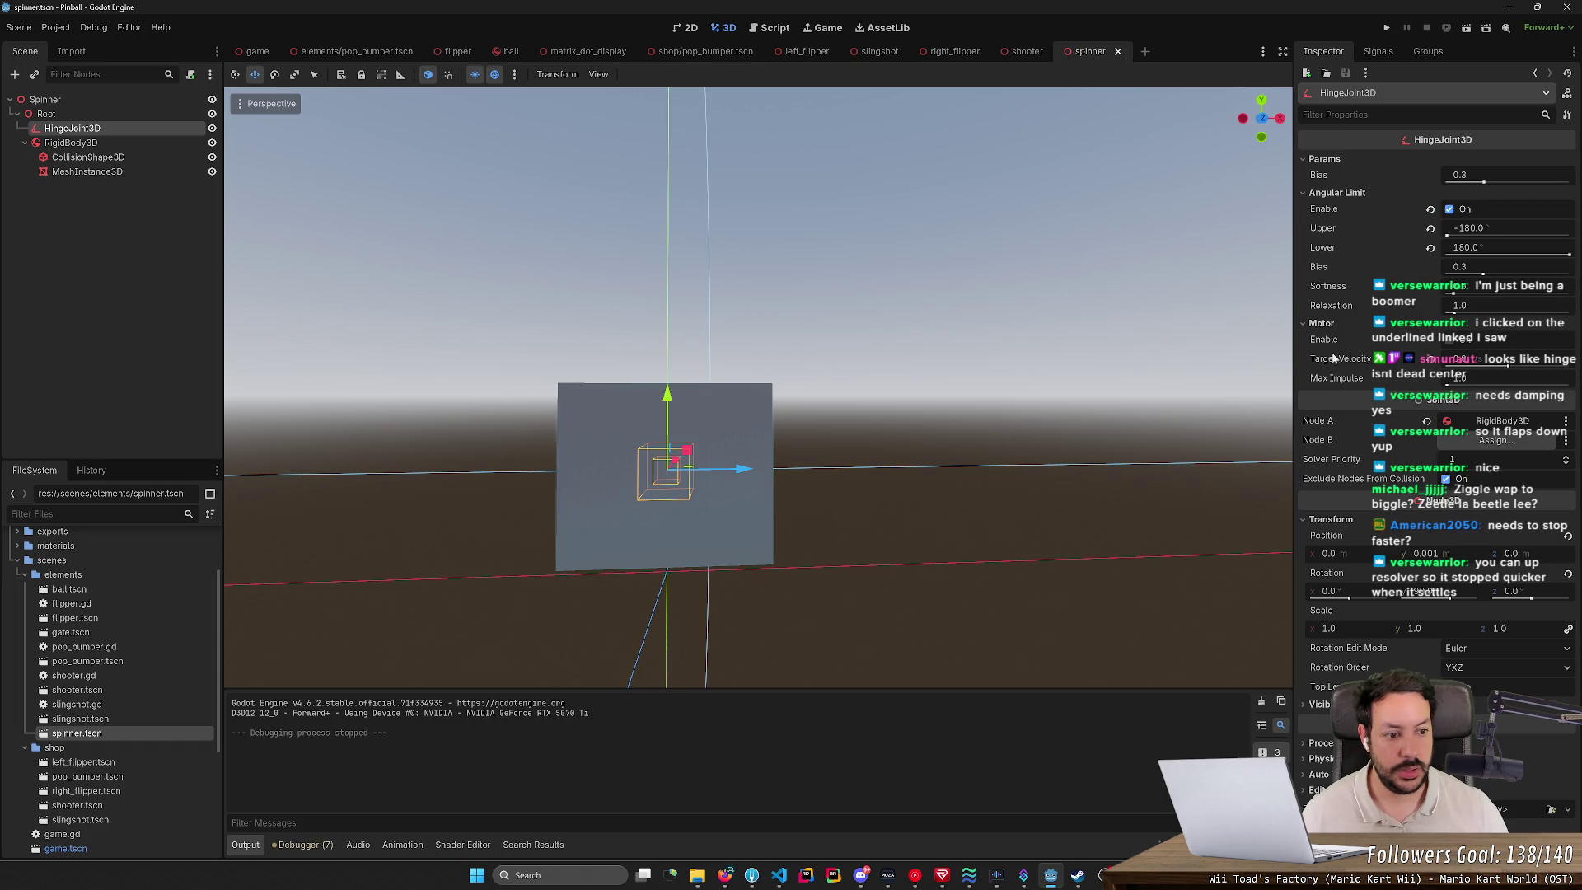
# Step: Look through the rigid body's Solver, Linear, Constant Forces and Physics Interpolation settings
pyautogui.click(71, 142)
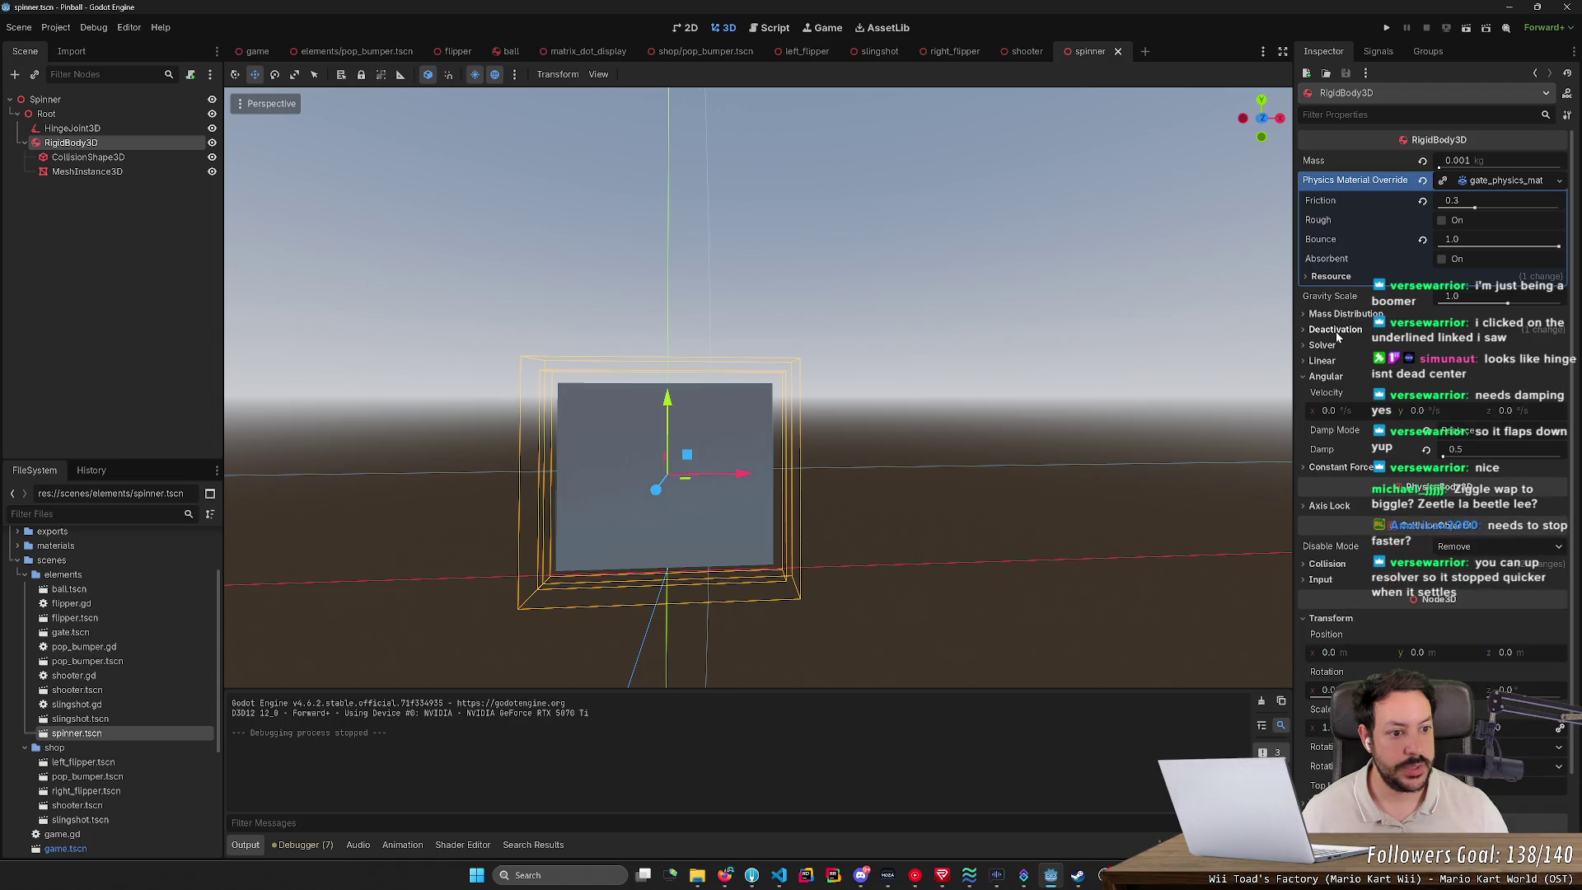
pyautogui.click(1332, 346)
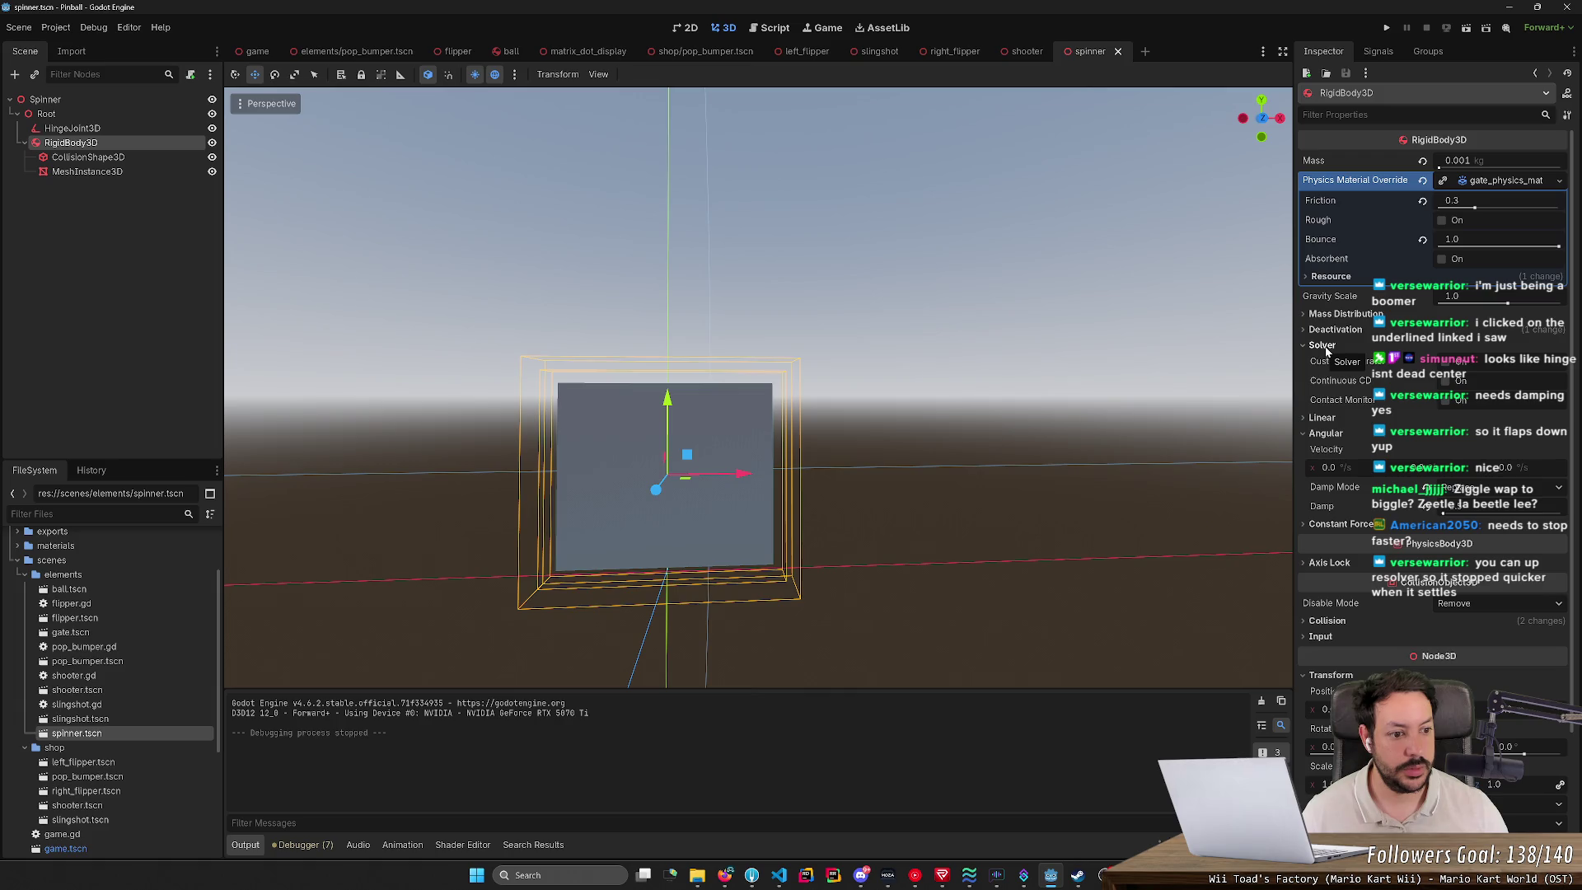
pyautogui.click(1325, 347)
pyautogui.click(1324, 363)
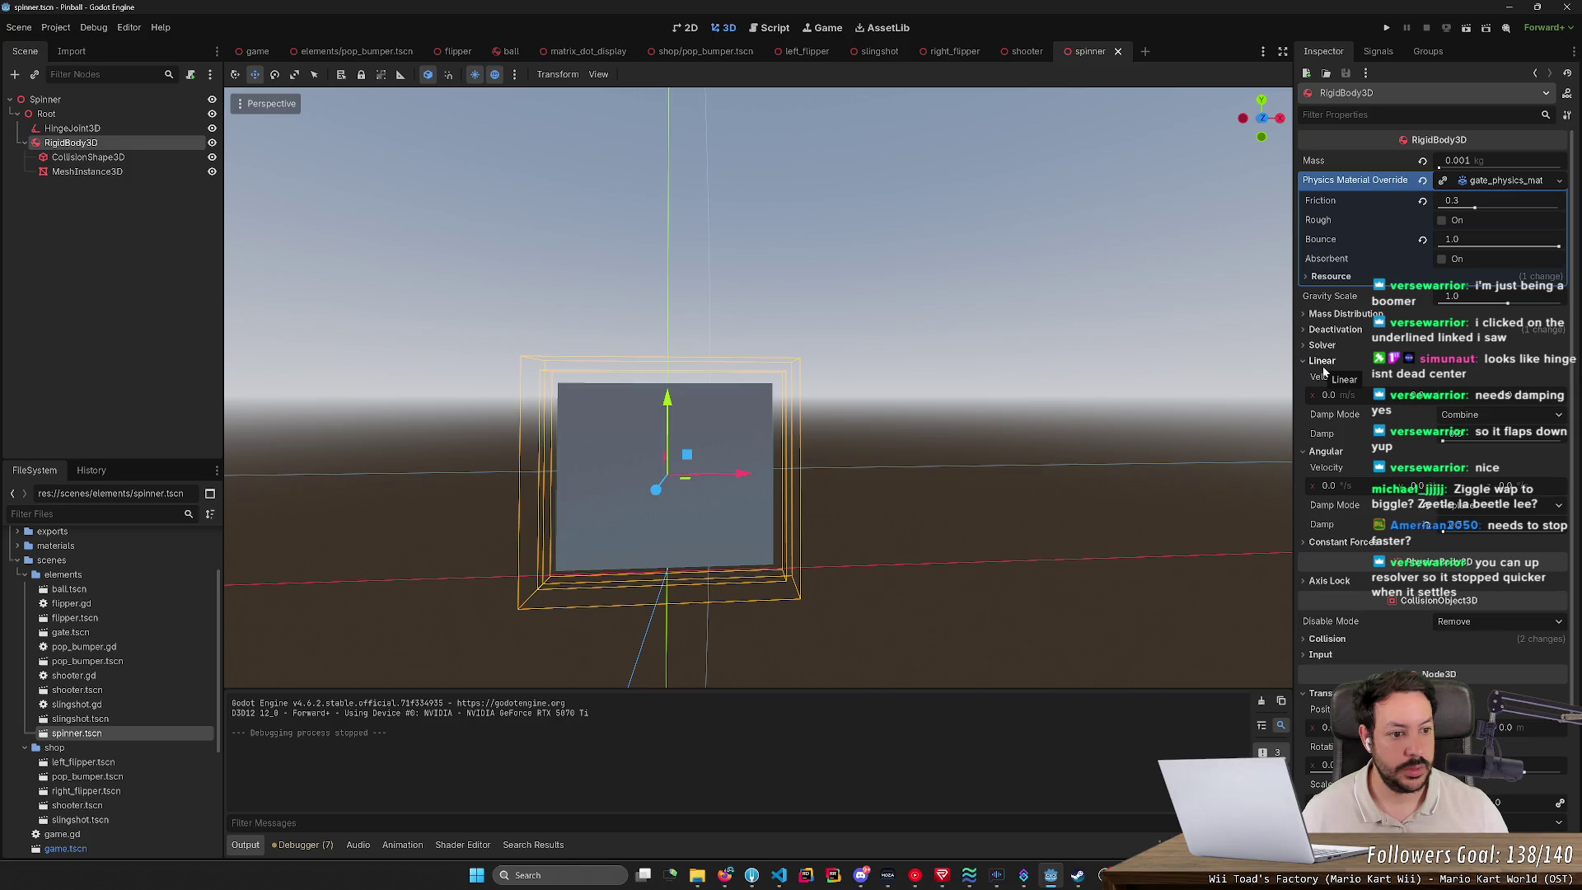
pyautogui.click(1323, 362)
pyautogui.click(1342, 468)
pyautogui.click(1342, 467)
pyautogui.scroll(-2, 1359, 582)
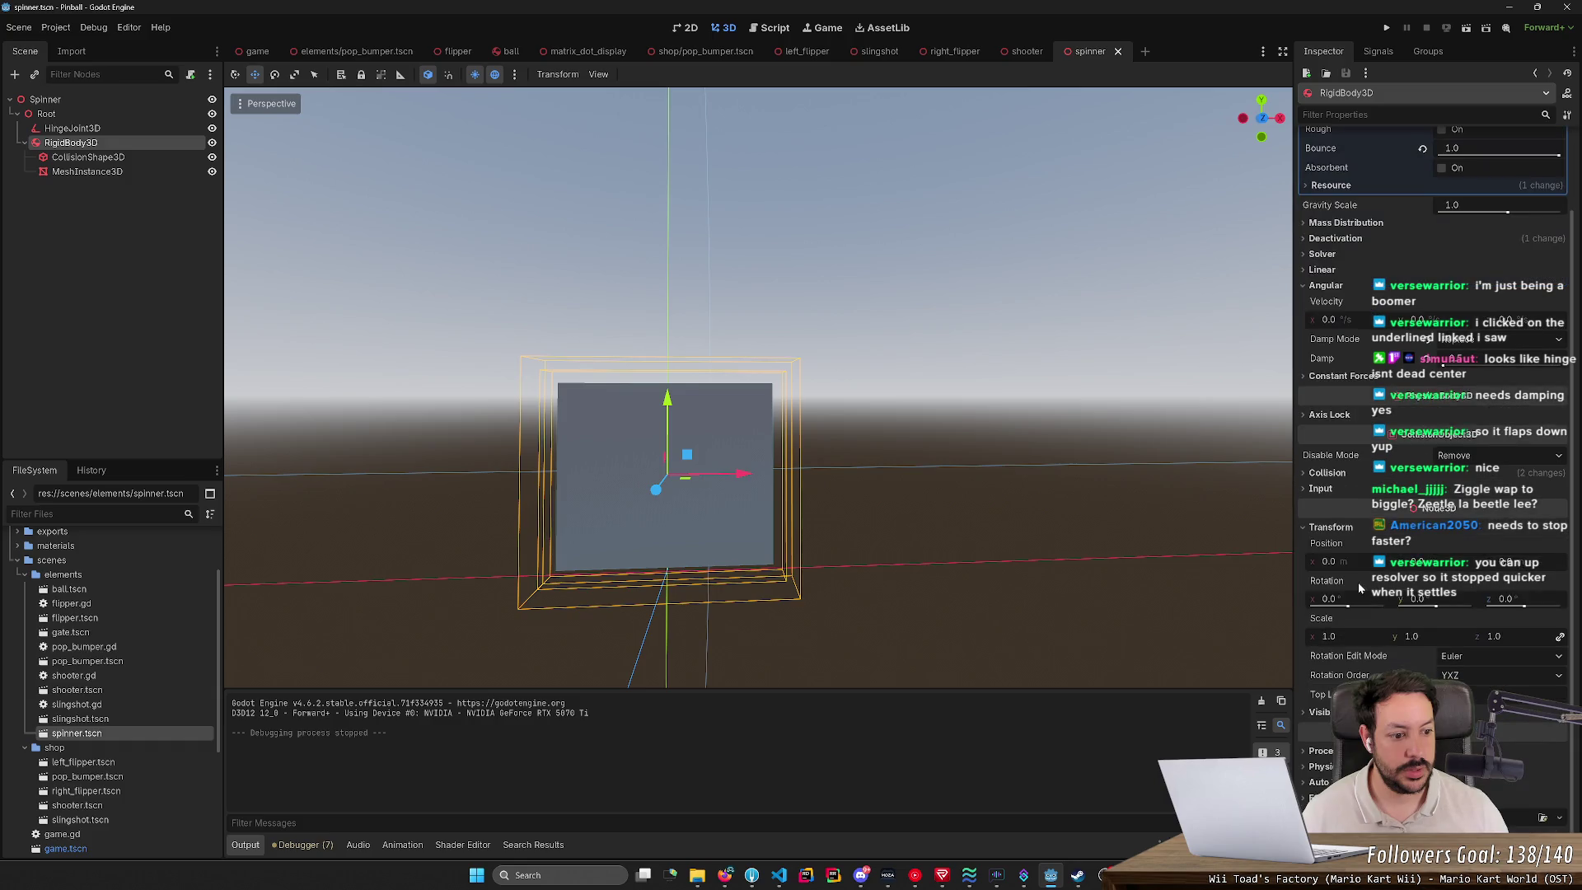
pyautogui.moveTo(1358, 586)
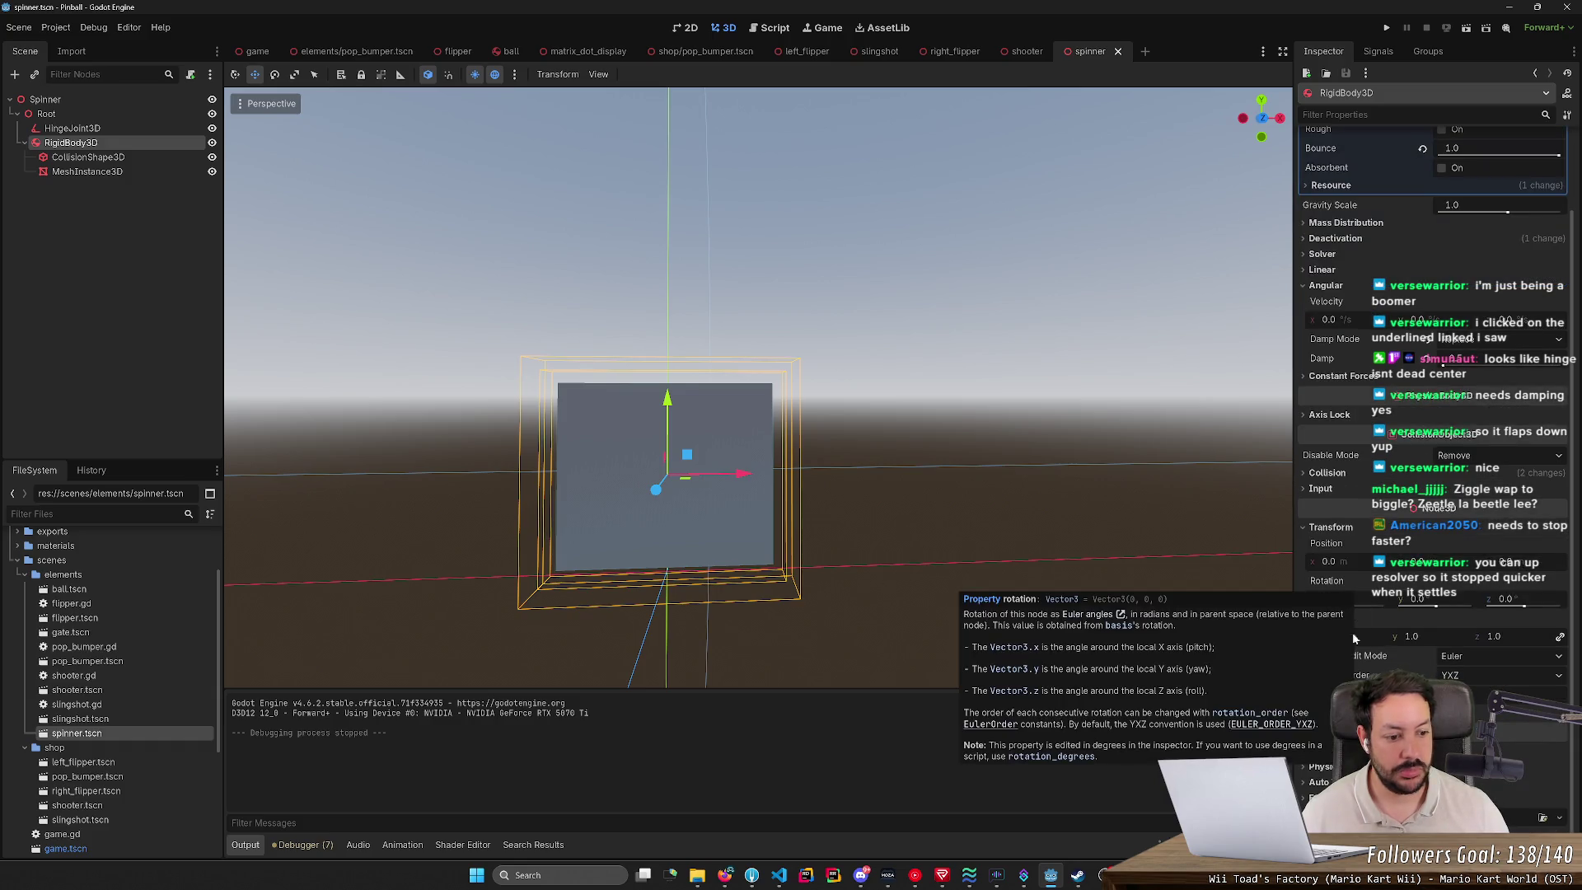
pyautogui.click(1323, 767)
pyautogui.click(1323, 767)
# Step: Raise the spinner body's Angular Damp, then test-run the table with the flippers and stop
pyautogui.moveTo(1467, 363); pyautogui.dragTo(1500, 363)
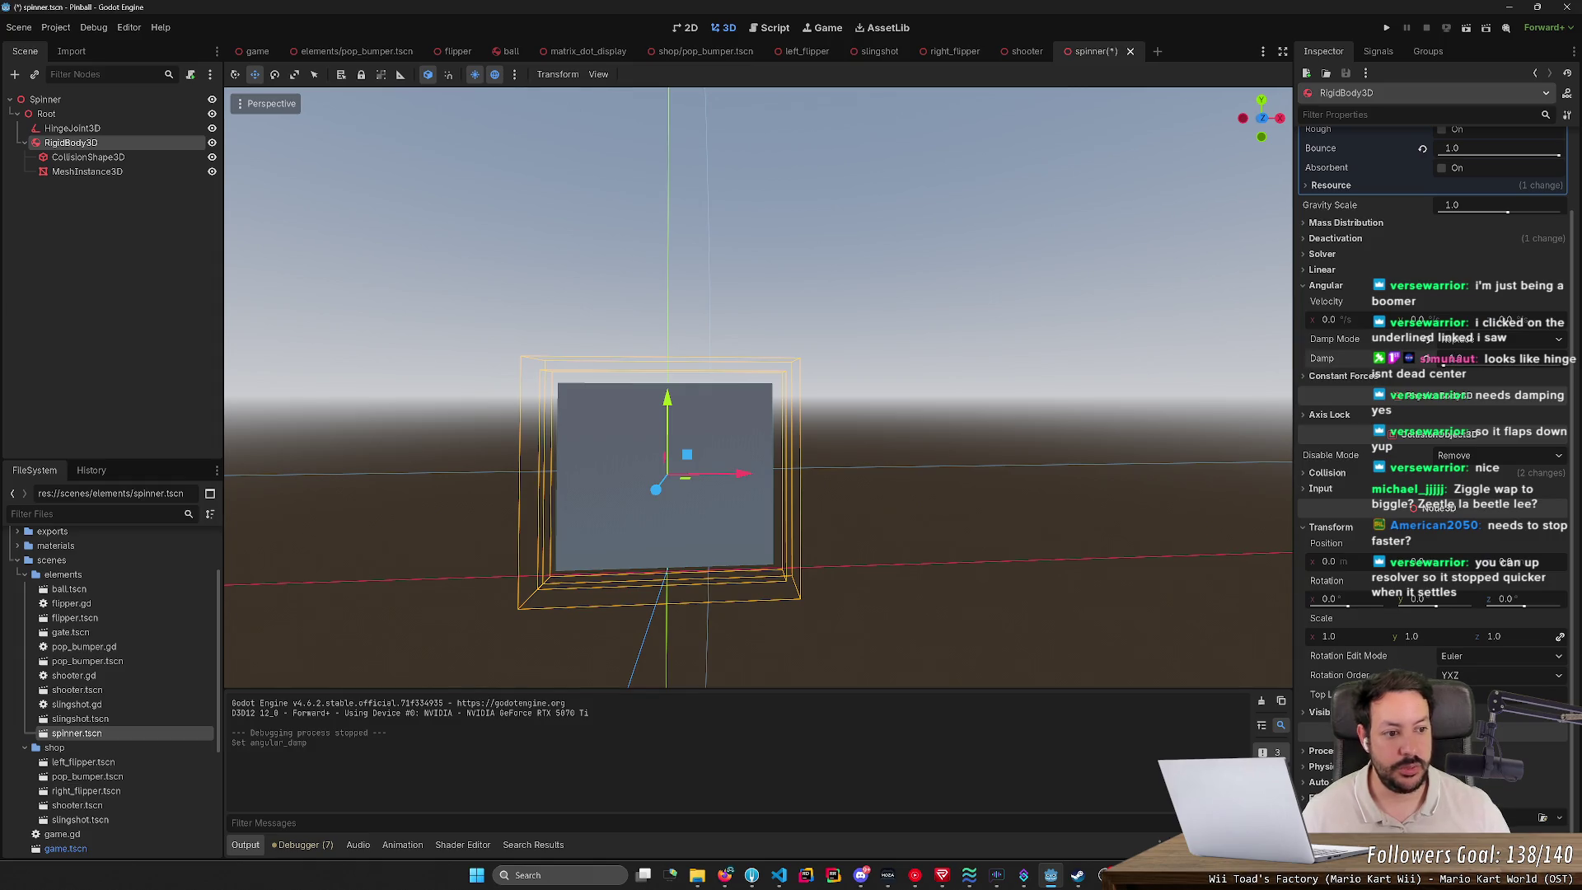
pyautogui.click(1384, 29)
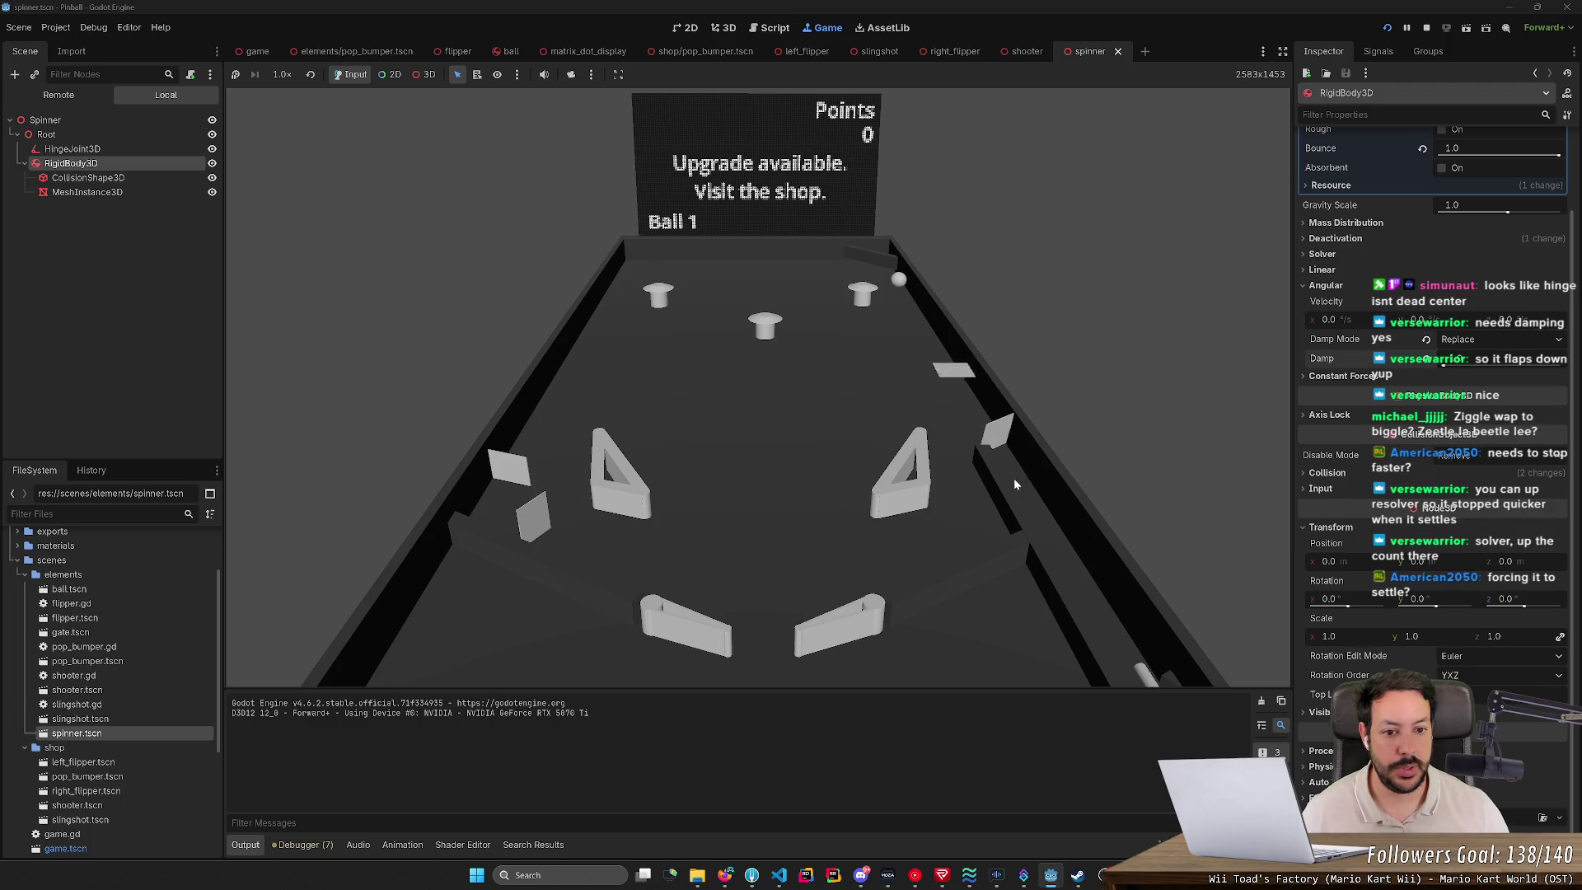
pyautogui.press('Right')
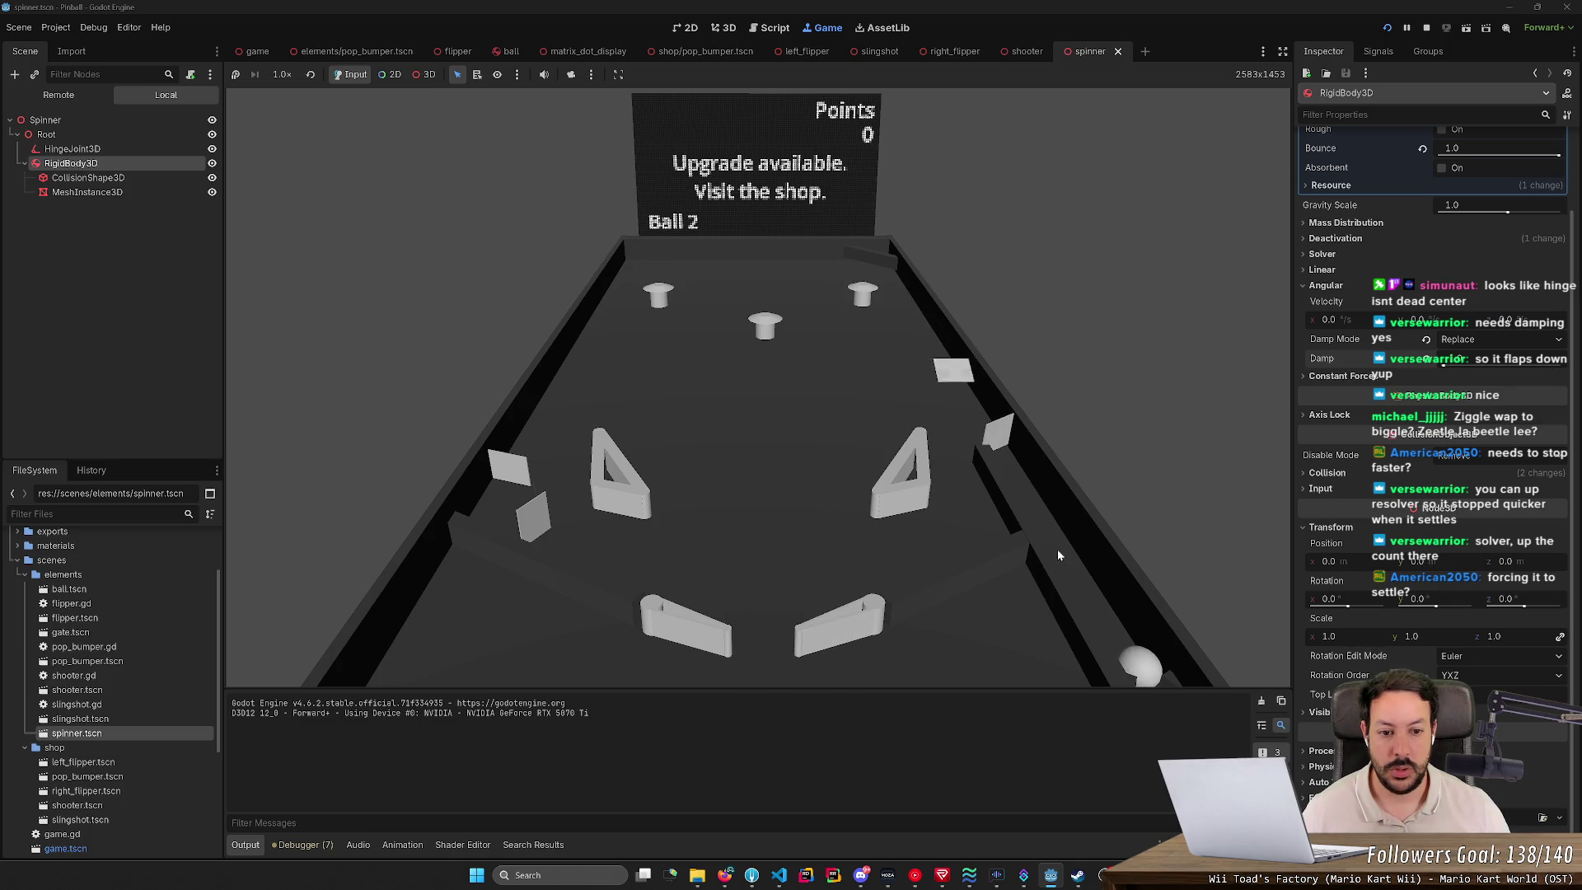
pyautogui.click(1425, 29)
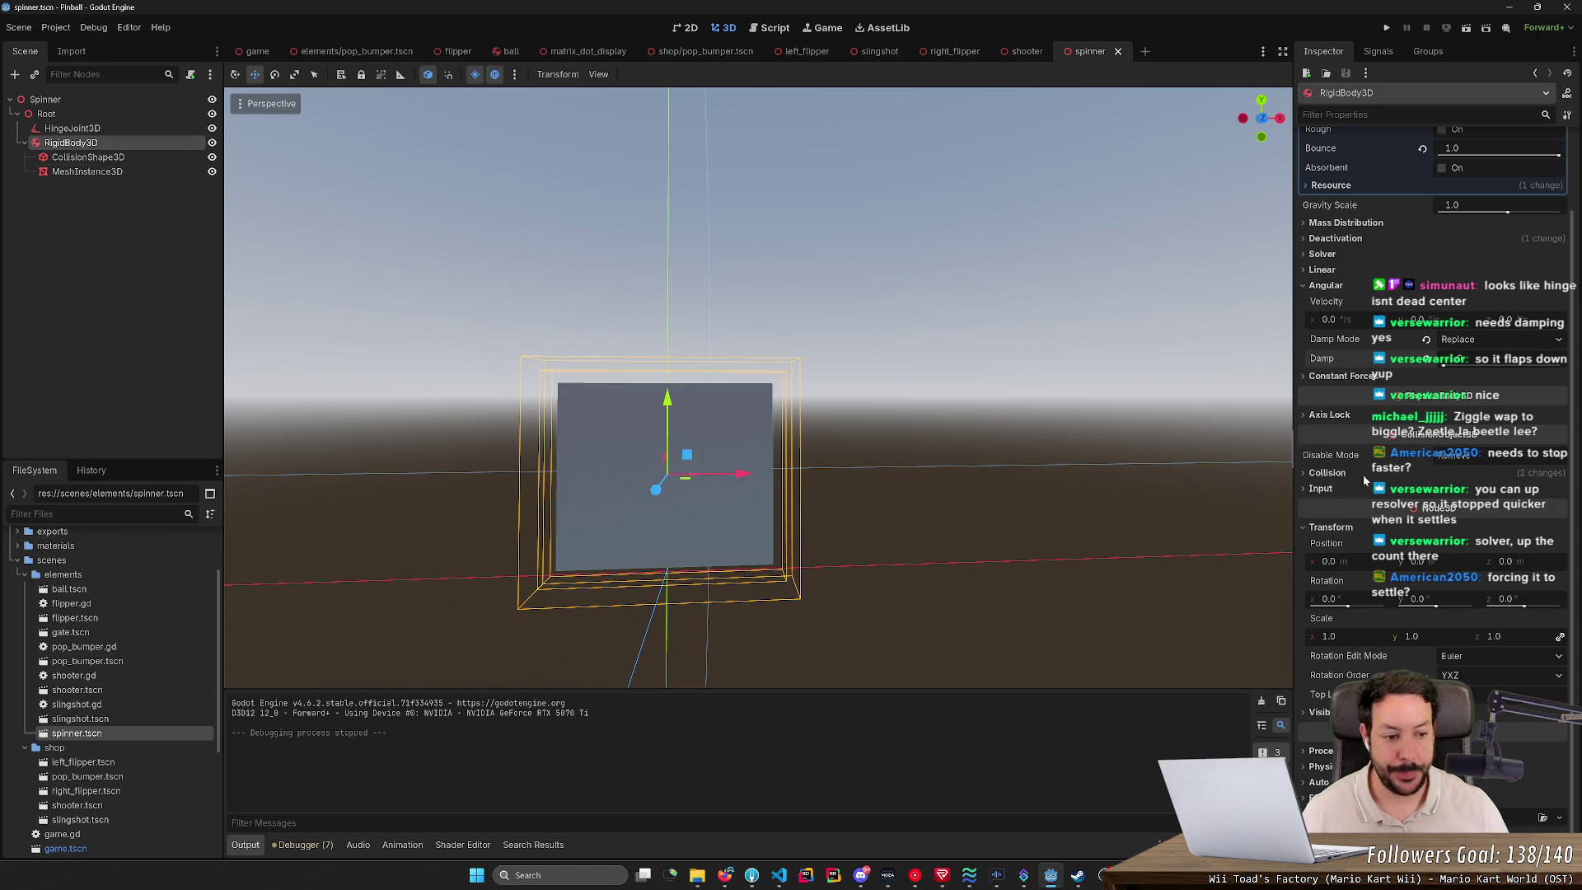
# Step: Show the spinner RigidBody3D's Solver settings in the Inspector
pyautogui.click(1321, 253)
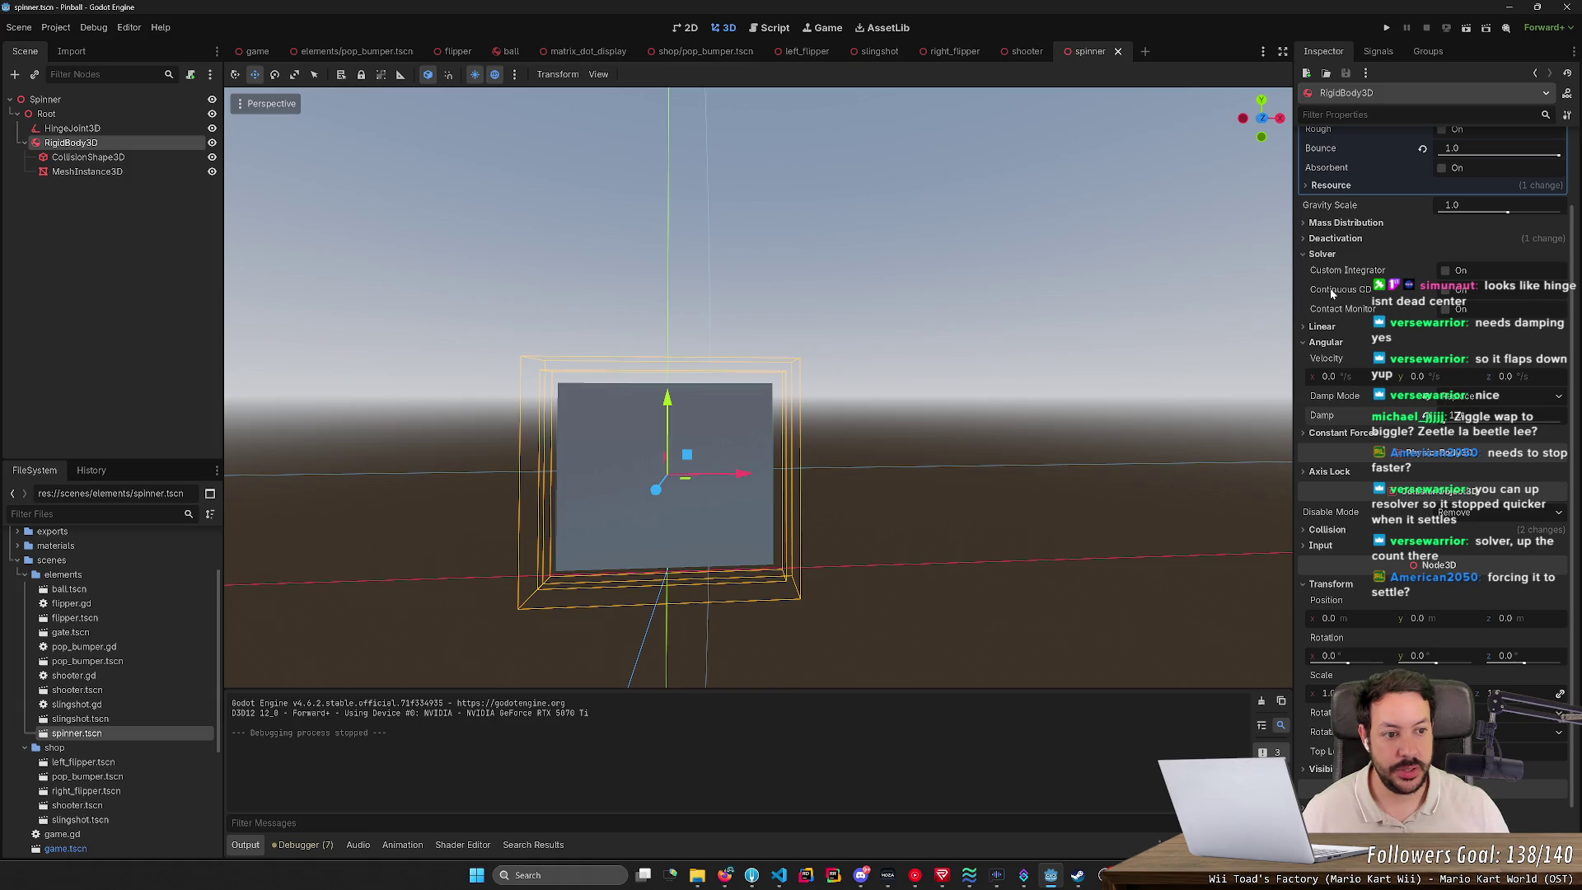
pyautogui.moveTo(1342, 306)
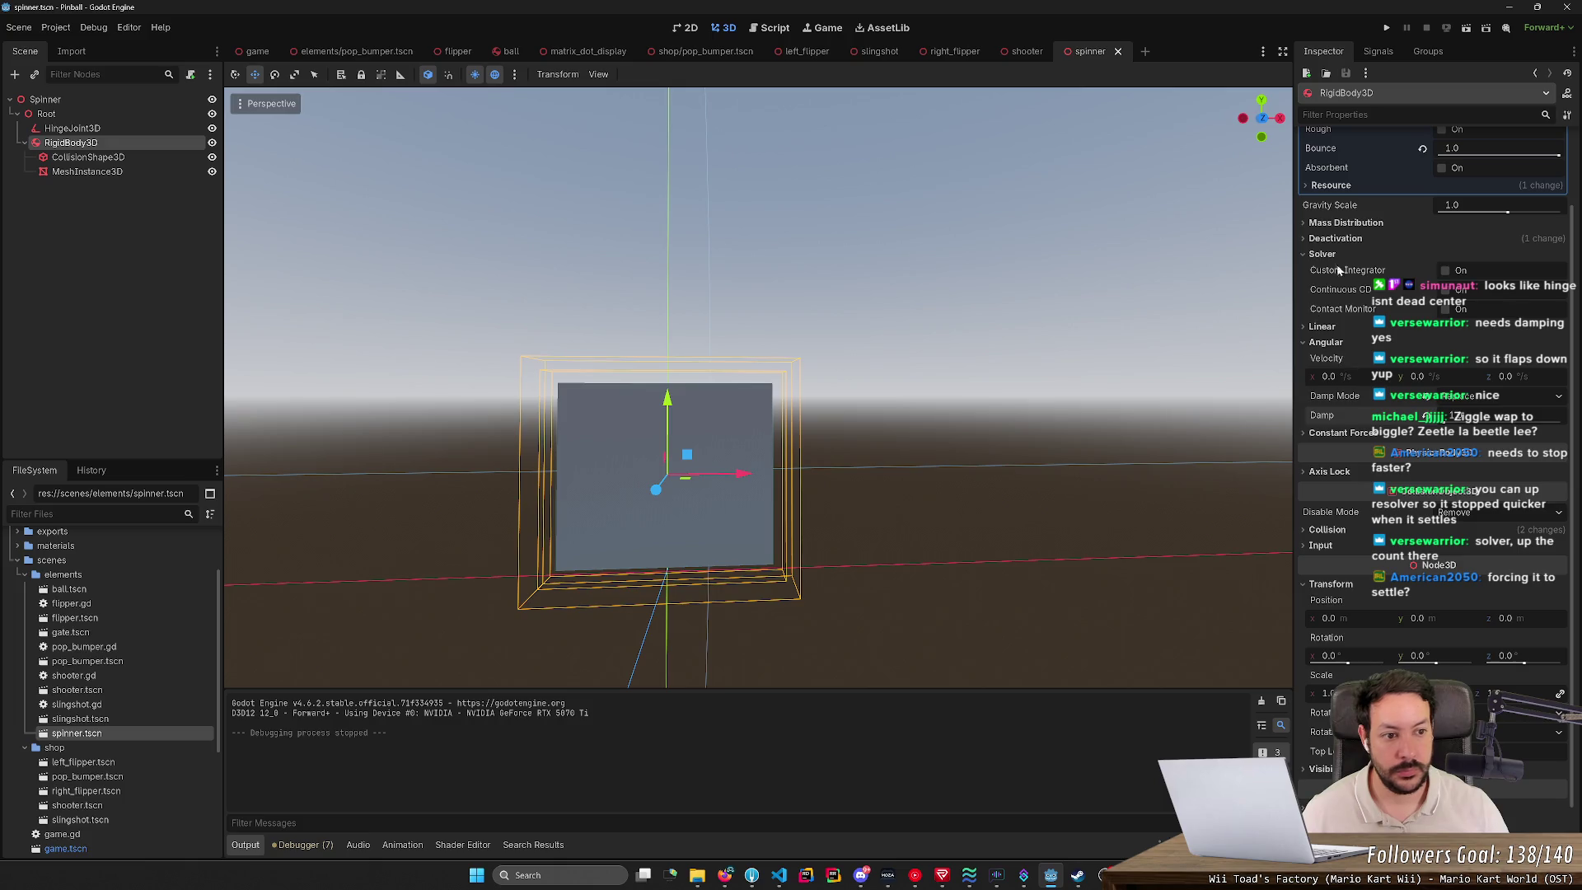
pyautogui.moveTo(1388, 277)
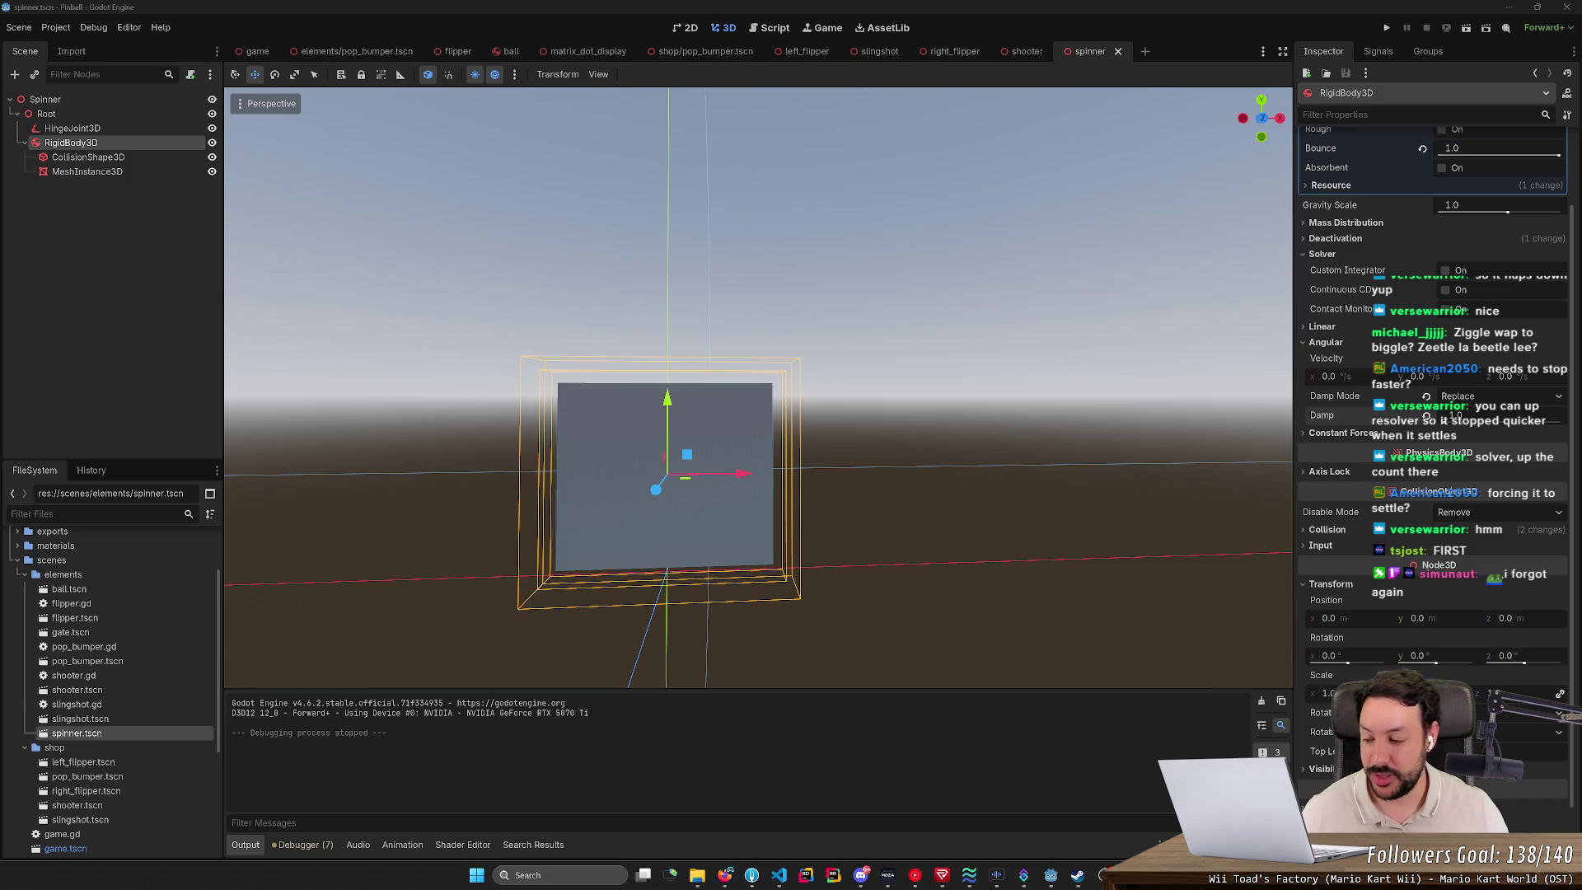
# Step: Run the pinball game and play several balls with the launch and flipper keys
pyautogui.click(773, 562)
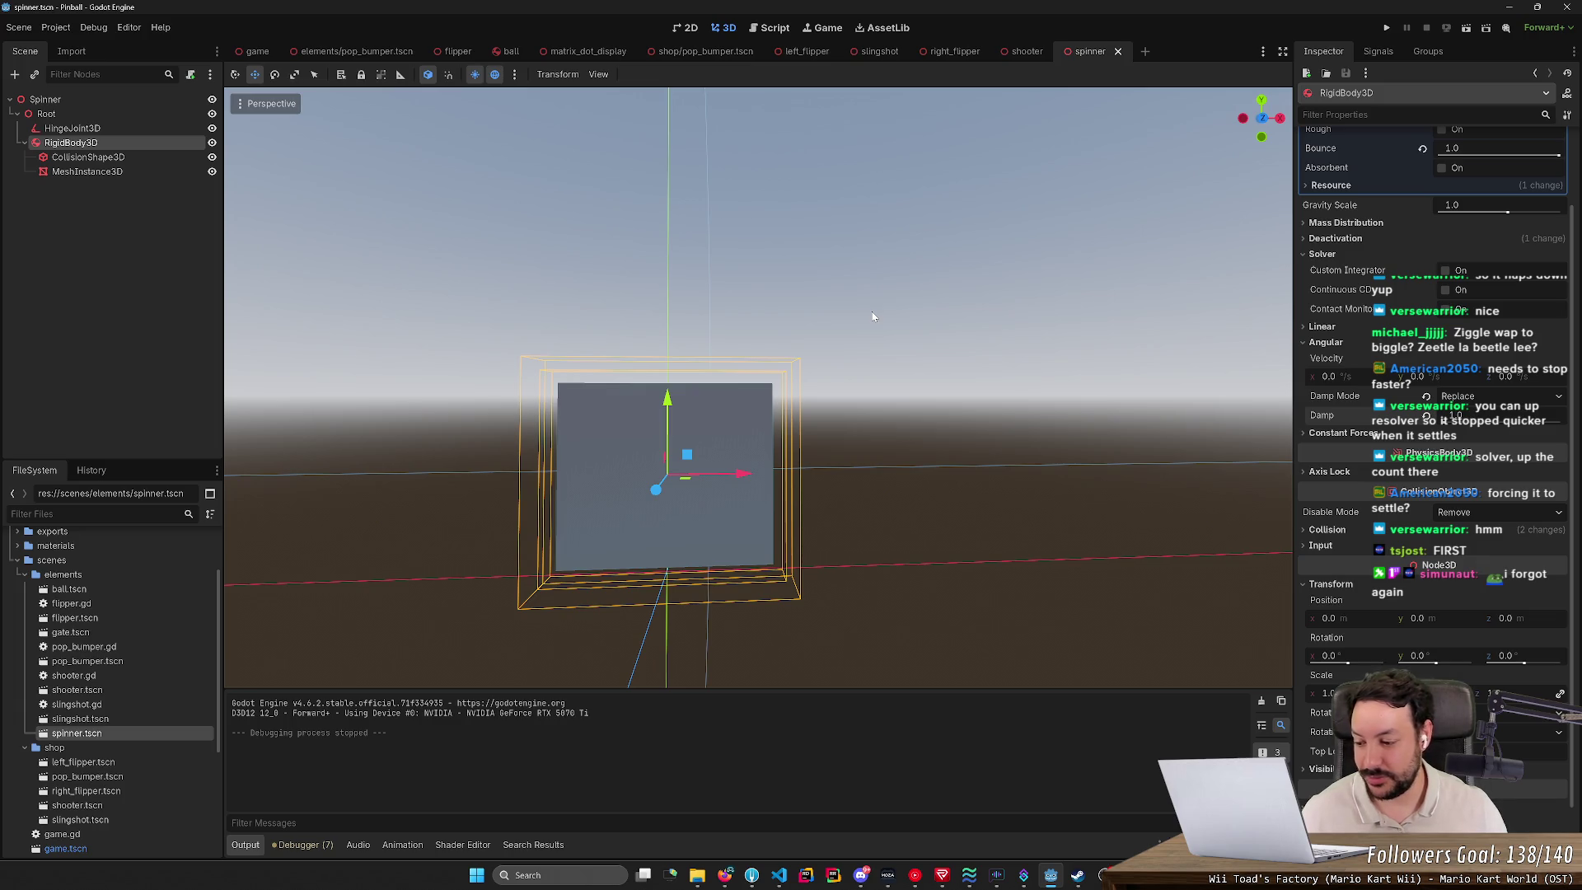
pyautogui.click(1387, 28)
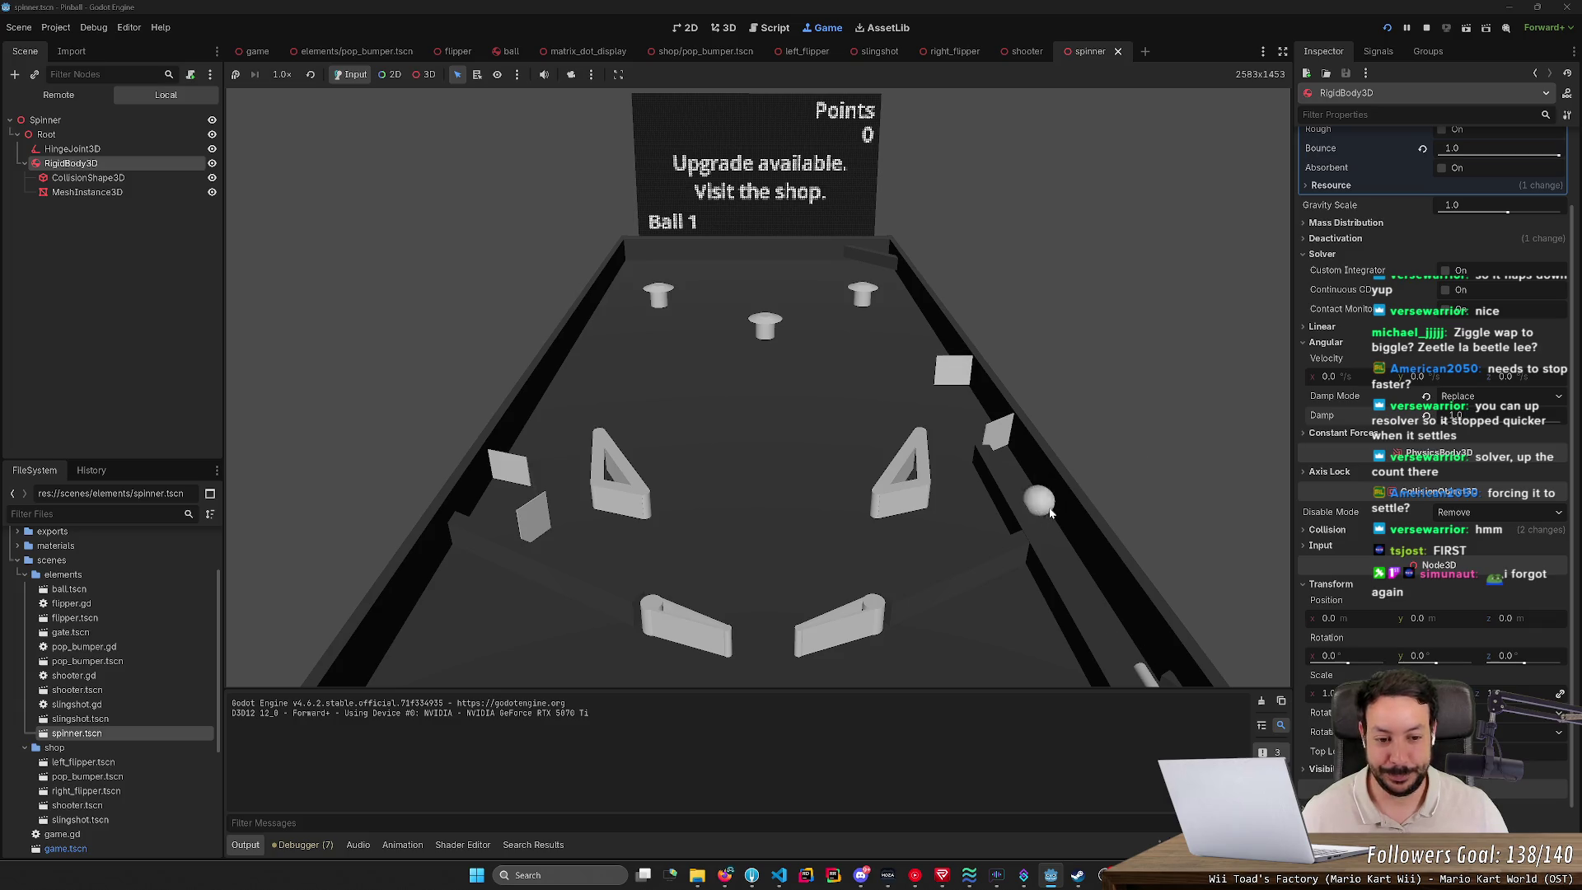
pyautogui.press('space')
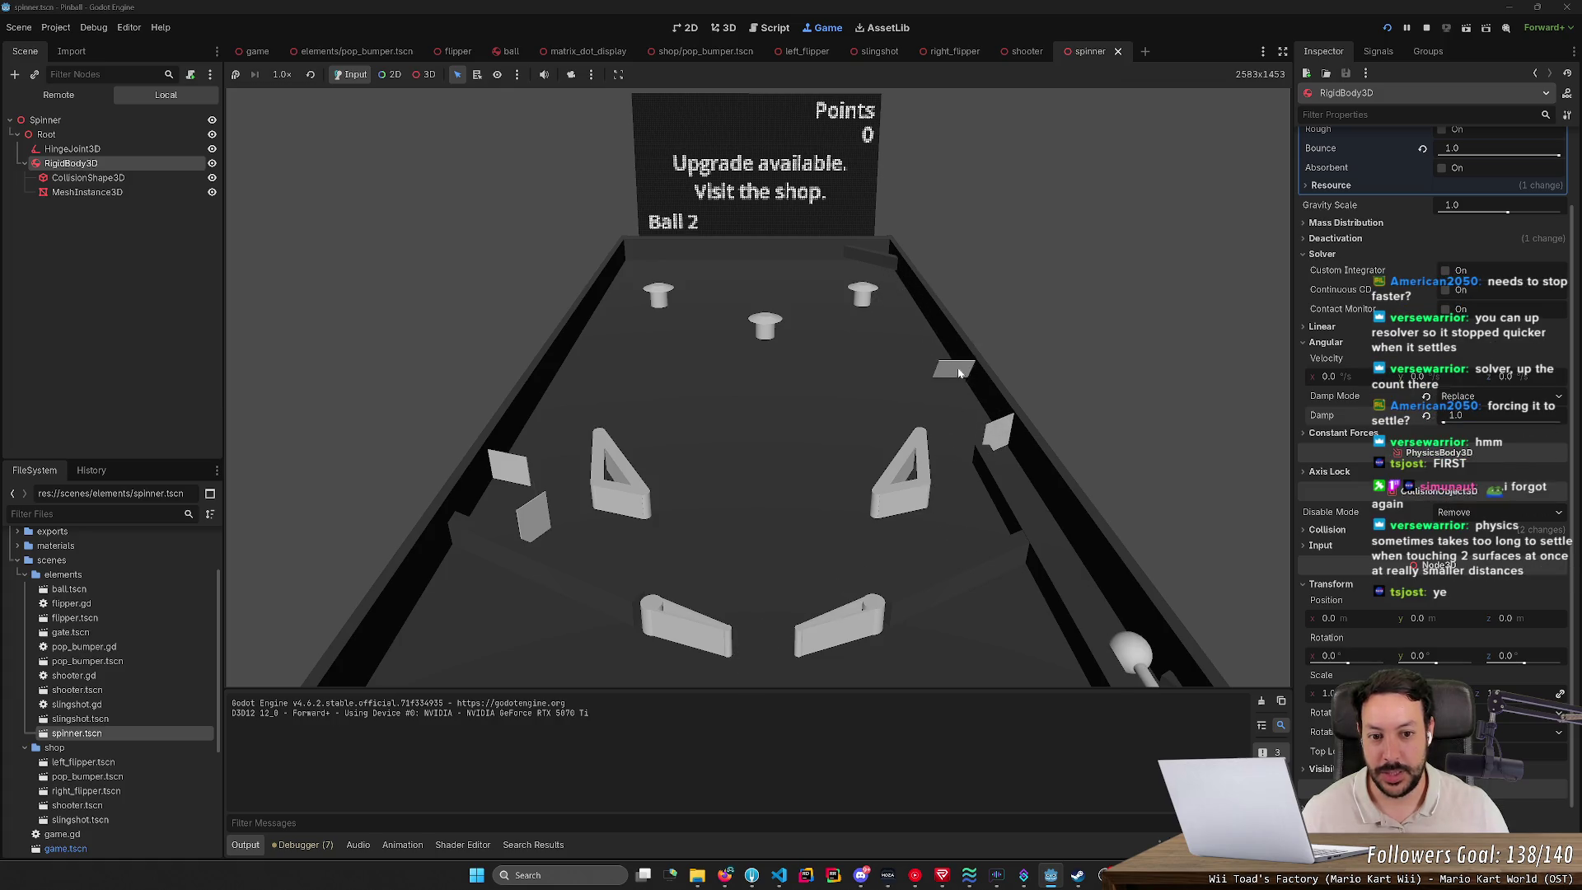
pyautogui.press('space')
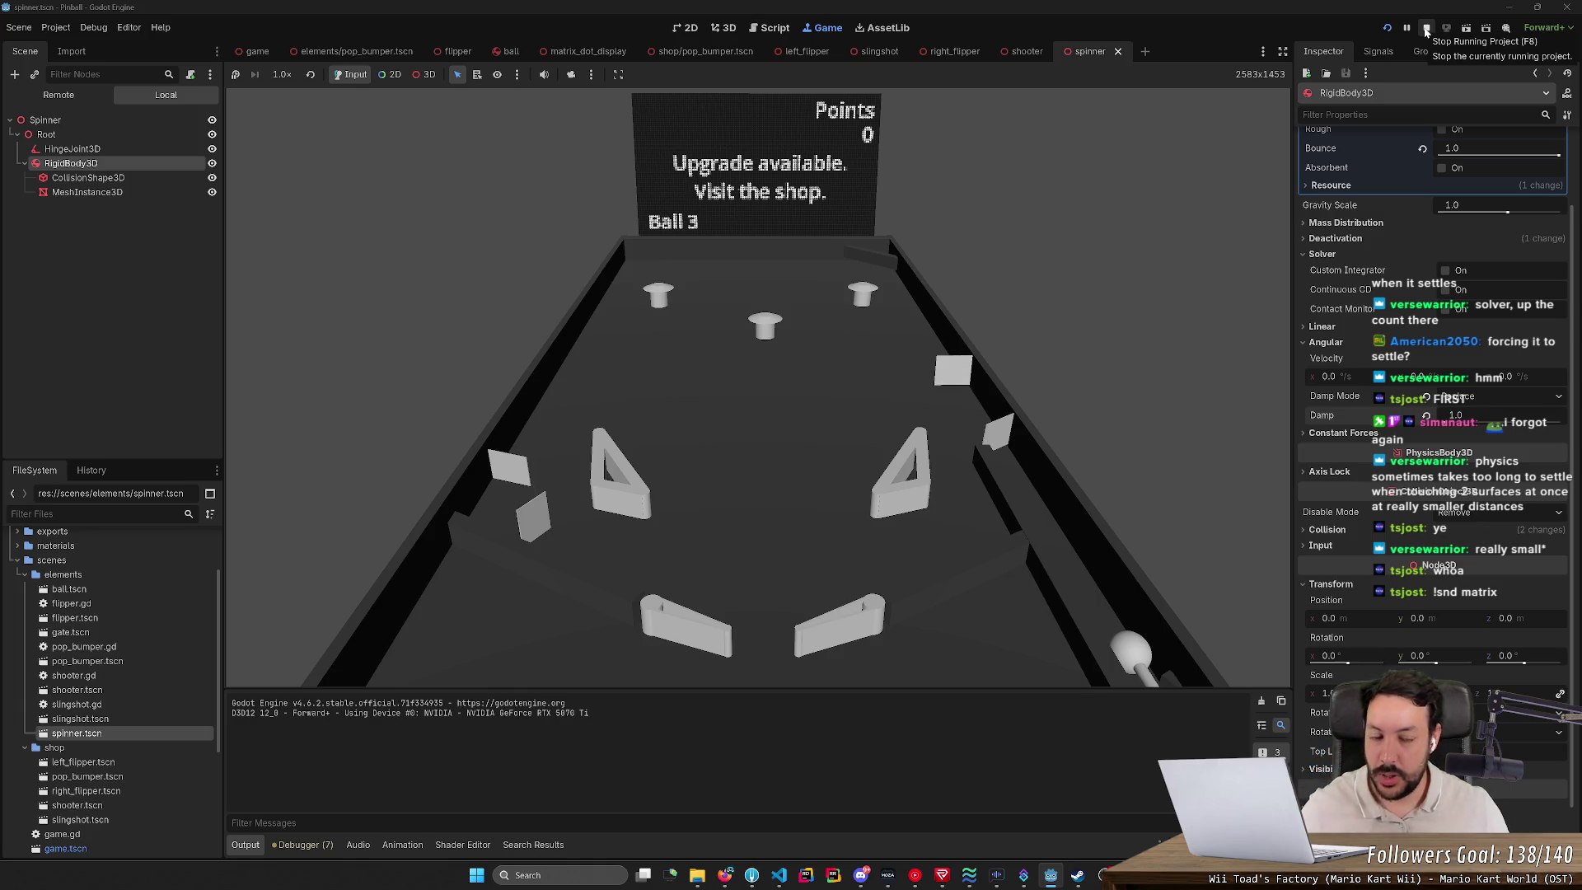
pyautogui.press('space')
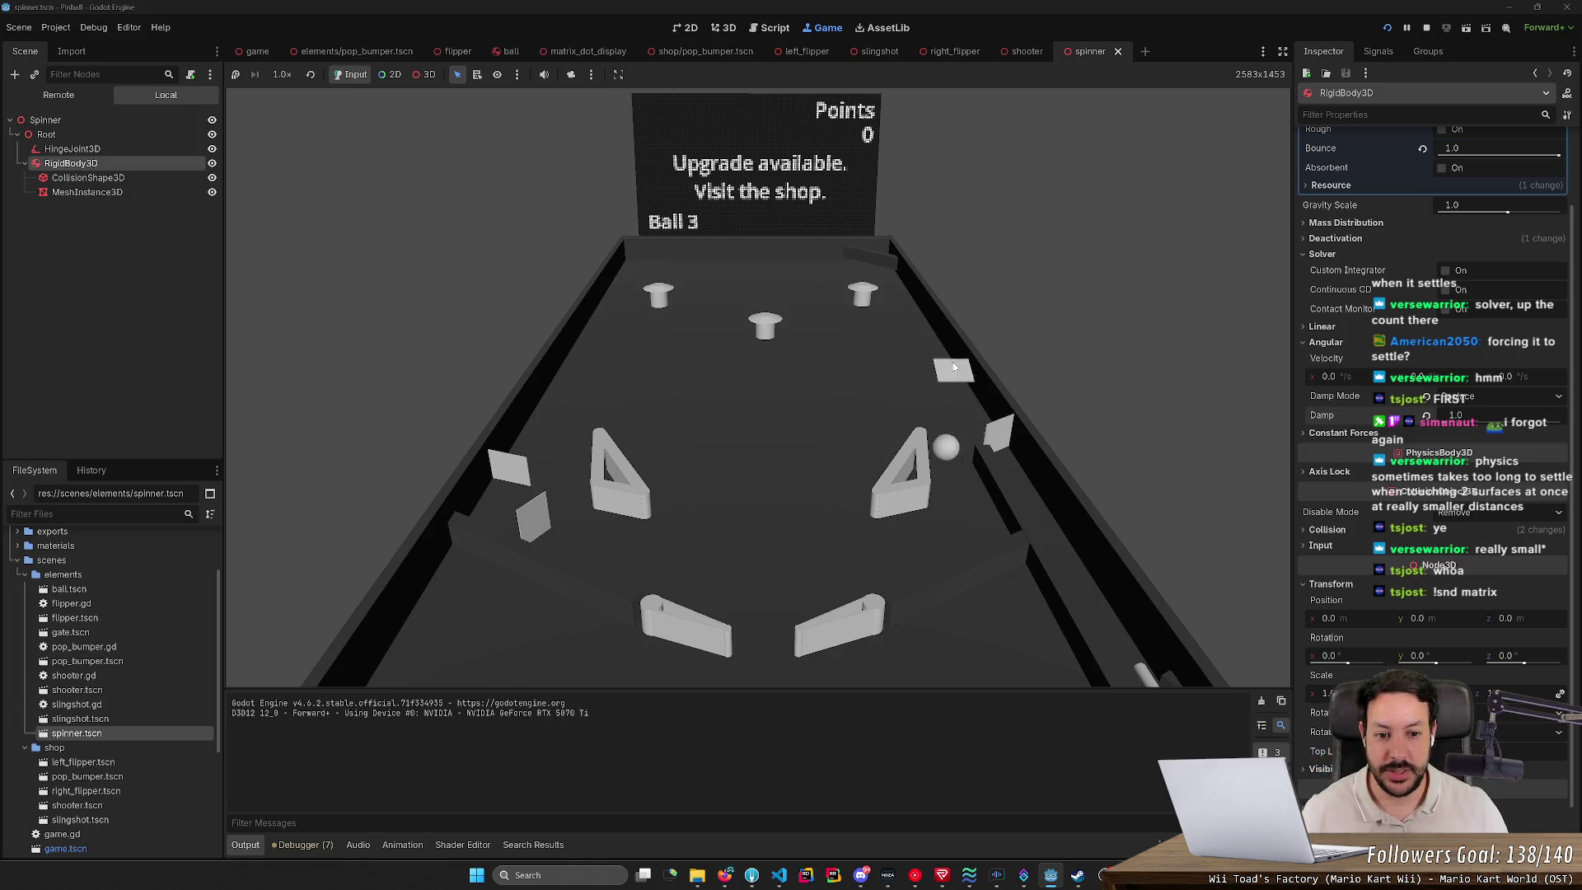
pyautogui.press('Right')
pyautogui.press('Left')
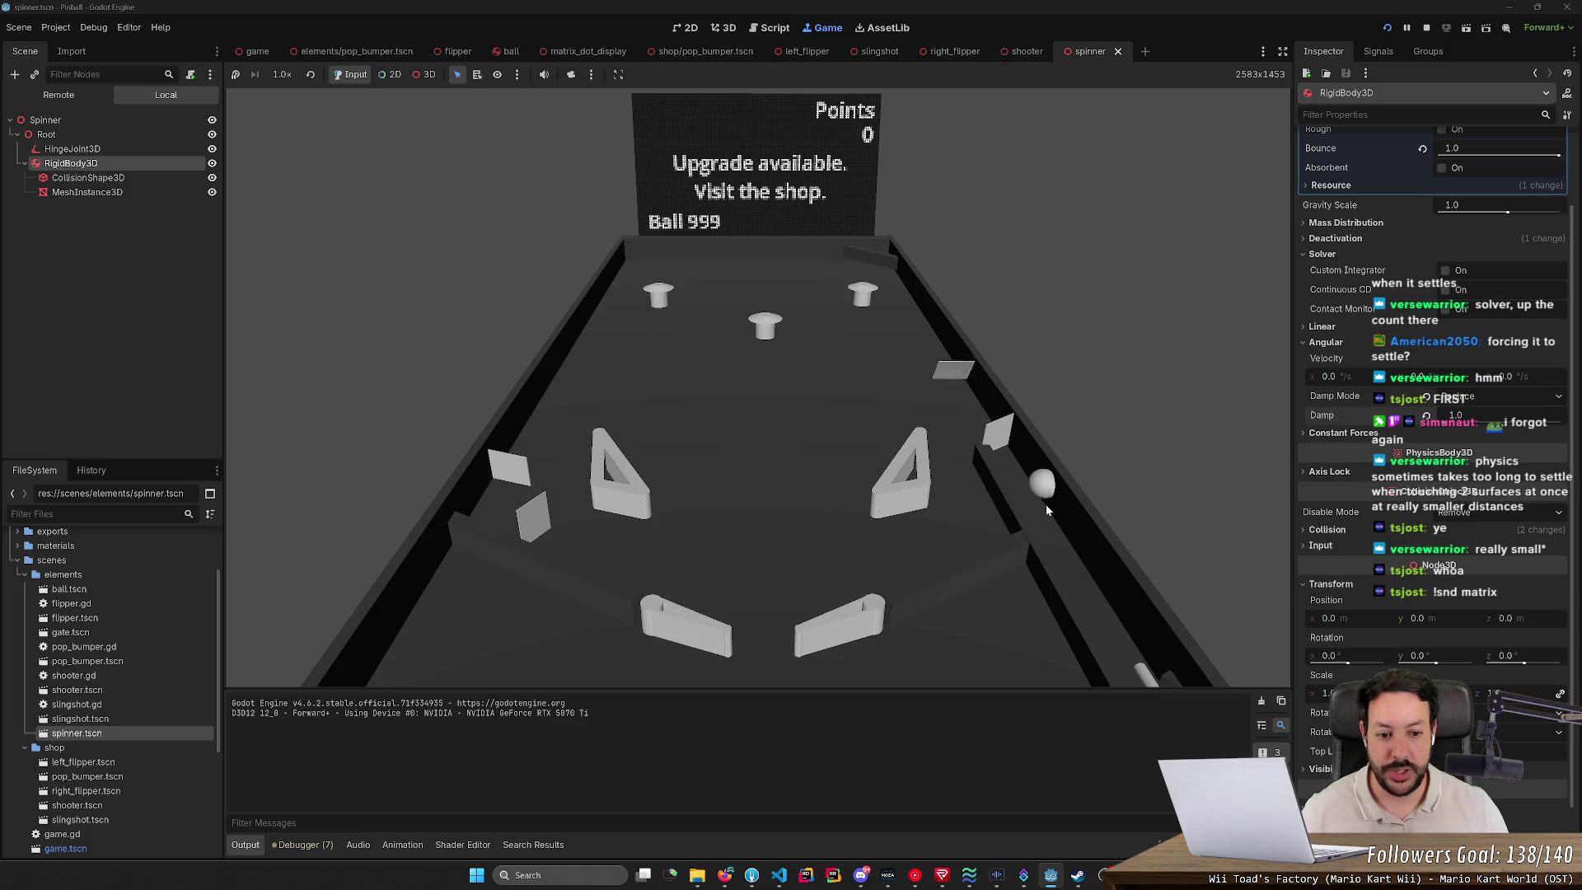
pyautogui.press('space')
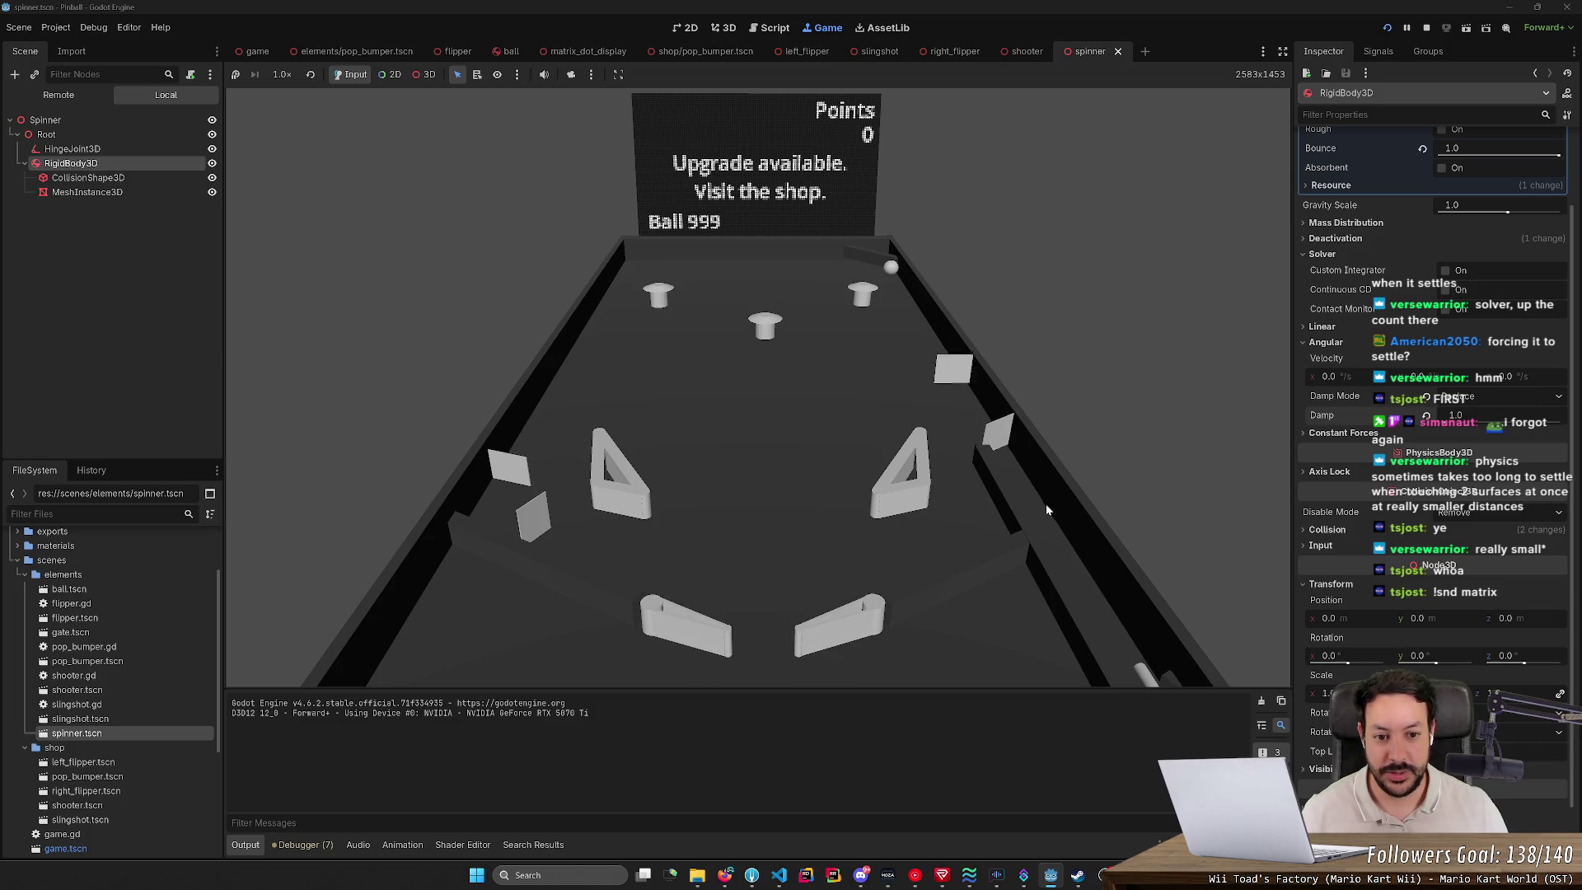
pyautogui.press('Right')
pyautogui.press('Left')
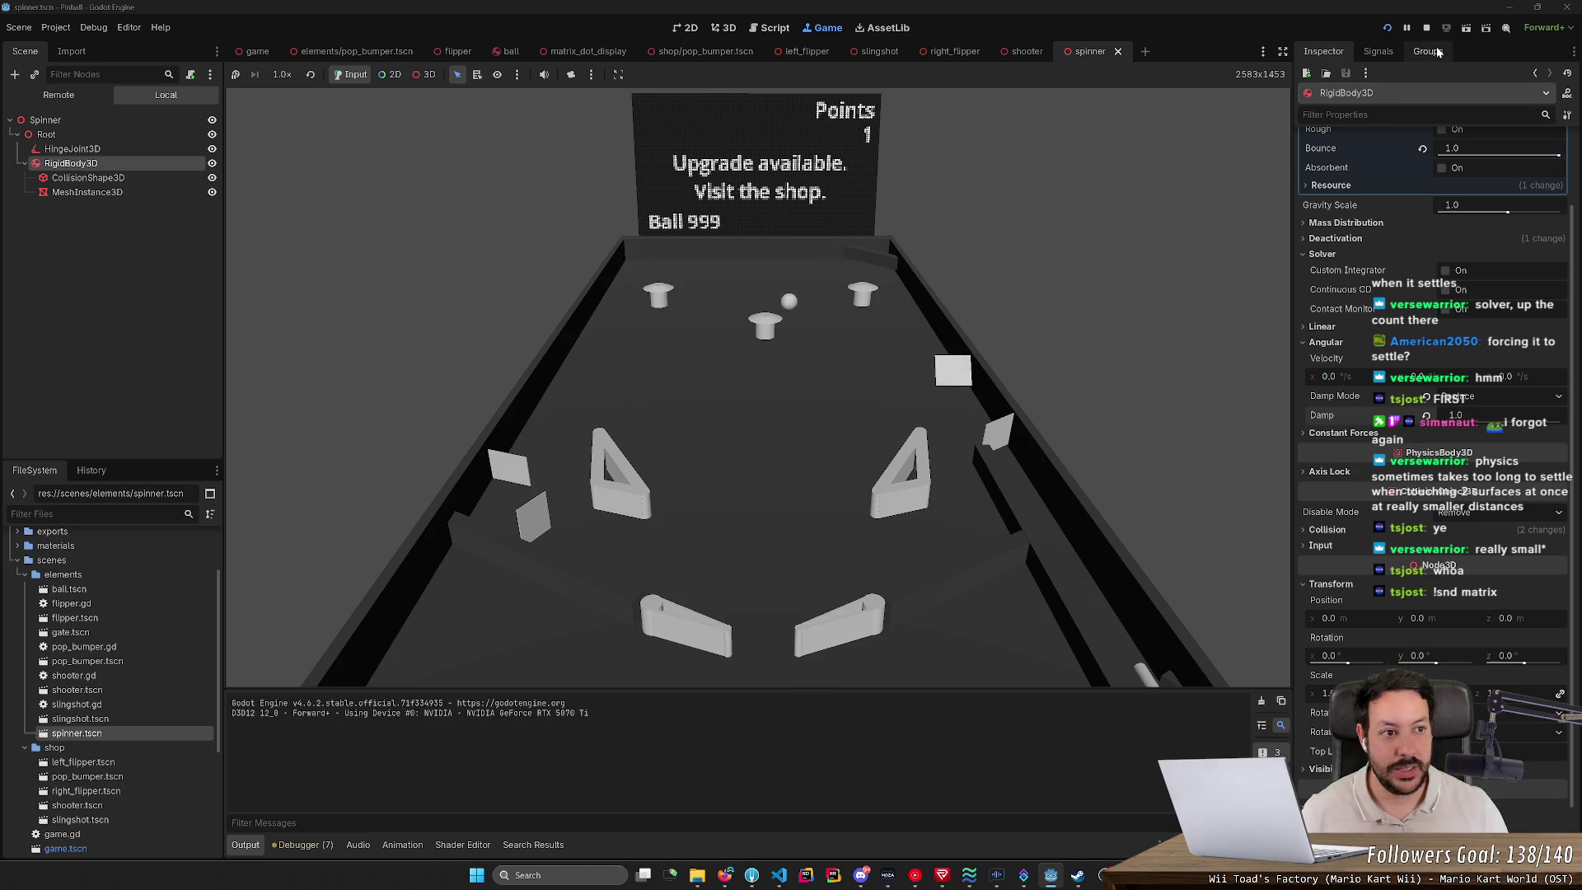
# Step: Stop the test run, then select the Spinner root node and open its context menu
pyautogui.click(1425, 29)
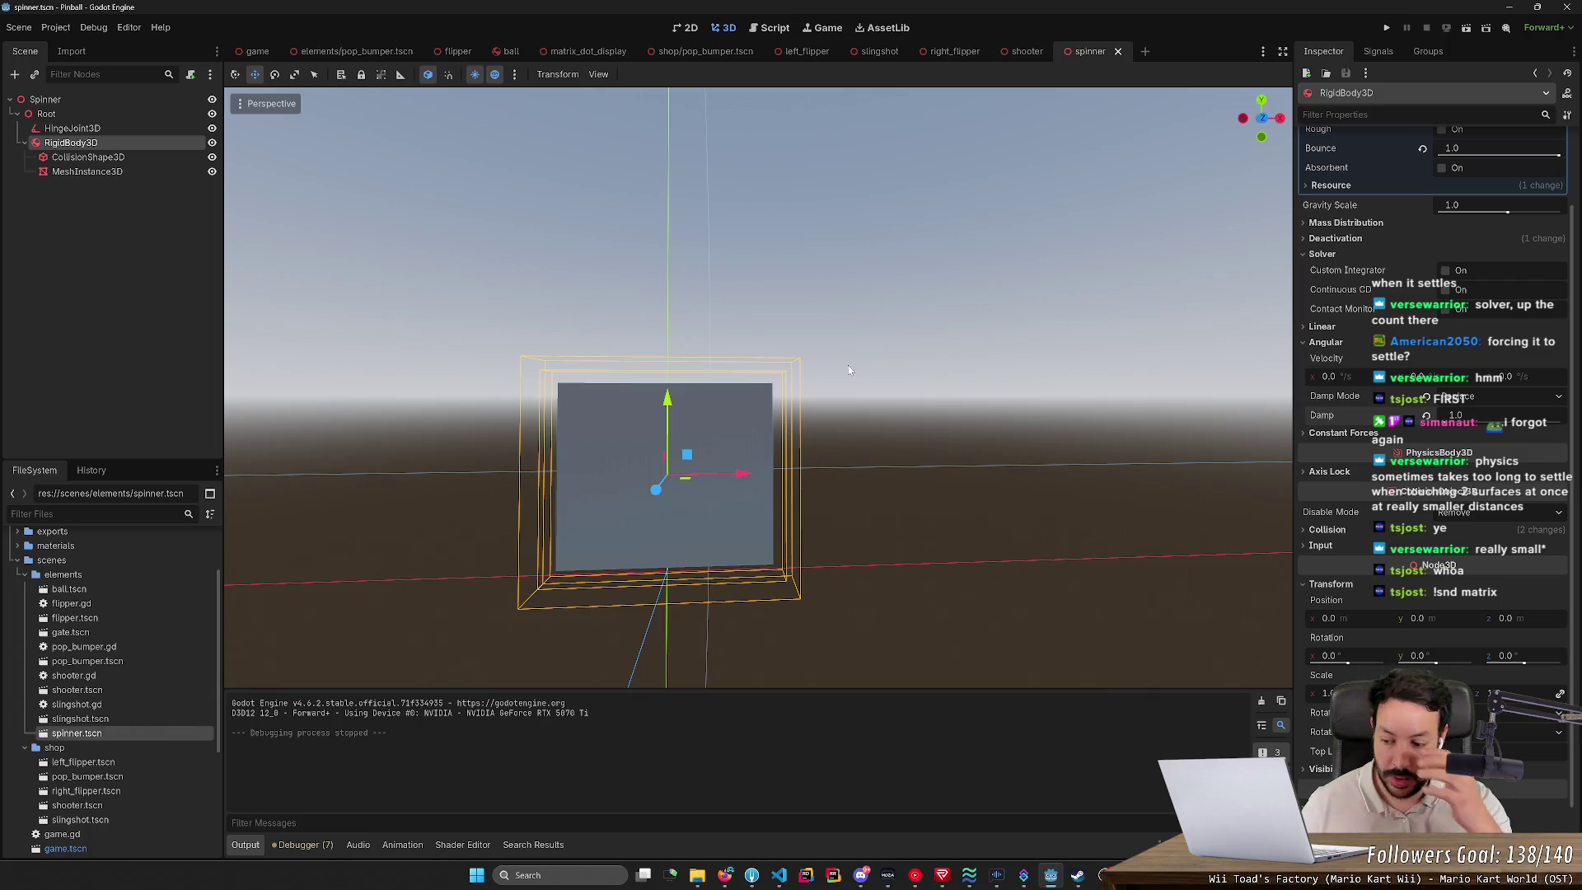
pyautogui.click(76, 99)
pyautogui.rightClick(89, 100)
pyautogui.press('Escape')
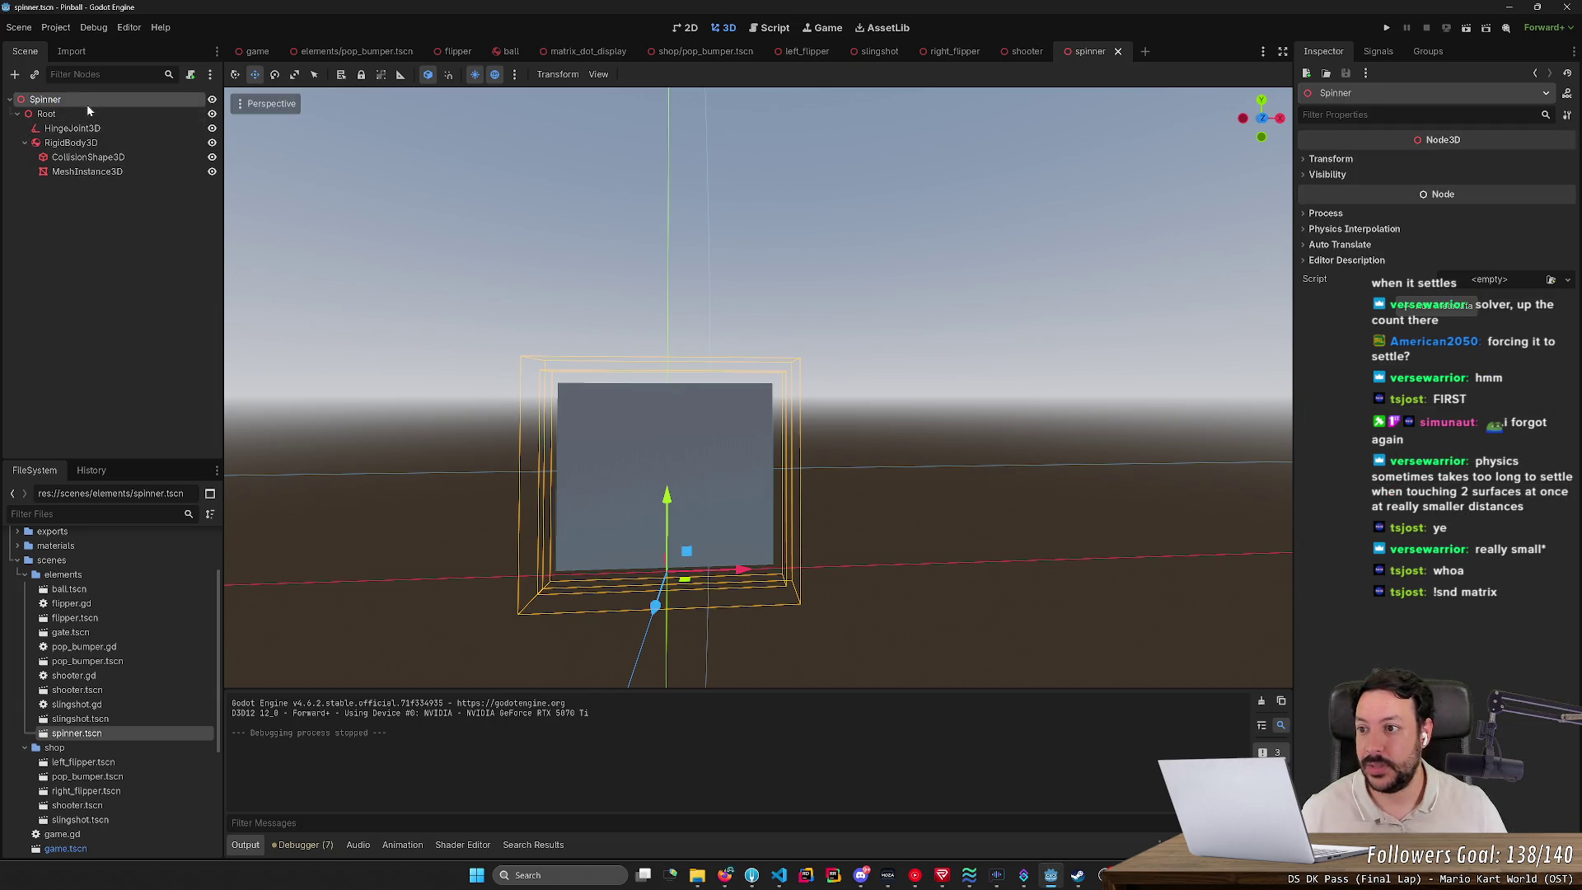
pyautogui.rightClick(86, 104)
pyautogui.press('Escape')
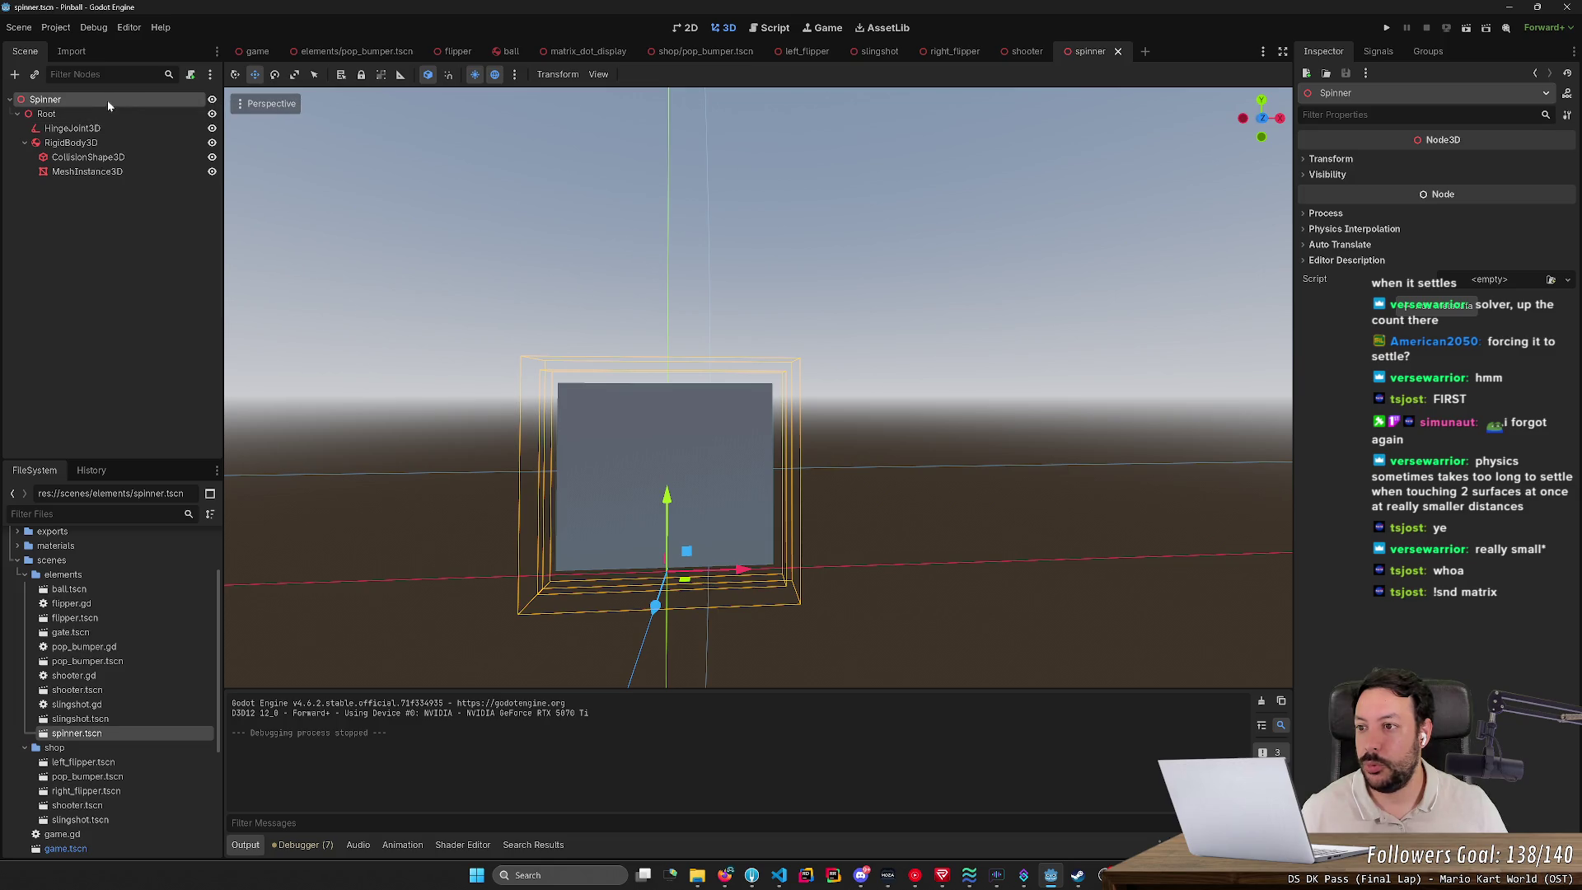
pyautogui.rightClick(125, 99)
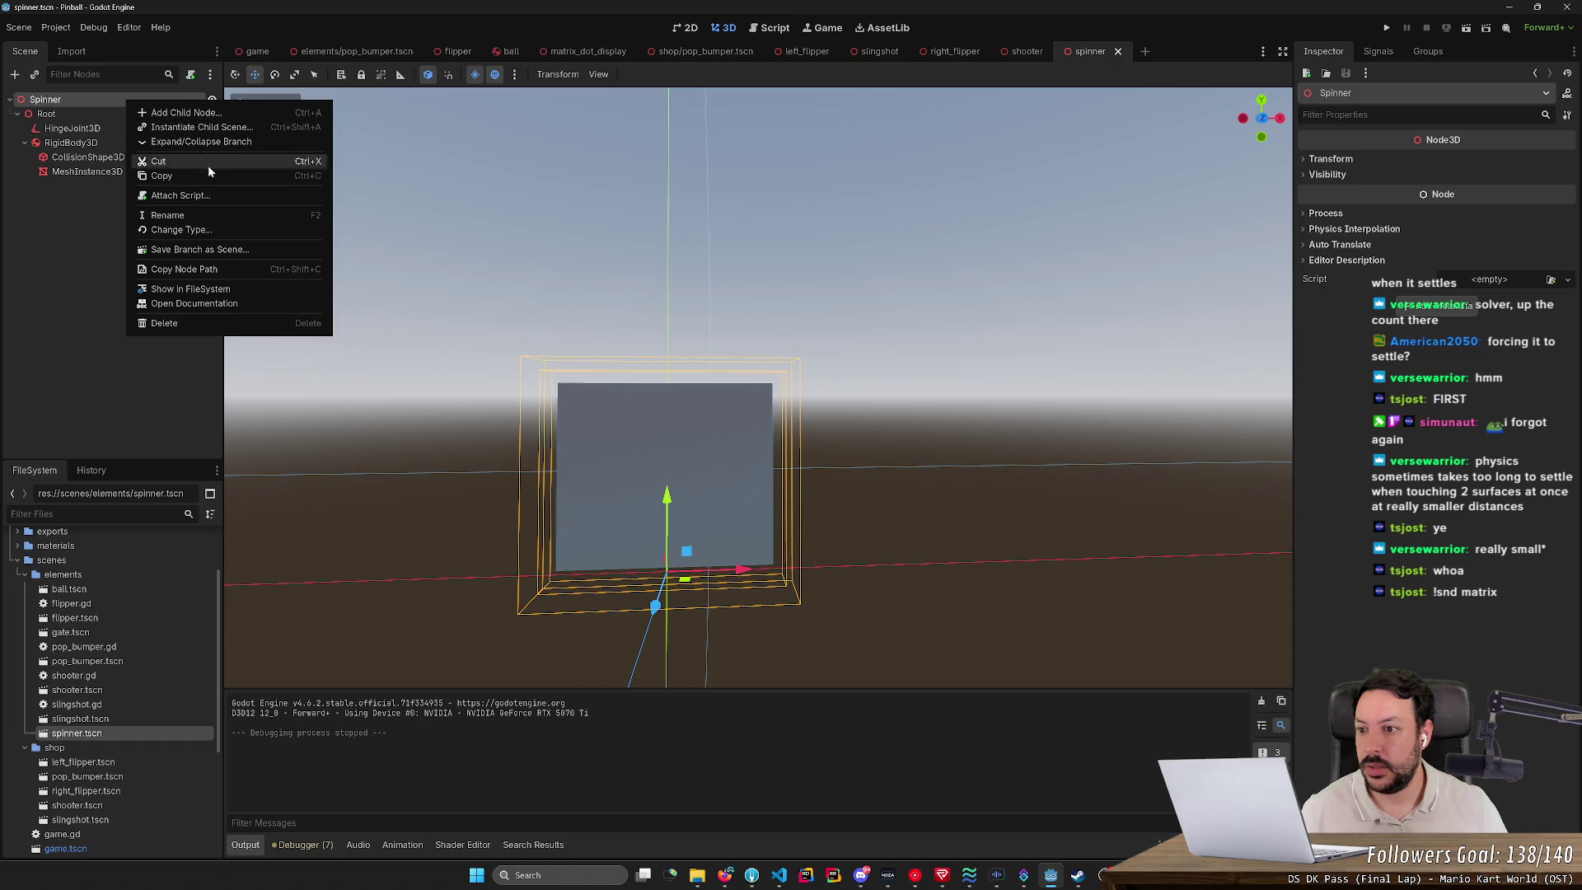
# Step: Create spinner.gd on the Spinner node and rename func _process to _physics_process on line 10
pyautogui.click(206, 191)
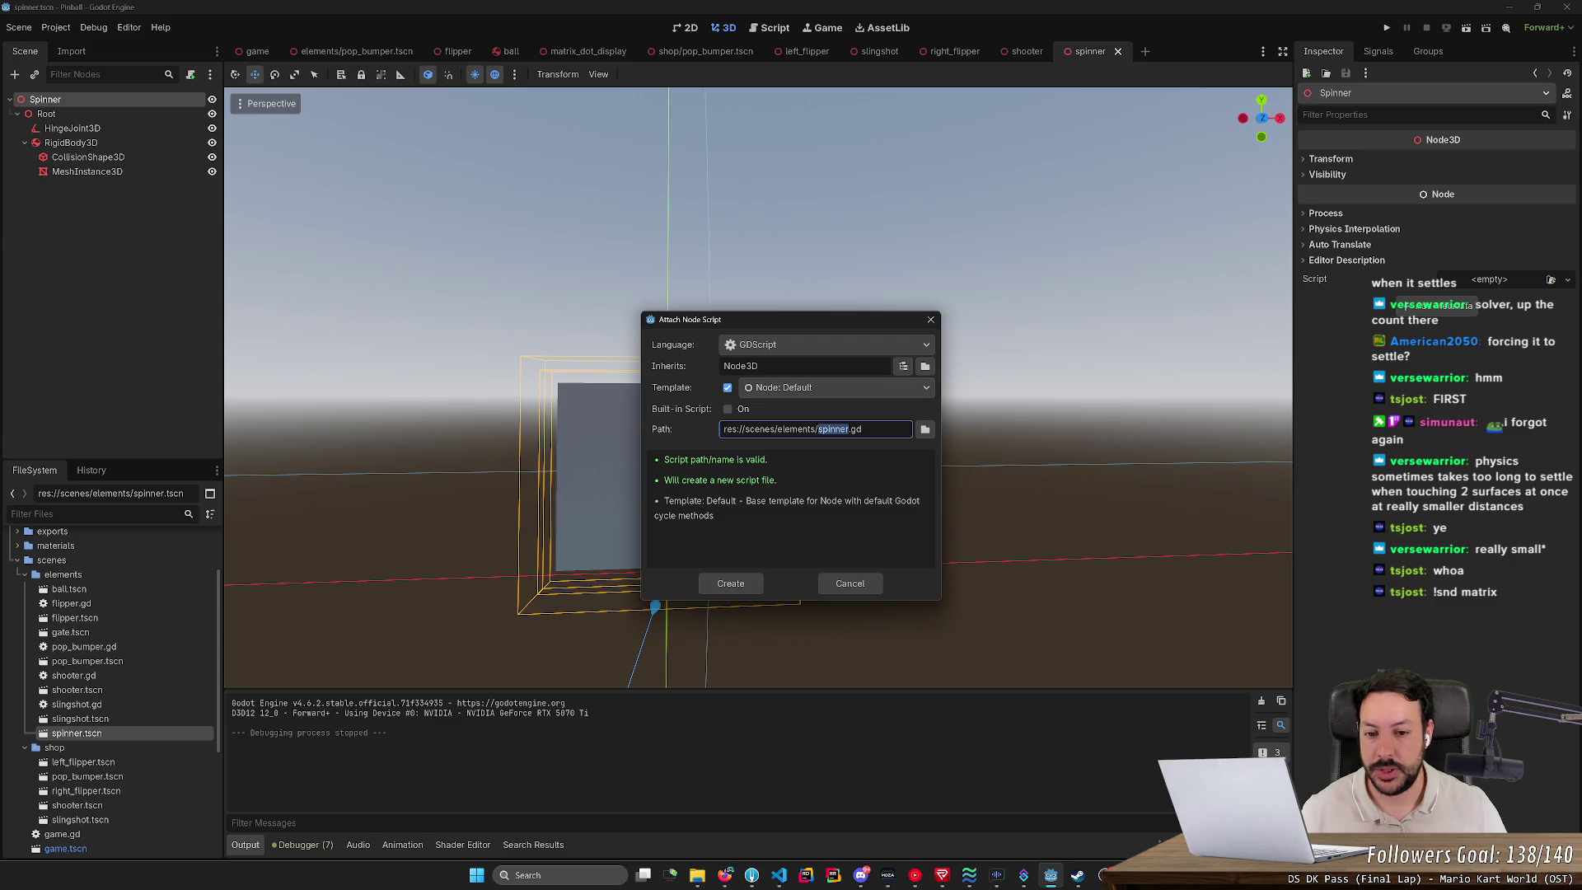
pyautogui.click(731, 584)
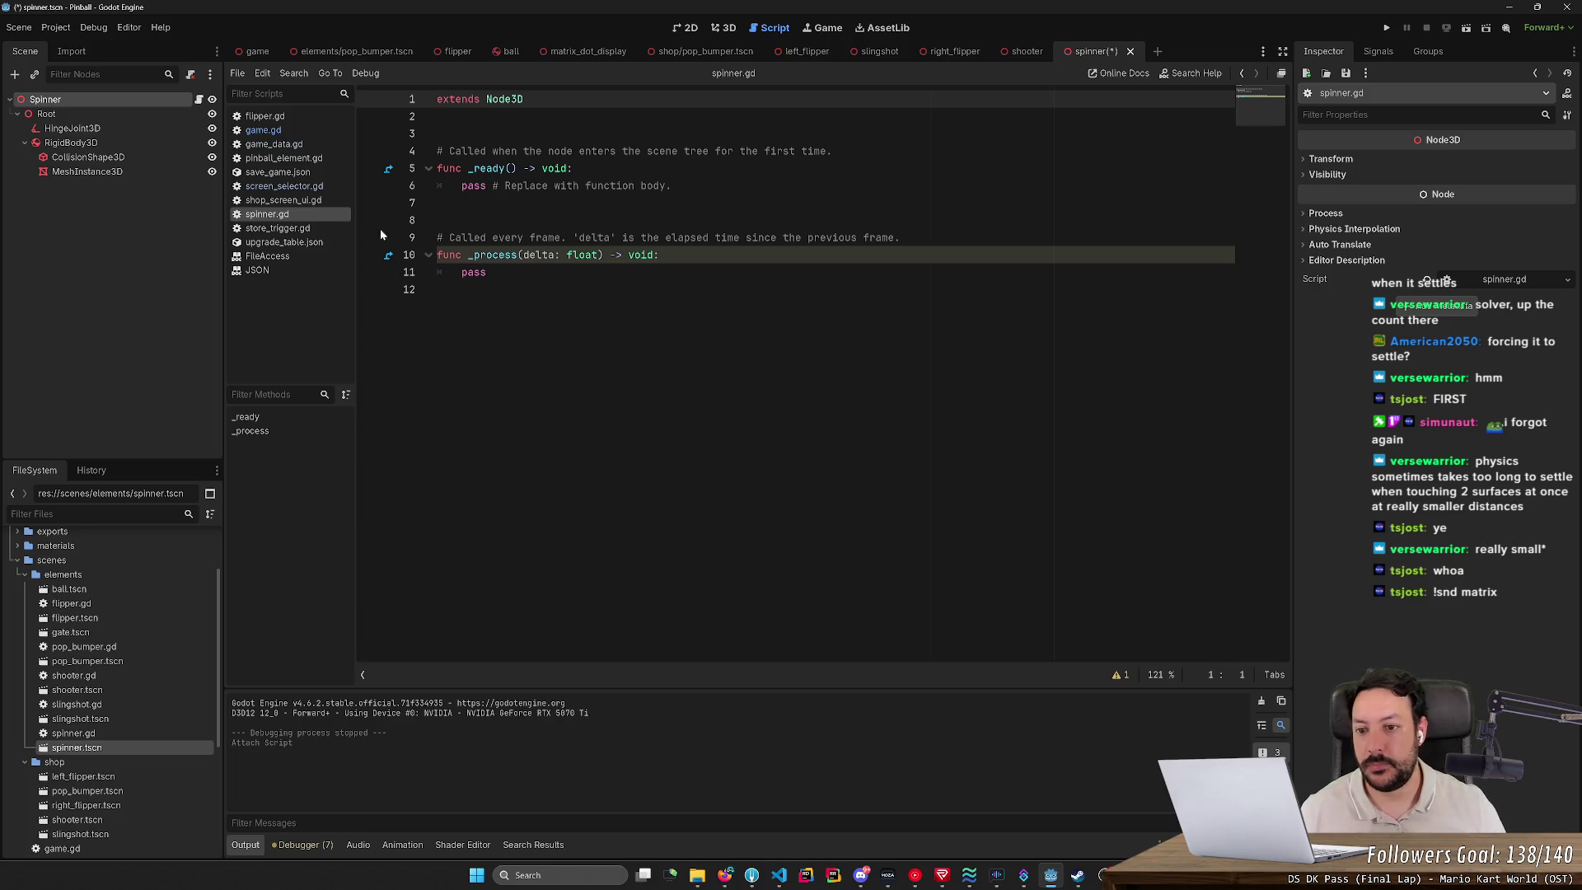
pyautogui.click(474, 255)
pyautogui.write('phys')
pyautogui.press('Return')
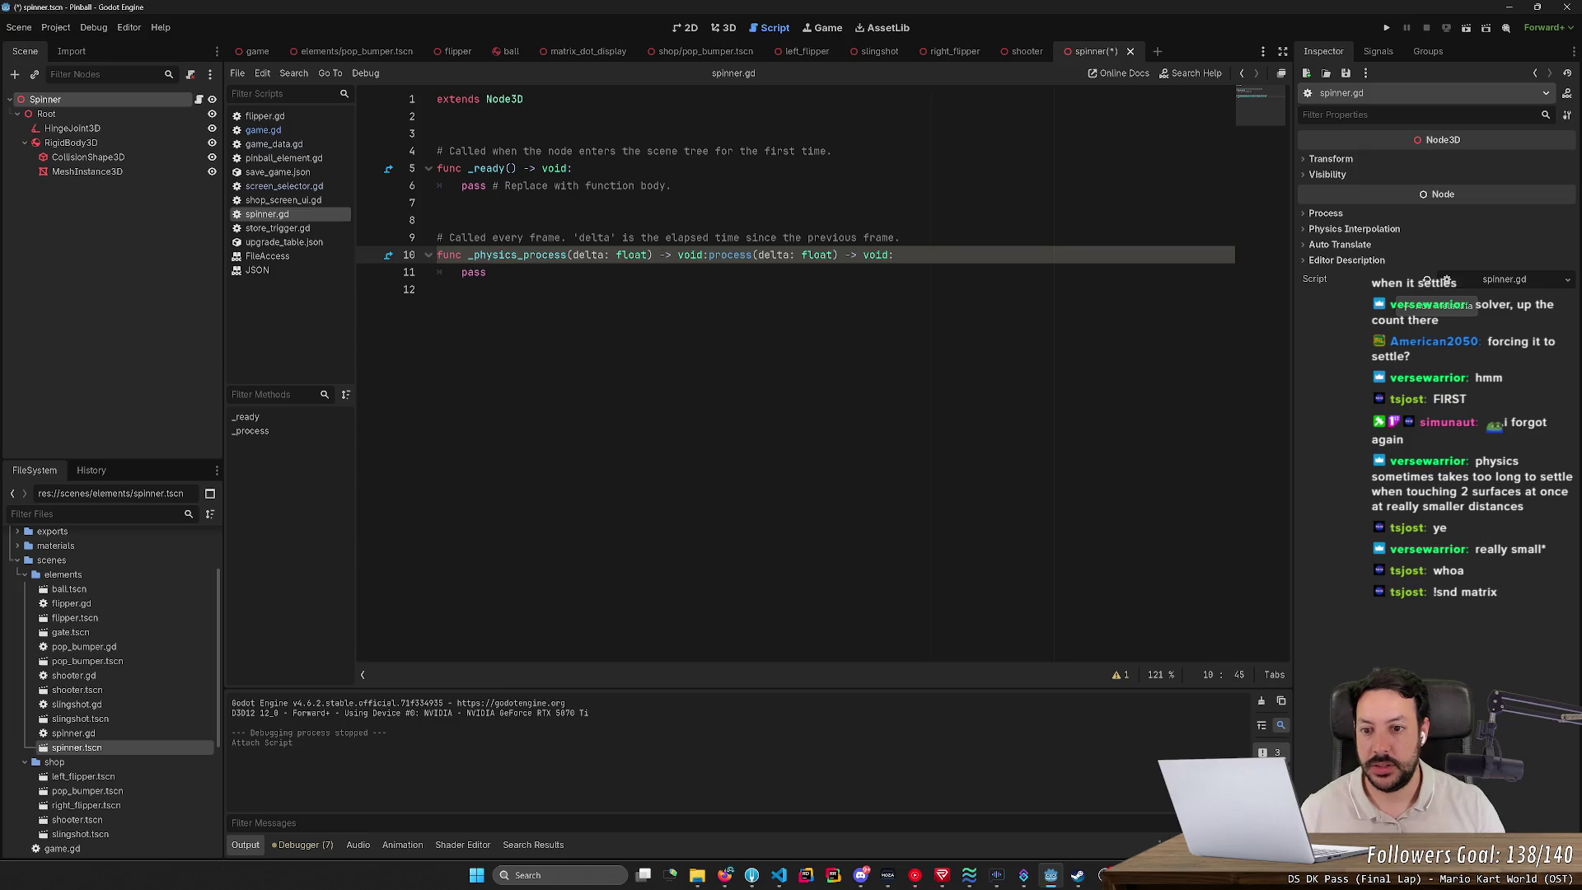
pyautogui.hotkey('shift', 'End')
pyautogui.press('Delete')
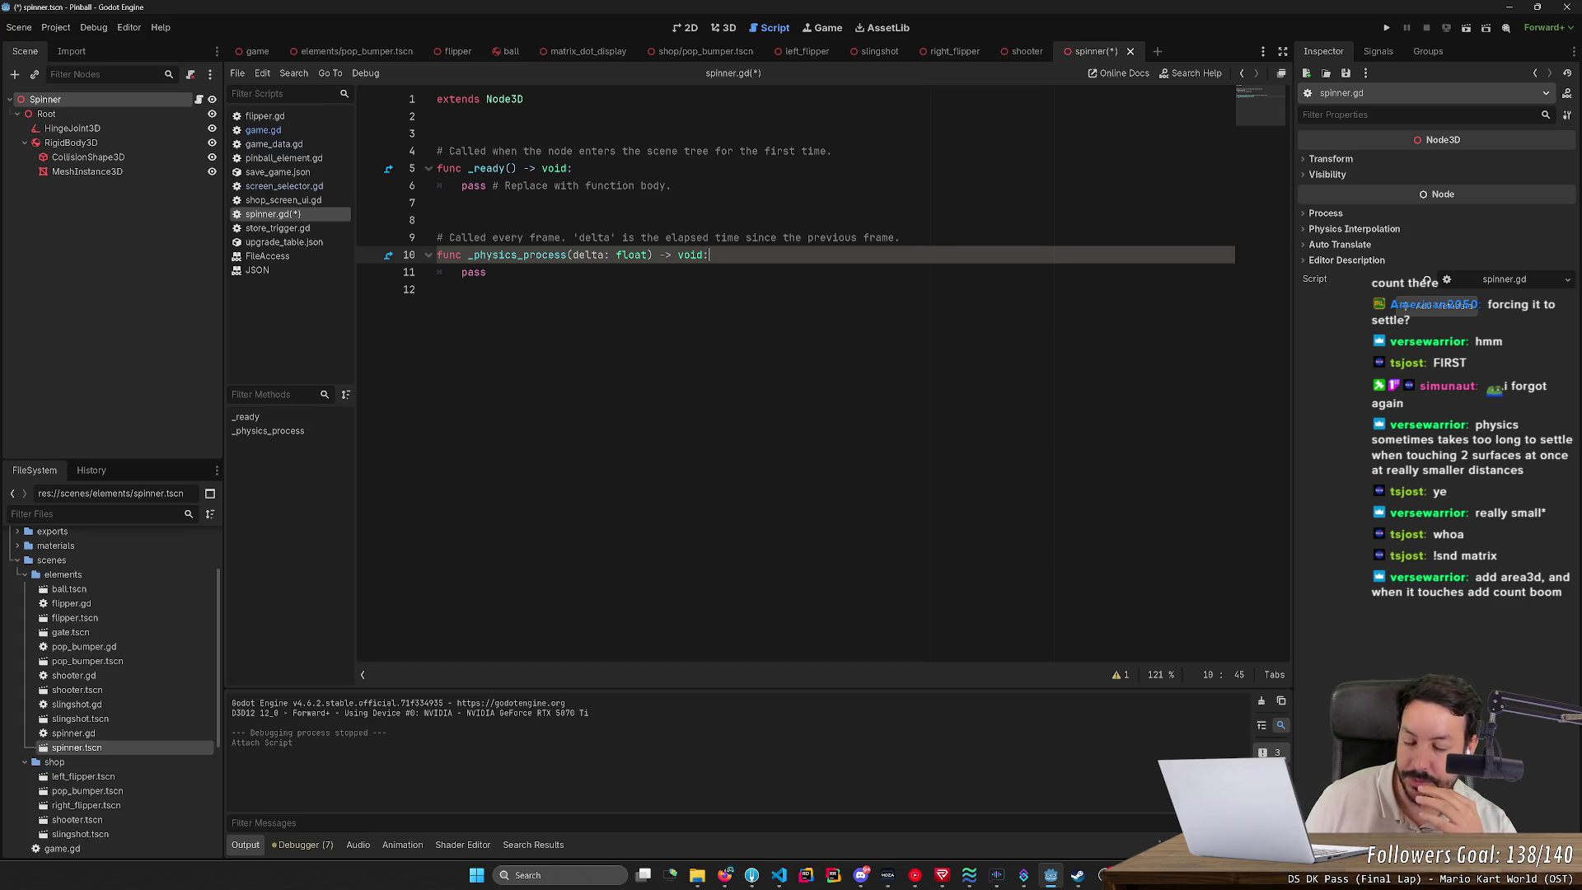
# Step: Go back to the spinner.tscn 3D view and focus and zoom the camera on the spinner
pyautogui.click(723, 27)
pyautogui.scroll(-3, 758, 387)
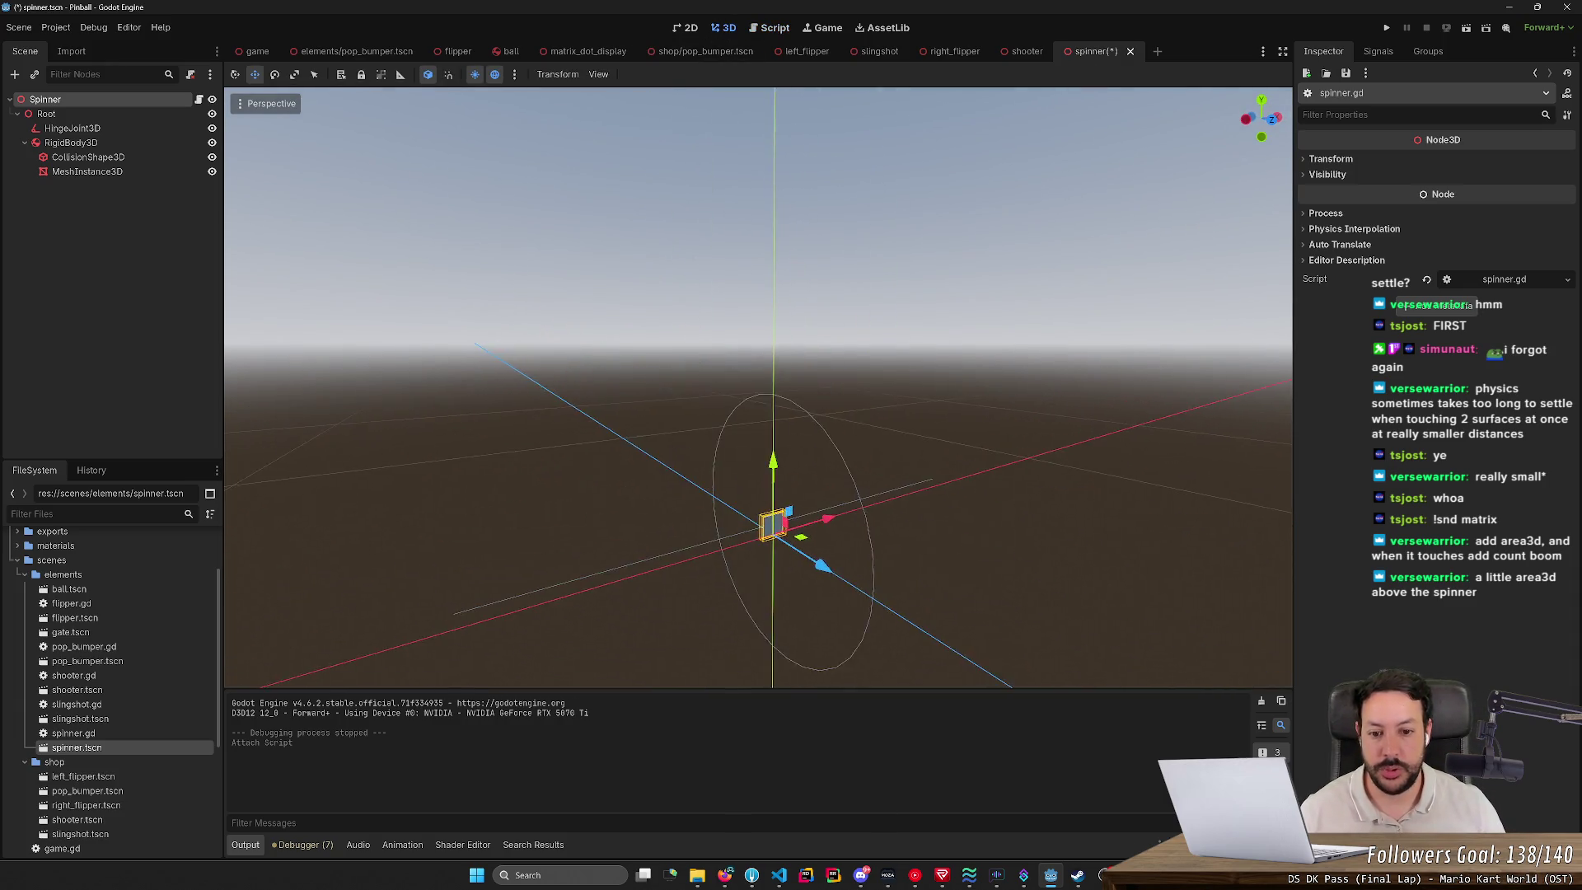
pyautogui.scroll(3, 758, 387)
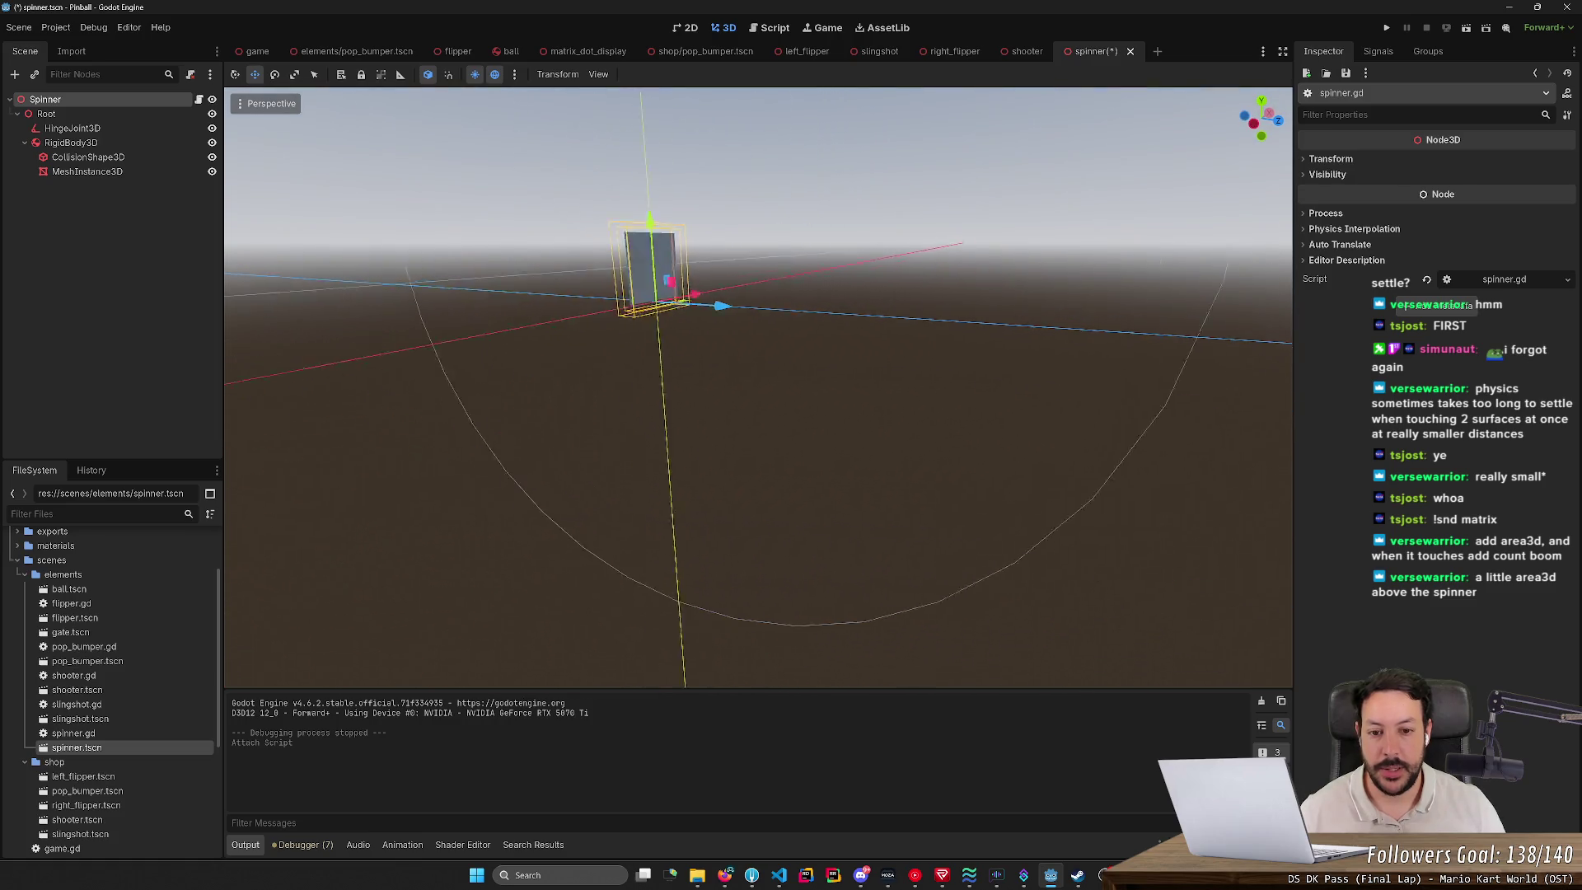
pyautogui.press('f')
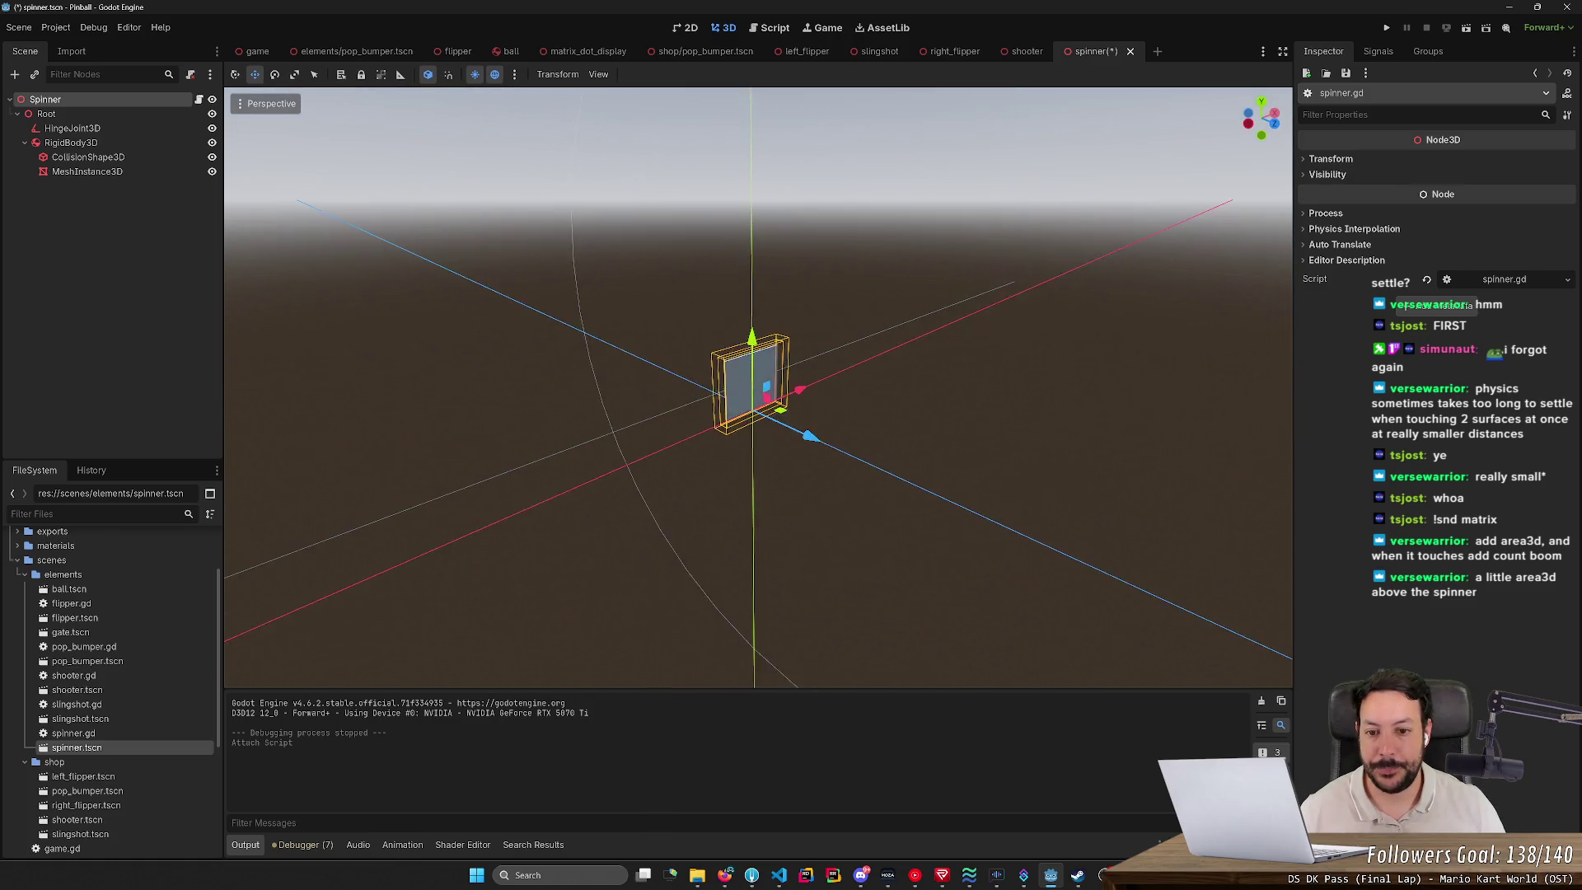
pyautogui.scroll(3, 758, 388)
pyautogui.scroll(-2, 758, 387)
pyautogui.scroll(3, 799, 401)
pyautogui.scroll(-4, 800, 401)
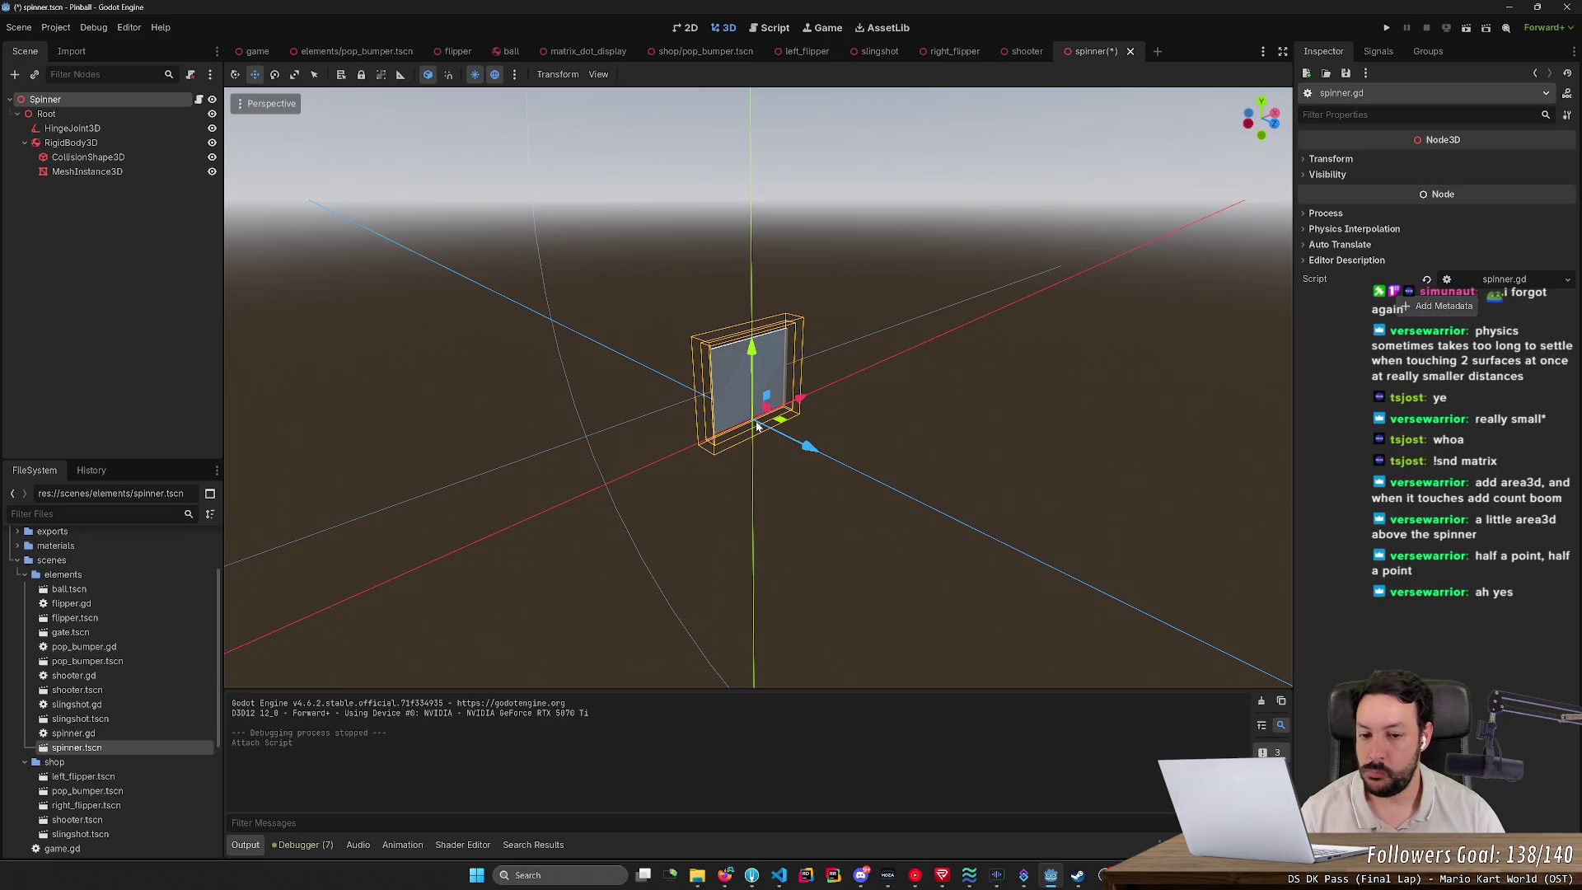
pyautogui.scroll(-3, 756, 425)
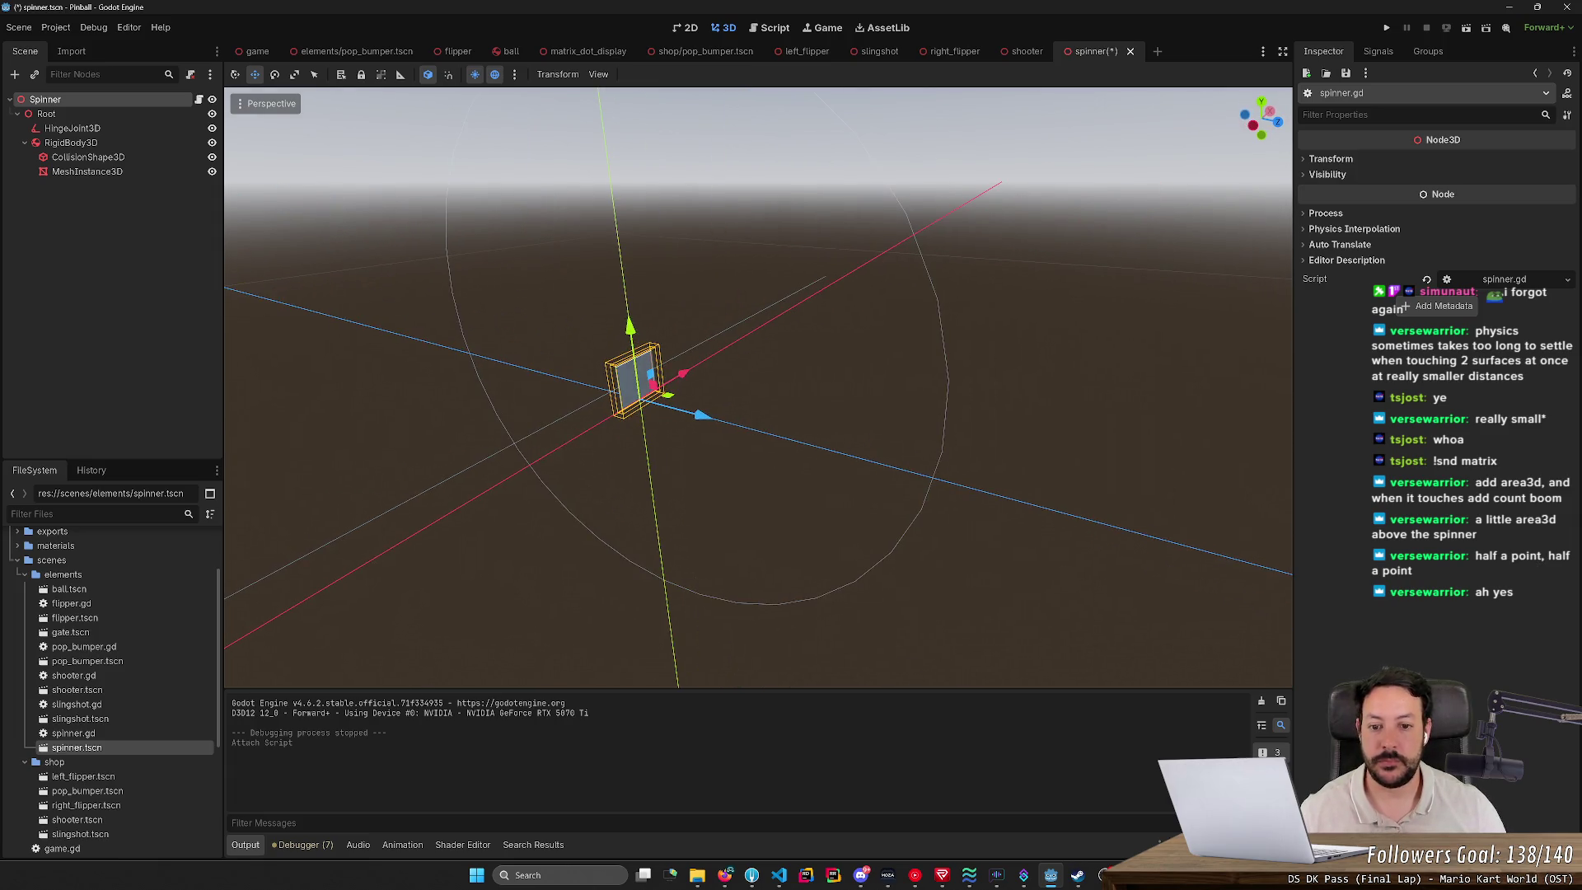
pyautogui.scroll(-2, 756, 424)
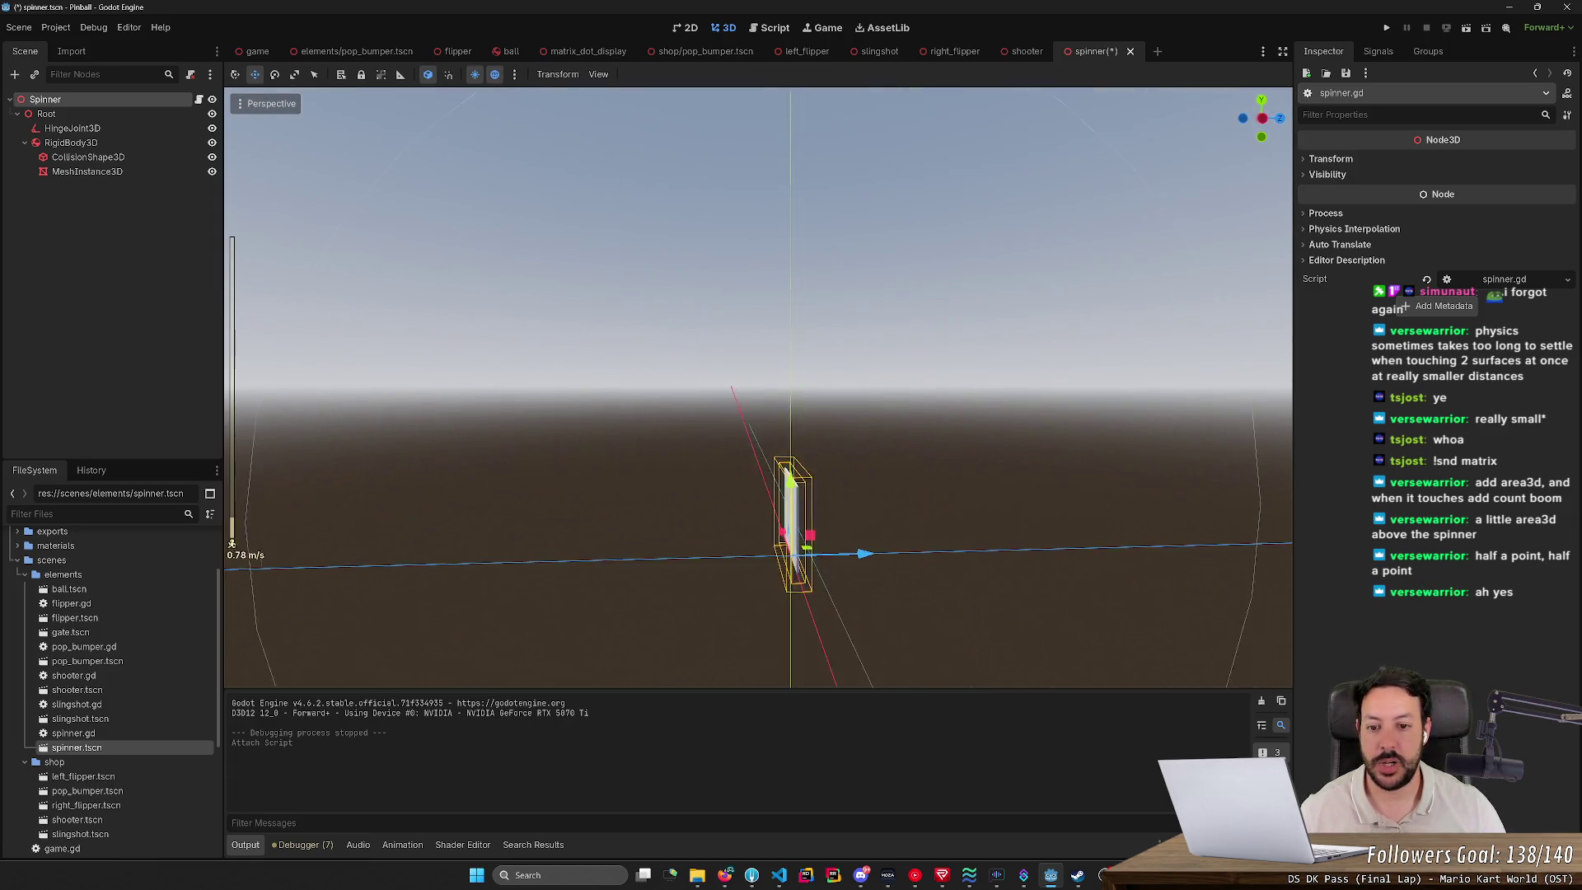
pyautogui.scroll(-5, 757, 388)
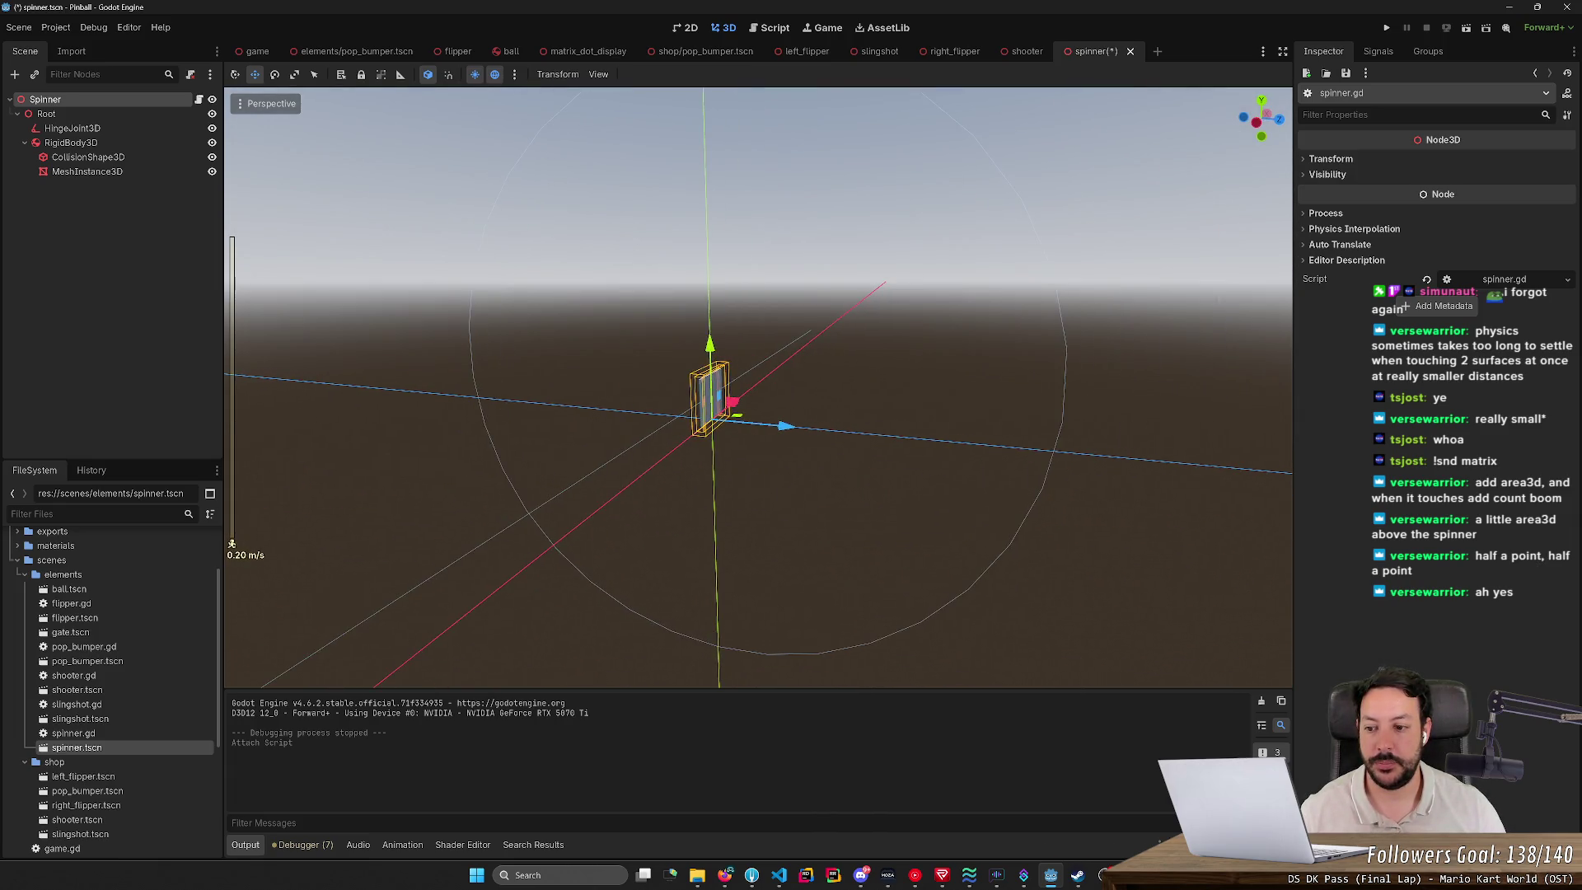
# Step: Bring the camera level with the spinner and orbit around it
pyautogui.press('w')
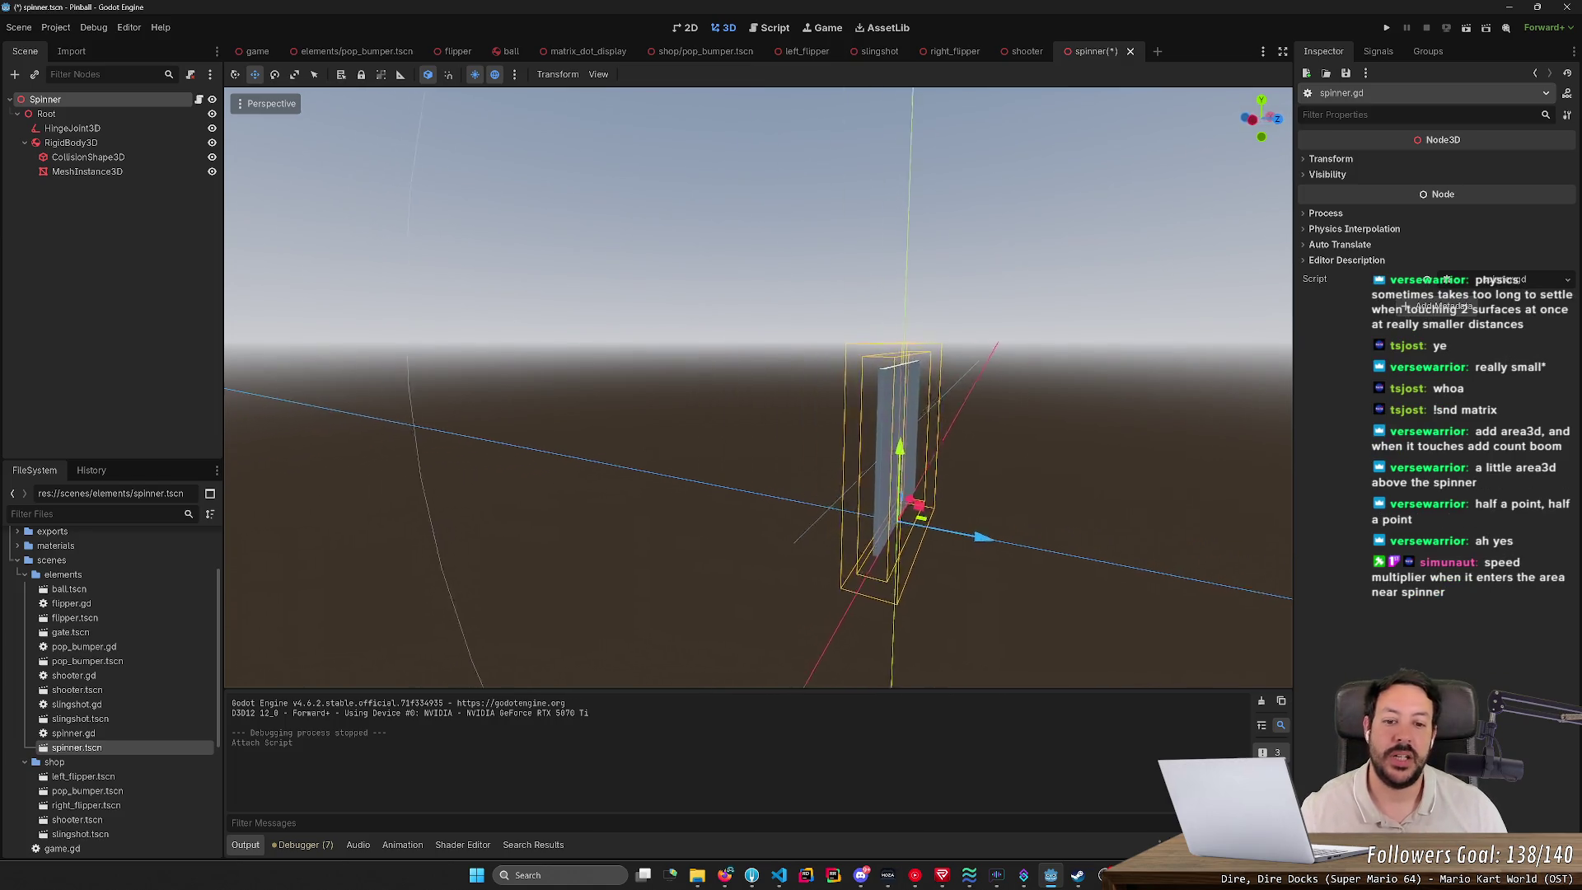
pyautogui.moveTo(774, 457); pyautogui.dragTo(763, 457)
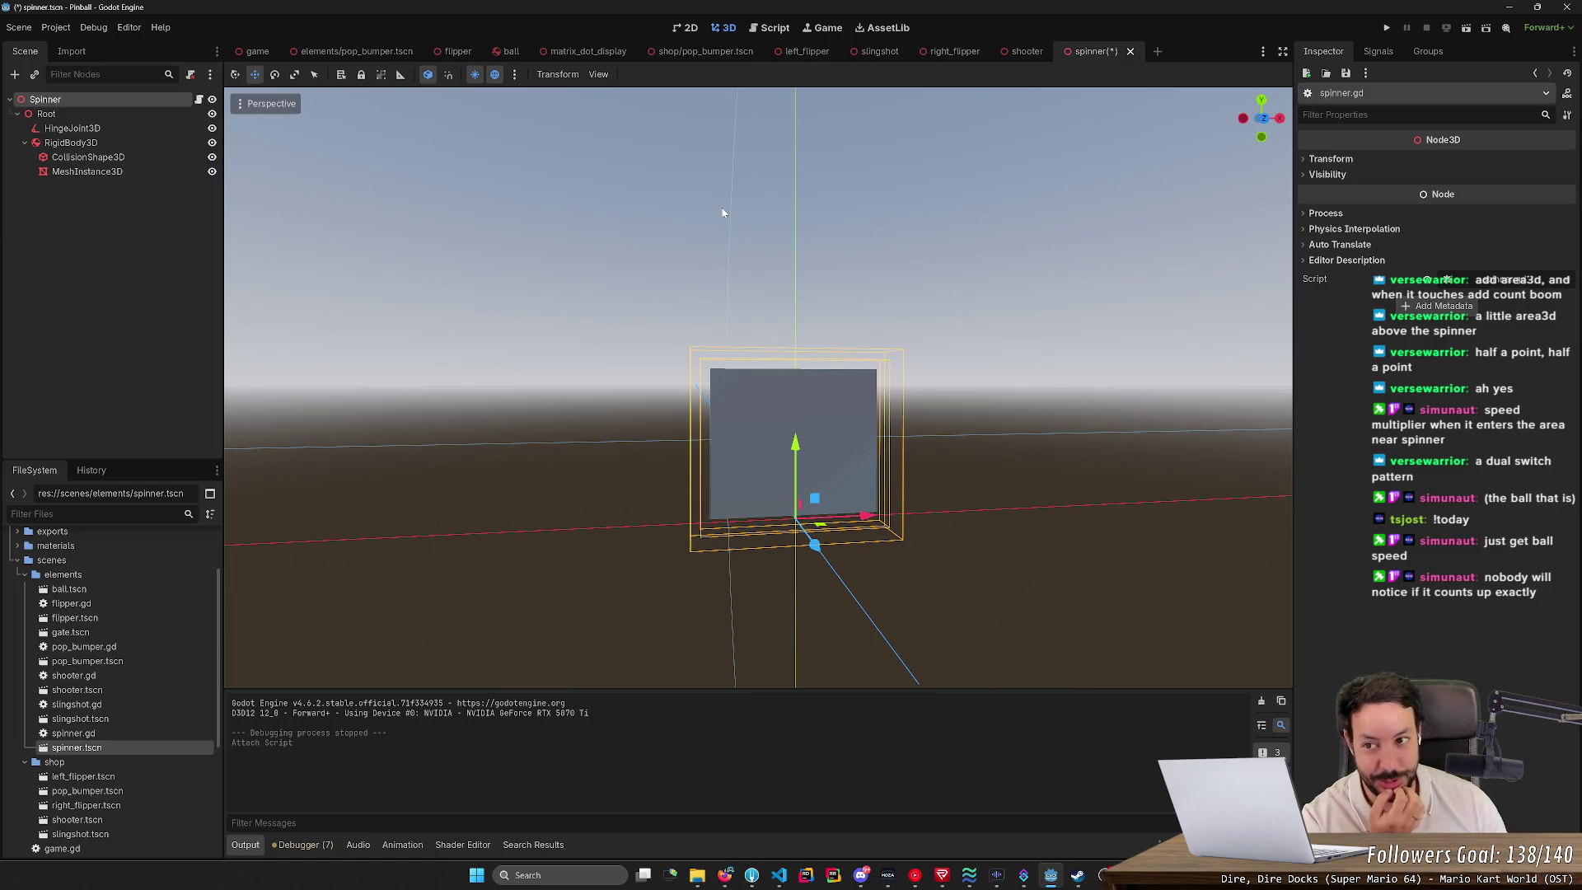
# Step: Open the game scene and fly the camera close to the spinner by the table's right wall
pyautogui.click(257, 51)
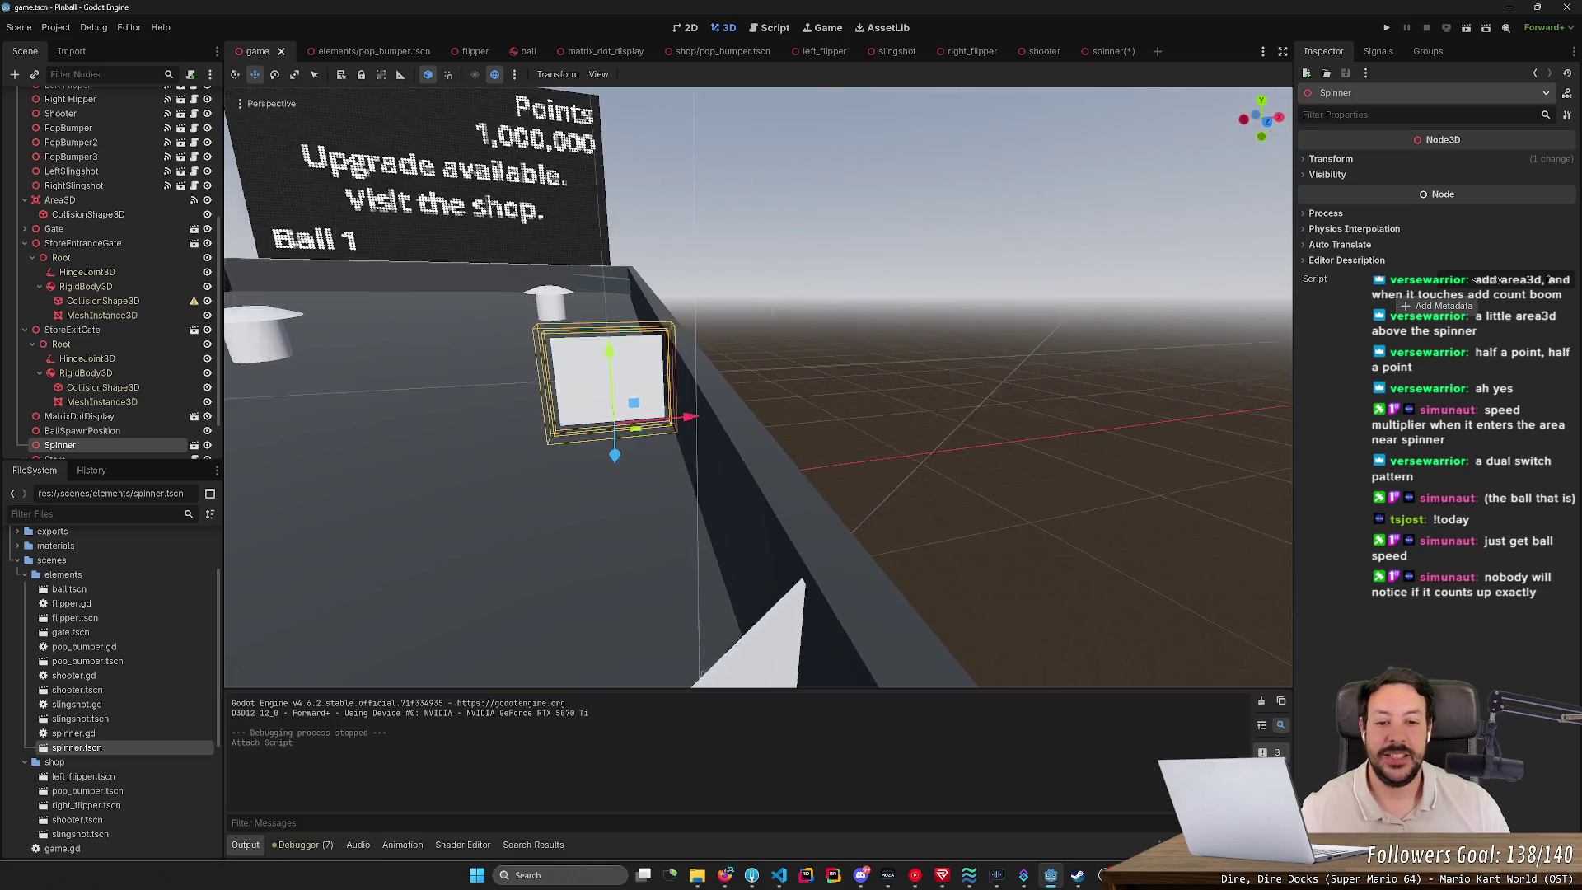
pyautogui.press('s')
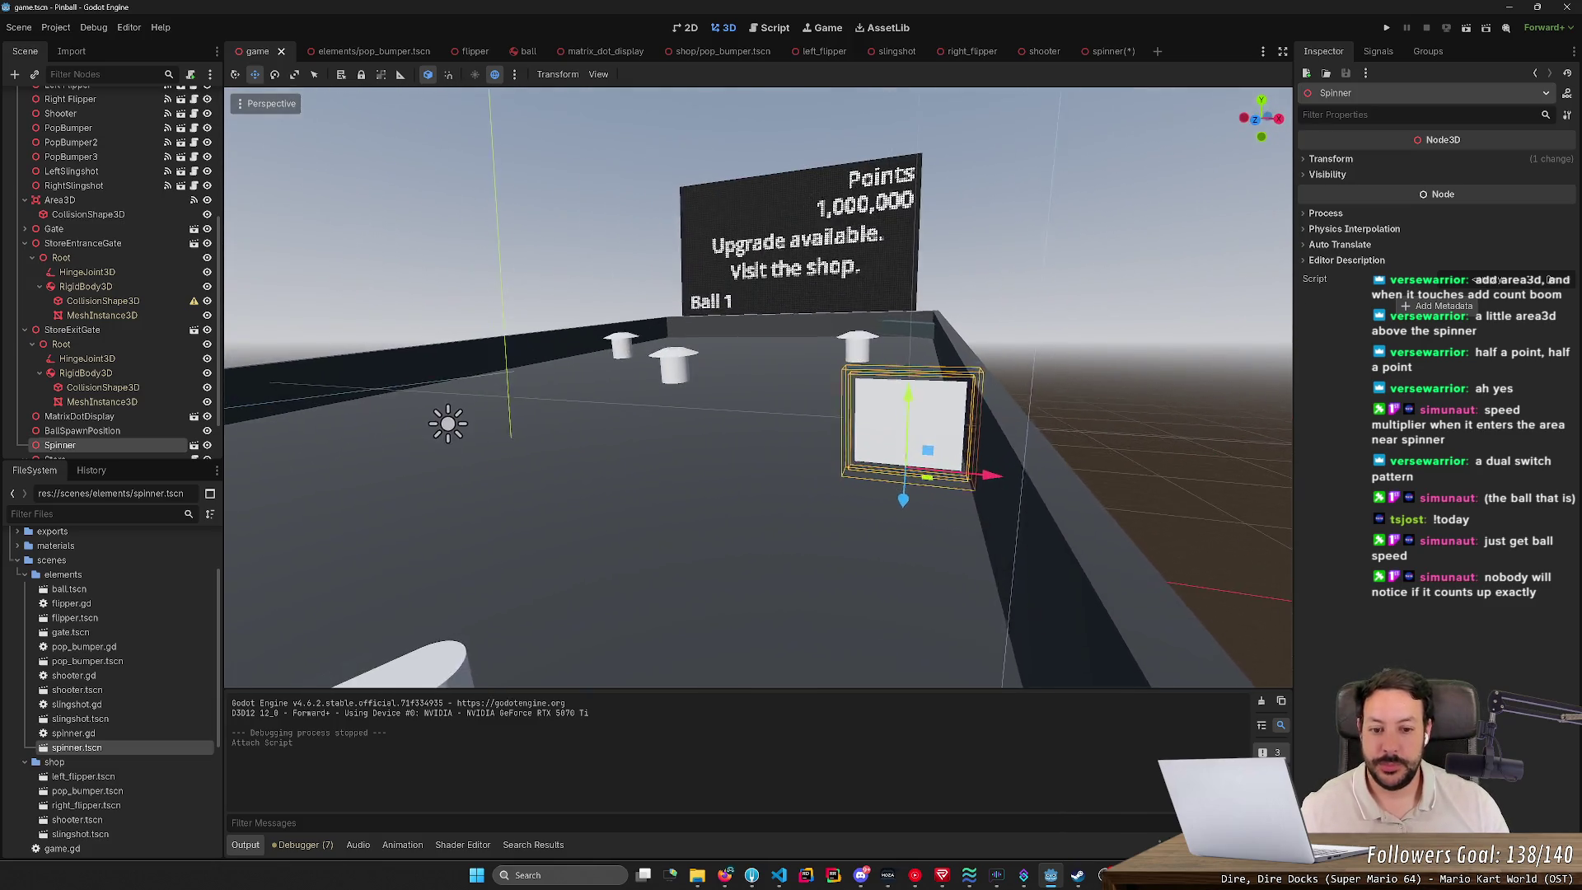
pyautogui.scroll(5, 758, 387)
pyautogui.press('w')
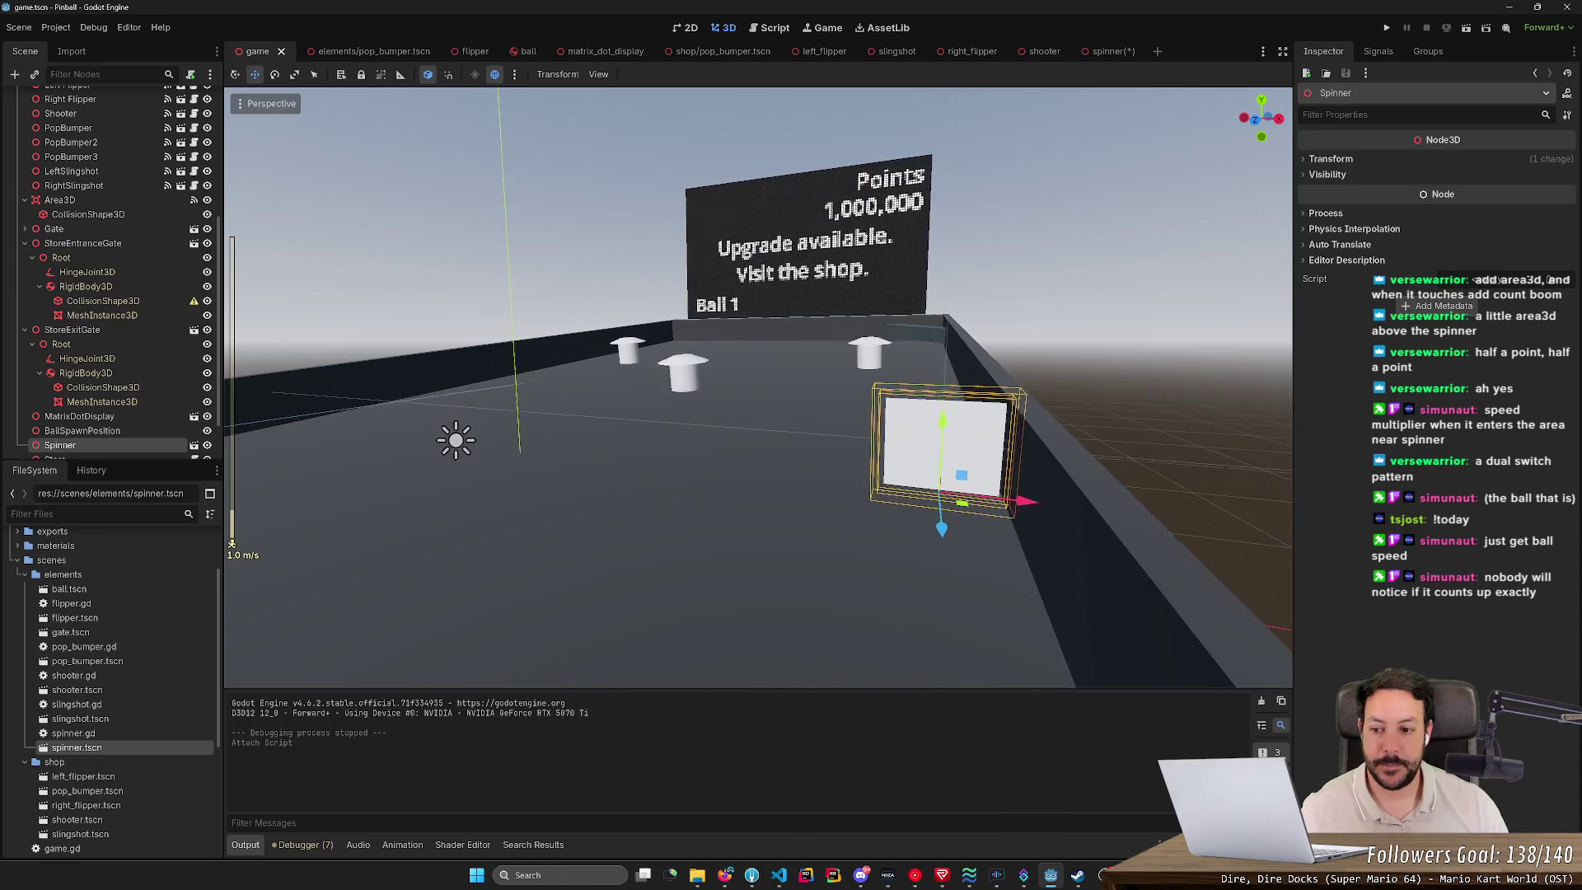
pyautogui.scroll(7, 758, 387)
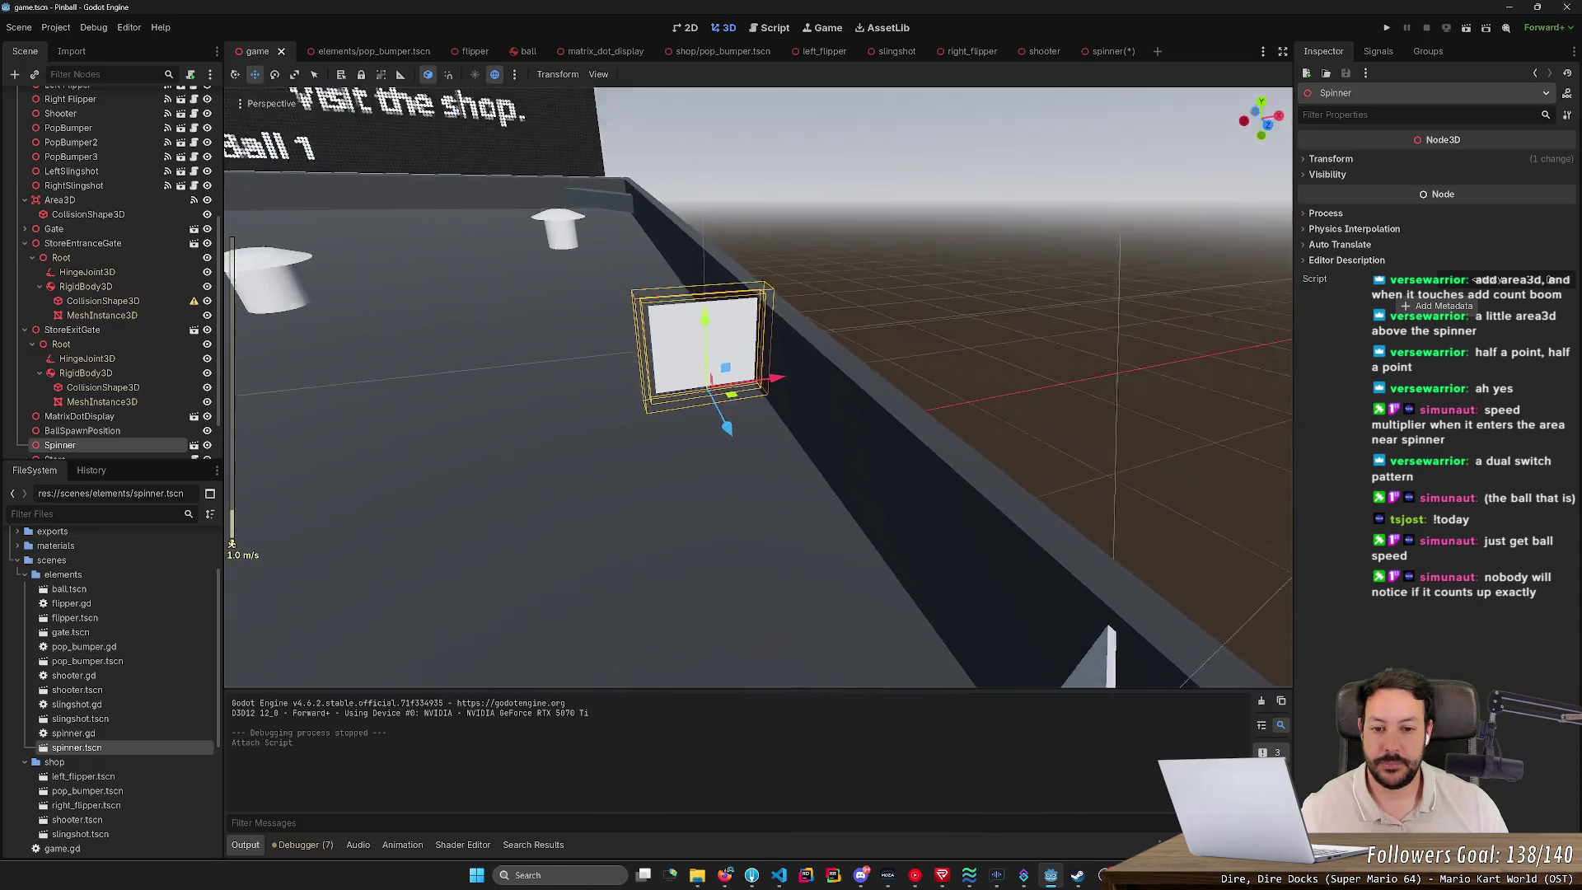
pyautogui.press('w')
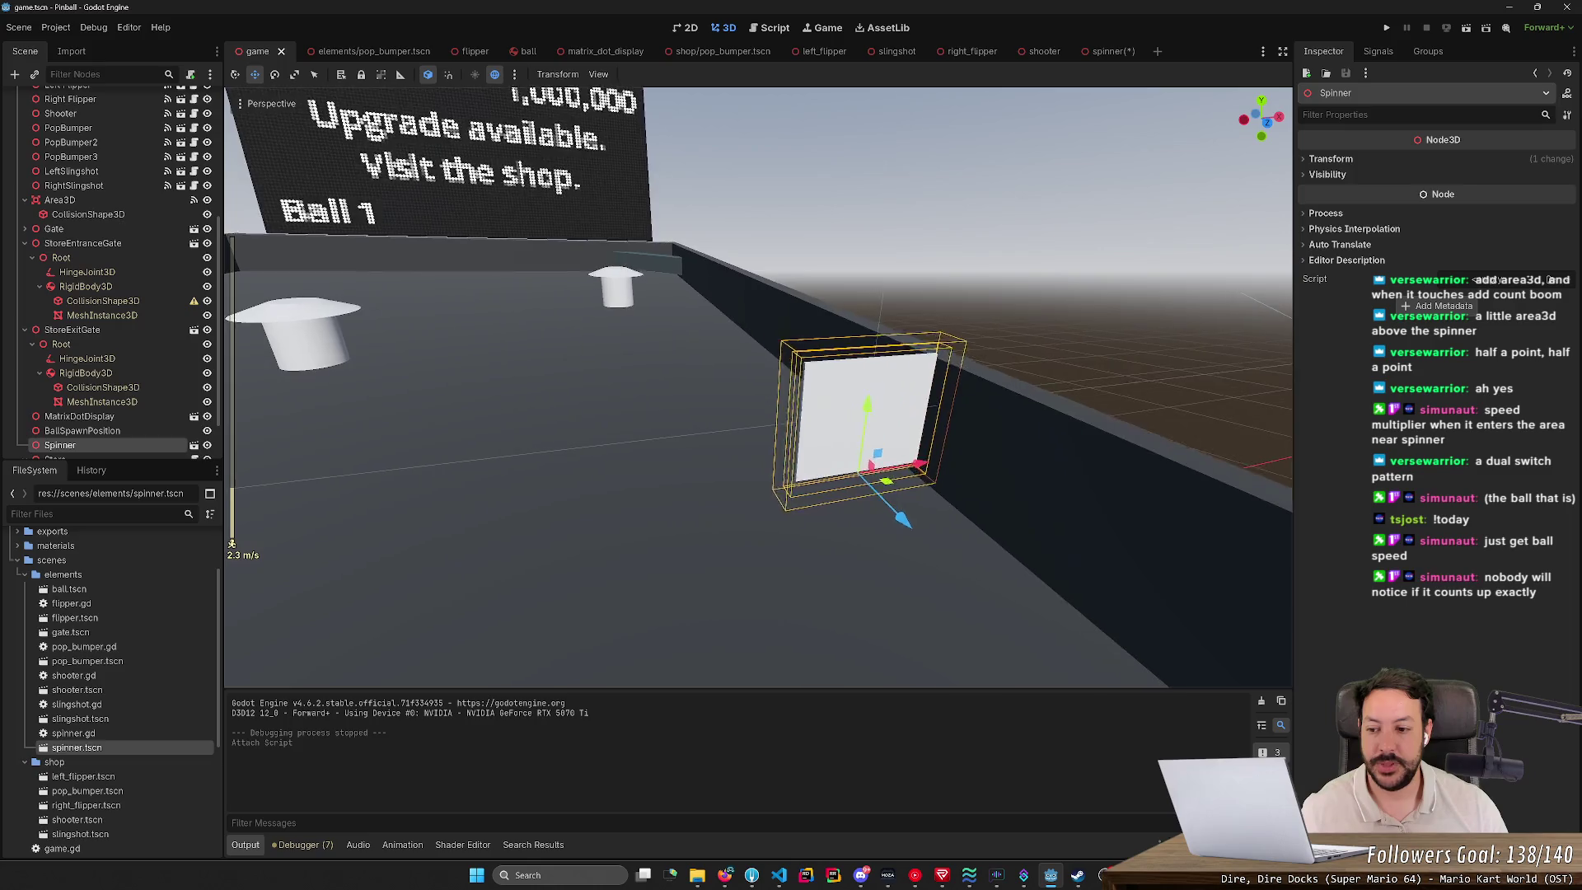
pyautogui.press('w')
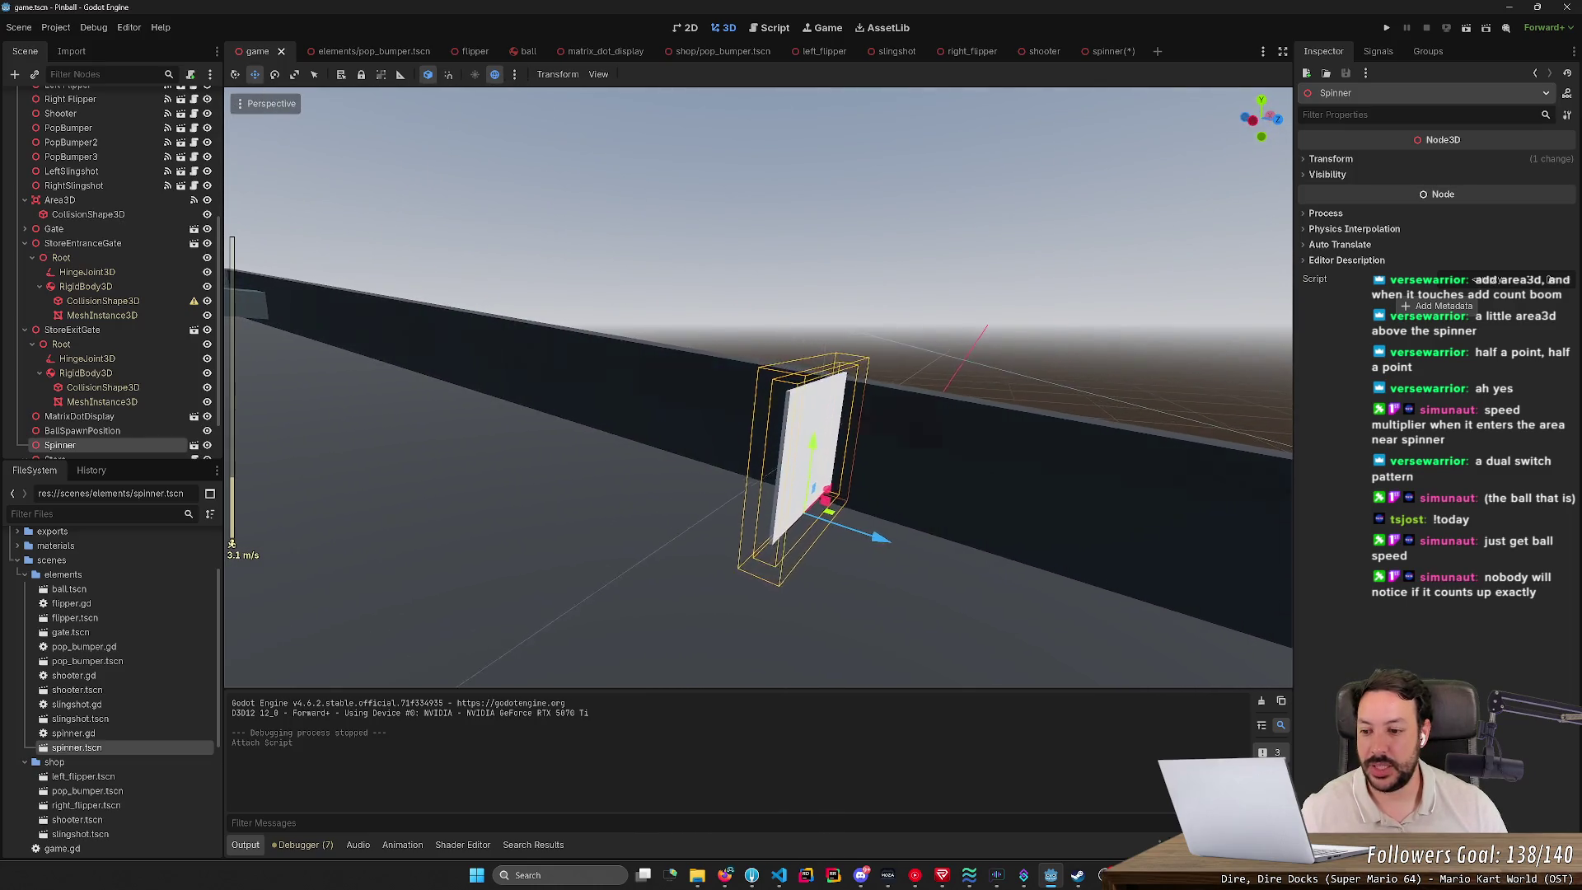
pyautogui.press('w')
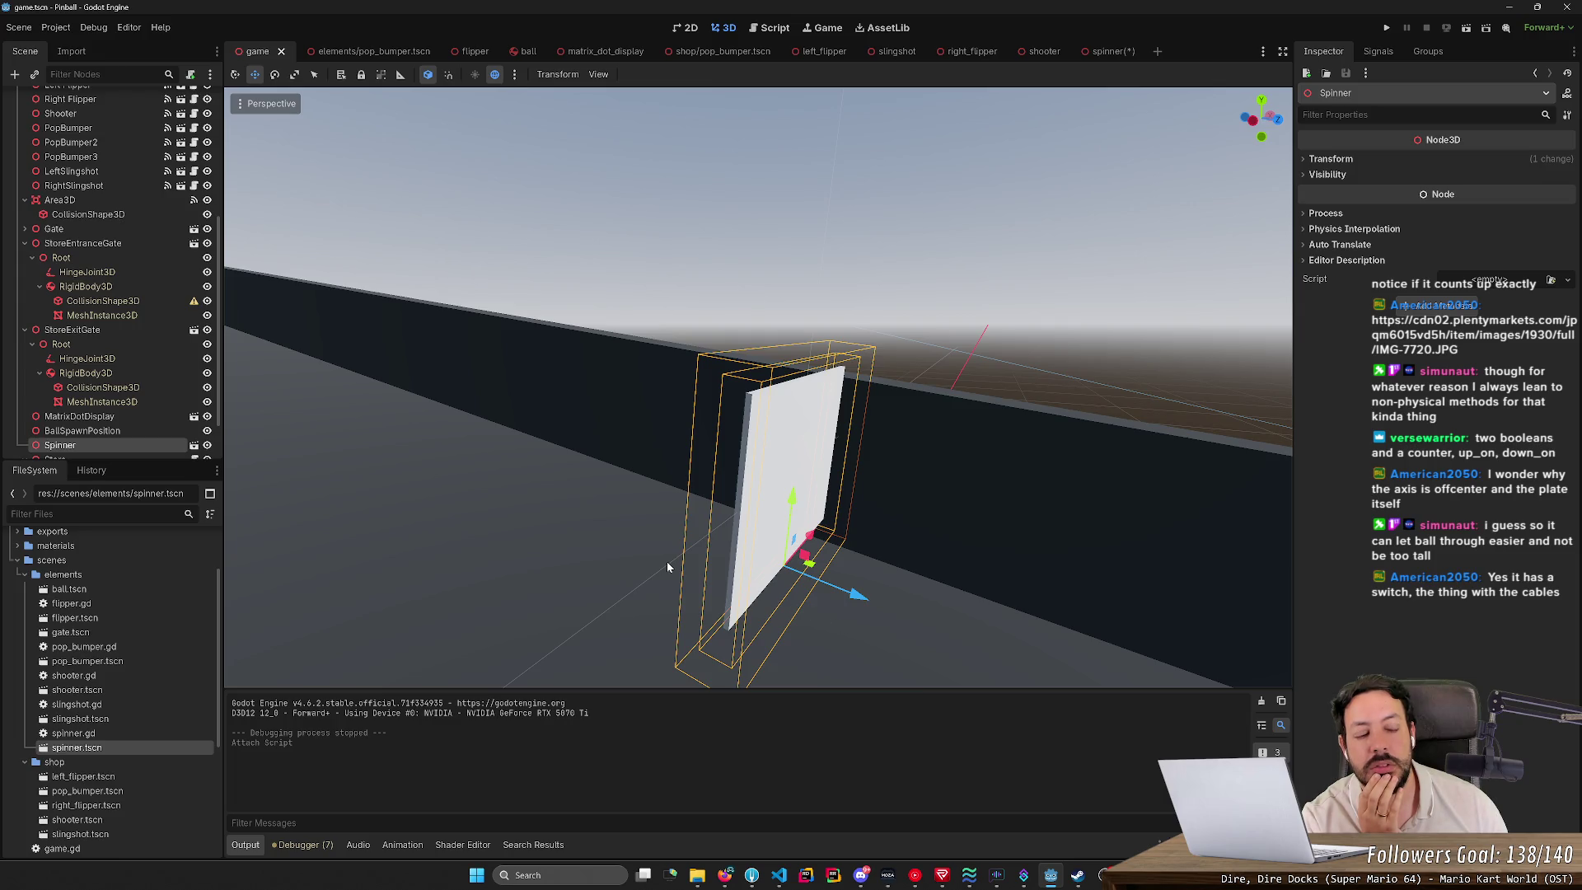
pyautogui.press('w')
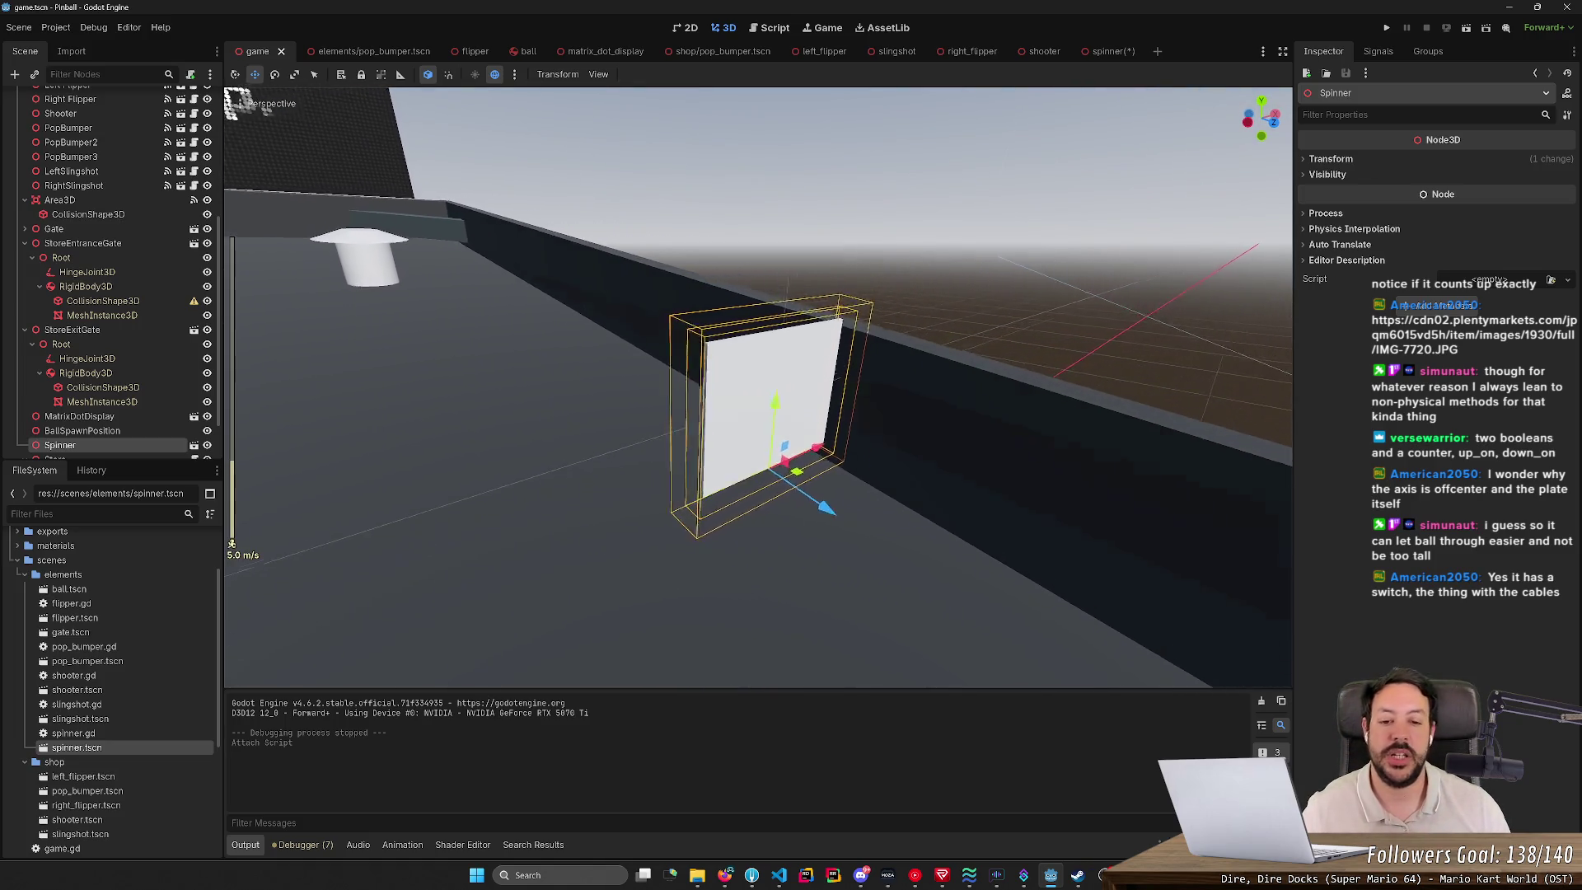
pyautogui.press('s')
pyautogui.press('w')
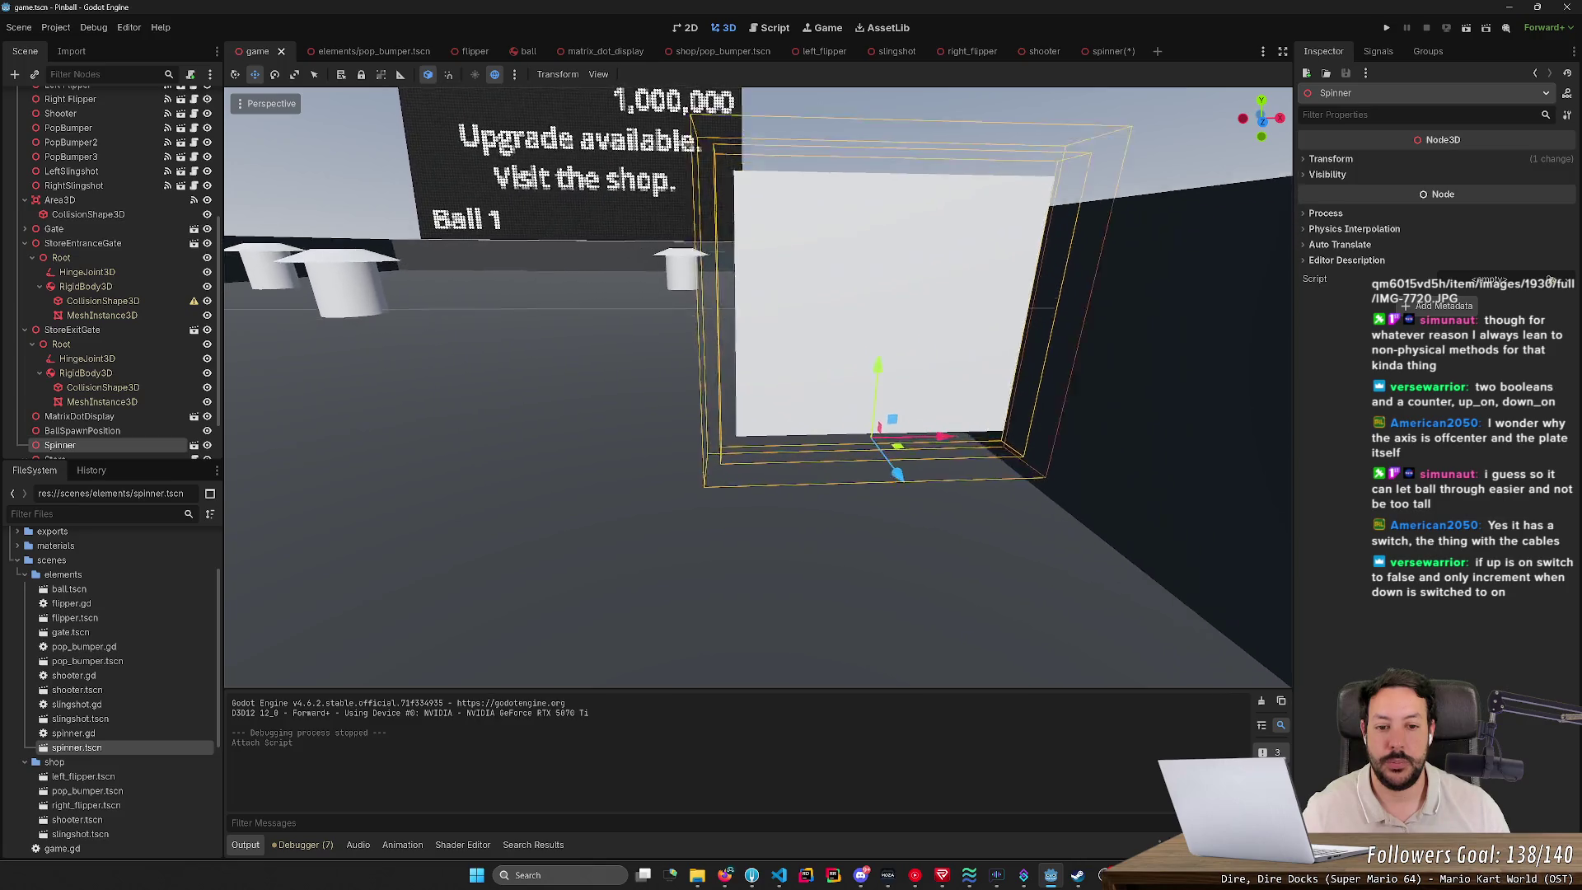
pyautogui.scroll(4, 758, 387)
pyautogui.press('s')
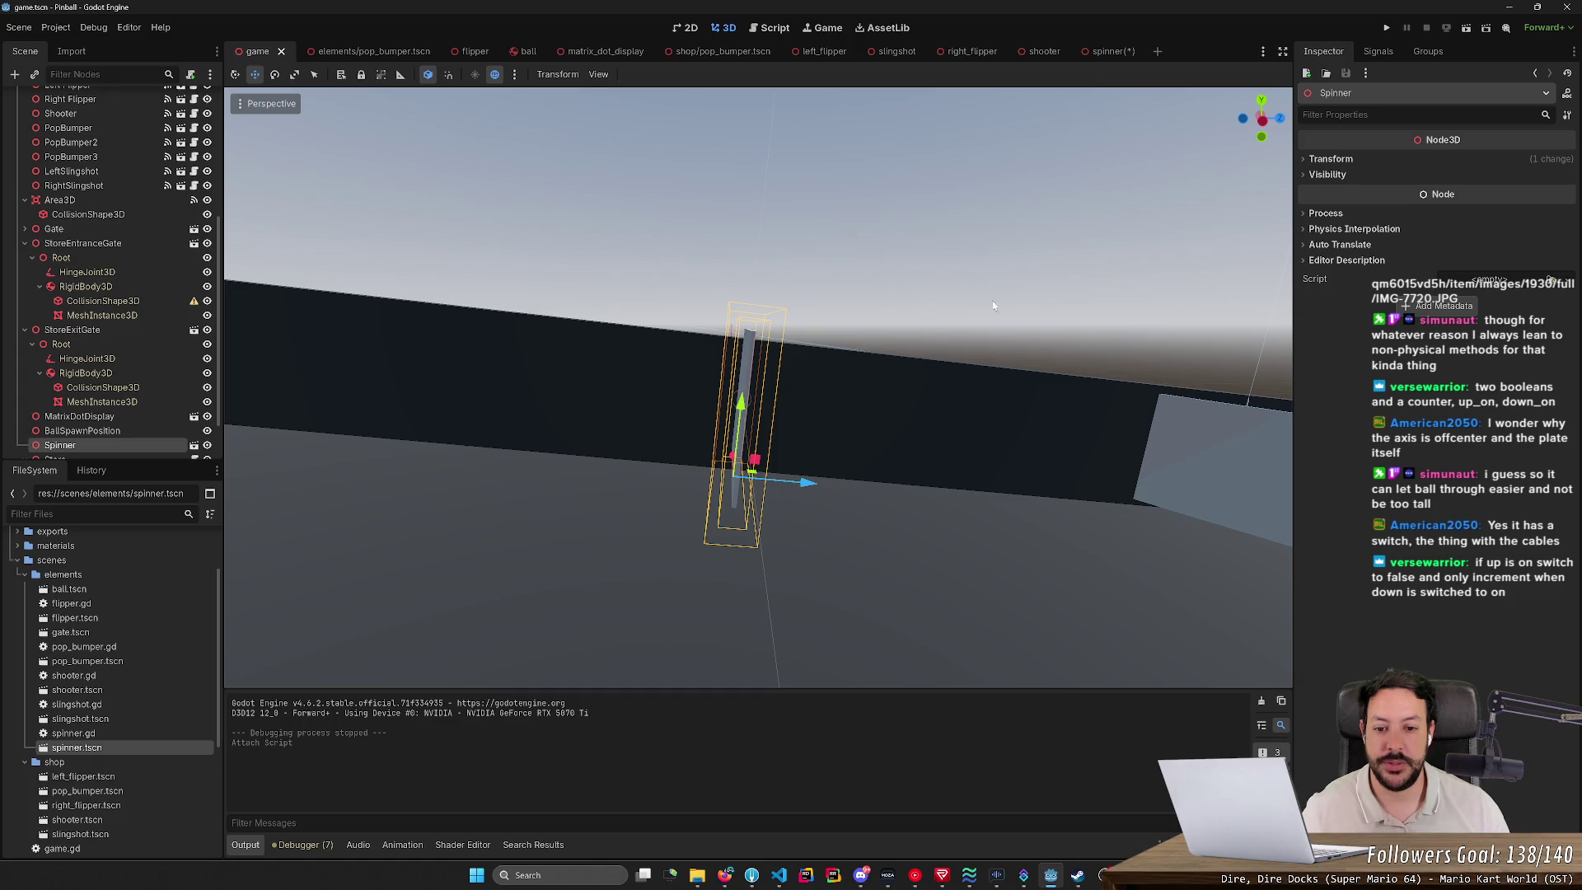
pyautogui.scroll(3, 758, 387)
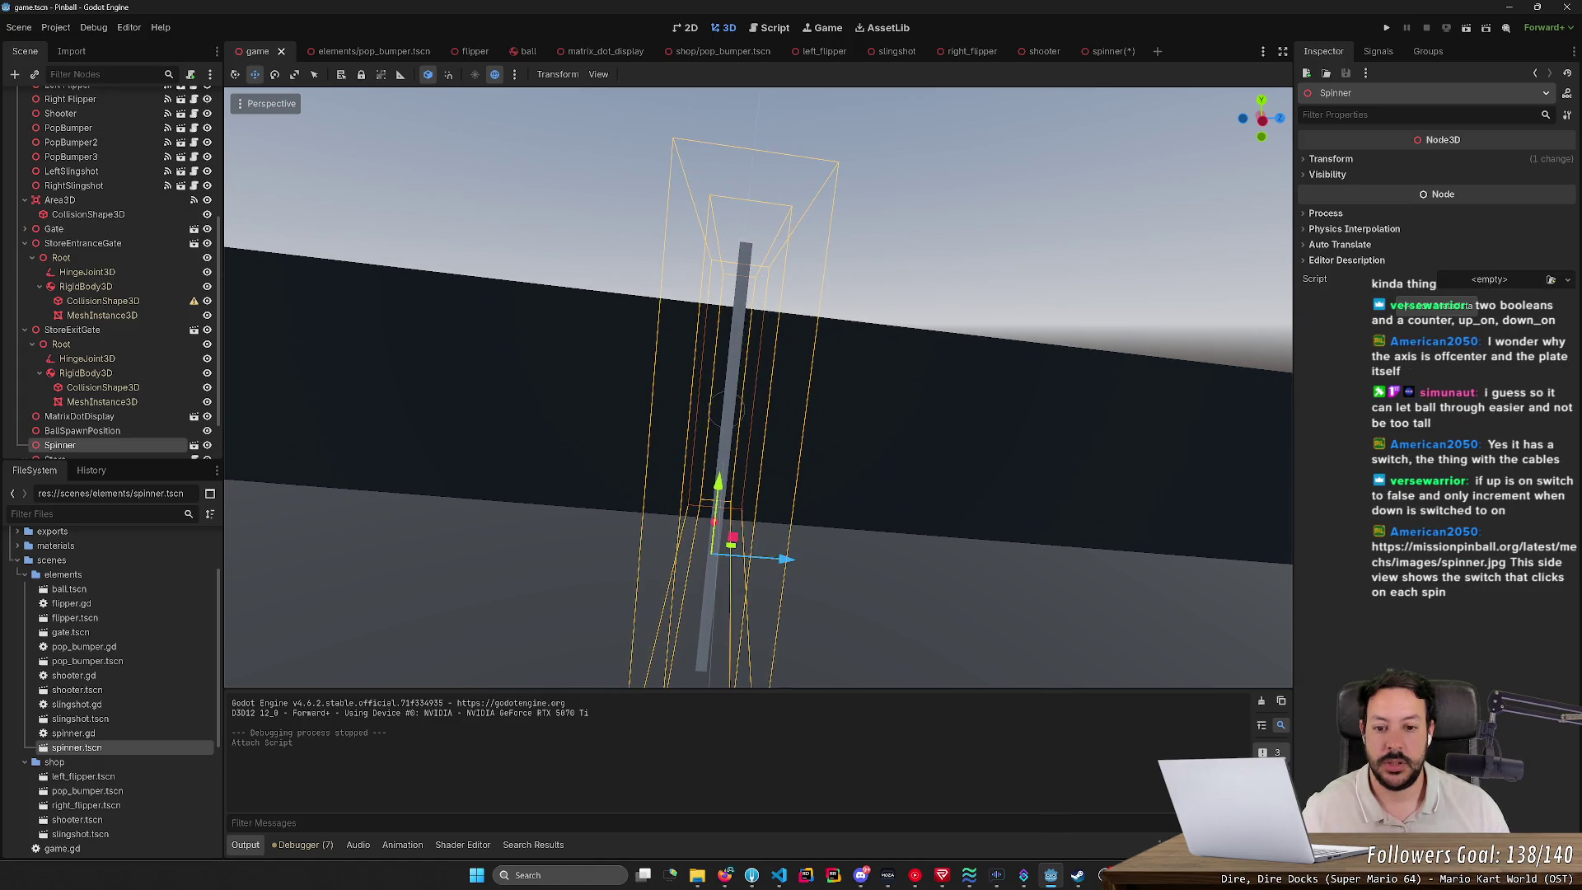
pyautogui.scroll(2, 758, 387)
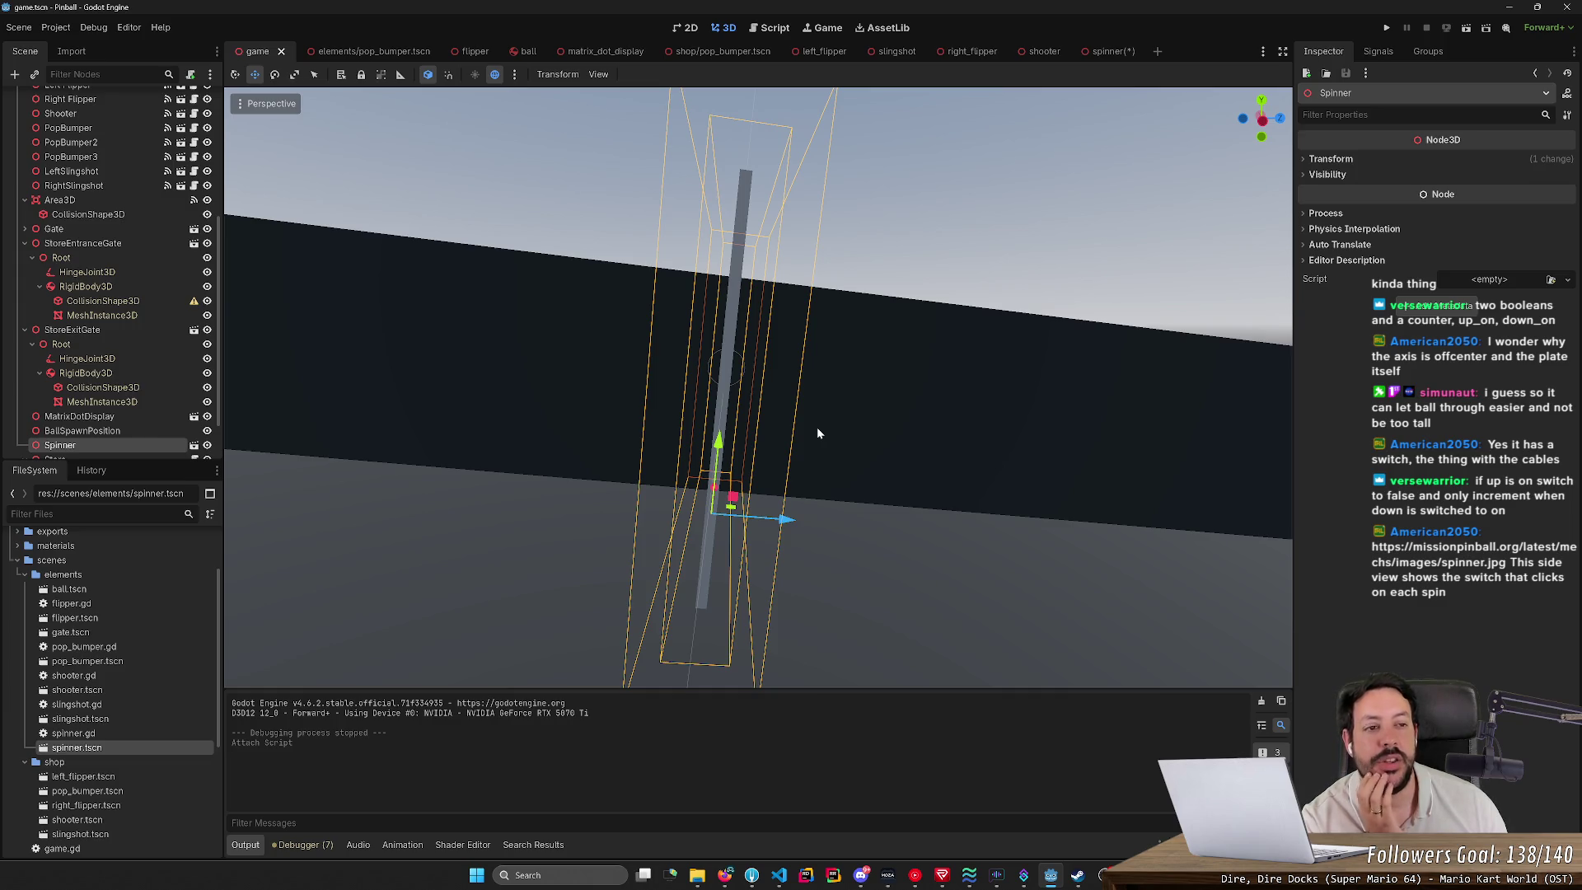
pyautogui.moveTo(836, 437)
pyautogui.mouseDown()
pyautogui.moveTo(659, 449)
pyautogui.moveTo(809, 440)
pyautogui.mouseUp()
pyautogui.scroll(3, 659, 450)
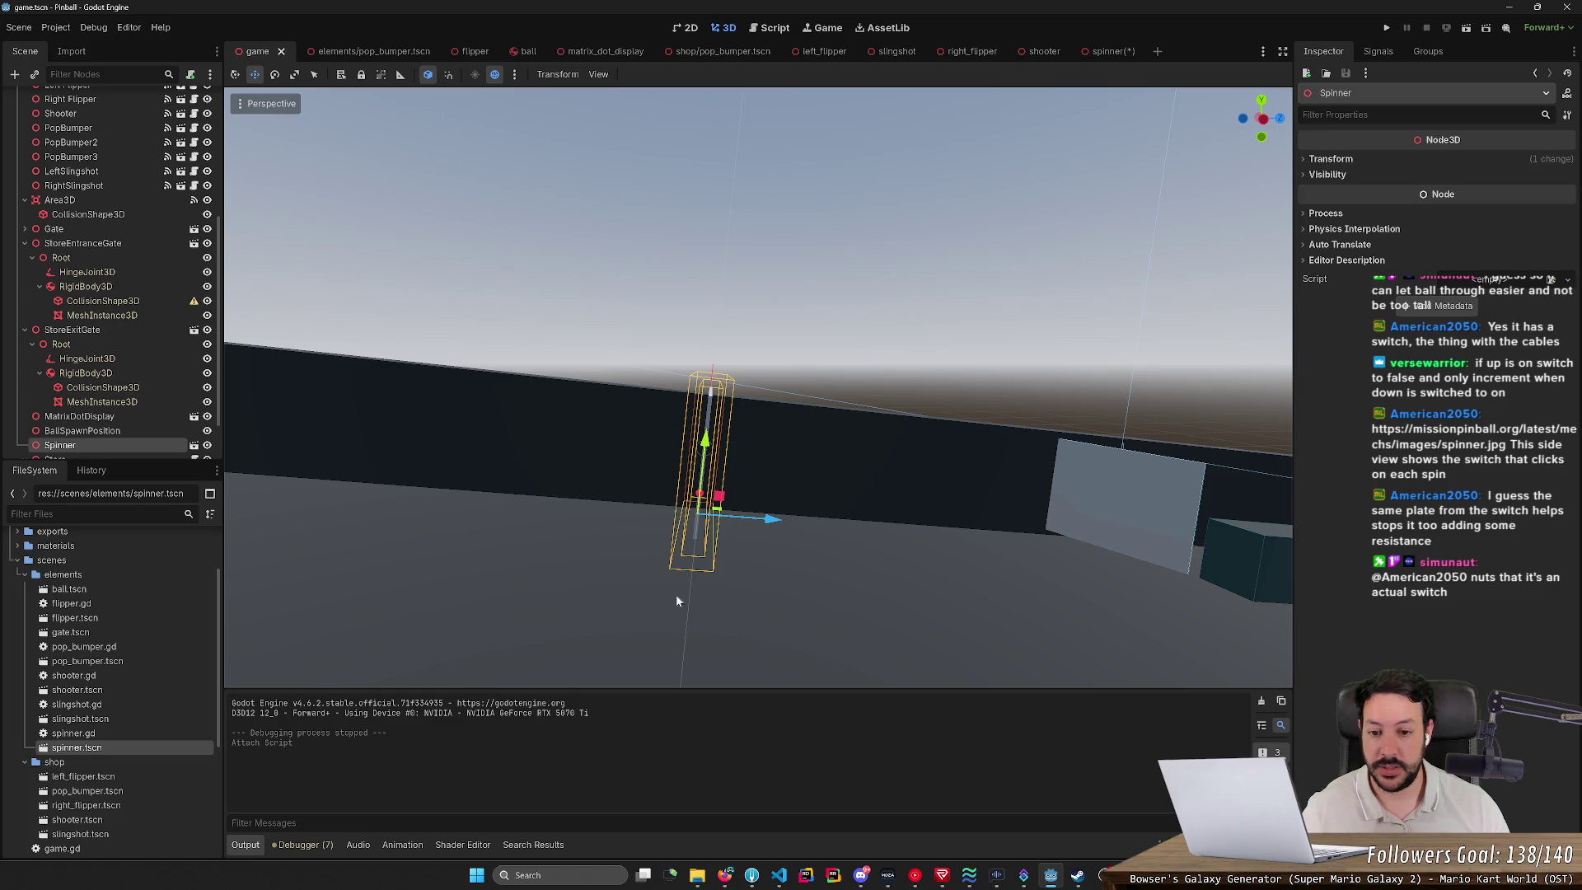
pyautogui.moveTo(685, 549); pyautogui.dragTo(896, 544)
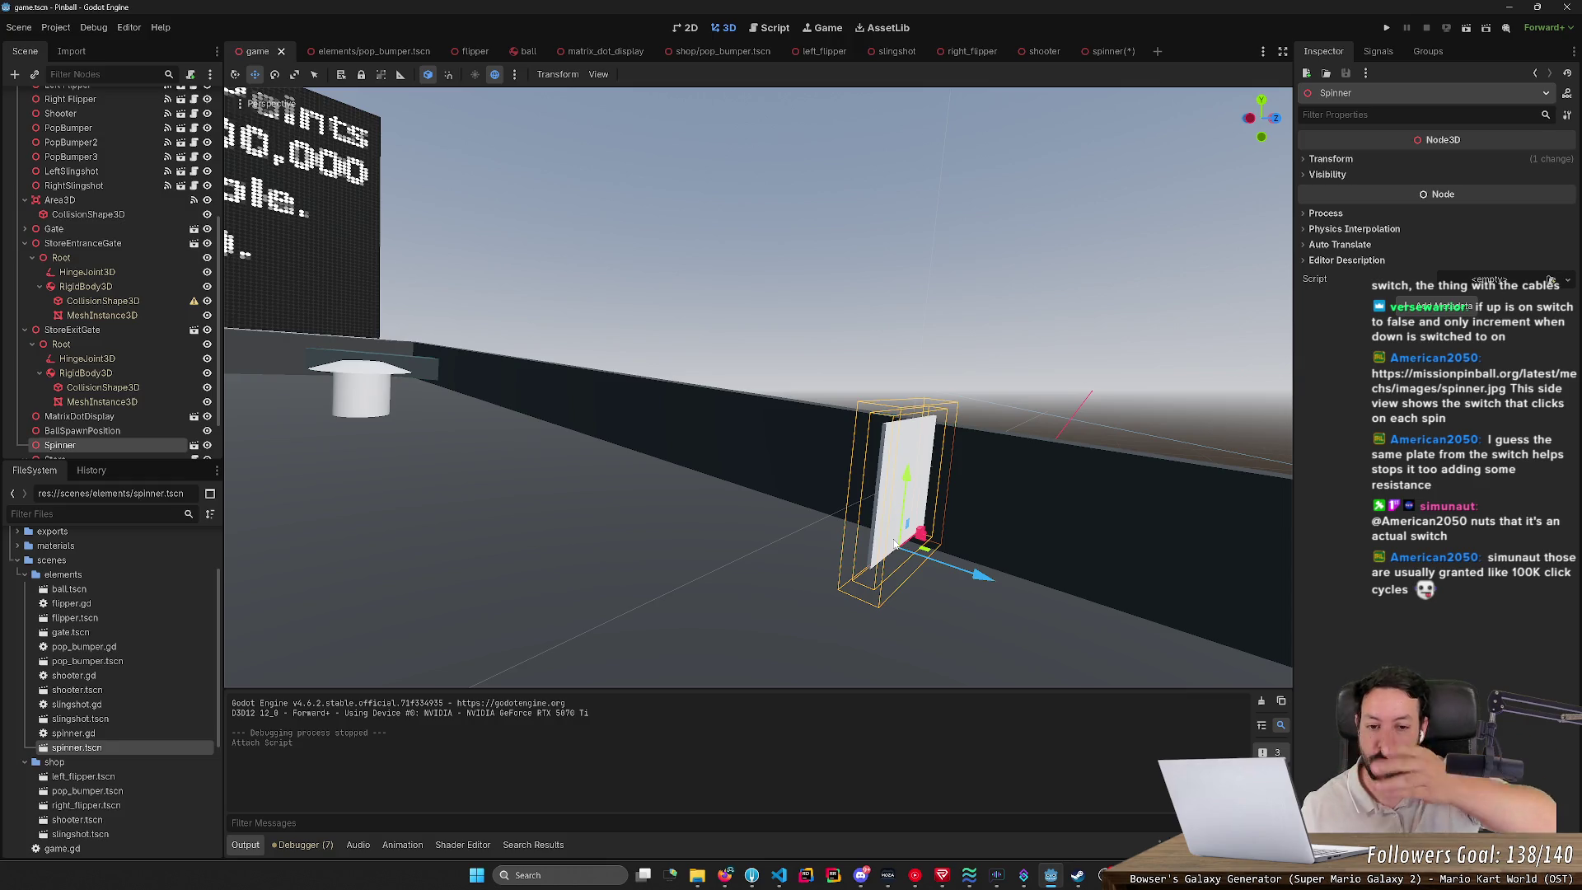
pyautogui.scroll(2, 895, 544)
pyautogui.moveTo(896, 543); pyautogui.dragTo(964, 556)
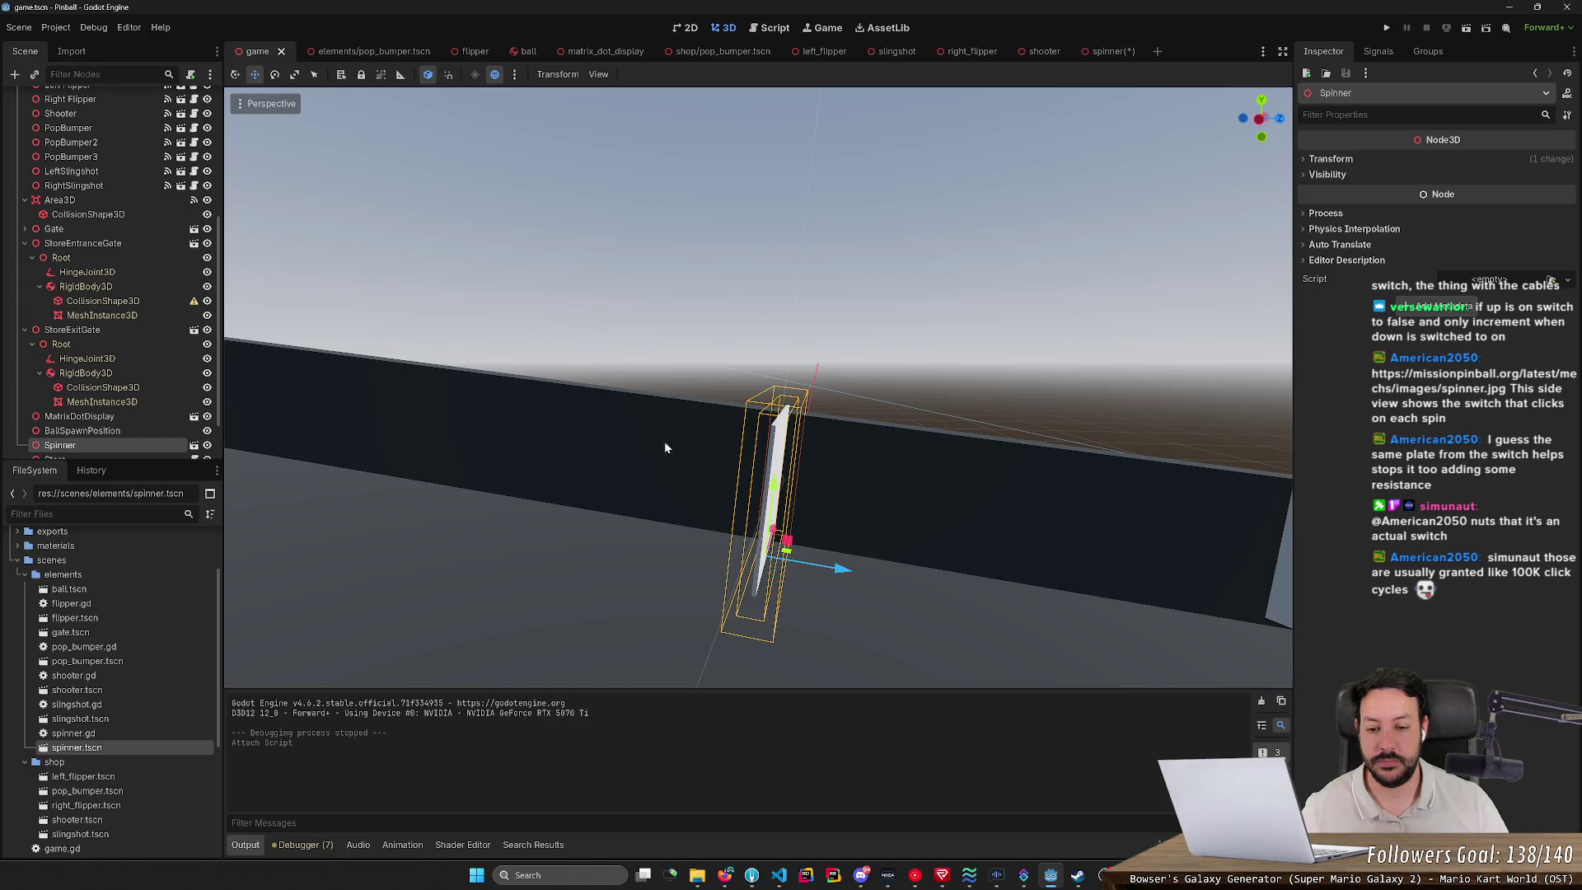
pyautogui.moveTo(866, 546); pyautogui.dragTo(697, 361)
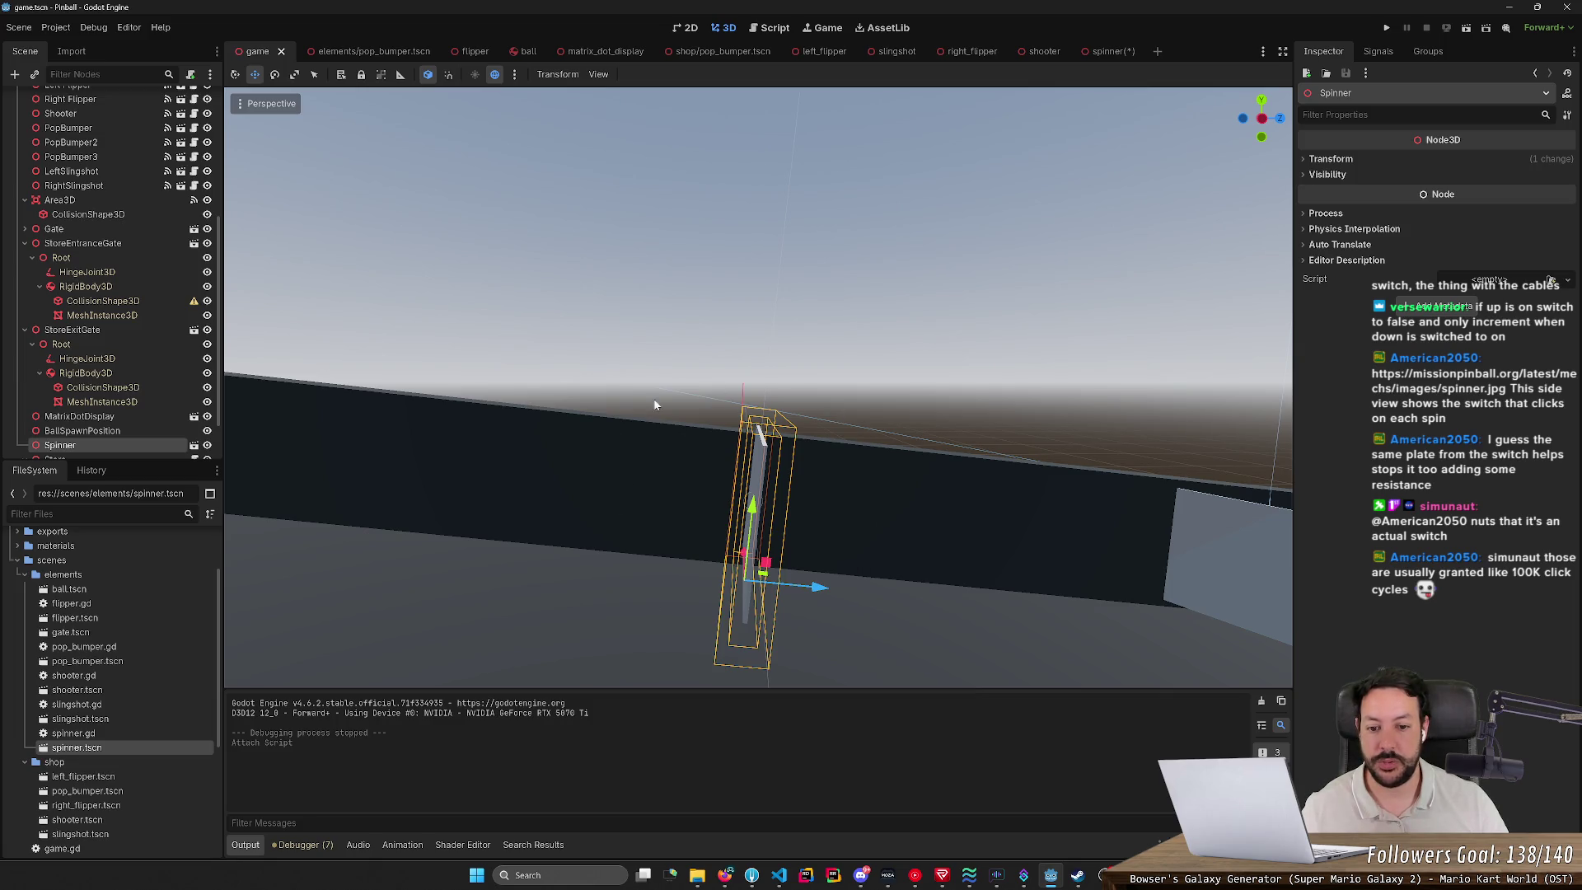
pyautogui.moveTo(575, 533); pyautogui.dragTo(745, 528)
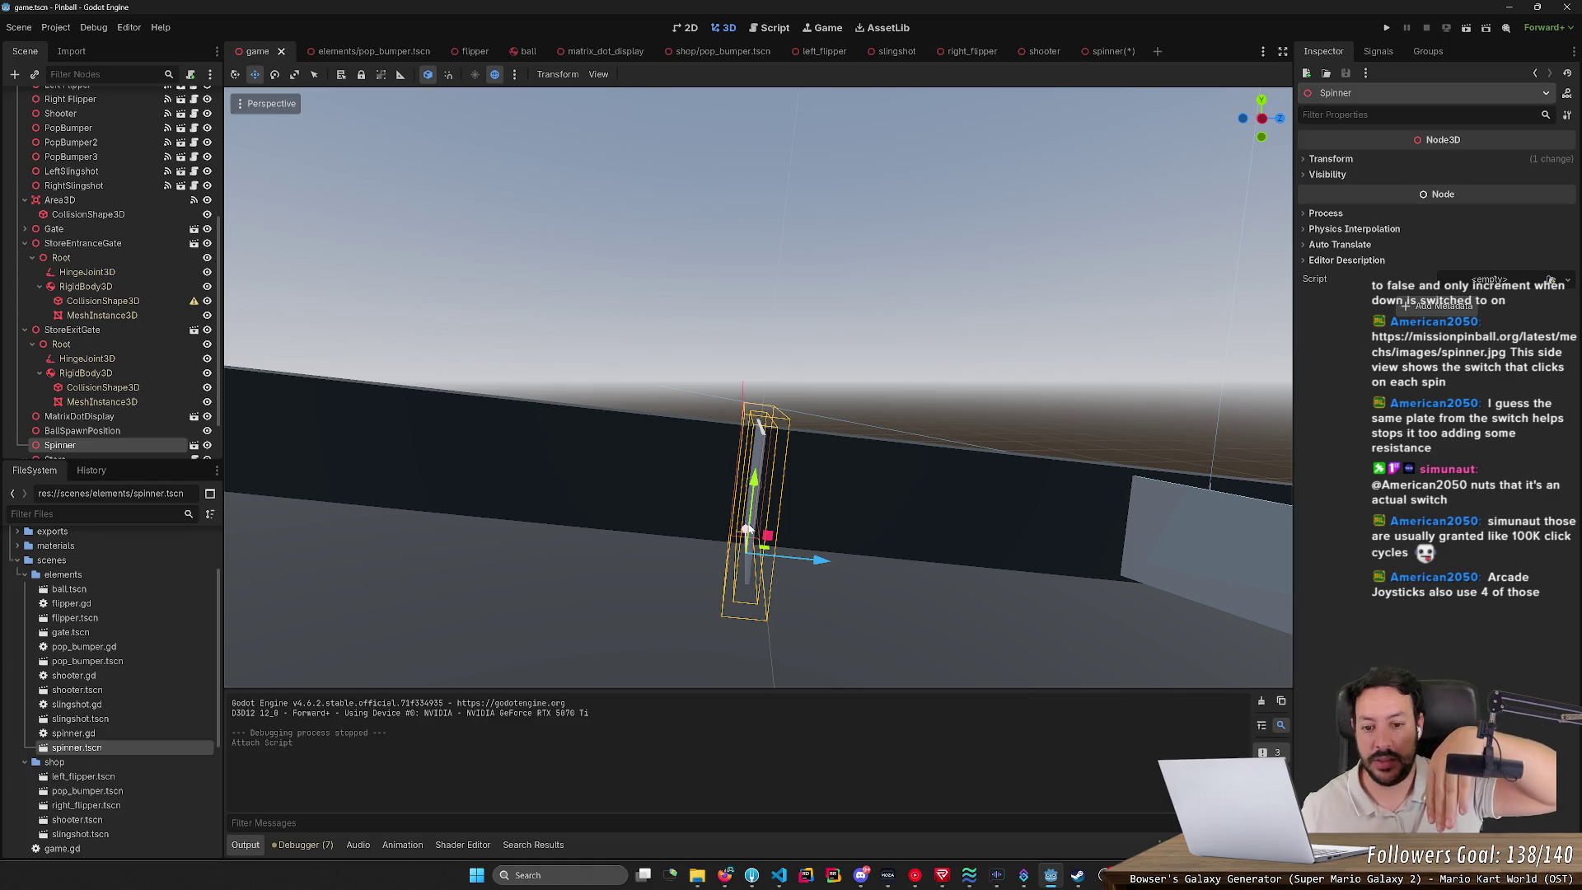
pyautogui.scroll(1, 758, 528)
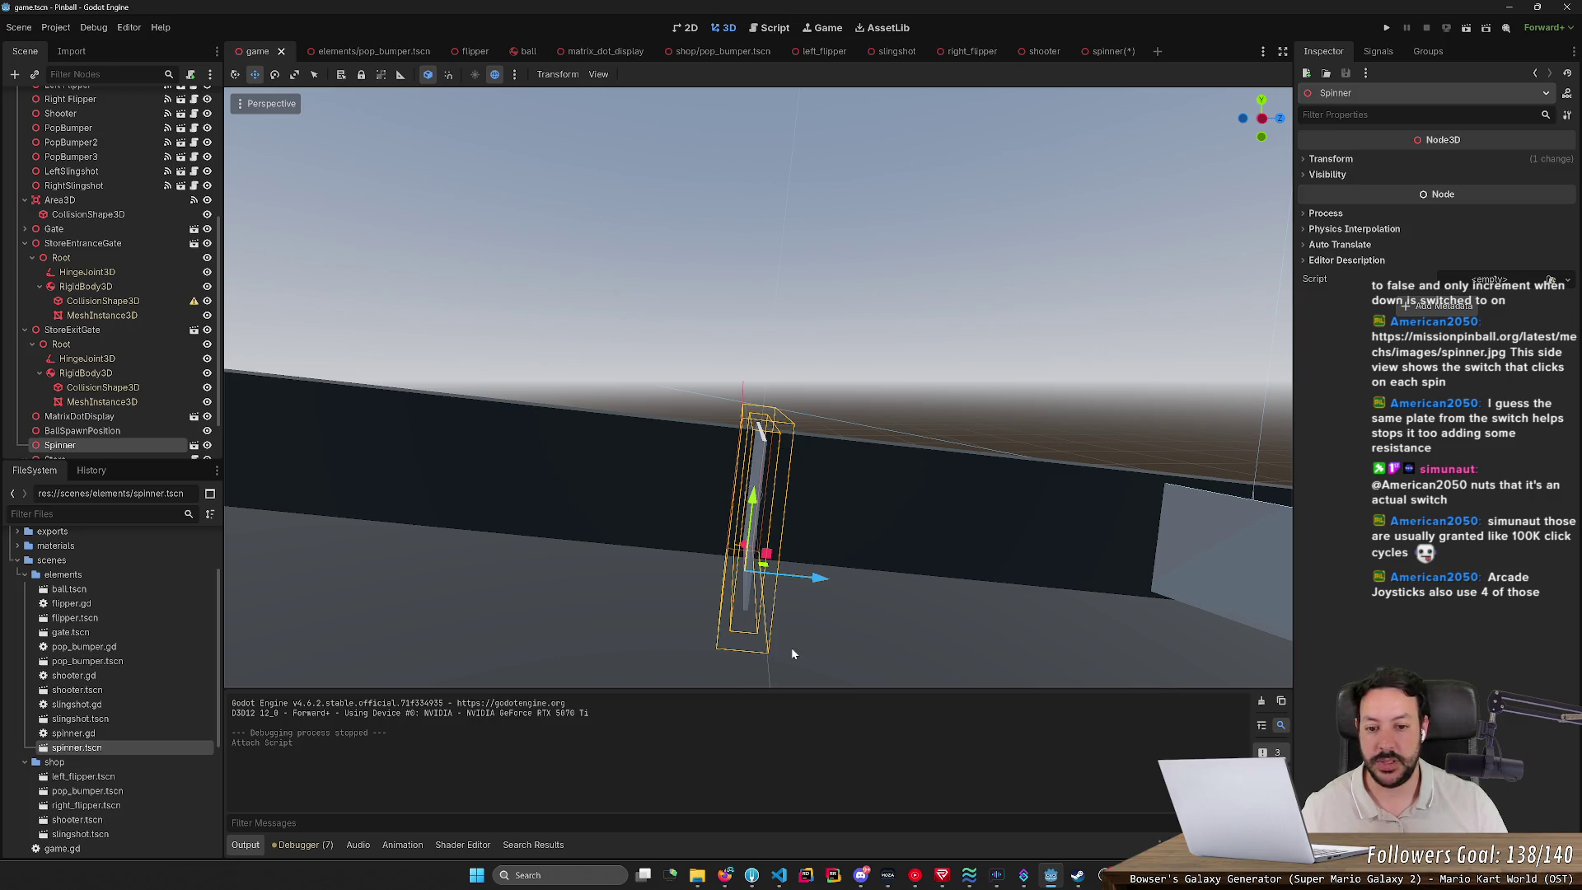
pyautogui.scroll(-2, 787, 634)
pyautogui.scroll(1, 759, 521)
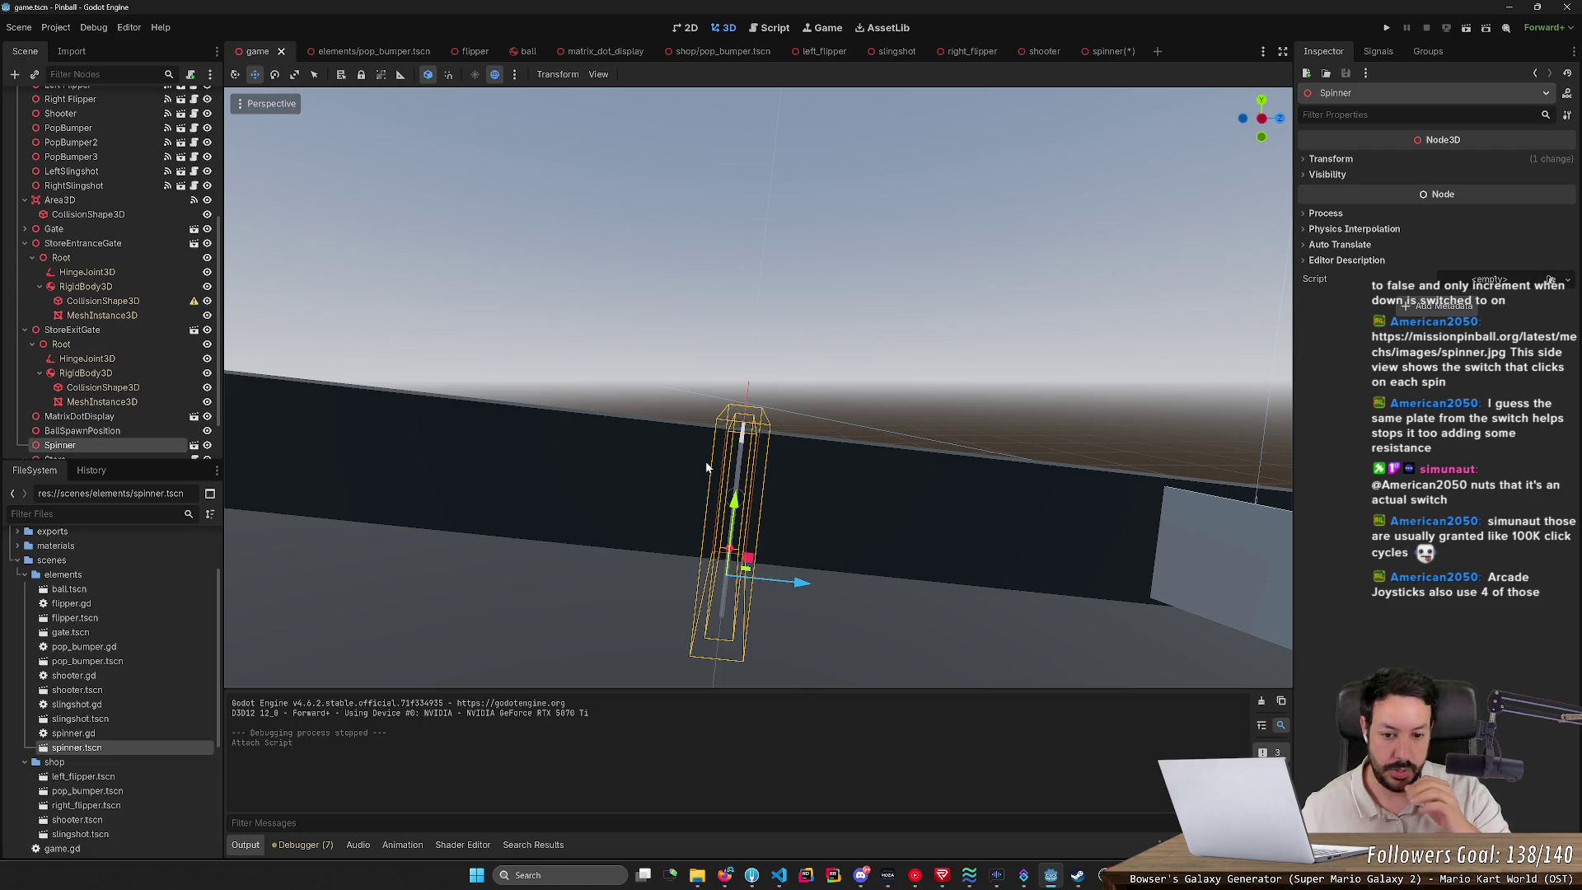
pyautogui.moveTo(707, 467)
pyautogui.mouseDown()
pyautogui.moveTo(729, 362)
pyautogui.moveTo(712, 330)
pyautogui.moveTo(809, 500)
pyautogui.mouseUp()
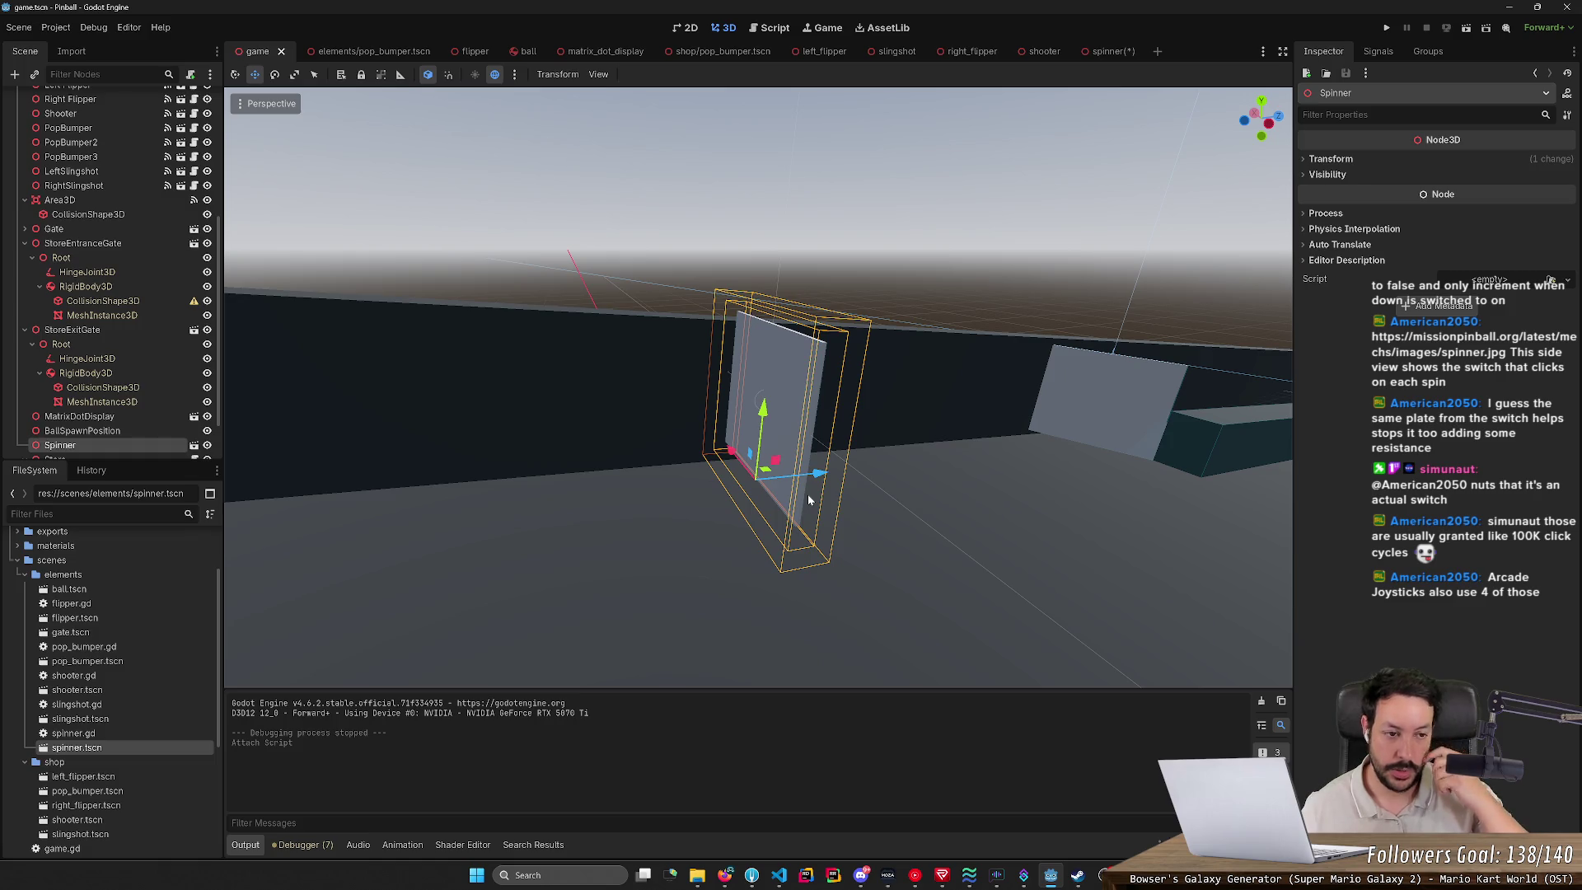
pyautogui.moveTo(892, 487)
pyautogui.mouseDown()
pyautogui.moveTo(841, 474)
pyautogui.moveTo(874, 478)
pyautogui.moveTo(264, 577)
pyautogui.mouseUp()
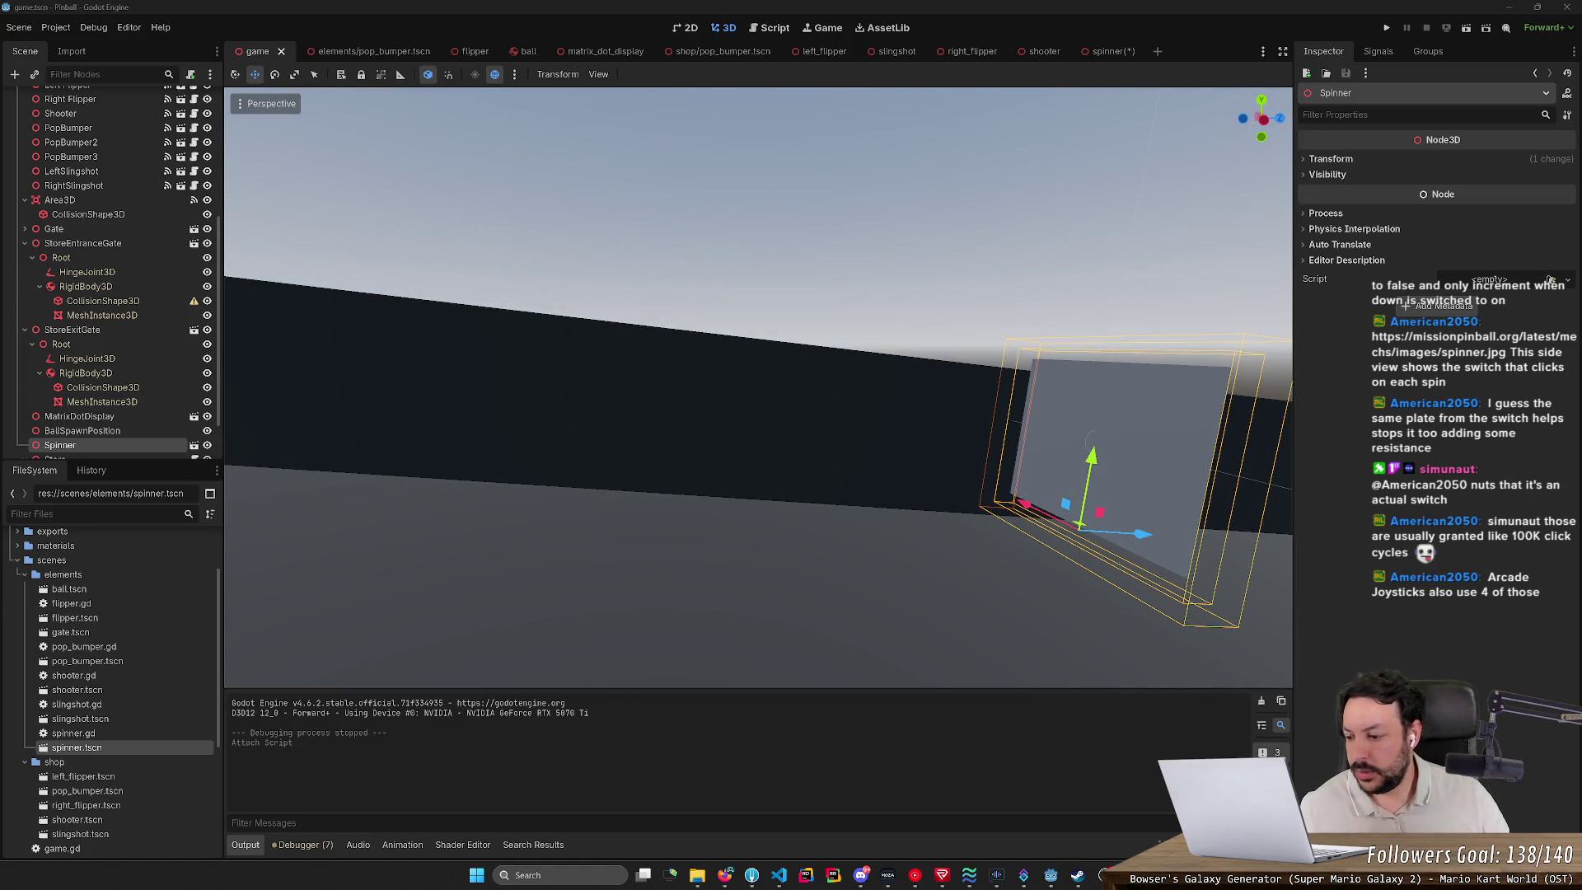
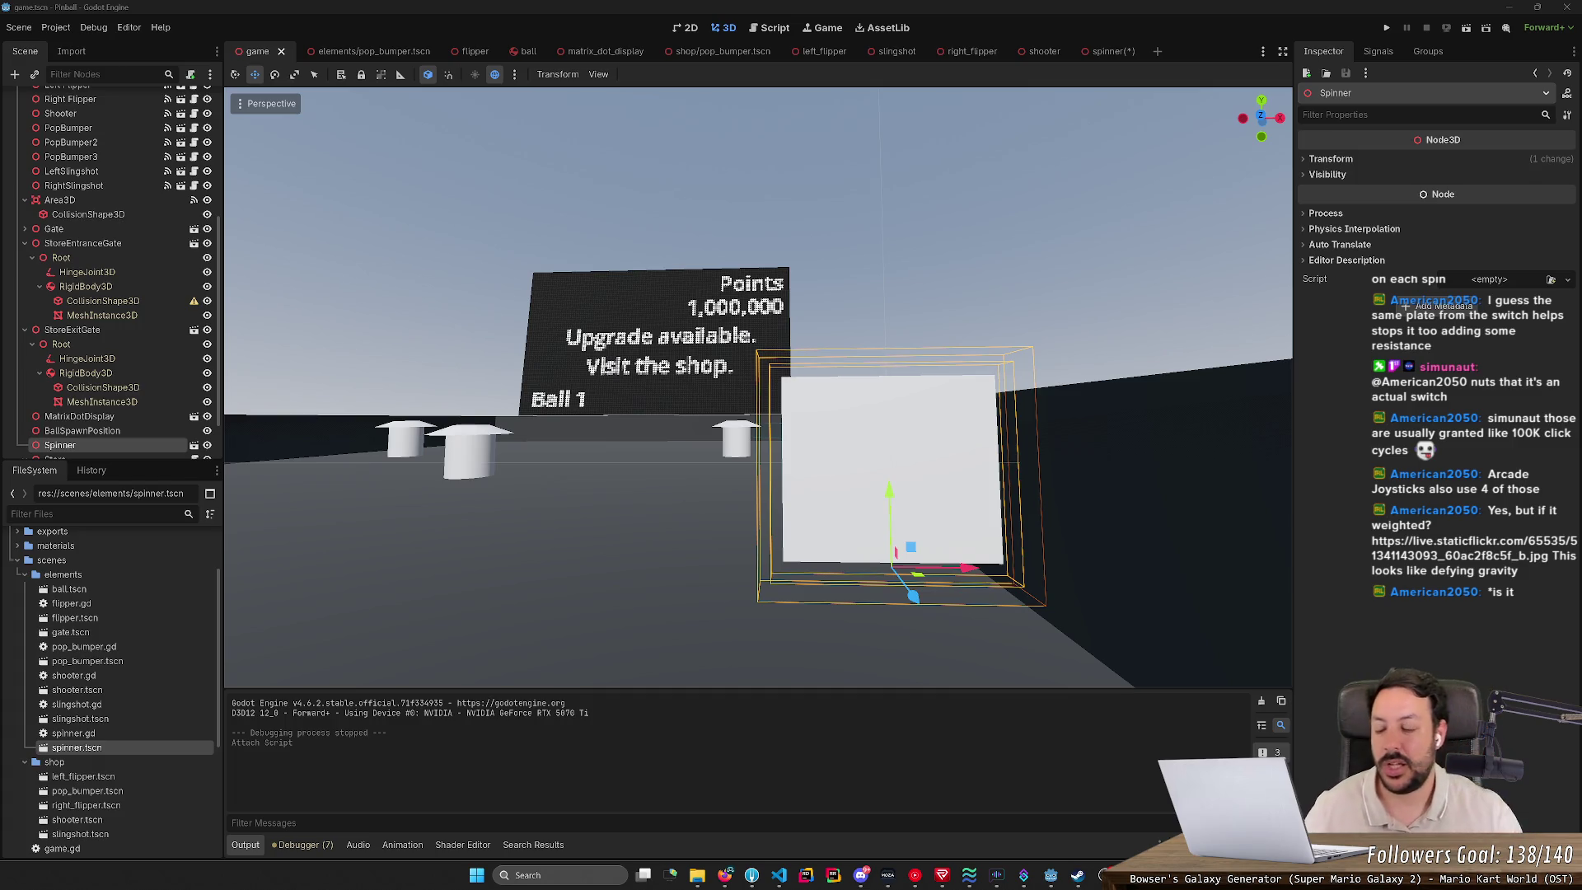
# Step: Inspect the table's spinner from framed, frontal and side angles, then open the Spinner scene
pyautogui.moveTo(745, 180)
pyautogui.mouseDown()
pyautogui.moveTo(568, 188)
pyautogui.moveTo(763, 320)
pyautogui.mouseUp()
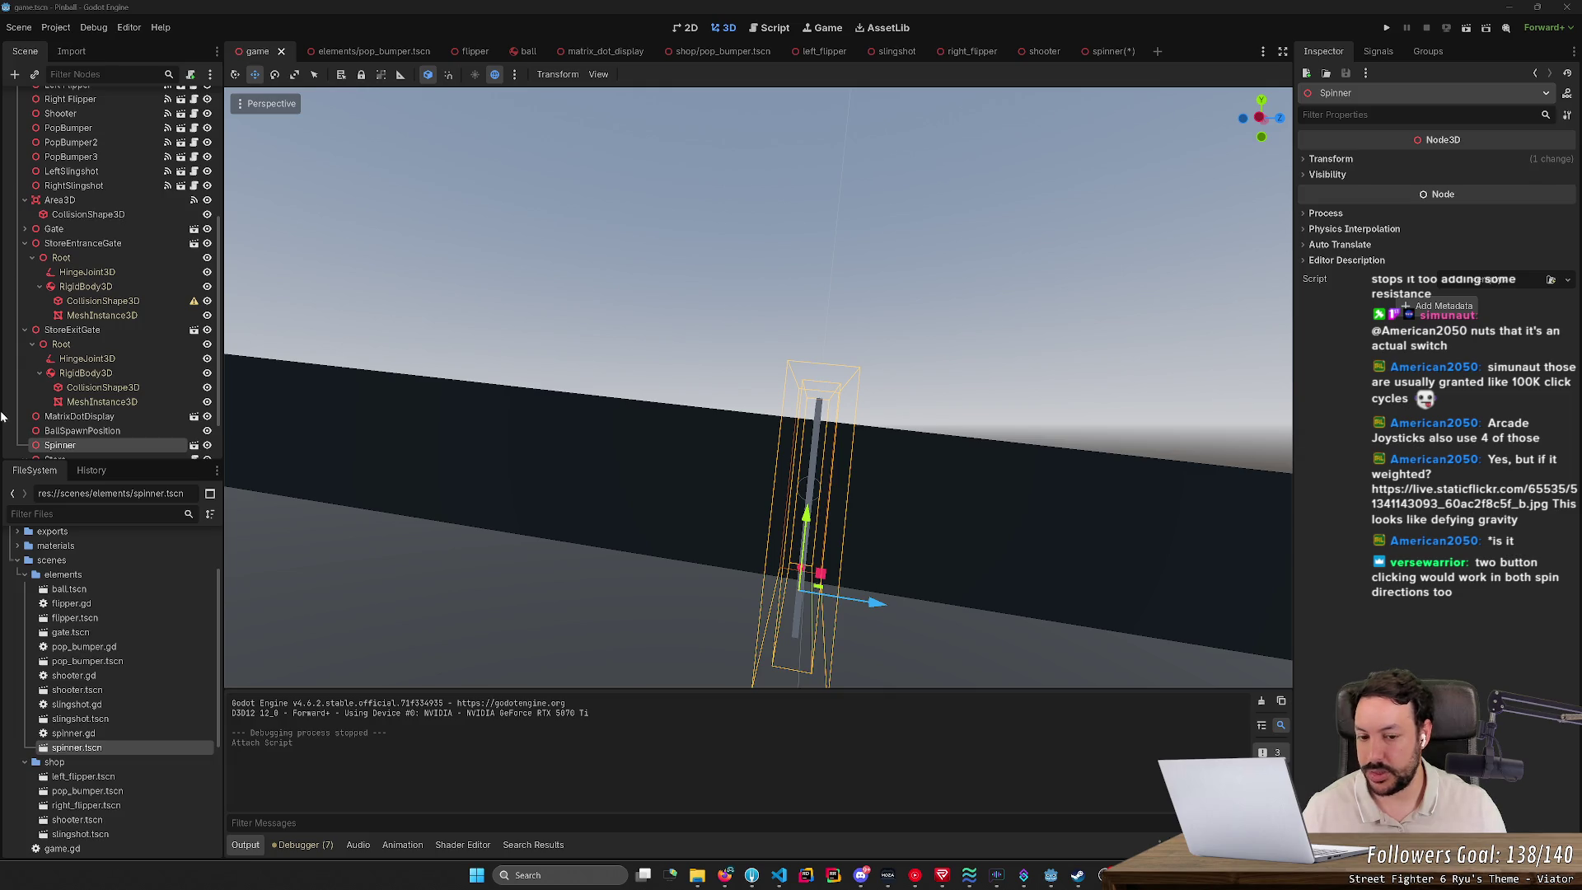
pyautogui.press('f')
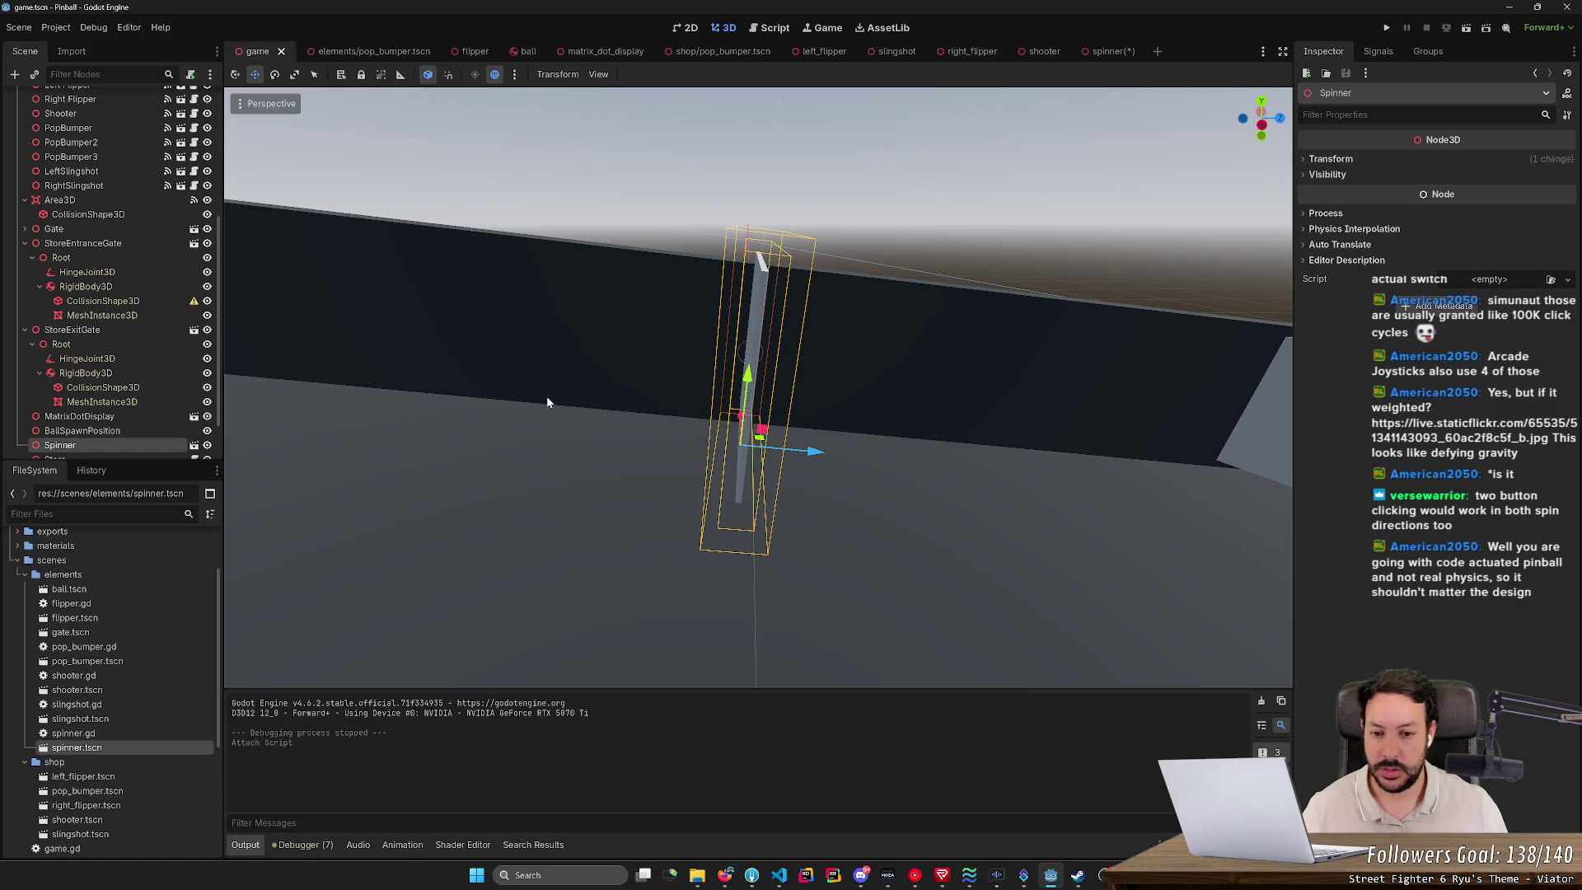
pyautogui.moveTo(548, 402)
pyautogui.mouseDown()
pyautogui.moveTo(495, 387)
pyautogui.moveTo(531, 401)
pyautogui.moveTo(569, 504)
pyautogui.mouseUp()
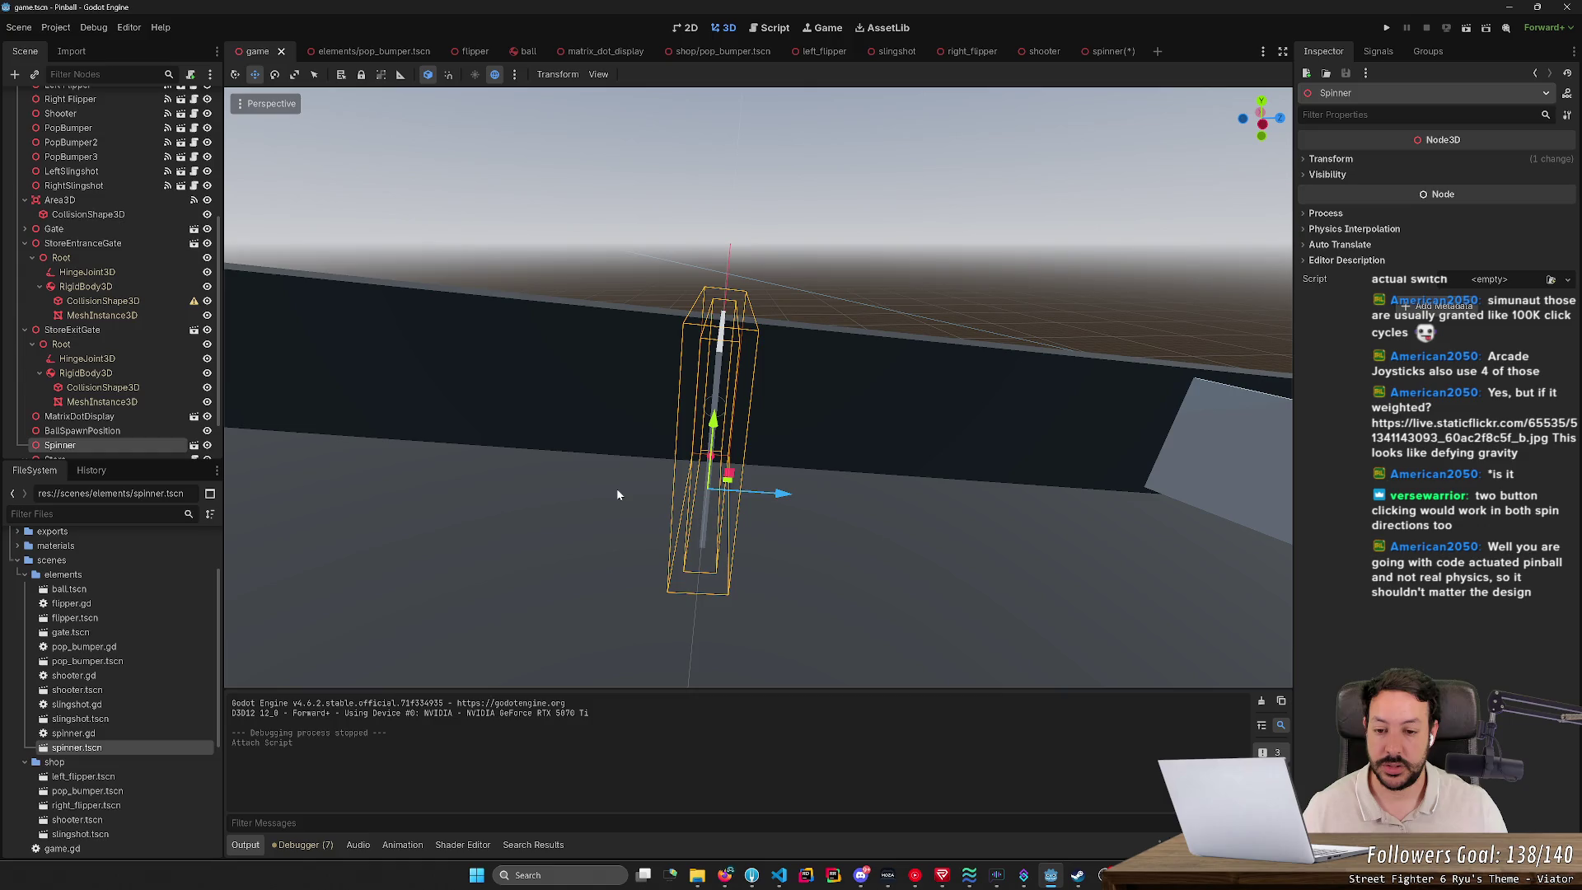
pyautogui.moveTo(608, 493); pyautogui.dragTo(804, 429)
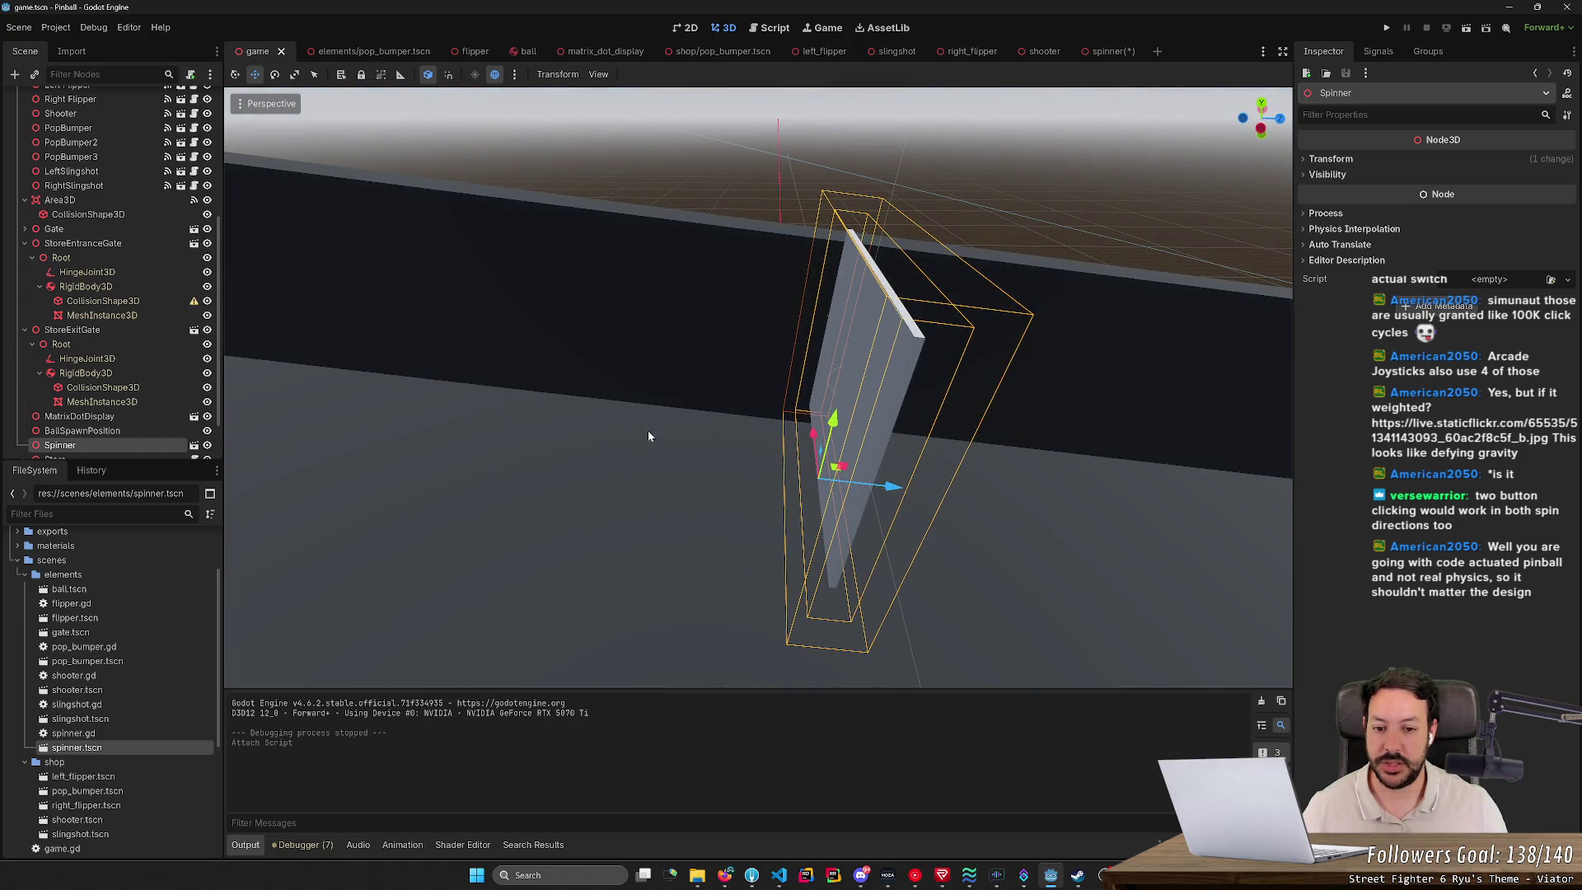
pyautogui.moveTo(674, 429); pyautogui.dragTo(739, 437)
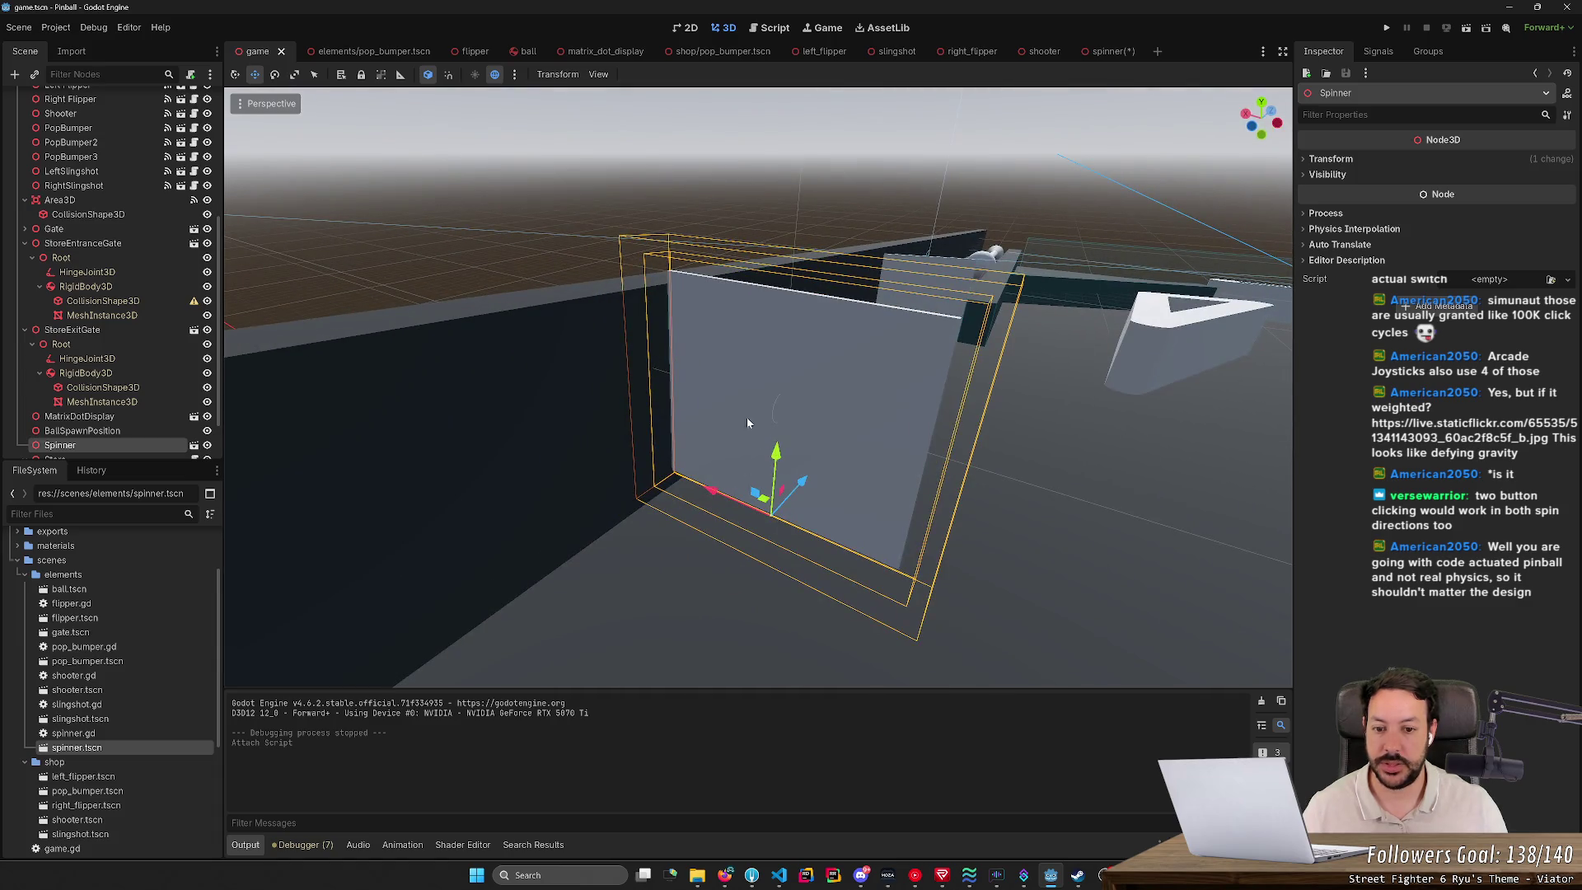
pyautogui.moveTo(839, 379); pyautogui.dragTo(1010, 371)
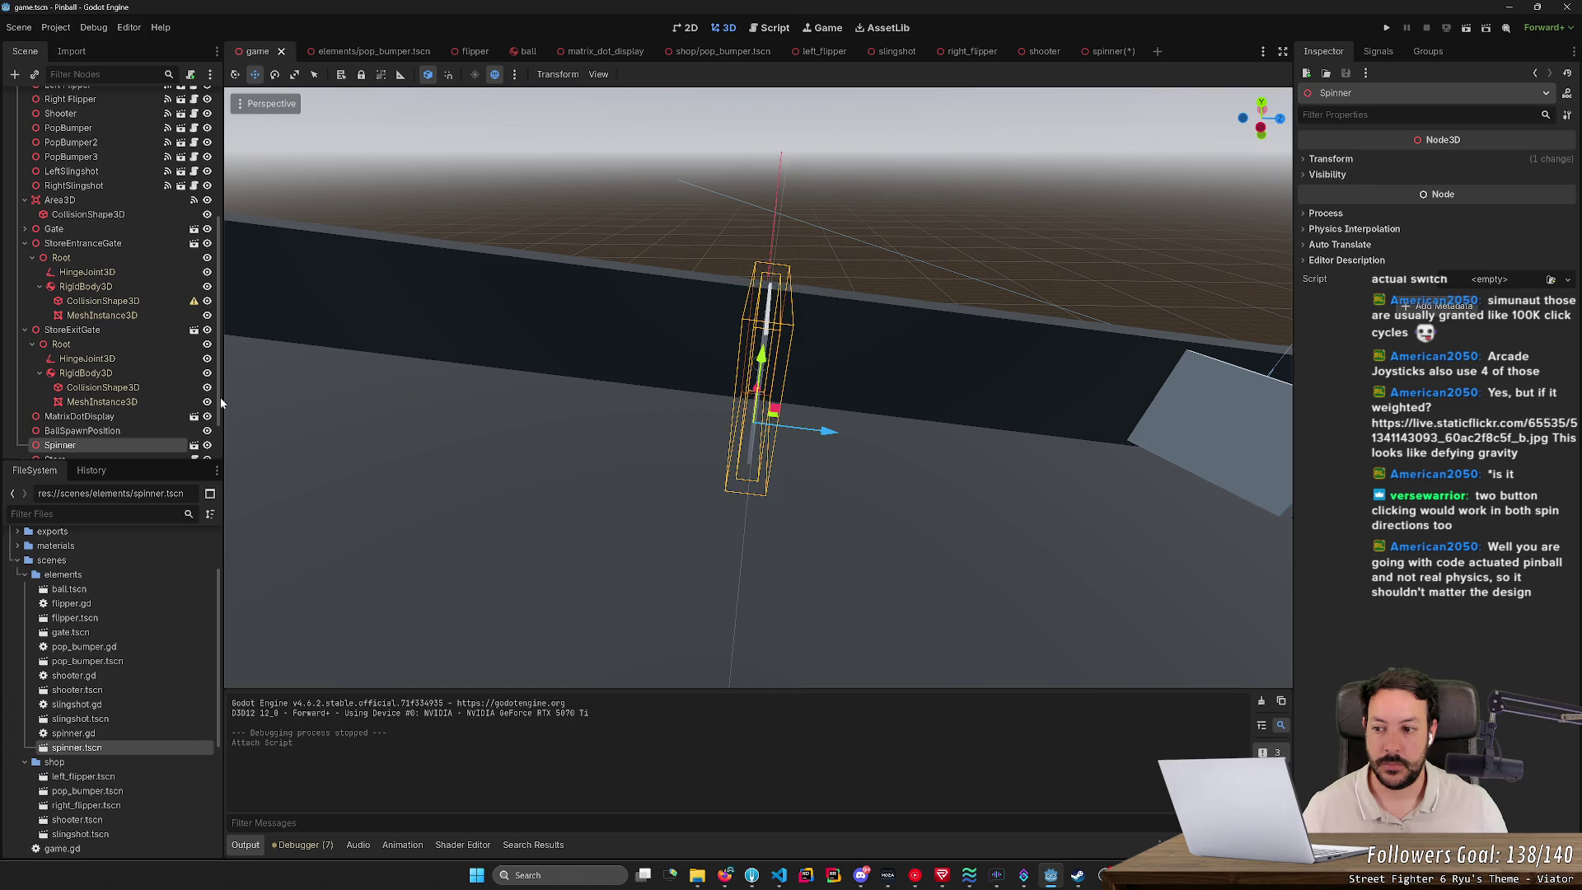
pyautogui.click(194, 445)
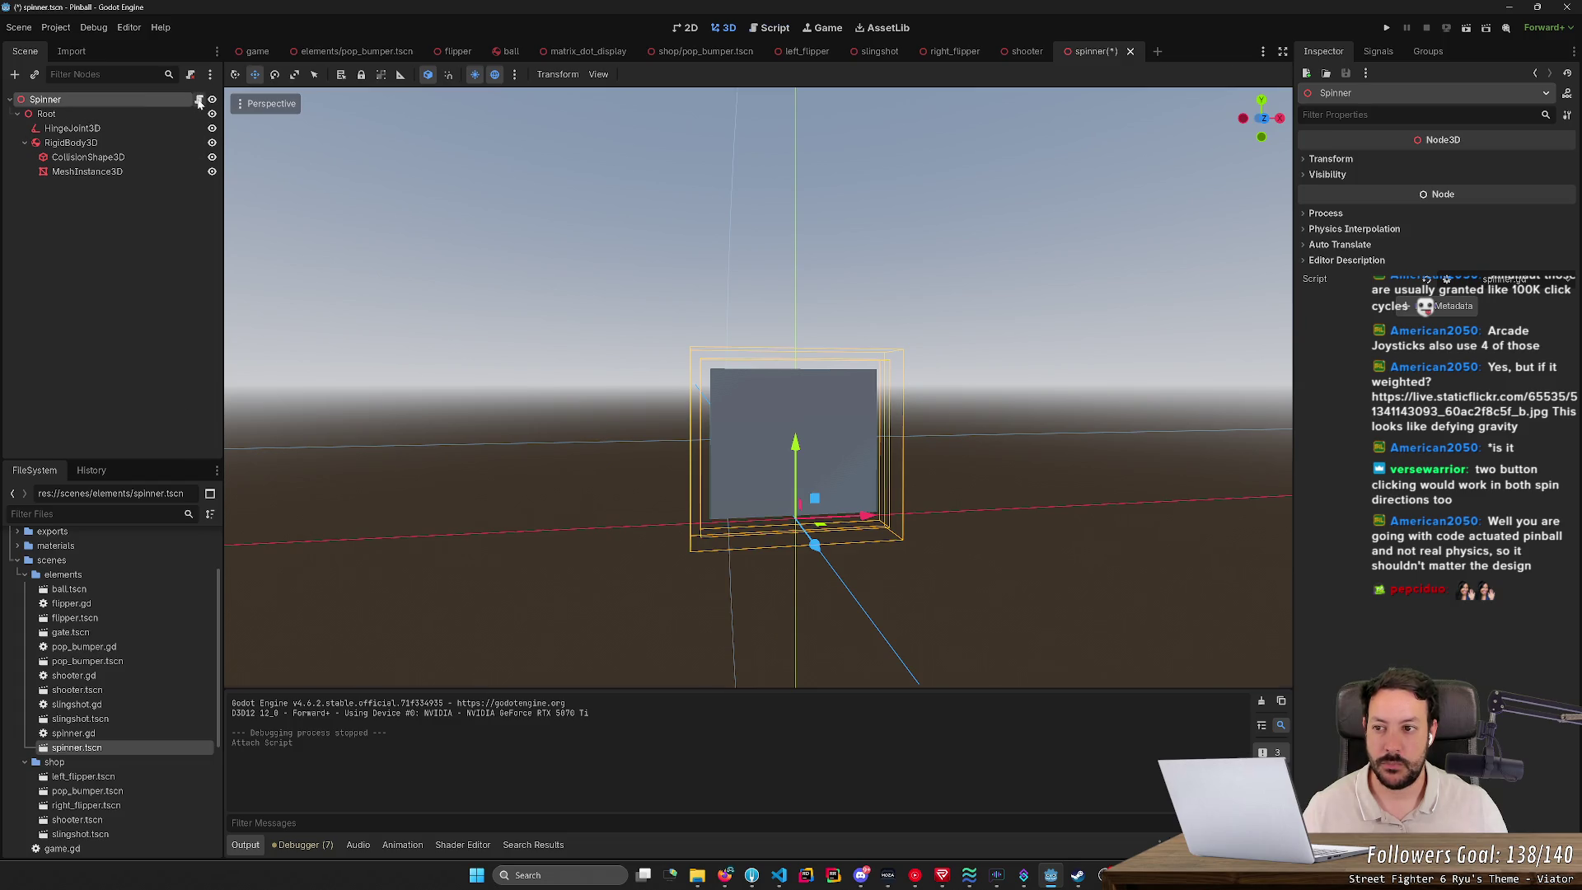
# Step: Add an Area3D child under the spinner's Root node and focus the view on it
pyautogui.click(199, 100)
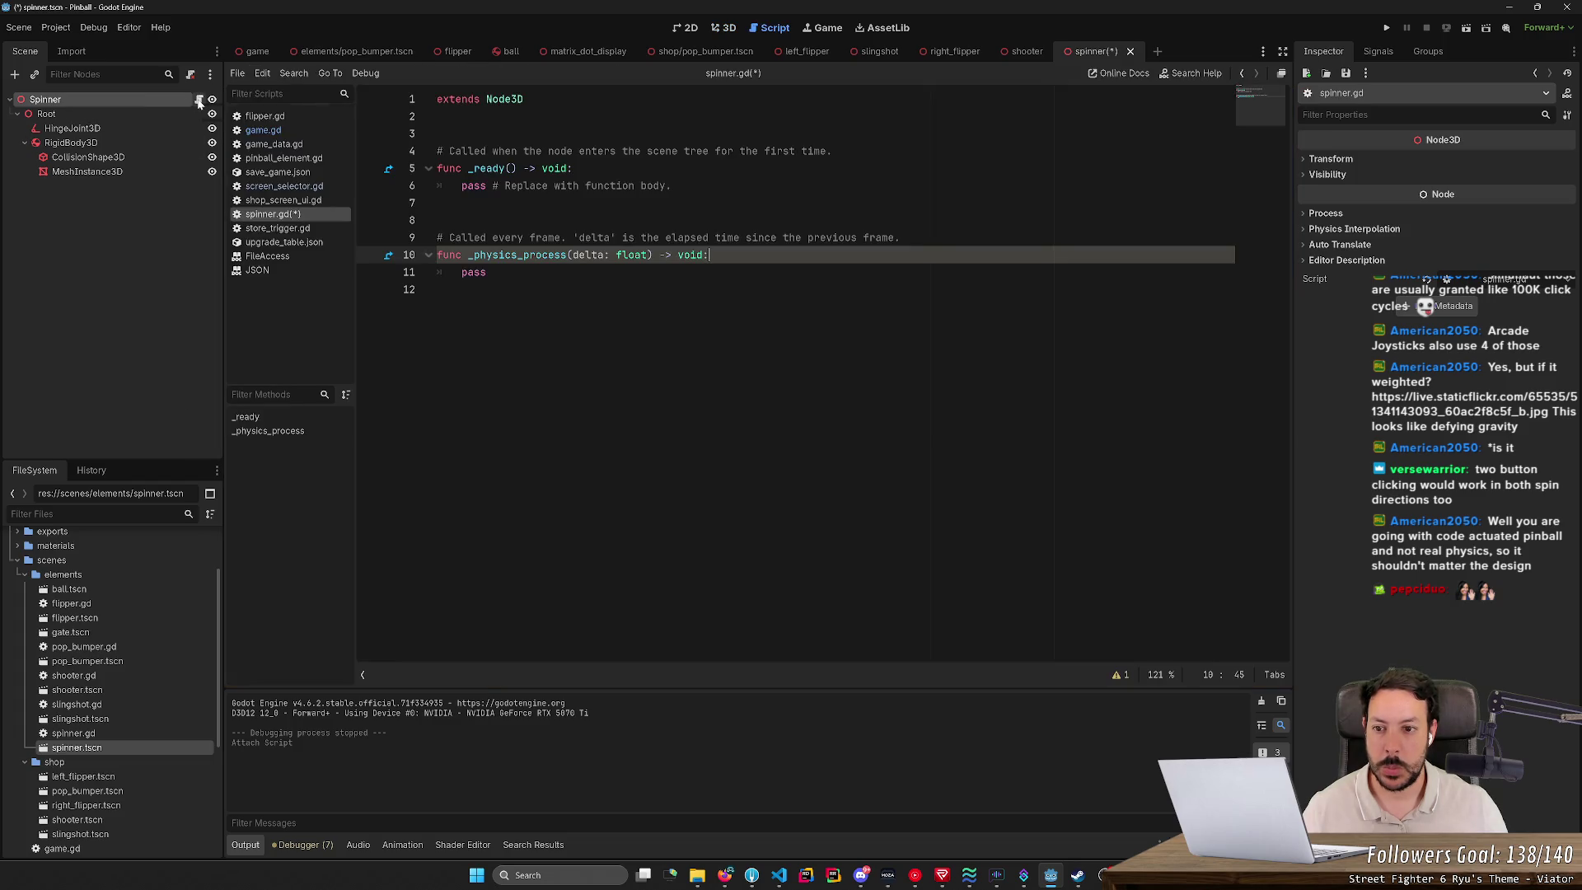
pyautogui.rightClick(129, 115)
pyautogui.click(162, 128)
pyautogui.write('area')
pyautogui.press('Return')
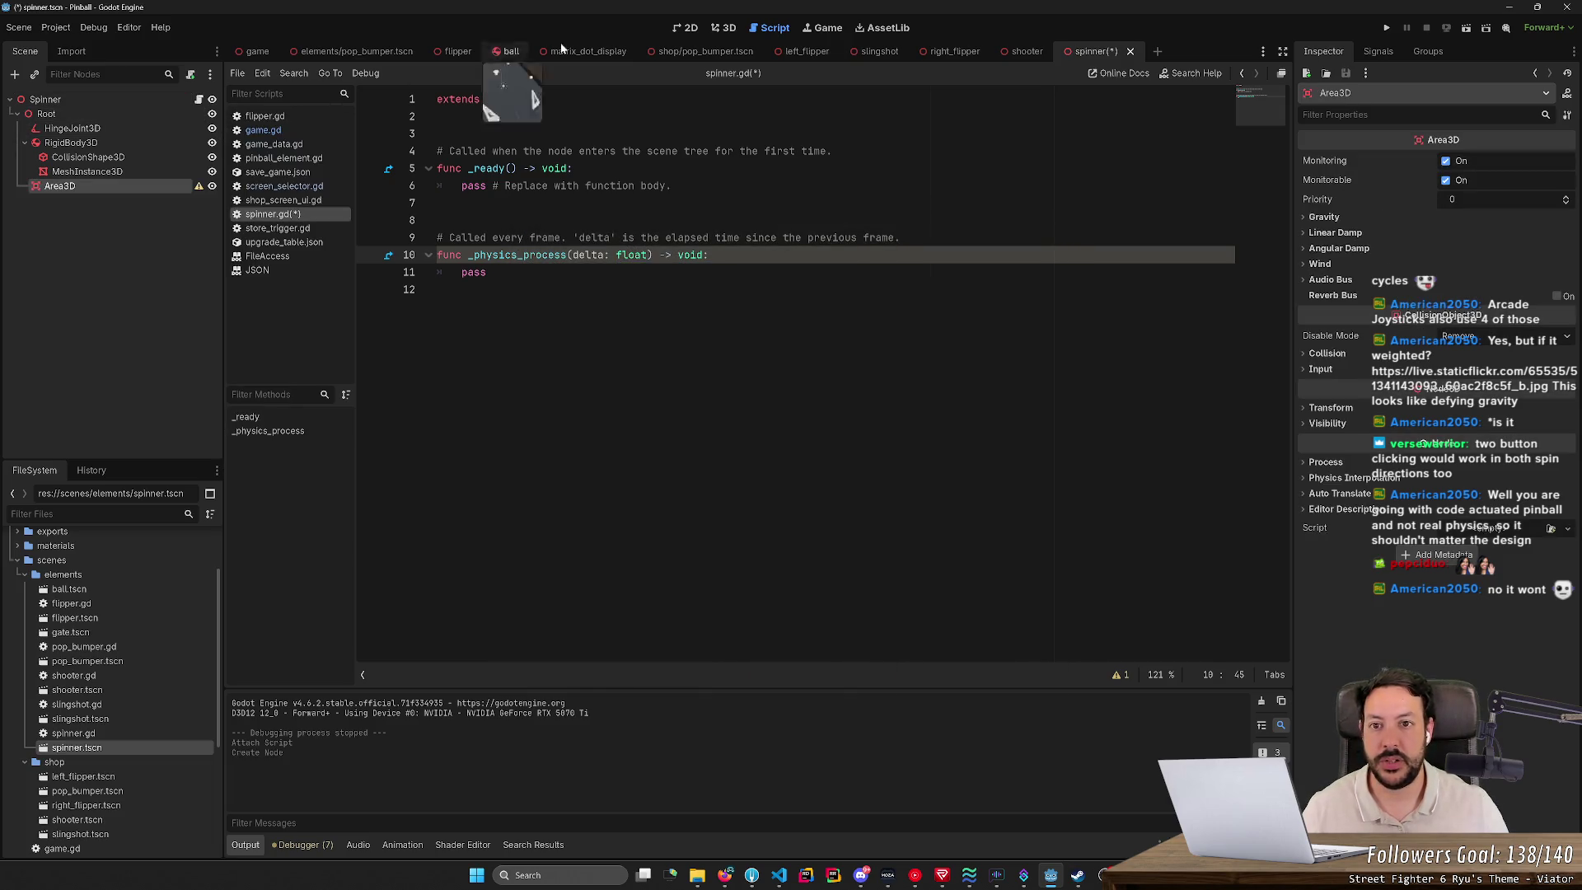
pyautogui.click(723, 27)
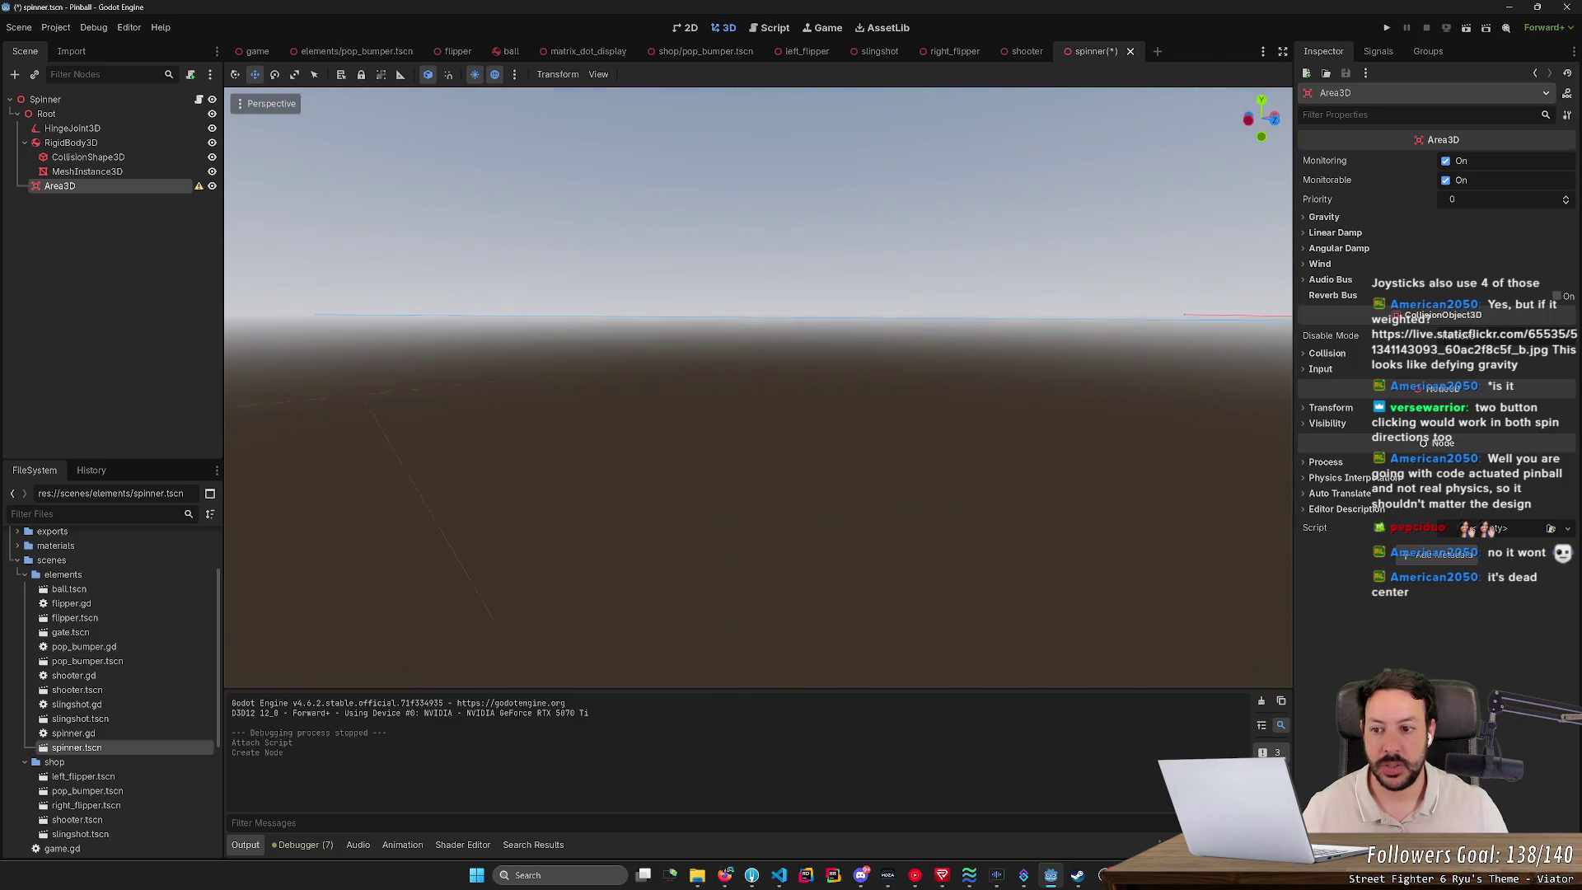
pyautogui.doubleClick(130, 191)
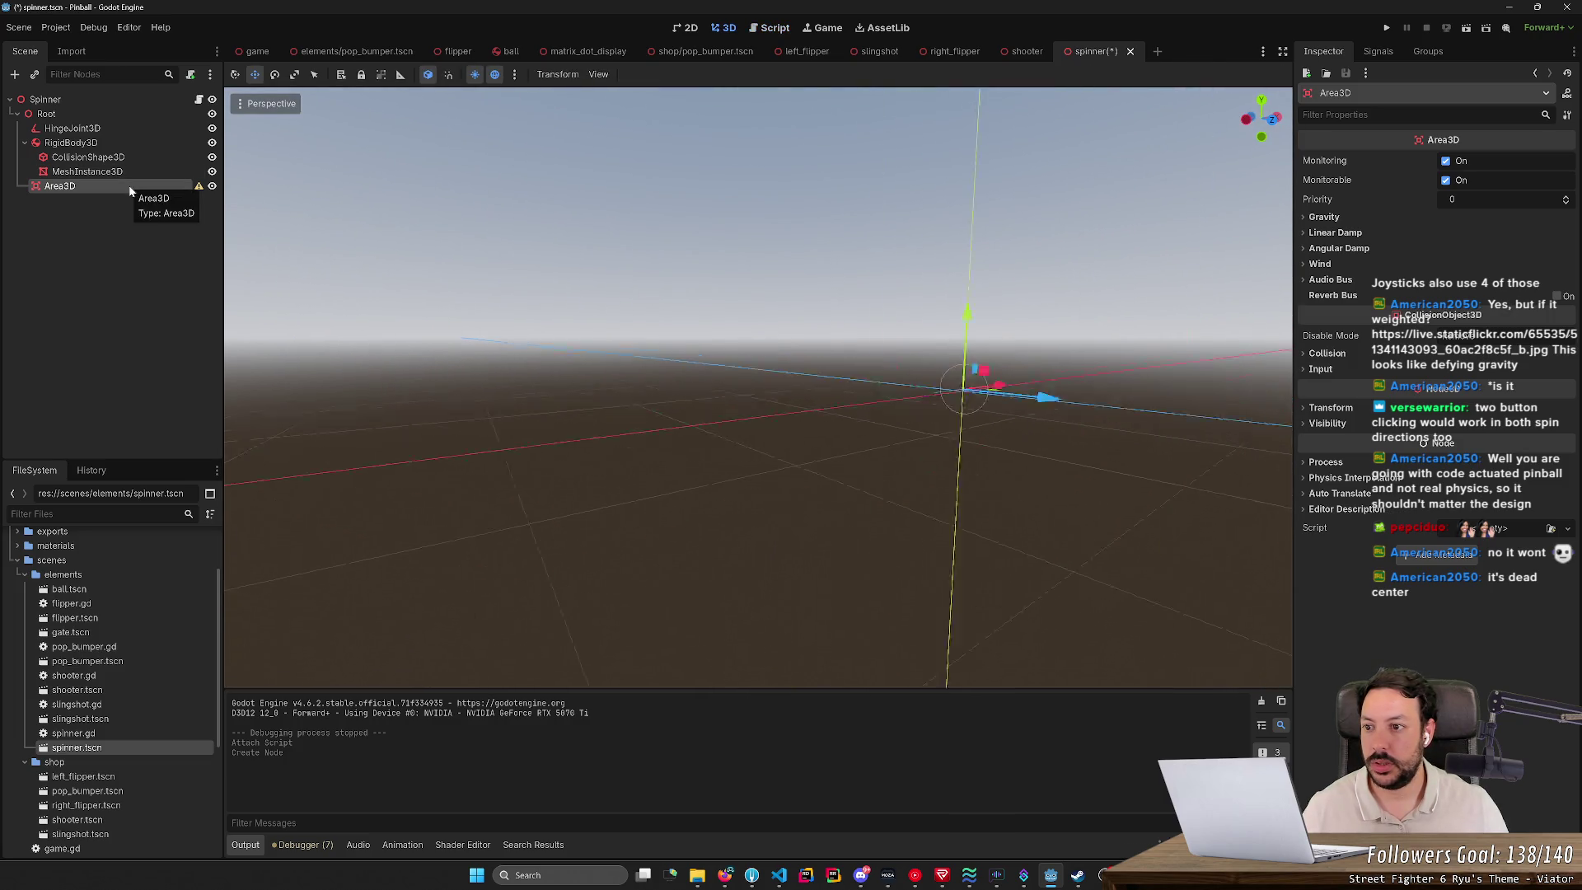
pyautogui.scroll(5, 283, 247)
pyautogui.scroll(3, 758, 387)
pyautogui.press('s')
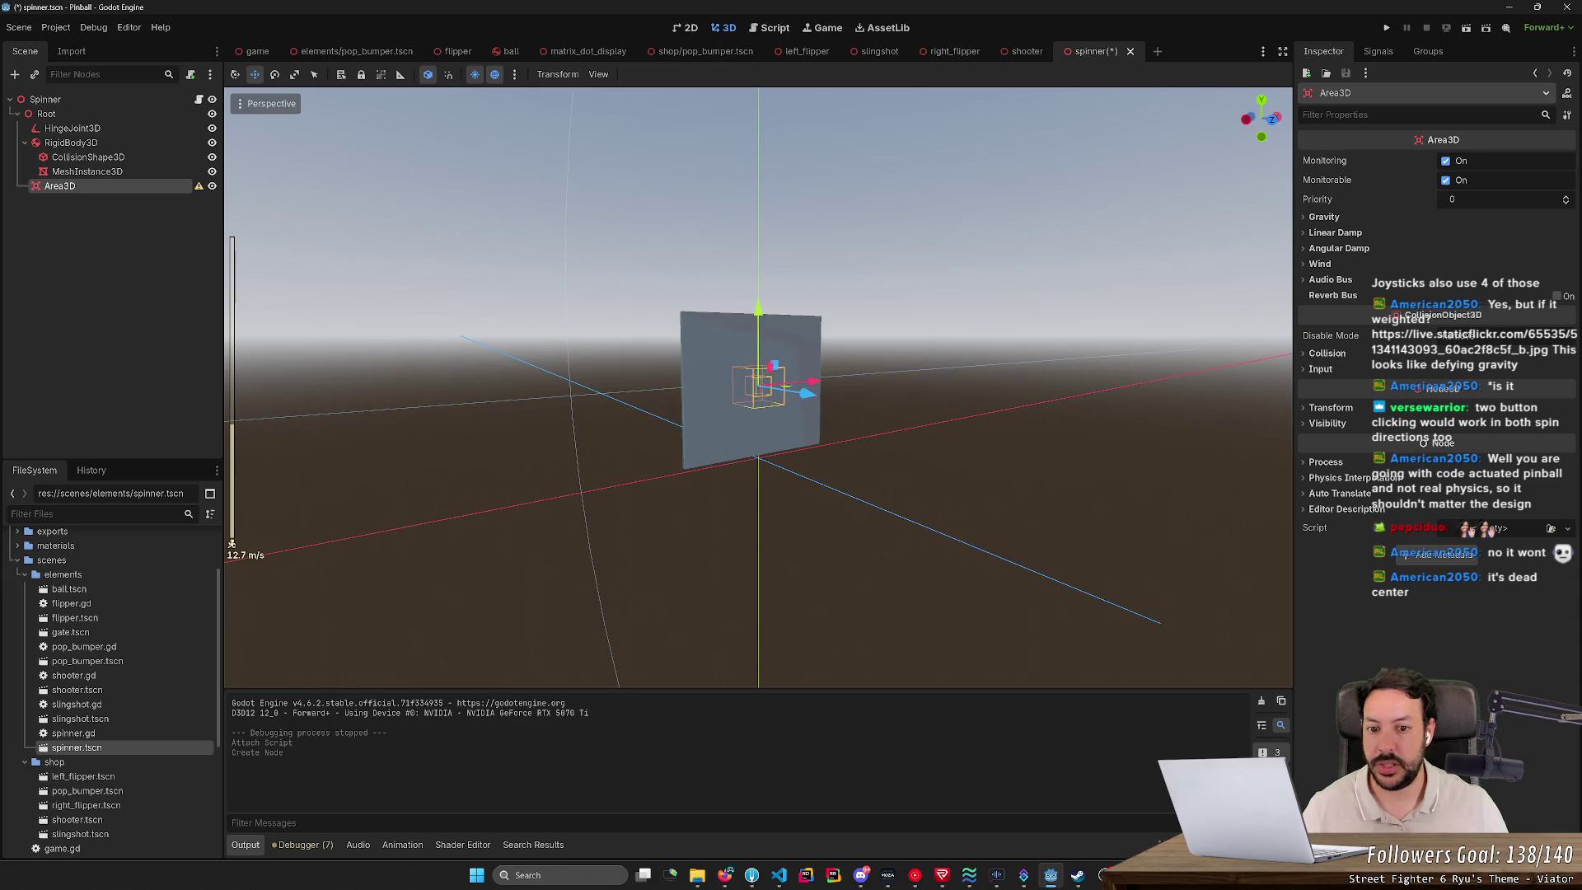
# Step: Give the Area3D a CollisionShape3D child using a new BoxShape3D
pyautogui.rightClick(108, 186)
pyautogui.click(120, 194)
pyautogui.write('coll')
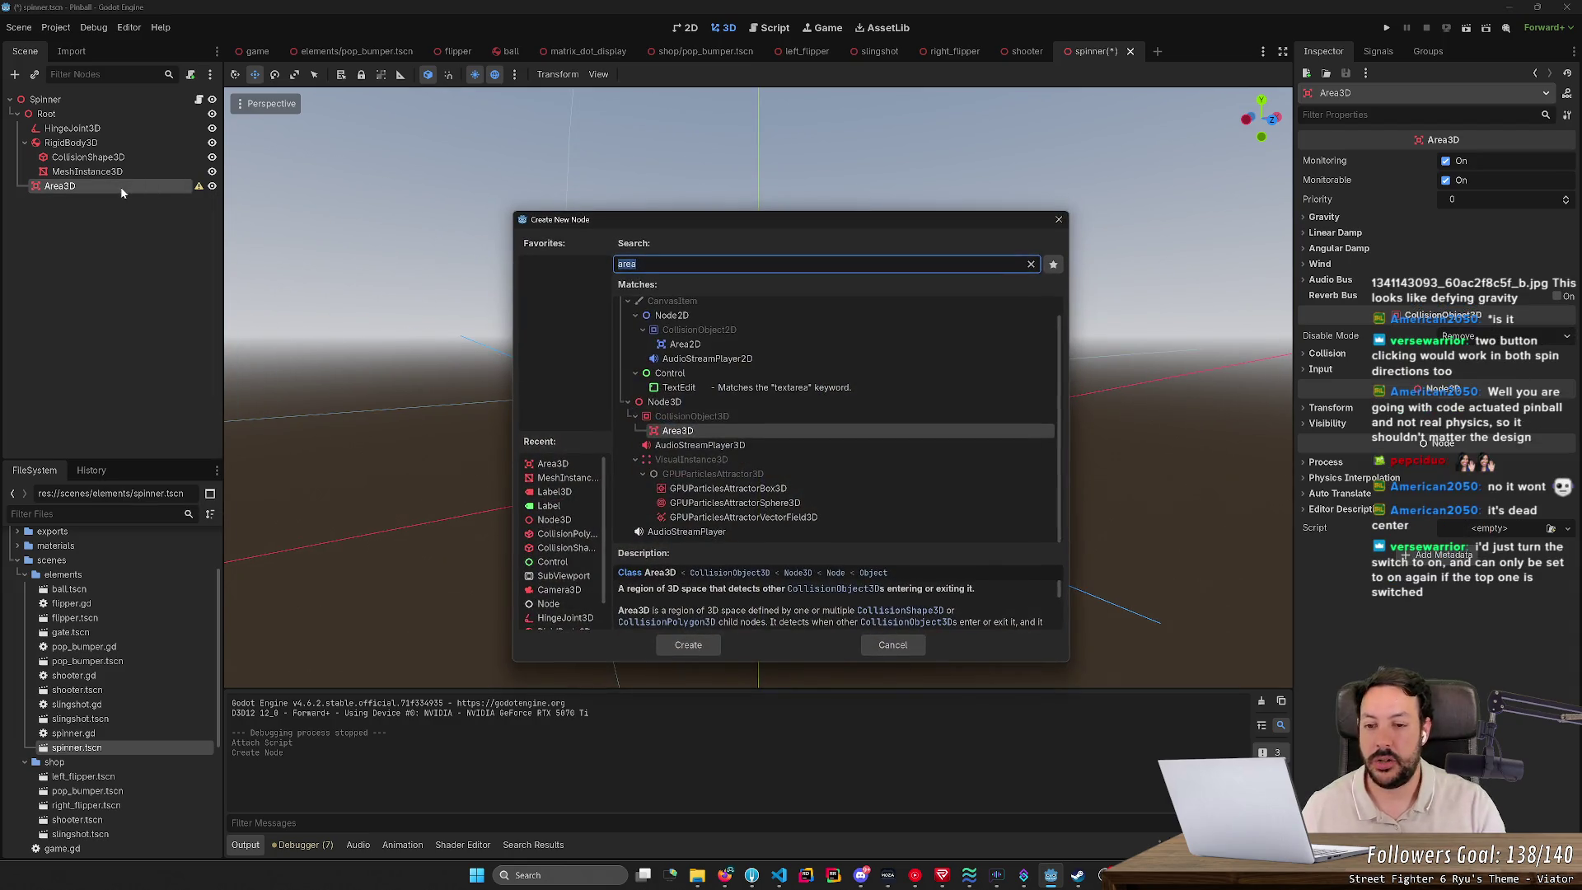
pyautogui.press('Return')
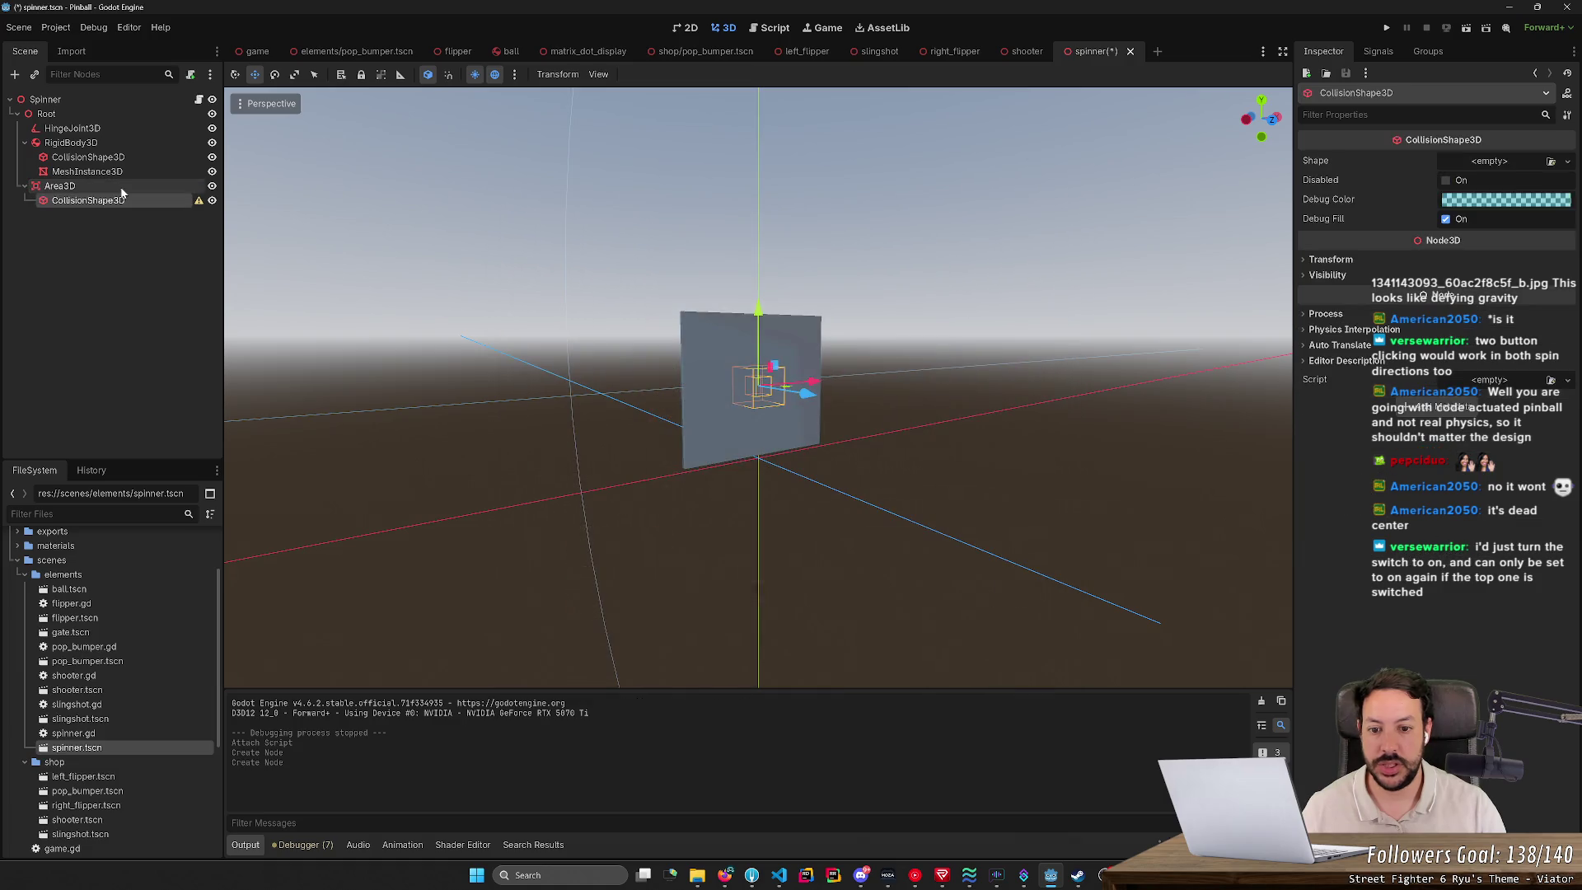
pyautogui.click(1483, 162)
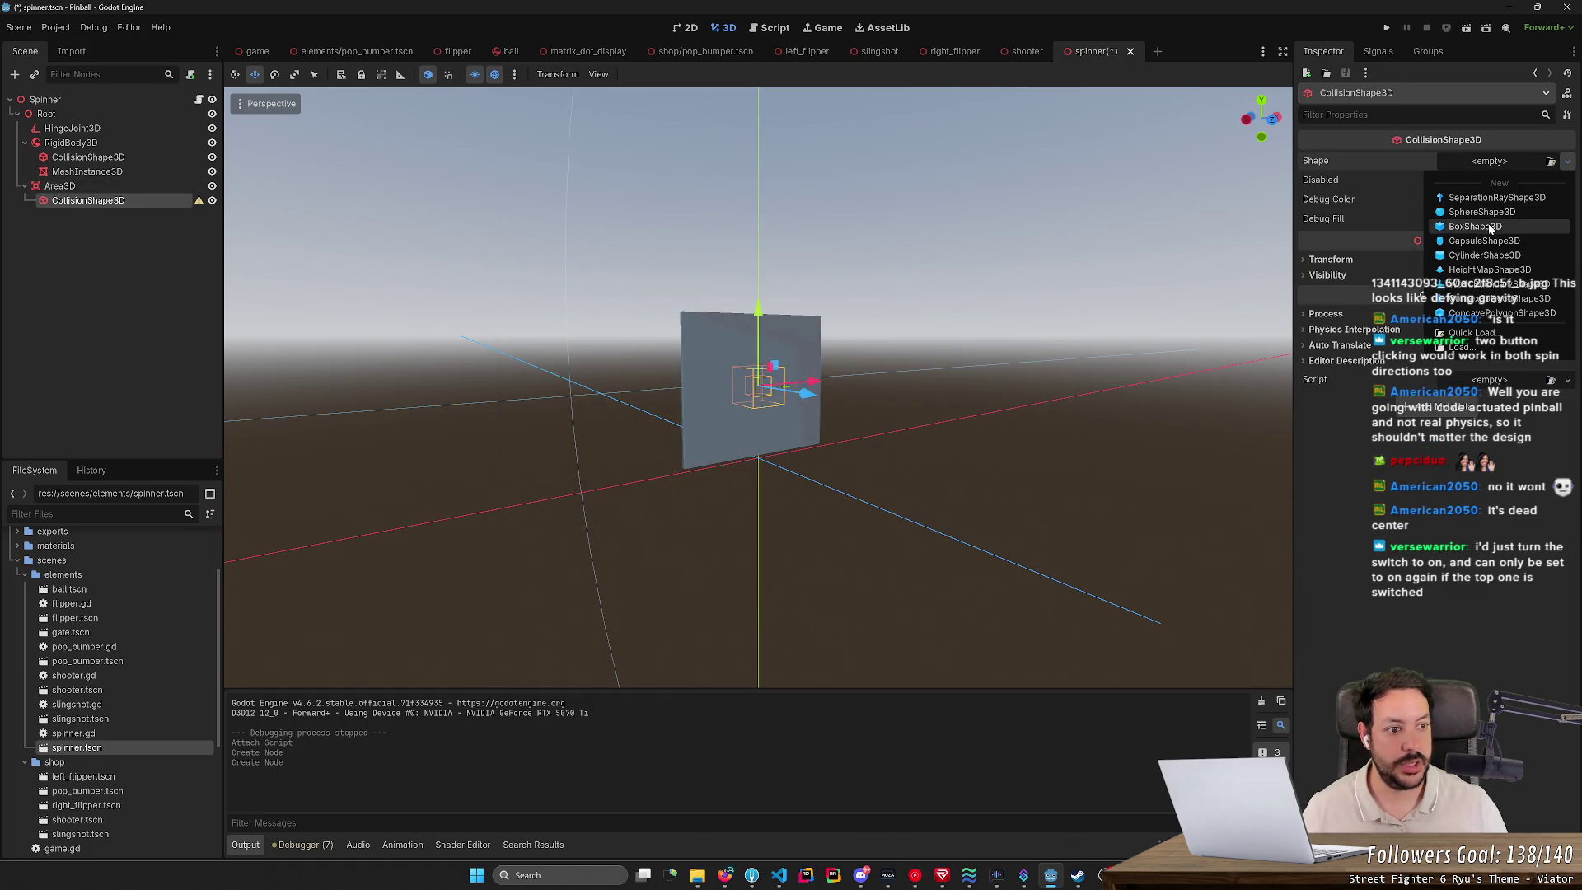
pyautogui.click(1459, 227)
pyautogui.scroll(3, 759, 388)
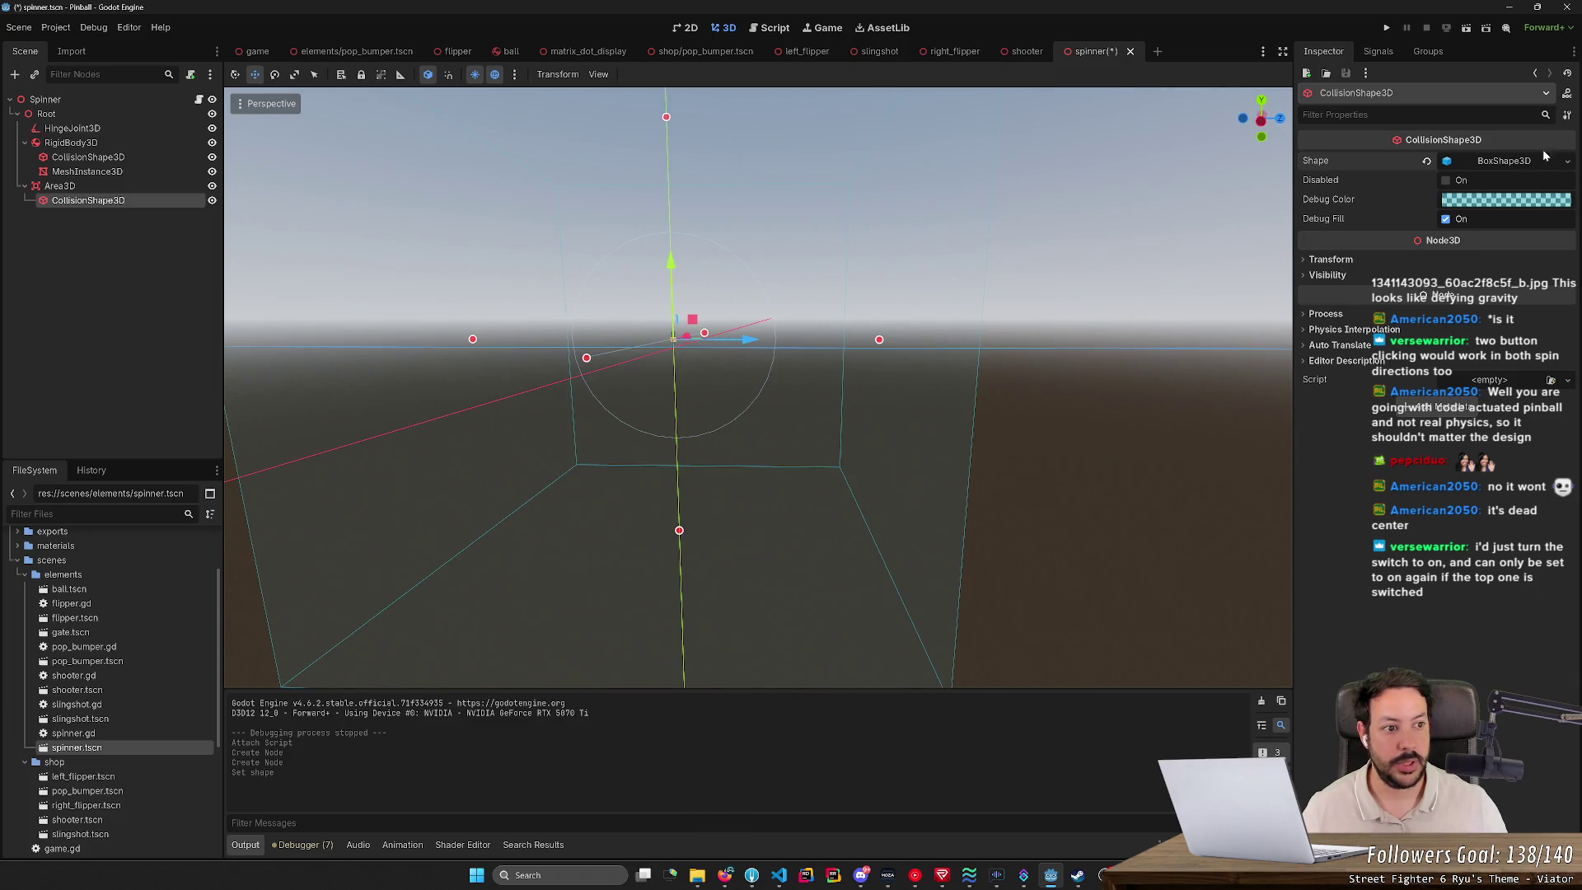
pyautogui.click(1503, 163)
# Step: Set the box shape's size to 0.1 m on all three axes and frame it
pyautogui.moveTo(1364, 201)
pyautogui.mouseDown()
pyautogui.moveTo(1294, 200)
pyautogui.moveTo(1391, 200)
pyautogui.mouseUp()
pyautogui.write('0.1')
pyautogui.press('Tab')
pyautogui.write('0.1')
pyautogui.press('Tab')
pyautogui.write('0.1')
pyautogui.press('Return')
pyautogui.press('f')
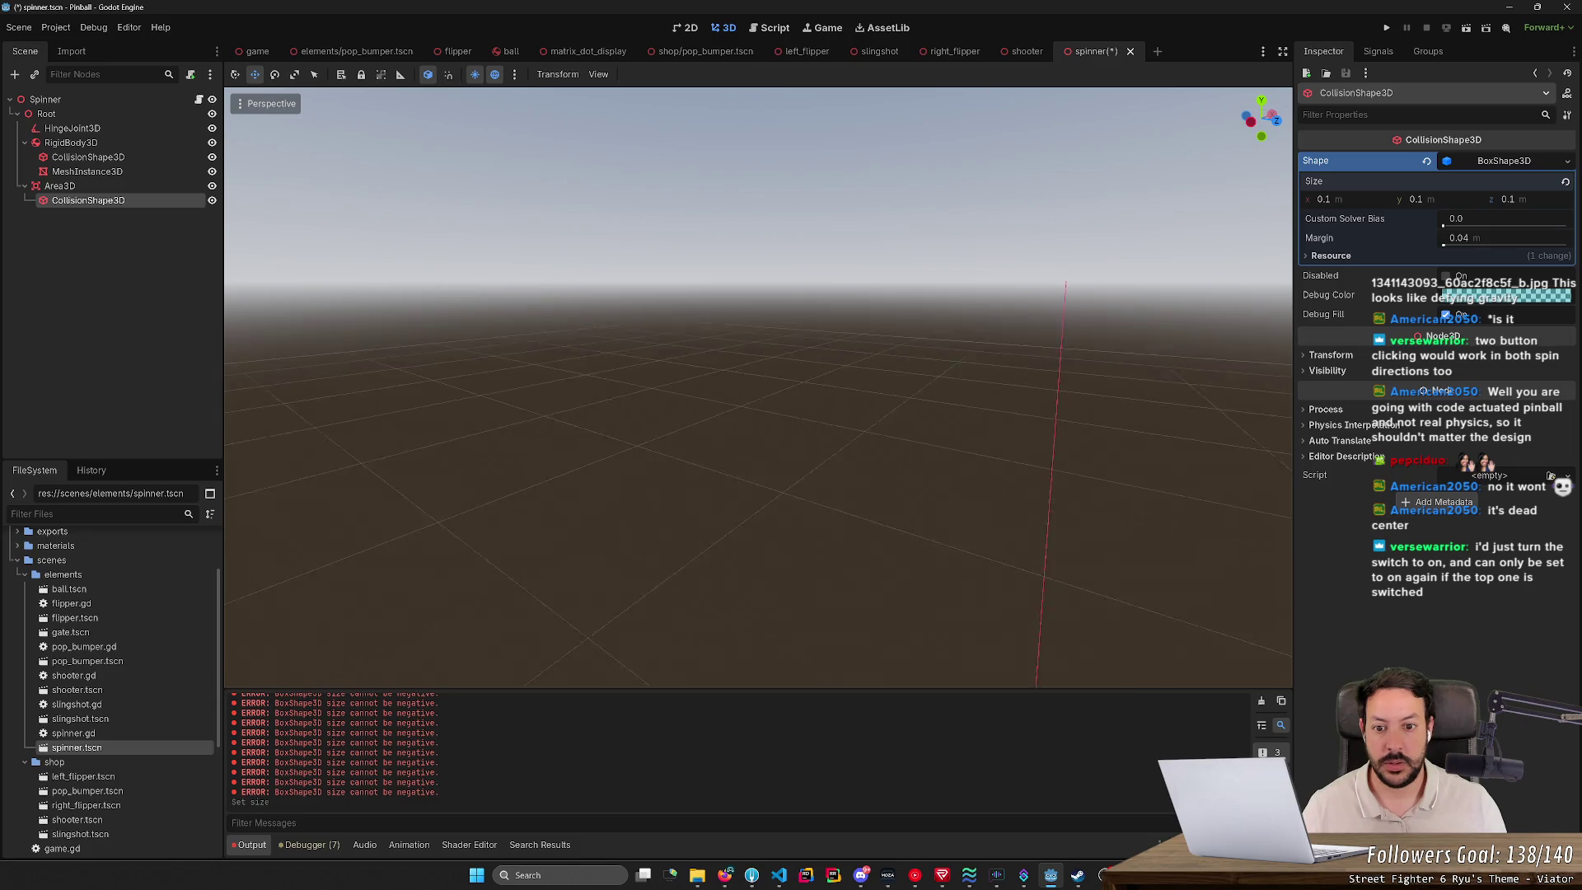
pyautogui.scroll(-10, 759, 387)
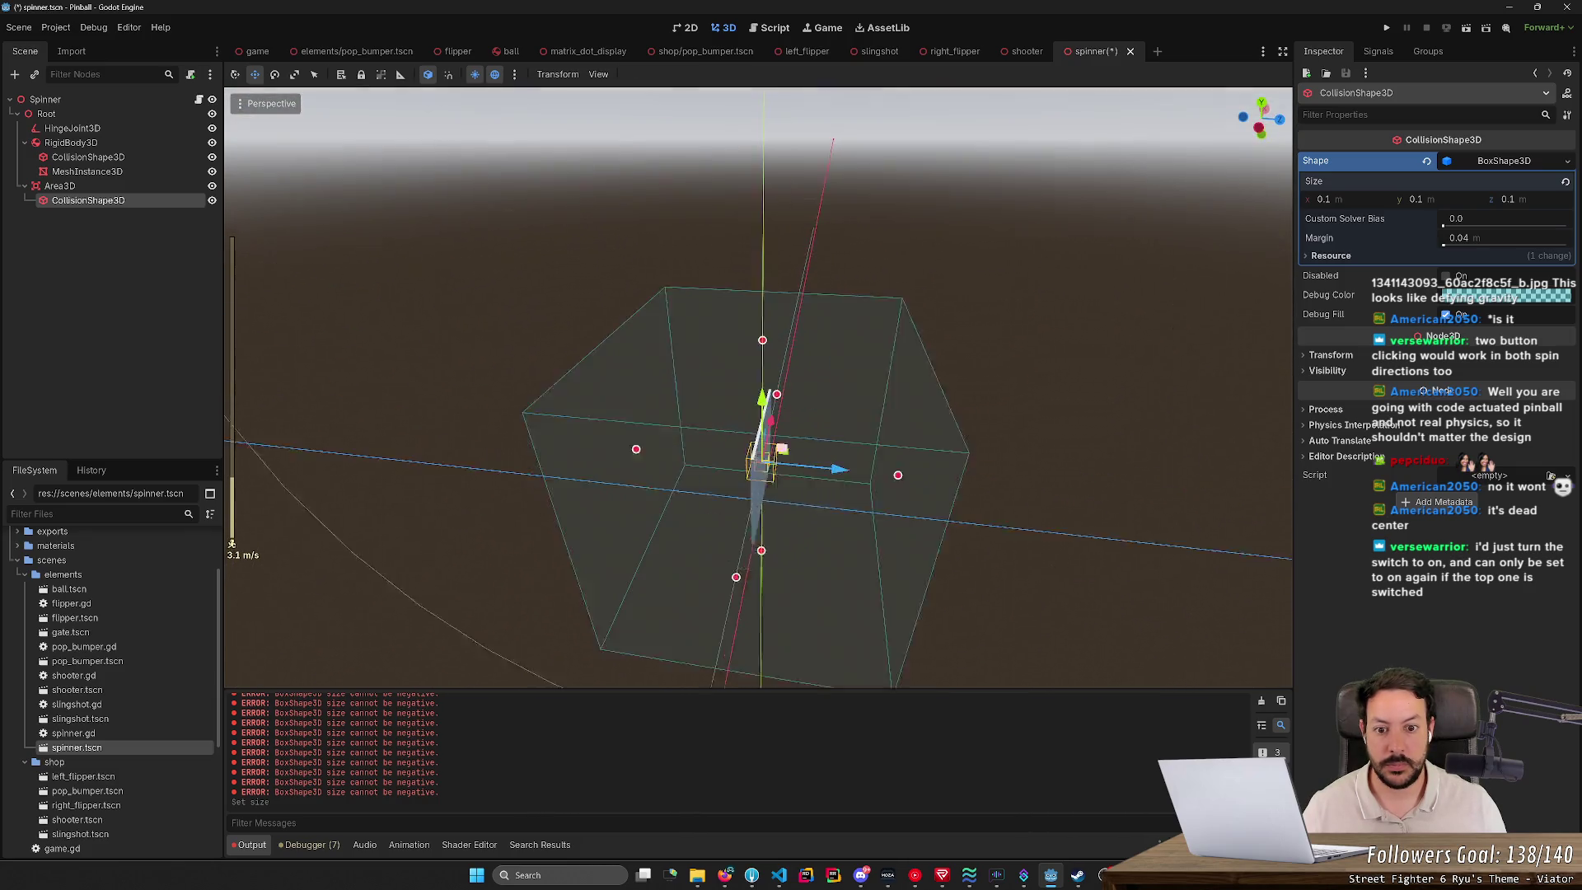
pyautogui.press('w')
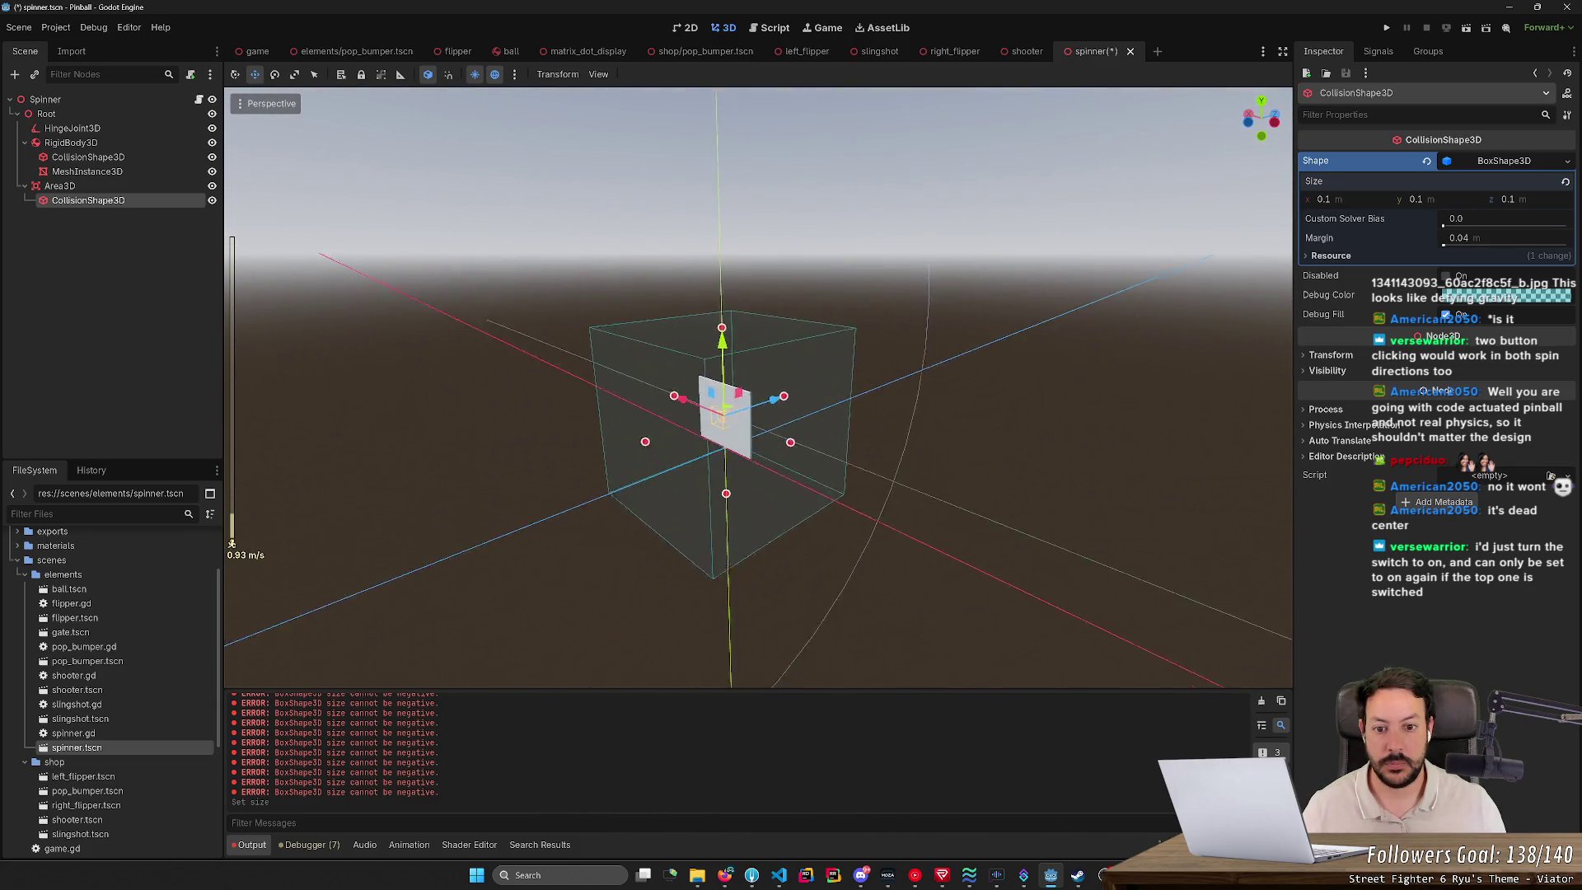
# Step: Resize the box to 0.01 × 0.01 × 0.05 m and save the Spinner scene
pyautogui.click(1323, 198)
pyautogui.write('0.1')
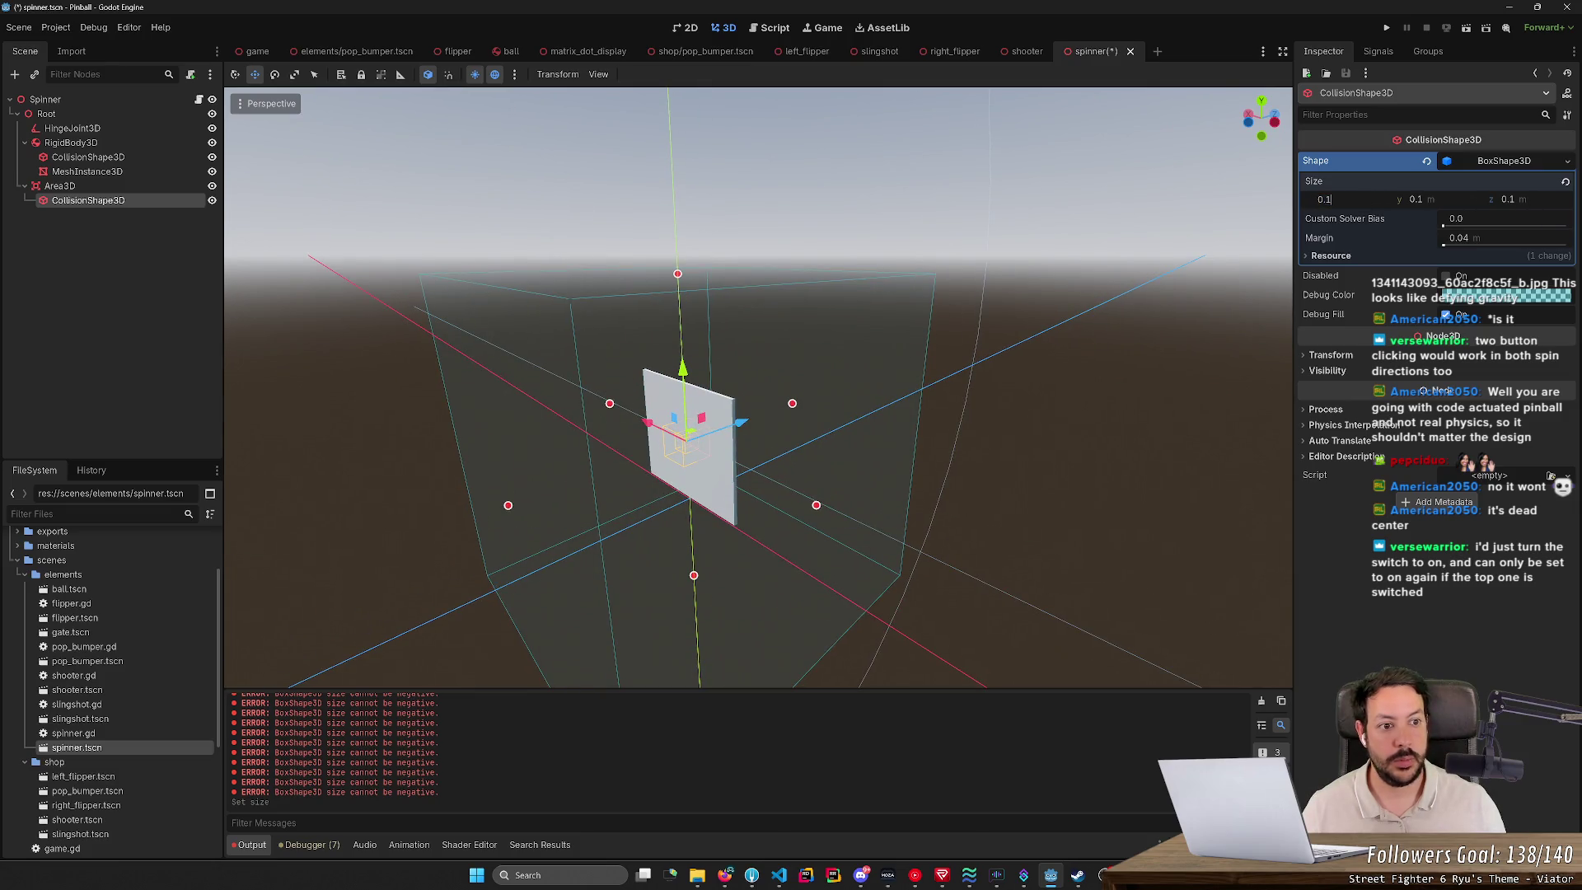
pyautogui.press('BackSpace')
pyautogui.write('01')
pyautogui.press('Return')
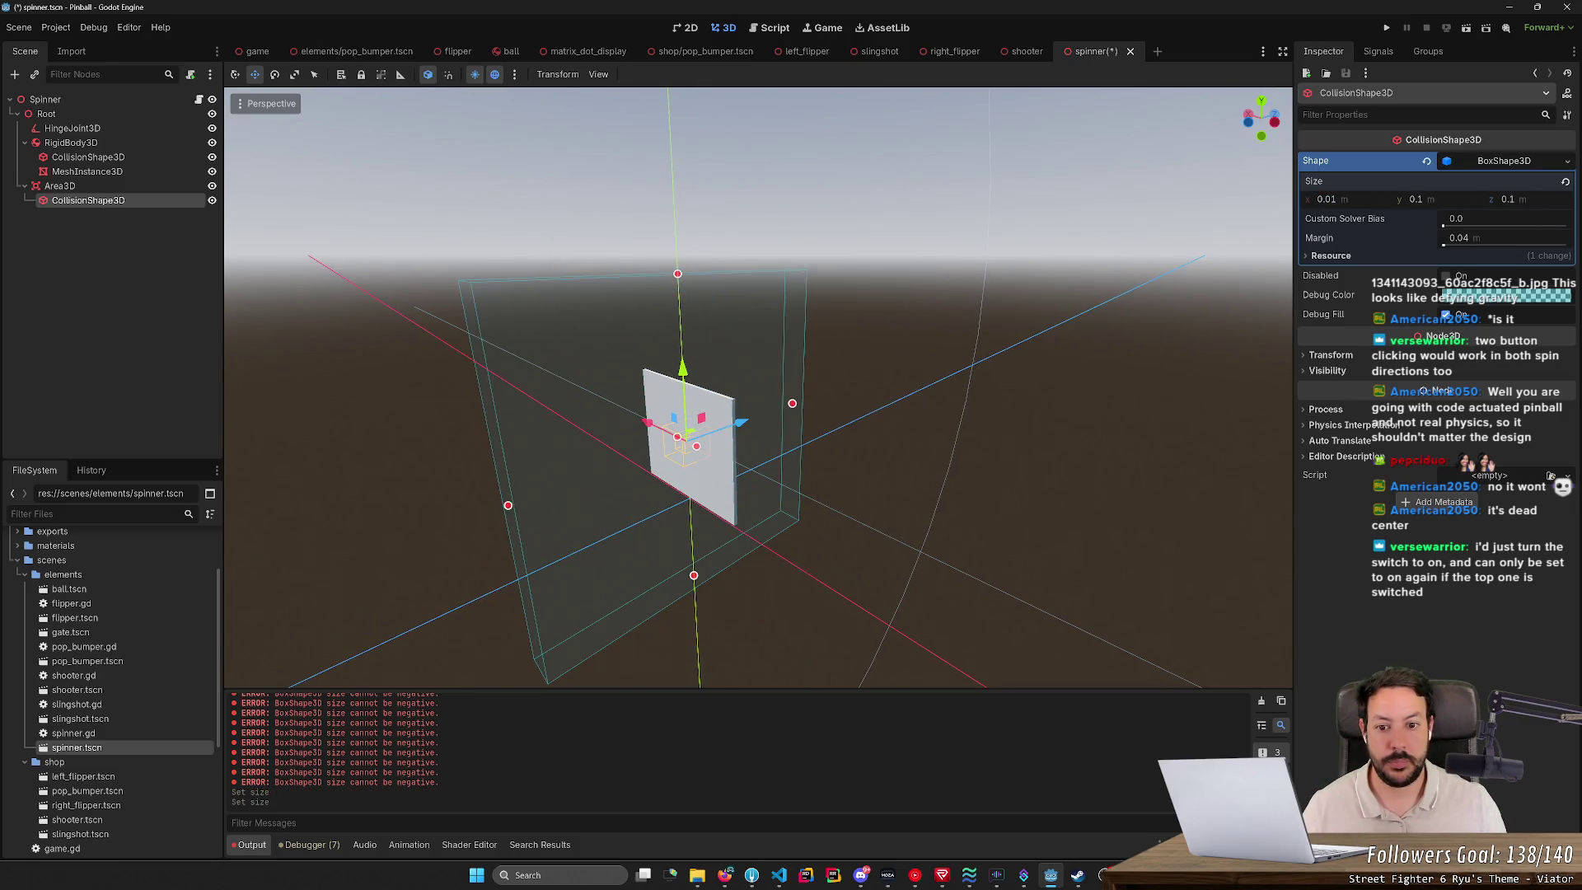
pyautogui.click(1418, 199)
pyautogui.write('0')
pyautogui.press('Return')
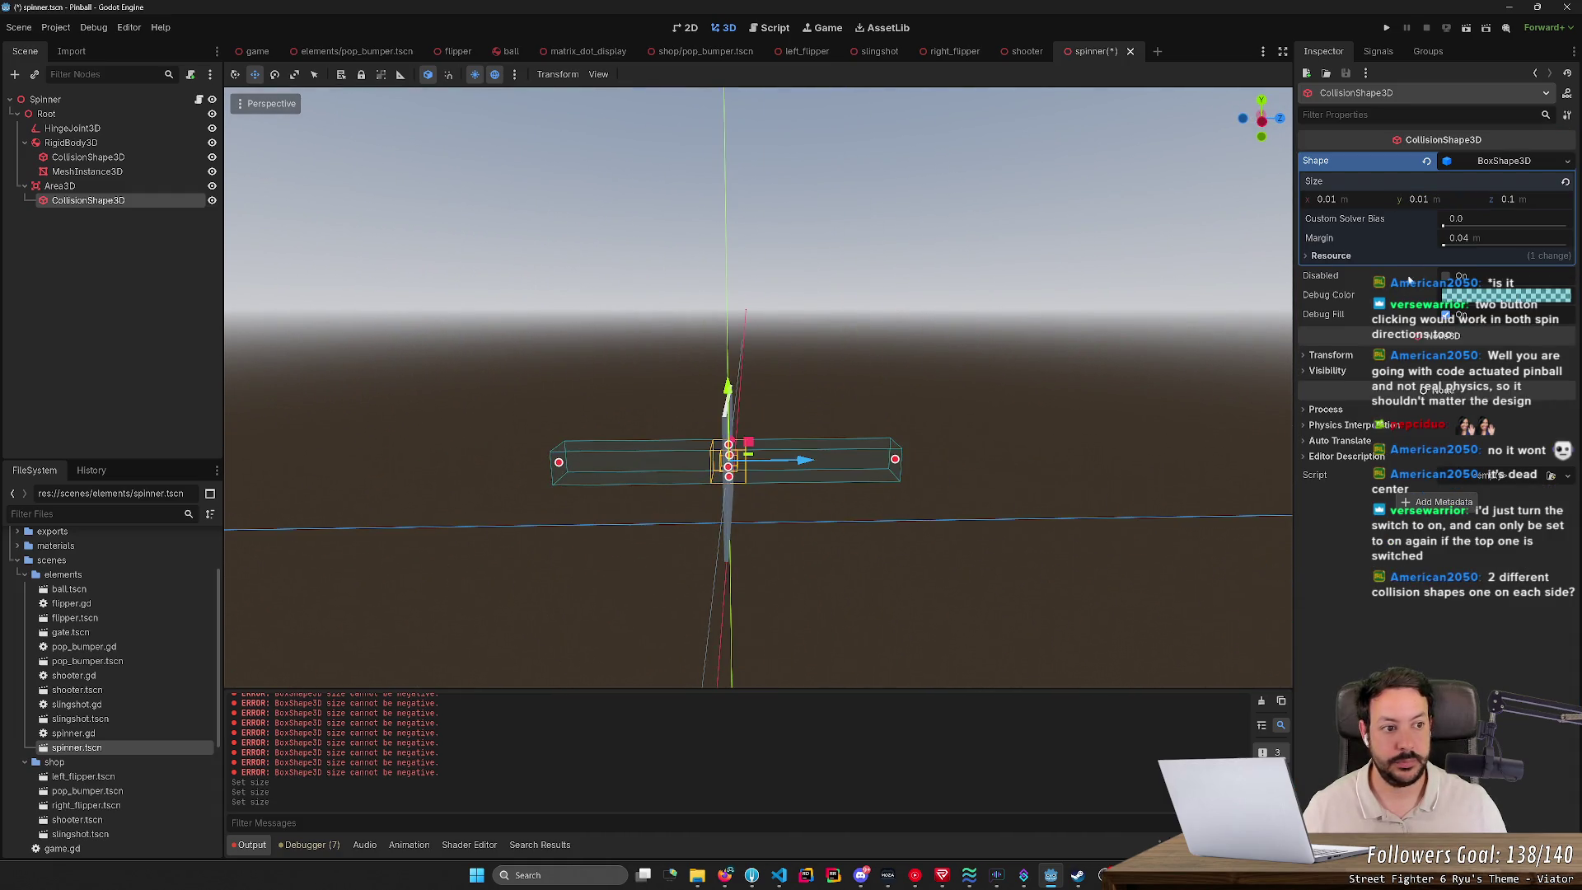
pyautogui.click(1507, 199)
pyautogui.write('0.05')
pyautogui.press('Return')
pyautogui.hotkey('ctrl', 's')
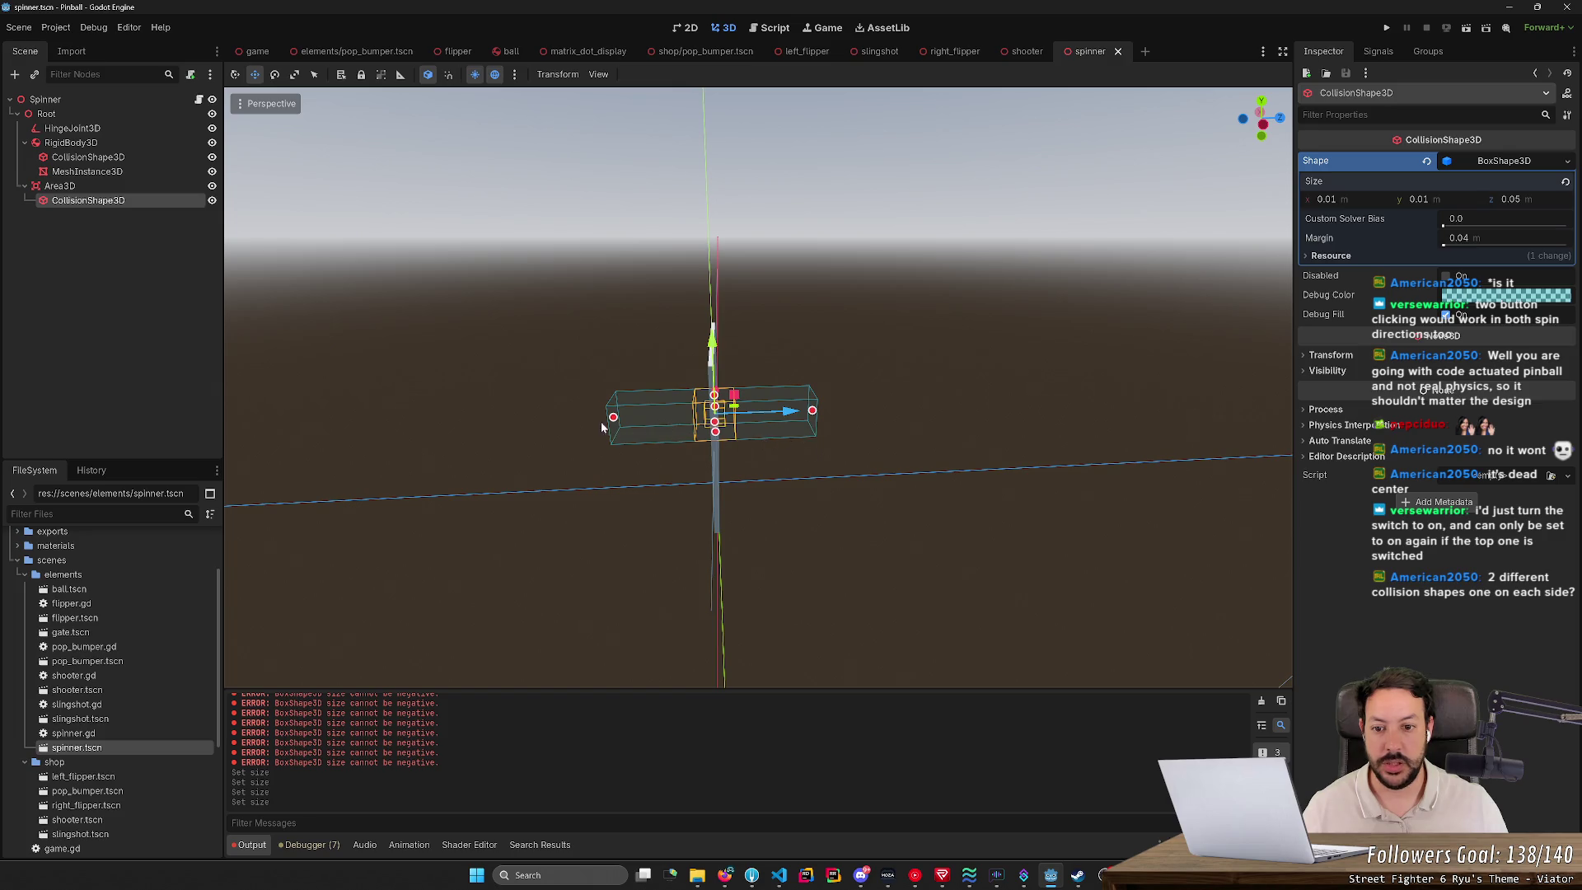
pyautogui.moveTo(611, 437); pyautogui.dragTo(769, 428)
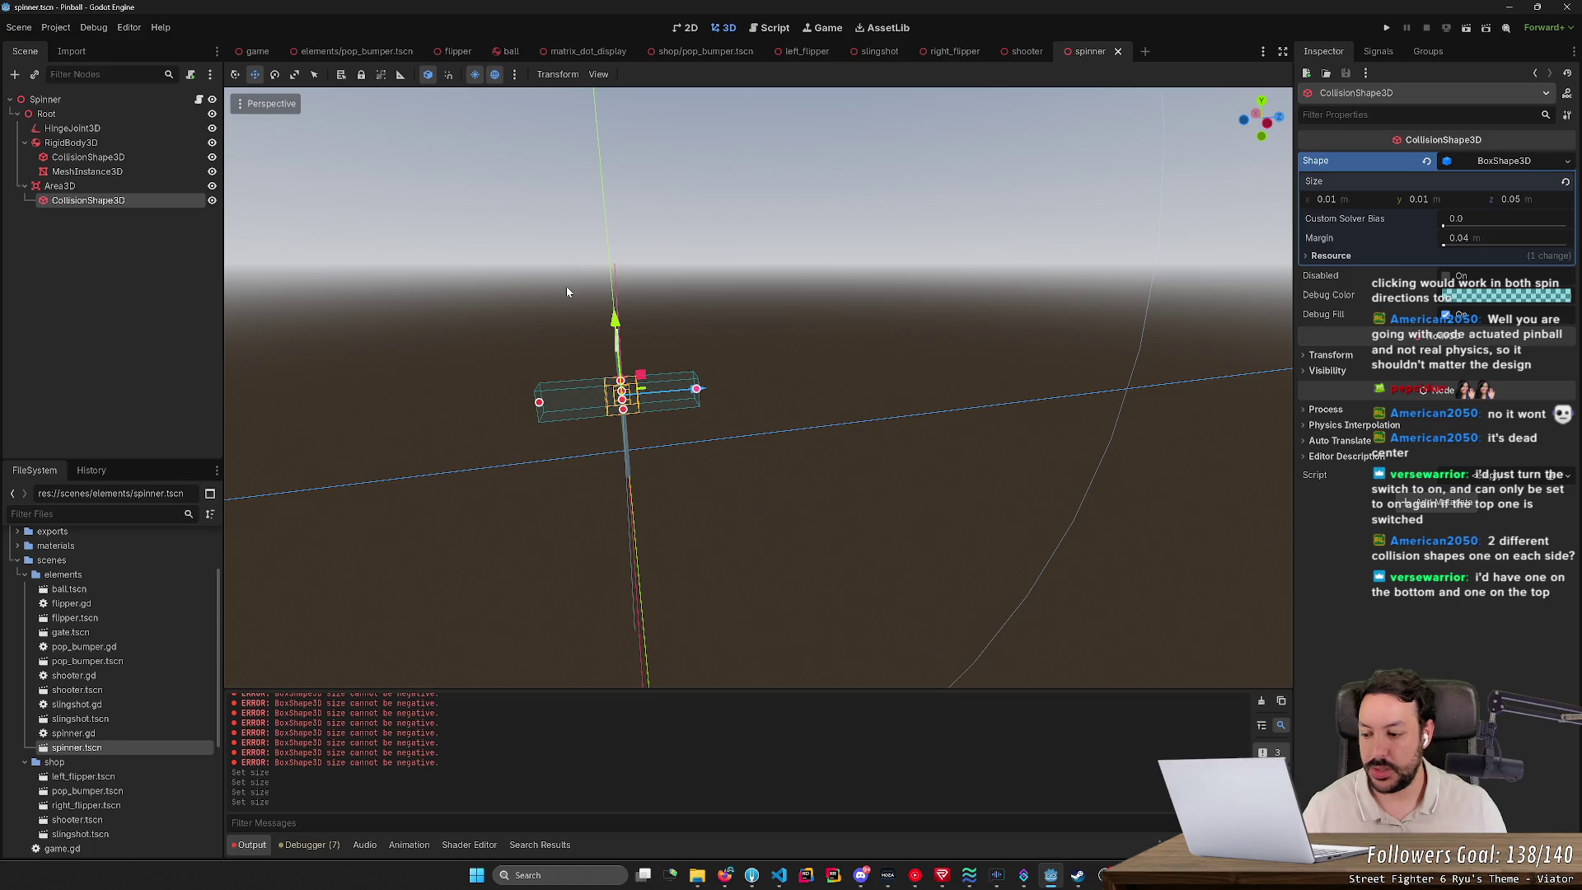
# Step: Orbit and zoom around the spinner to check the thin collision box crossing the blade
pyautogui.moveTo(566, 292)
pyautogui.mouseDown()
pyautogui.moveTo(503, 288)
pyautogui.moveTo(476, 262)
pyautogui.mouseUp()
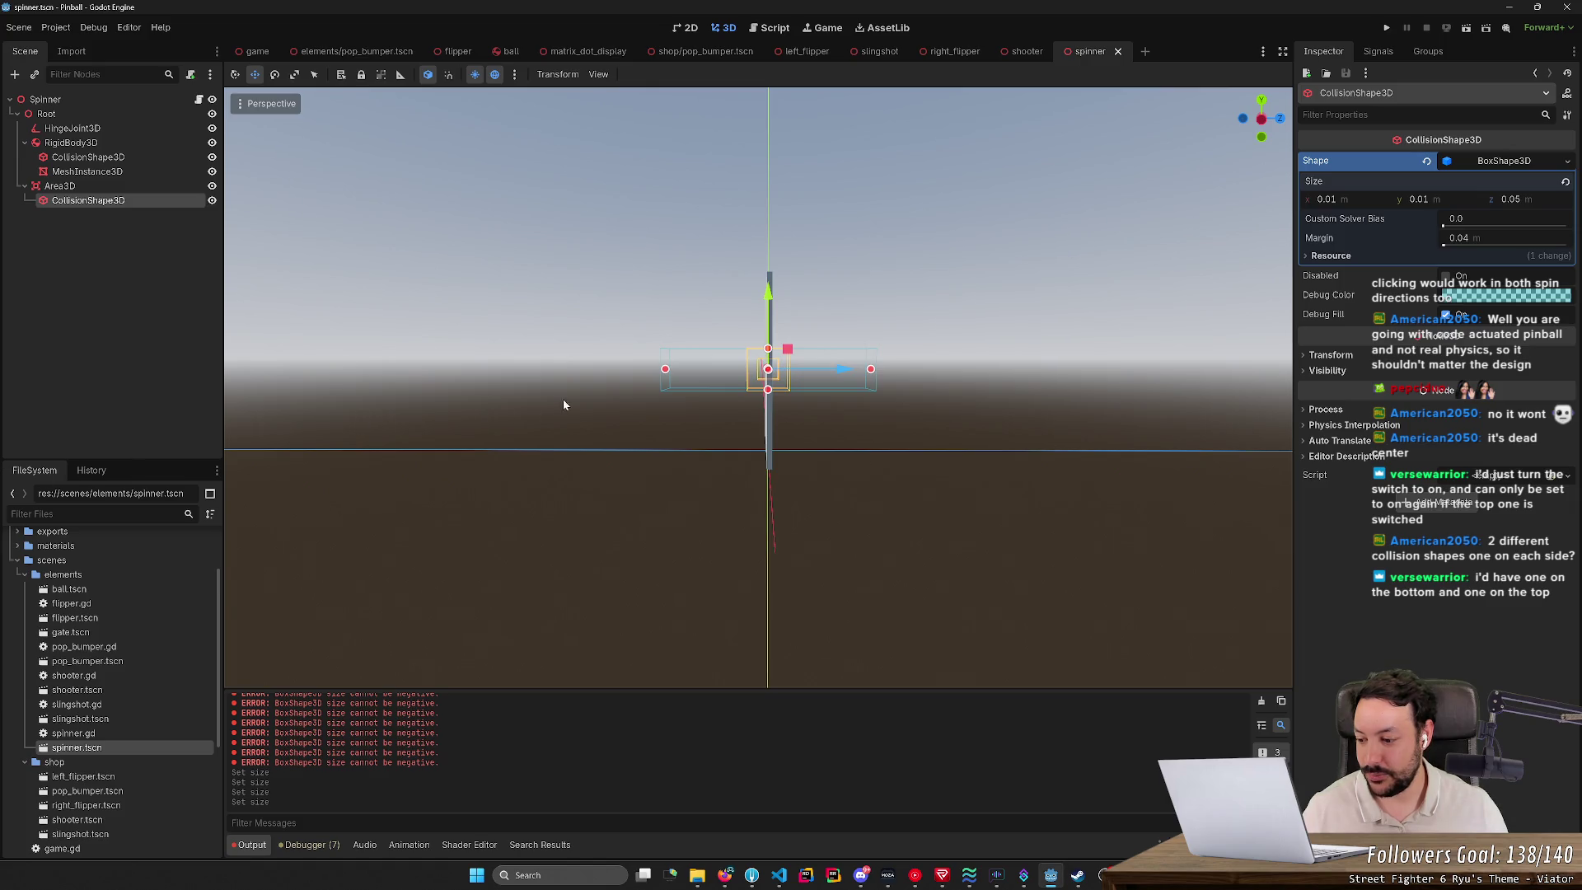
pyautogui.scroll(-2, 742, 396)
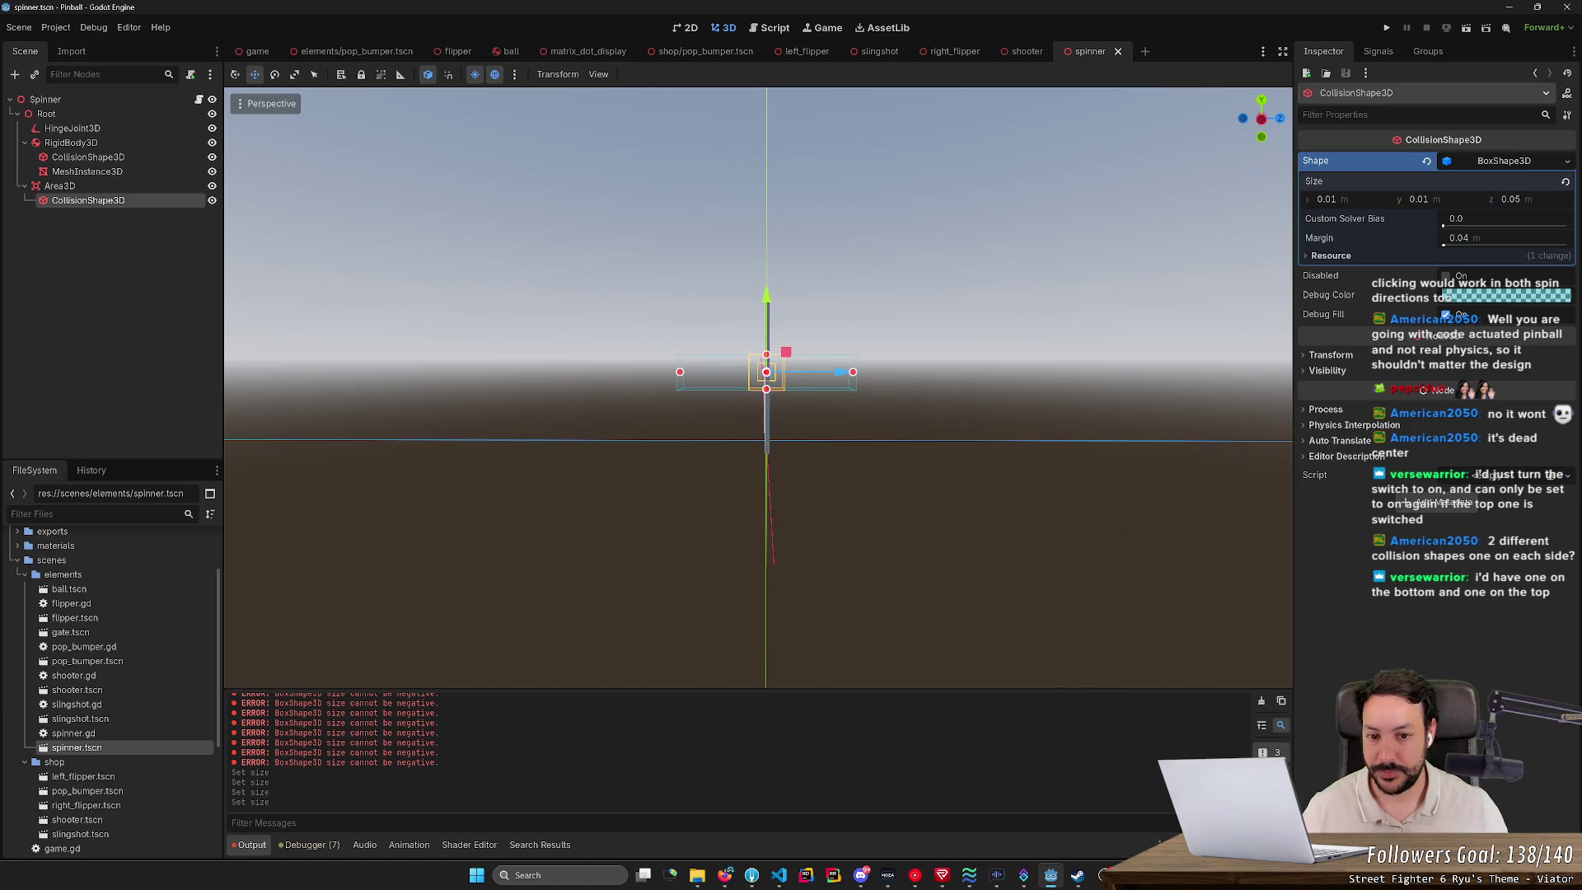
pyautogui.scroll(-2, 750, 392)
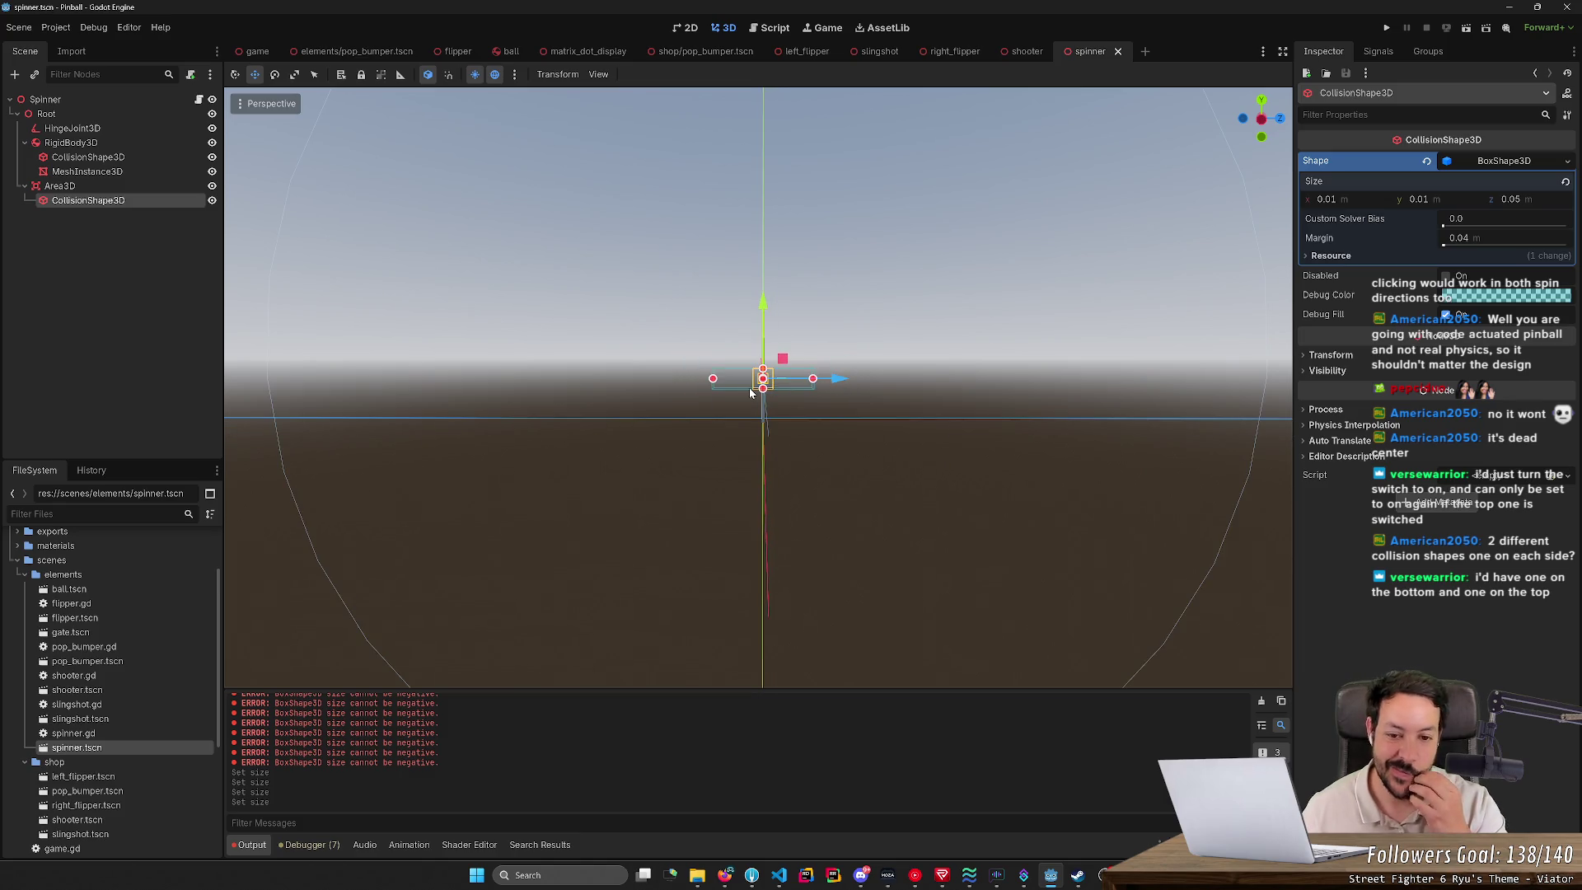
pyautogui.moveTo(750, 392); pyautogui.dragTo(665, 396)
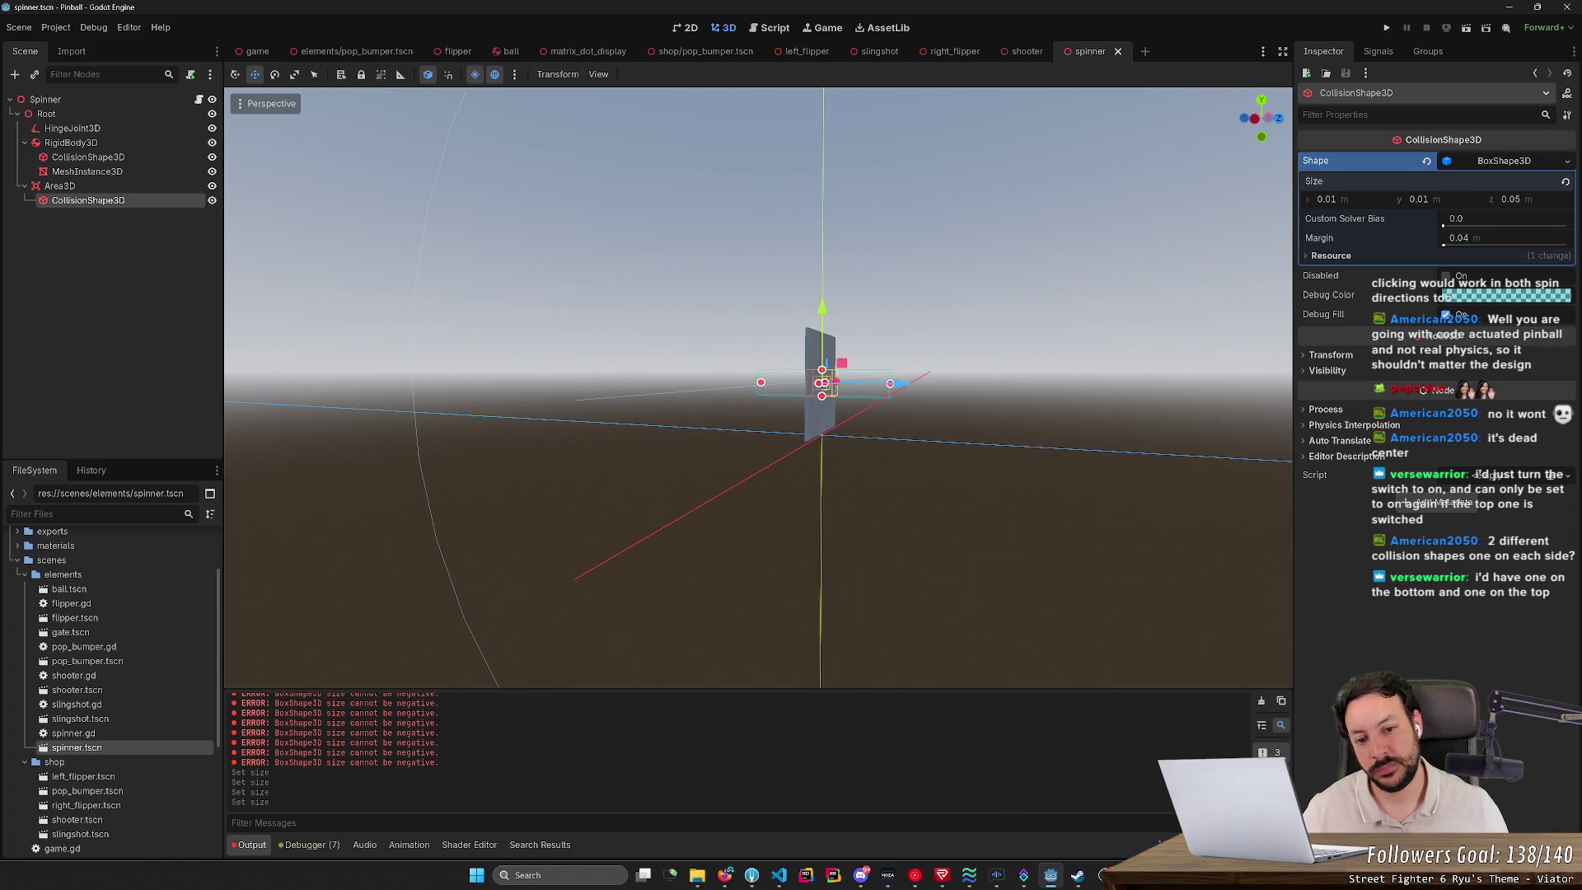
pyautogui.moveTo(664, 396); pyautogui.dragTo(813, 409)
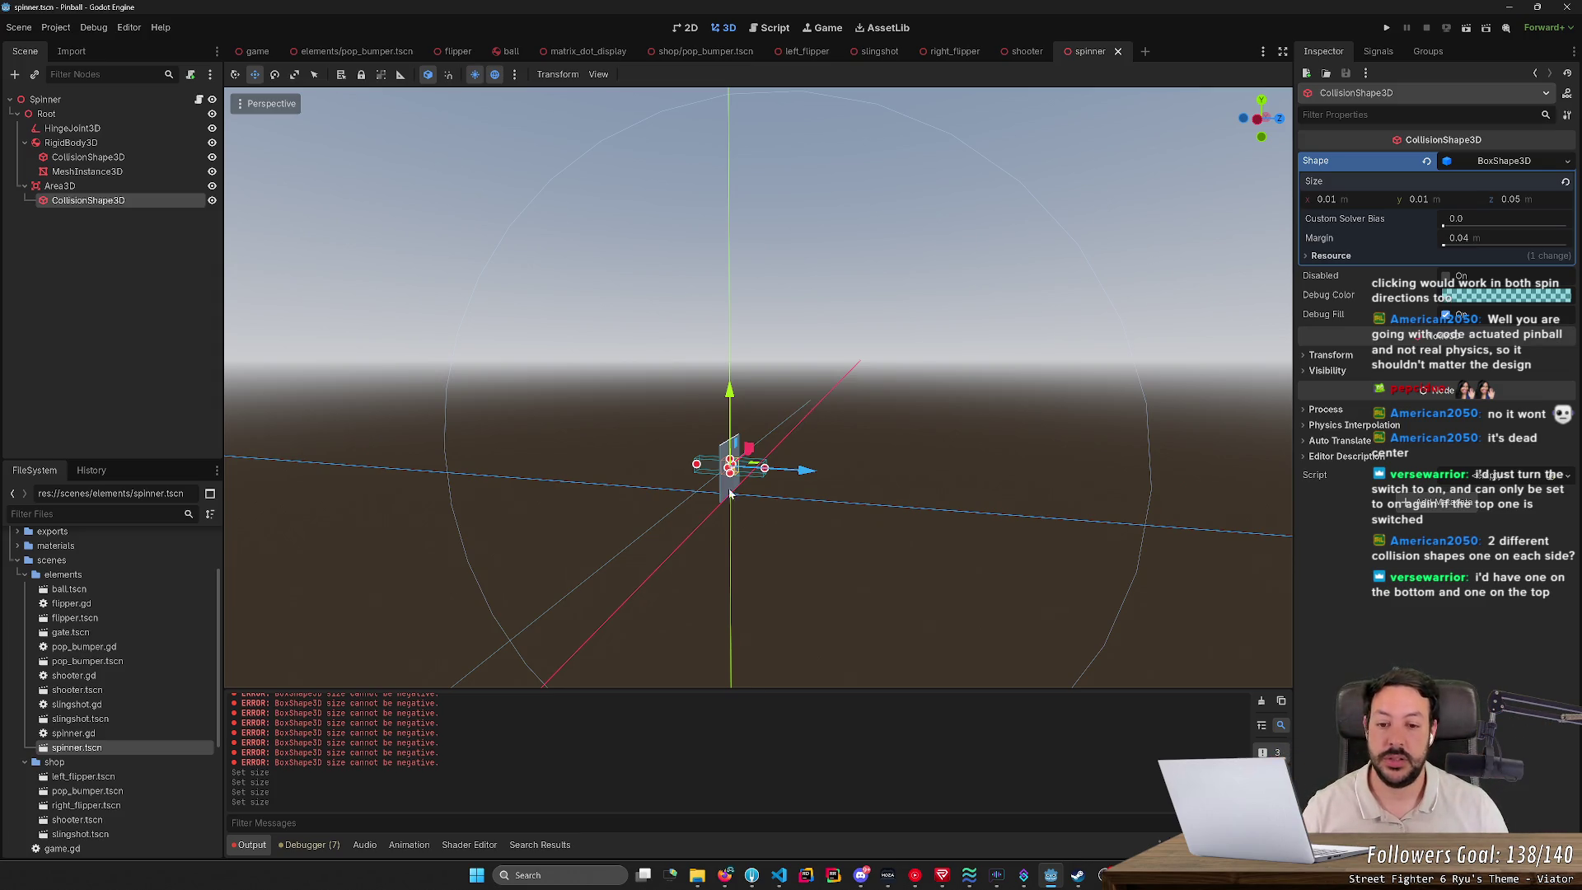
pyautogui.scroll(-3, 731, 487)
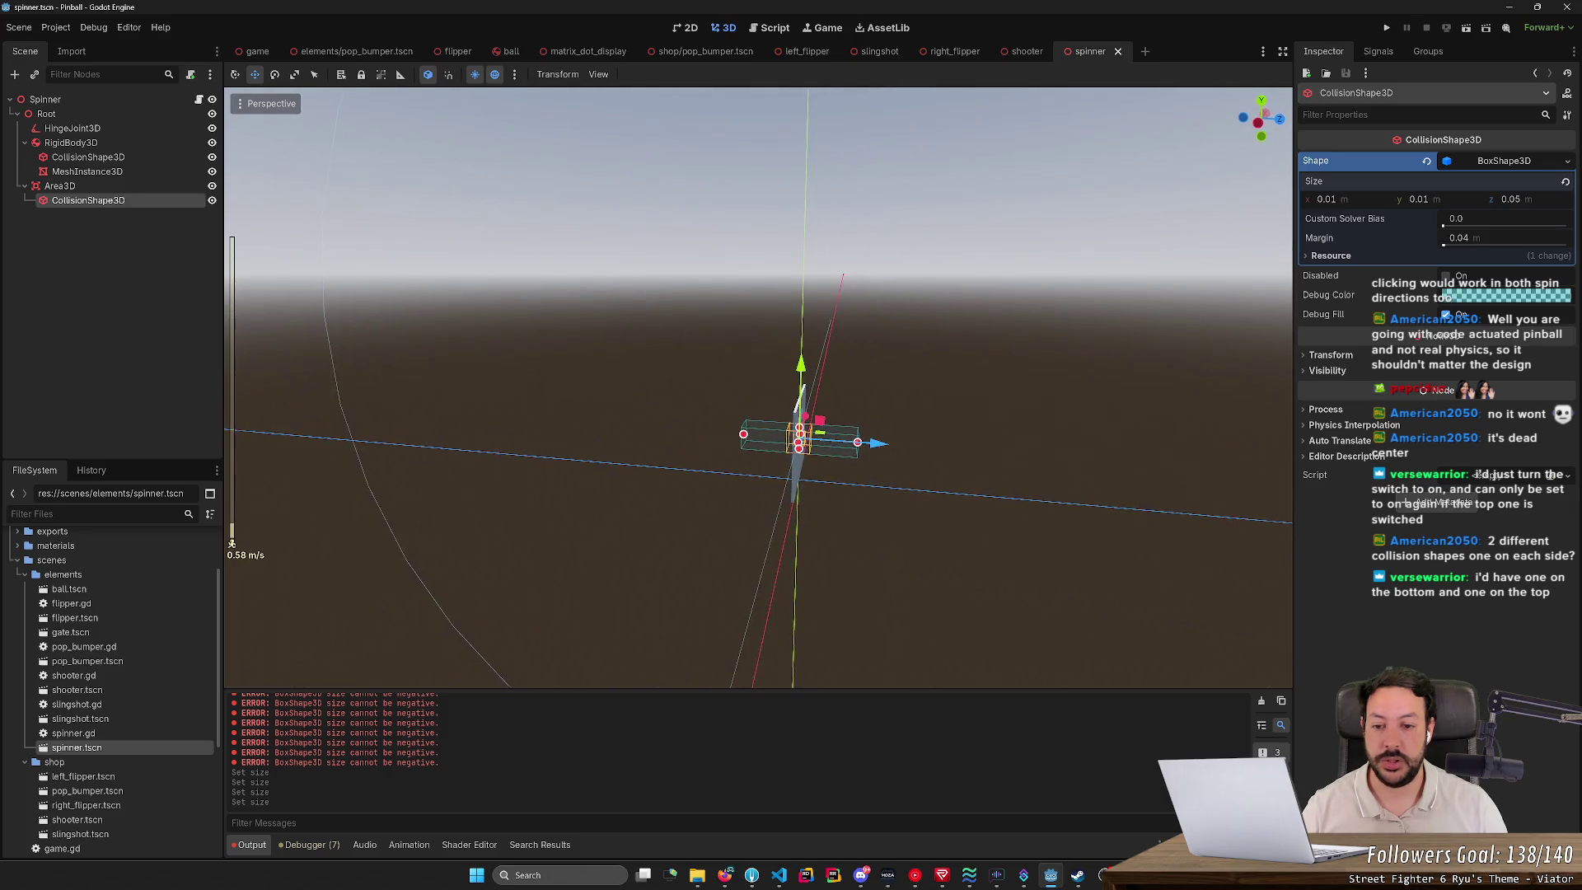
pyautogui.scroll(-3, 759, 387)
pyautogui.scroll(3, 759, 388)
pyautogui.scroll(-1, 739, 355)
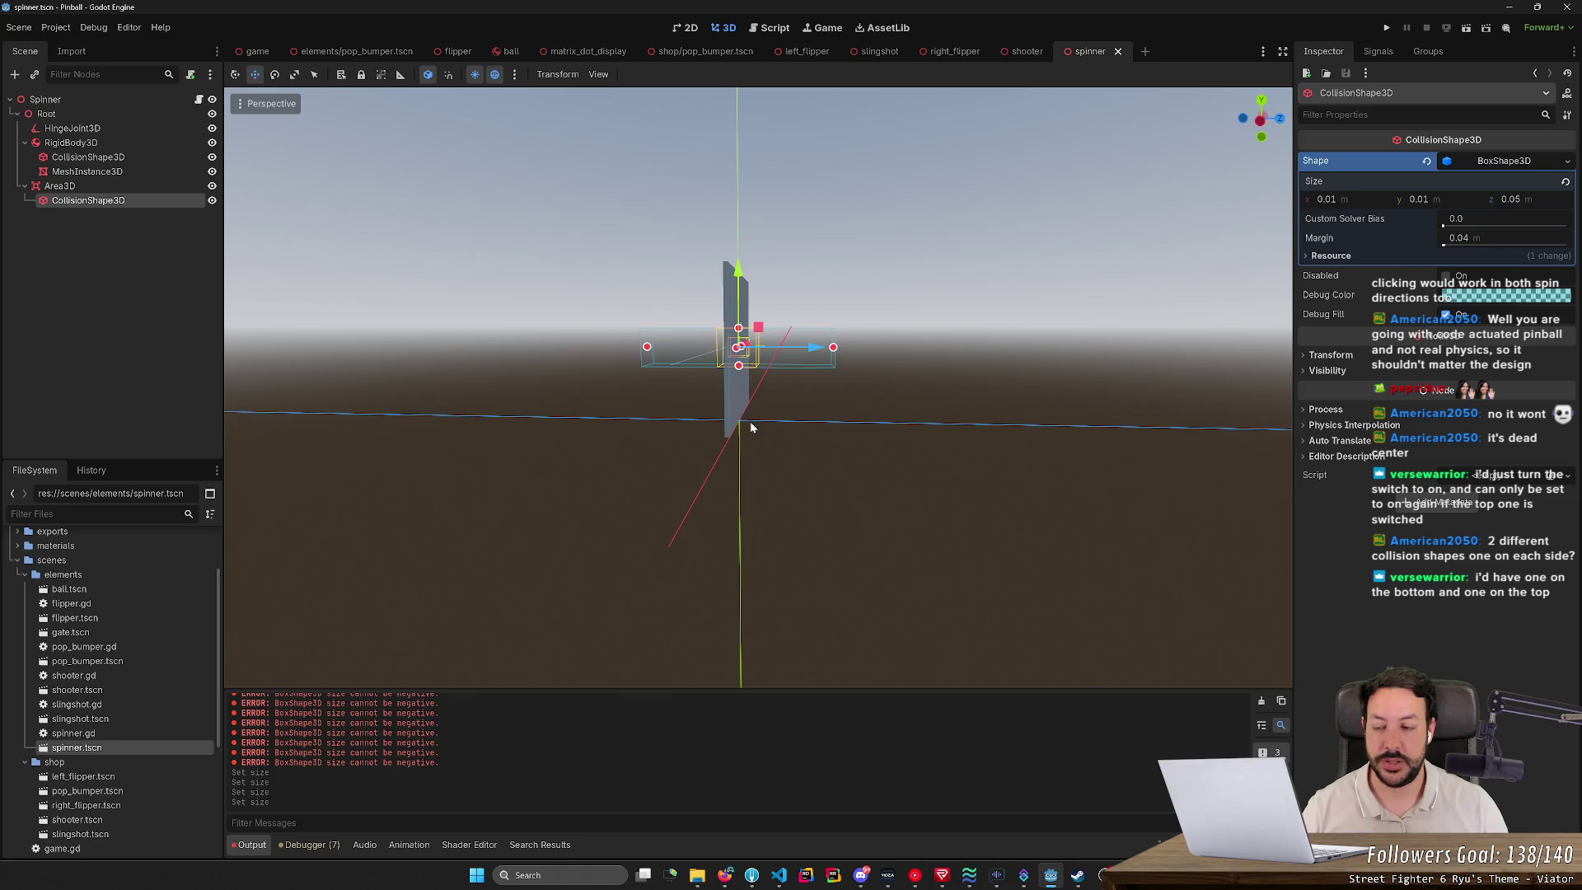
pyautogui.click(59, 185)
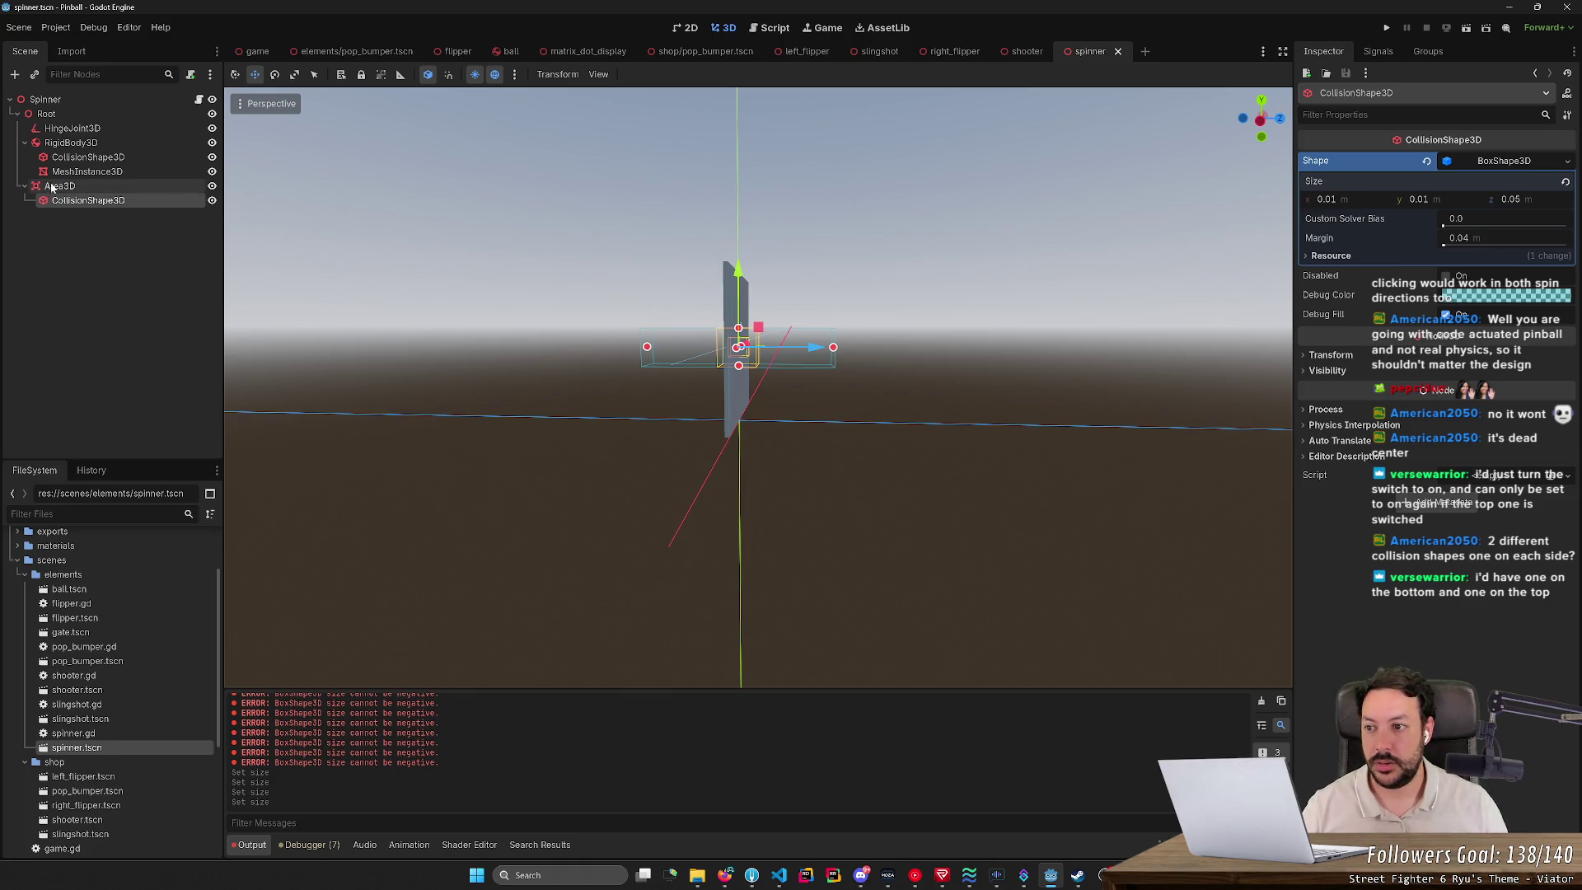
# Step: Rename the Area3D node to BallArea3D
pyautogui.click(60, 185)
pyautogui.click(48, 185)
pyautogui.write('Ball')
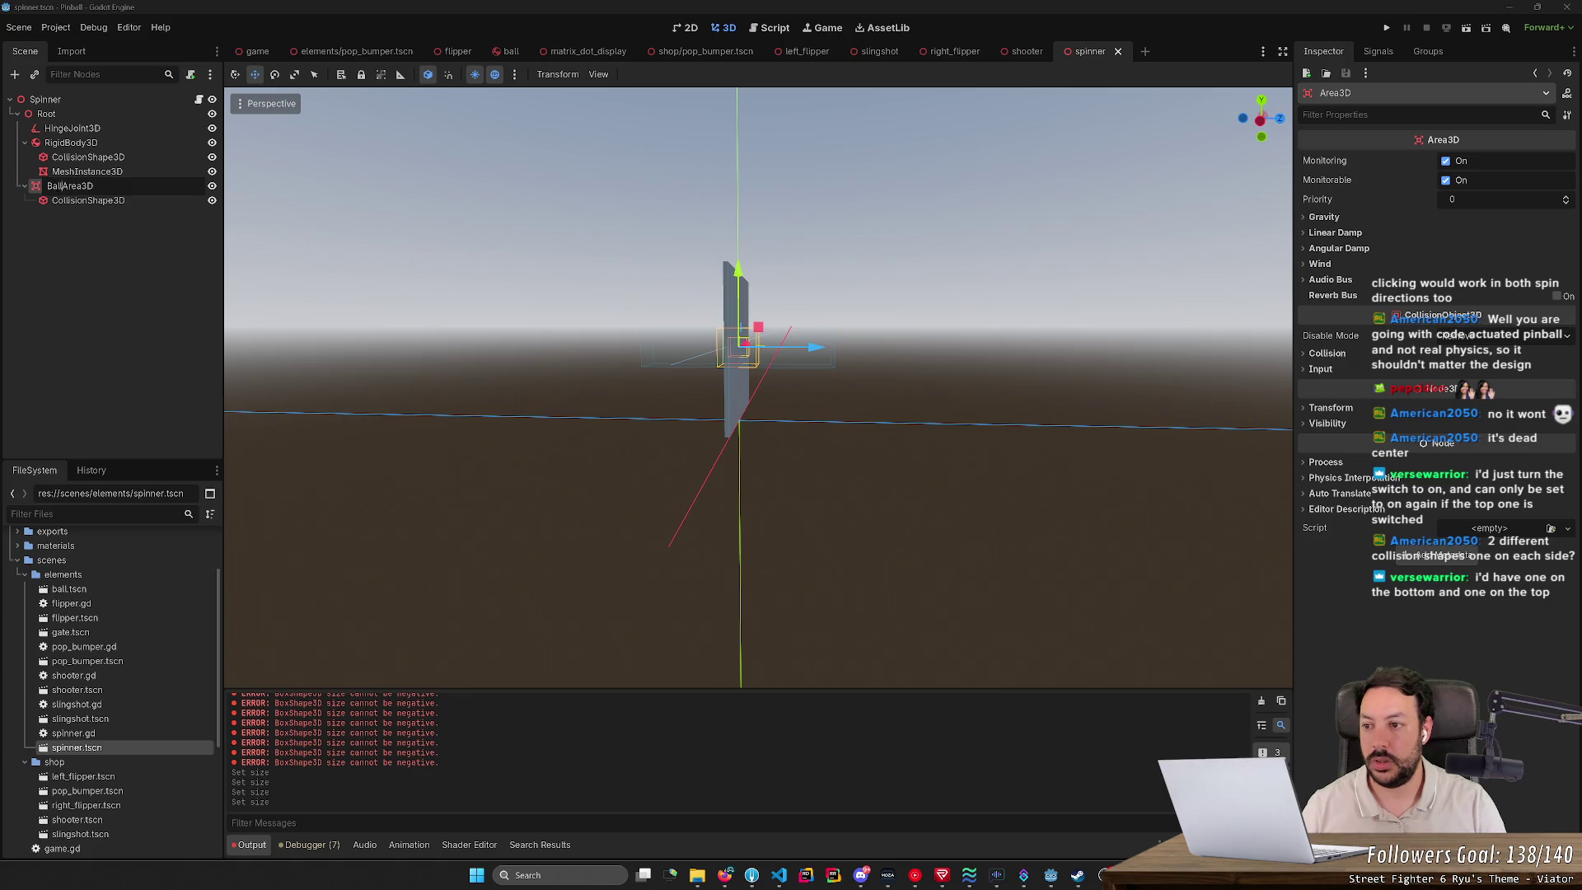
pyautogui.press('Return')
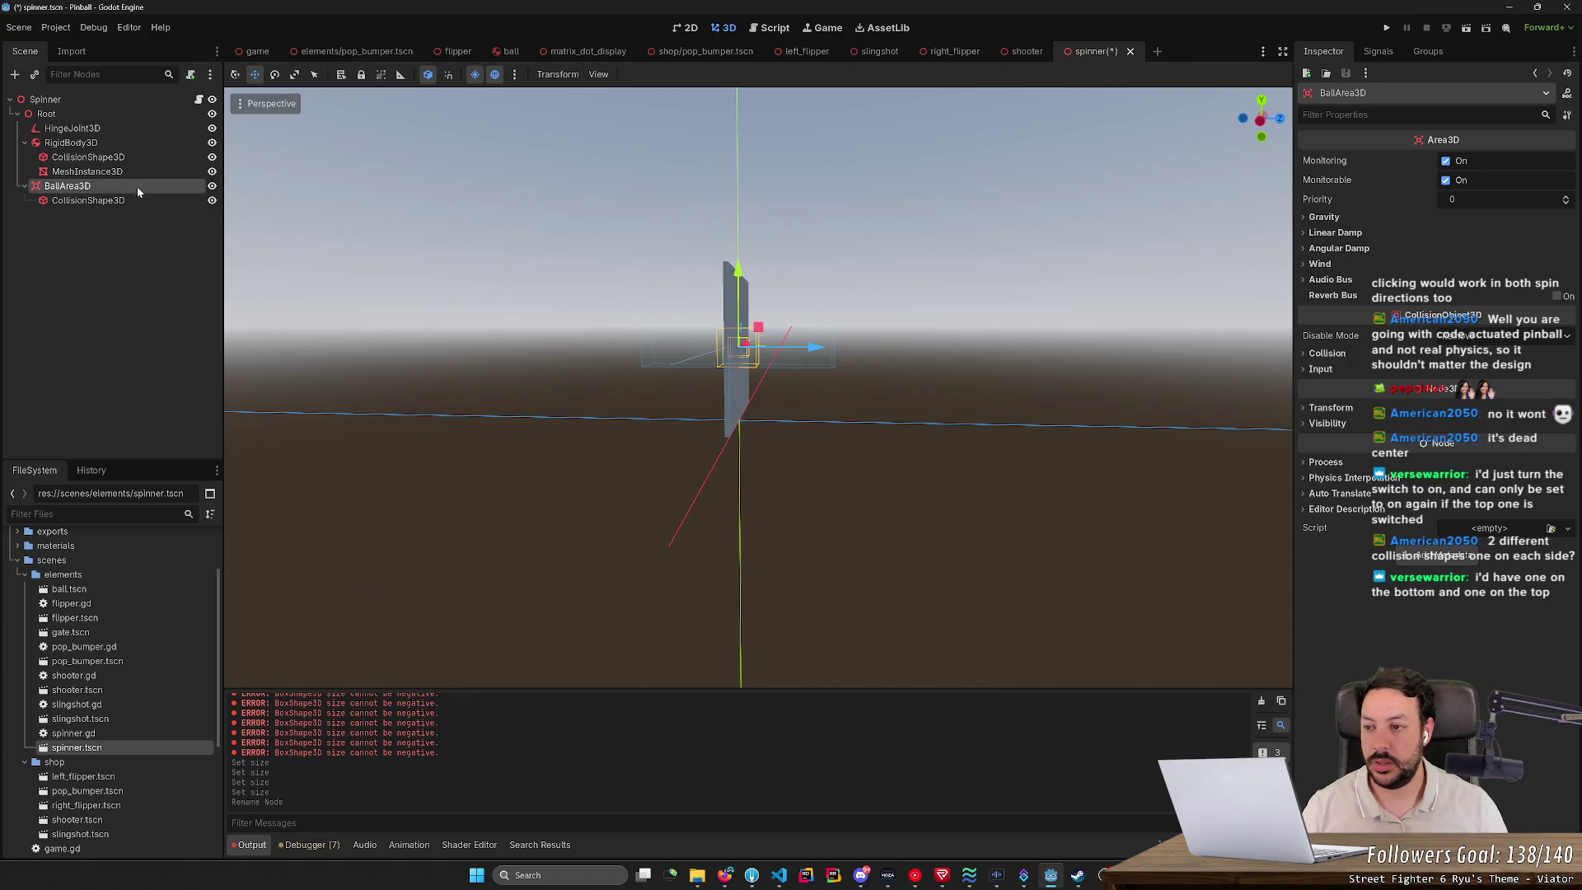
# Step: Duplicate it as TopArea3D and move that box above the ball area
pyautogui.hotkey('ctrl', 'd')
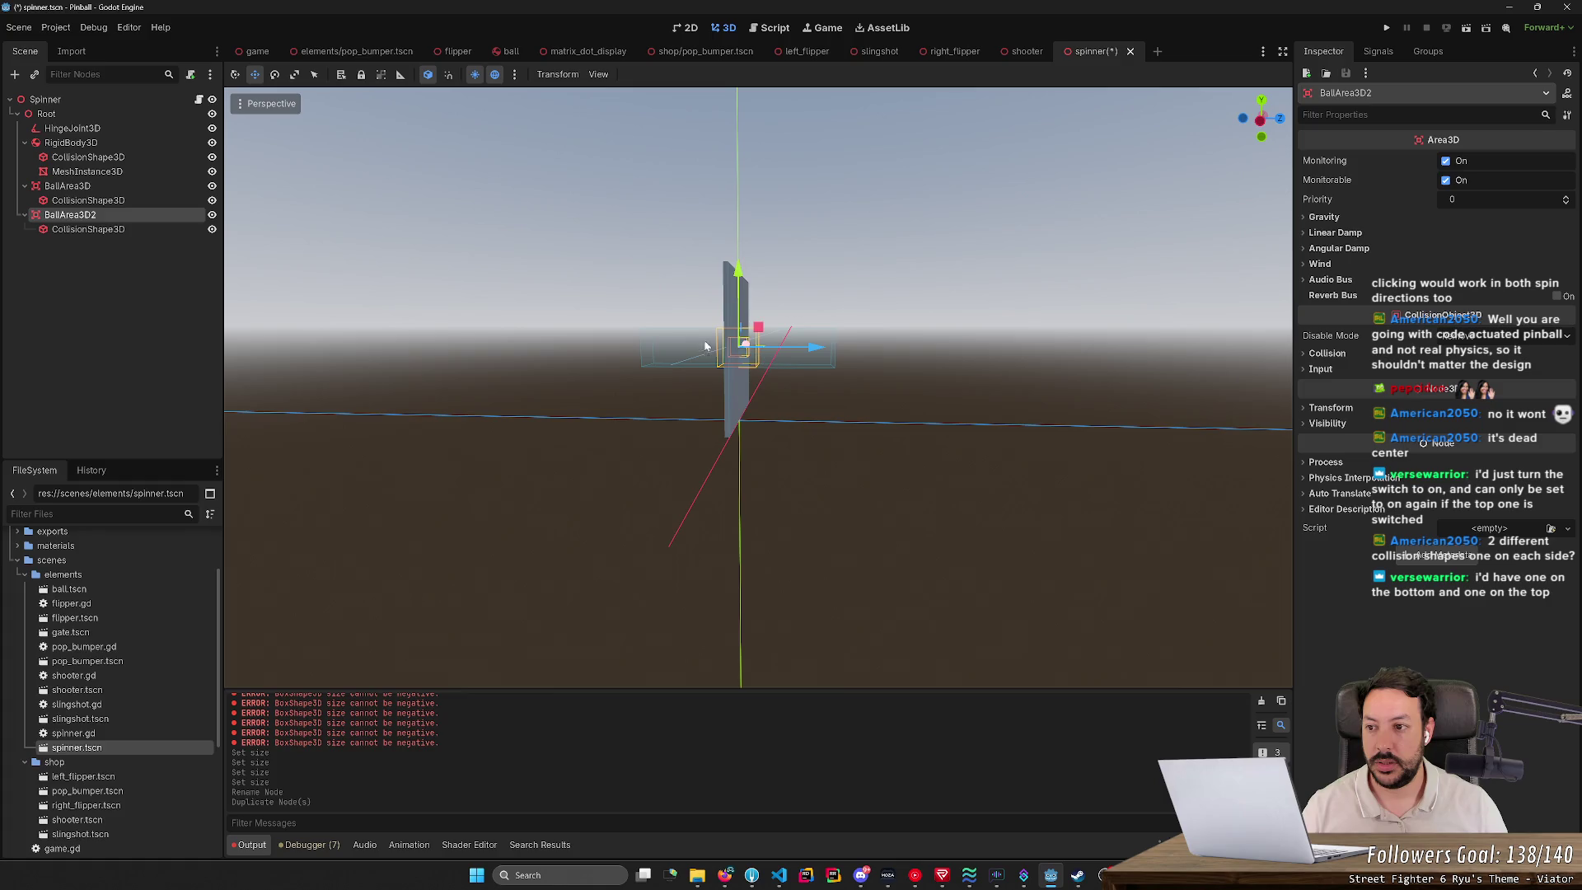
pyautogui.click(82, 215)
pyautogui.write('T')
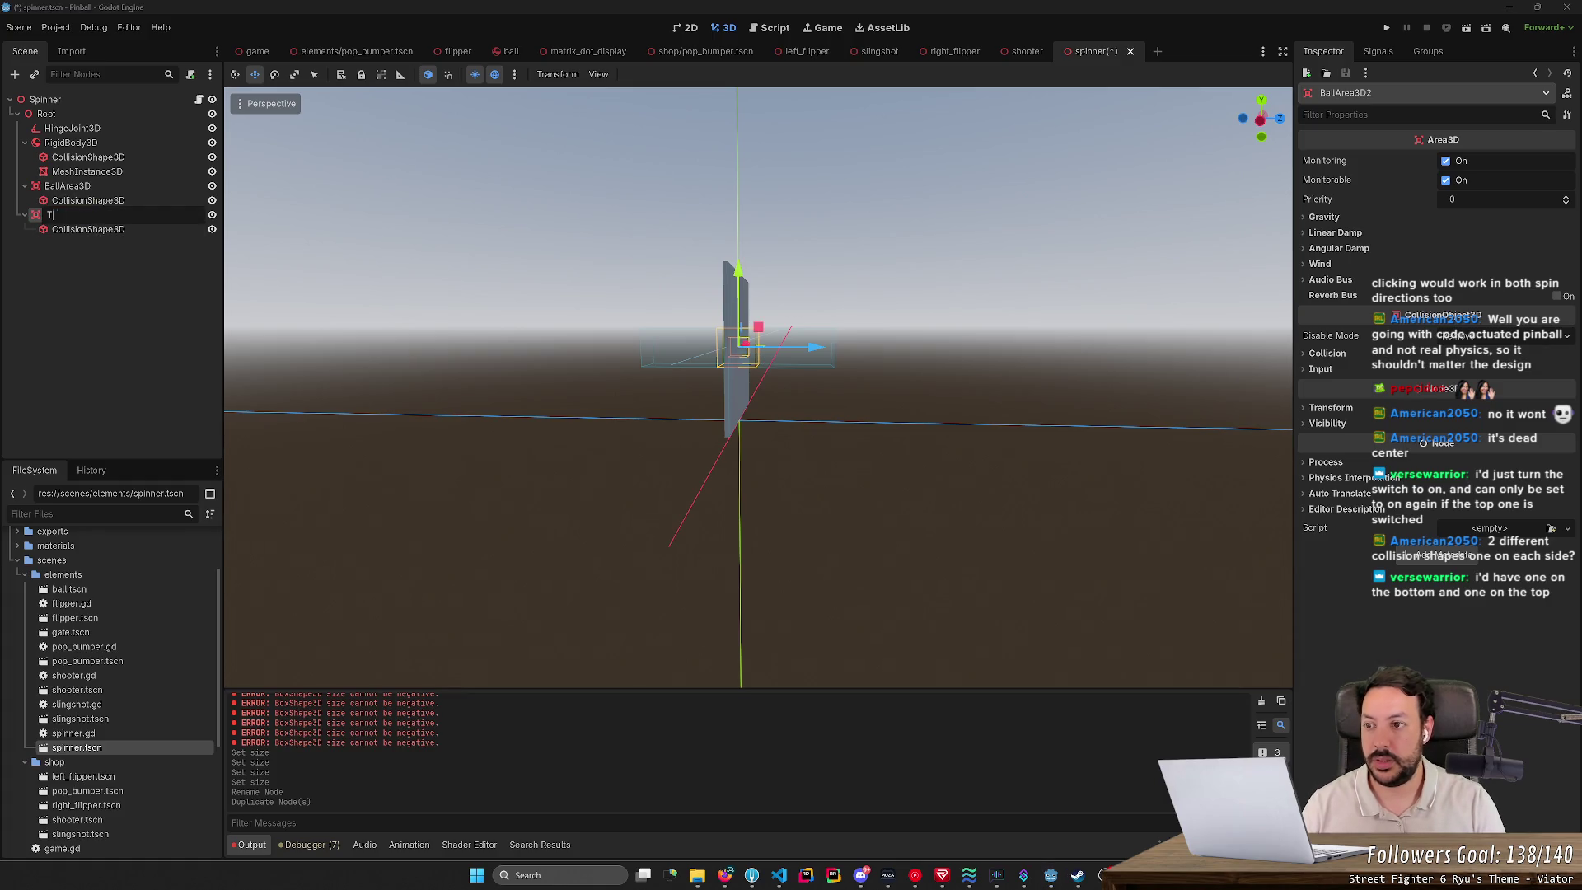
pyautogui.write('opArea3D')
pyautogui.press('Return')
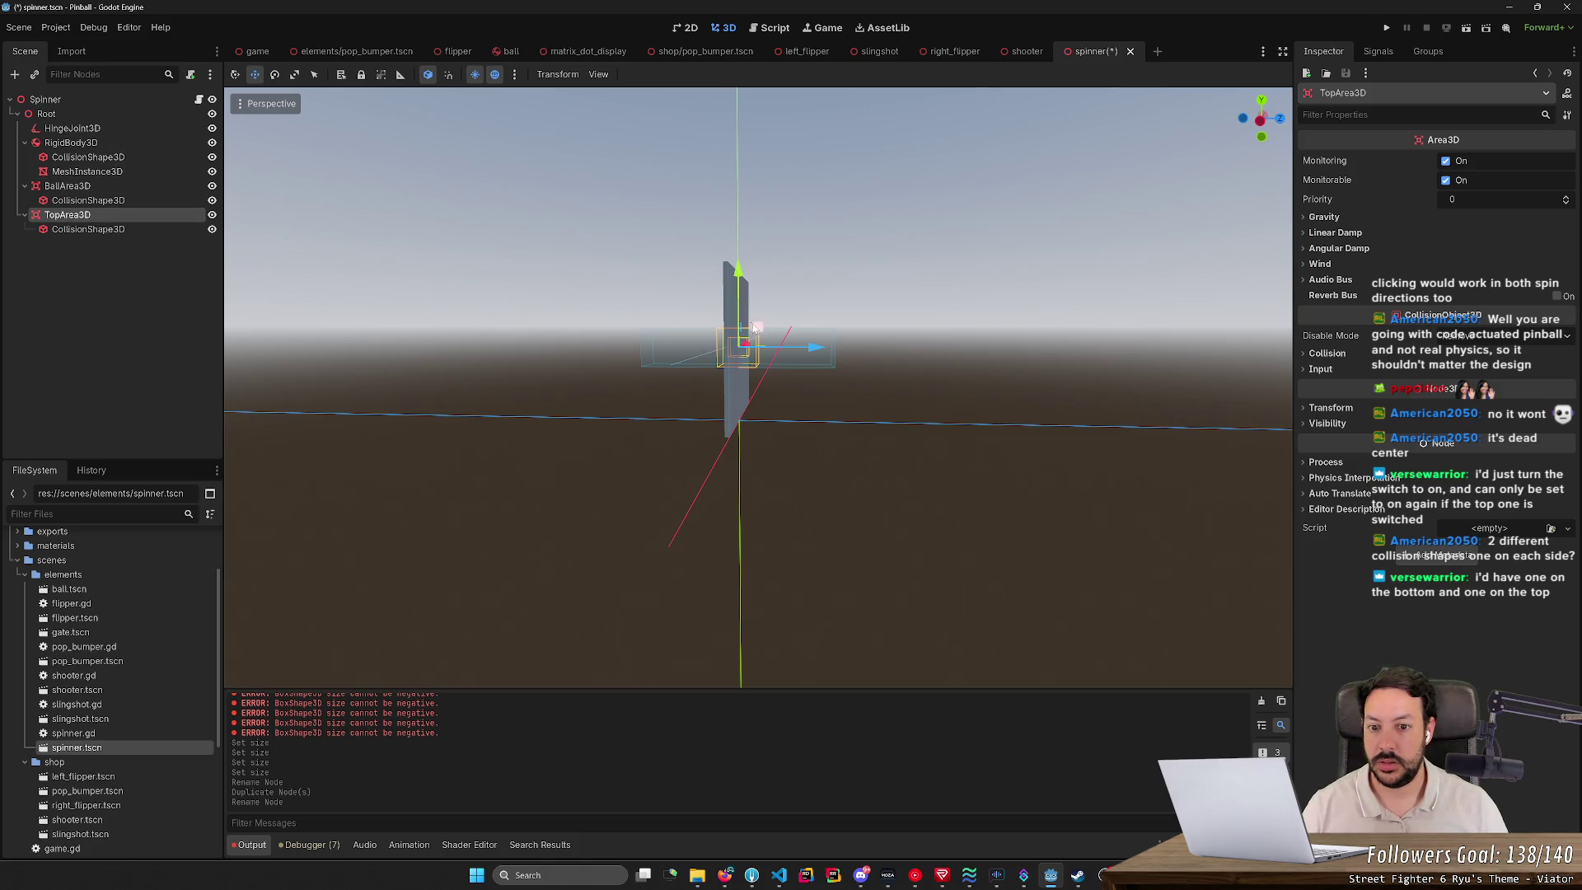
pyautogui.press('f')
pyautogui.moveTo(764, 328)
pyautogui.mouseDown()
pyautogui.moveTo(773, 211)
pyautogui.moveTo(713, 224)
pyautogui.moveTo(713, 271)
pyautogui.mouseUp()
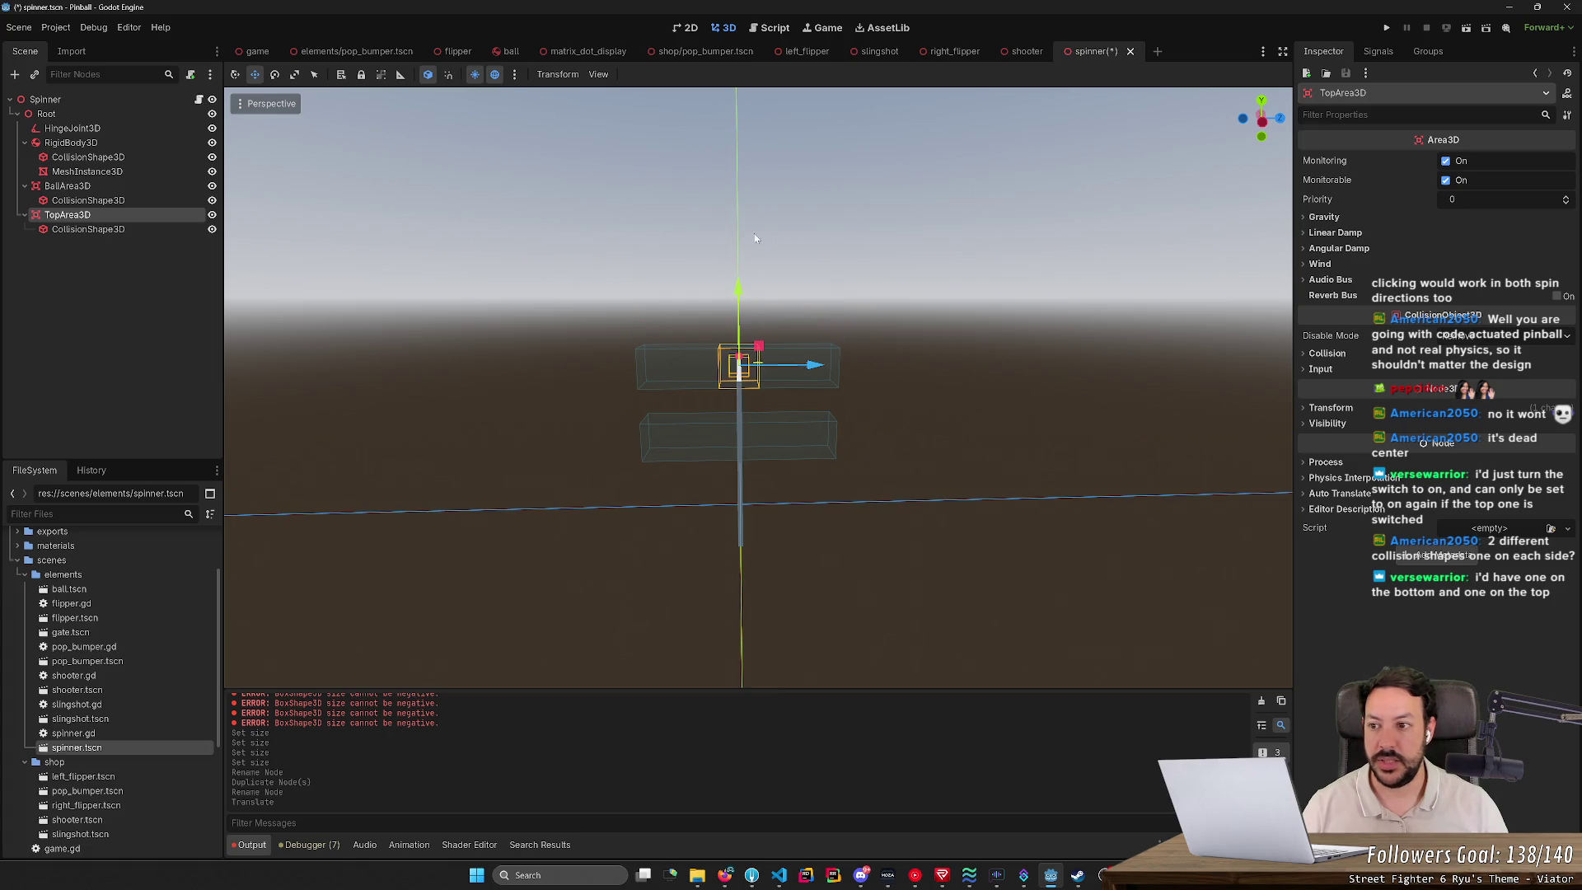
# Step: Duplicate TopArea3D and rename the copy BottomArea3D
pyautogui.hotkey('ctrl', 'd')
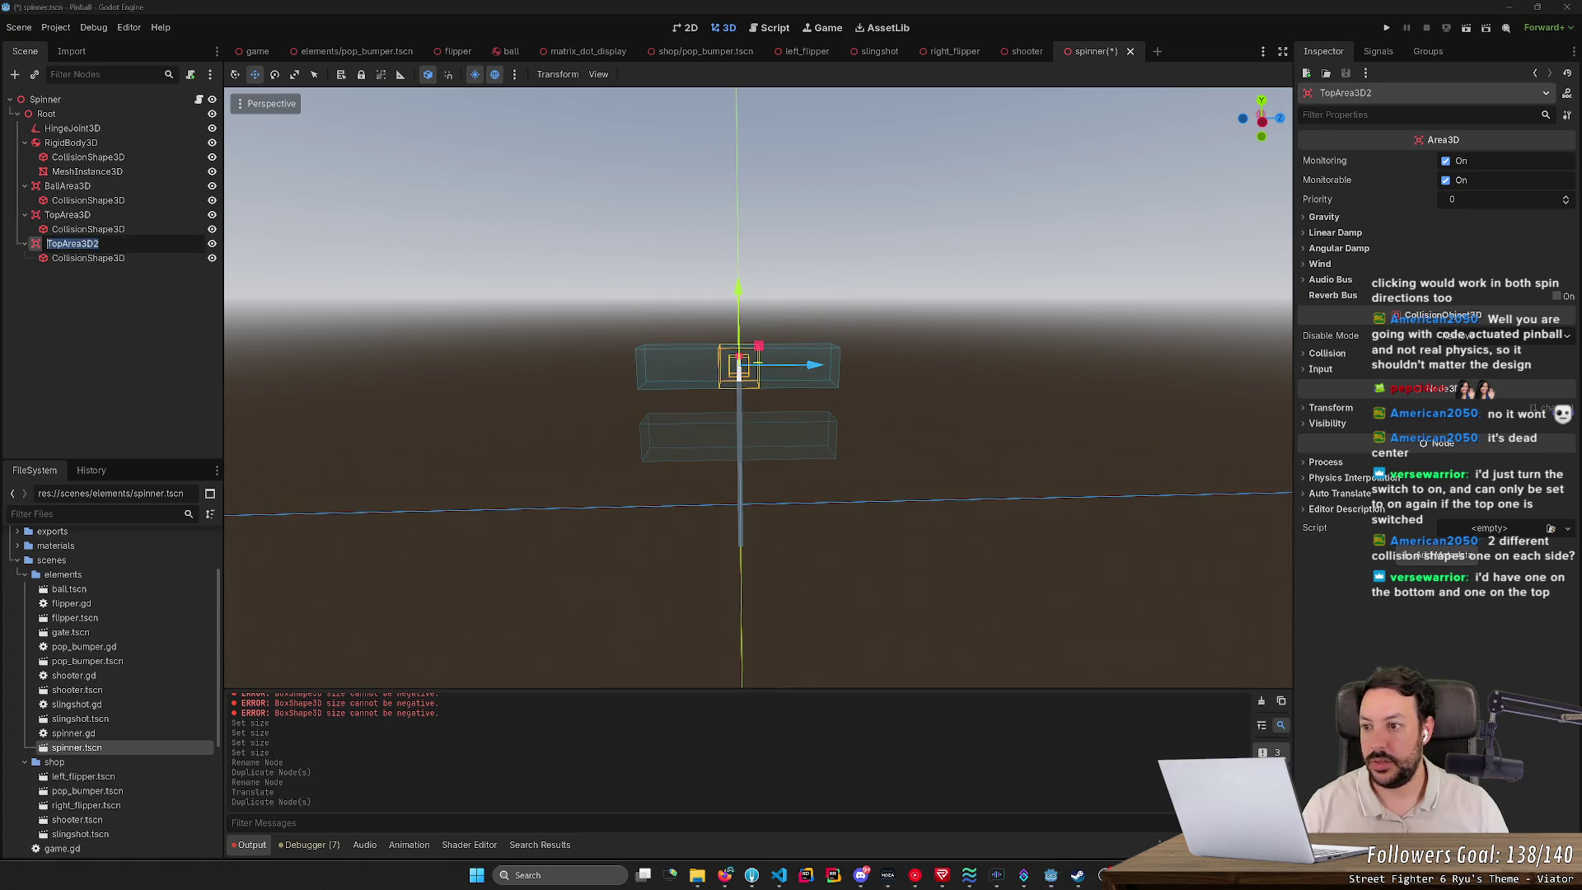
pyautogui.press('F2')
pyautogui.press('Home')
pyautogui.press('Delete')
pyautogui.press('Delete')
pyautogui.press('Delete')
pyautogui.write('Bottom')
pyautogui.press('Return')
pyautogui.doubleClick(183, 245)
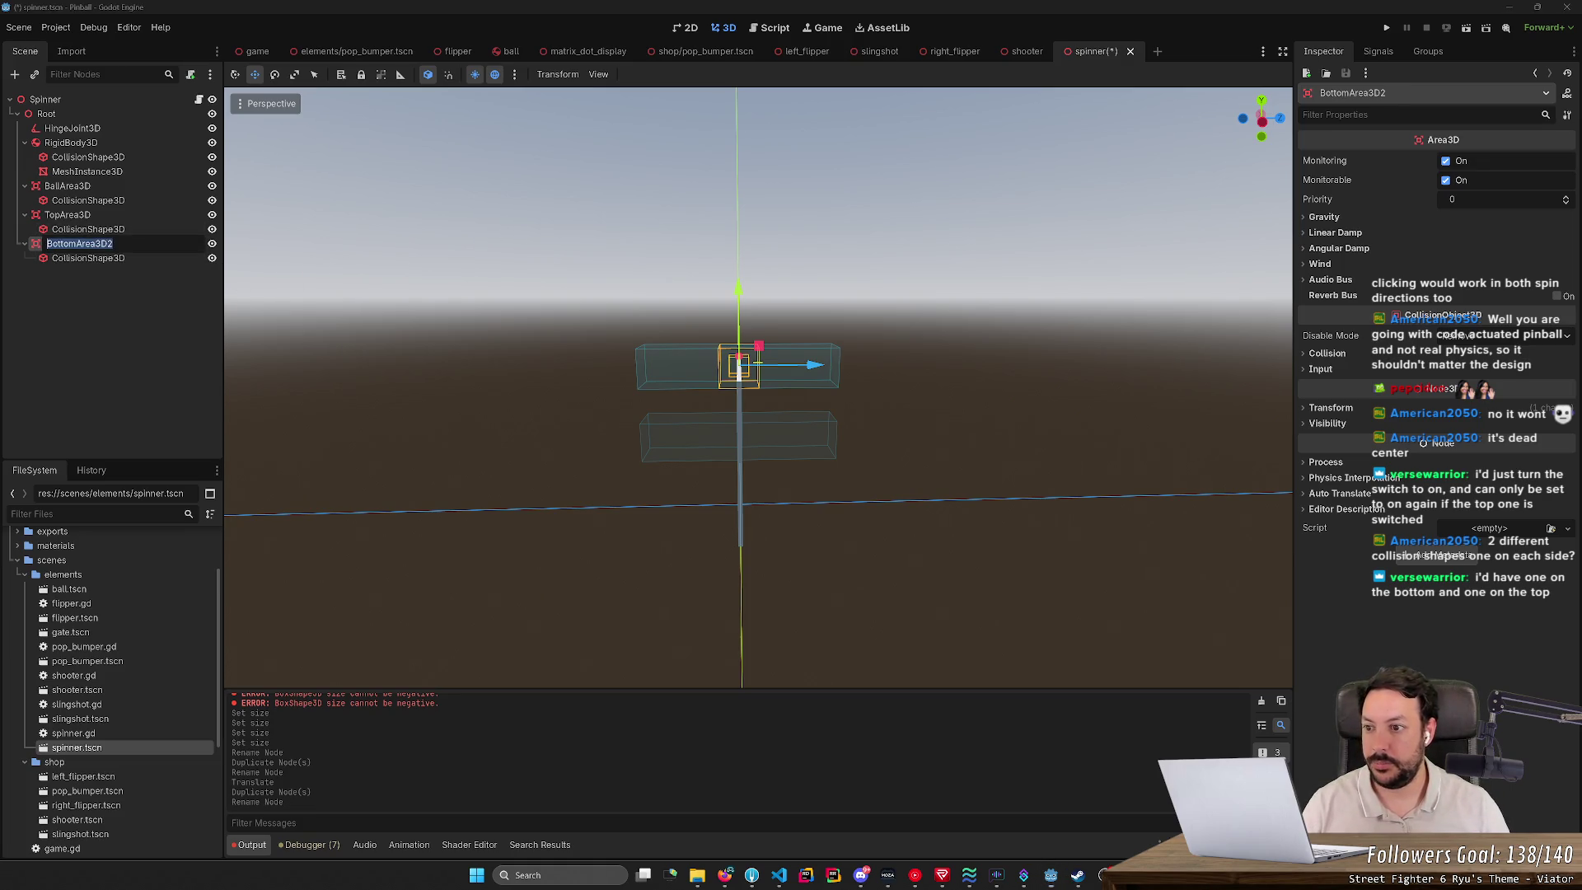
pyautogui.press('Return')
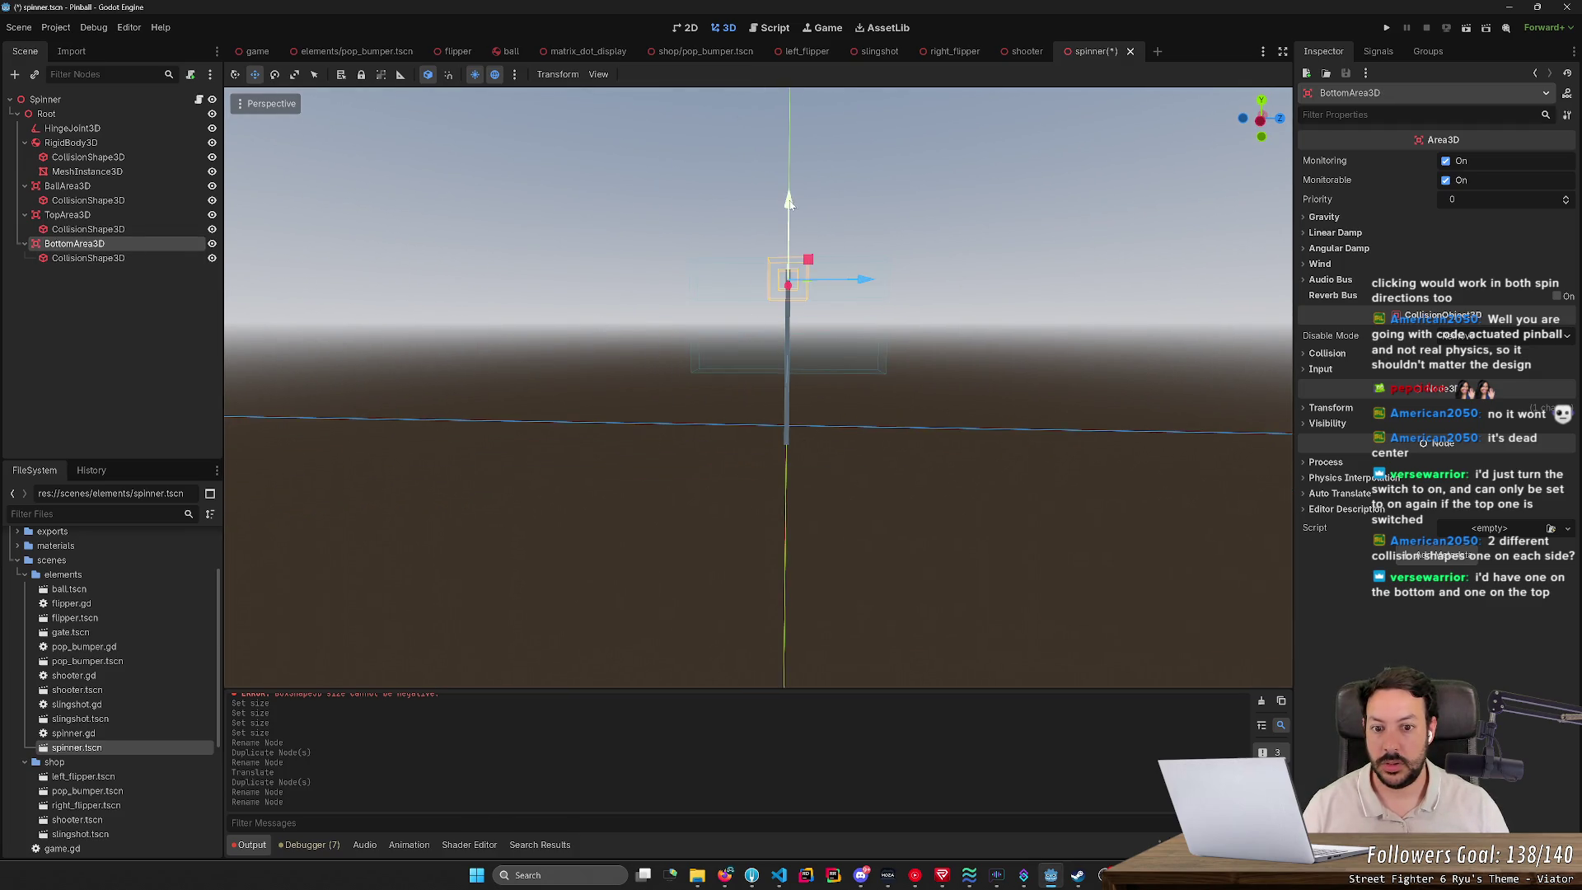
# Step: Lower BottomArea3D by setting its Y position to 0
pyautogui.moveTo(789, 202); pyautogui.dragTo(784, 381)
pyautogui.hotkey('ctrl', 'z')
pyautogui.click(1316, 409)
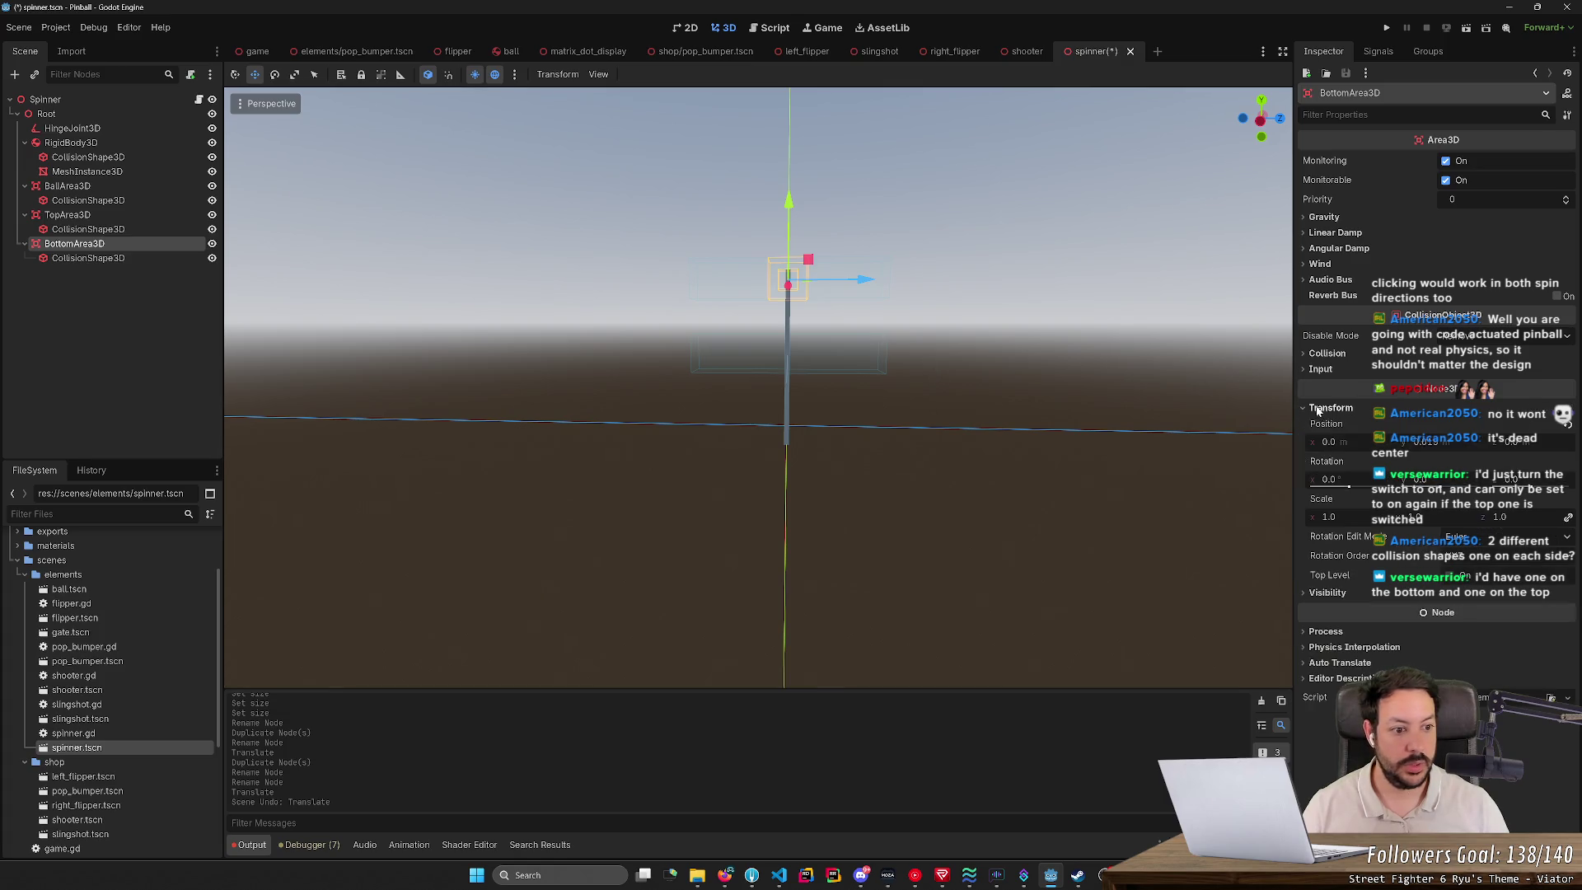
pyautogui.click(1426, 442)
pyautogui.write('0')
pyautogui.press('Return')
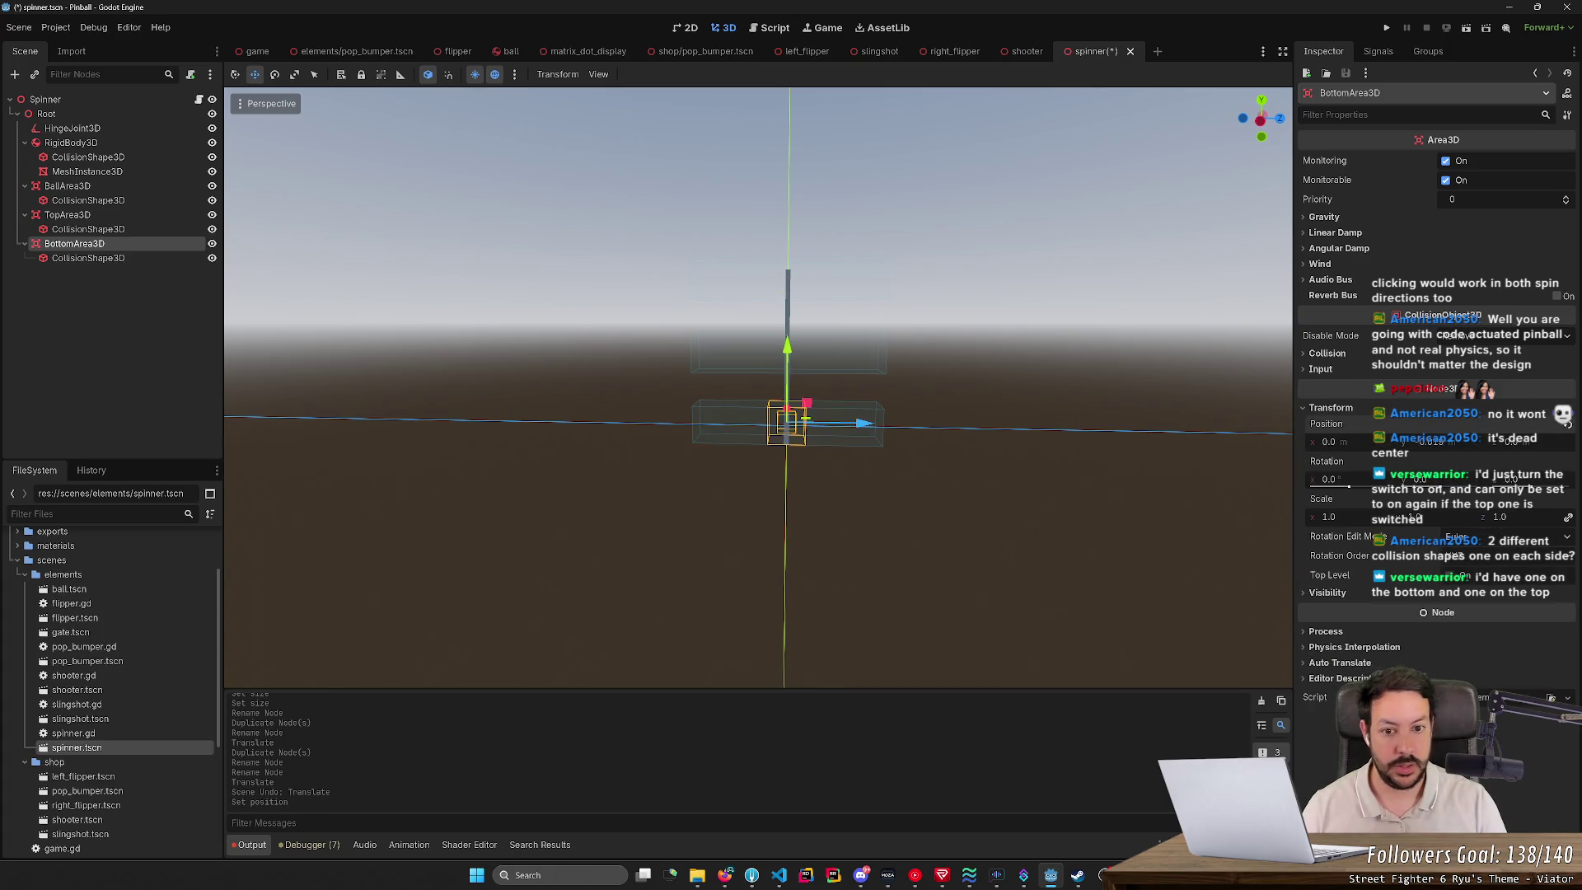
# Step: Save the scene, then try a 0.01 z size on BottomArea3D's box and undo it
pyautogui.hotkey('ctrl', 's')
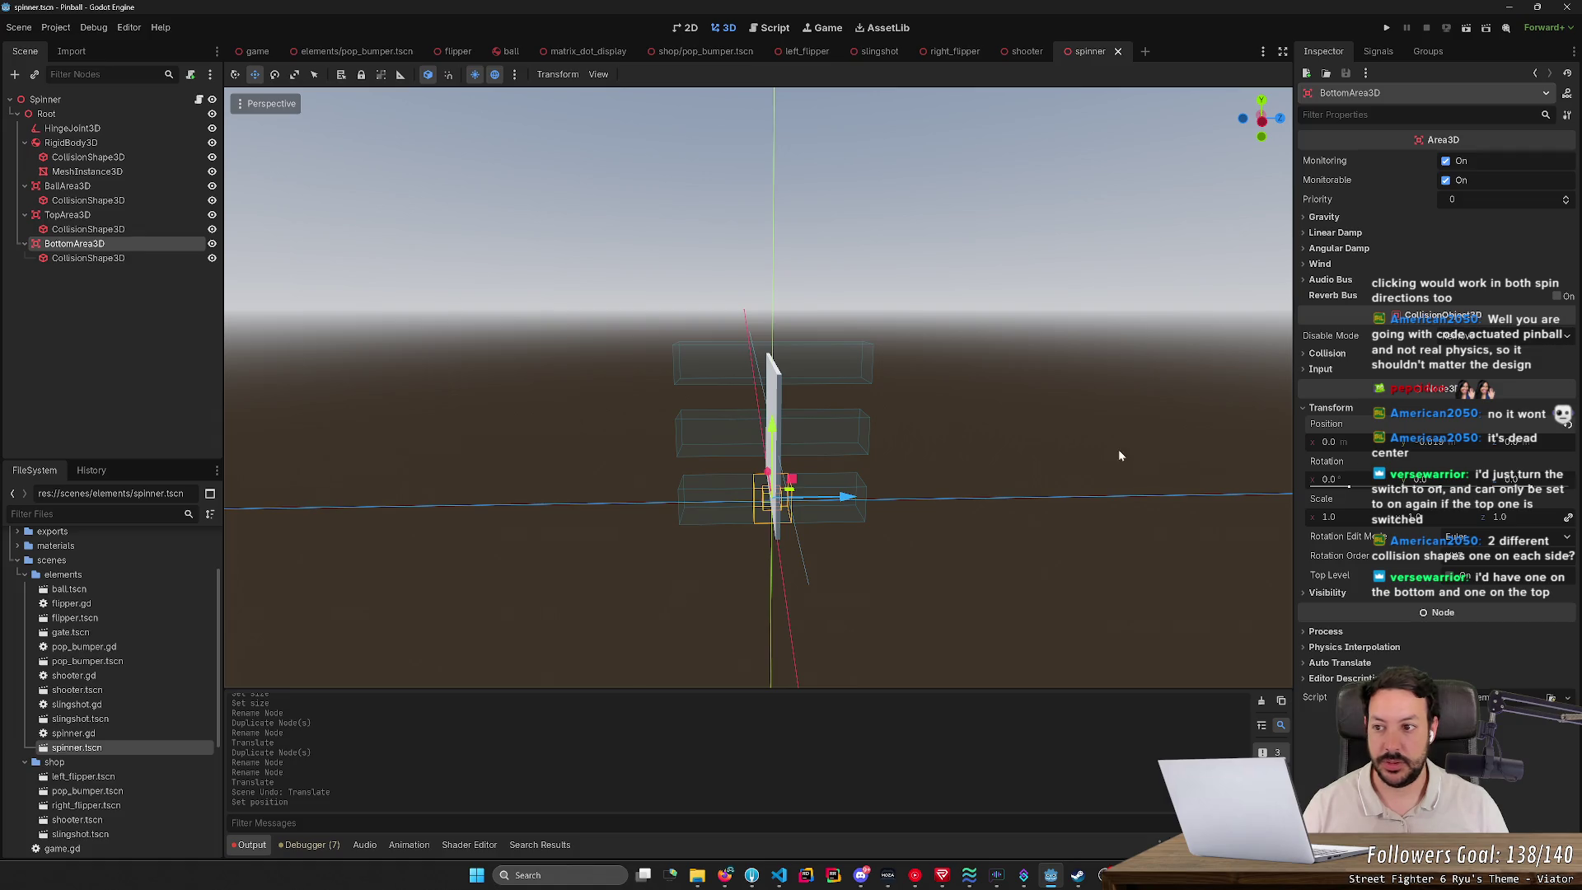
pyautogui.click(191, 255)
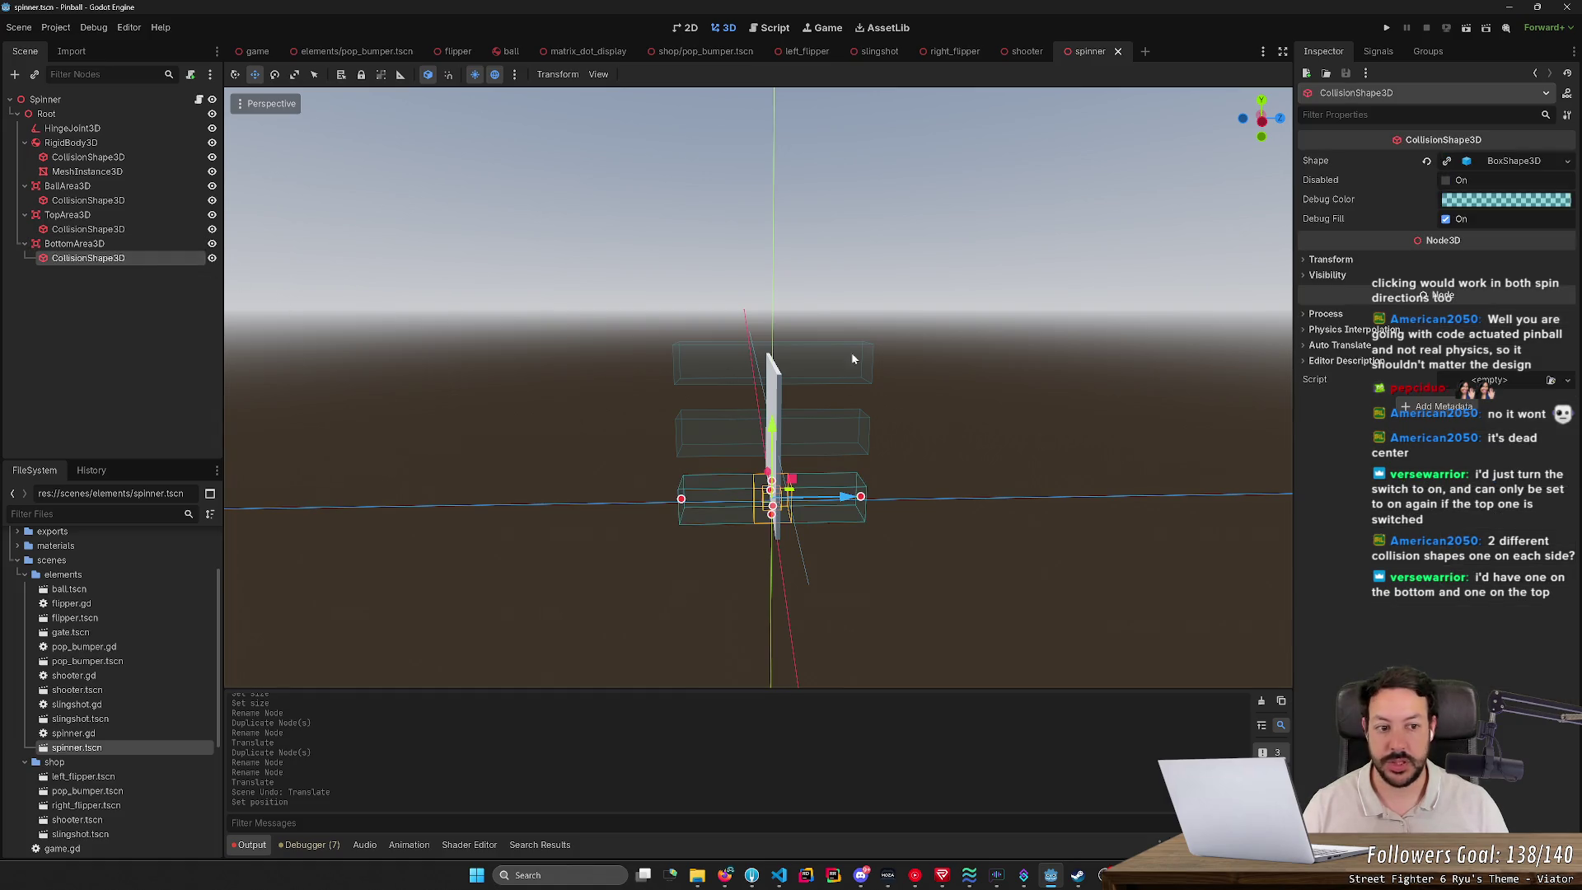
pyautogui.click(1527, 162)
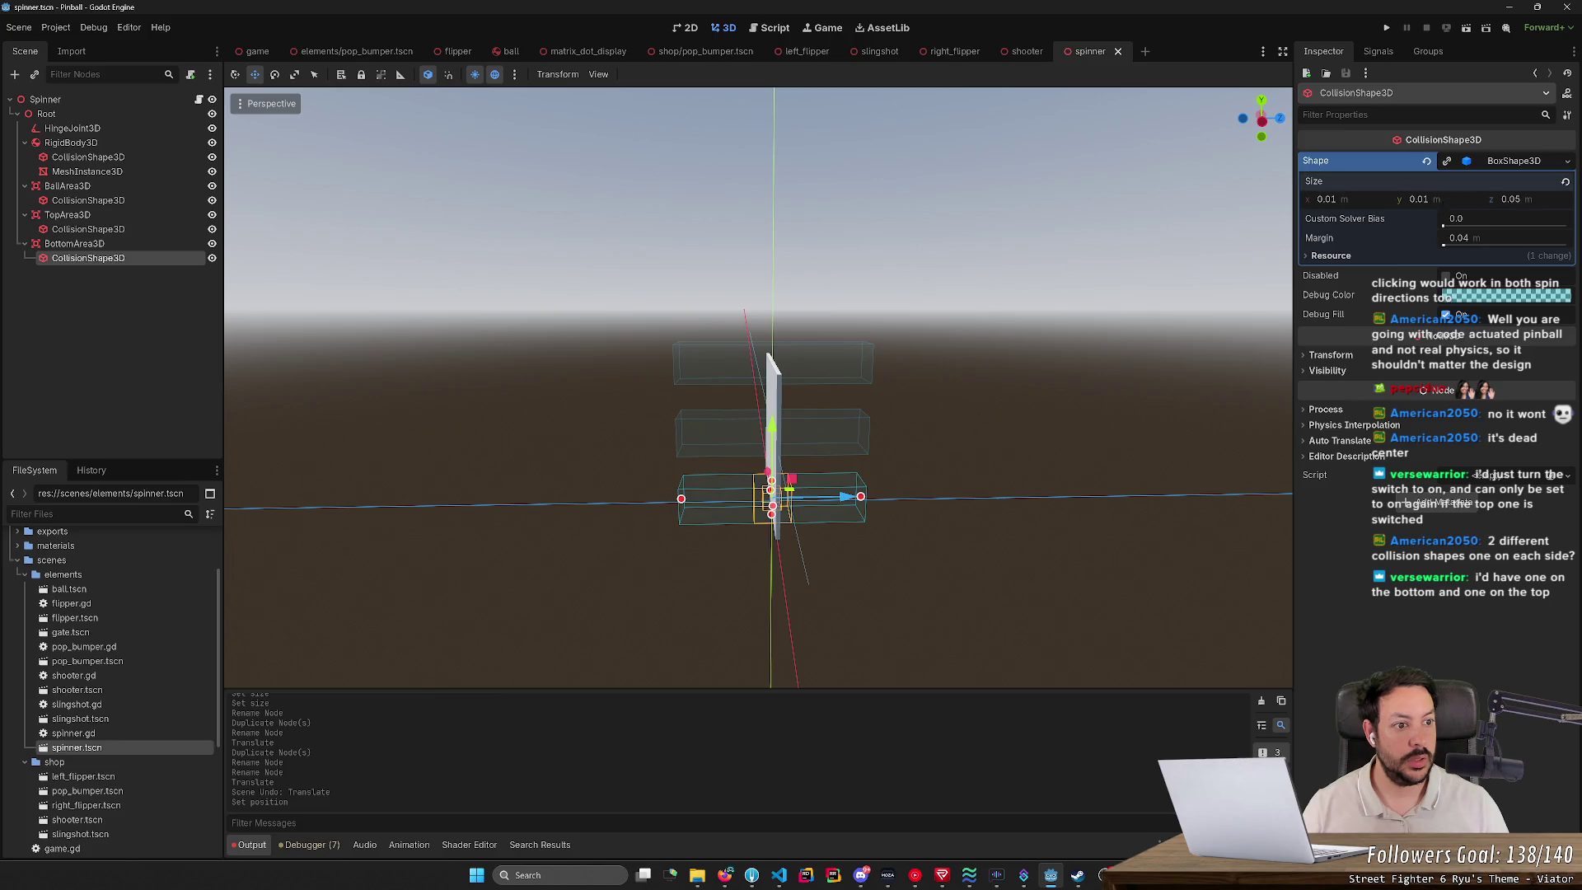
pyautogui.click(1511, 200)
pyautogui.write('0.01')
pyautogui.press('Return')
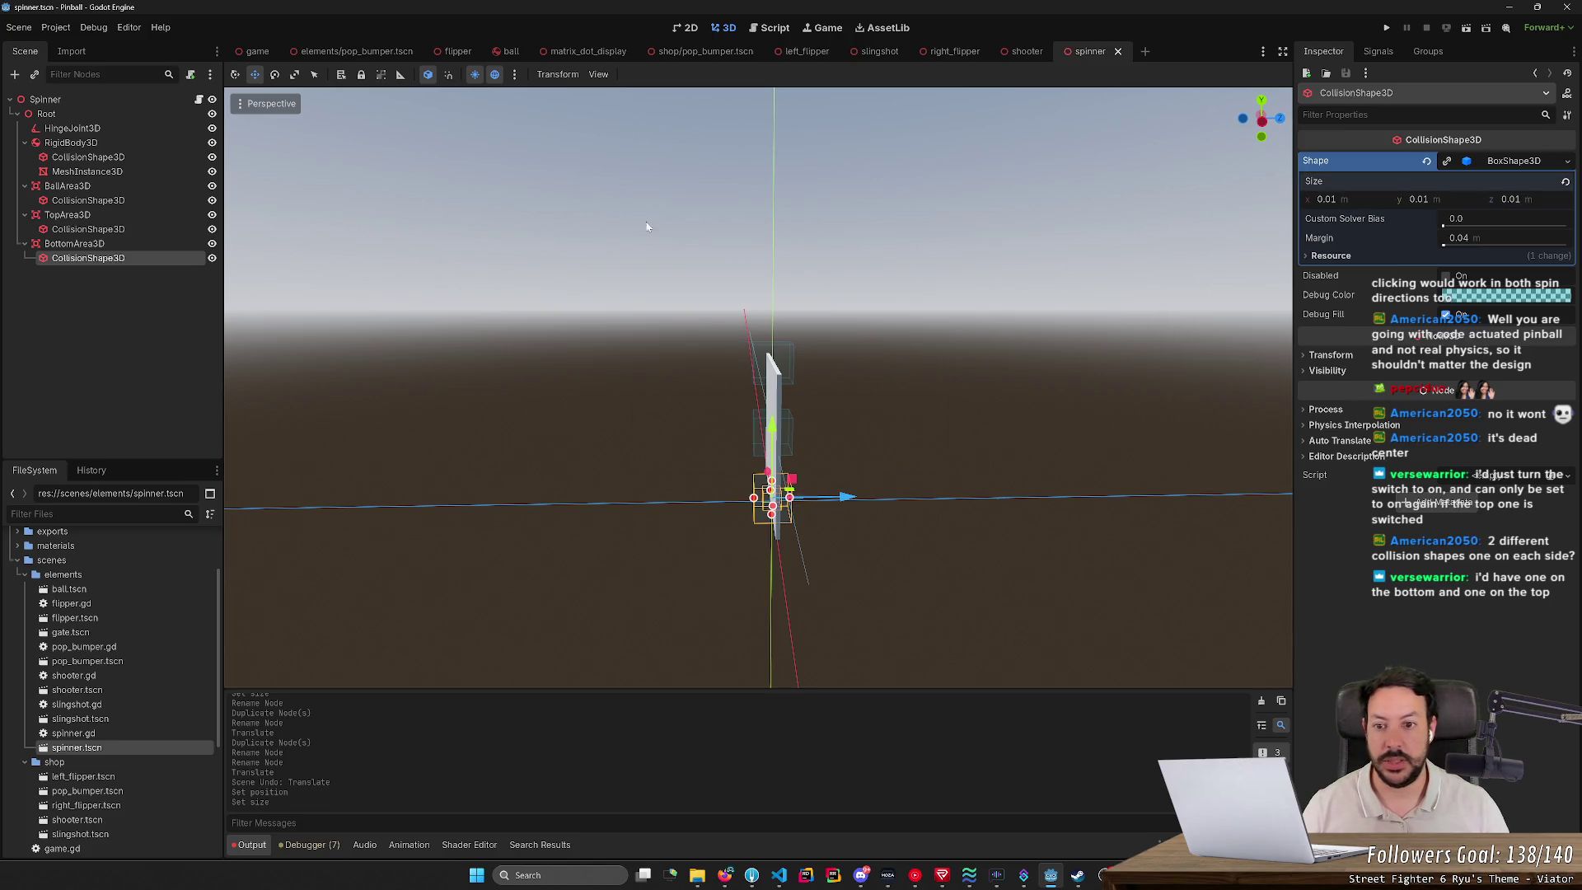
pyautogui.hotkey('ctrl', 'z')
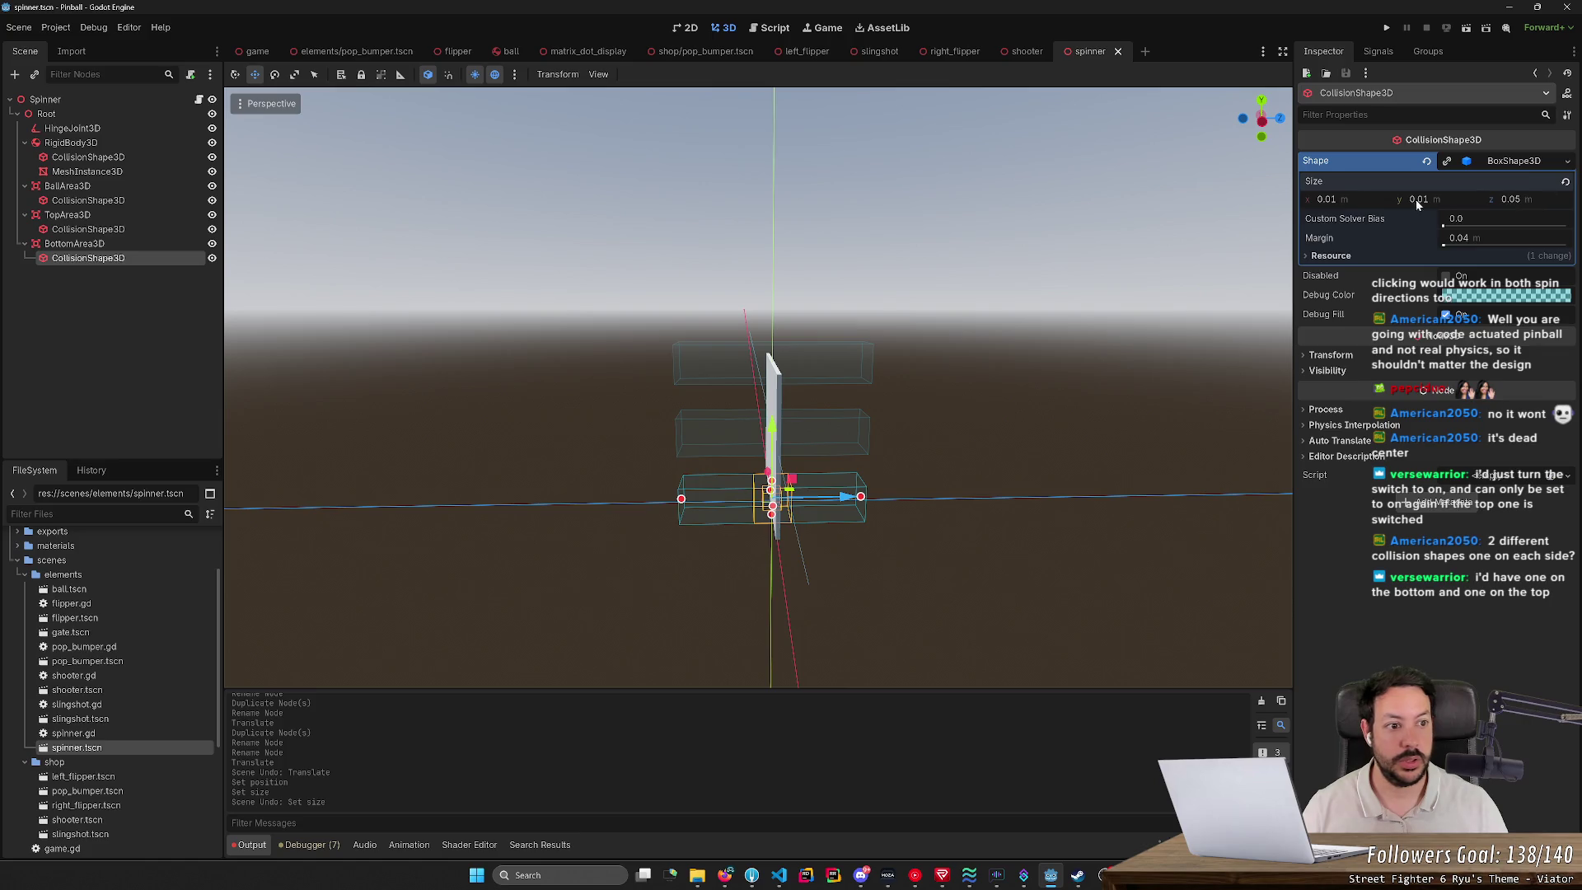
# Step: Make TopArea3D's box shape unique and test a 0.01 z size on BallArea3D's box
pyautogui.click(91, 230)
pyautogui.click(1447, 163)
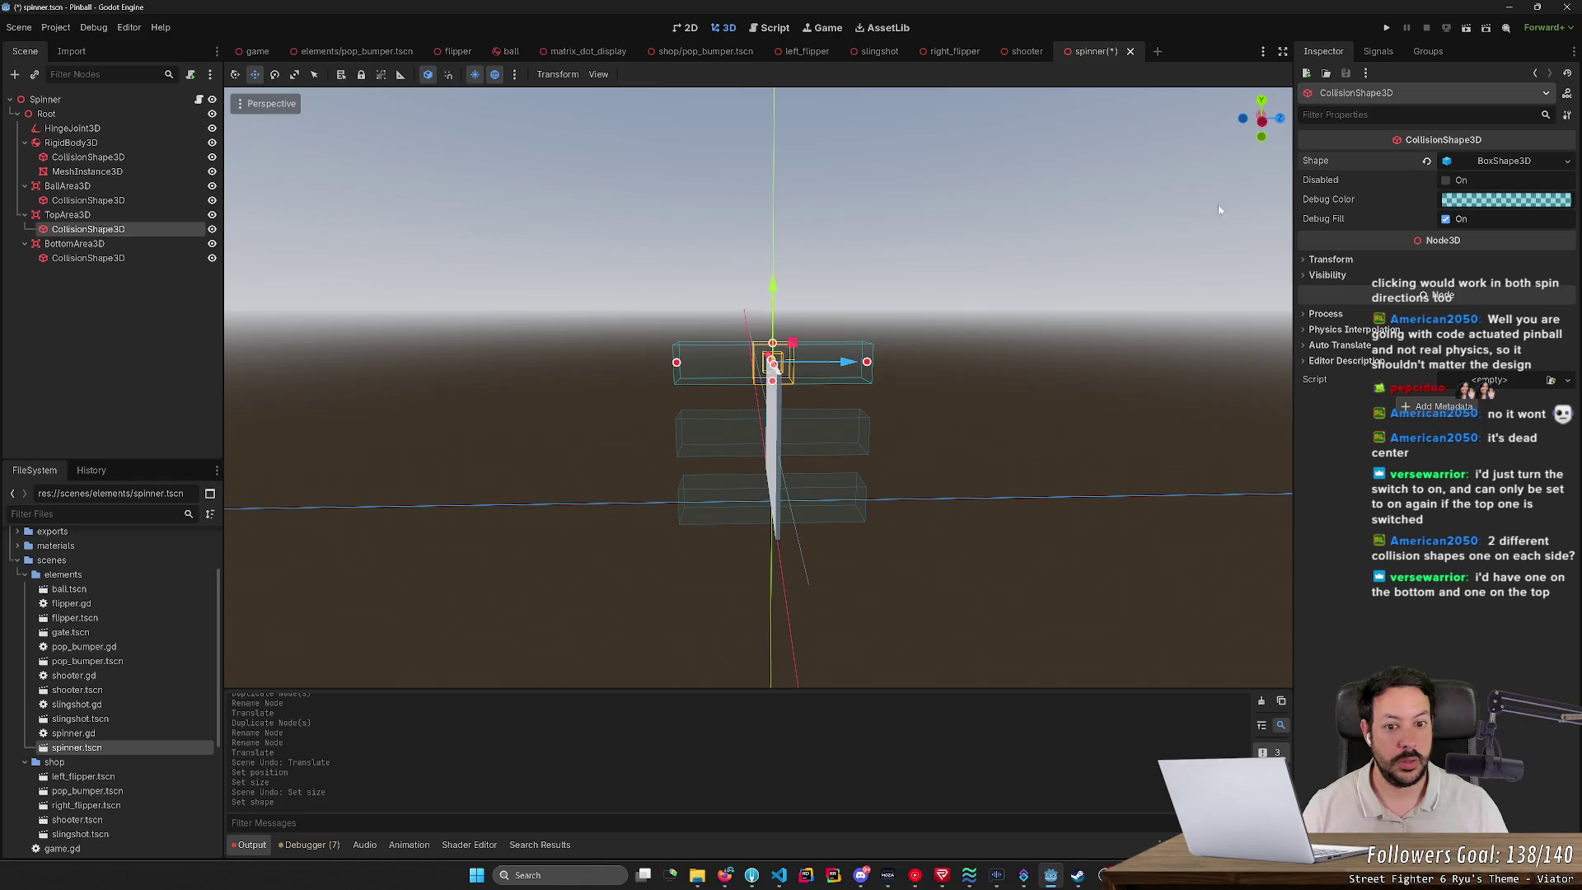
pyautogui.click(202, 200)
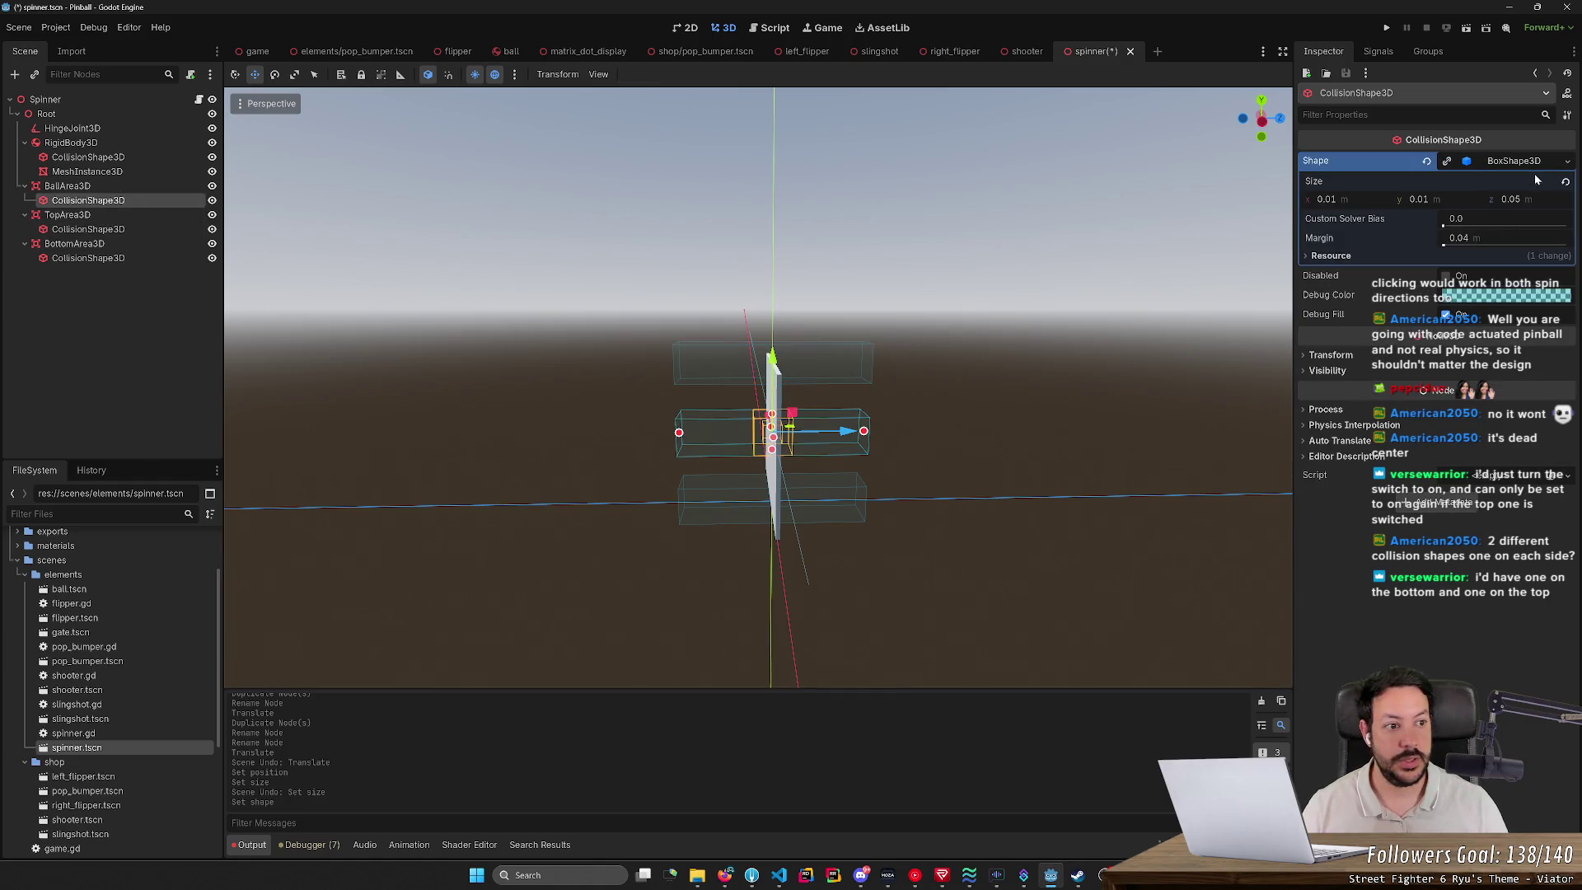
pyautogui.click(1508, 199)
pyautogui.write('0.01')
pyautogui.press('Return')
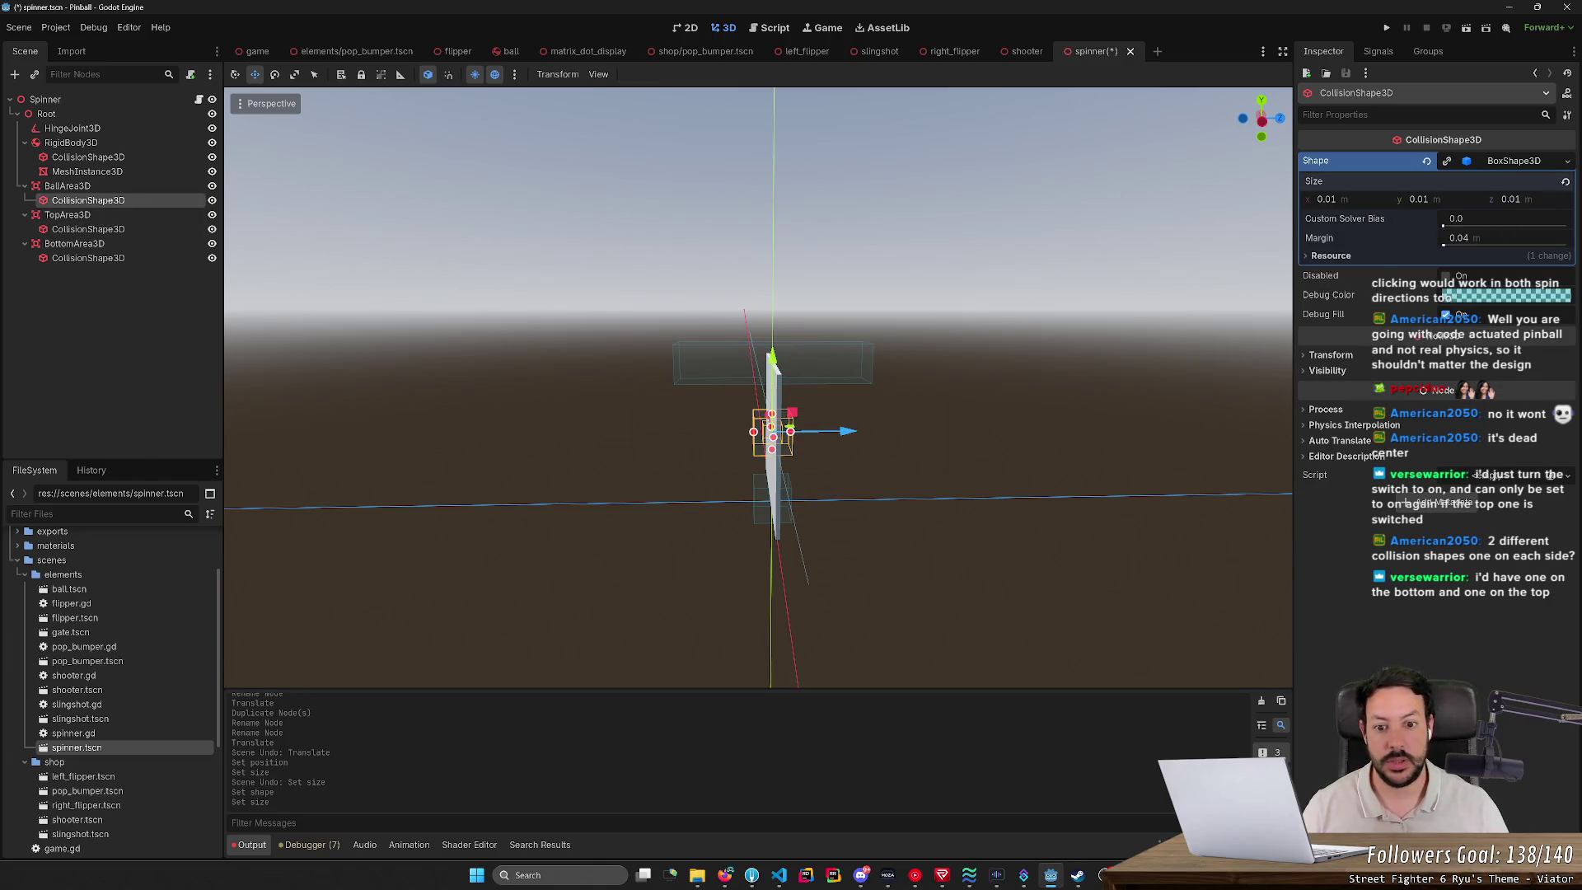
pyautogui.hotkey('ctrl', 's')
pyautogui.hotkey('ctrl', 'z')
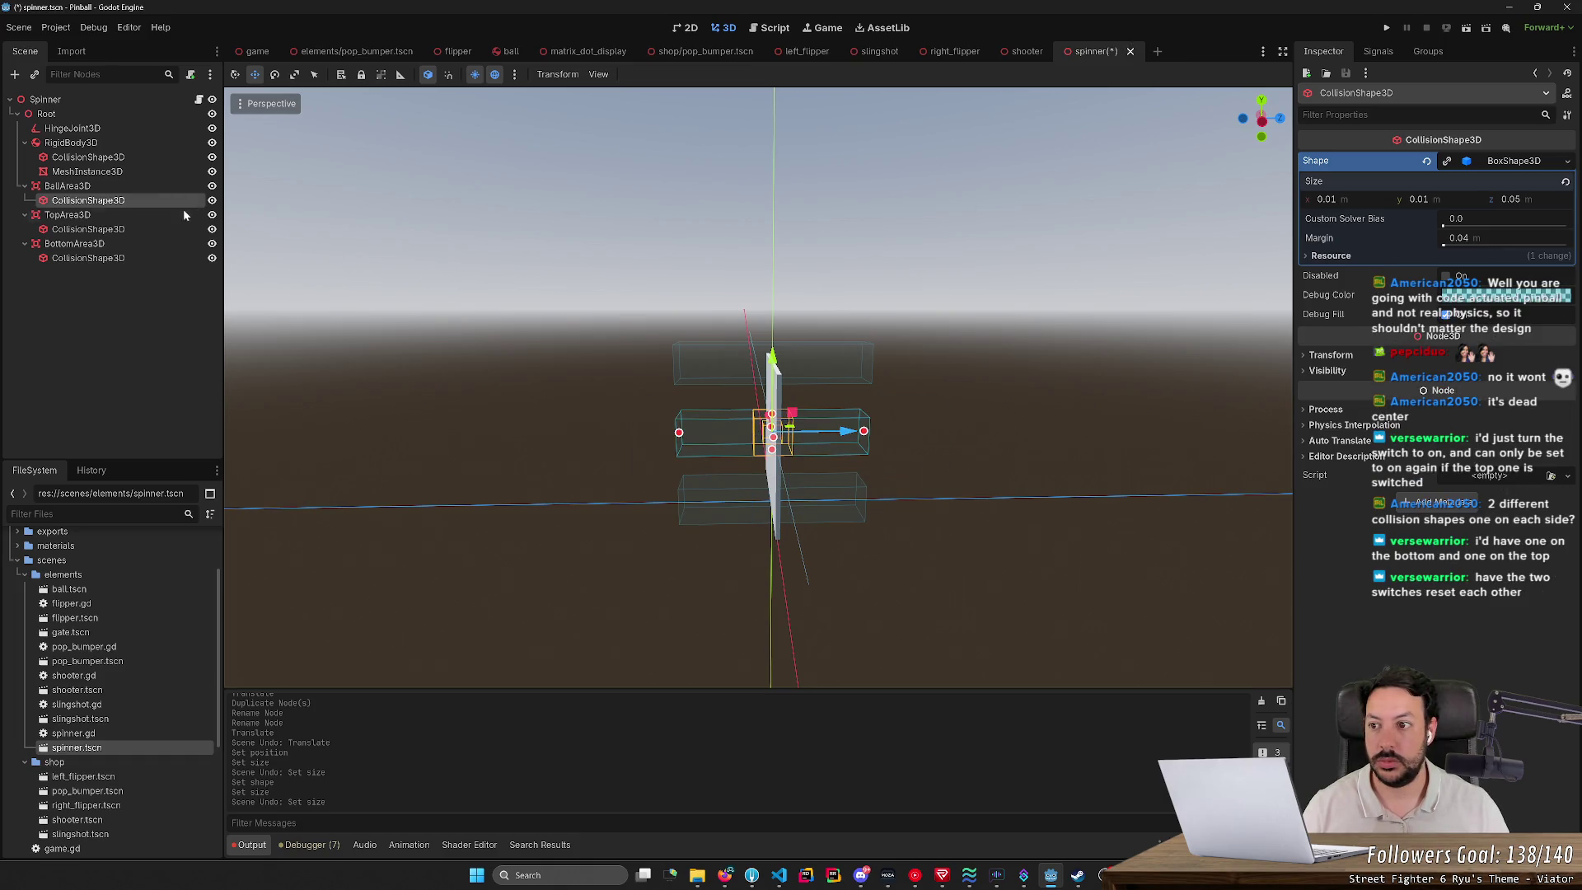
# Step: Restore TopArea3D's unique box at 0.01 m on every axis, save, and frame it
pyautogui.click(130, 185)
pyautogui.click(99, 200)
pyautogui.click(115, 229)
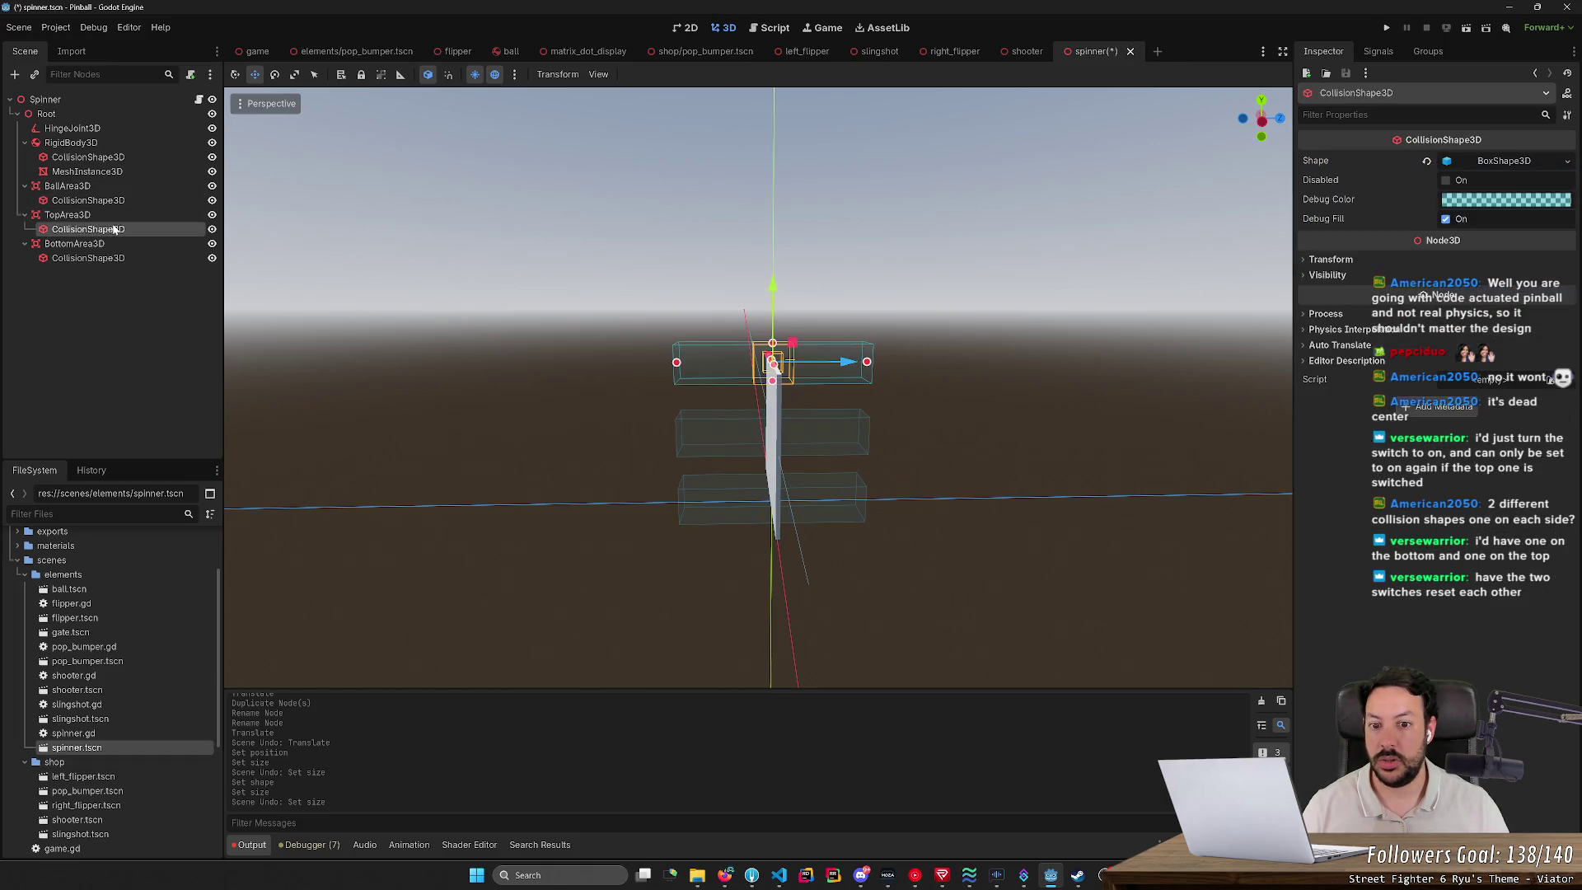
pyautogui.click(125, 200)
pyautogui.hotkey('ctrl', 'z')
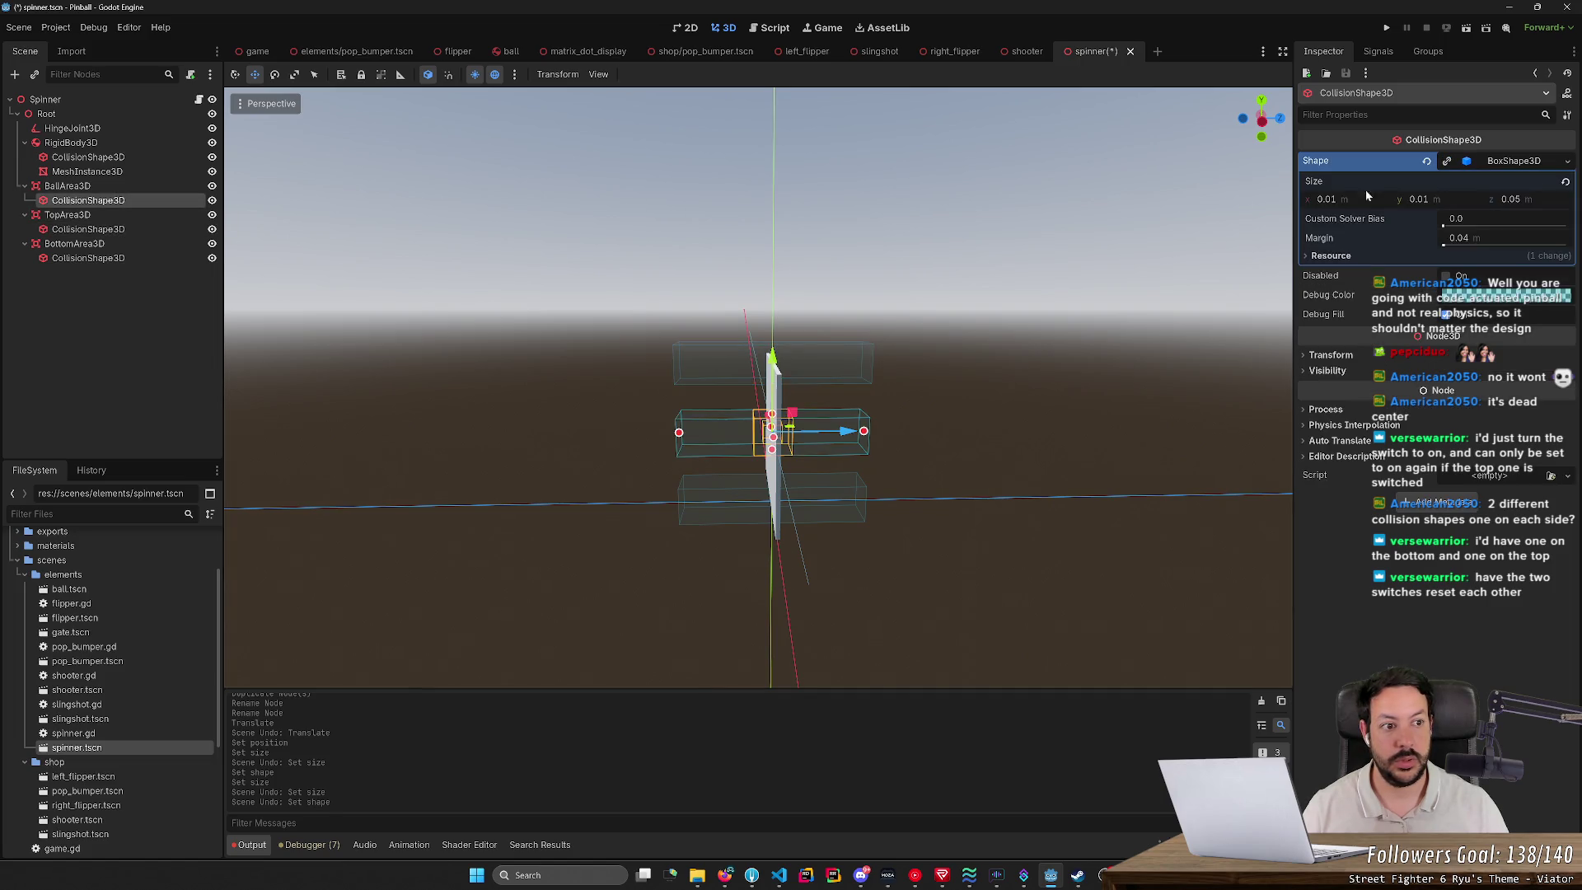
pyautogui.hotkey('ctrl', 'shift', 'z')
pyautogui.click(153, 228)
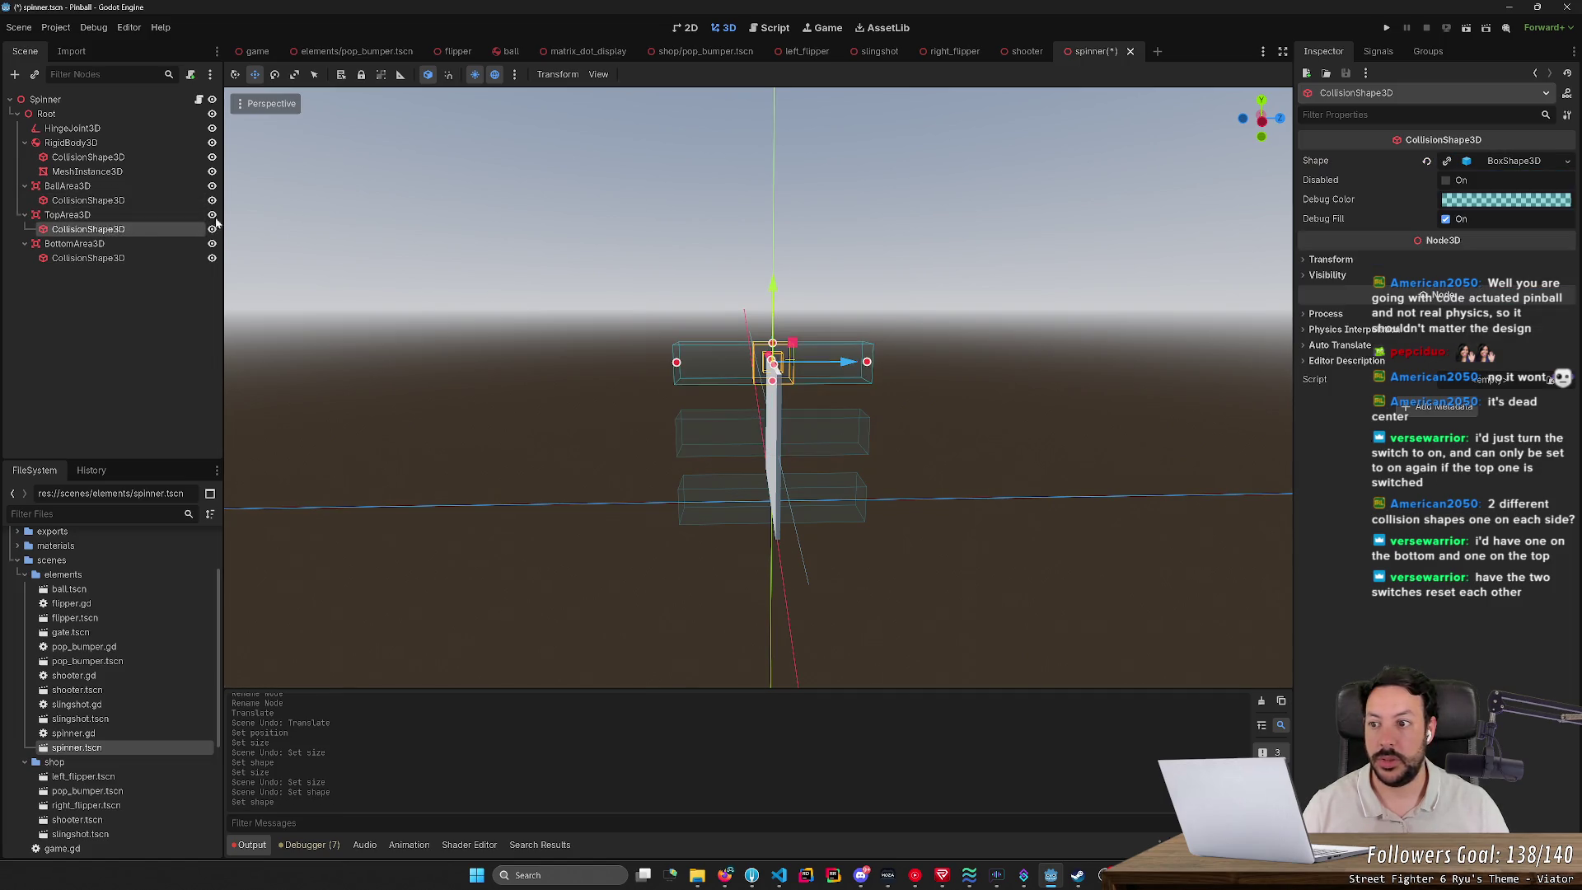
pyautogui.click(1534, 163)
pyautogui.hotkey('ctrl', 'shift', 'z')
pyautogui.hotkey('ctrl', 's')
pyautogui.moveTo(1162, 359)
pyautogui.mouseDown()
pyautogui.moveTo(783, 402)
pyautogui.moveTo(725, 338)
pyautogui.moveTo(593, 329)
pyautogui.mouseUp()
pyautogui.press('f')
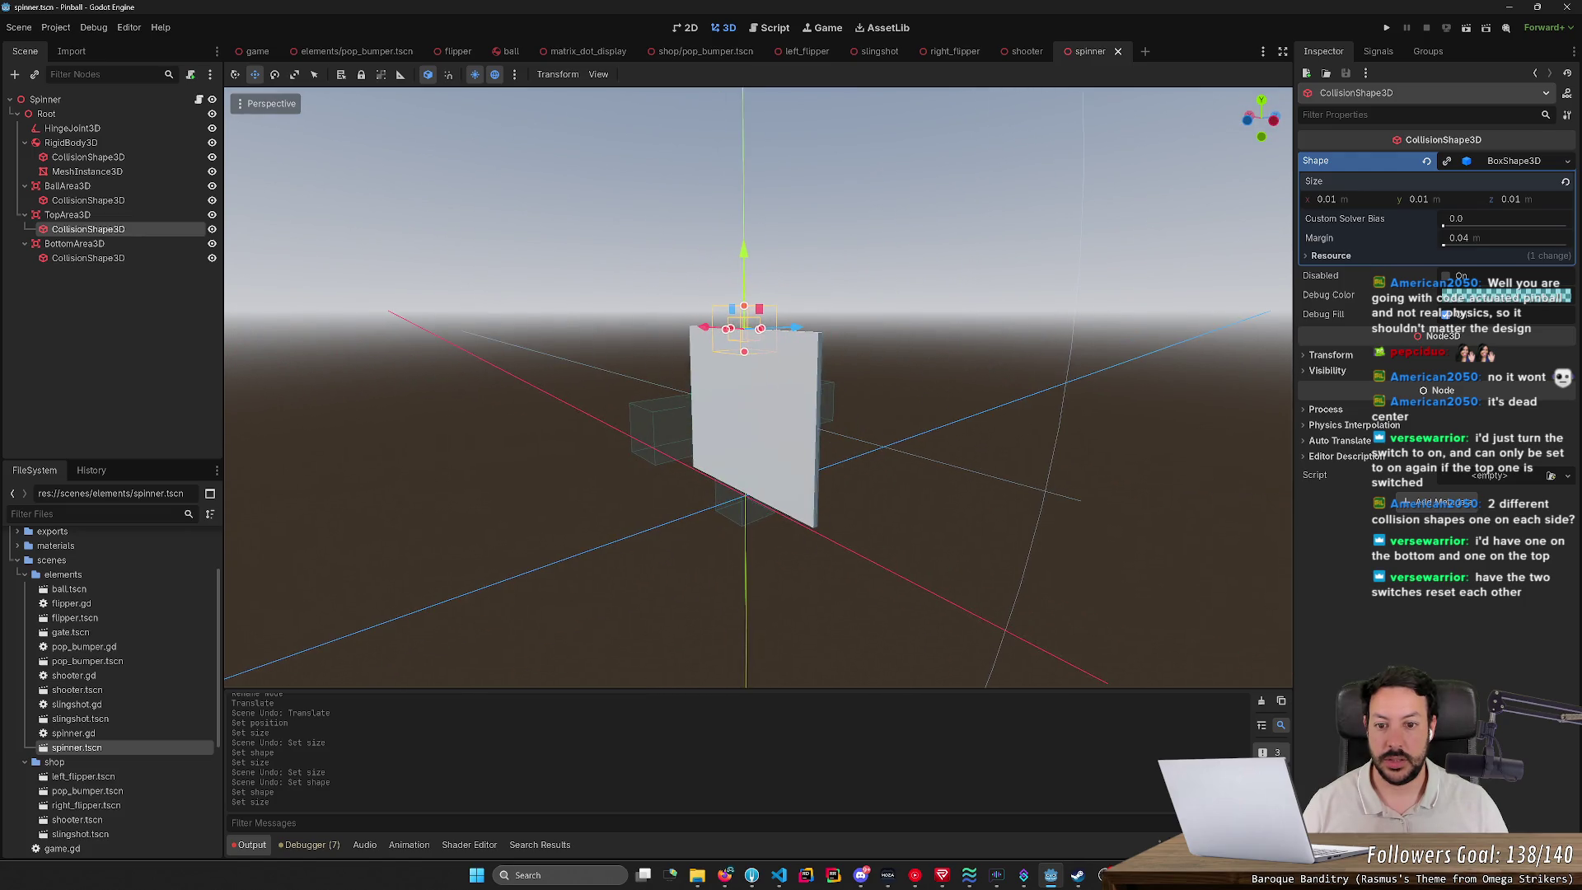
pyautogui.click(93, 145)
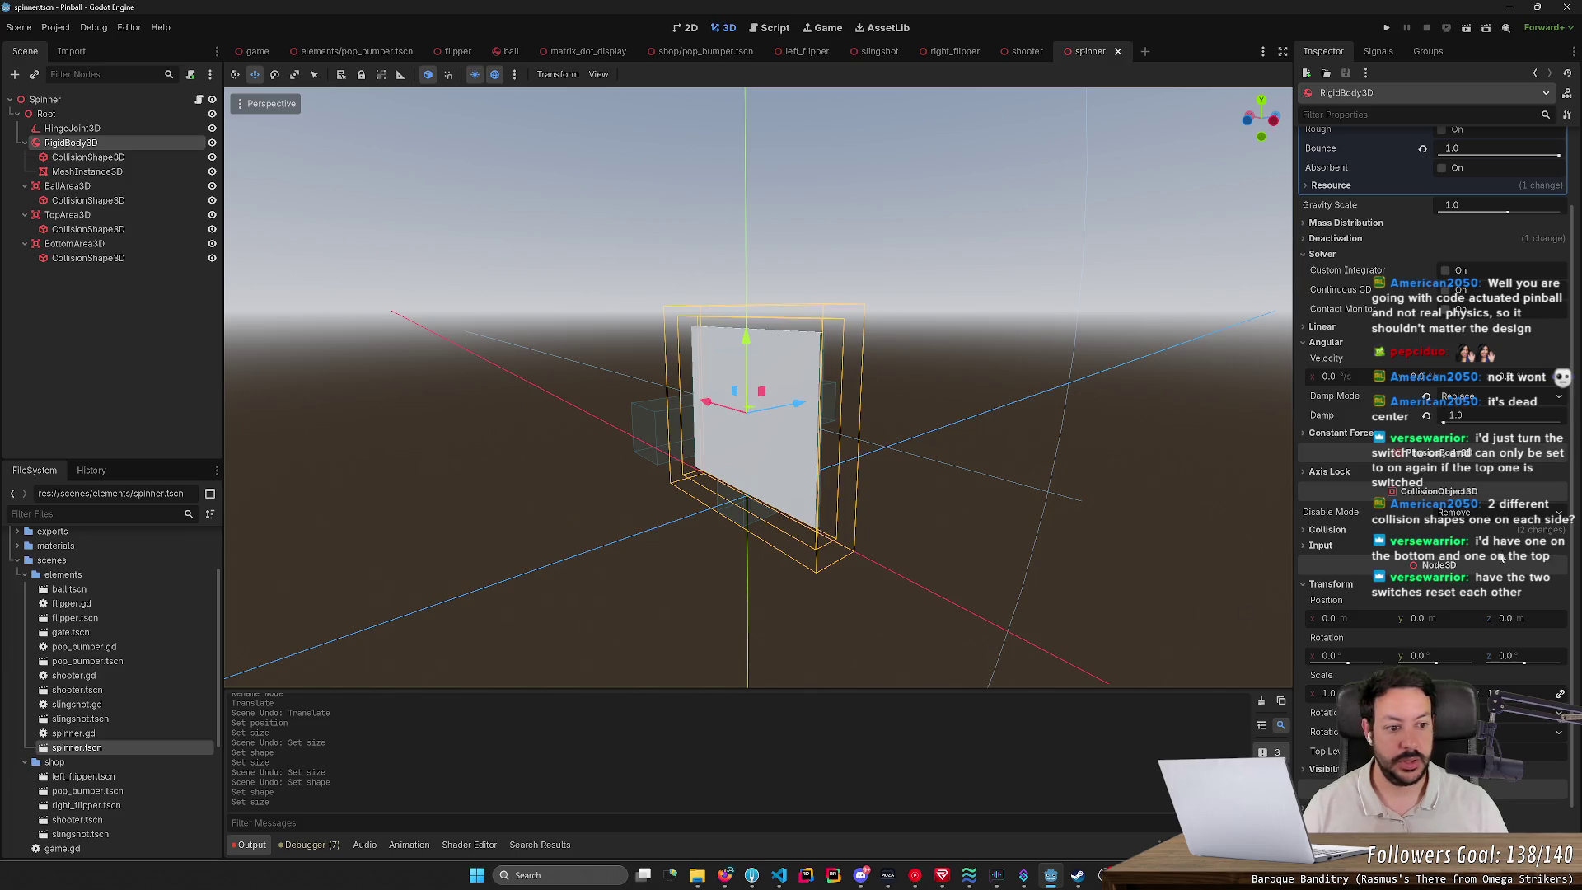
# Step: Untick collision mask layer 4 on the RigidBody3D, leaving layer 1, and save
pyautogui.click(1325, 530)
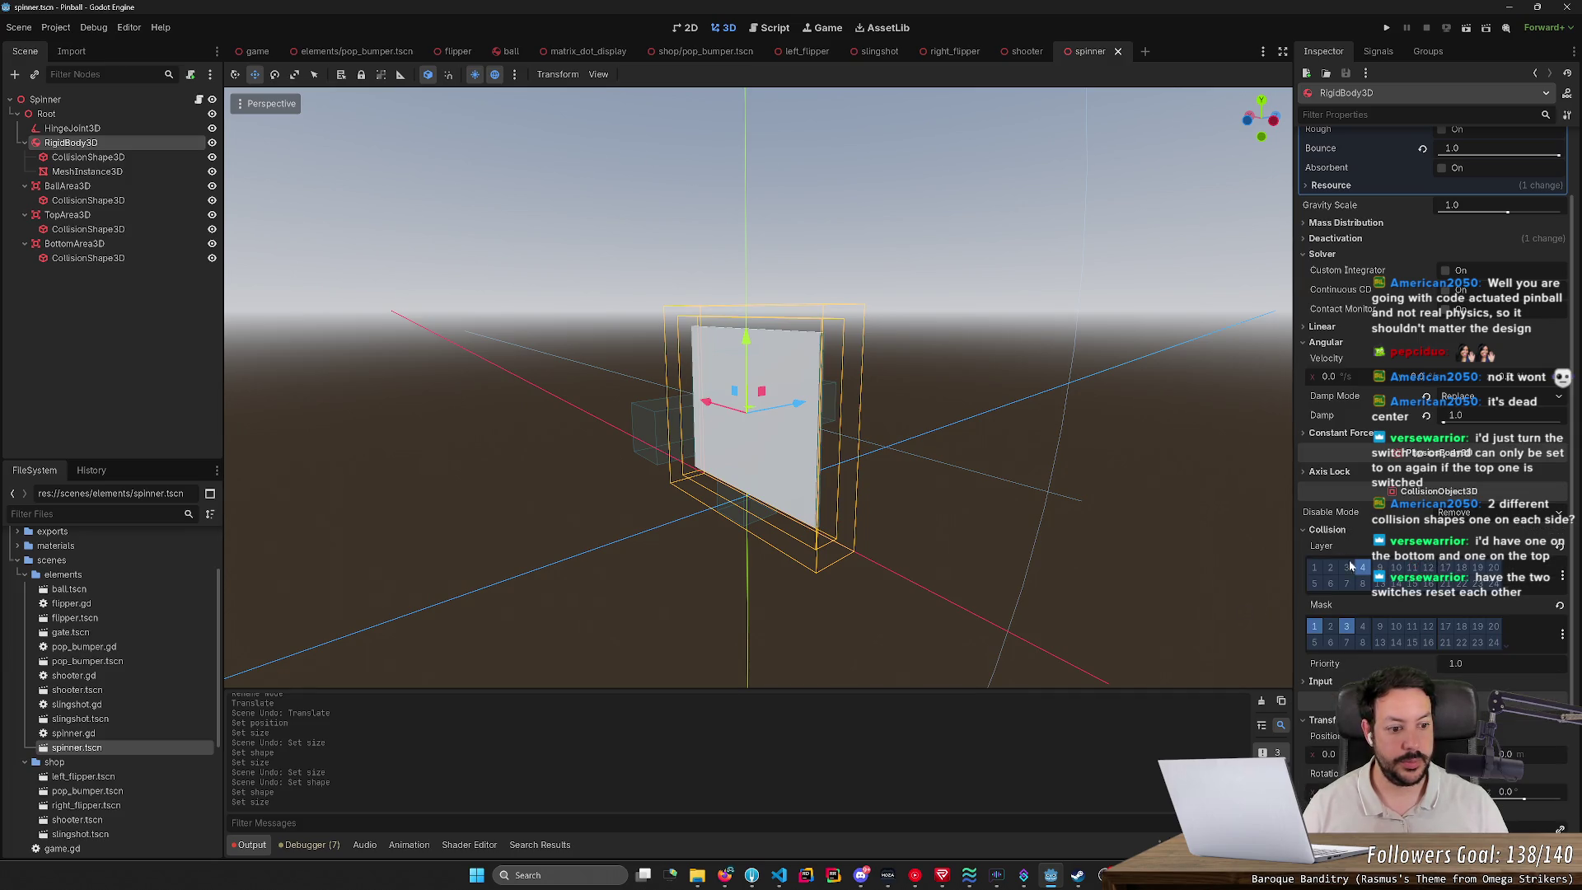
pyautogui.click(1349, 630)
pyautogui.hotkey('ctrl', 's')
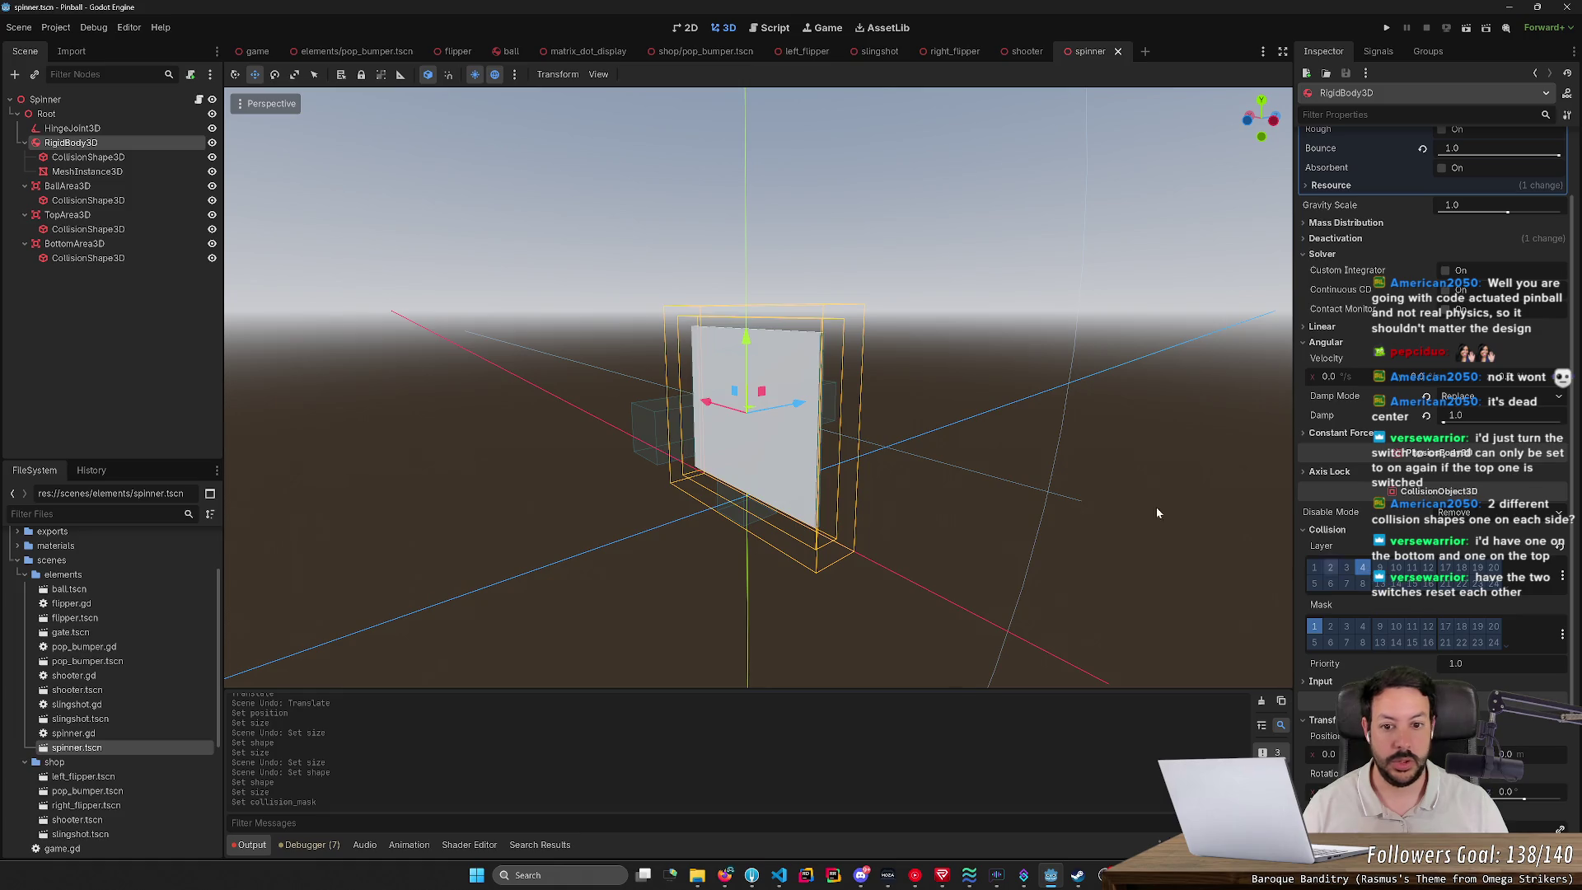
pyautogui.press('KP_4')
pyautogui.press('KP_4')
pyautogui.press('KP_4')
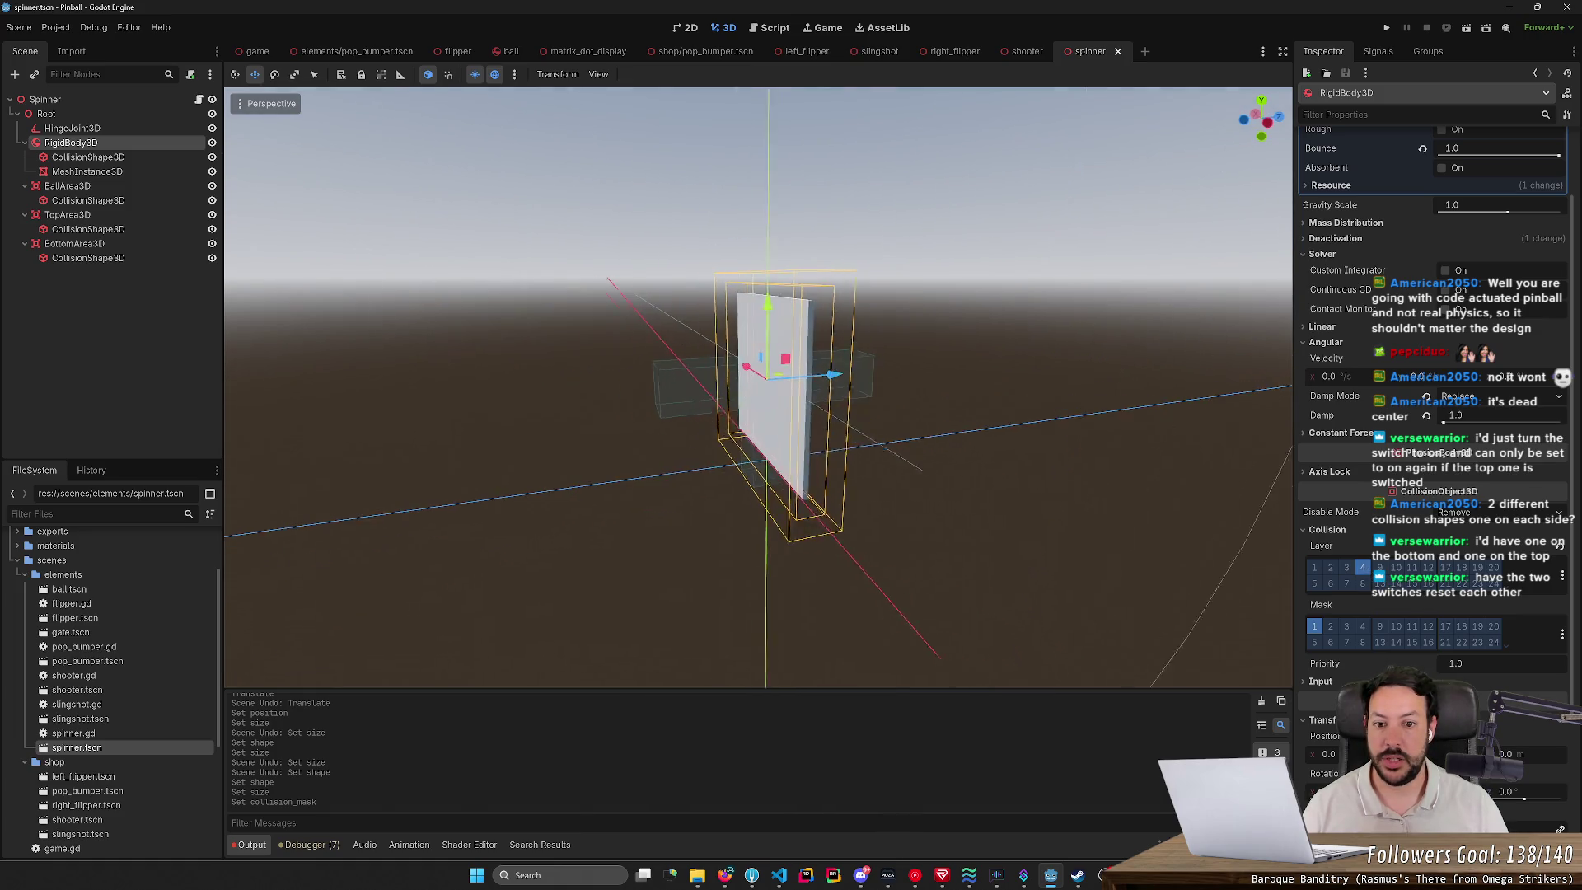
pyautogui.press('KP_4')
pyautogui.press('KP_4')
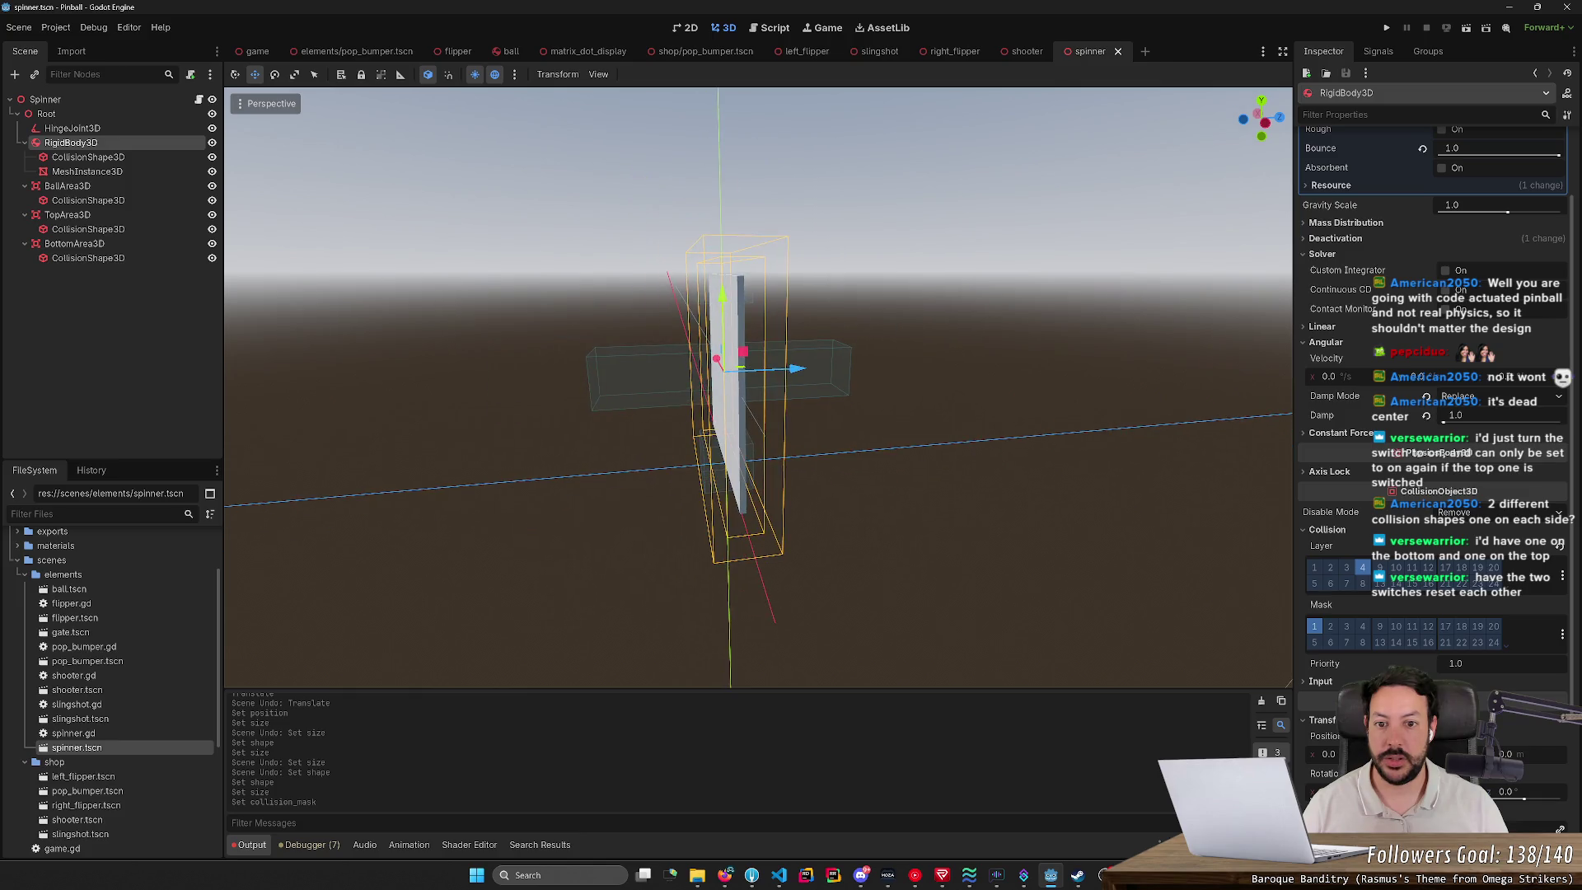
pyautogui.click(1362, 627)
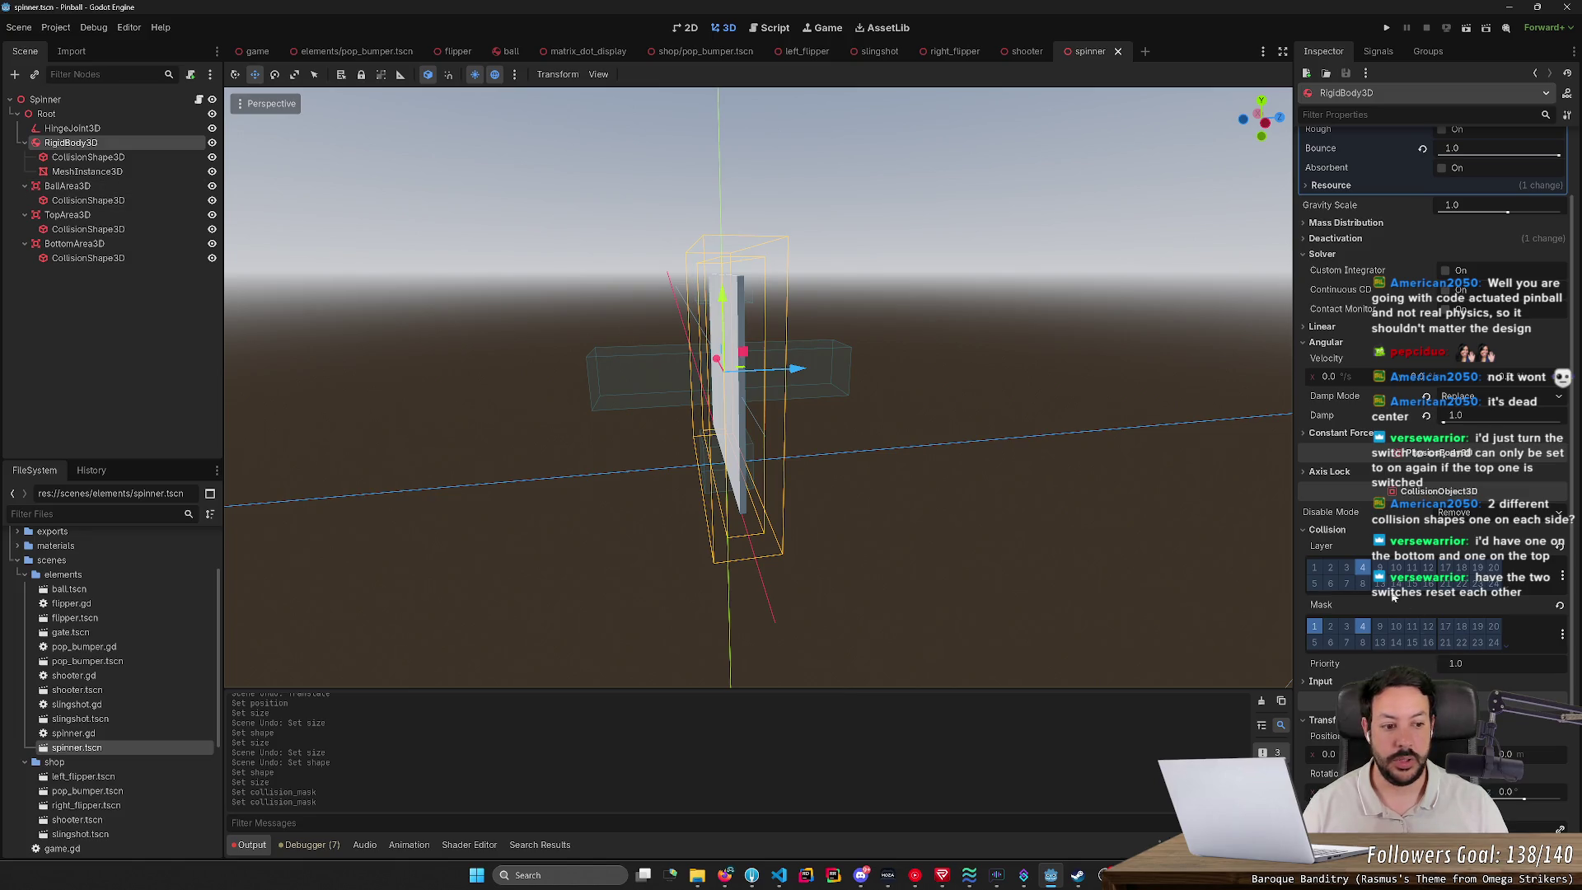
pyautogui.click(1362, 626)
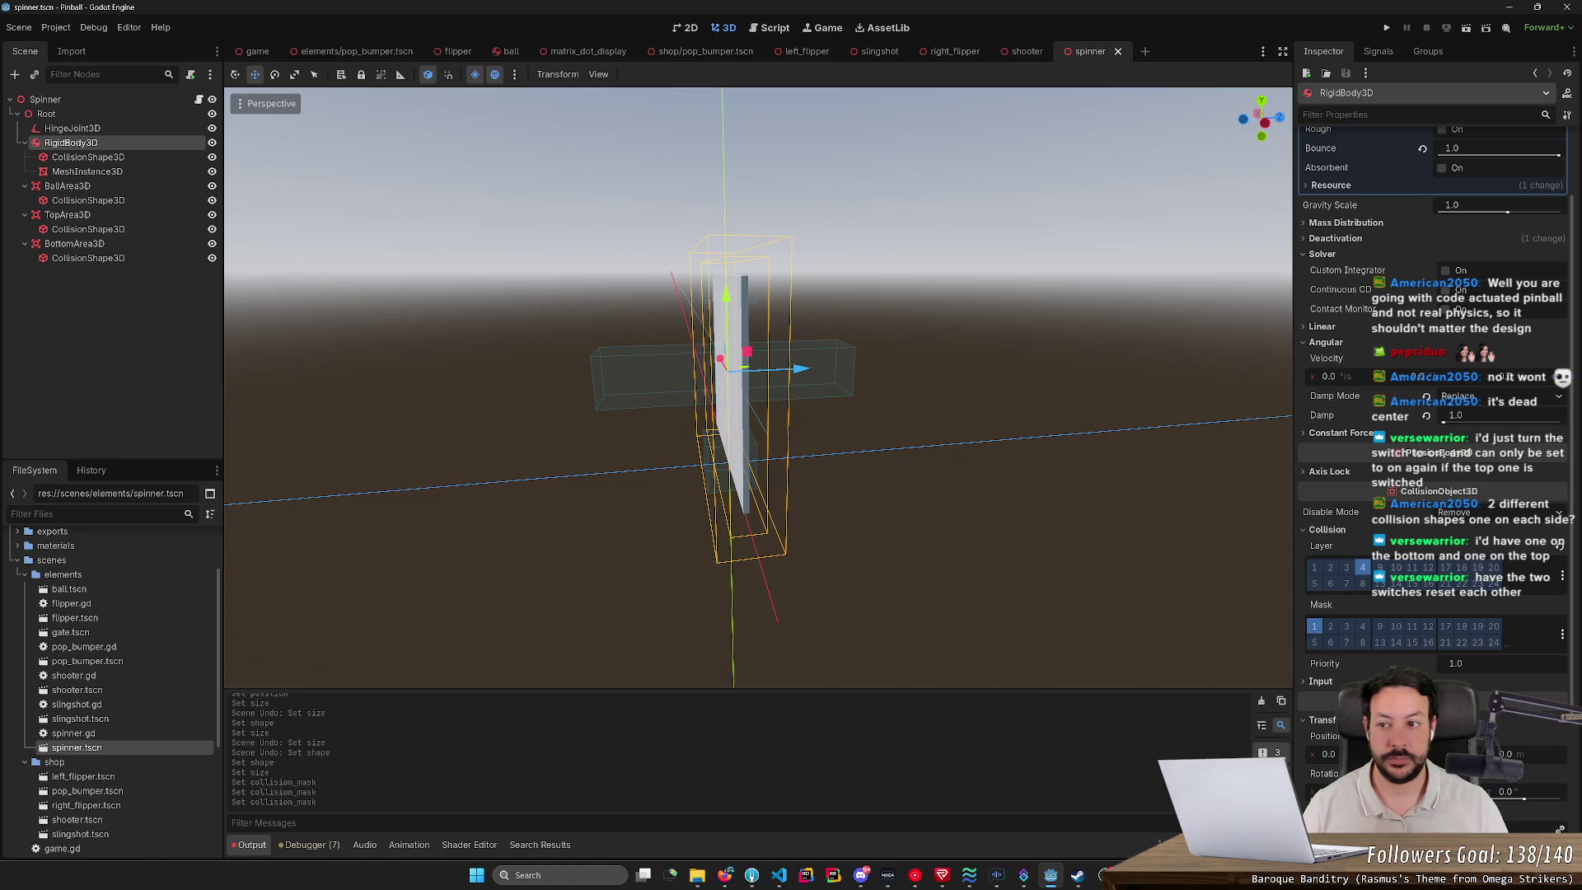
# Step: Select BallArea3D and frame the view on it
pyautogui.click(68, 187)
pyautogui.moveTo(601, 322); pyautogui.dragTo(684, 330)
pyautogui.press('f')
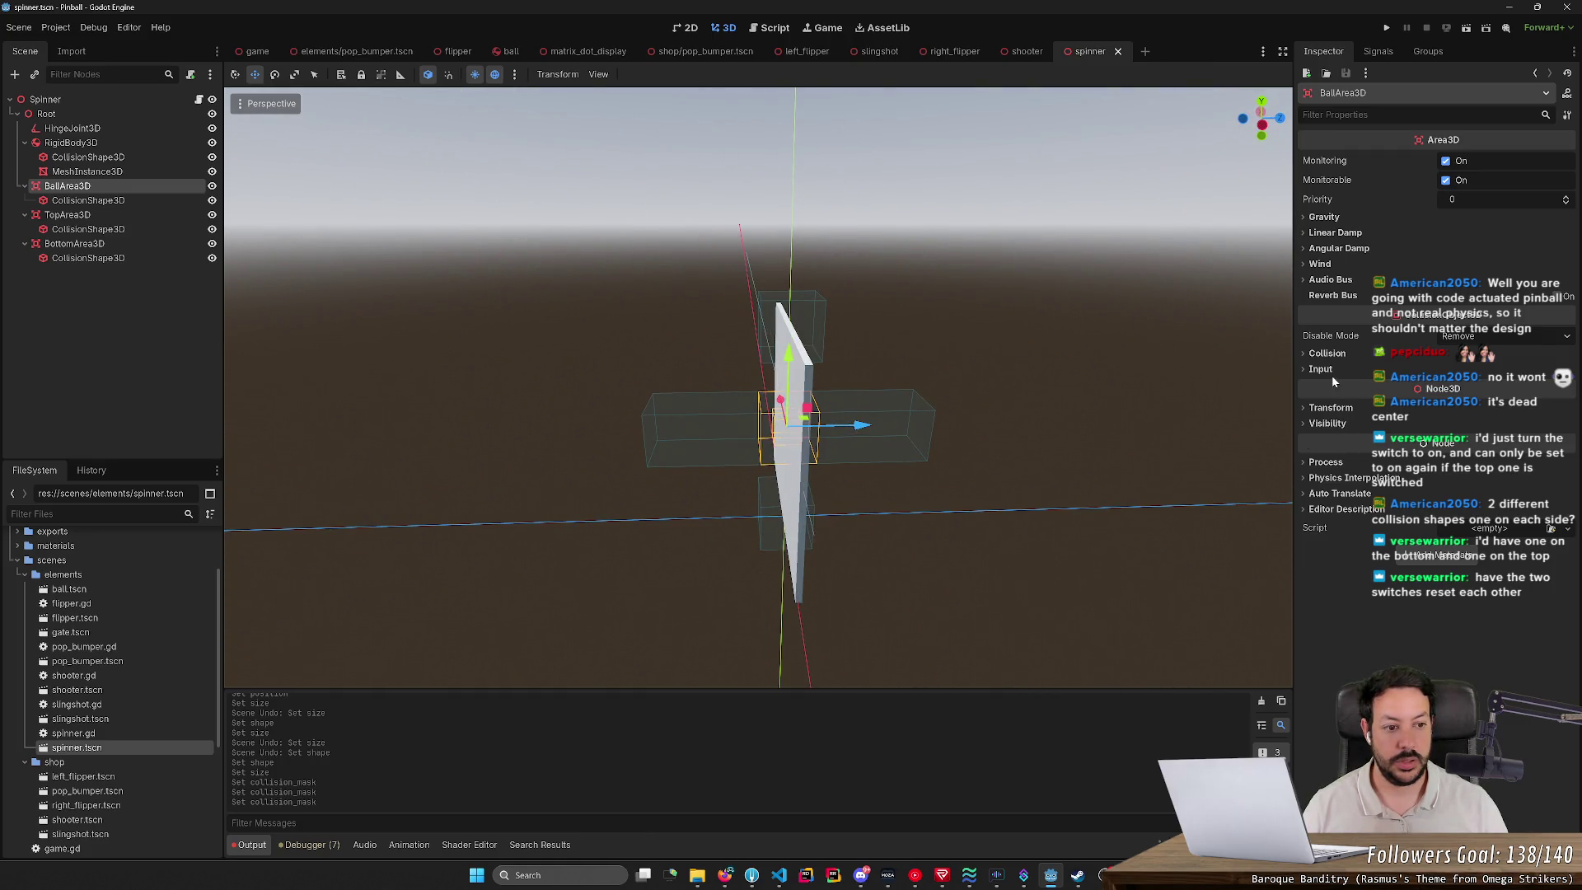
# Step: Move BallArea3D from collision layer 1 to layer 4 and save the scene
pyautogui.click(132, 143)
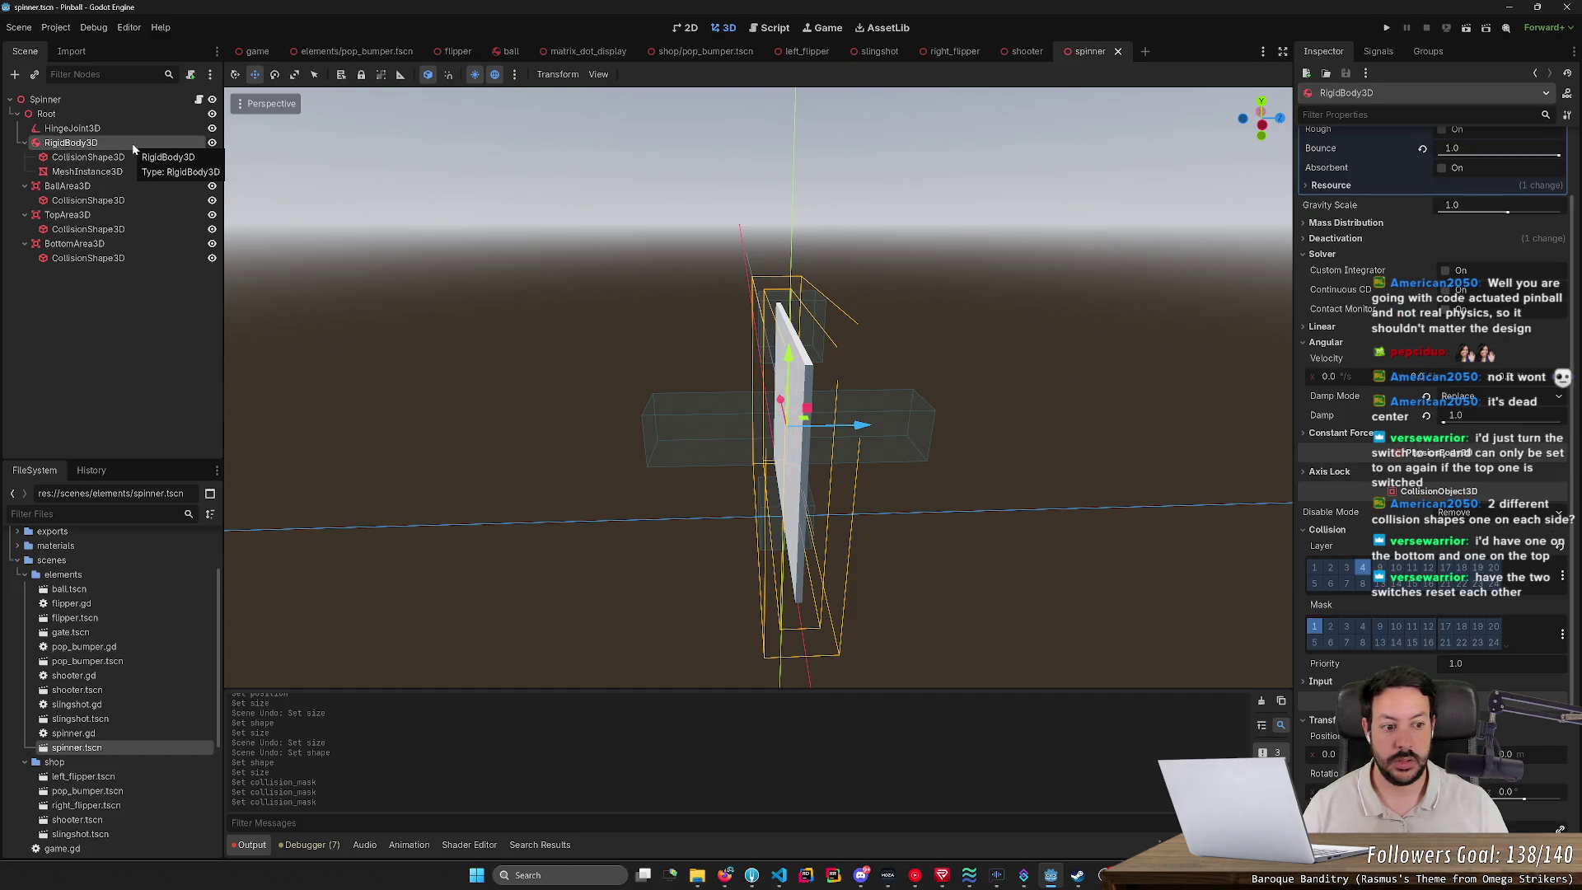
pyautogui.click(117, 183)
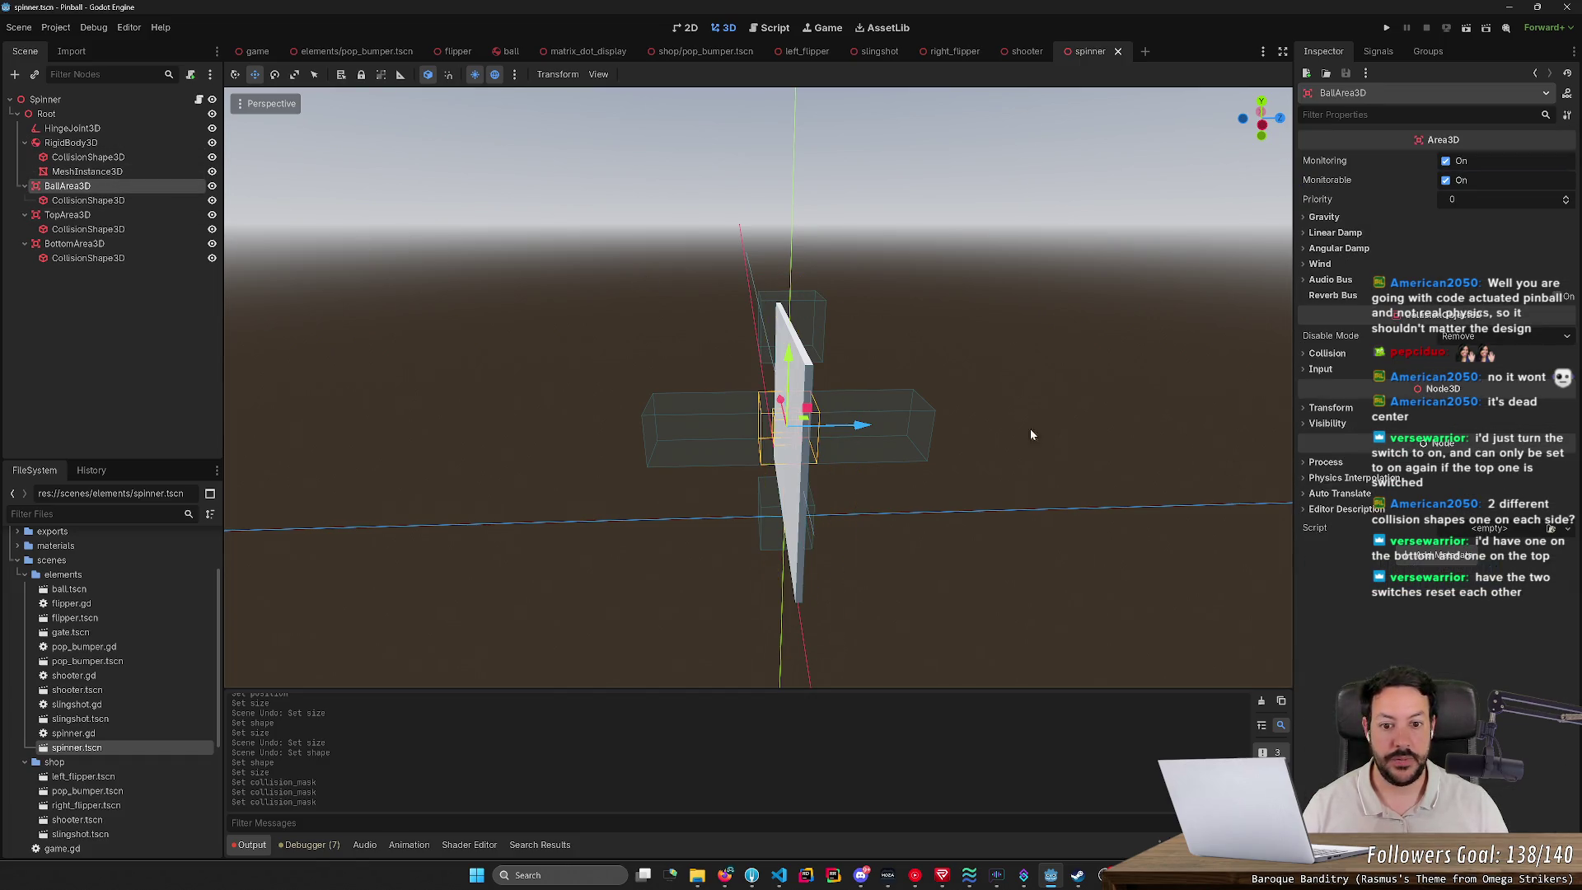
pyautogui.click(1327, 353)
pyautogui.click(1362, 392)
pyautogui.click(1316, 391)
pyautogui.hotkey('ctrl', 's')
# Step: Switch TopArea3D's collision layer and mask from 1 to 4 and save
pyautogui.click(125, 216)
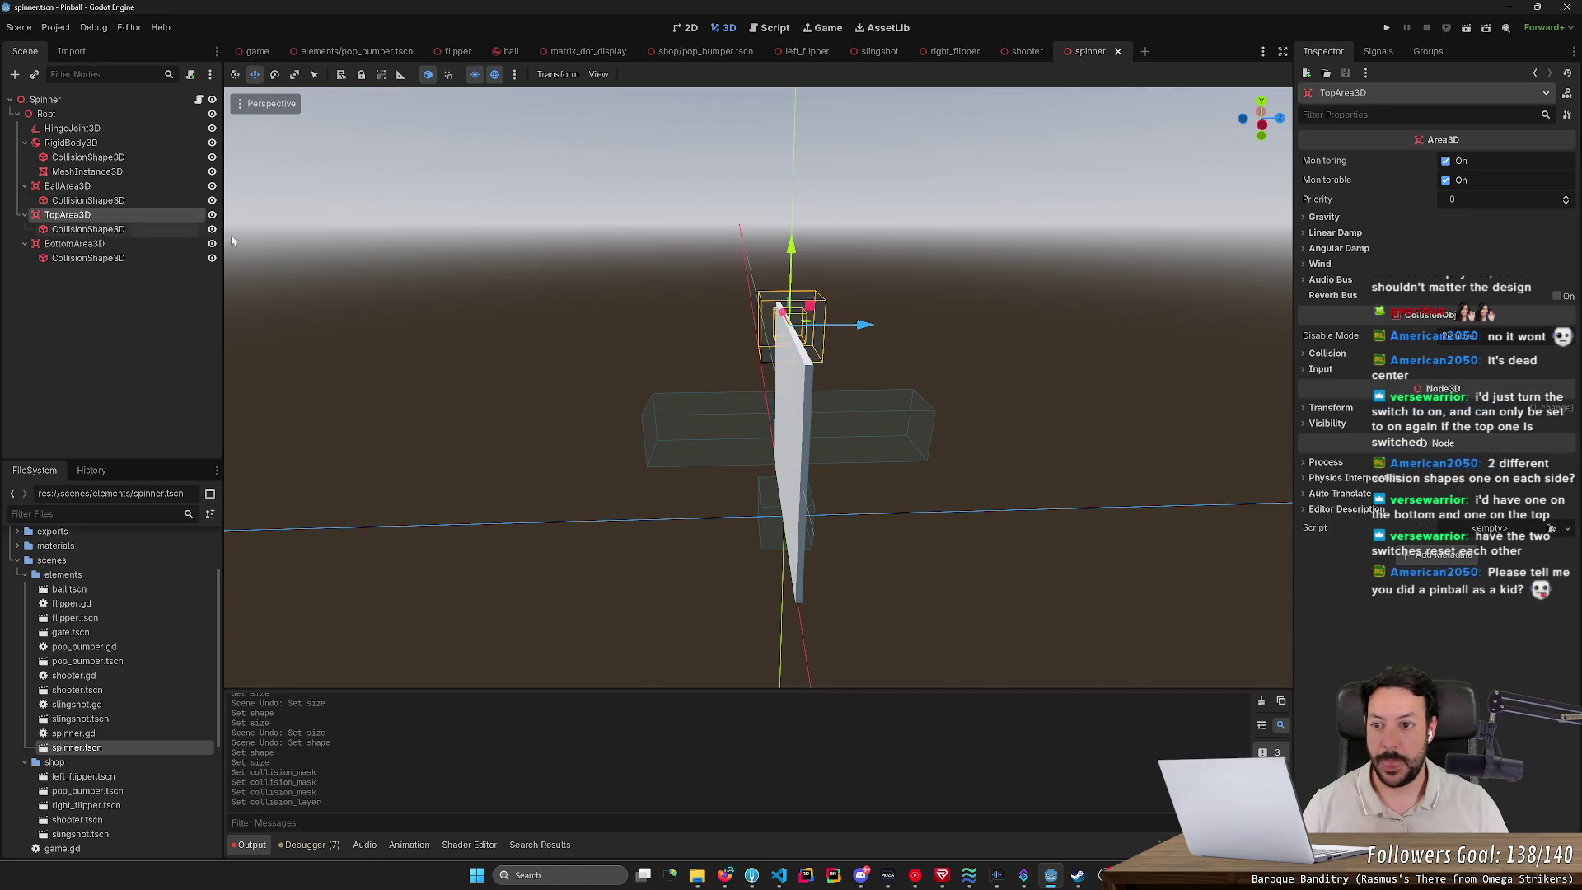
pyautogui.click(1327, 353)
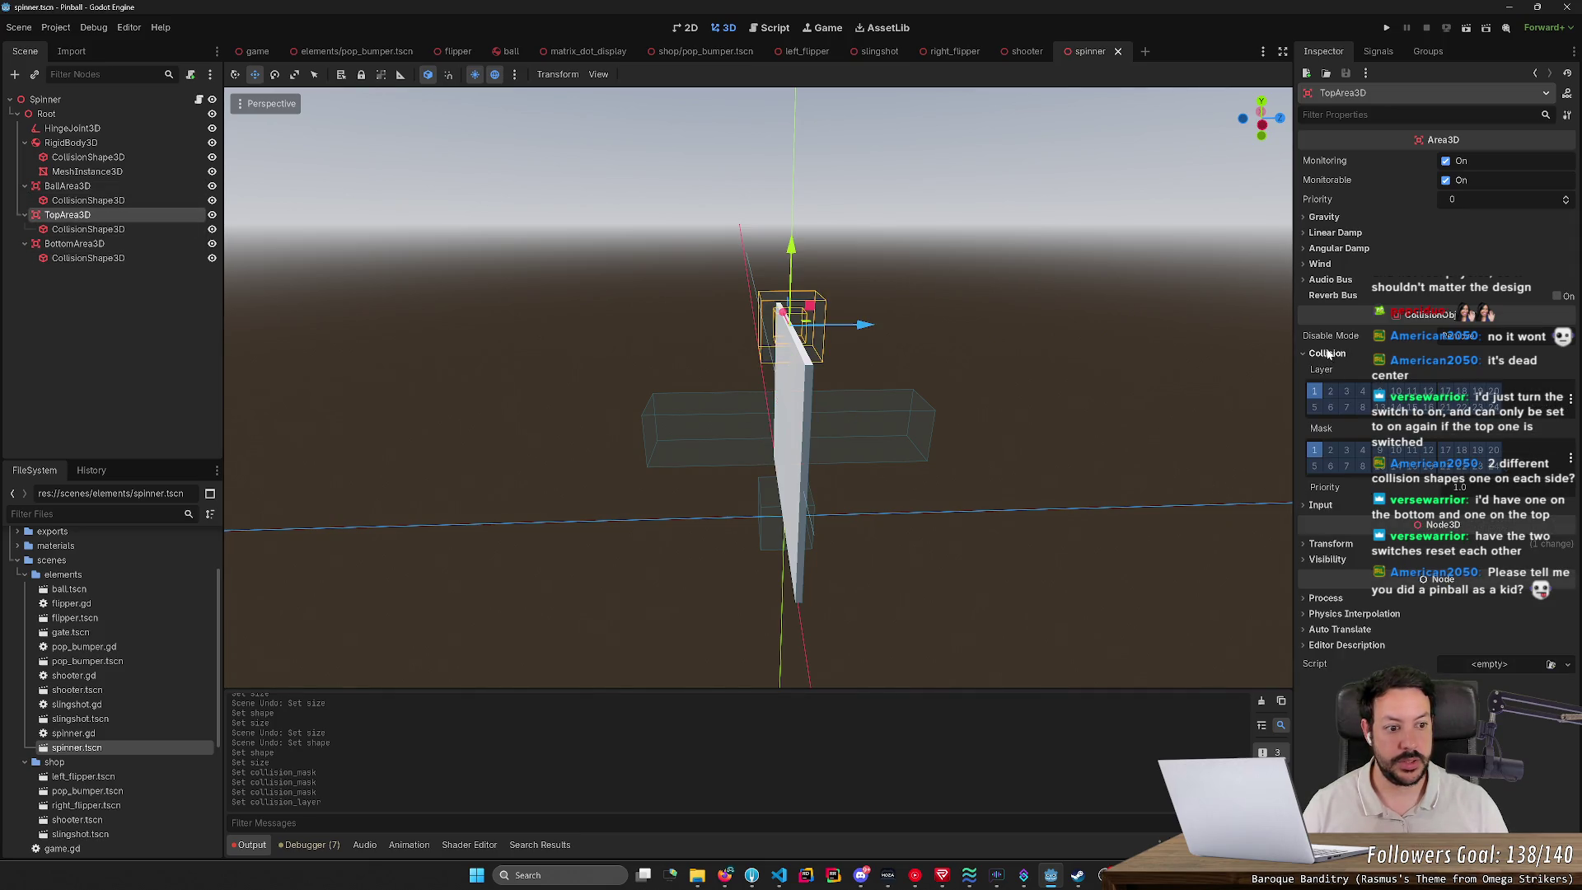
pyautogui.click(1362, 392)
pyautogui.click(1362, 450)
pyautogui.click(1315, 454)
pyautogui.click(1314, 392)
pyautogui.hotkey('ctrl', 's')
# Step: Switch BottomArea3D's collision layer and mask from 1 to 4, save, and bring up the browser
pyautogui.click(119, 245)
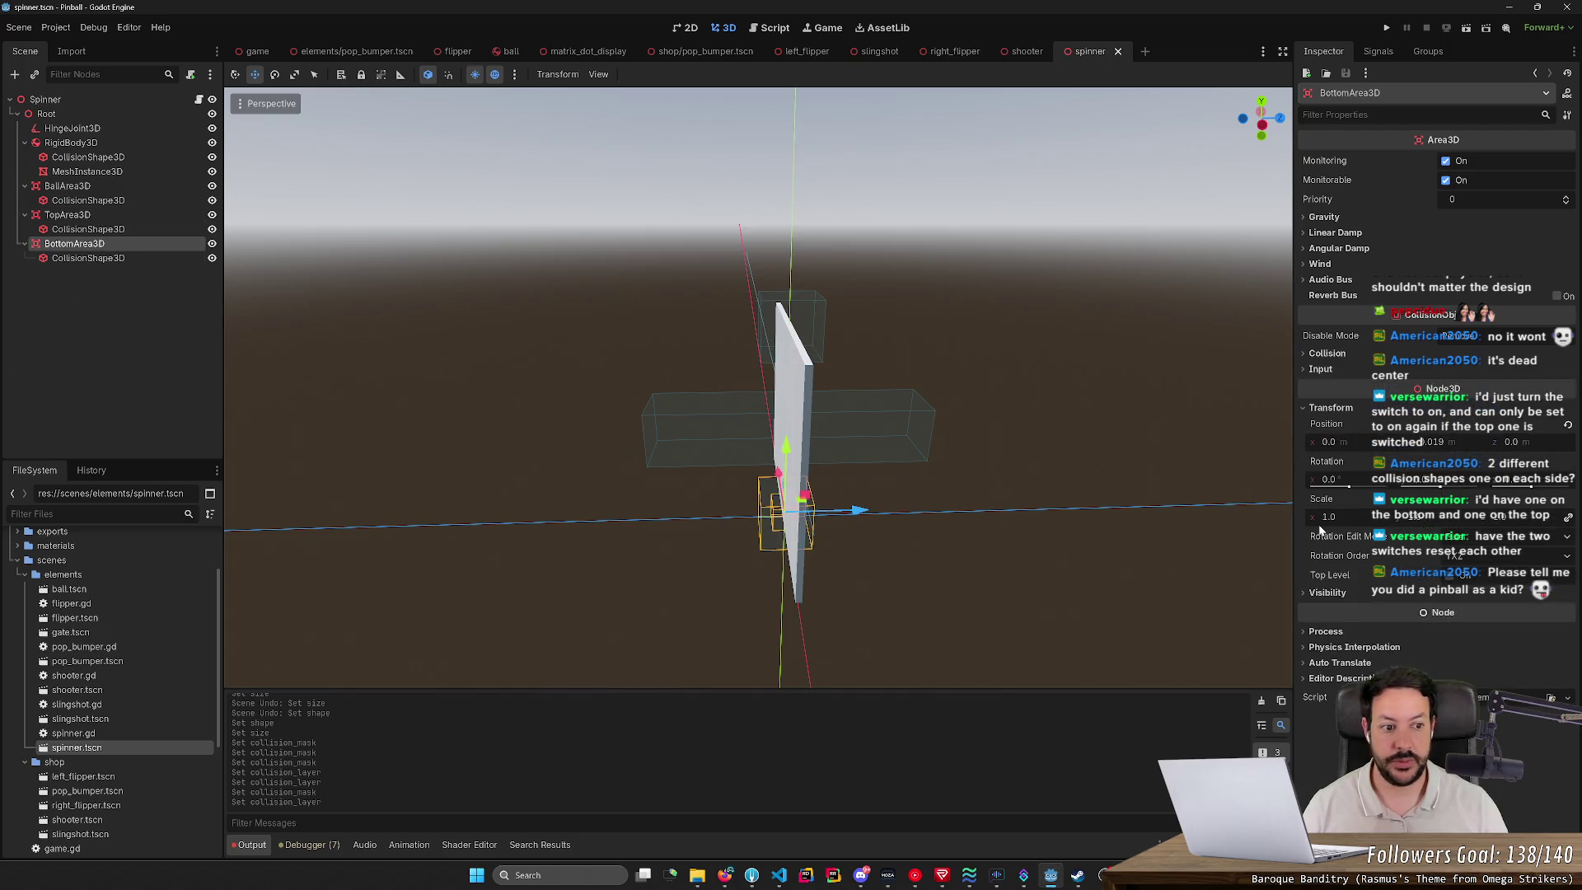
pyautogui.click(1358, 392)
pyautogui.click(1363, 450)
pyautogui.click(1314, 450)
pyautogui.click(1315, 391)
pyautogui.hotkey('ctrl', 's')
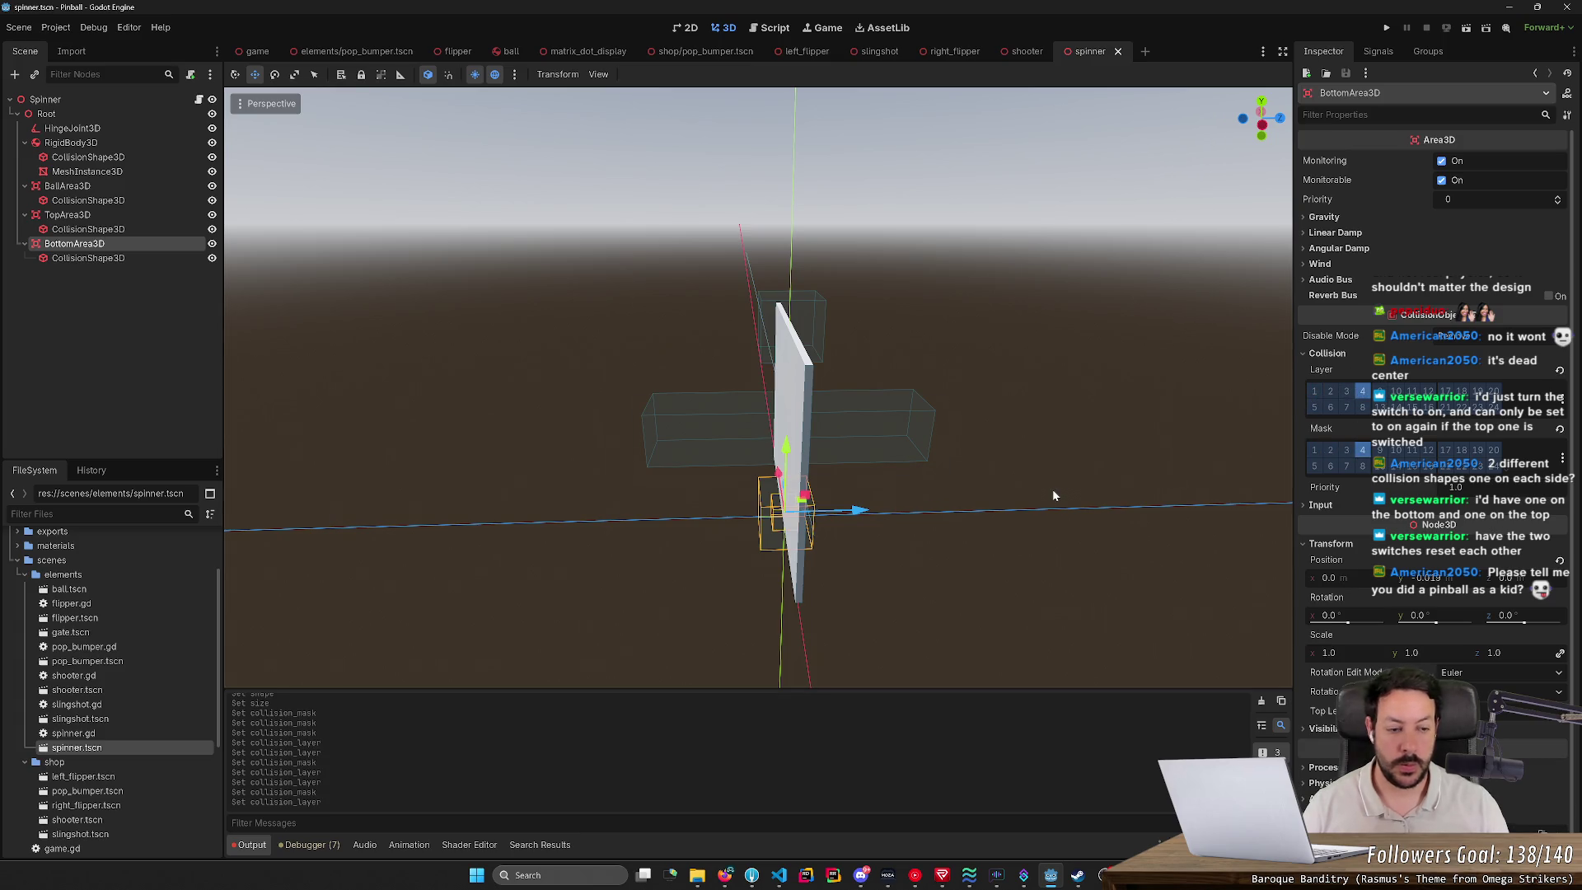
pyautogui.moveTo(1051, 488); pyautogui.dragTo(1052, 489)
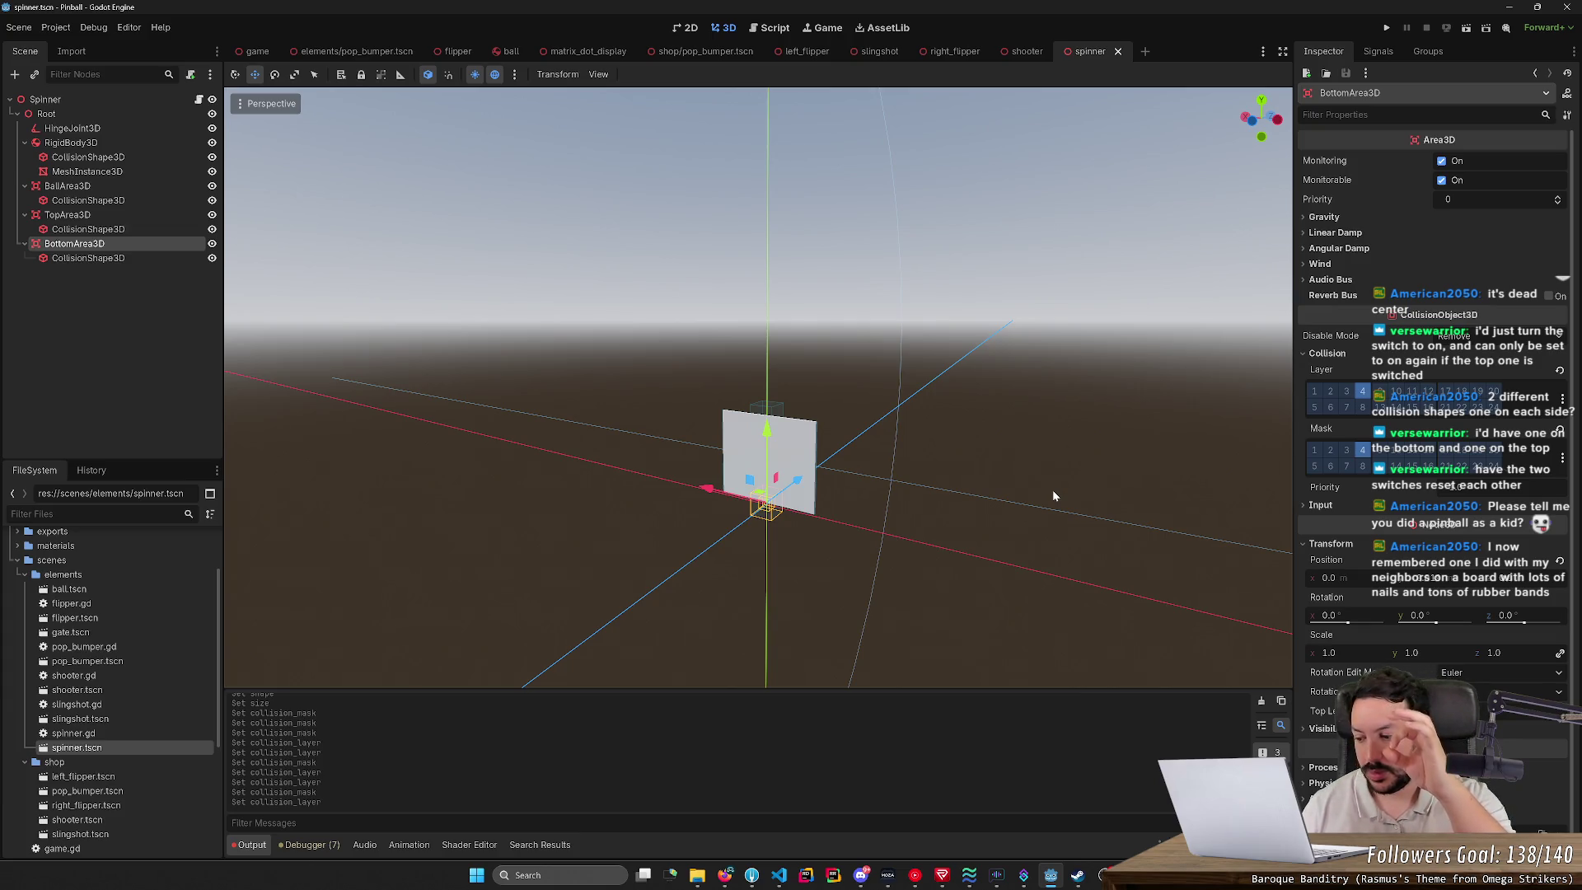
pyautogui.click(725, 874)
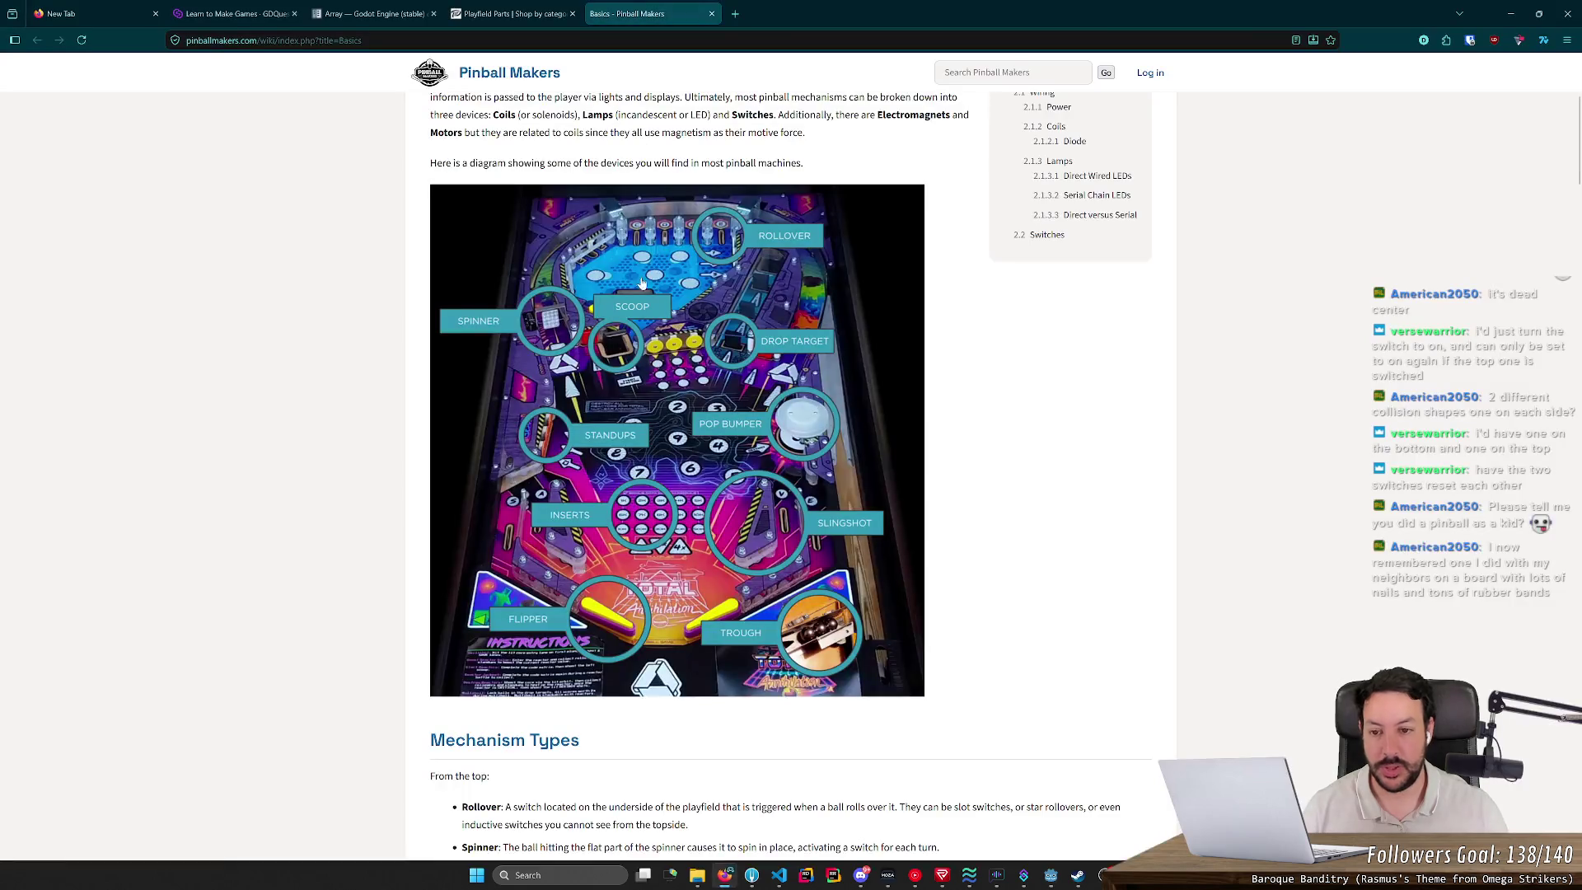
# Step: Open DeepL in a new tab and enter the word 'berlindes'
pyautogui.click(754, 13)
pyautogui.write('de')
pyautogui.press('Return')
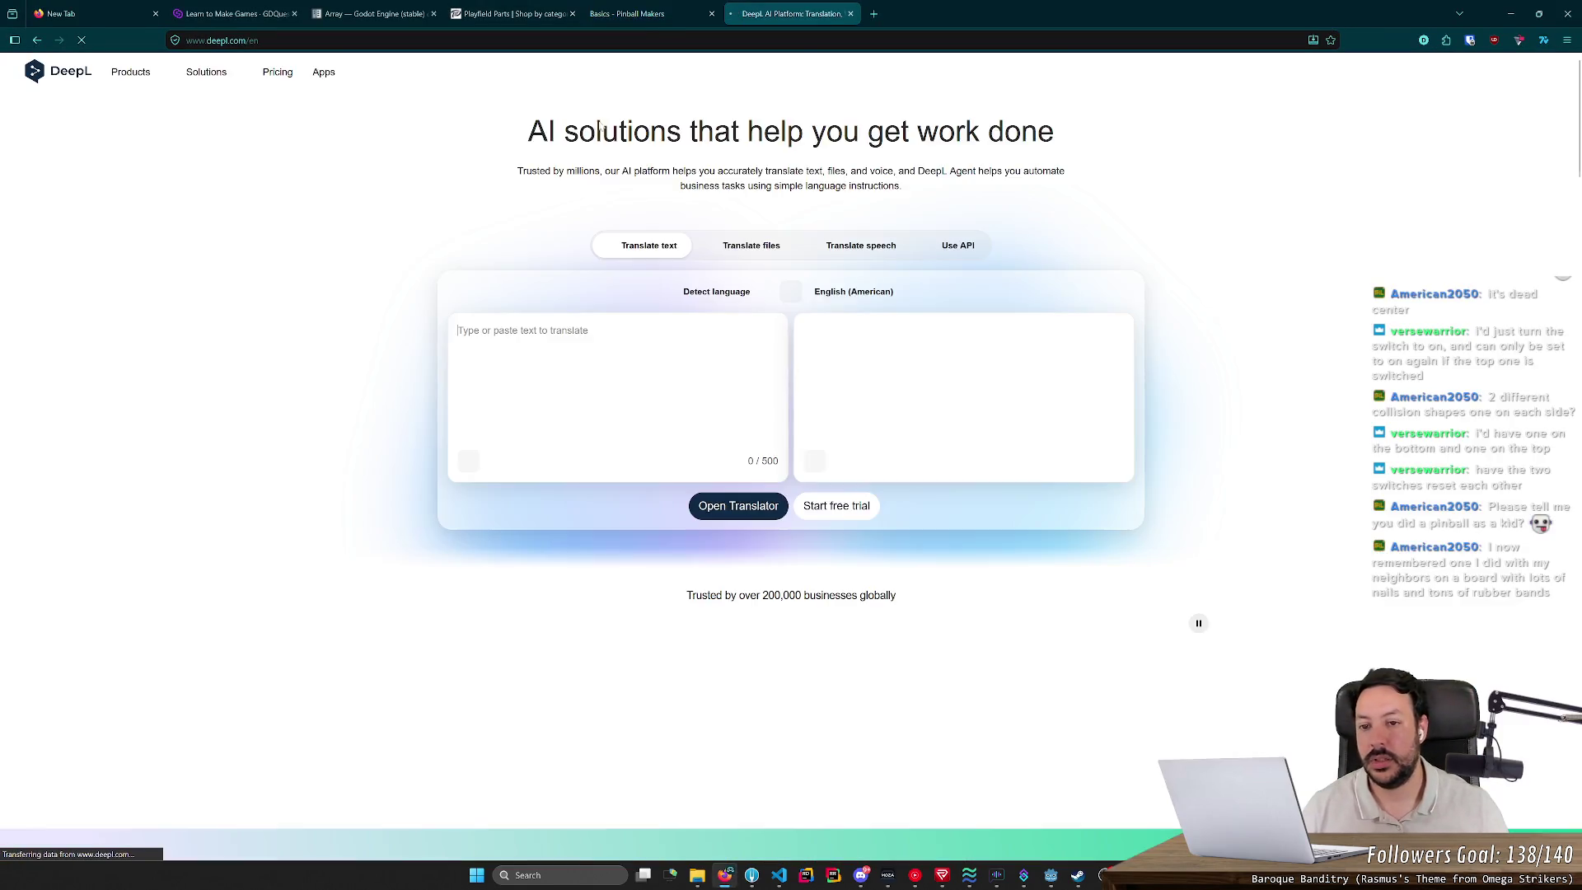
pyautogui.write('berlindes')
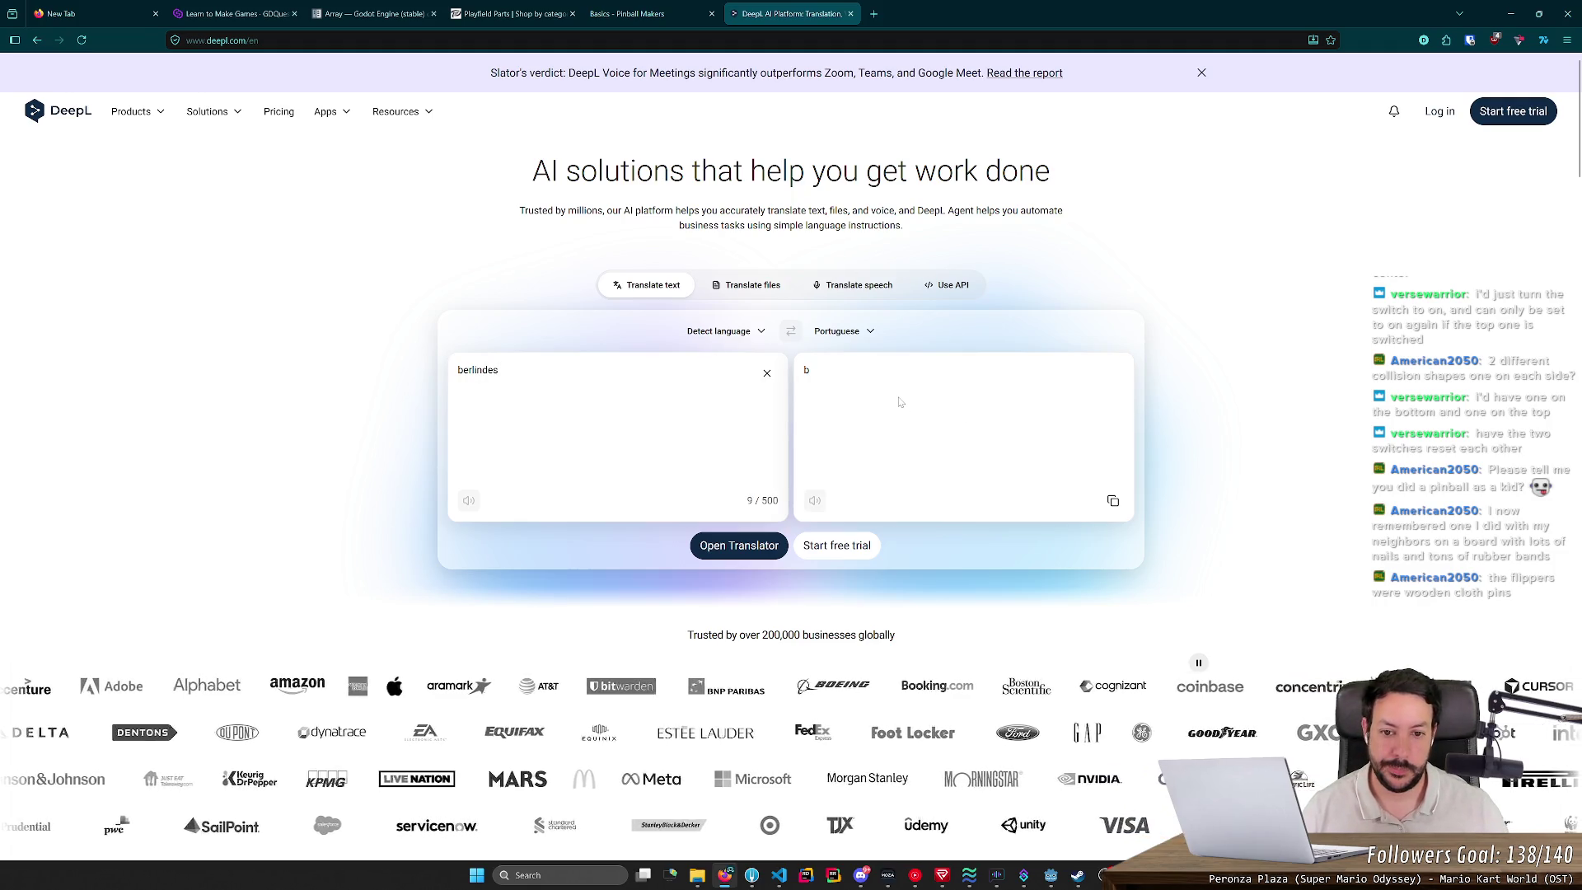
# Step: Set Portuguese as the source language to get 'marbles', then return to the Pinball Makers tab
pyautogui.click(794, 335)
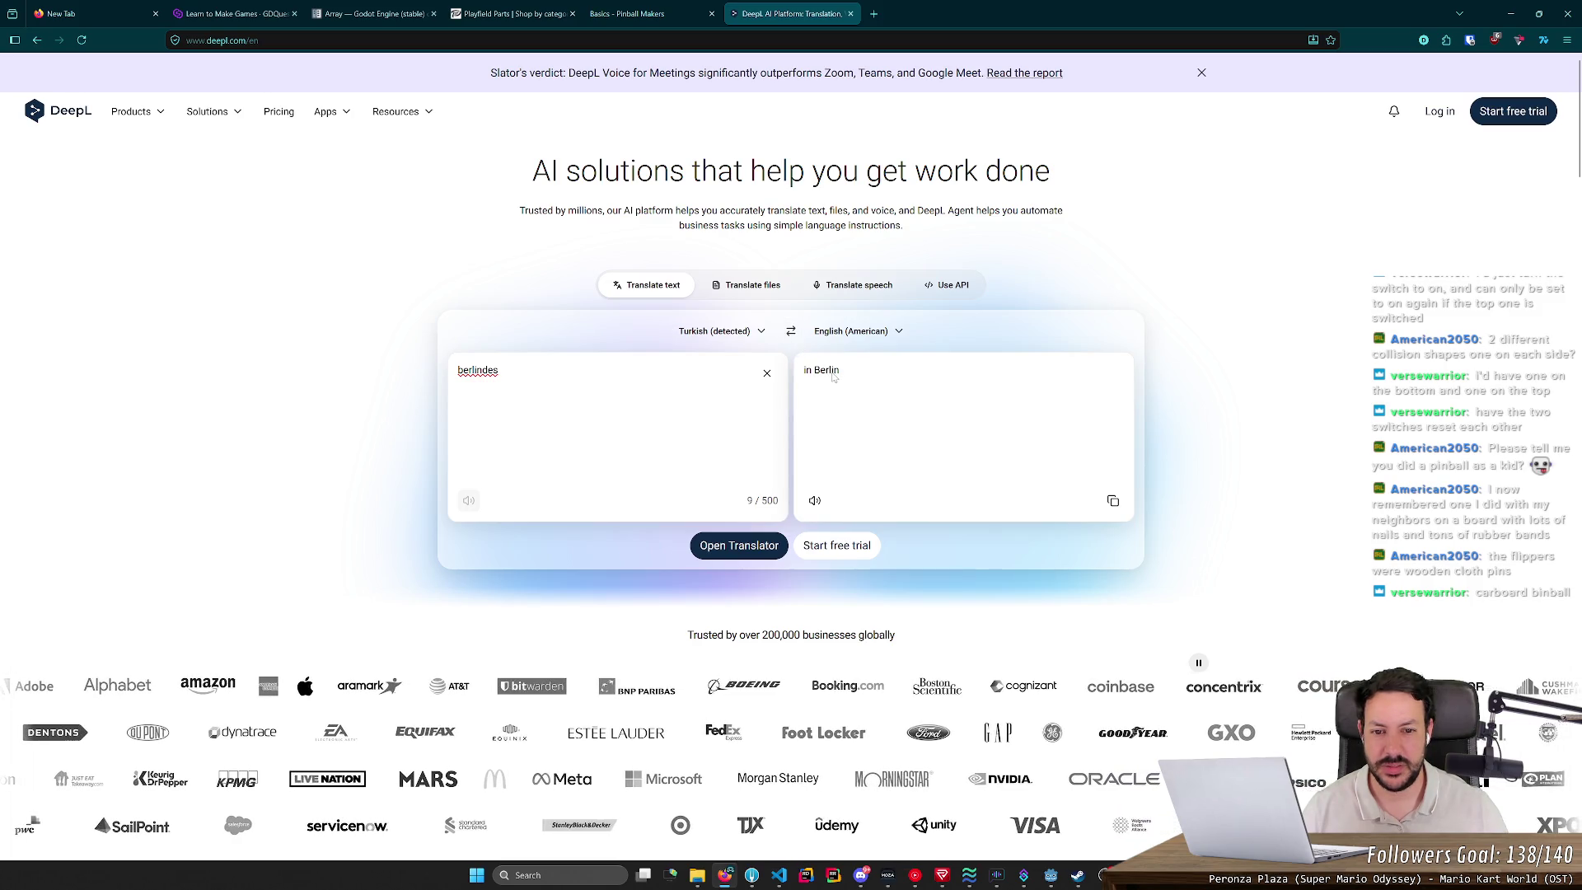
pyautogui.click(714, 330)
pyautogui.scroll(-2, 796, 707)
pyautogui.scroll(-5, 796, 707)
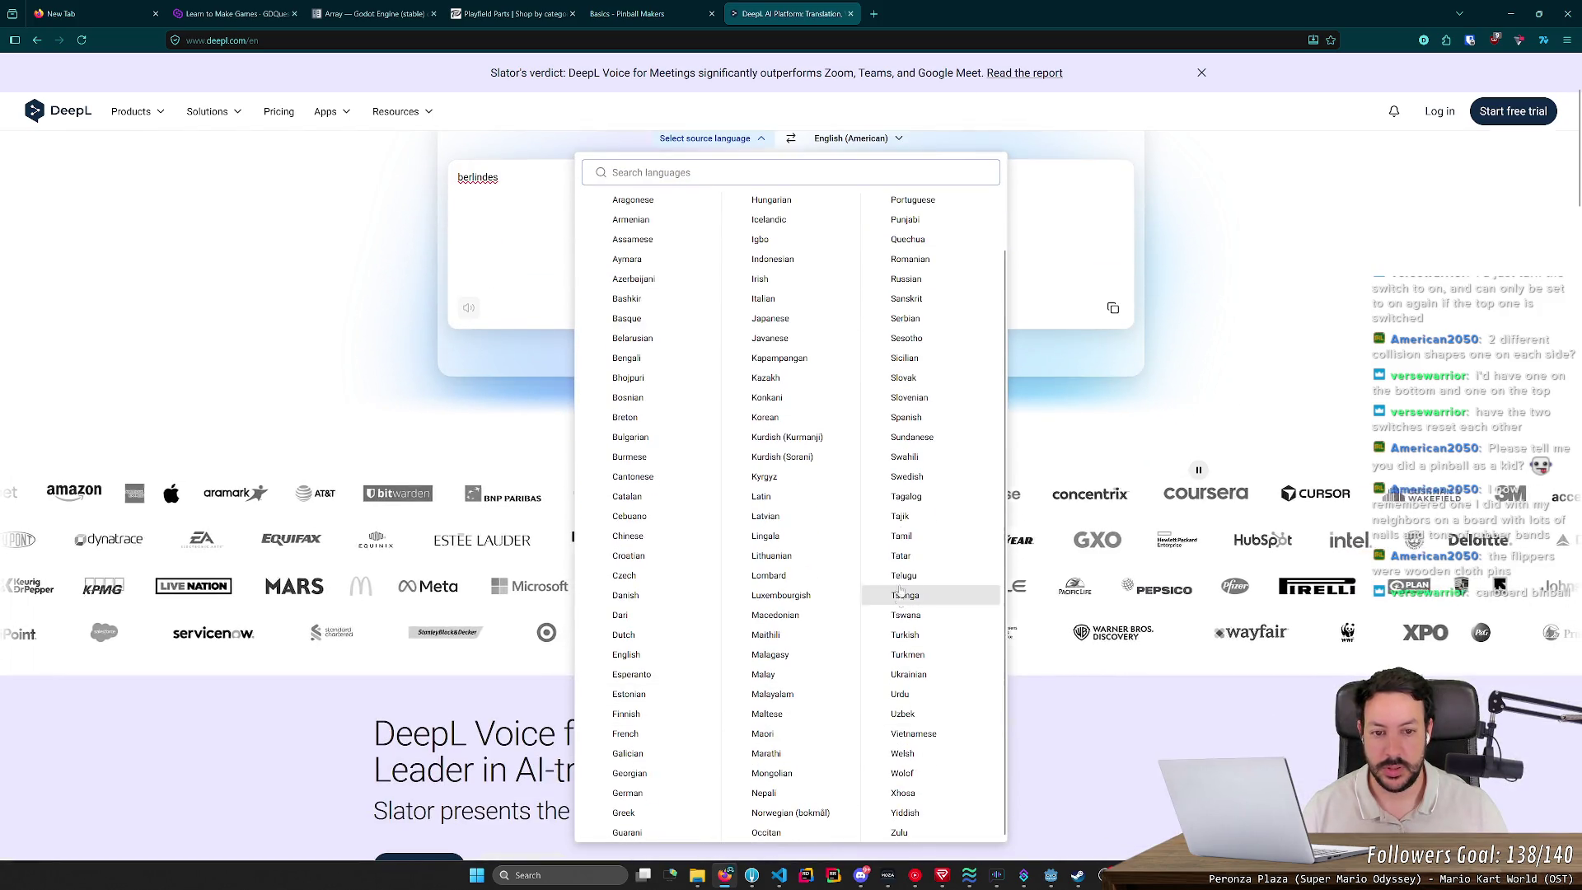
pyautogui.click(912, 201)
pyautogui.scroll(2, 783, 375)
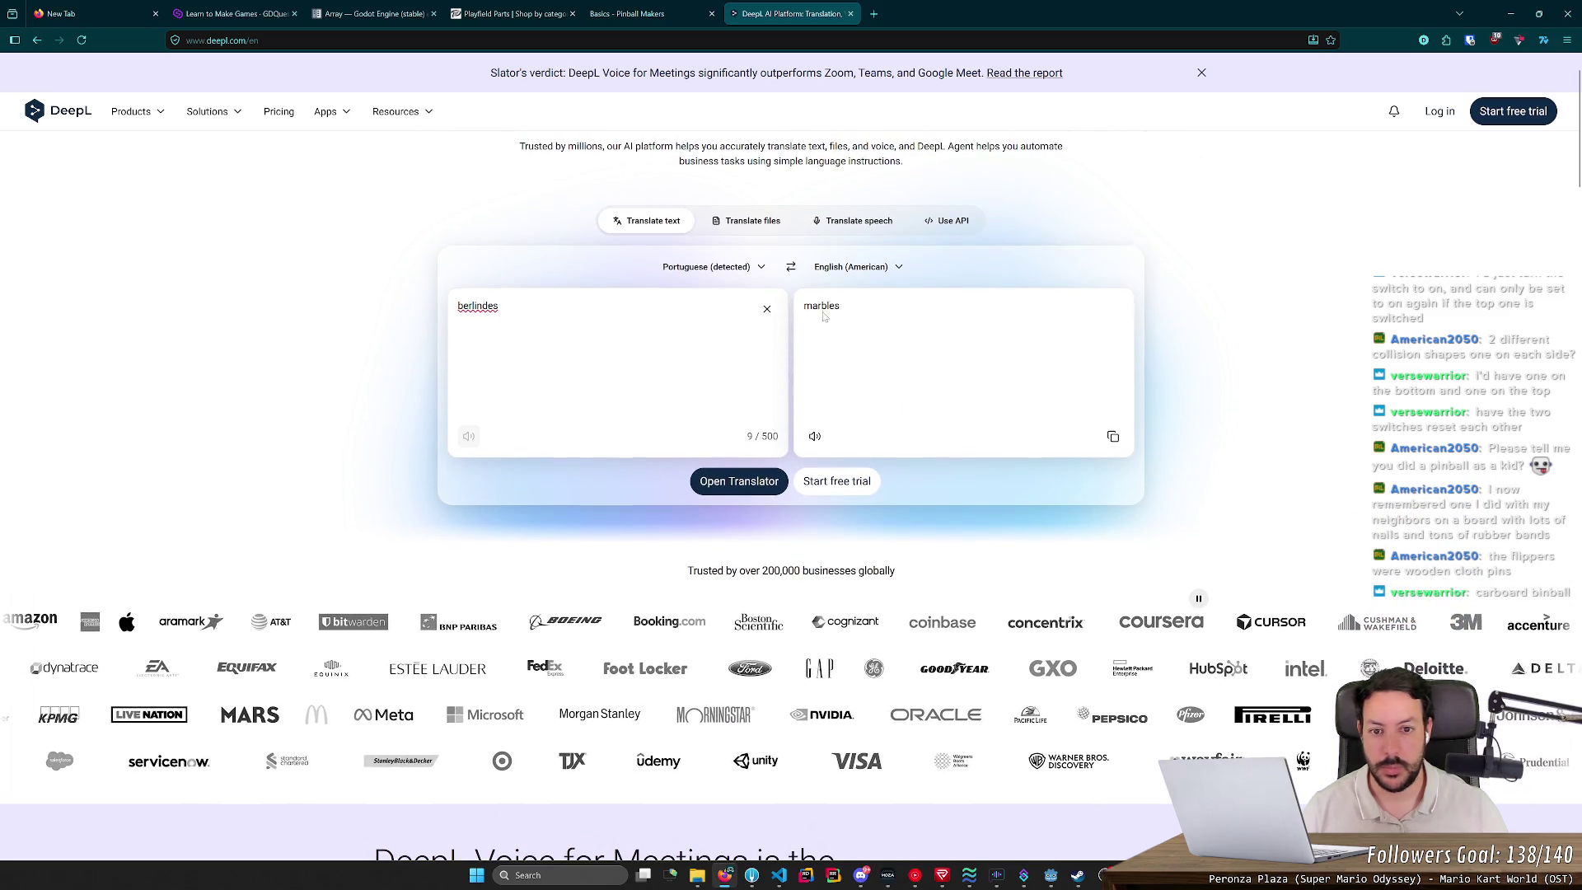
pyautogui.hotkey('ctrl', 'shift', 'Tab')
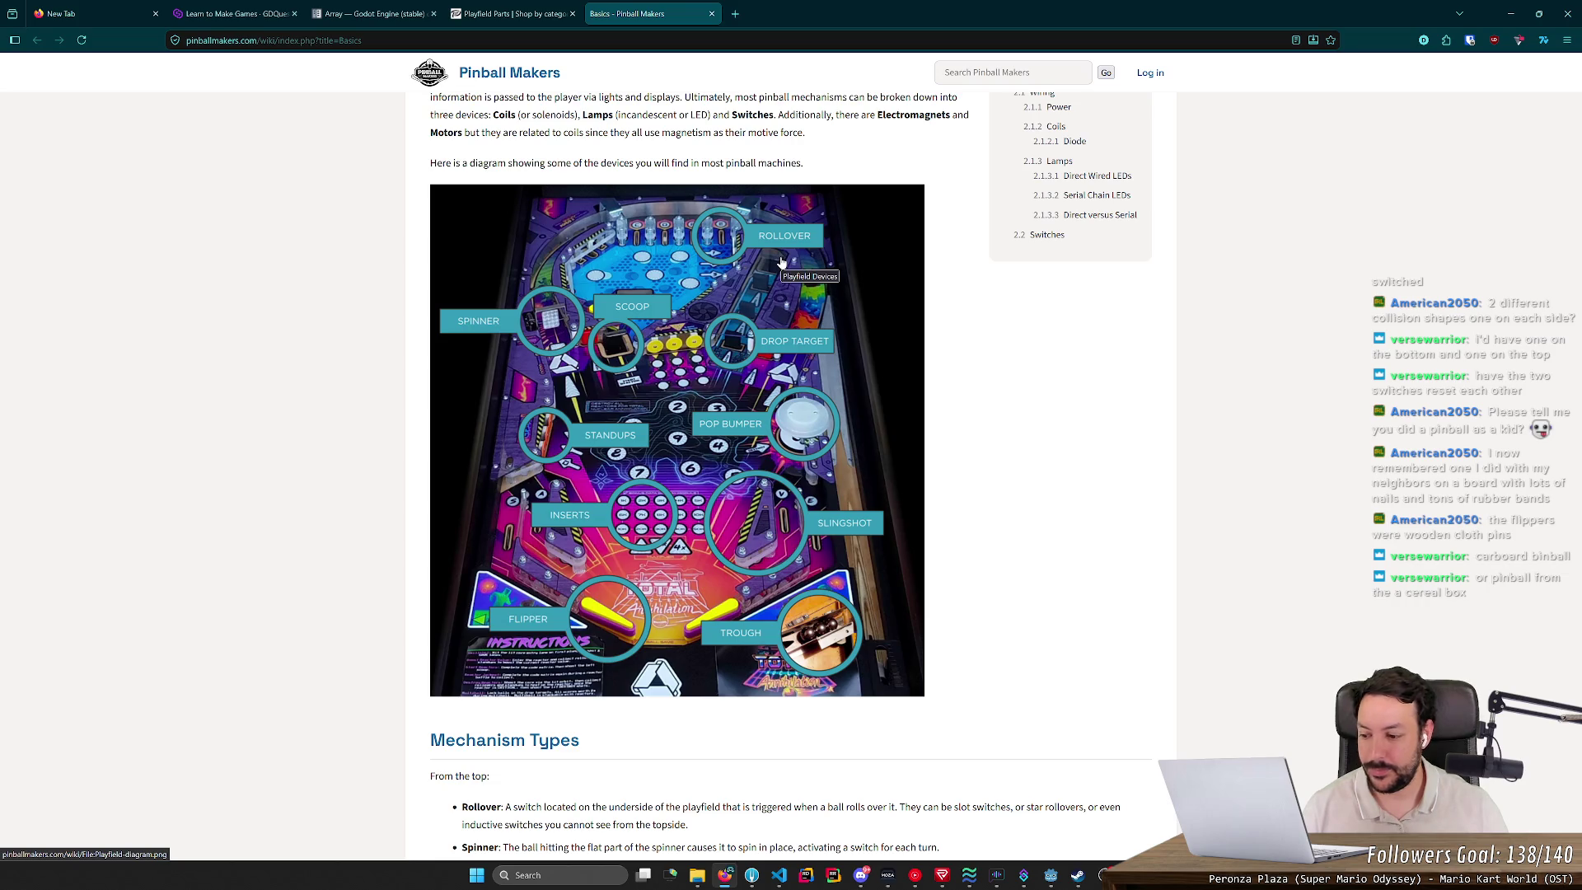
# Step: Scroll up to the Mechanical heading and minimize Firefox to reveal the Godot spinner scene
pyautogui.scroll(2, 797, 388)
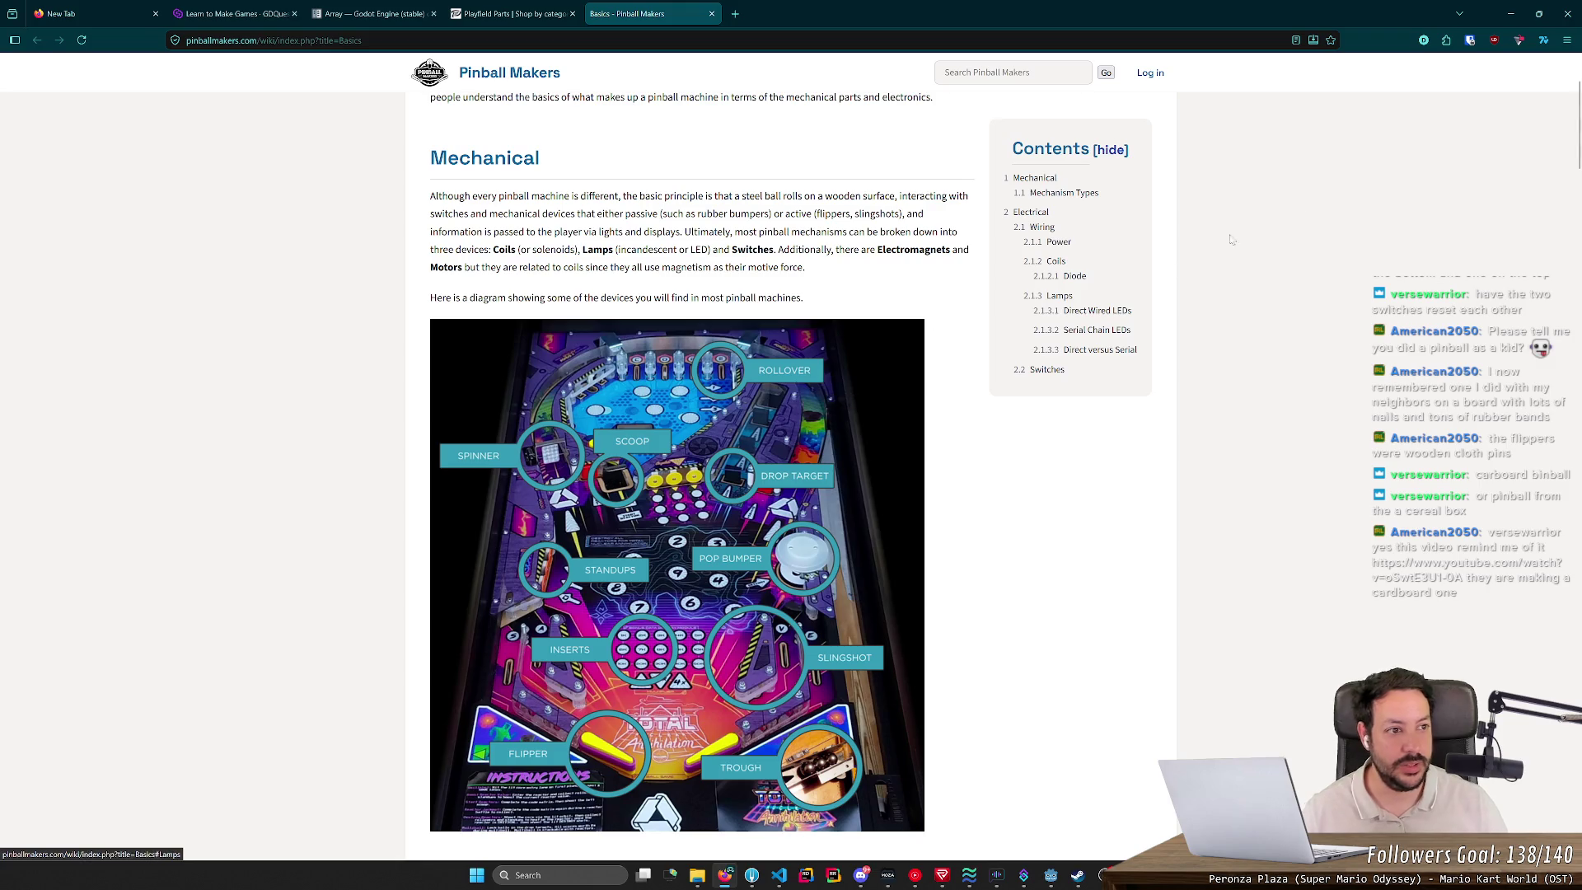
pyautogui.click(1511, 13)
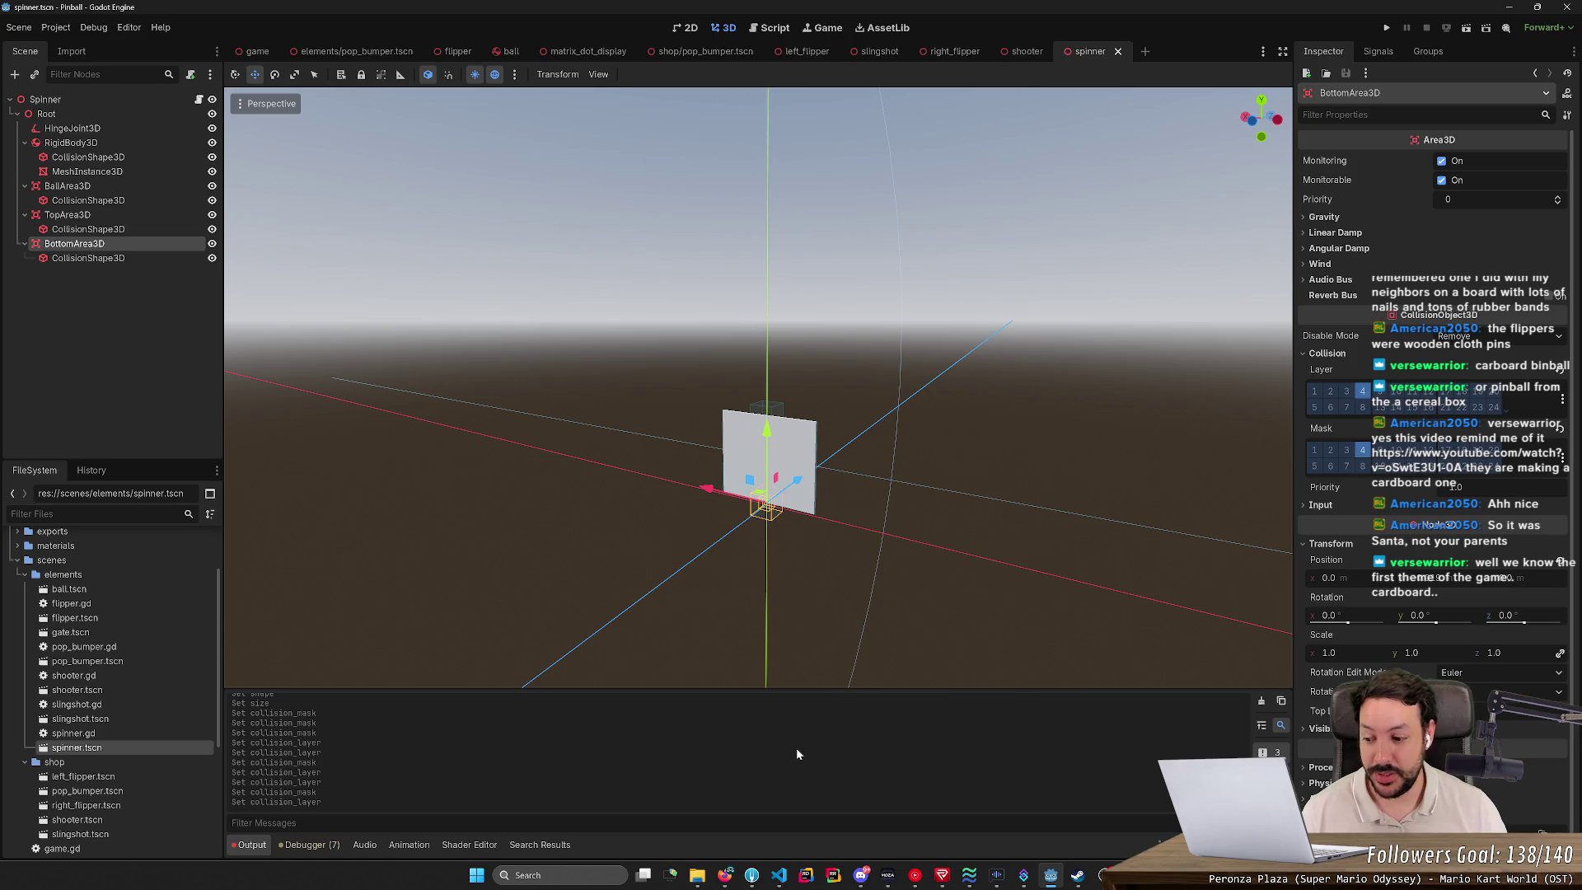
# Step: Bring Firefox with the Pinball Makers Basics page back to the front
pyautogui.click(724, 875)
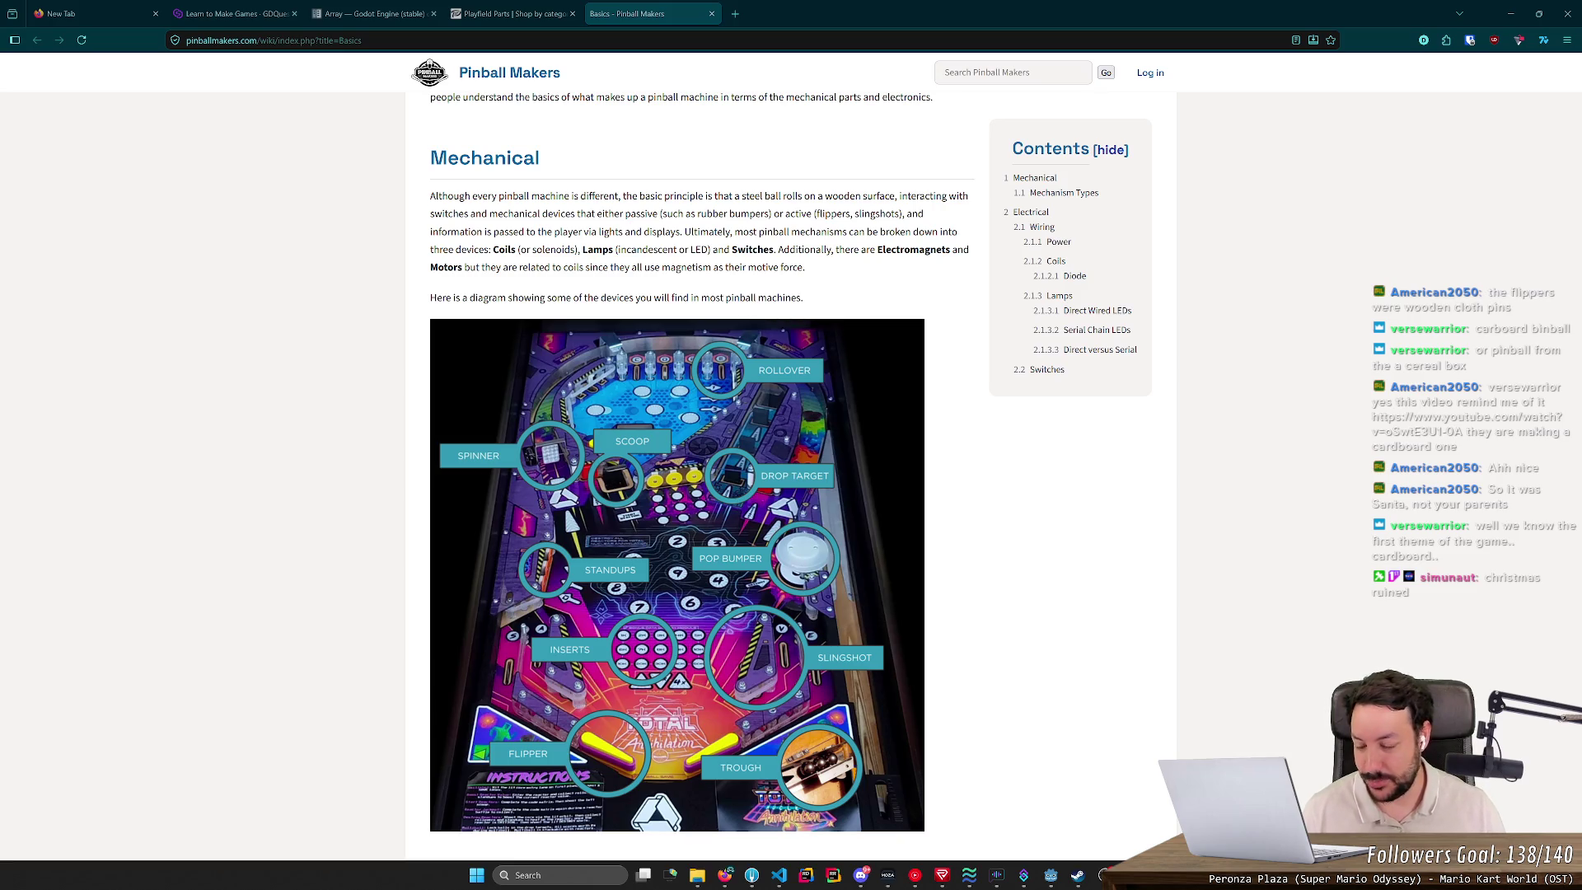
pyautogui.scroll(1, 907, 544)
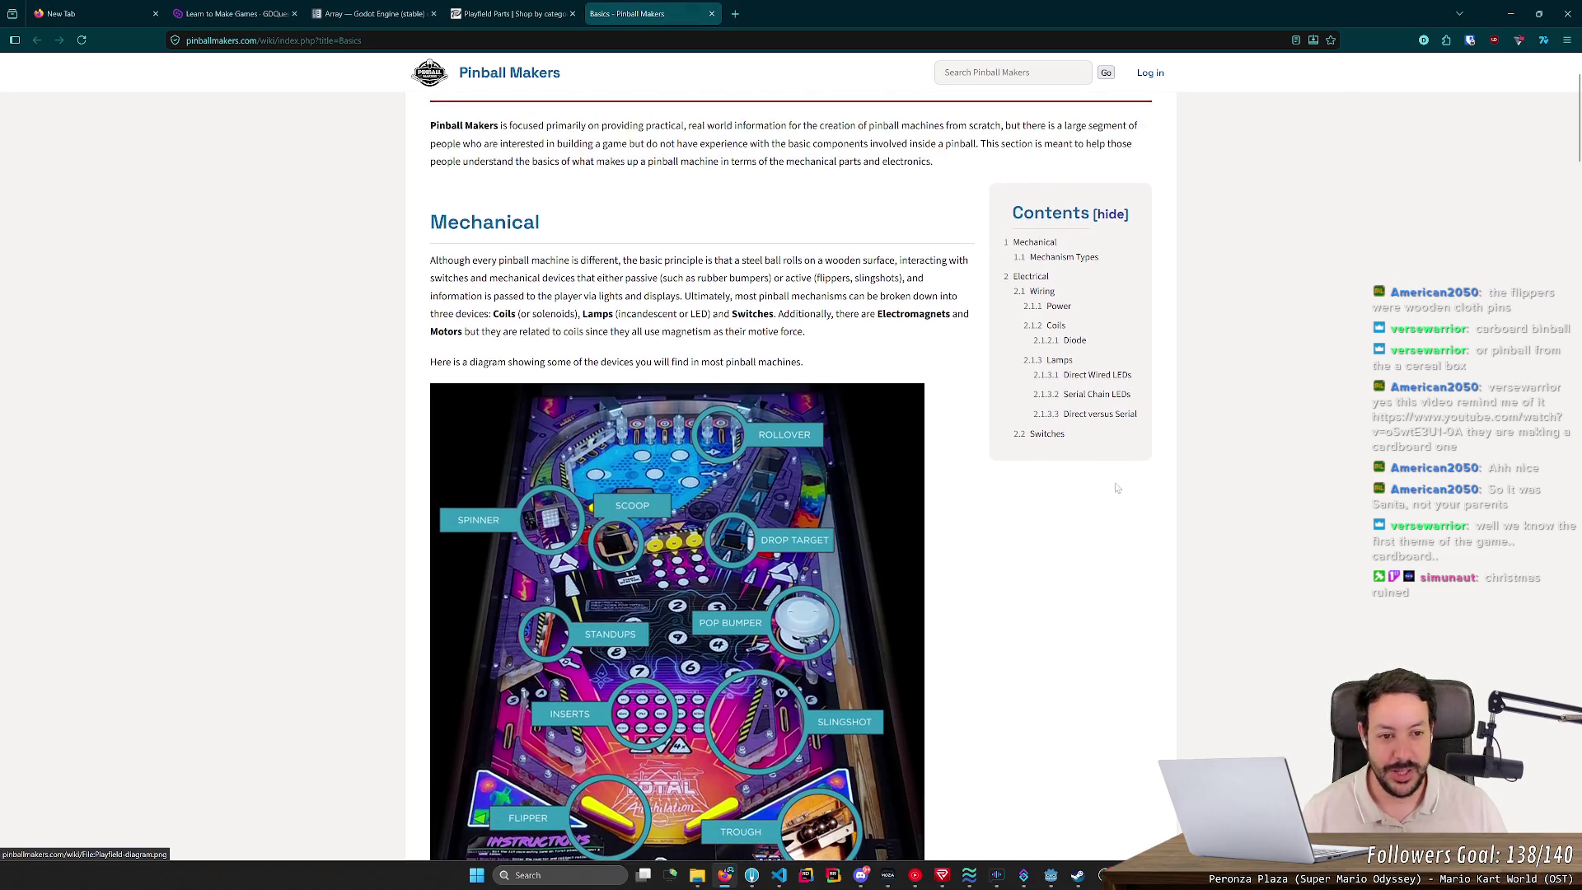
pyautogui.middleClick(1126, 485)
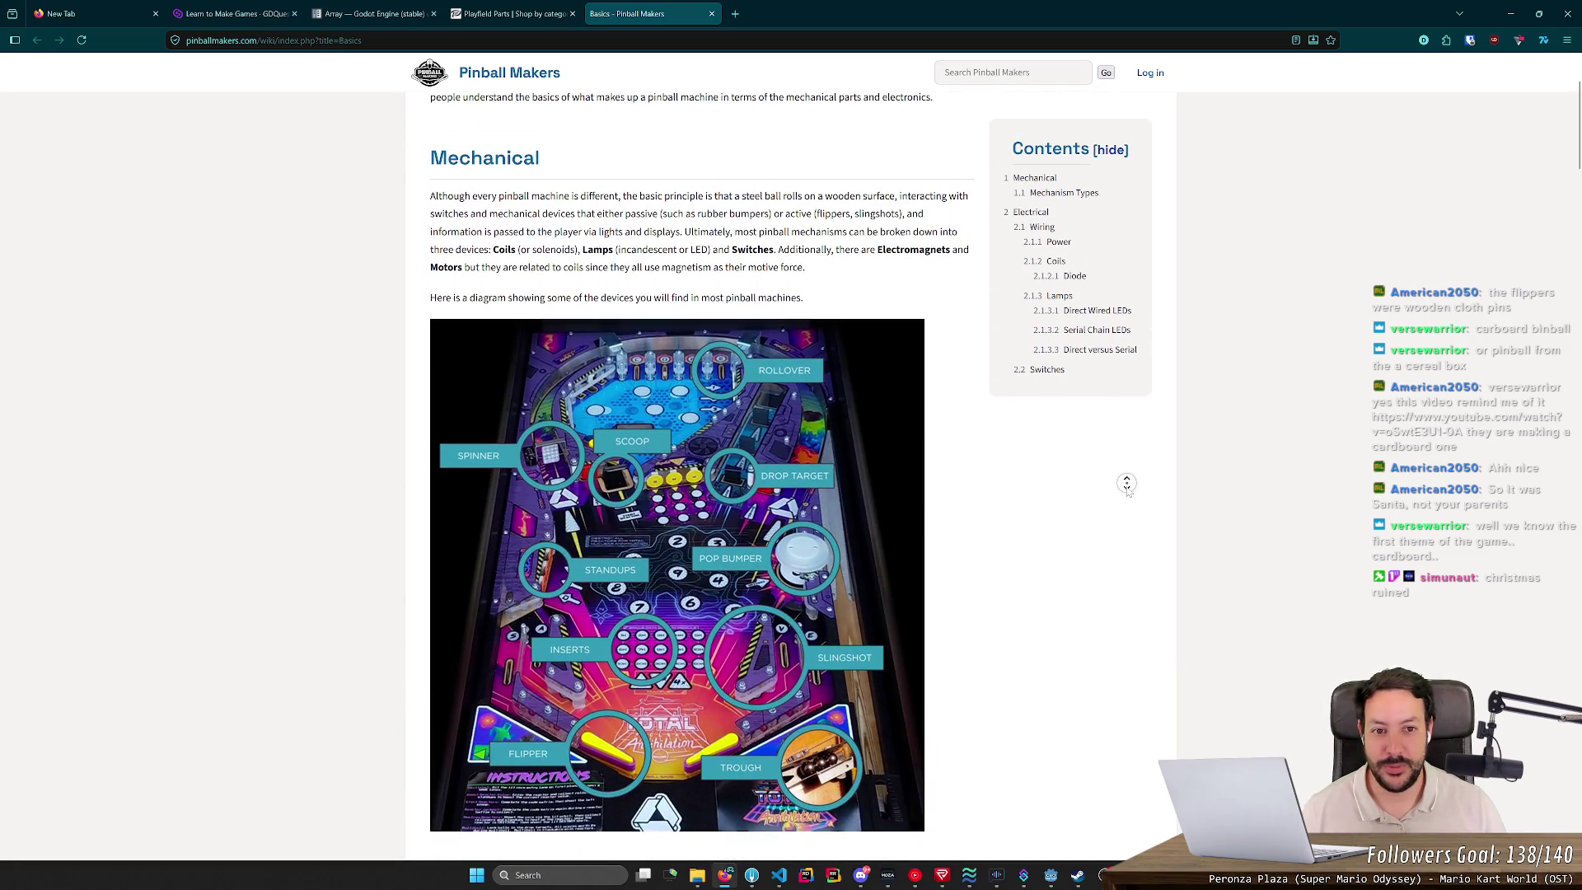
pyautogui.middleClick(1130, 496)
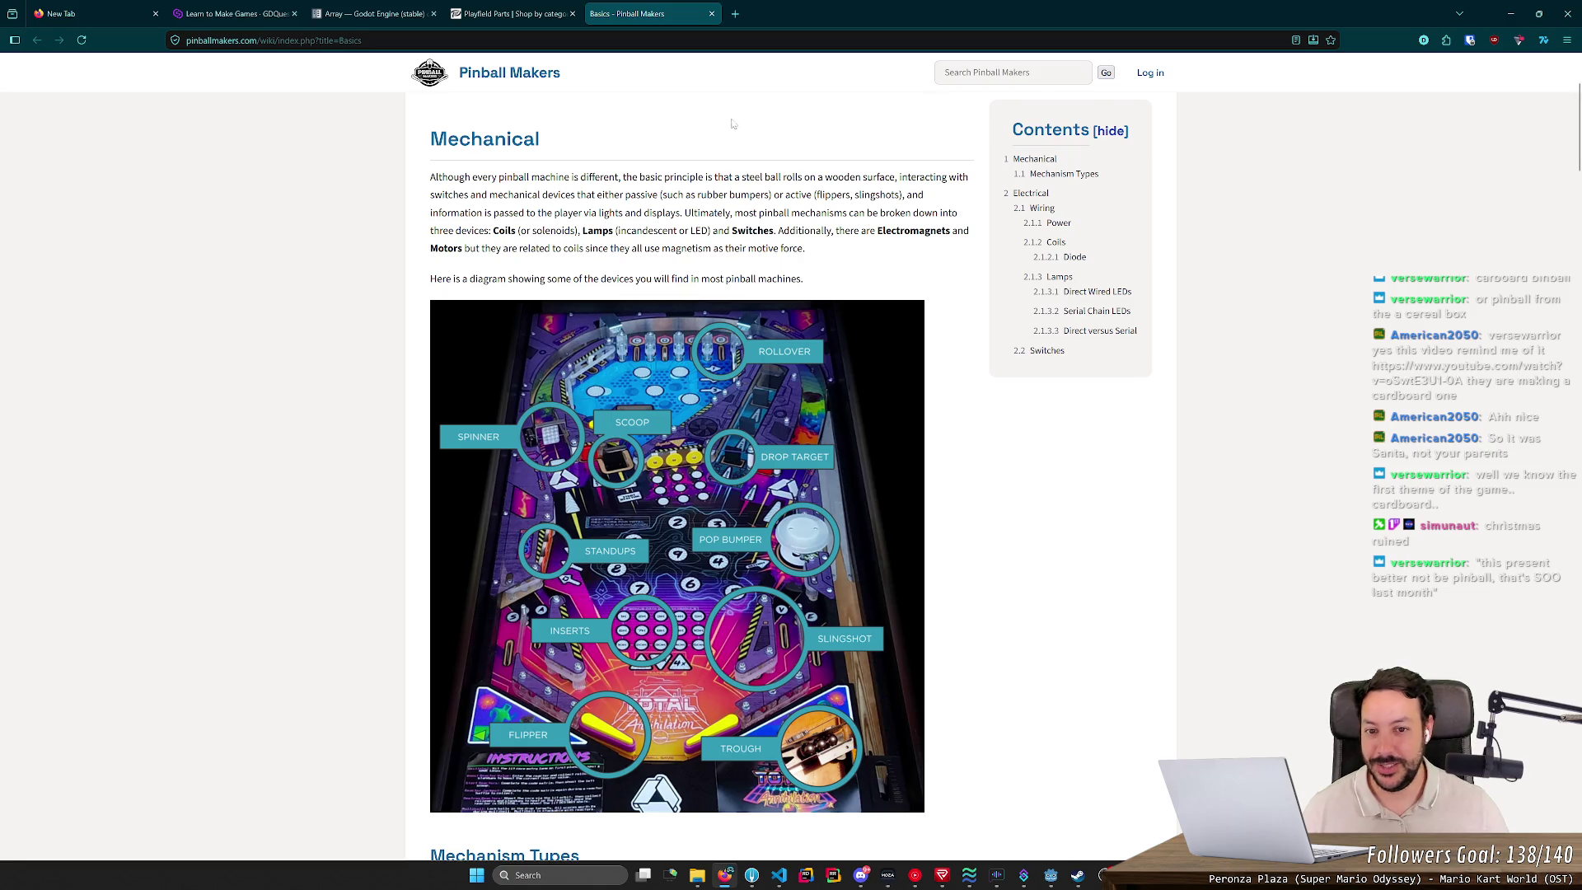
pyautogui.moveTo(840, 280); pyautogui.dragTo(428, 171)
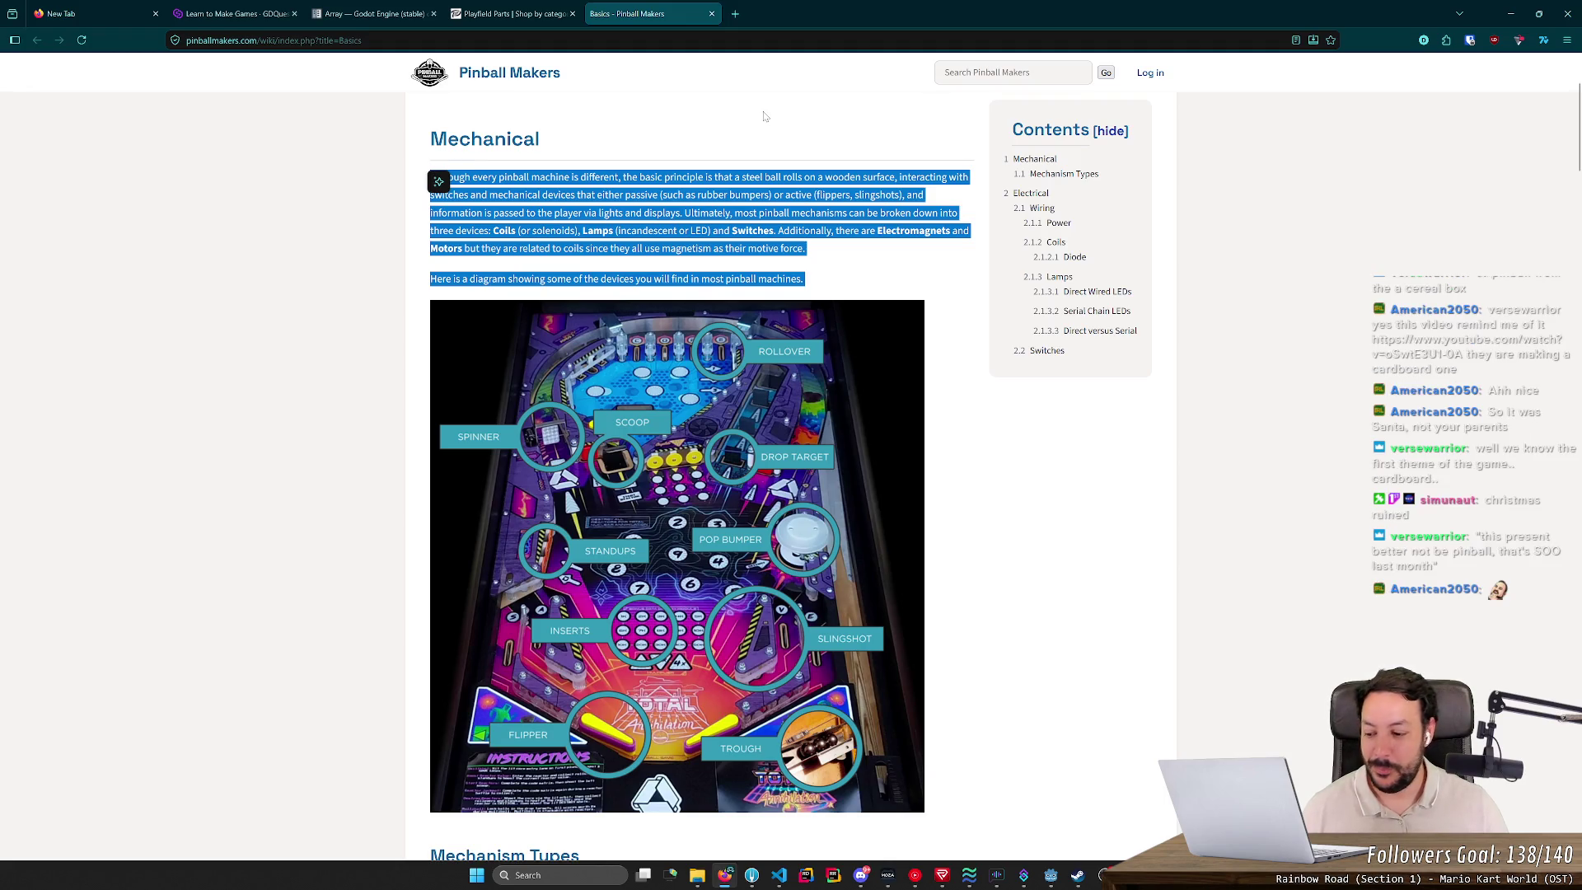
pyautogui.click(855, 288)
pyautogui.moveTo(885, 288)
pyautogui.mouseDown()
pyautogui.moveTo(416, 208)
pyautogui.moveTo(405, 171)
pyautogui.mouseUp()
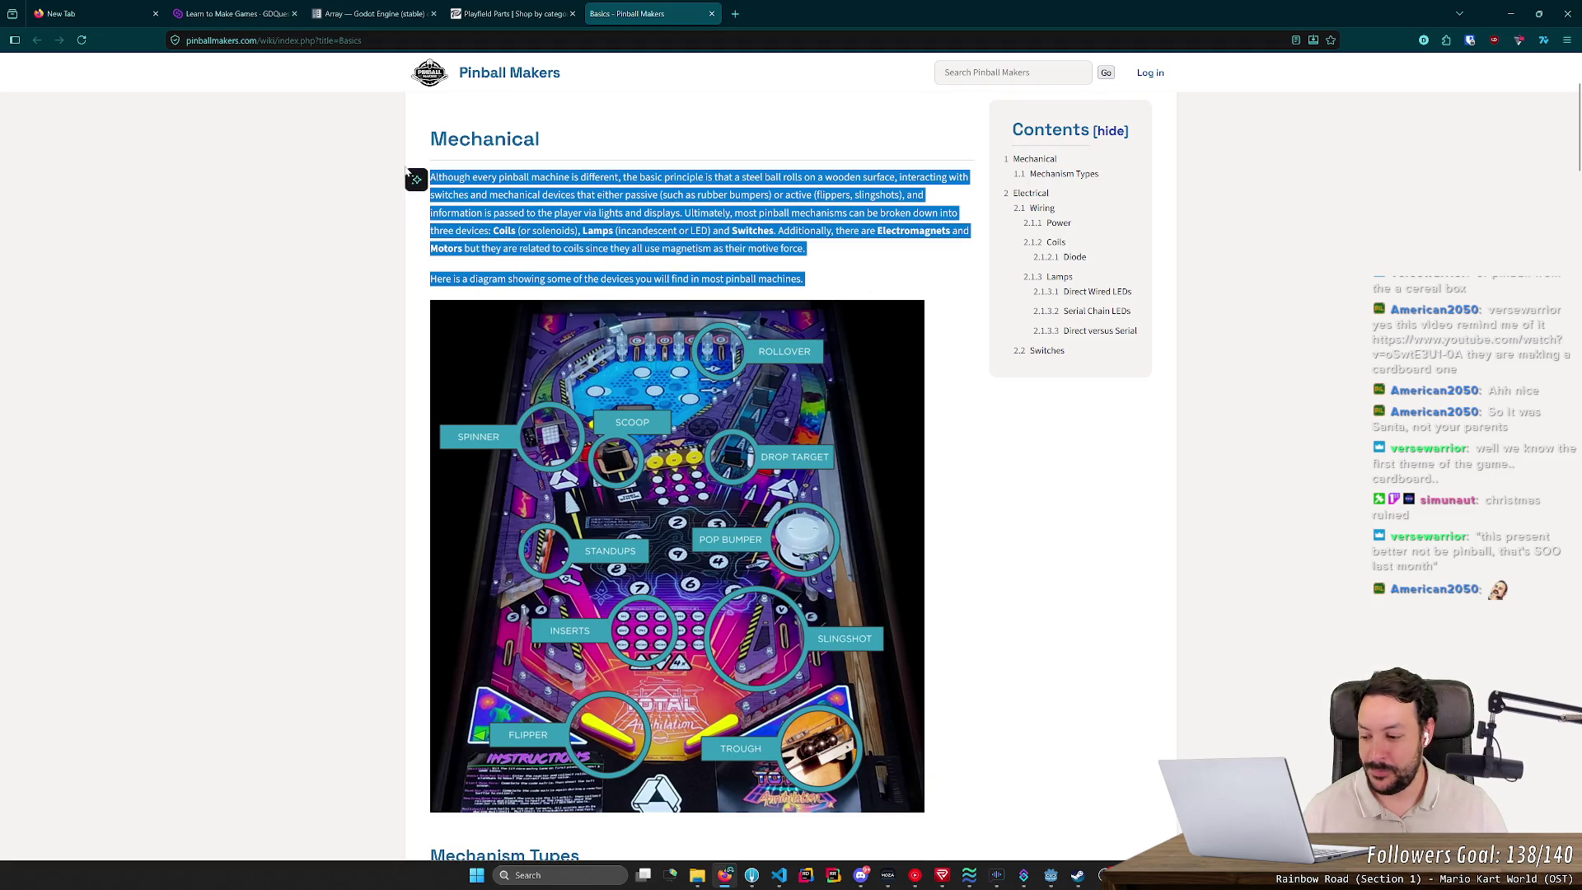
# Step: Minimize Firefox, glance at spinner.gd, then frame BallArea3D in 3D and list its signals
pyautogui.click(1510, 13)
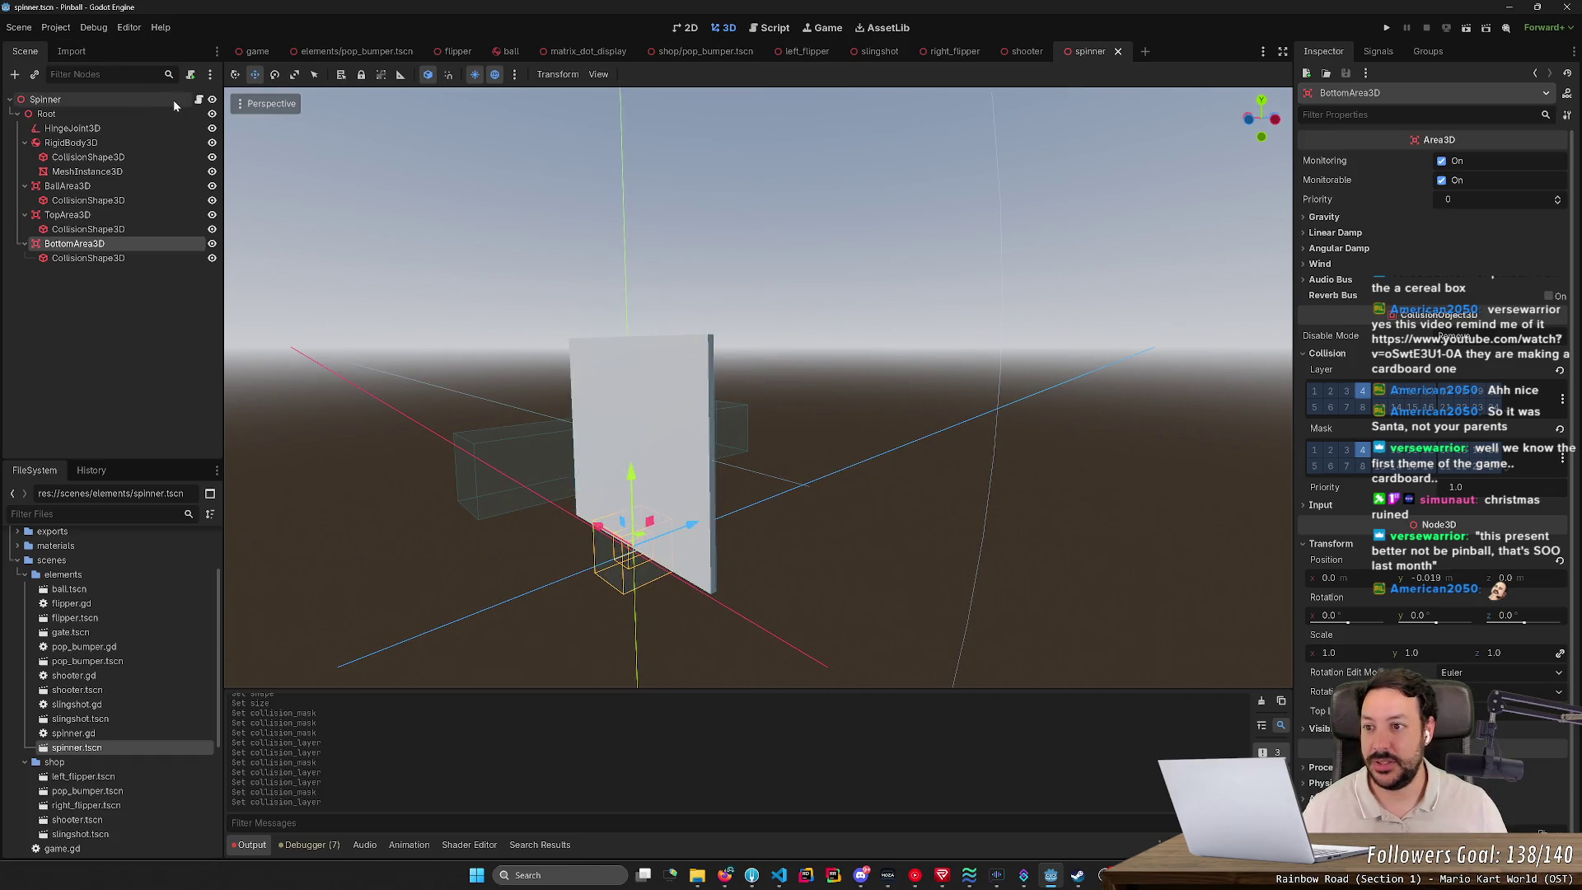
pyautogui.click(198, 100)
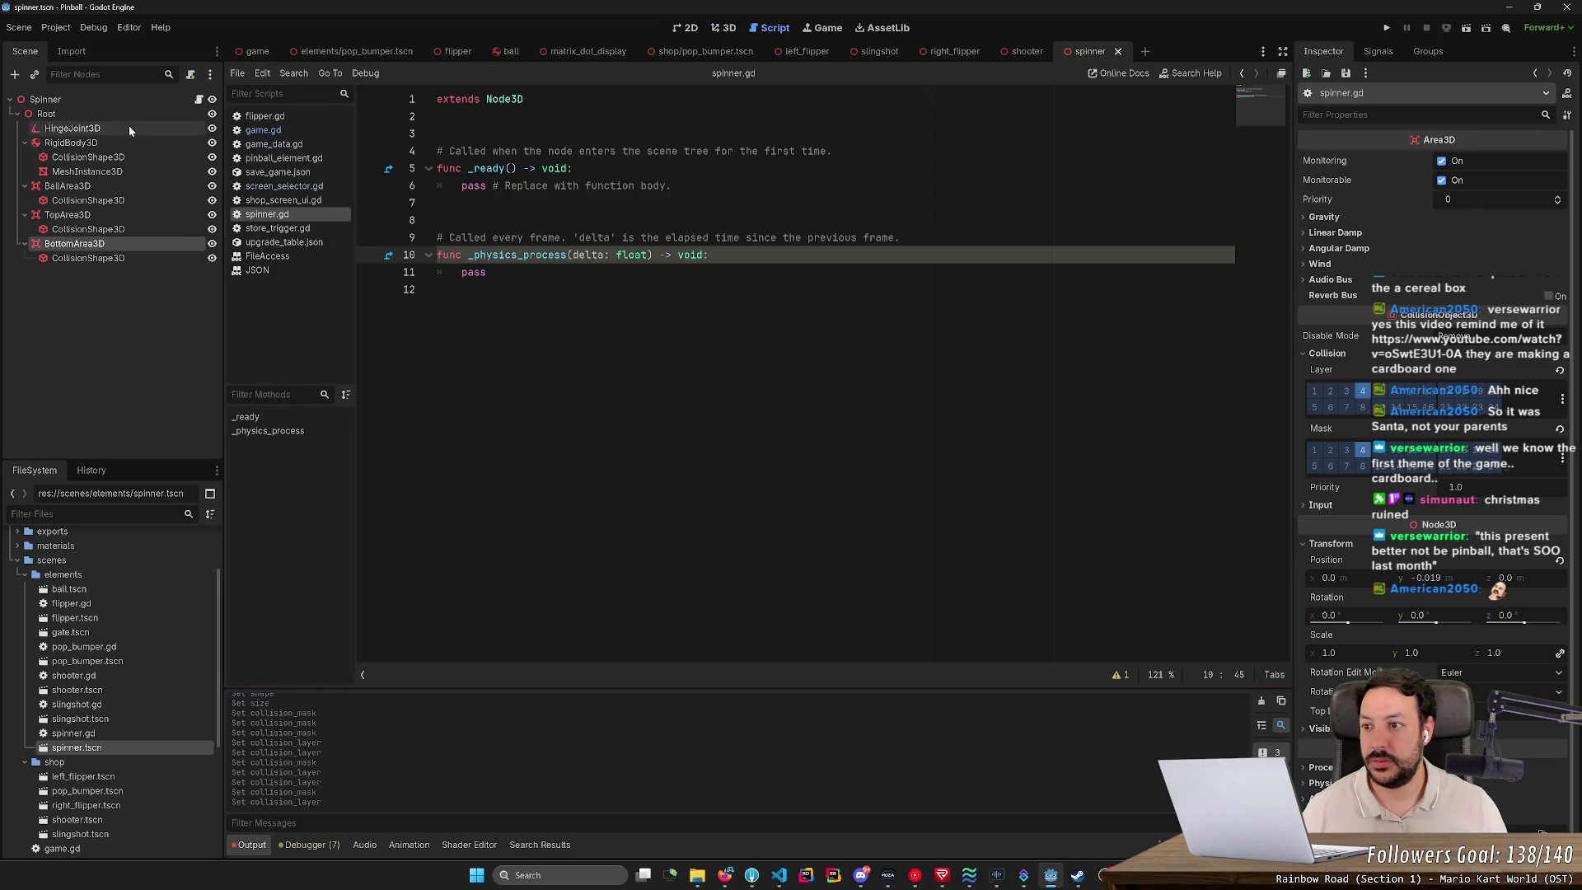
pyautogui.click(68, 186)
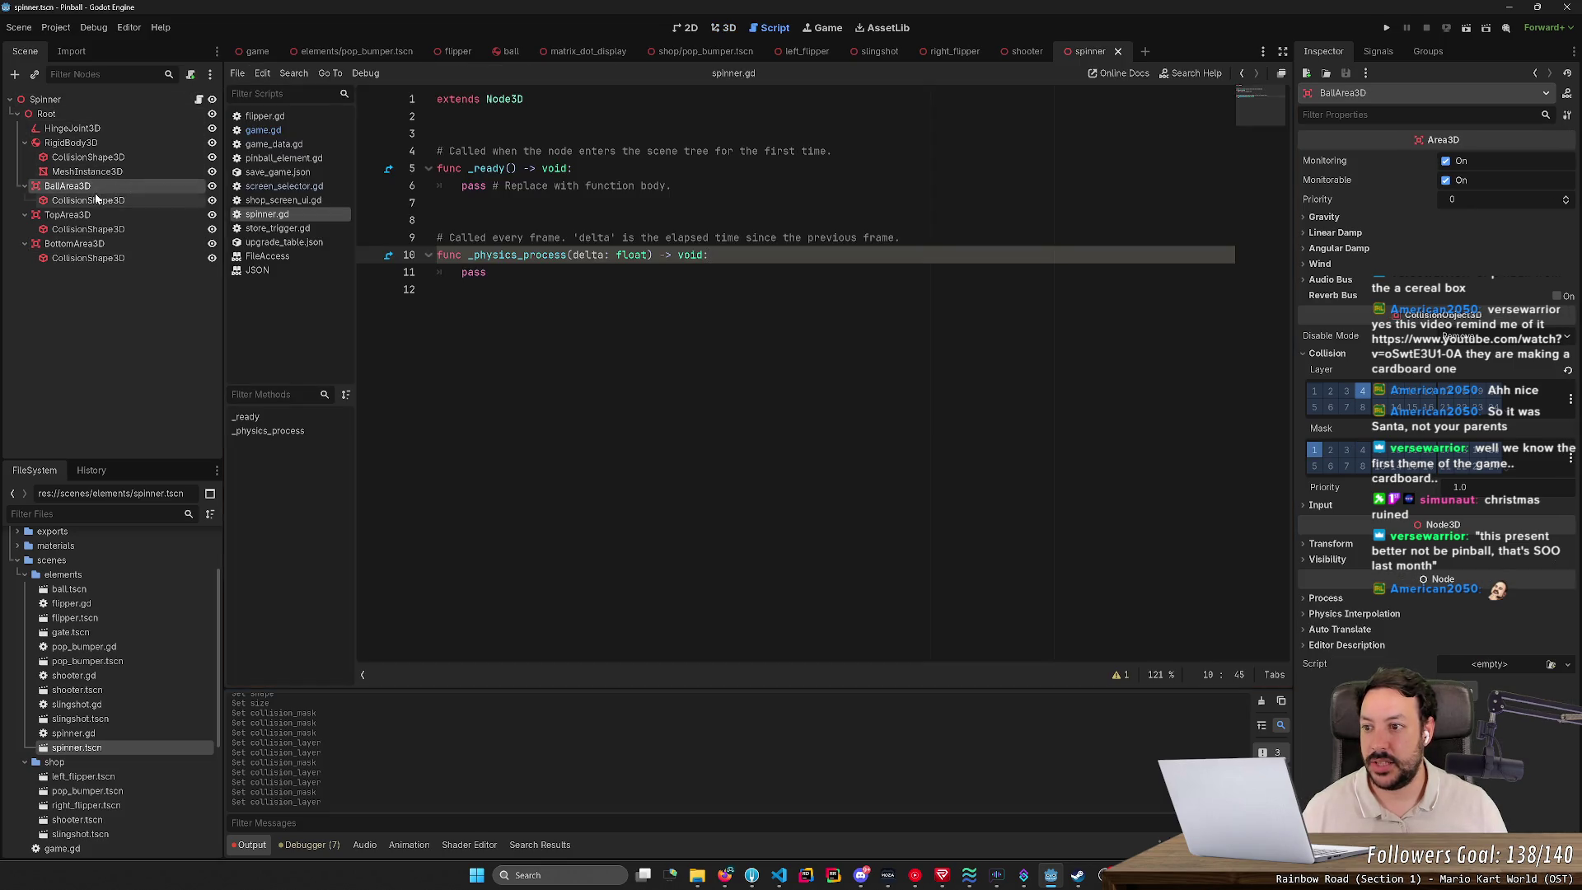
pyautogui.click(736, 27)
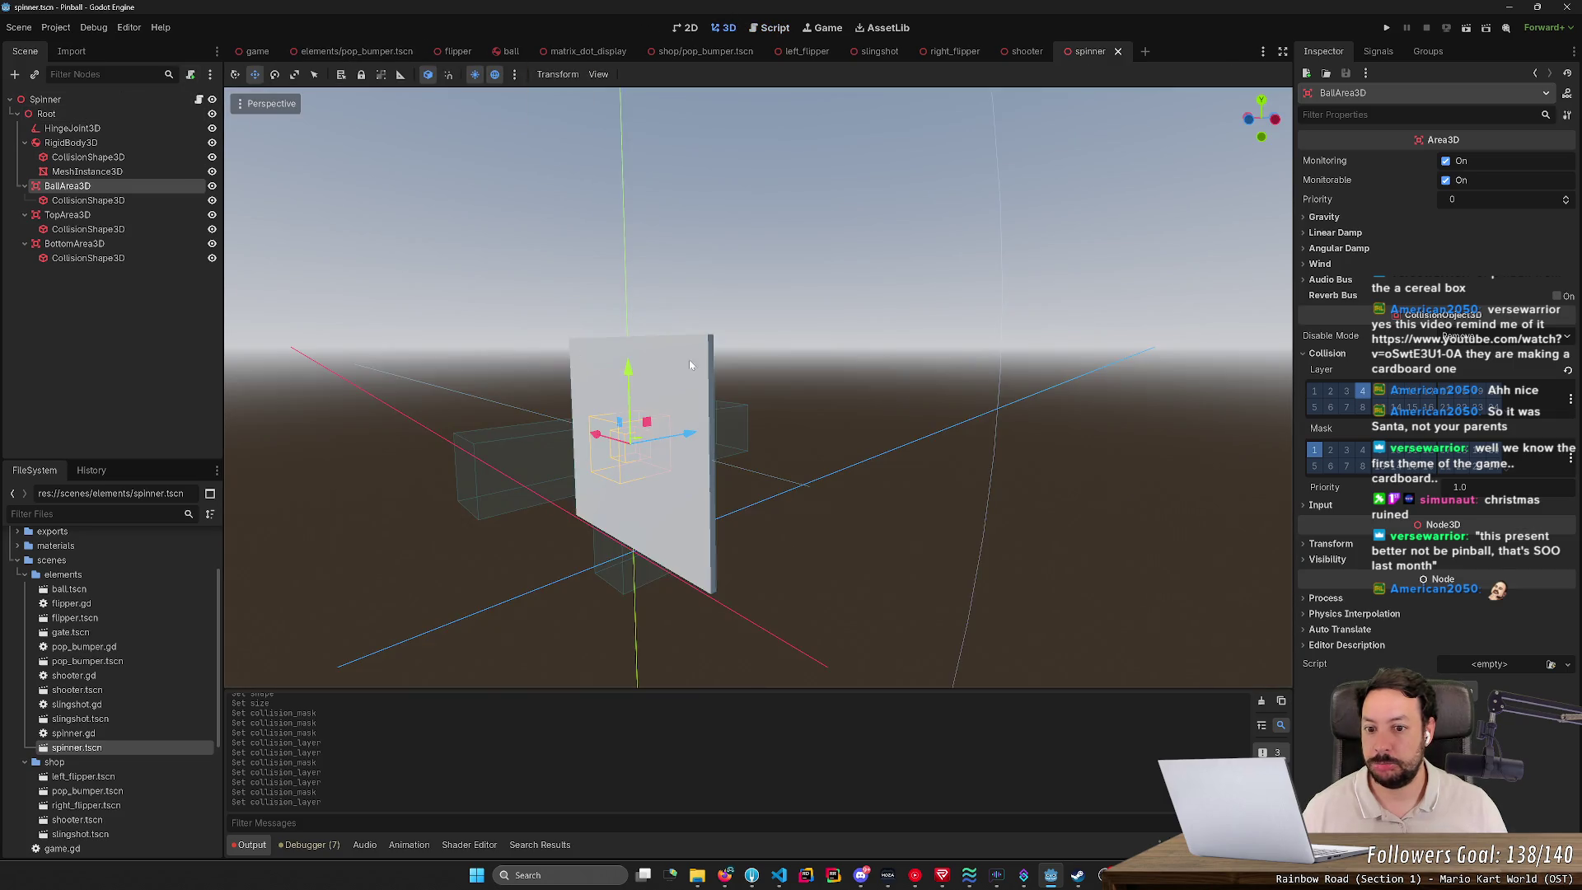
pyautogui.press('f')
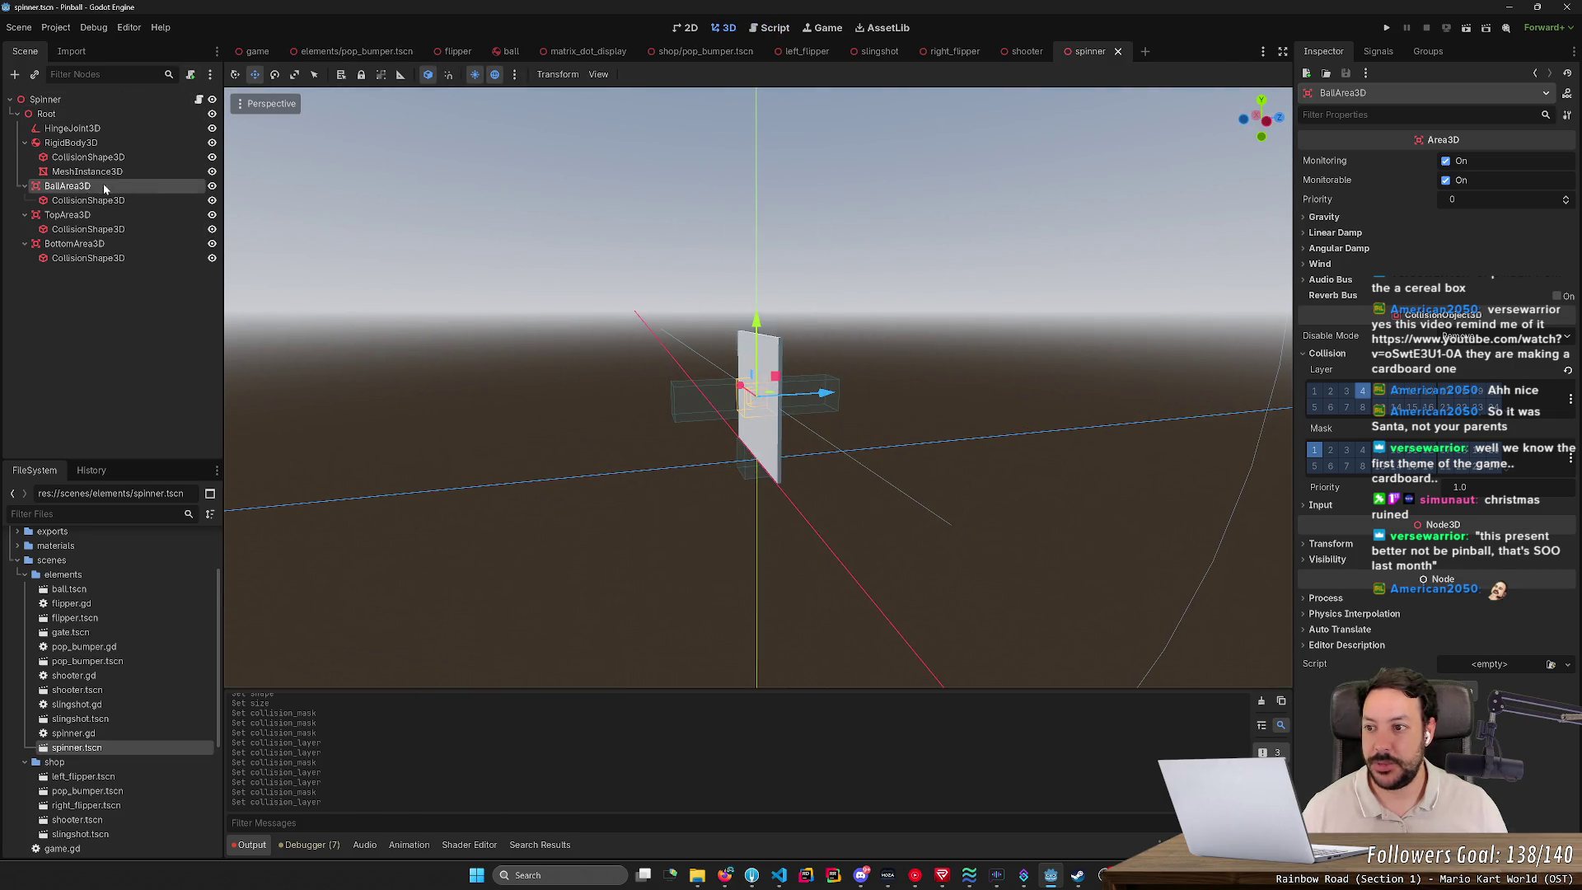
pyautogui.click(1374, 53)
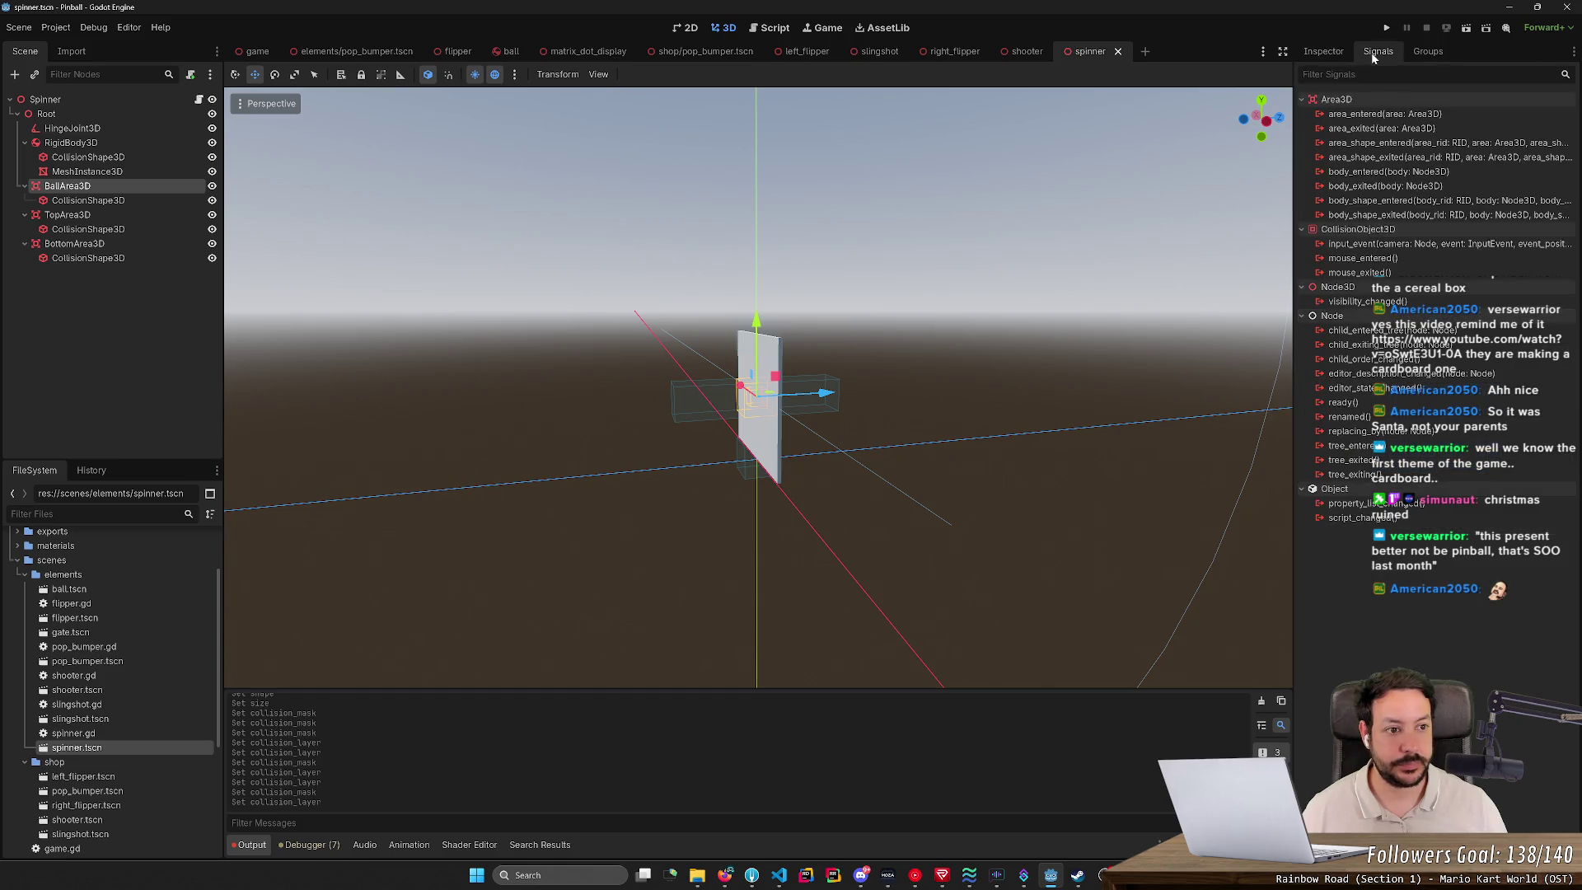
# Step: Connect BallArea3D's body_entered signal to a new _on_ball_entered function and save
pyautogui.doubleClick(1385, 174)
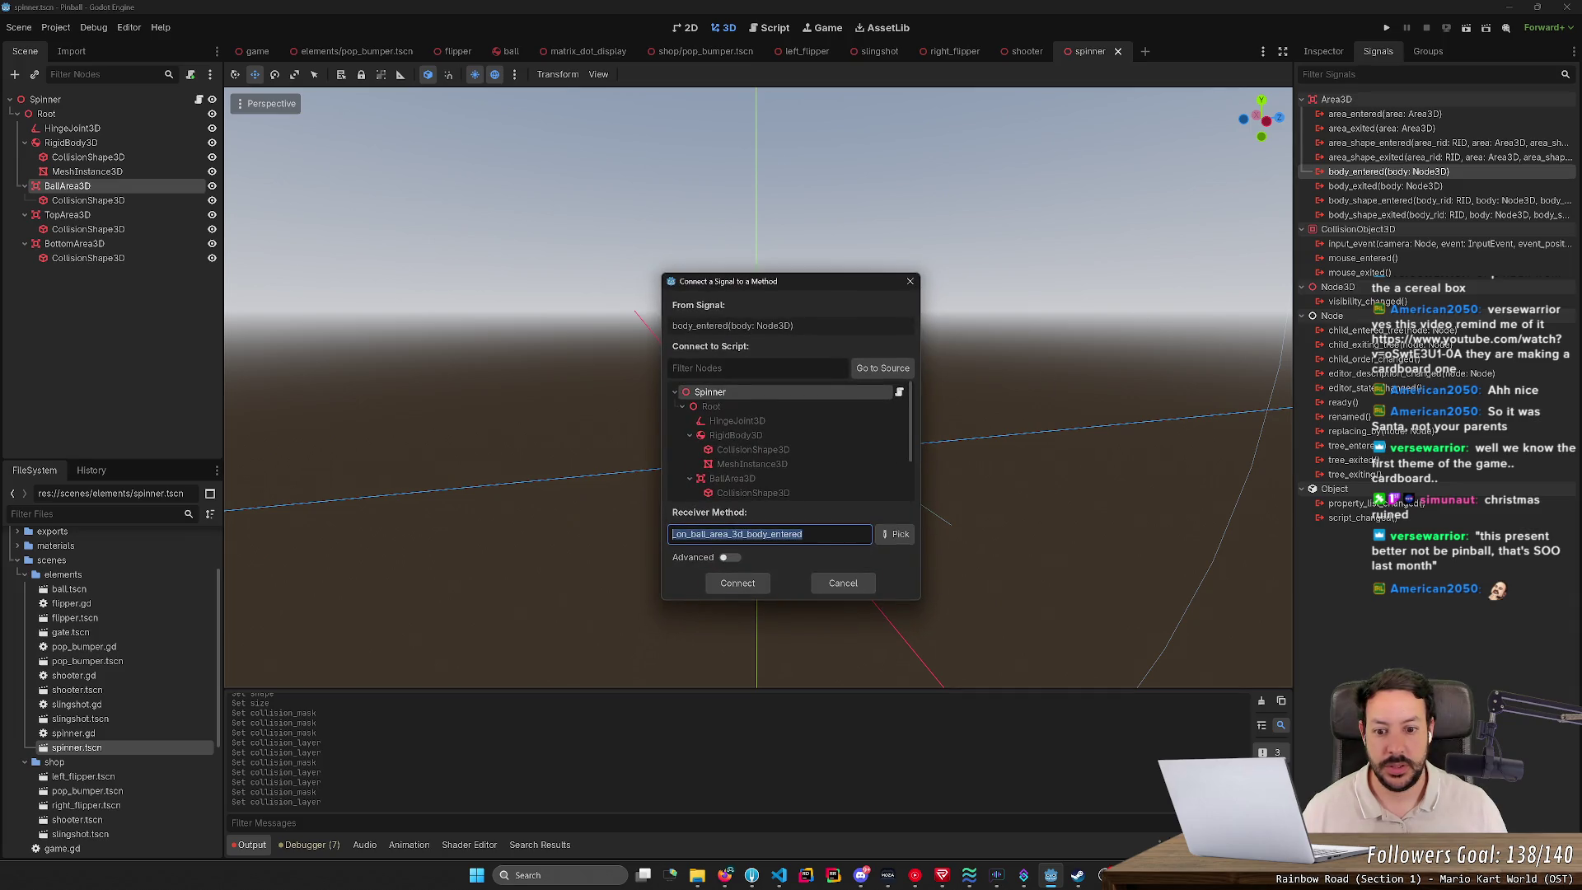
pyautogui.moveTo(710, 534); pyautogui.dragTo(768, 534)
pyautogui.press('BackSpace')
pyautogui.press('BackSpace')
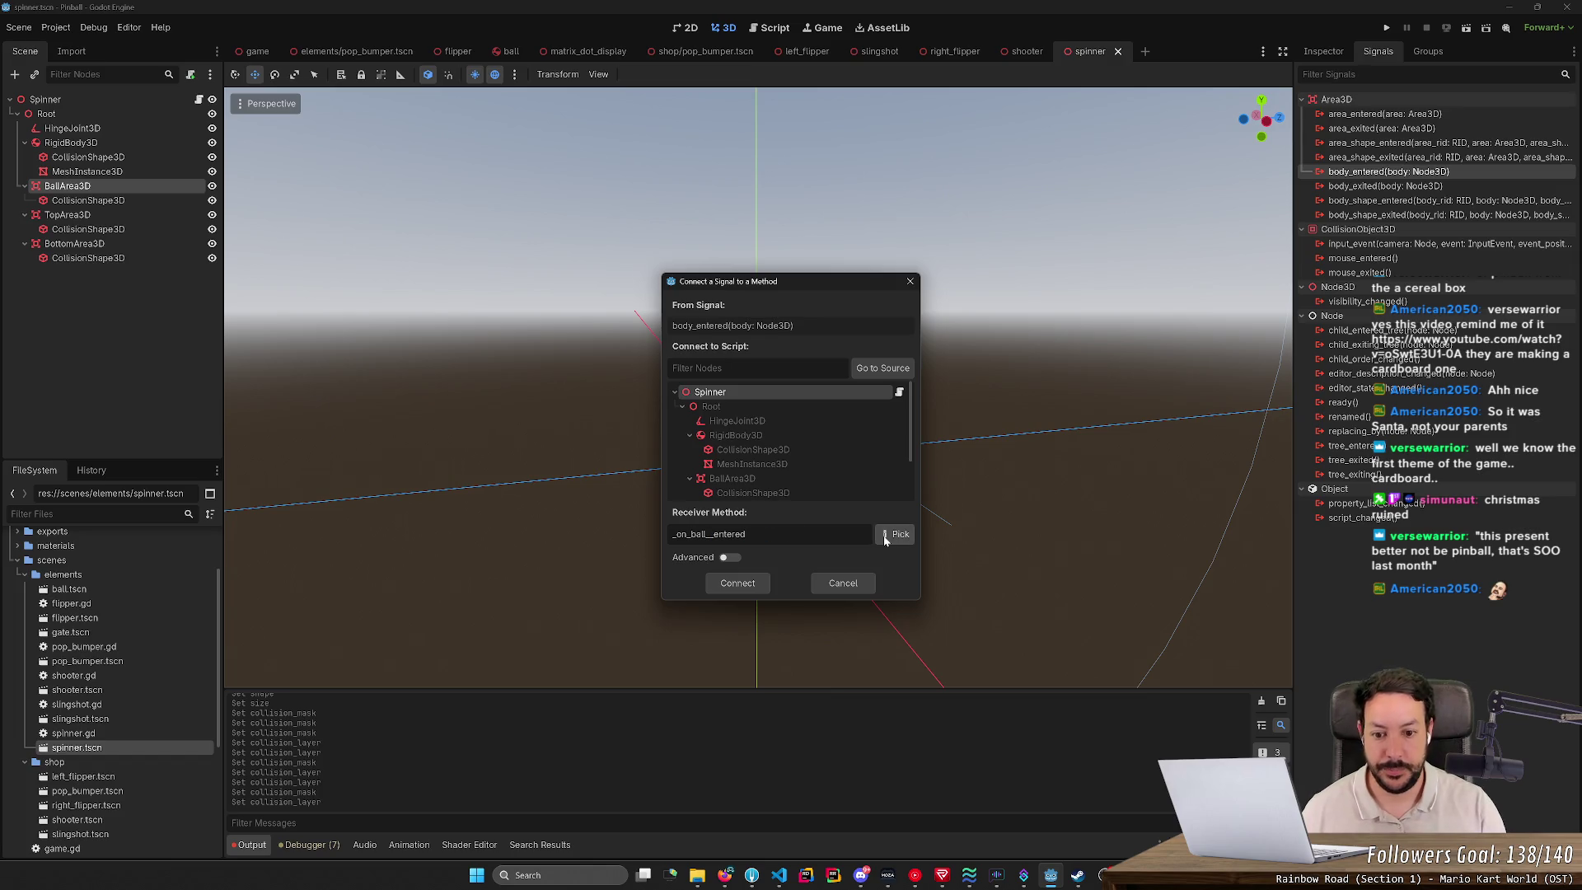
pyautogui.click(735, 585)
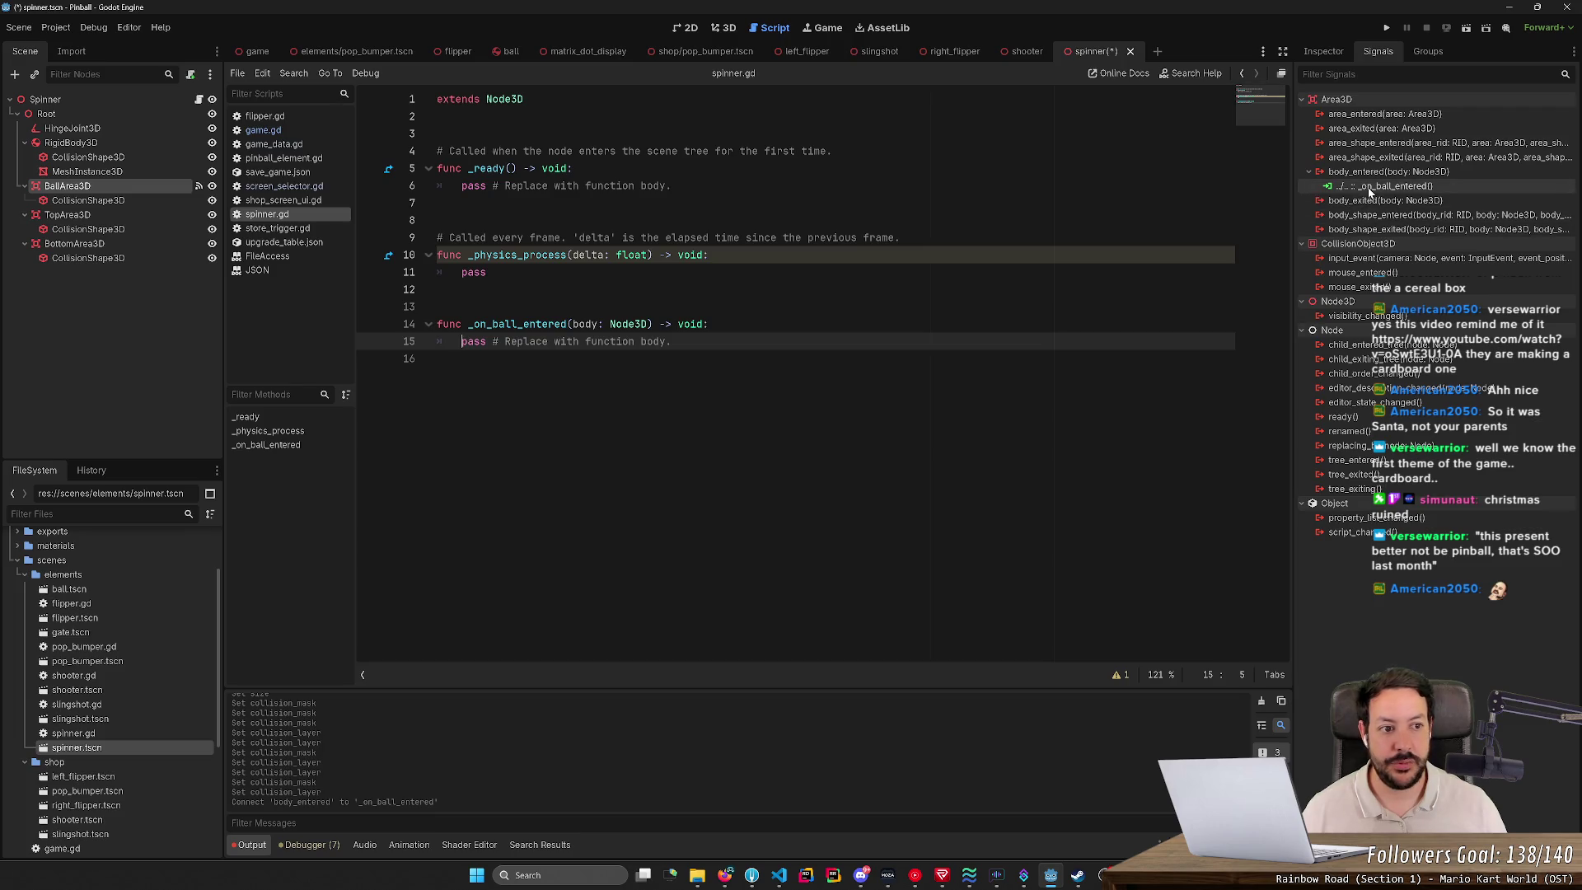
pyautogui.hotkey('ctrl', 's')
# Step: Review the _physics_process code, check TopArea3D's signals, and orbit the 3D view
pyautogui.click(438, 307)
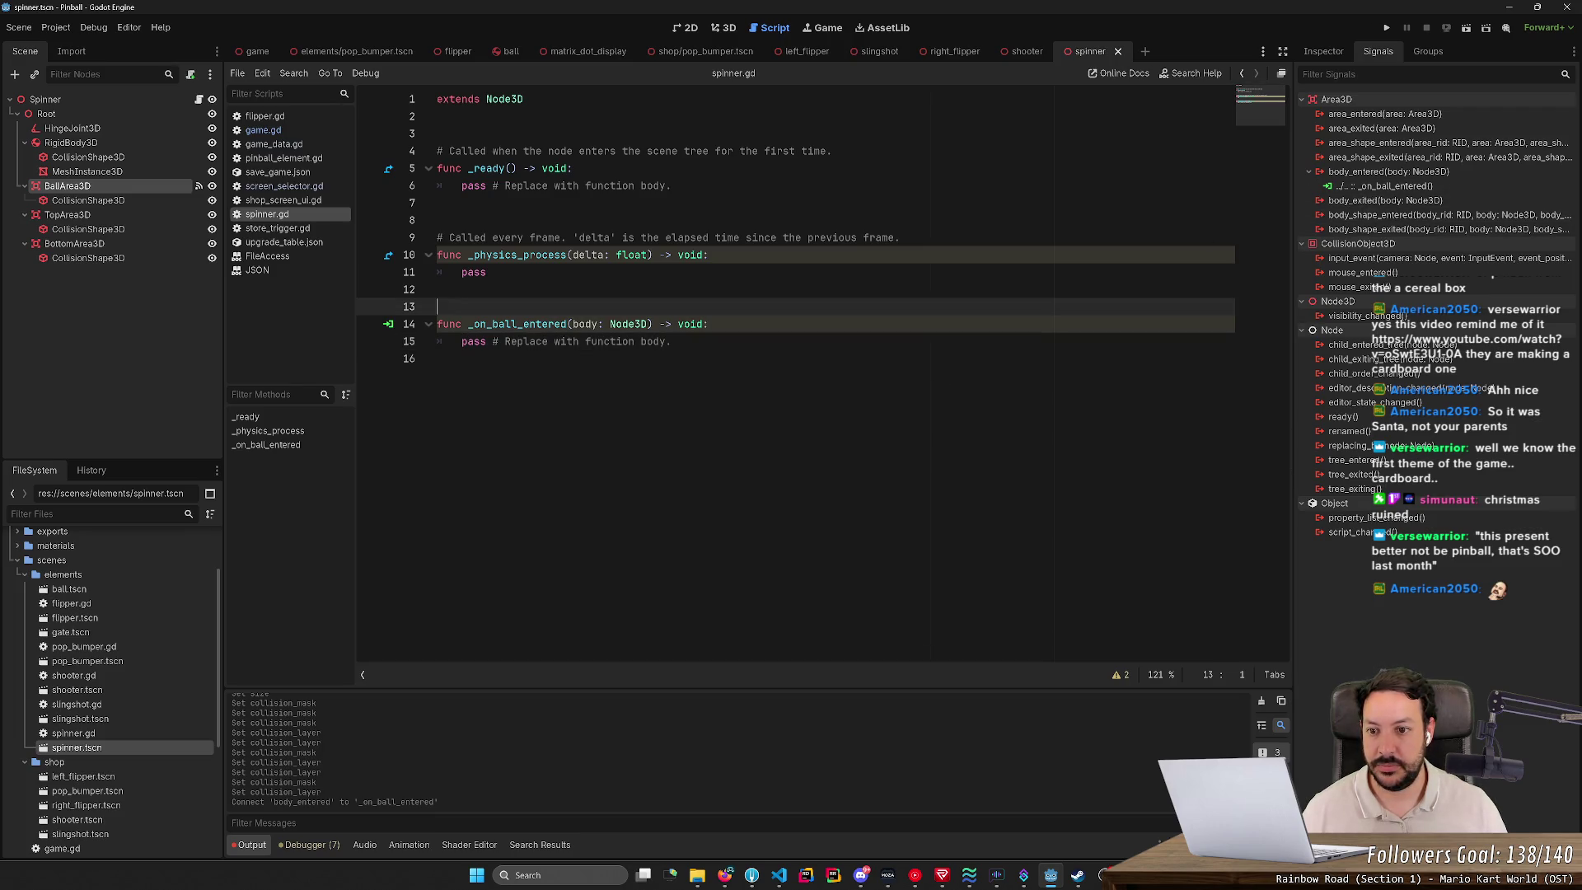
pyautogui.moveTo(461, 290); pyautogui.dragTo(535, 237)
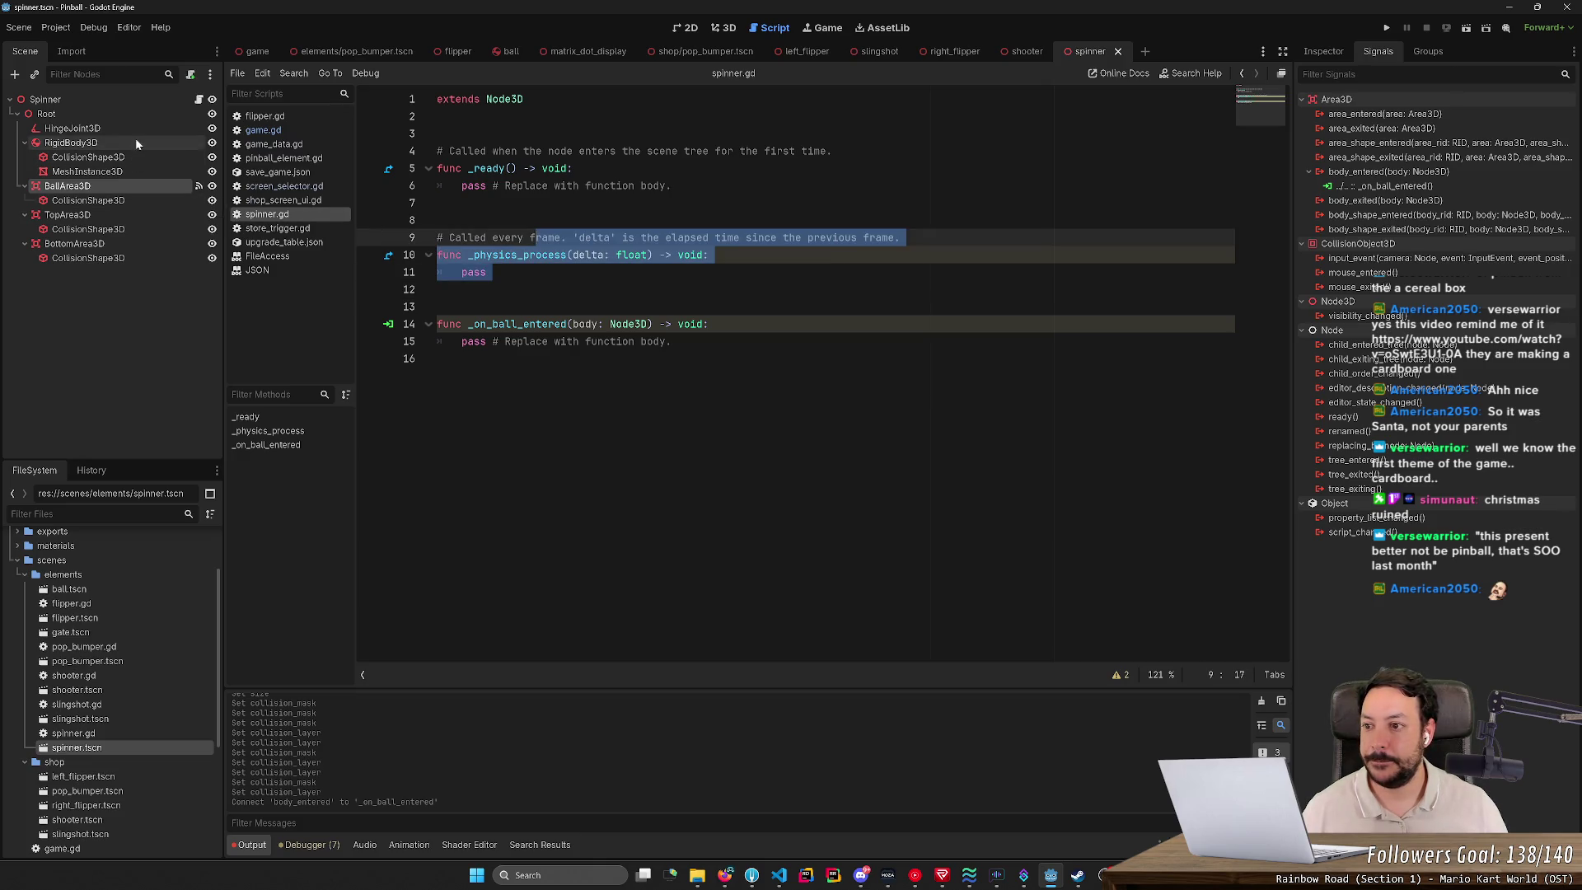
pyautogui.click(116, 219)
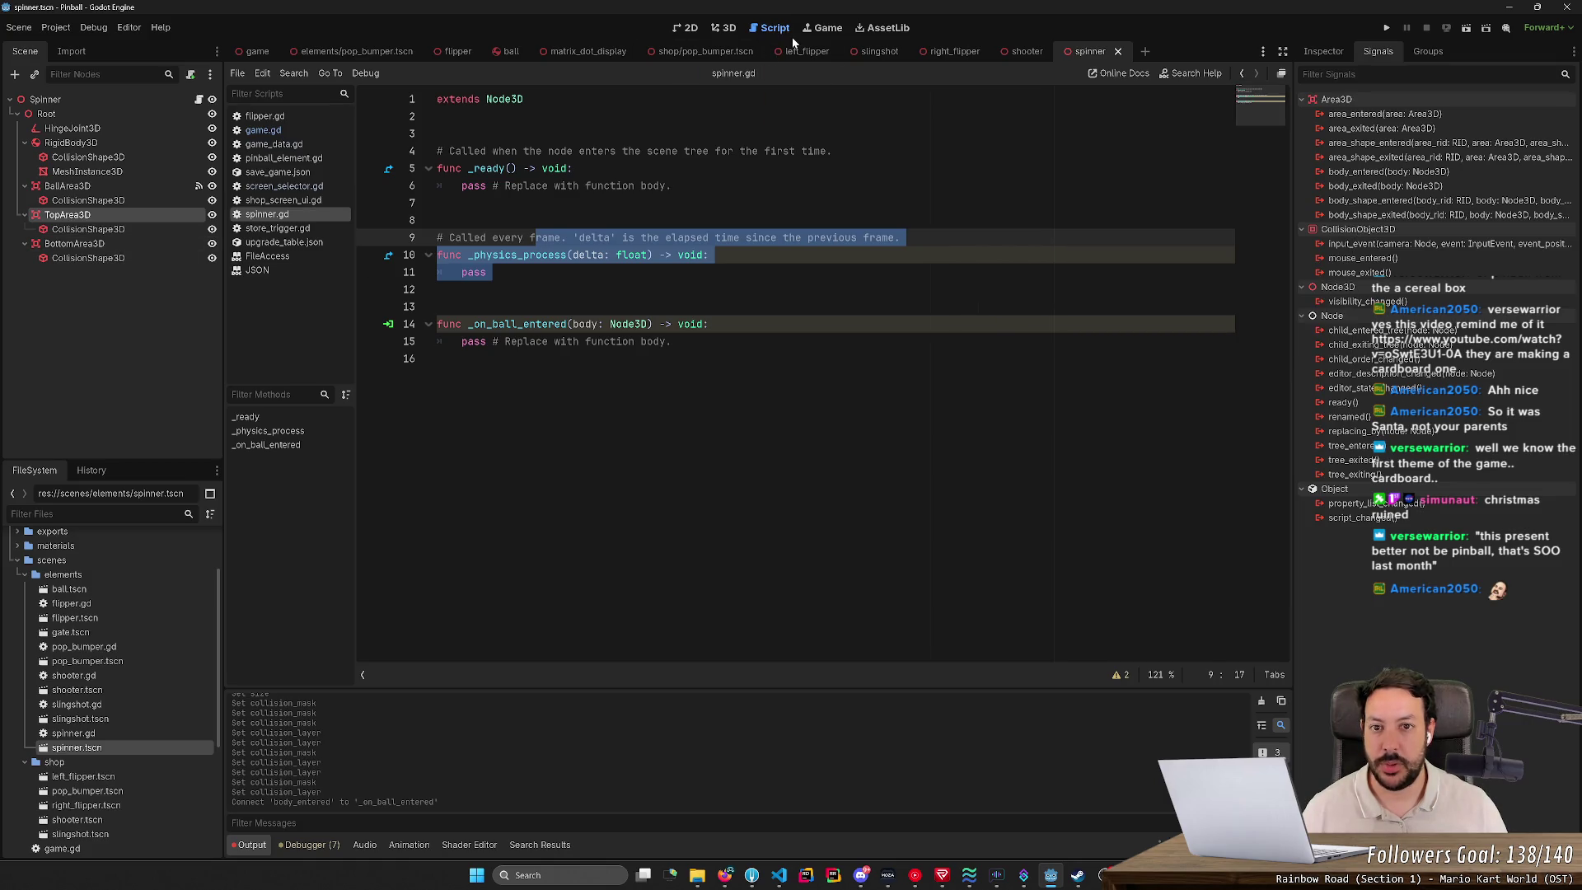
pyautogui.click(723, 28)
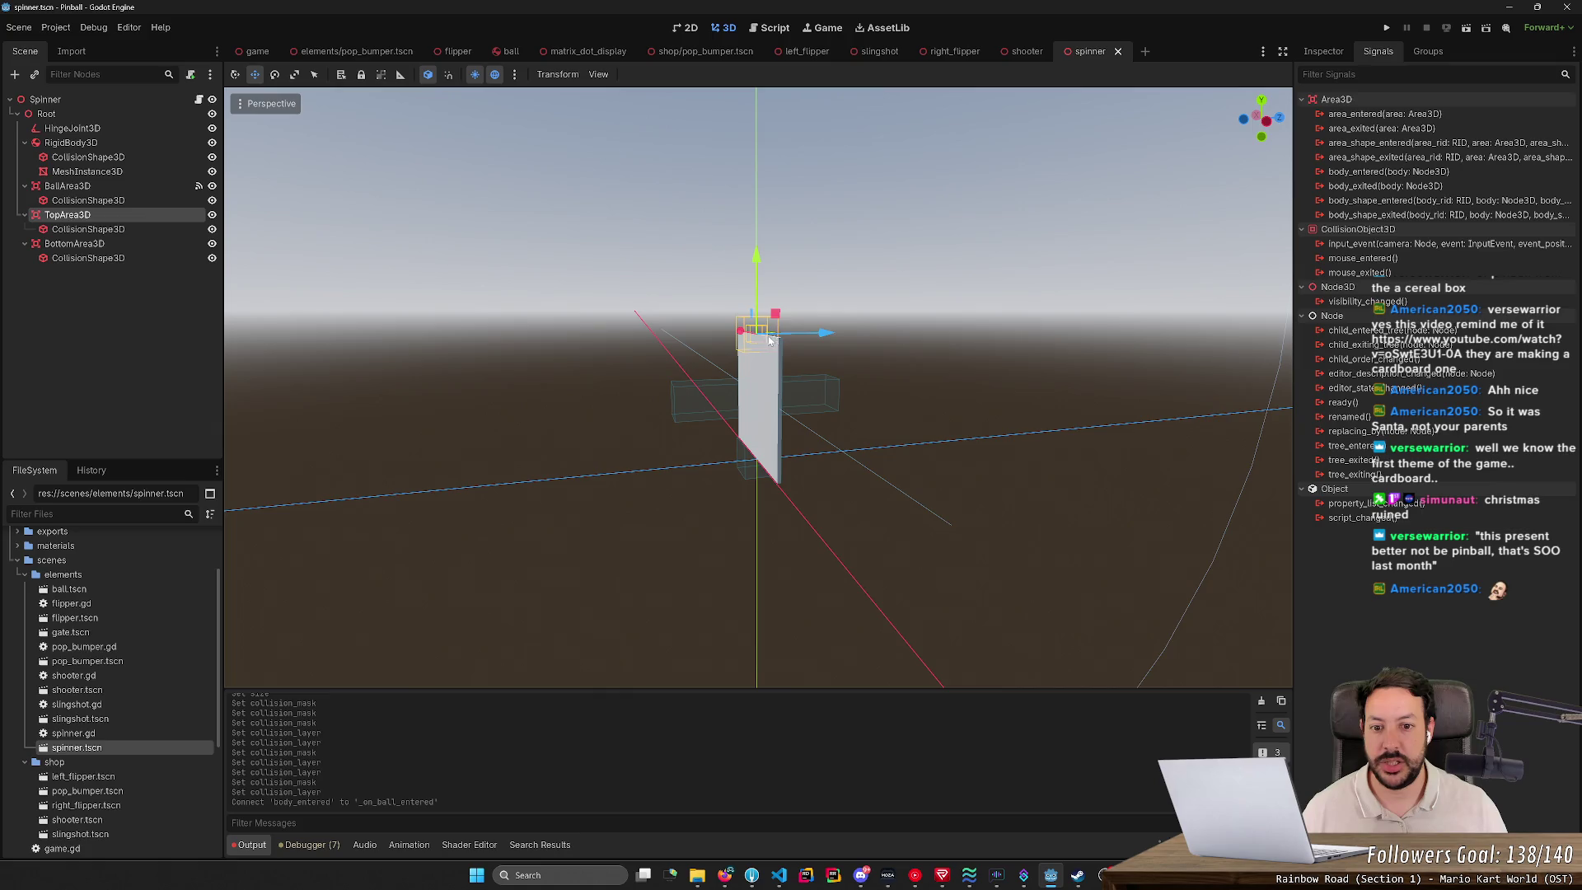
pyautogui.moveTo(779, 445)
pyautogui.mouseDown()
pyautogui.moveTo(857, 412)
pyautogui.moveTo(778, 449)
pyautogui.mouseUp()
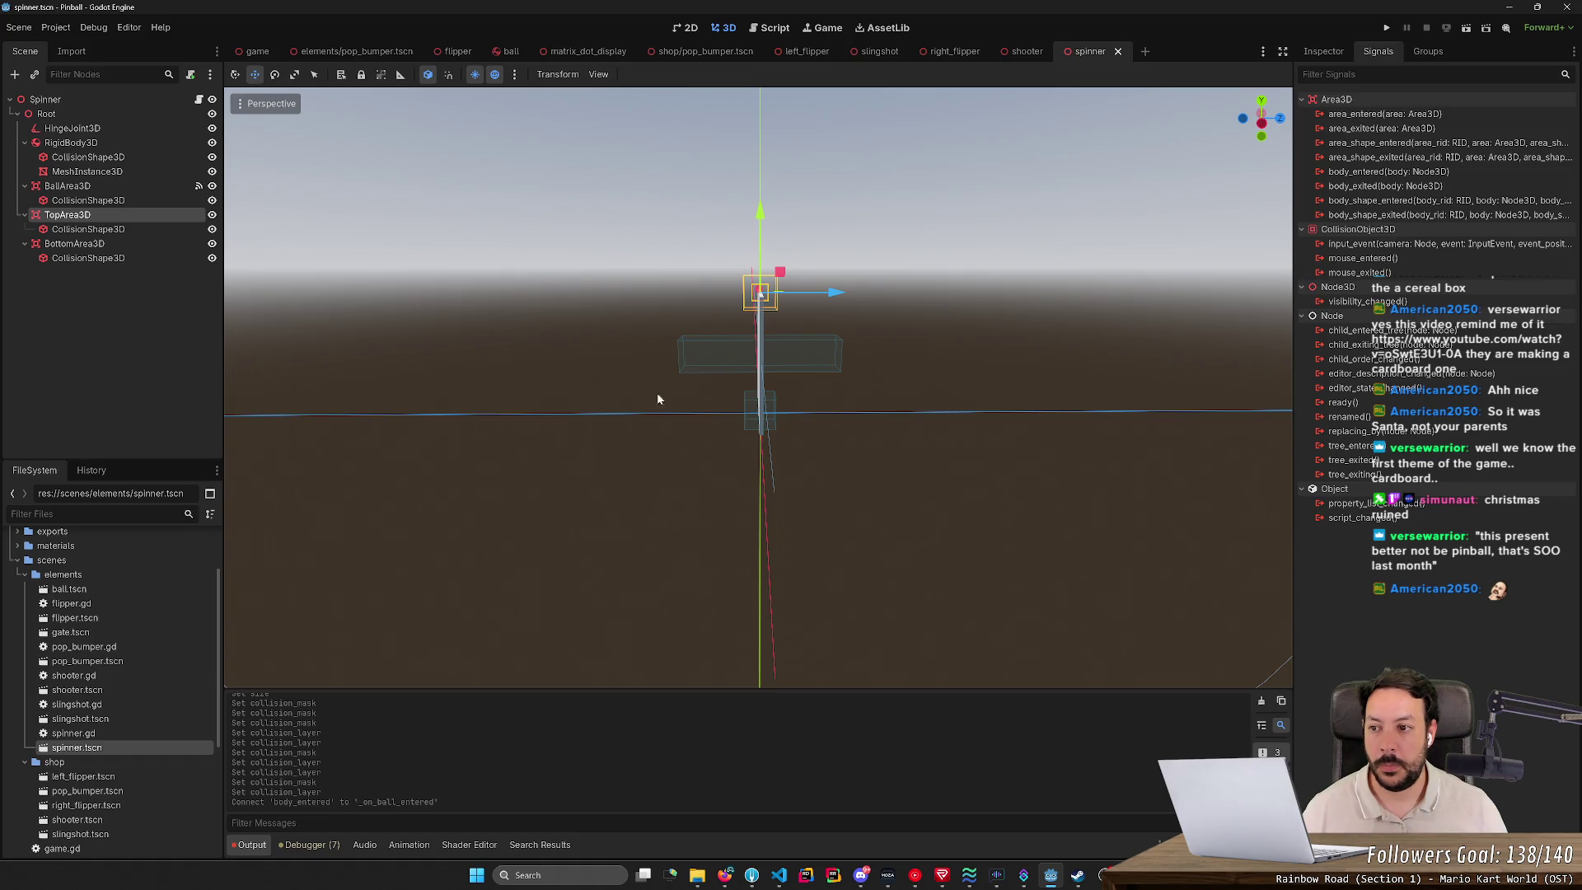
# Step: Delete the BottomArea3D node and its child from the spinner and save
pyautogui.click(109, 246)
pyautogui.press('Delete')
pyautogui.press('Return')
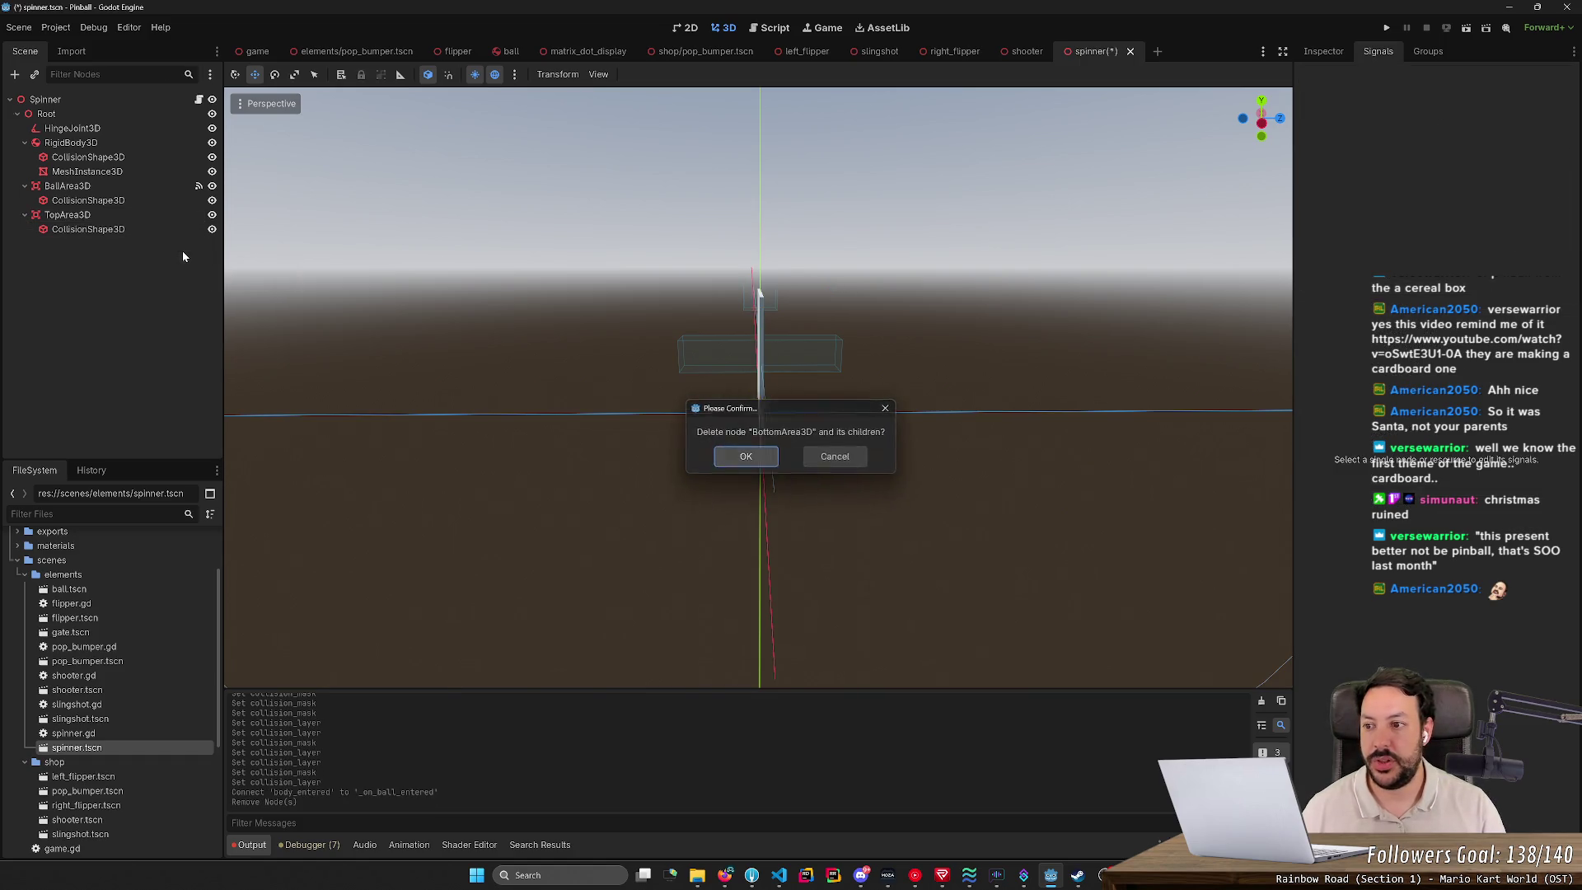
pyautogui.hotkey('ctrl', 's')
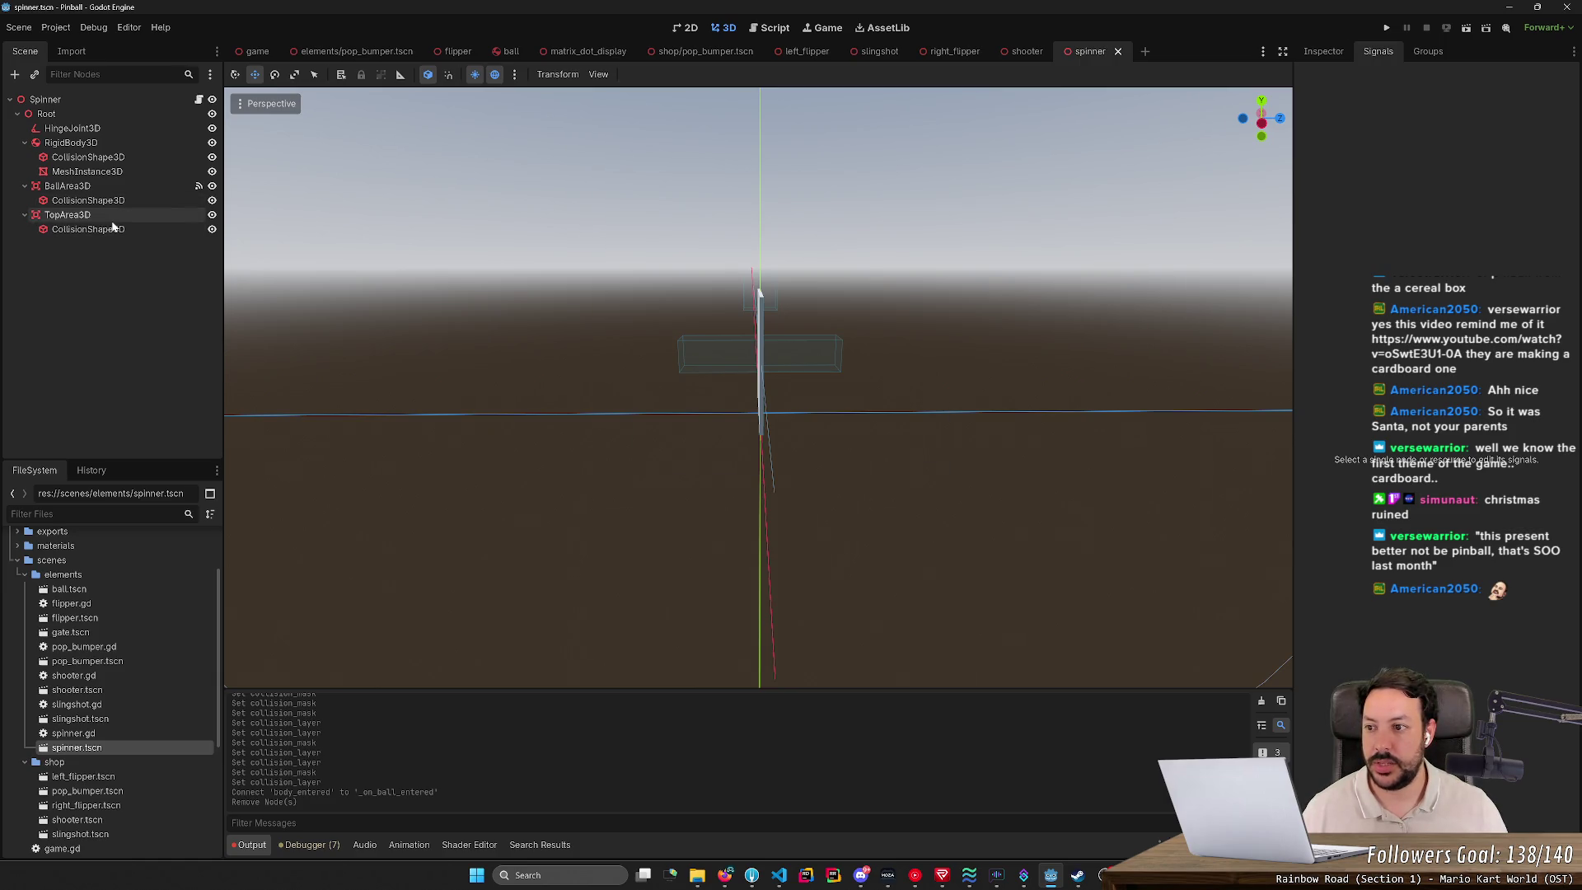
# Step: Connect TopArea3D's body_entered signal to a new _on_spinner_entered function
pyautogui.click(112, 219)
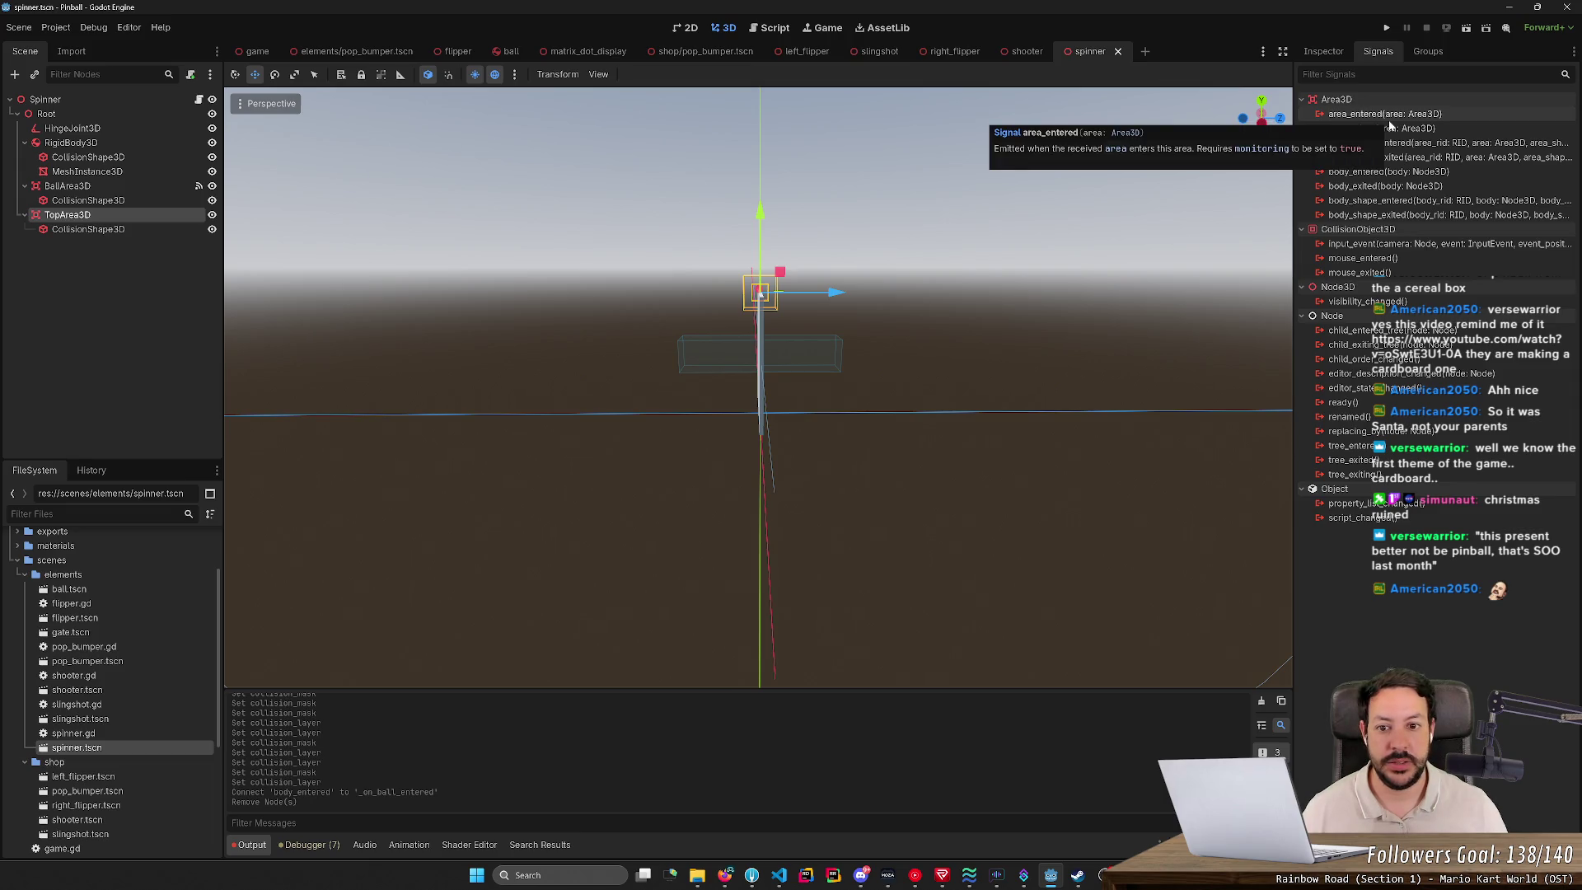
pyautogui.doubleClick(1393, 171)
pyautogui.press('End')
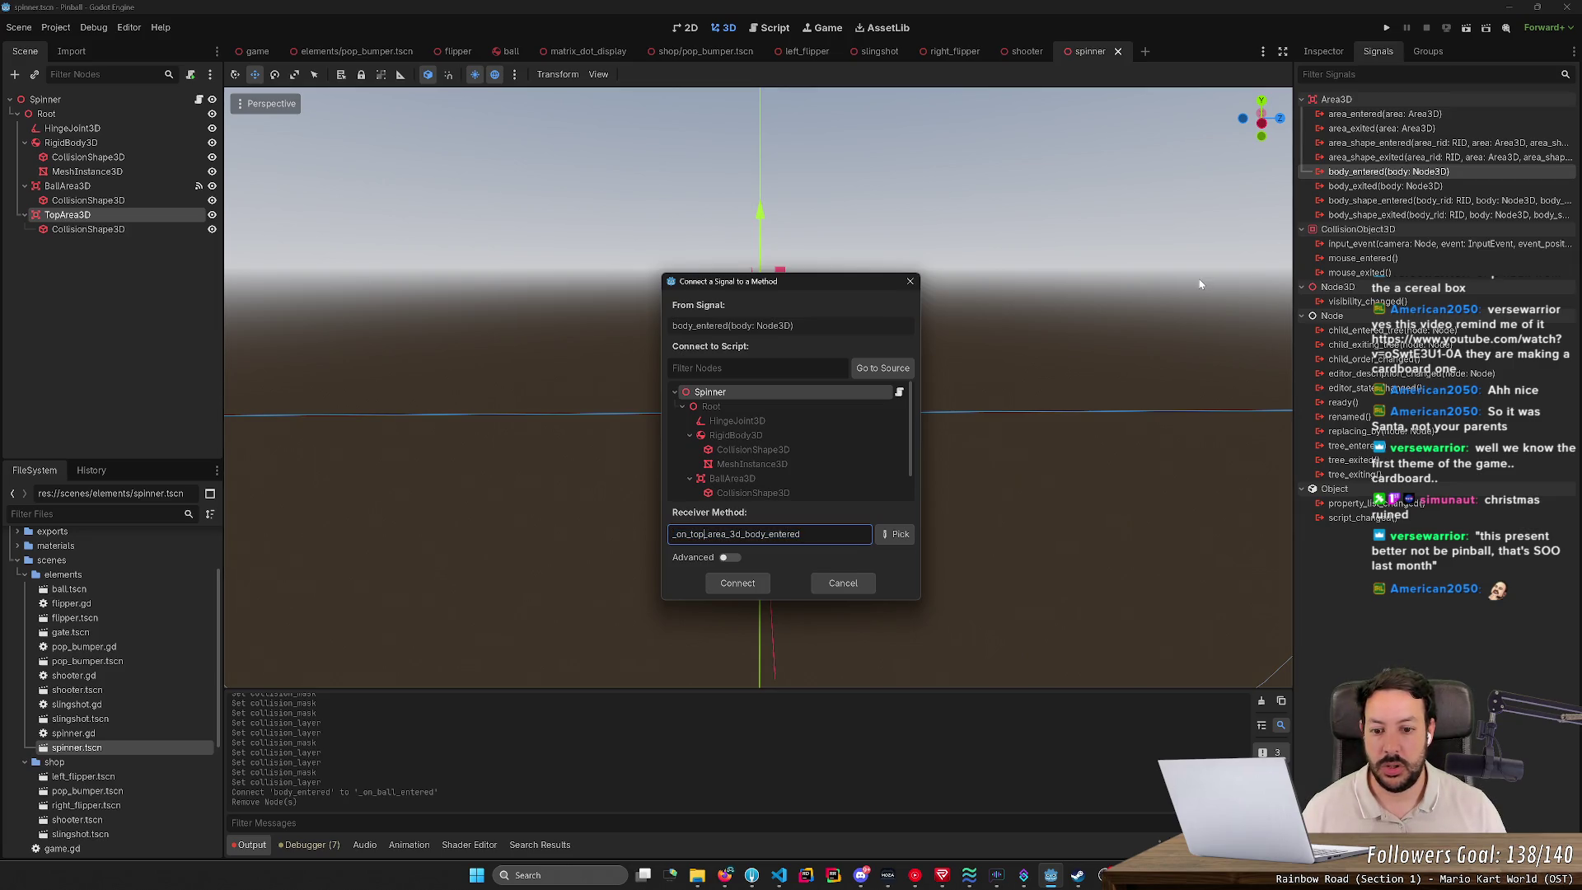
pyautogui.hotkey('shift', 'Right')
pyautogui.hotkey('shift', 'Right')
pyautogui.hotkey('shift', 'Right')
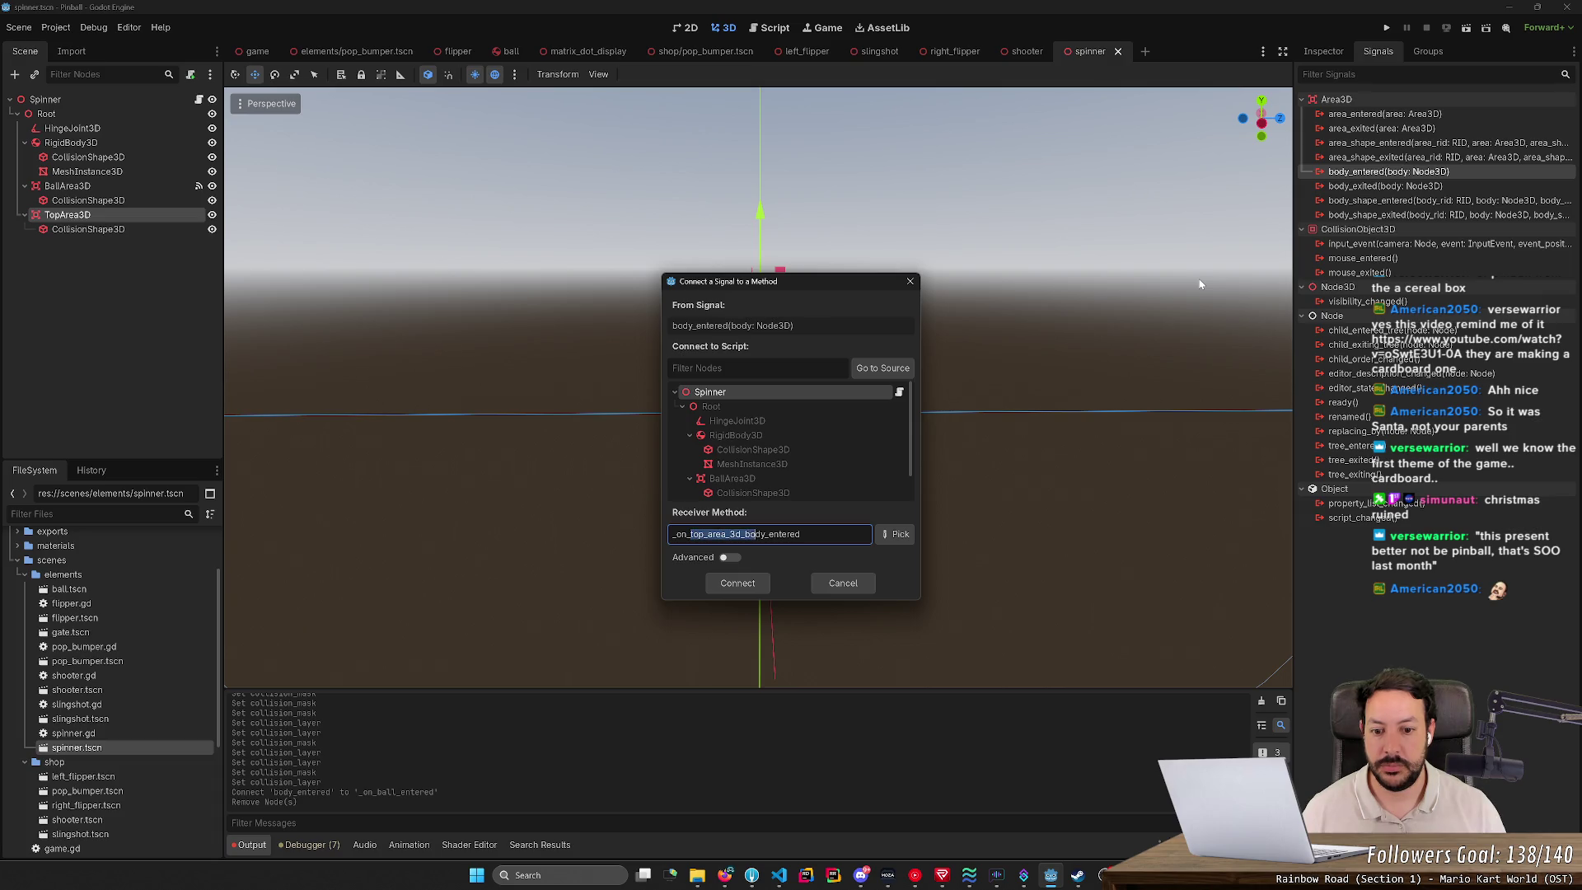
pyautogui.write('spinner')
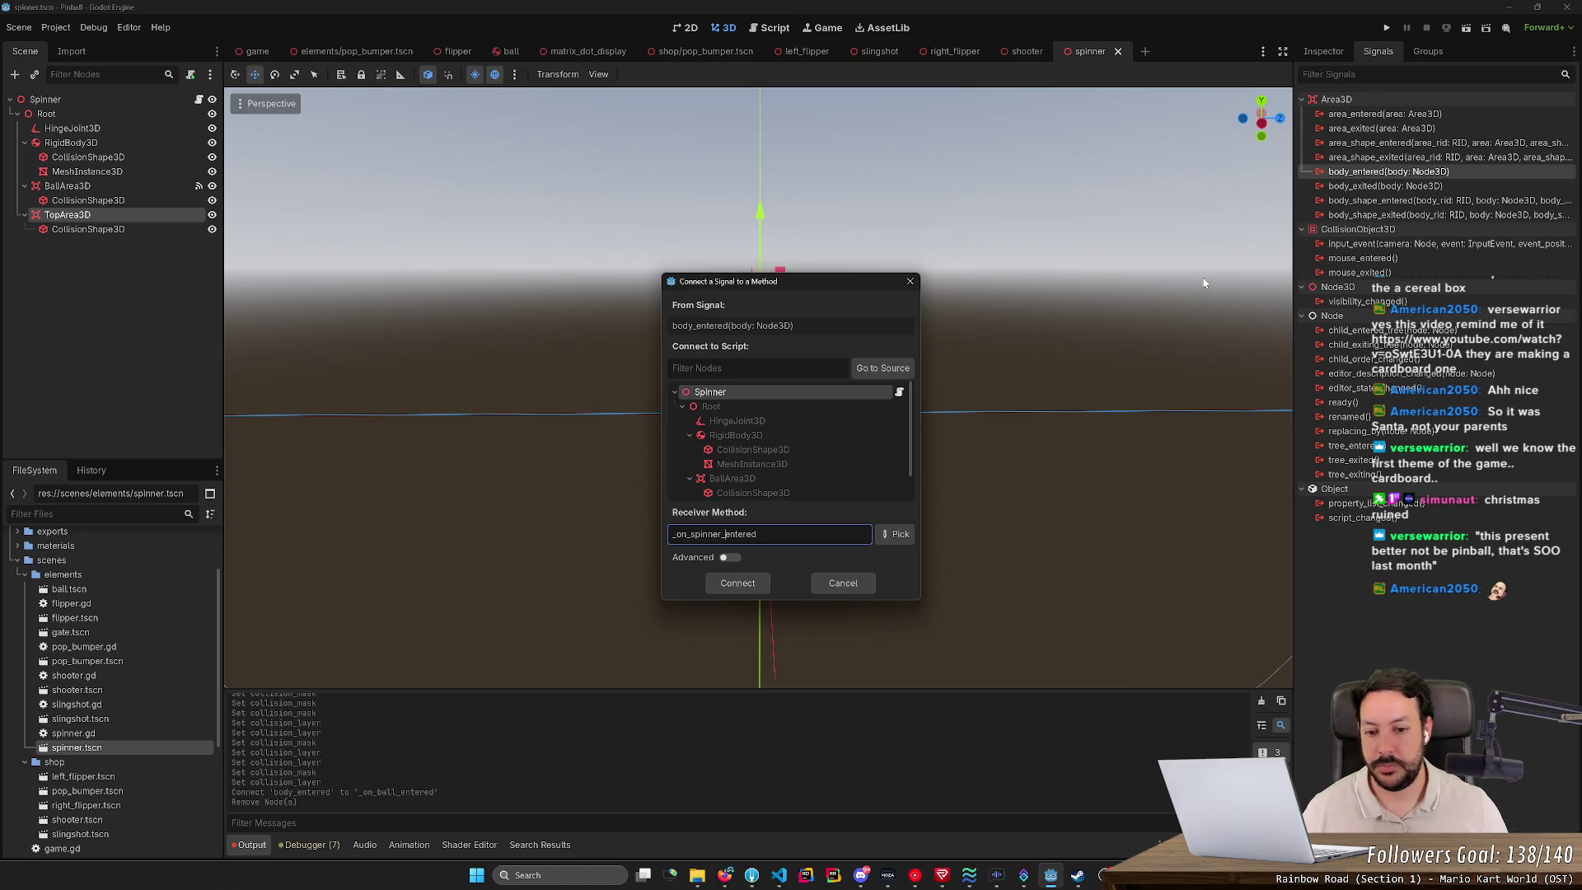
pyautogui.click(738, 584)
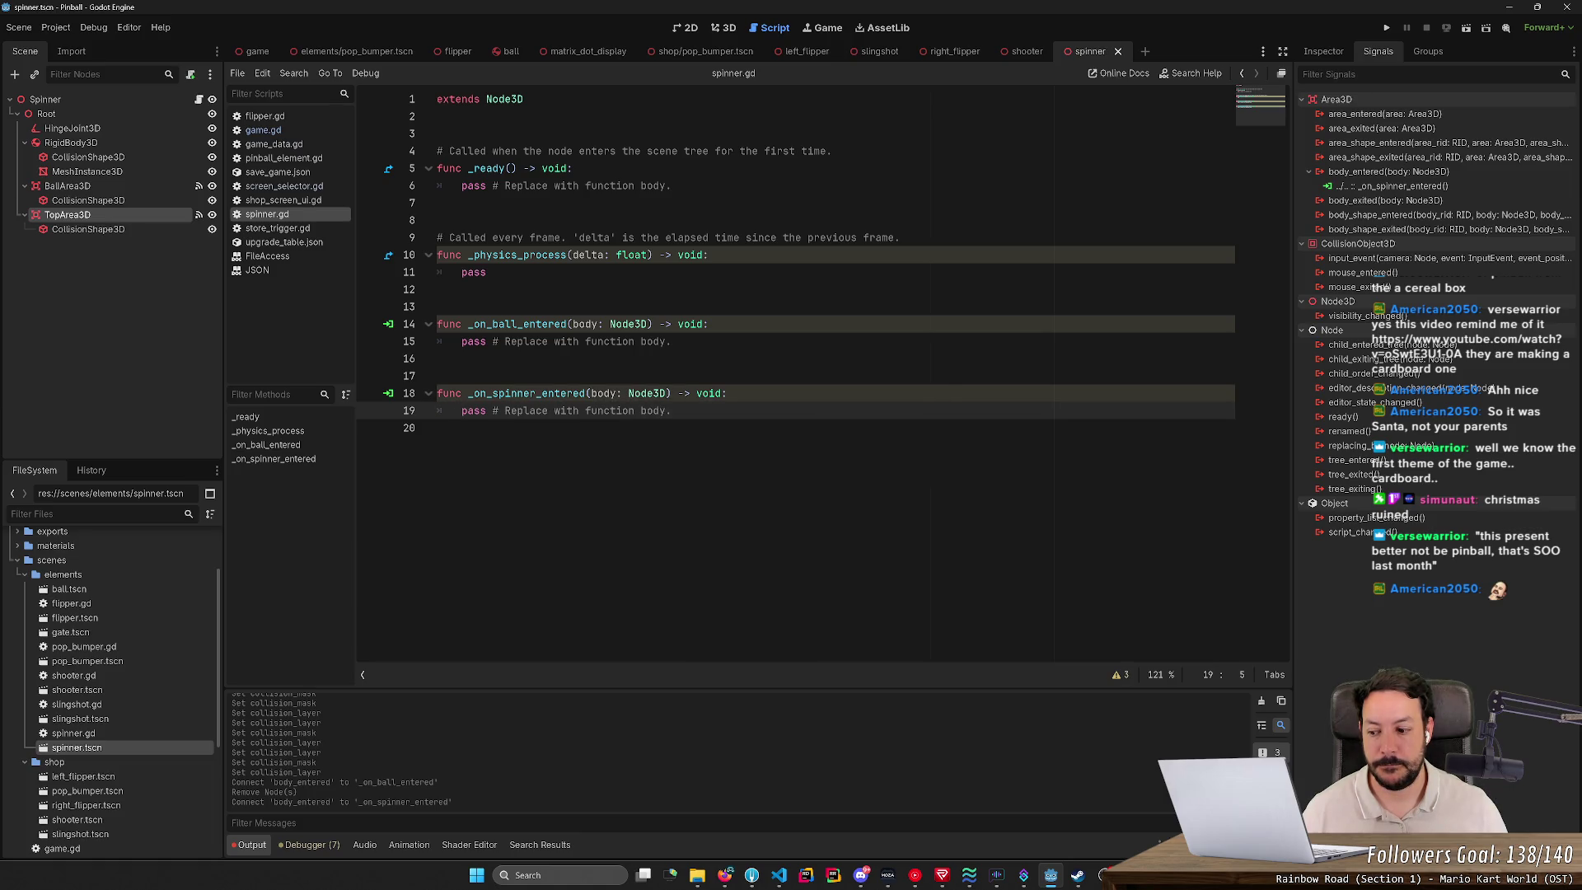
pyautogui.click(723, 27)
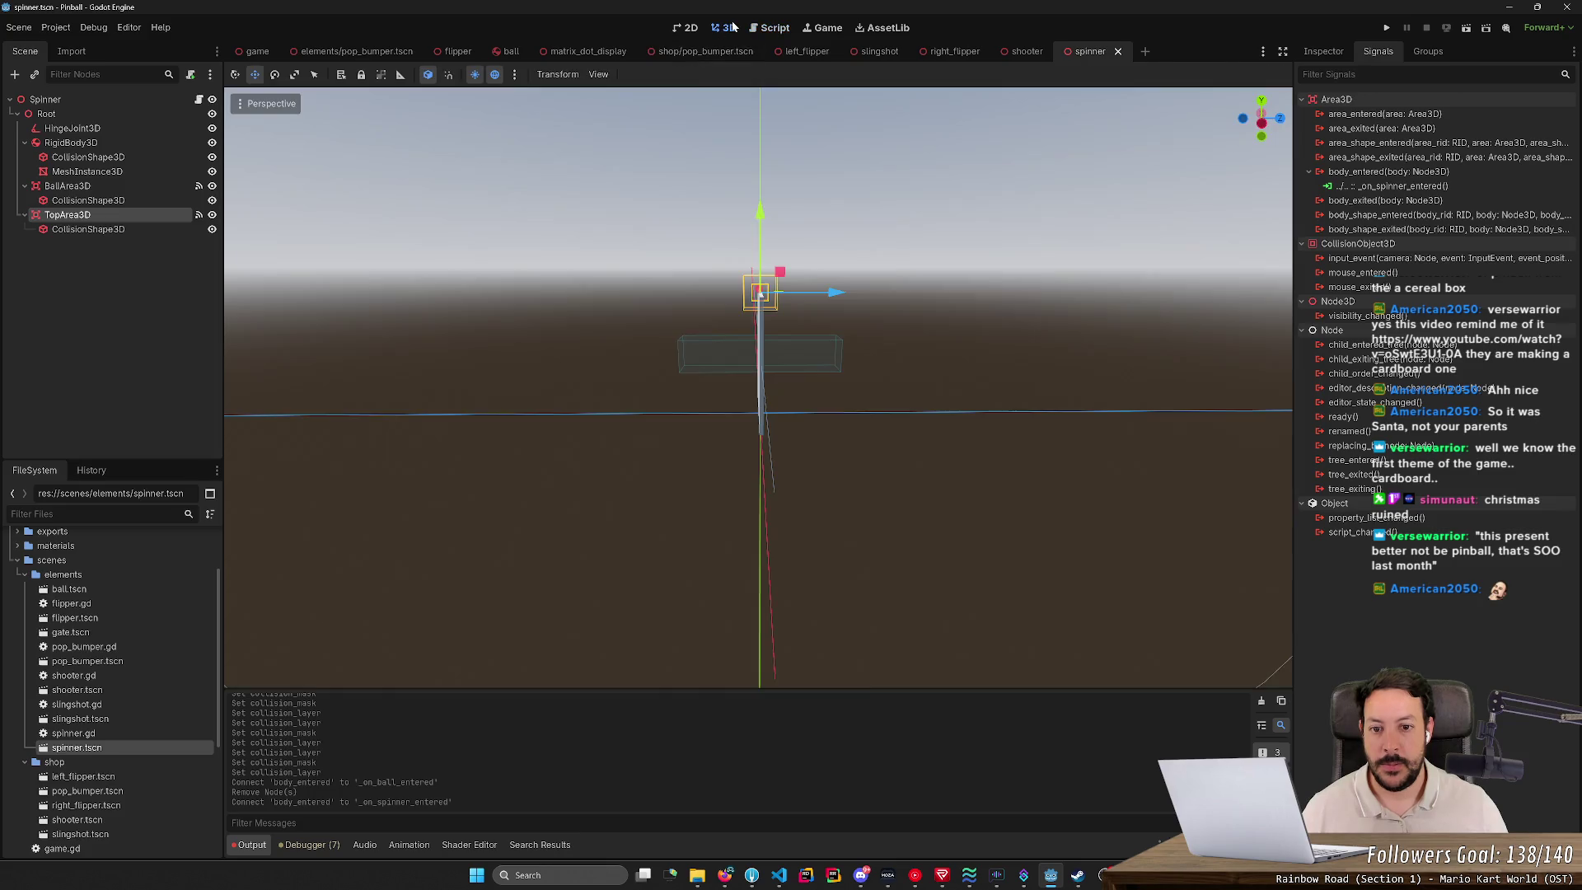
# Step: Orbit and fly through the spinner and its trigger area, then return to spinner.gd
pyautogui.moveTo(760, 294)
pyautogui.mouseDown()
pyautogui.moveTo(793, 241)
pyautogui.moveTo(767, 260)
pyautogui.mouseUp()
pyautogui.press('w')
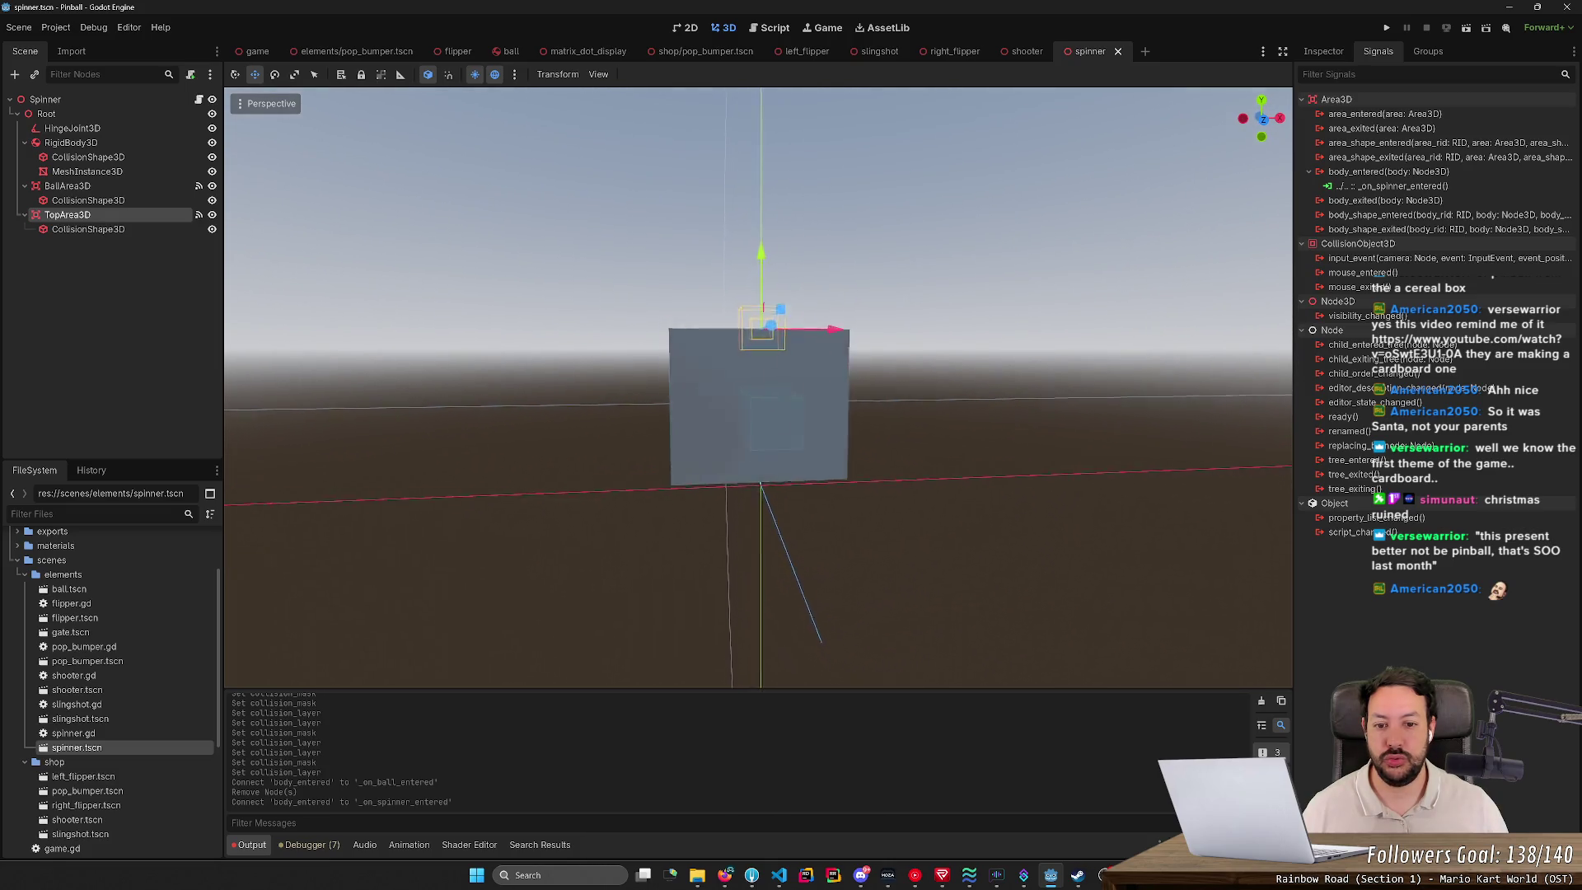
pyautogui.press('s')
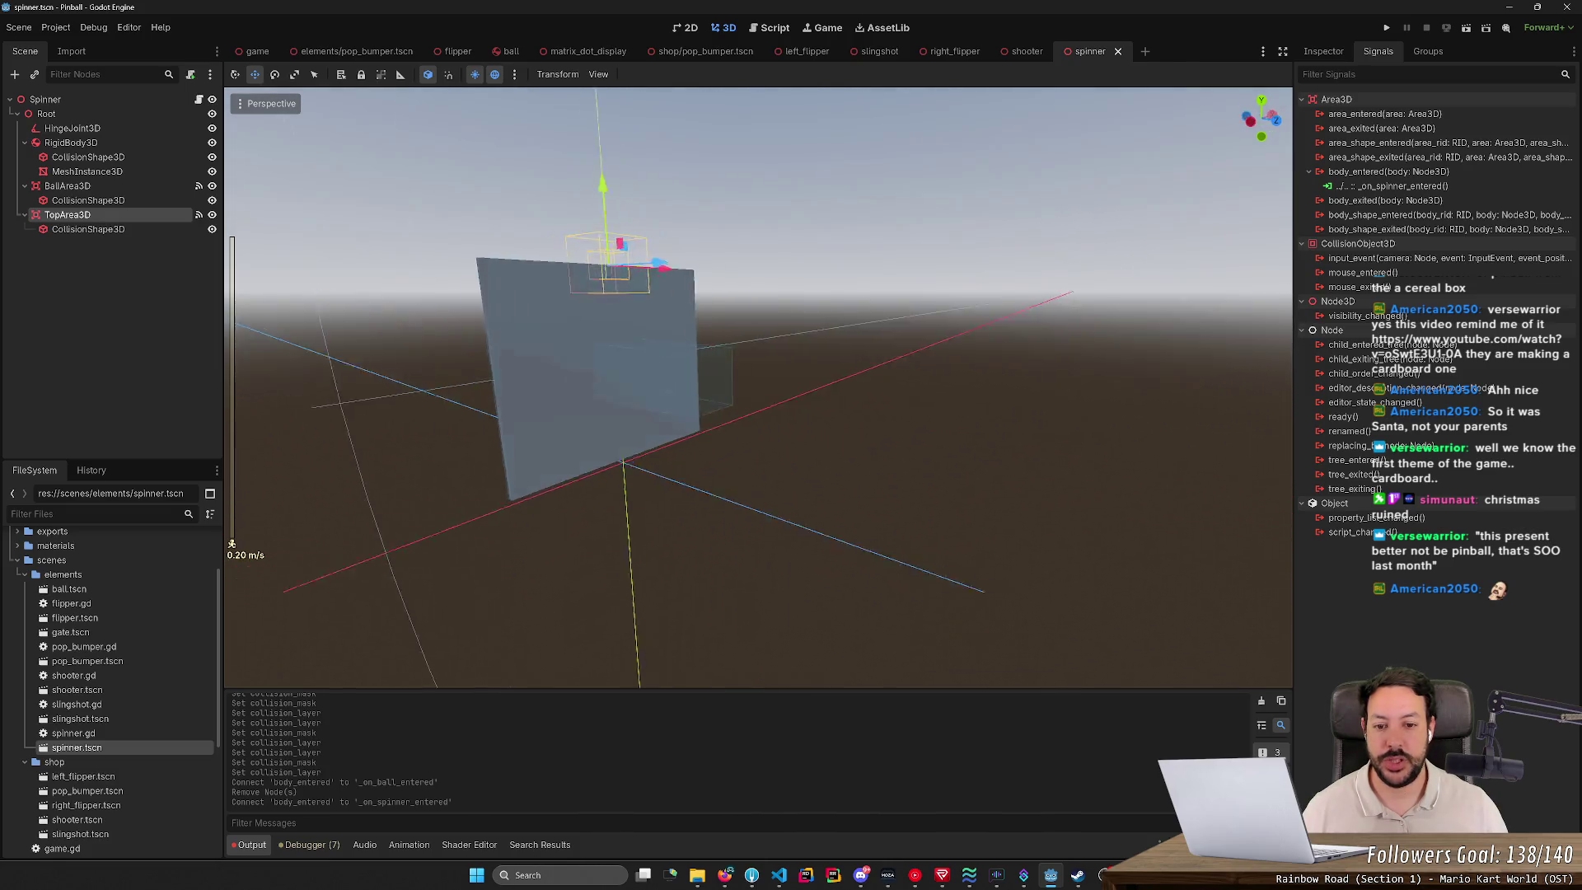
pyautogui.moveTo(779, 375); pyautogui.dragTo(774, 387)
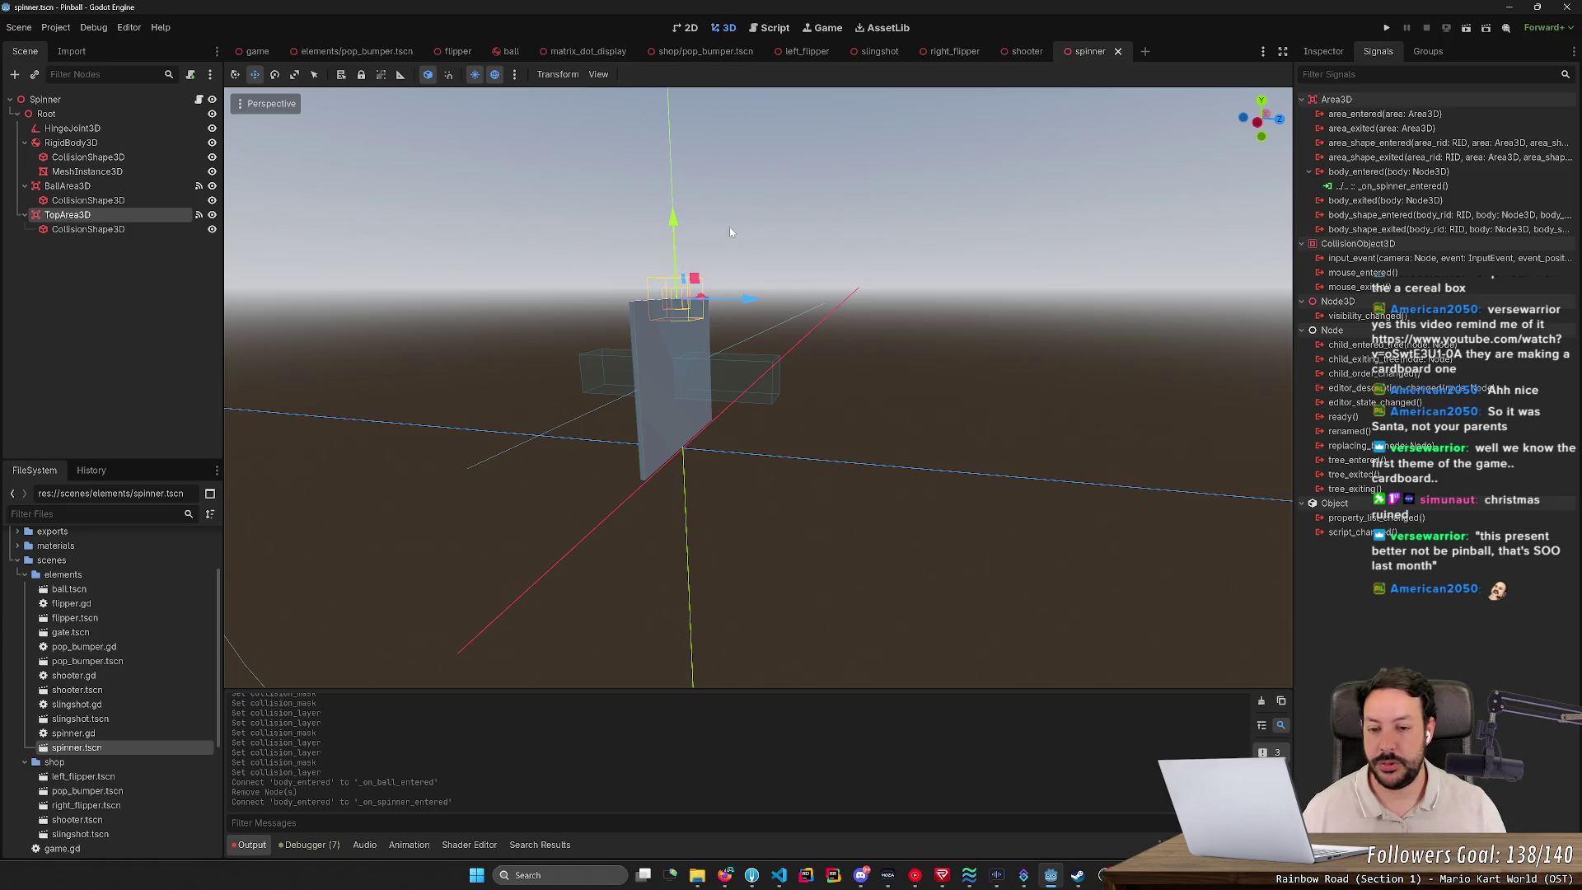
pyautogui.moveTo(829, 349); pyautogui.dragTo(854, 285)
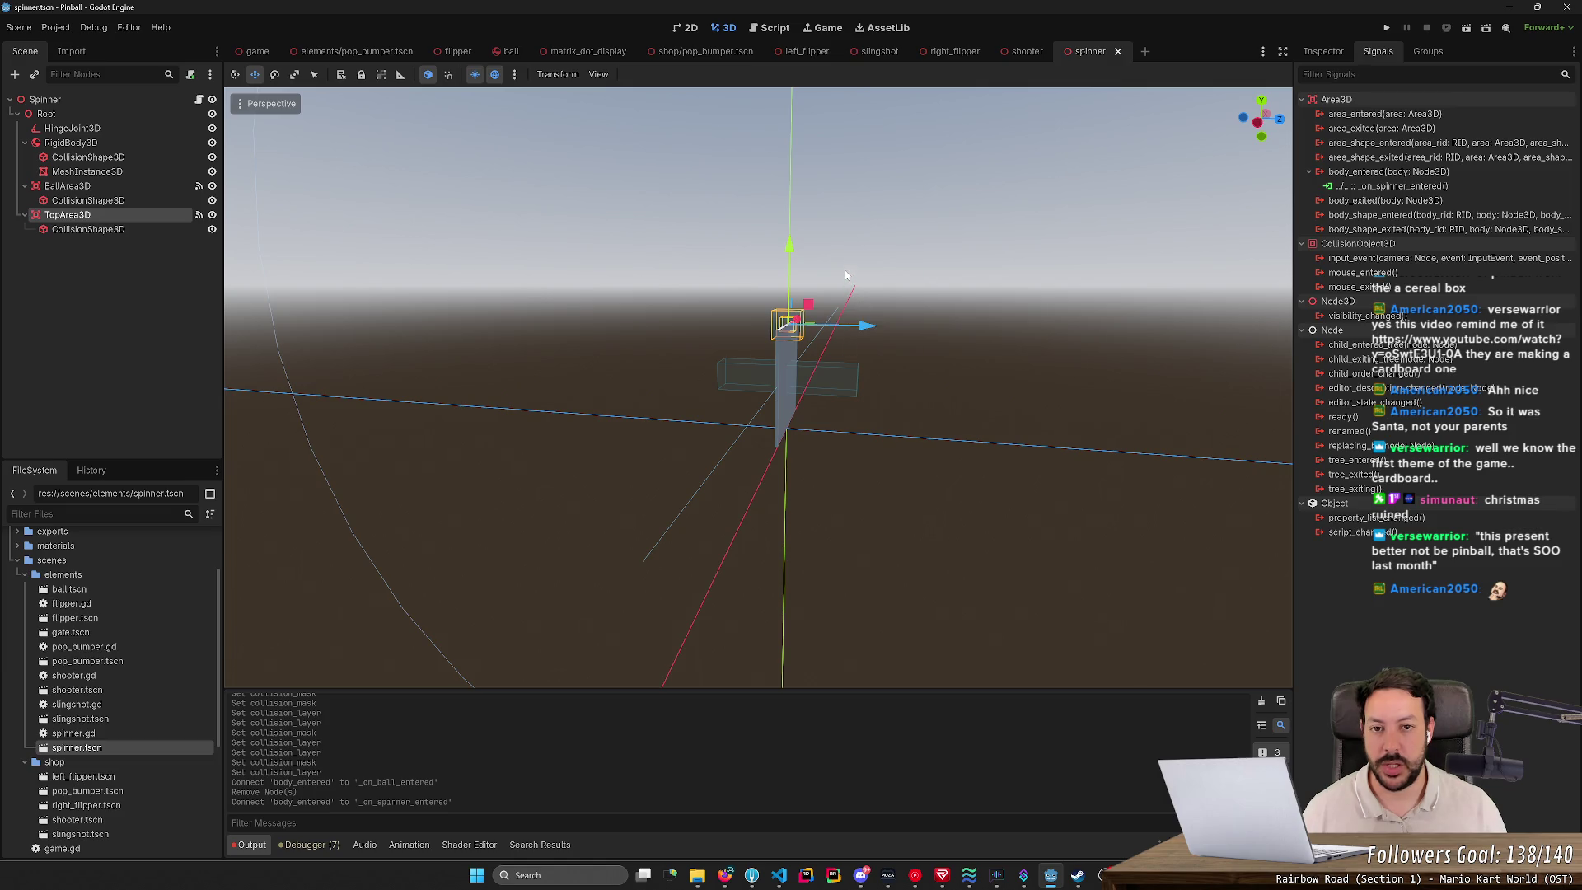
pyautogui.click(765, 32)
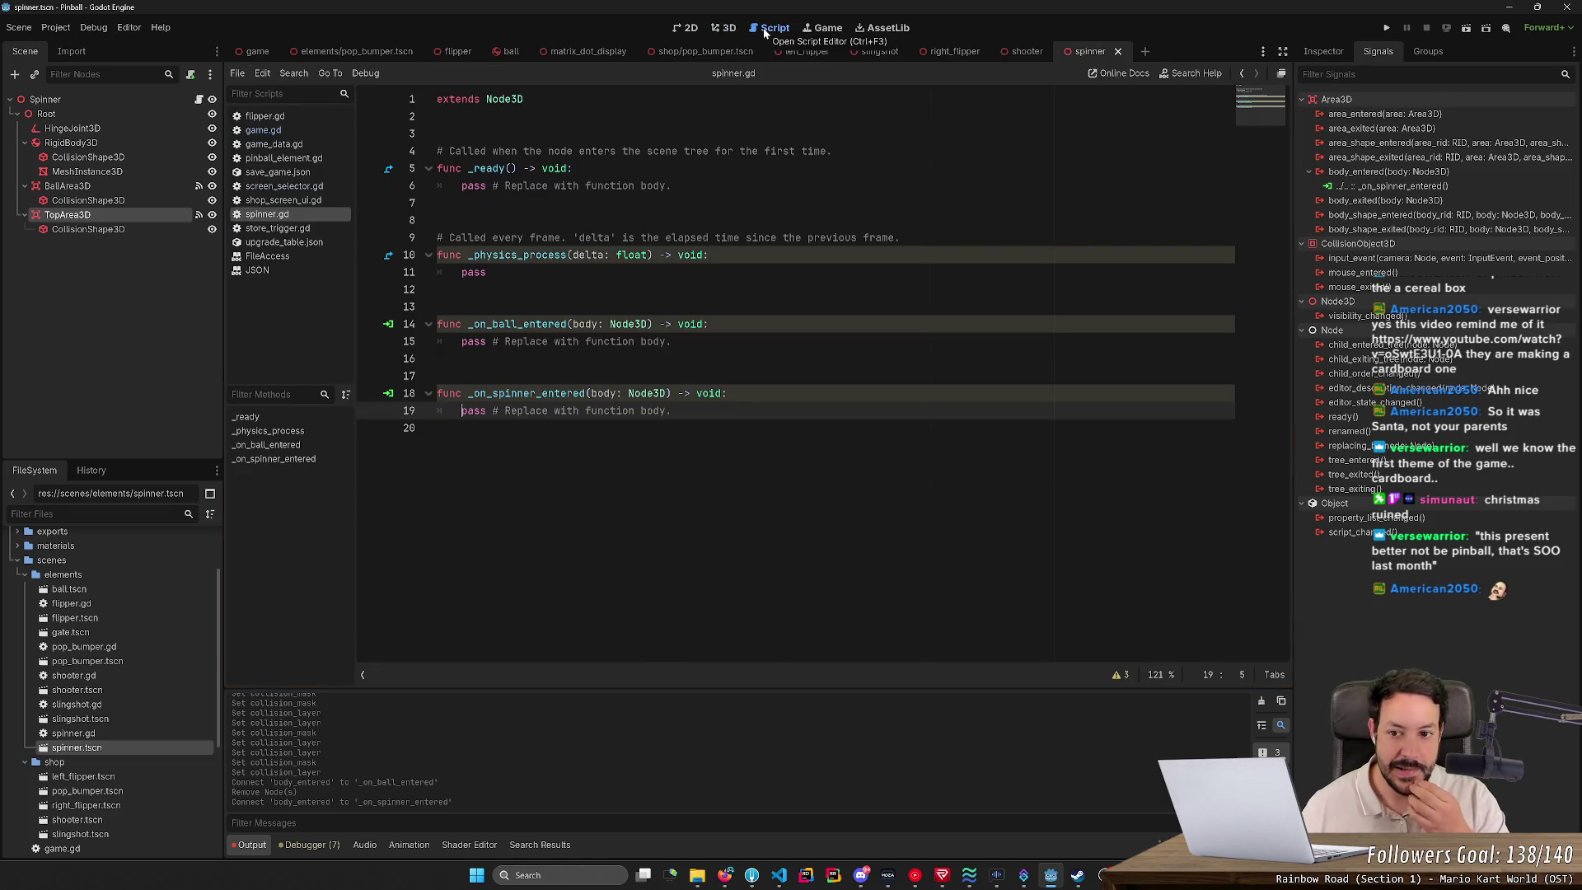
# Step: Add 'var direction = 1' under extends Node3D in spinner.gd and save
pyautogui.click(494, 134)
pyautogui.press('Return')
pyautogui.write('va')
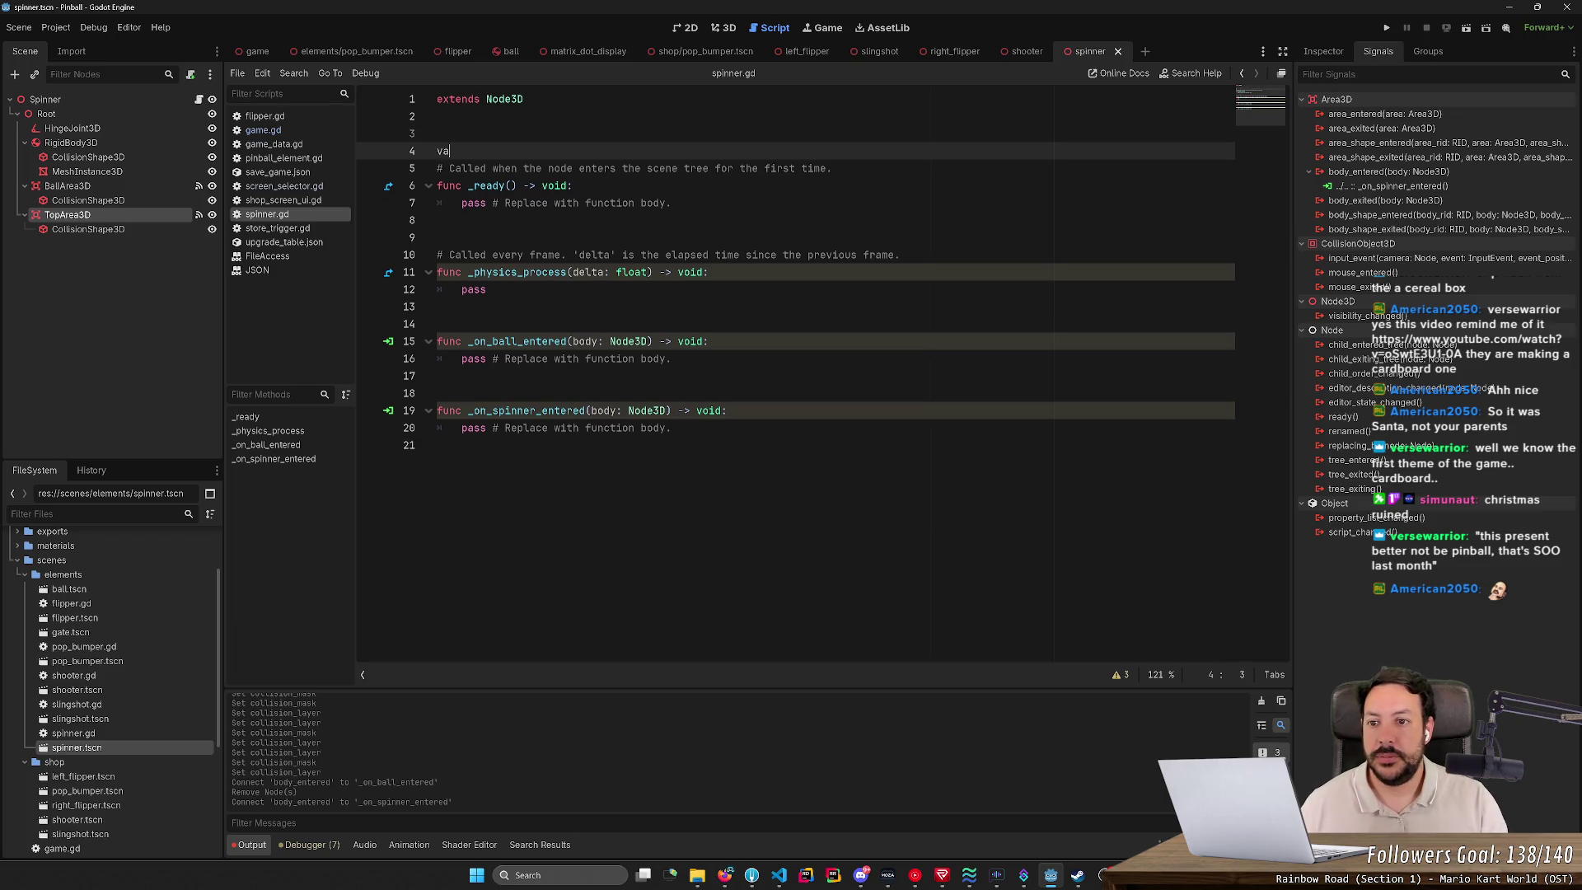
pyautogui.write('r direction = 0.')
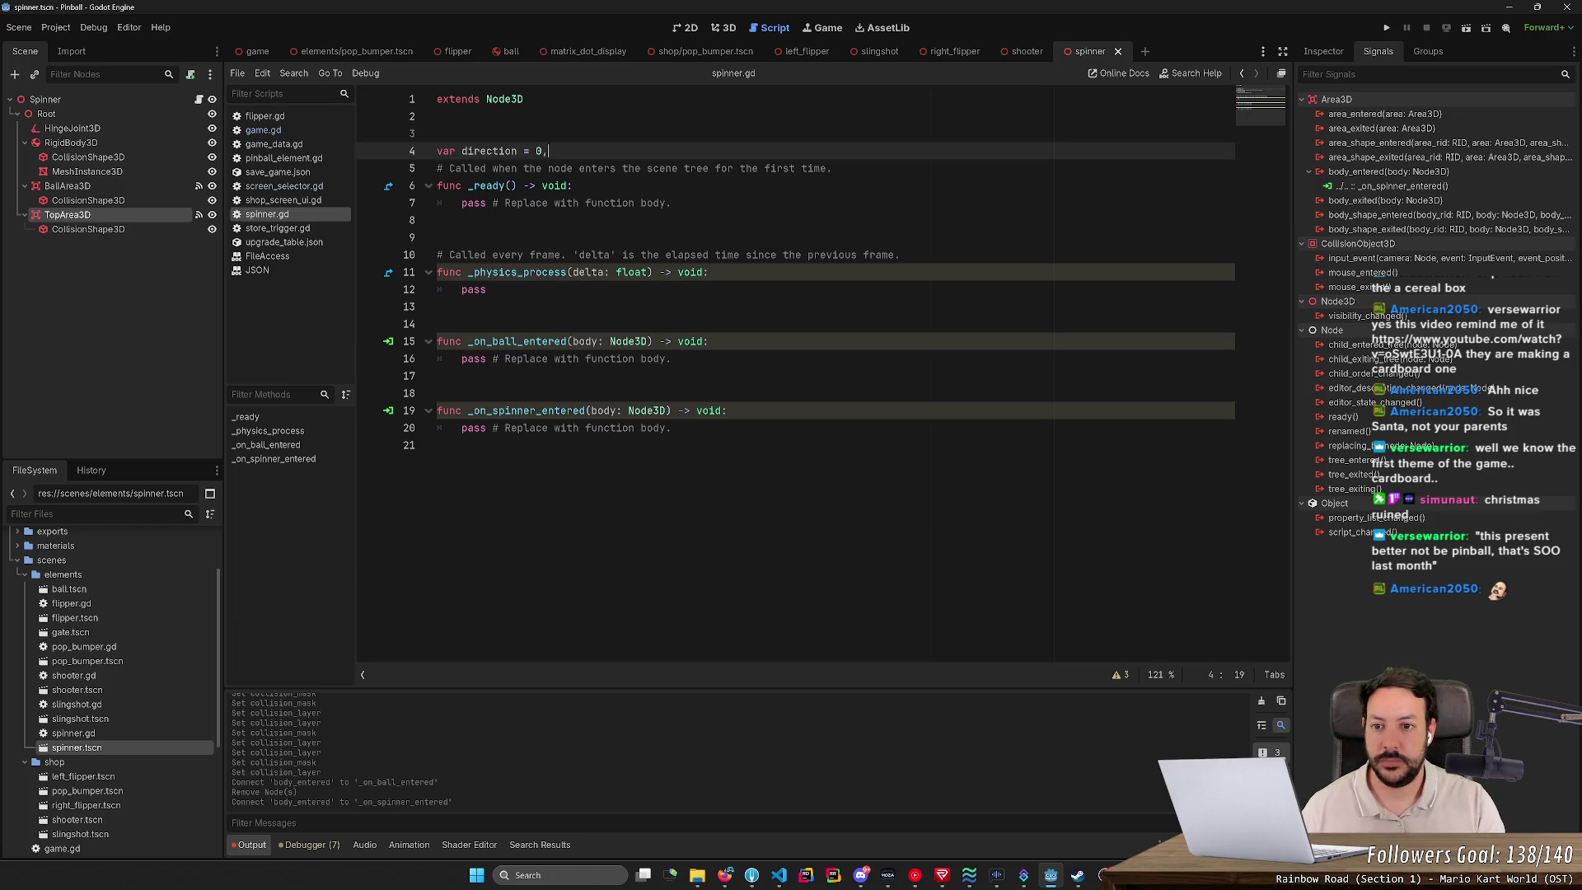
pyautogui.press('Return')
pyautogui.press('Up')
pyautogui.press('Up')
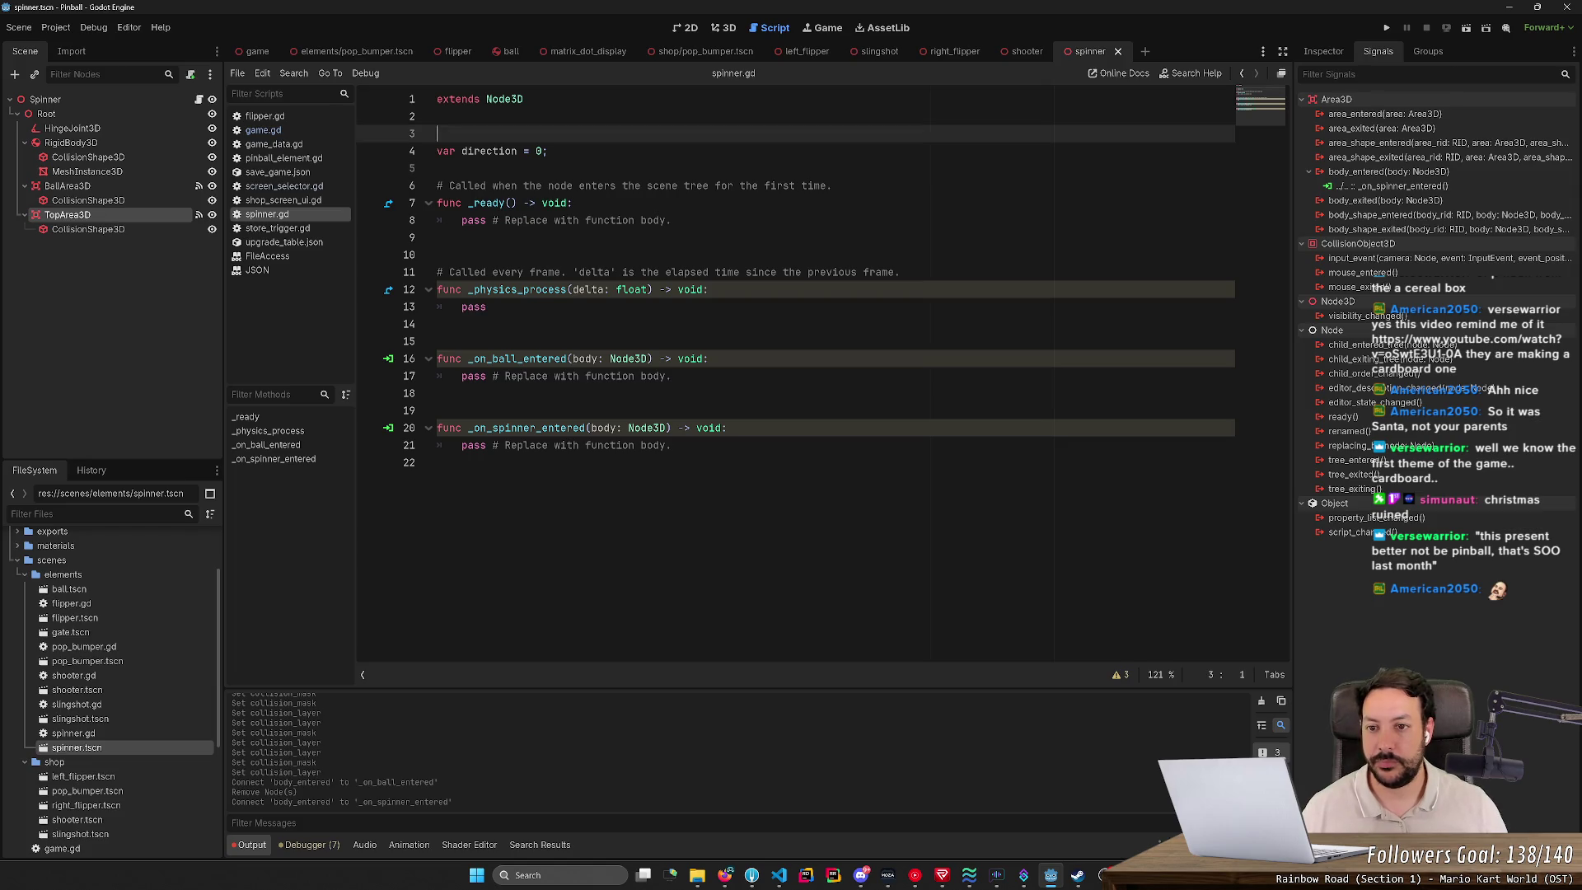
pyautogui.click(544, 151)
pyautogui.press('BackSpace')
pyautogui.write('1')
pyautogui.press('Up')
pyautogui.write('x')
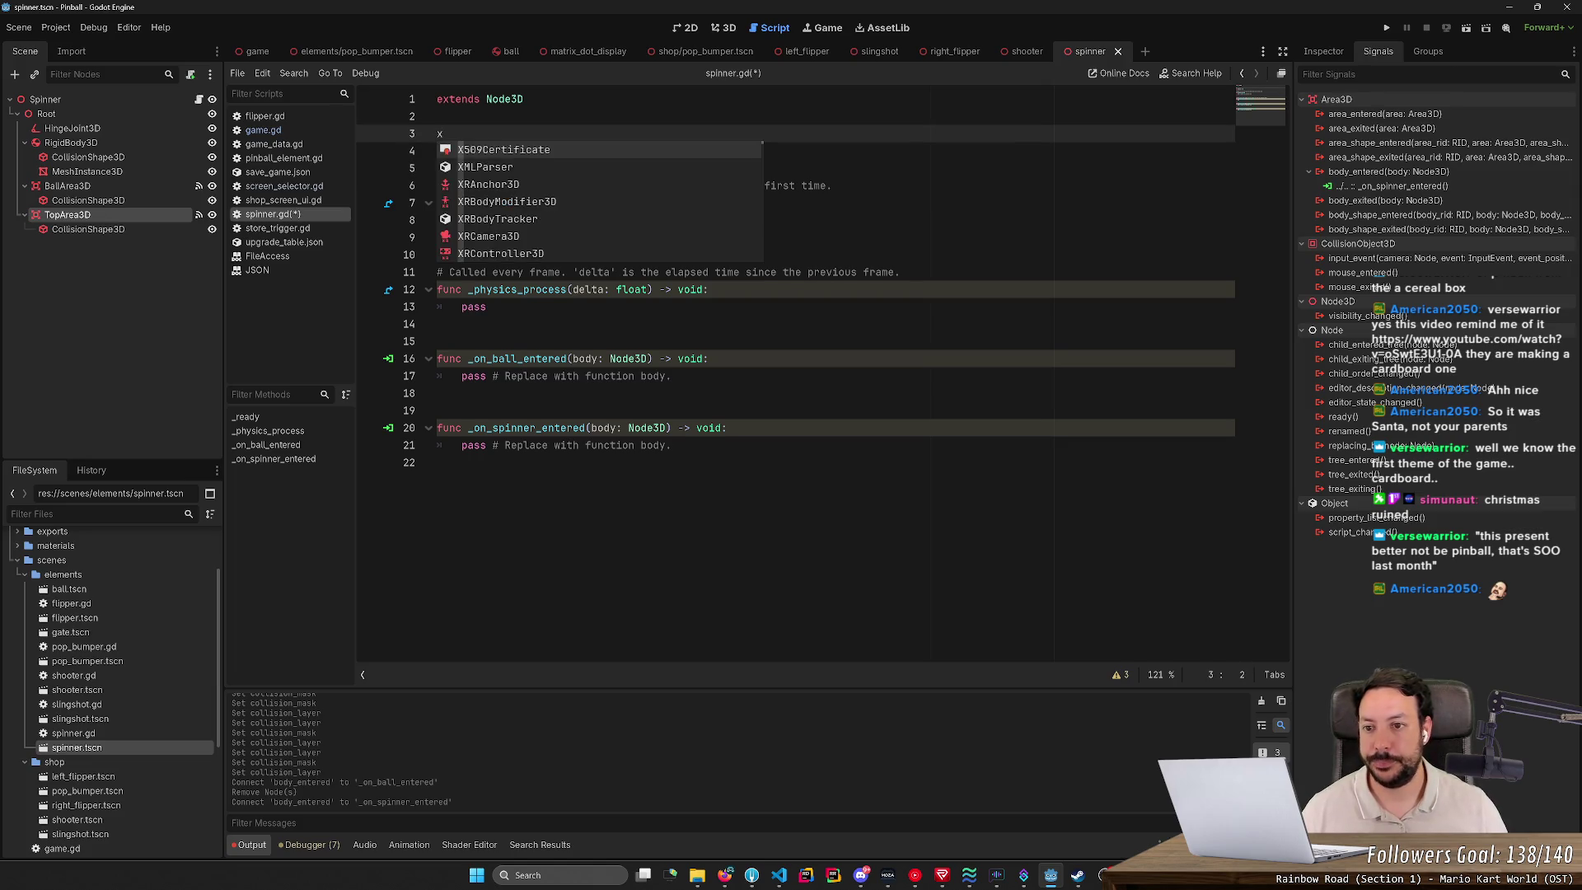
pyautogui.hotkey('ctrl', 'x')
pyautogui.hotkey('ctrl', 's')
pyautogui.doubleClick(490, 133)
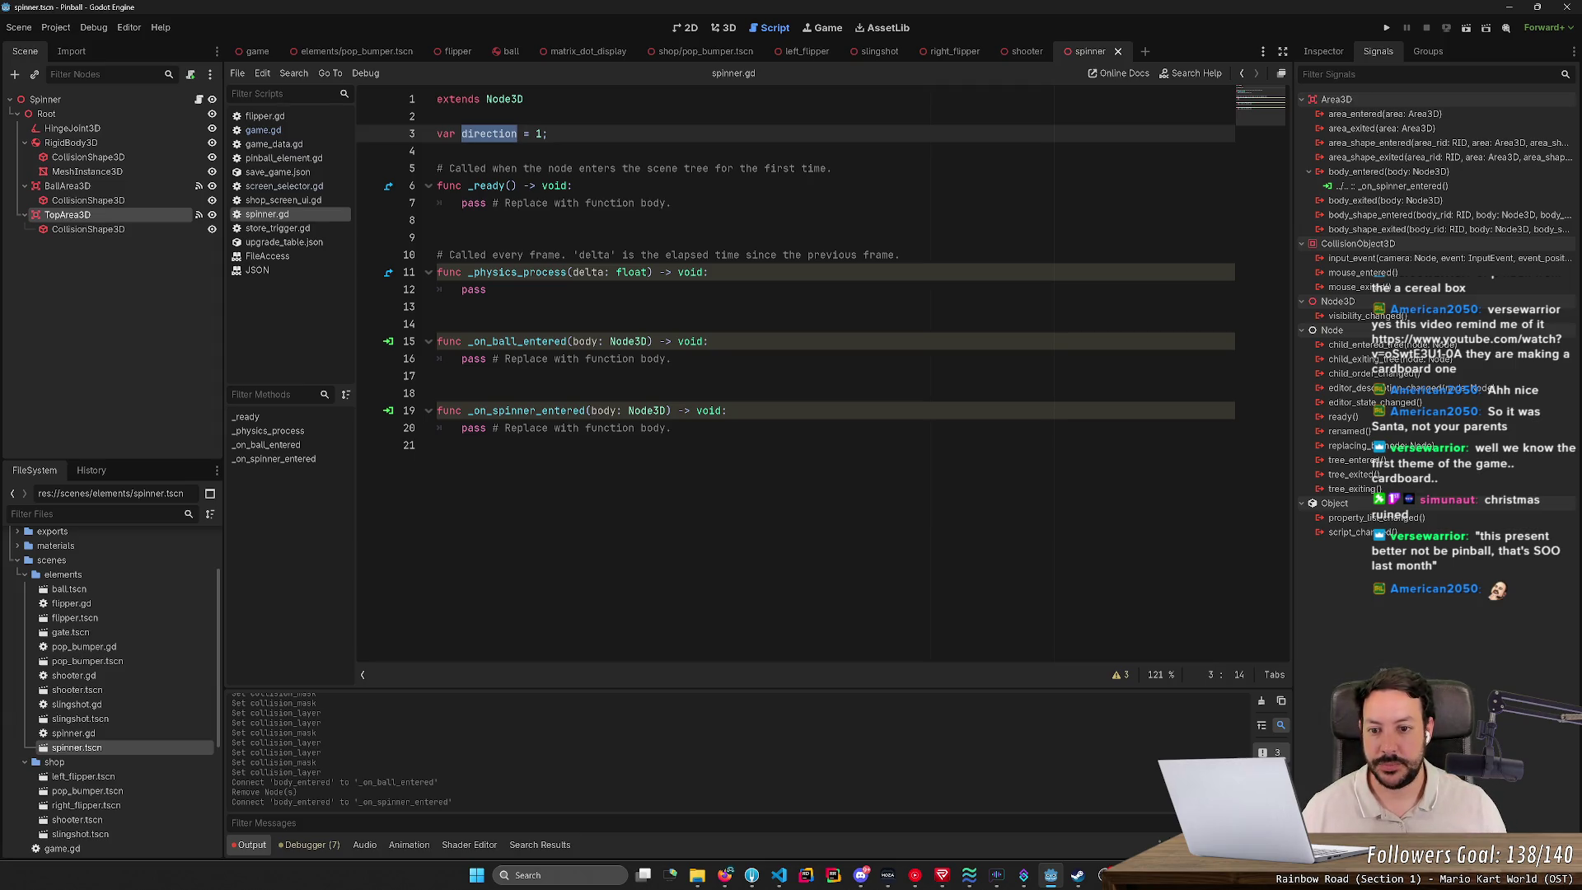
# Step: Rename the parameter to ball, add 'var ball_rigidbody = ball as RigidBody3D;', save, and open a new Firefox tab
pyautogui.doubleClick(586, 342)
pyautogui.write('ball')
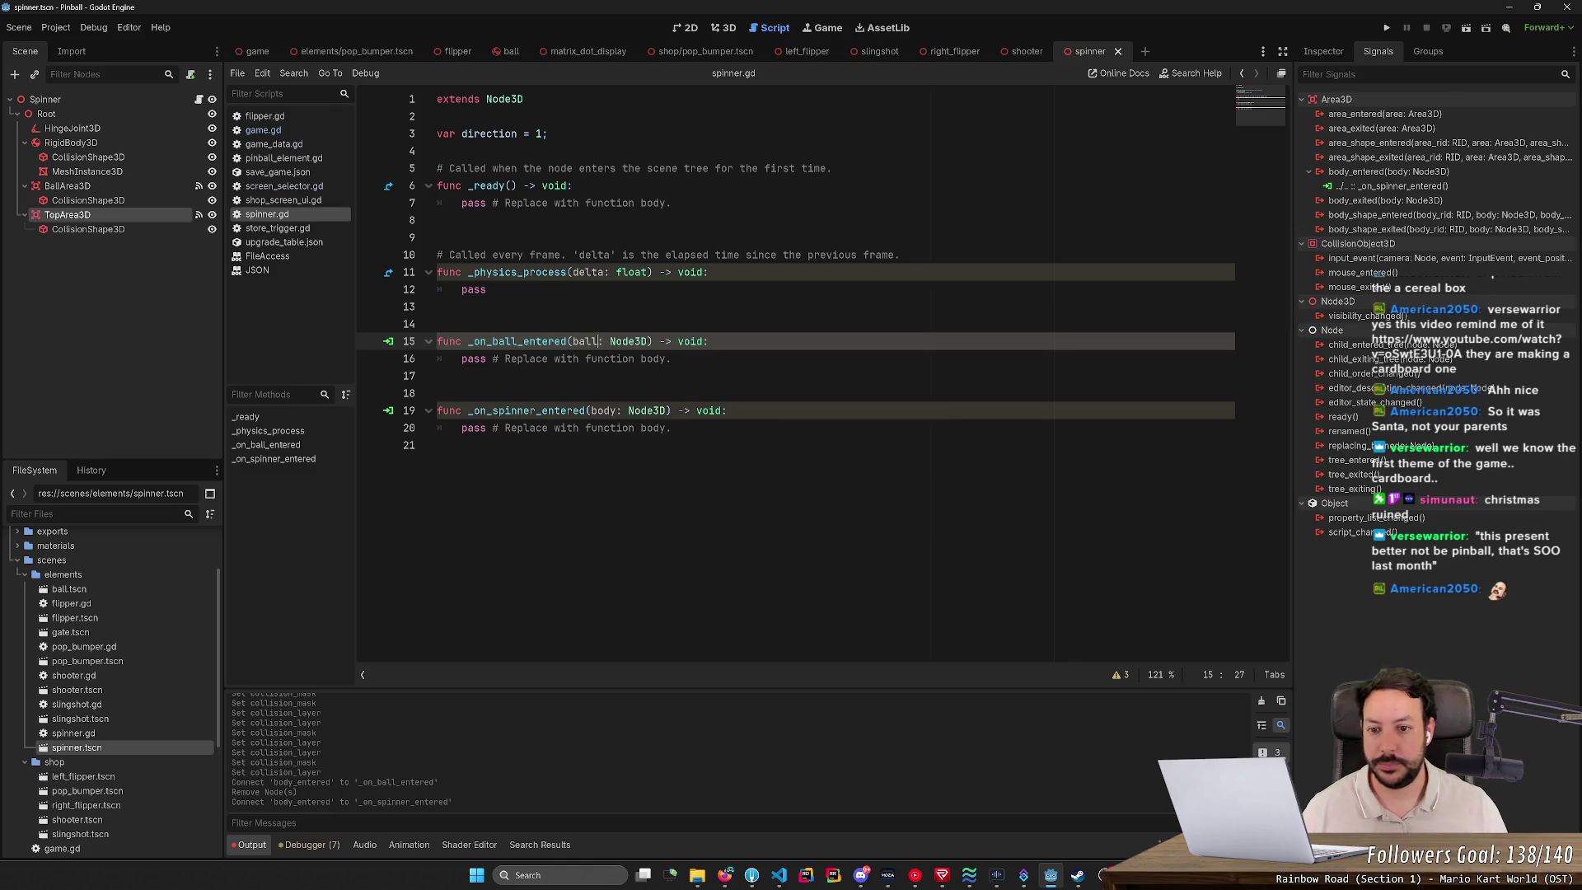
pyautogui.click(708, 342)
pyautogui.press('Return')
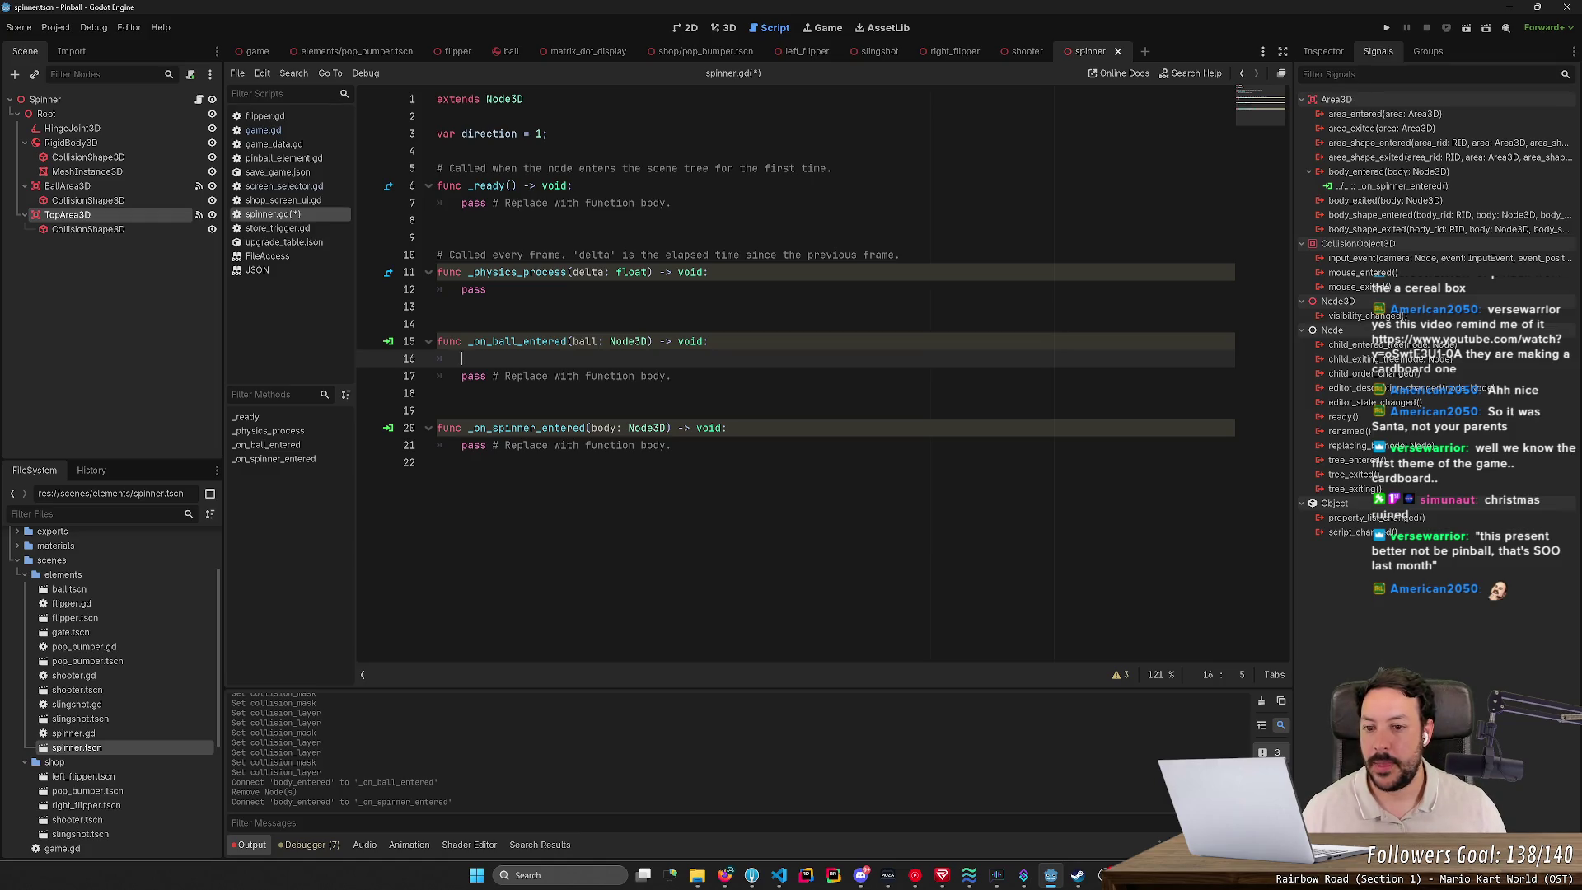
pyautogui.moveTo(630, 341)
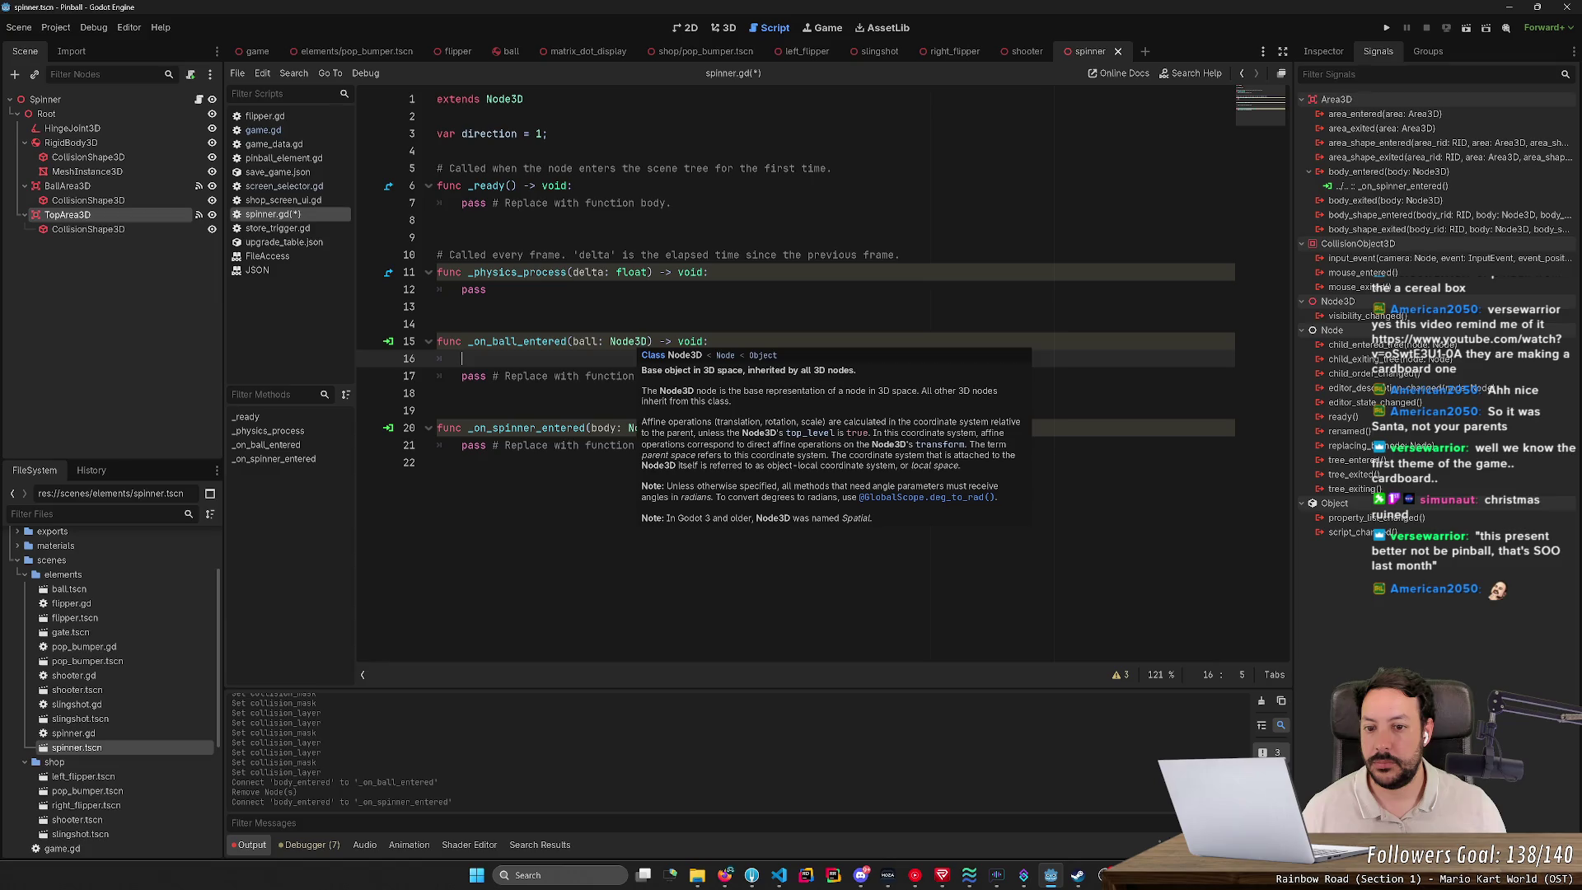
pyautogui.click(511, 51)
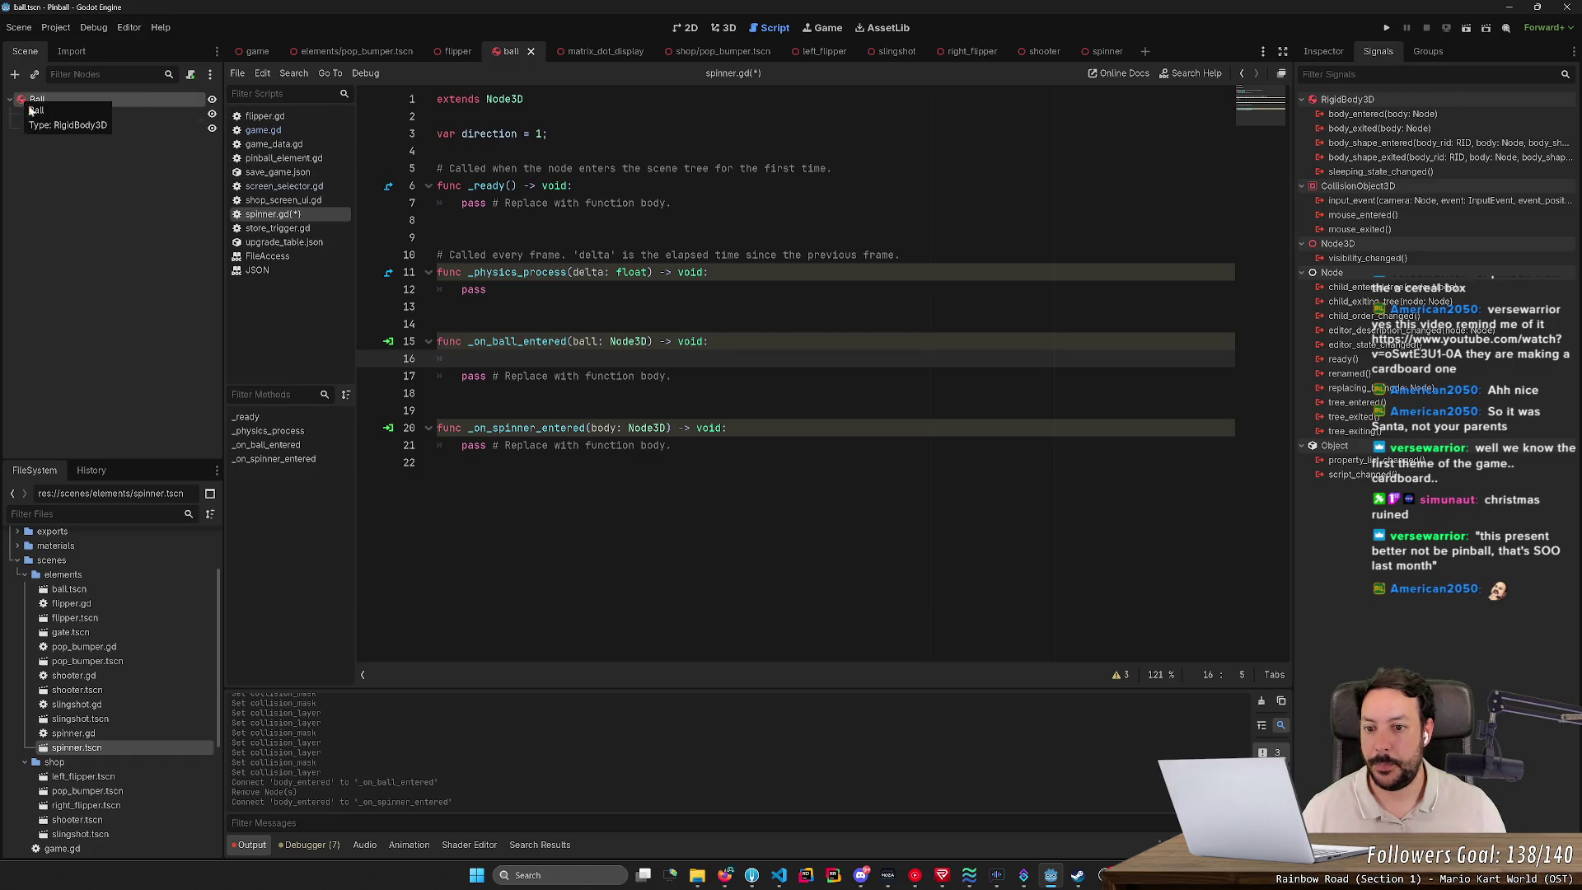
pyautogui.write('var ')
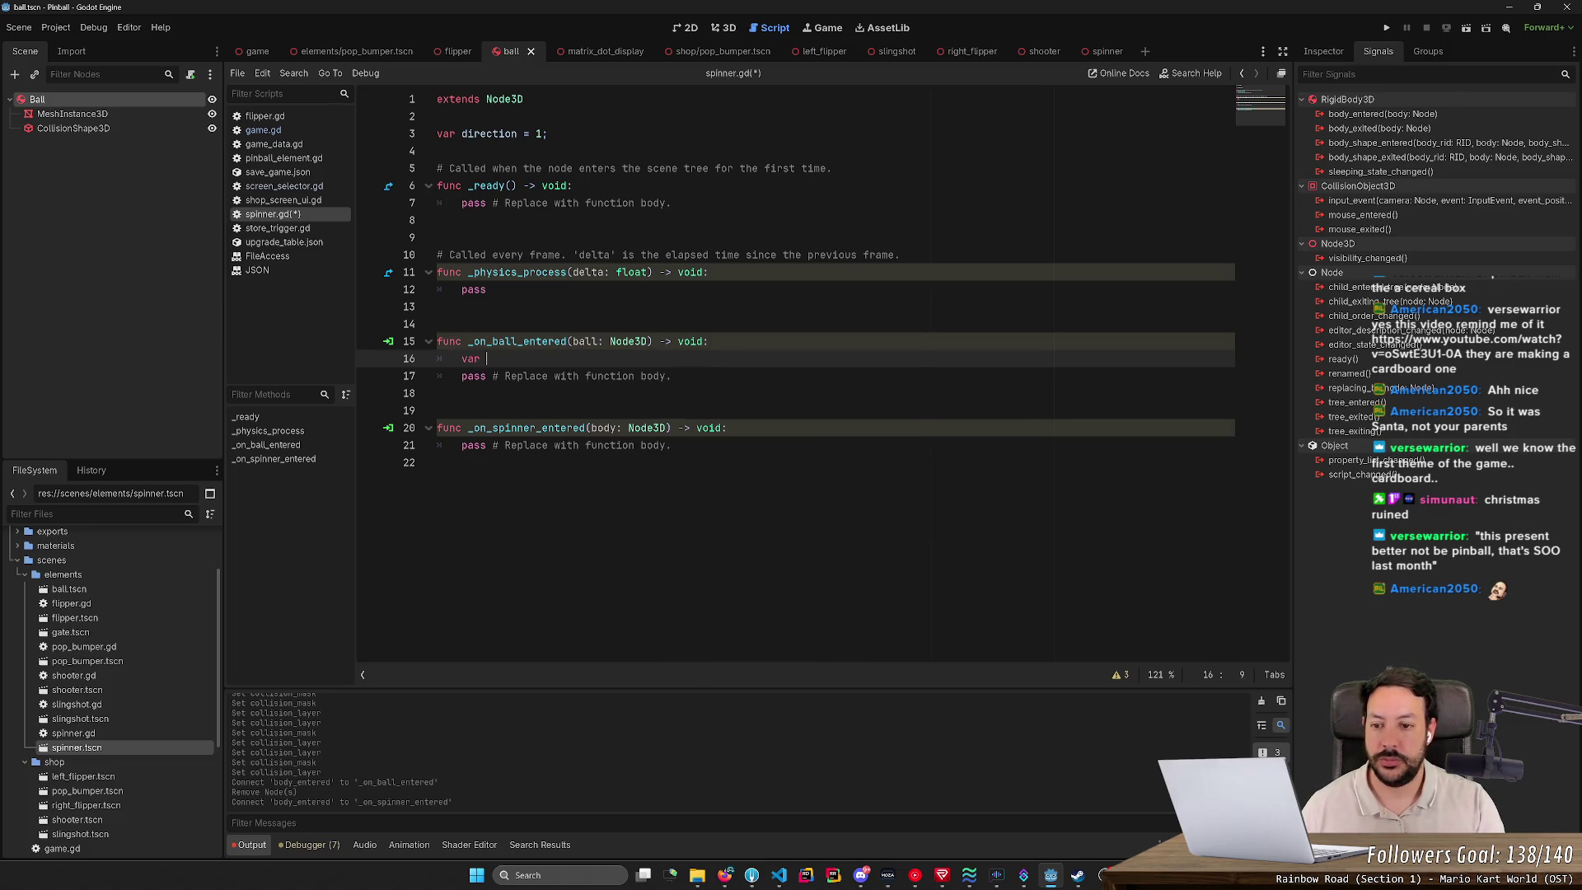
pyautogui.write('ball_rigidbo')
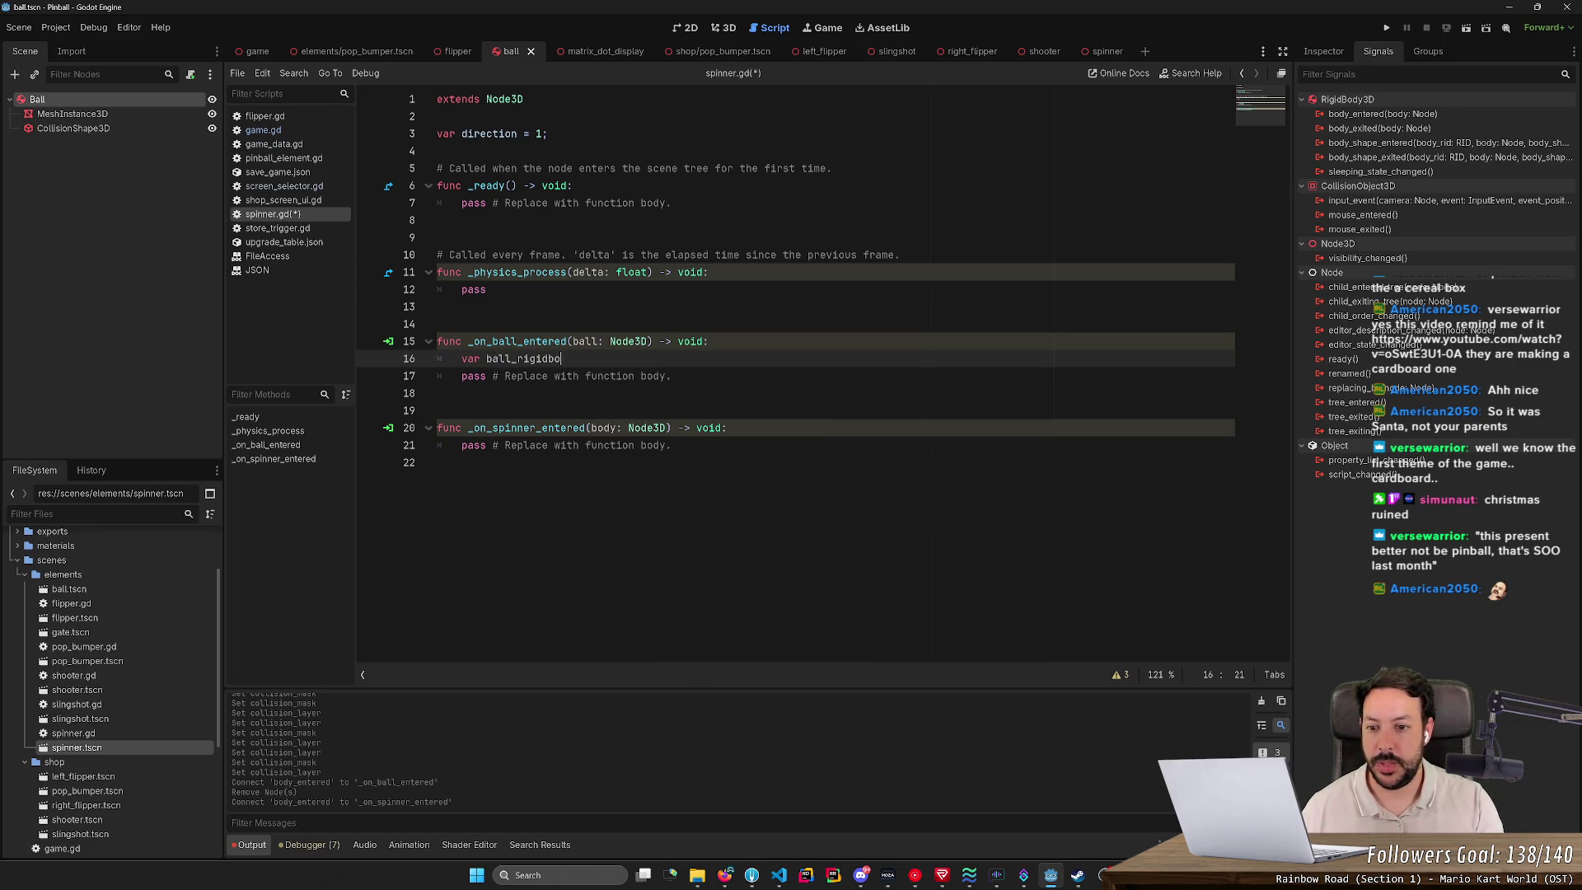
pyautogui.write('dy = ball as Rig')
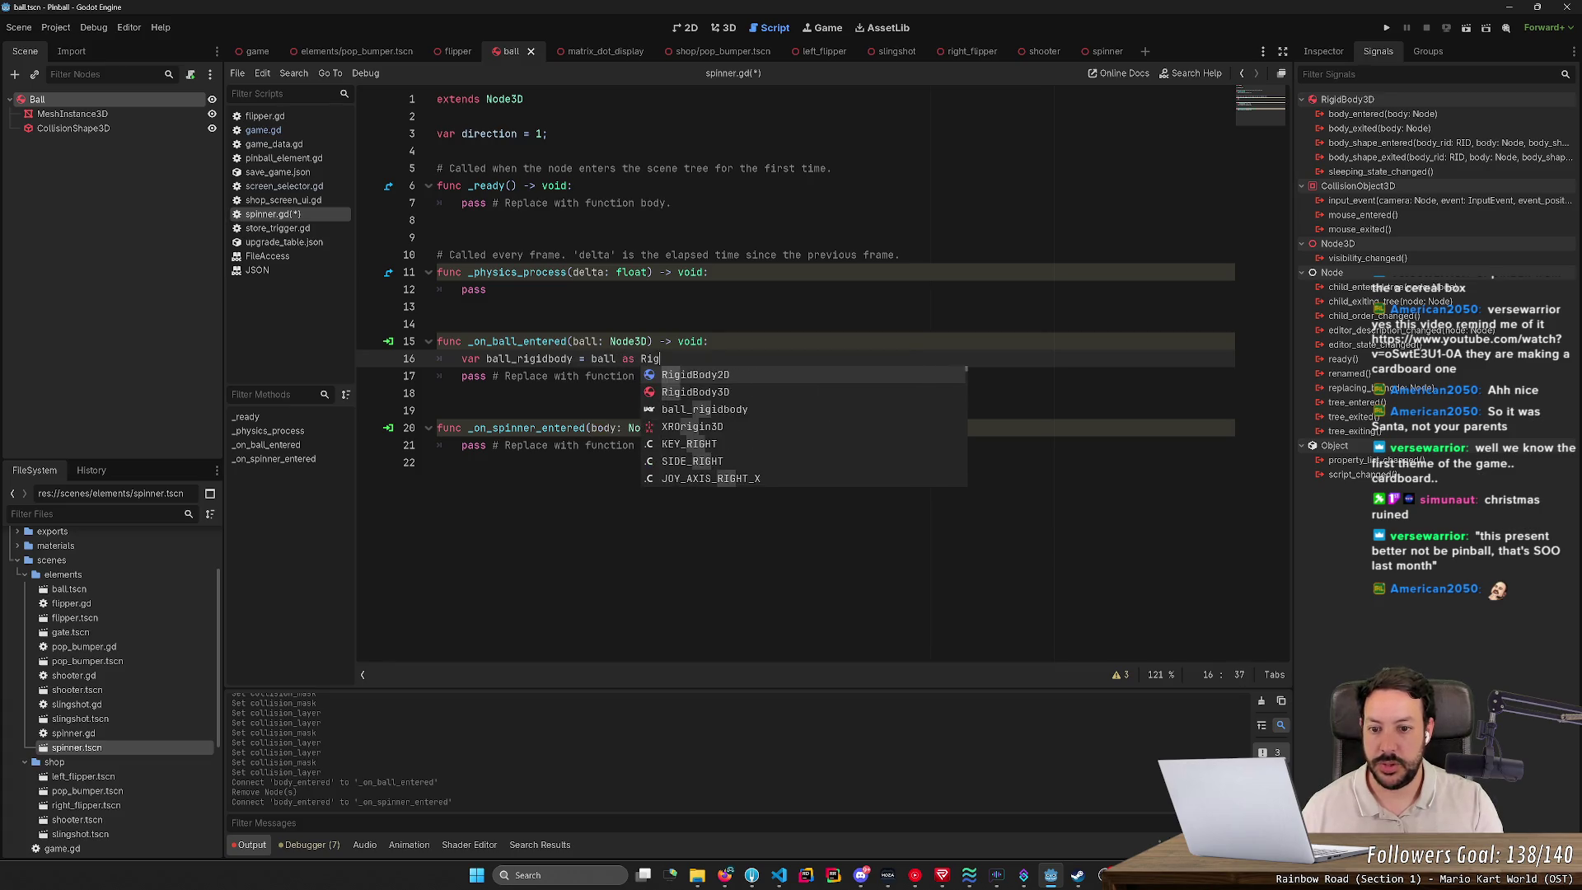
pyautogui.press('Return')
pyautogui.write(';')
pyautogui.press('Return')
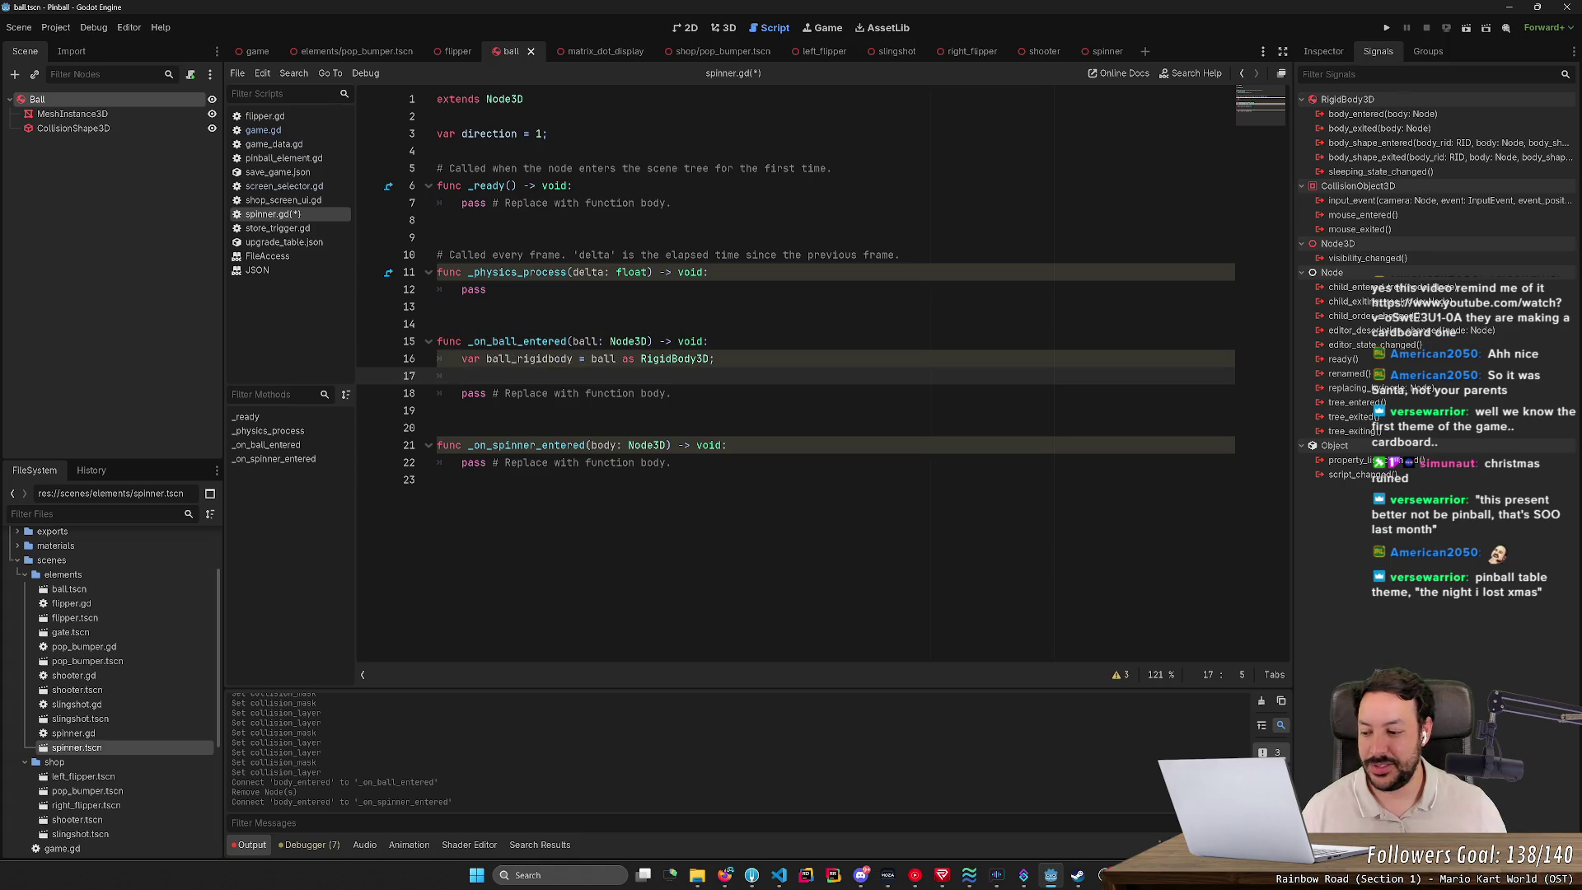
pyautogui.hotkey('ctrl', 's')
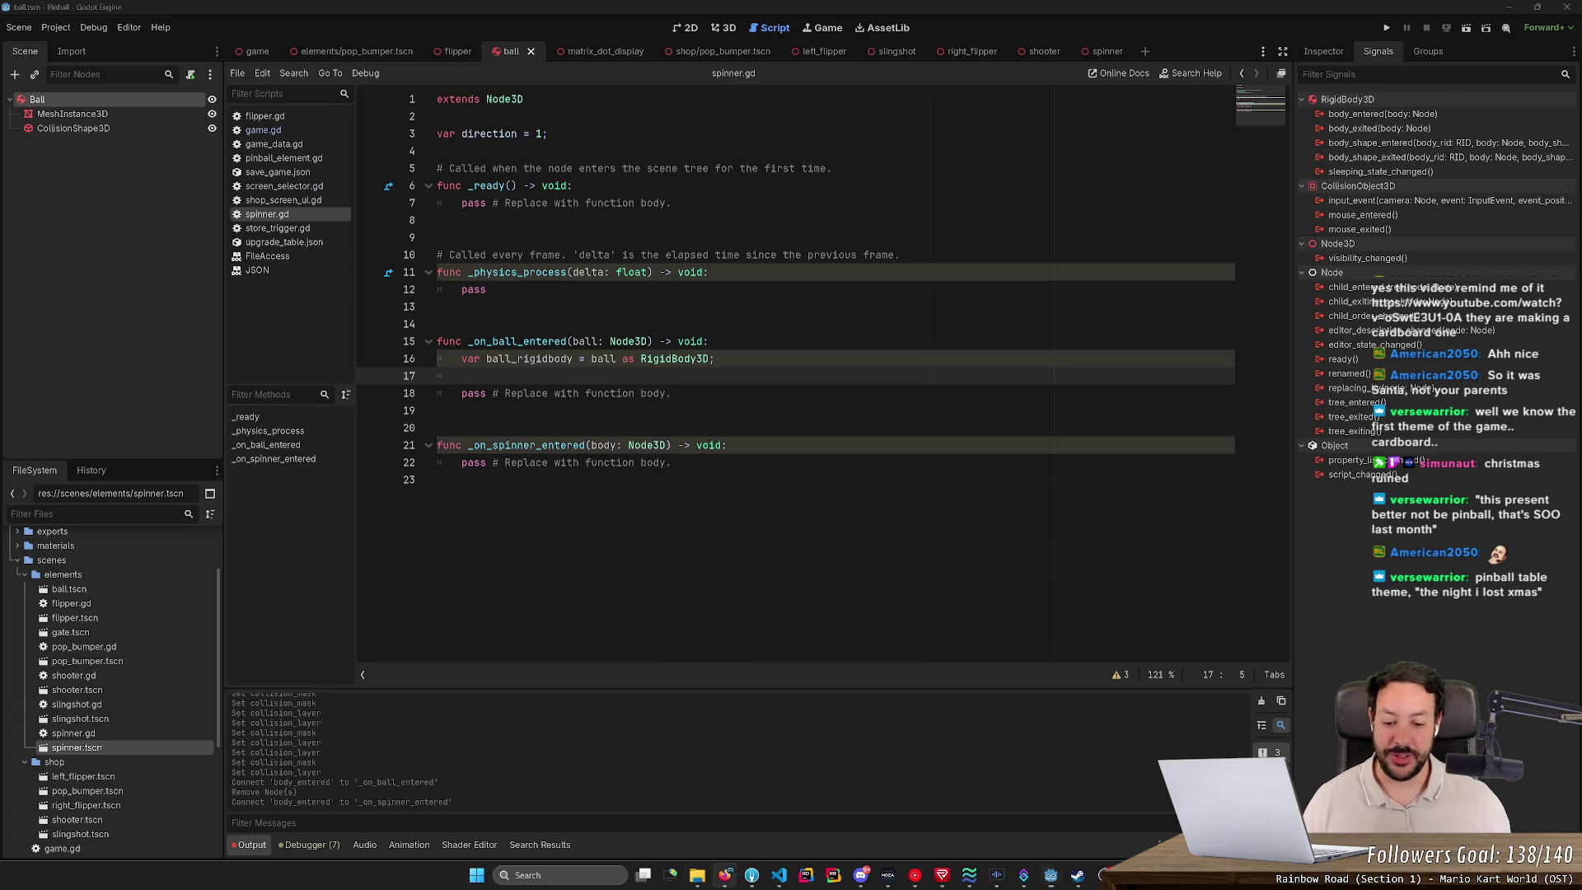
pyautogui.click(725, 876)
pyautogui.click(740, 23)
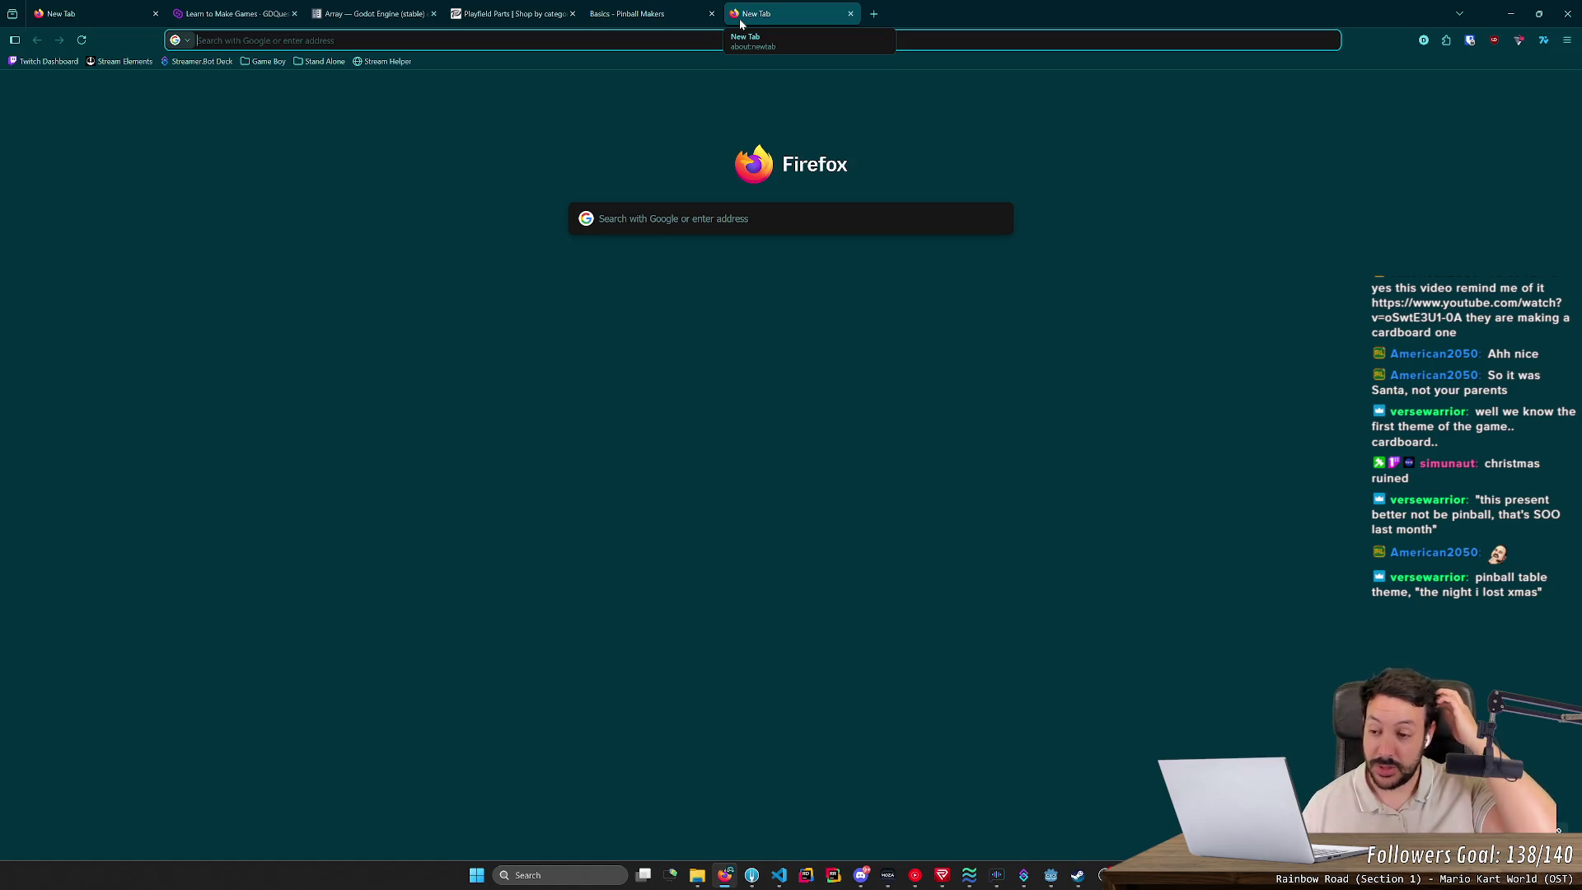
# Step: Search Google for 'pinball car themed kids blue' and view the image results
pyautogui.hotkey('ctrl', 'l')
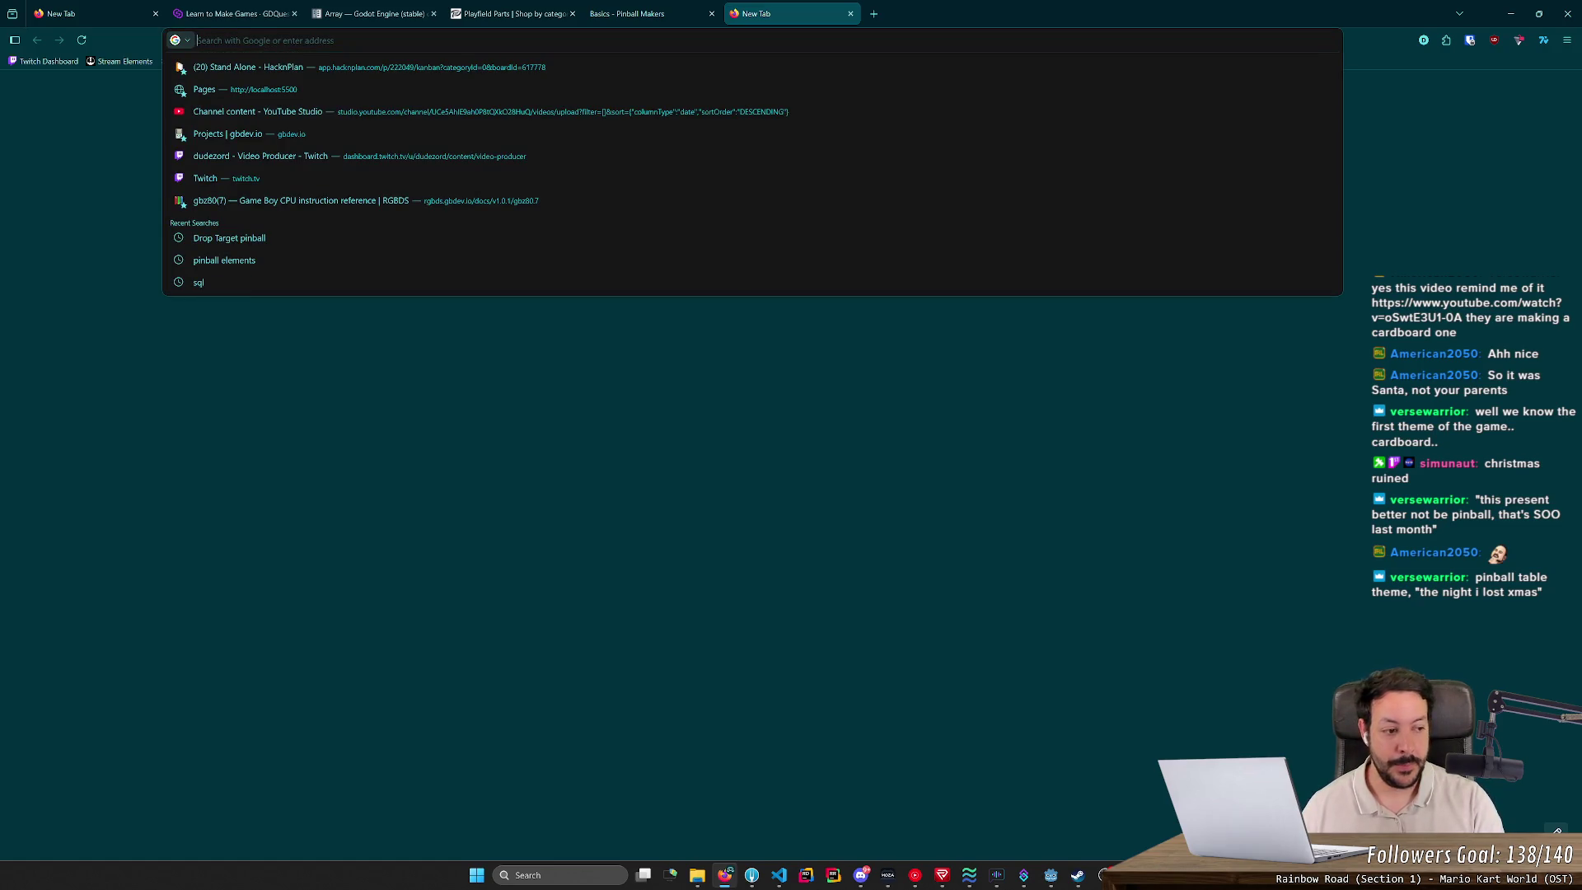
pyautogui.write('pinball ')
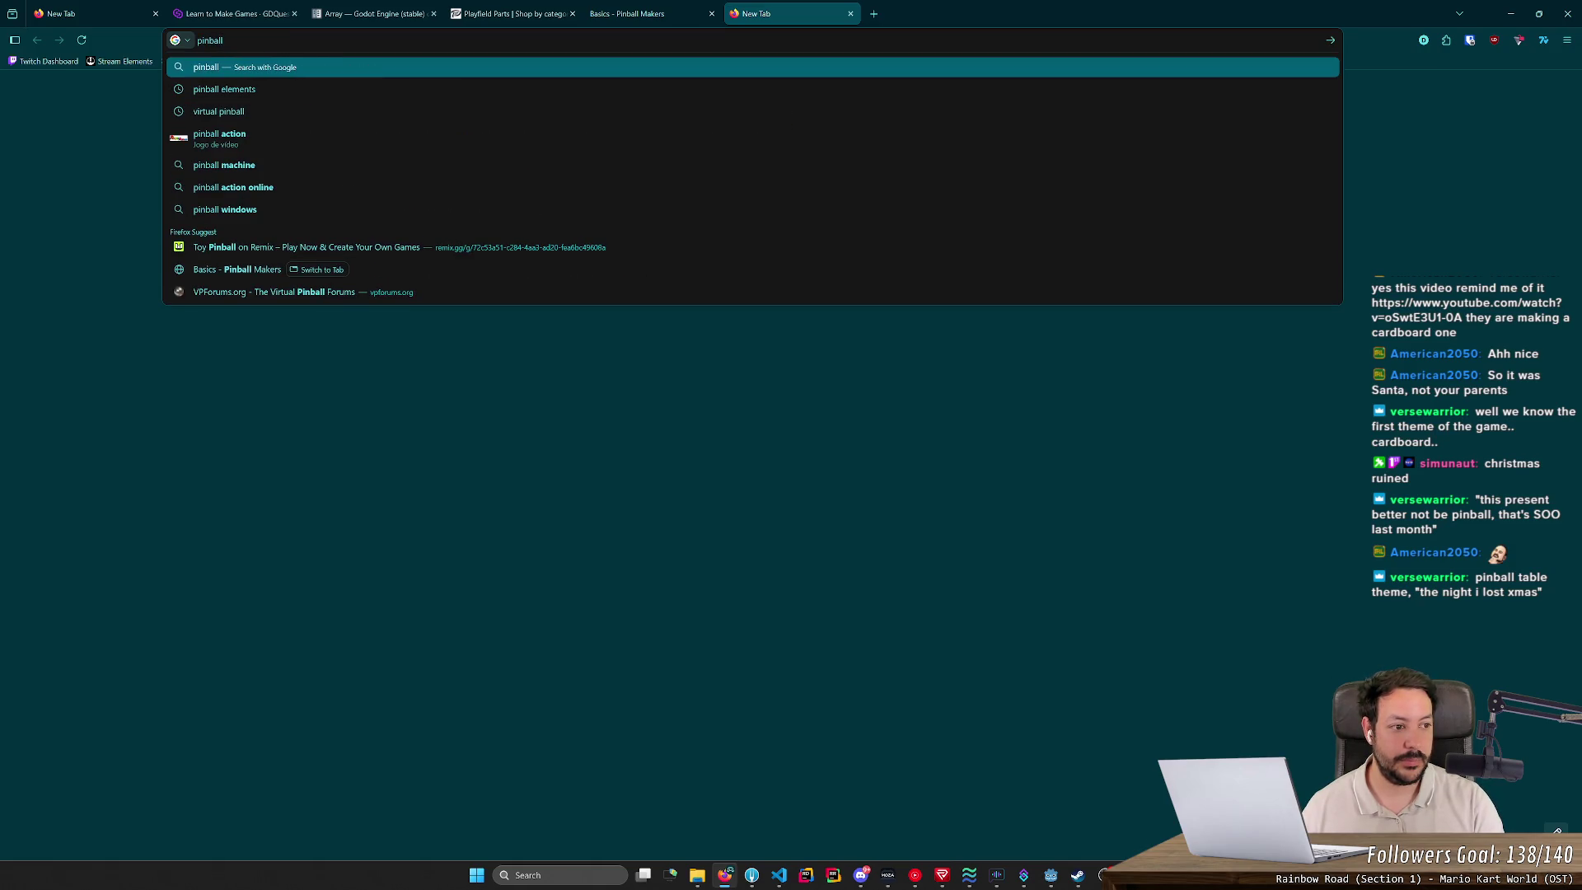
pyautogui.write('cae')
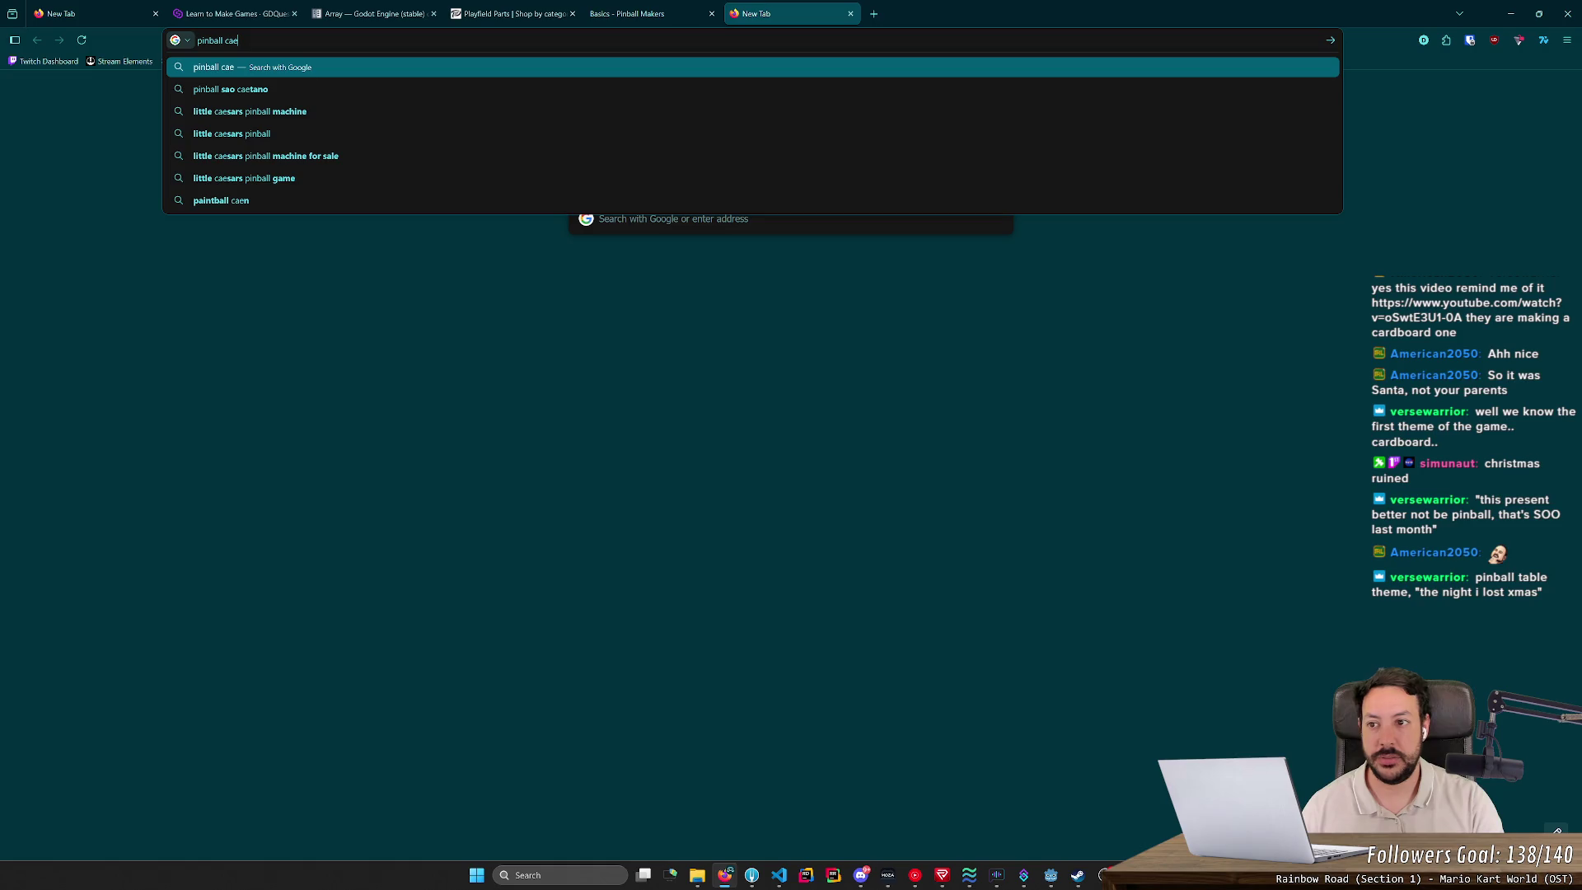
pyautogui.press('BackSpace')
pyautogui.write('r themed ')
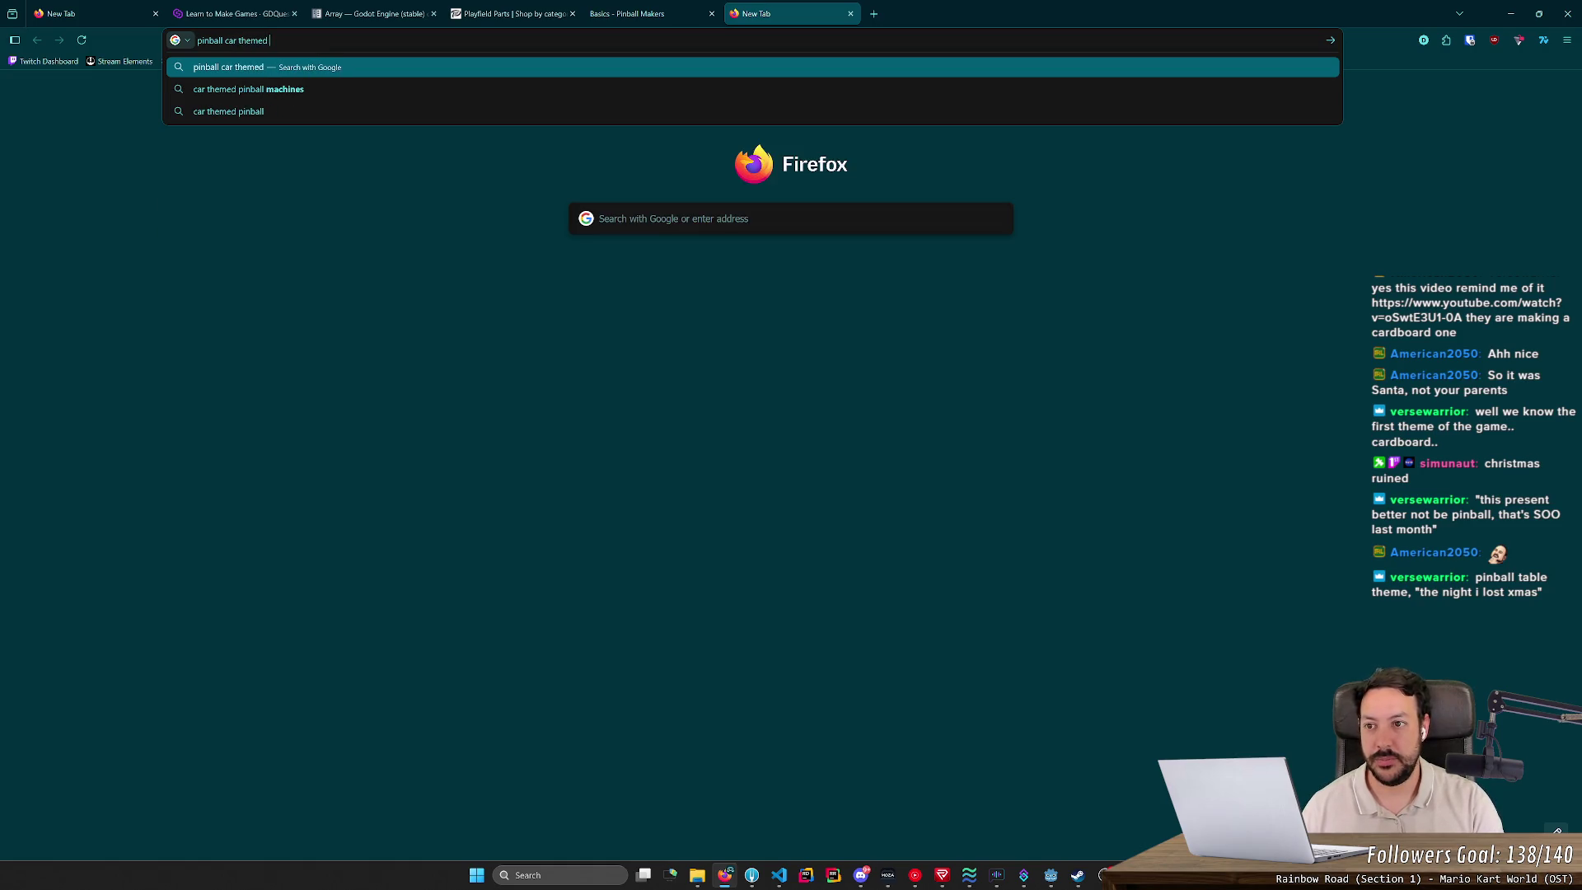
pyautogui.write('kids blue')
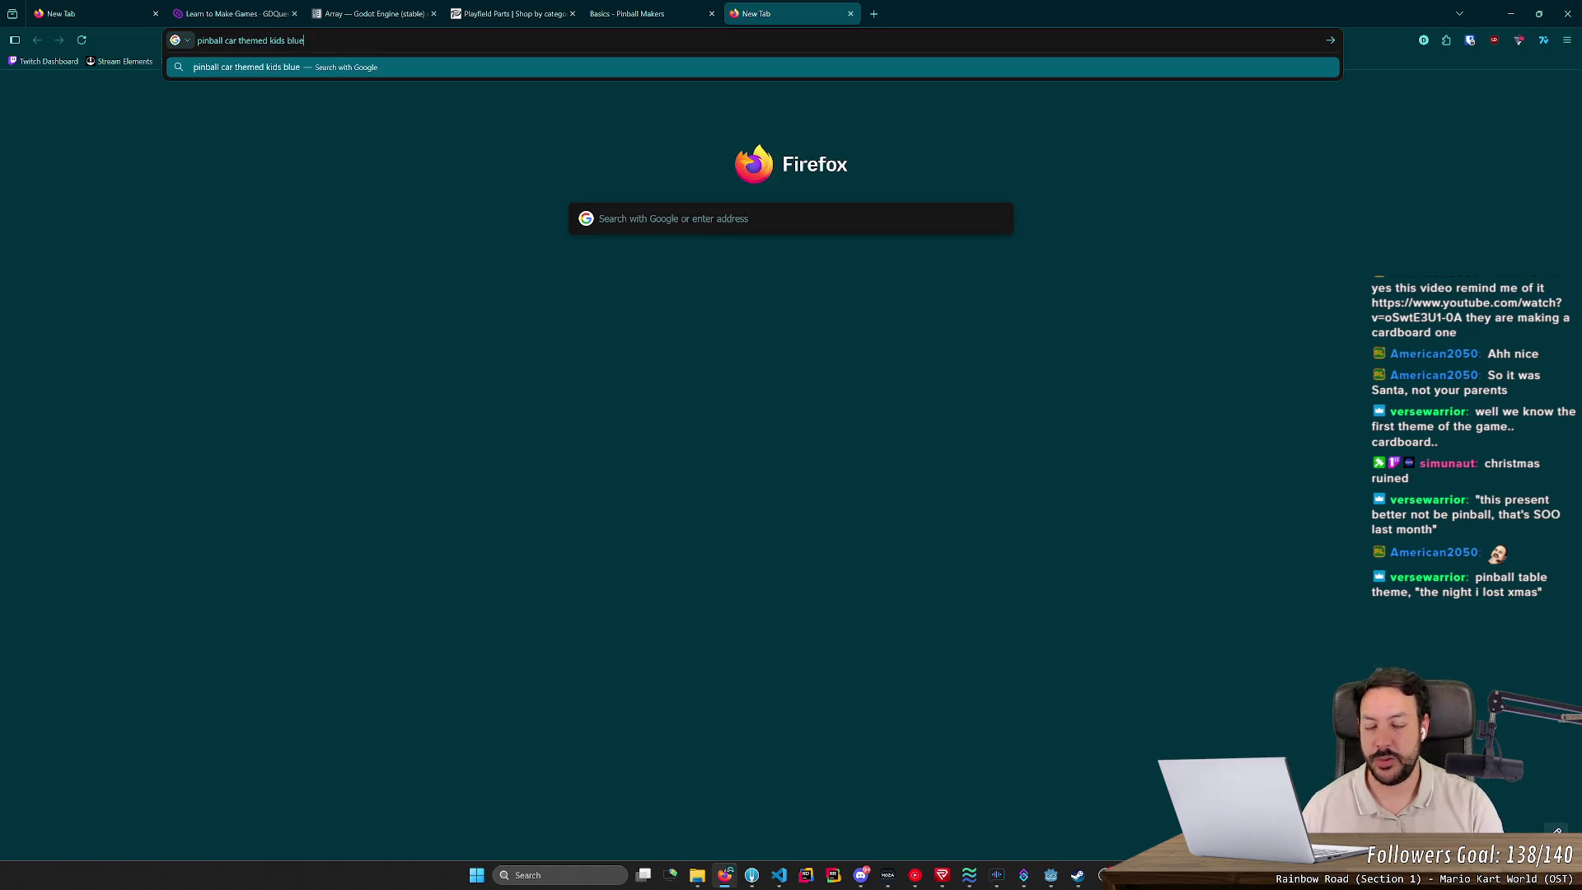
pyautogui.press('Return')
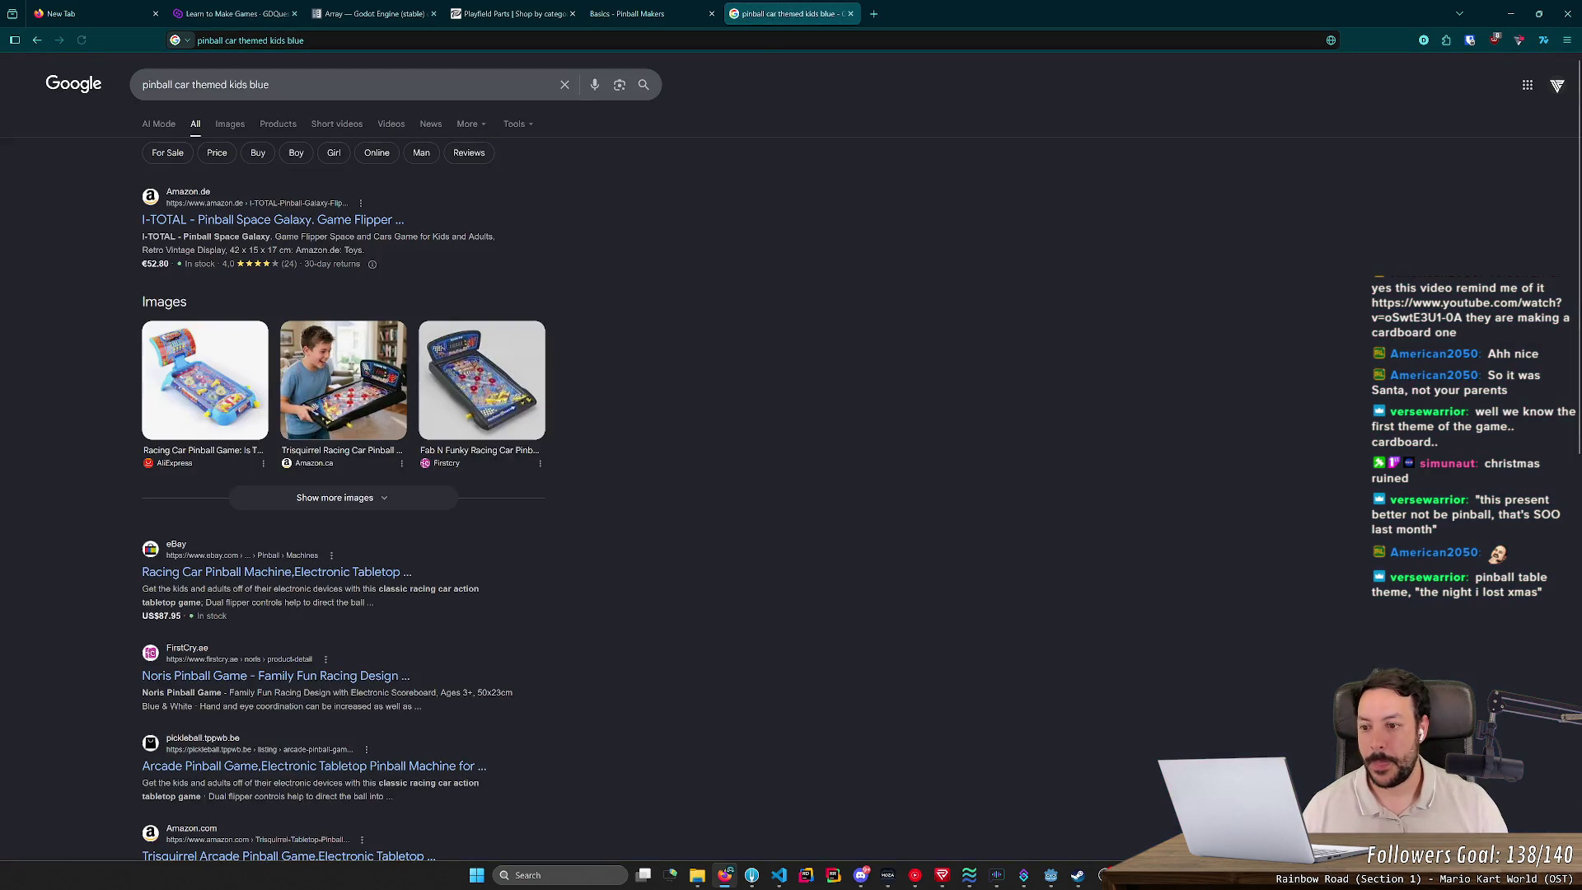
pyautogui.click(230, 124)
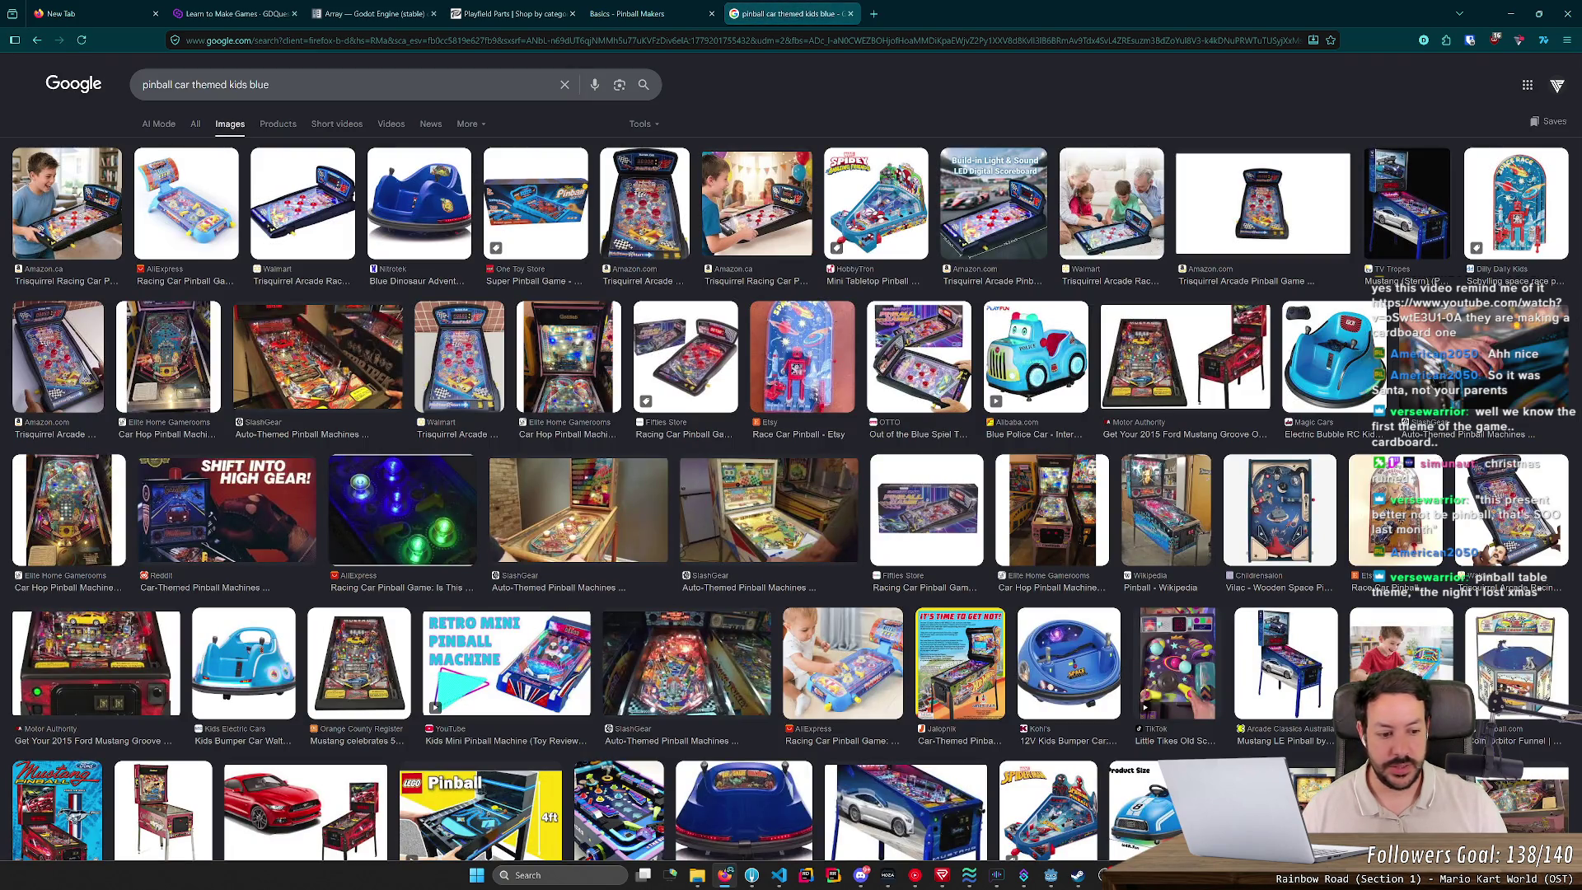
# Step: Preview the Pinball Racing Car image and scroll through its details panel
pyautogui.scroll(-1, 310, 279)
pyautogui.scroll(-3, 311, 278)
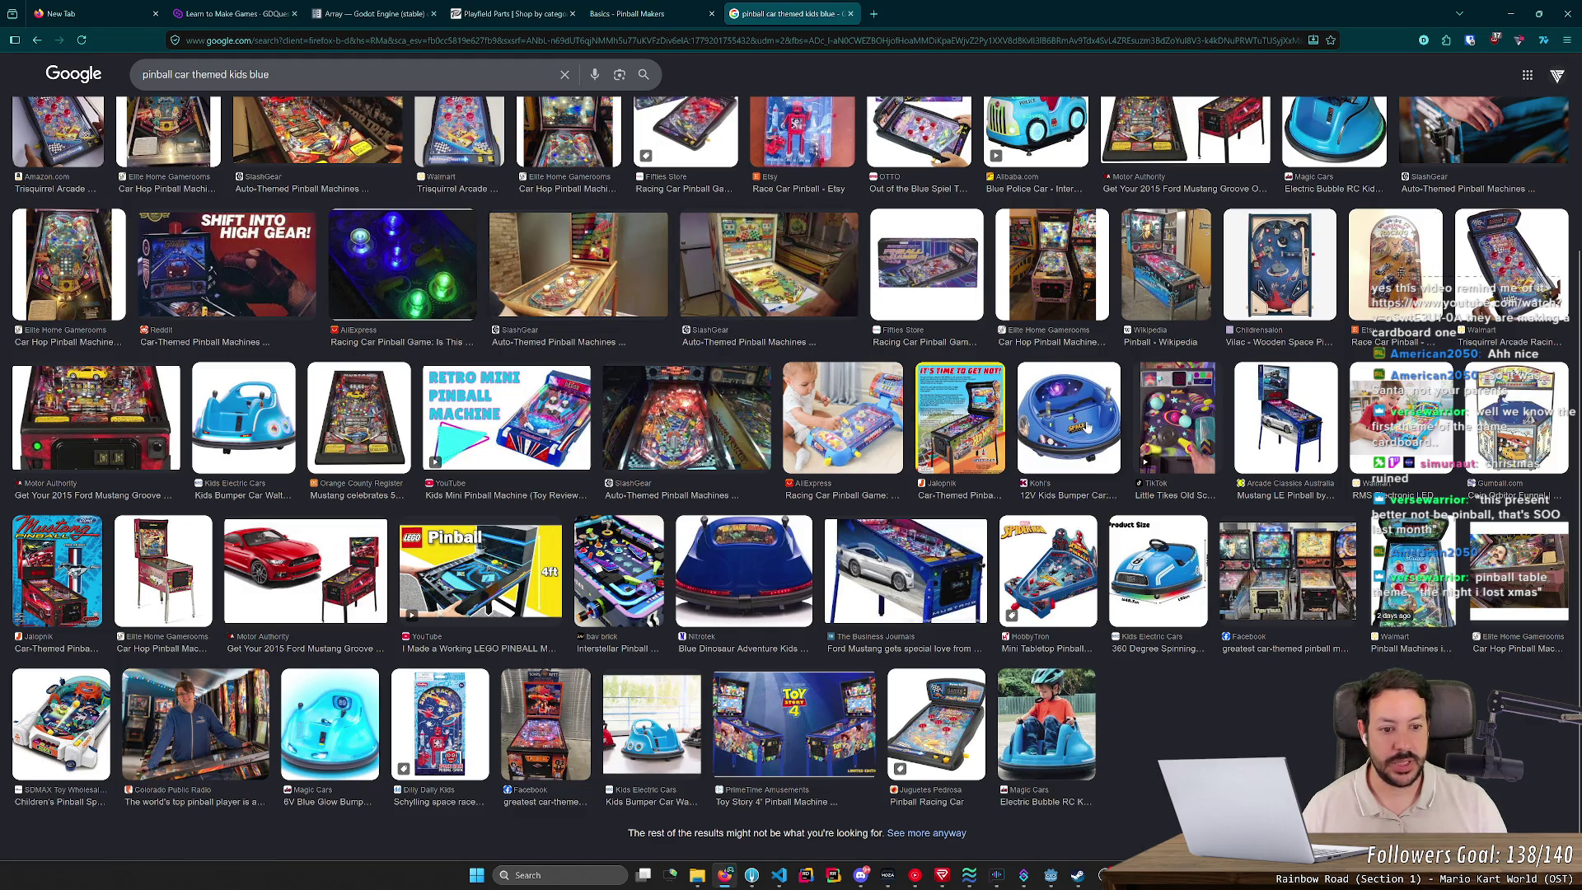
pyautogui.click(981, 729)
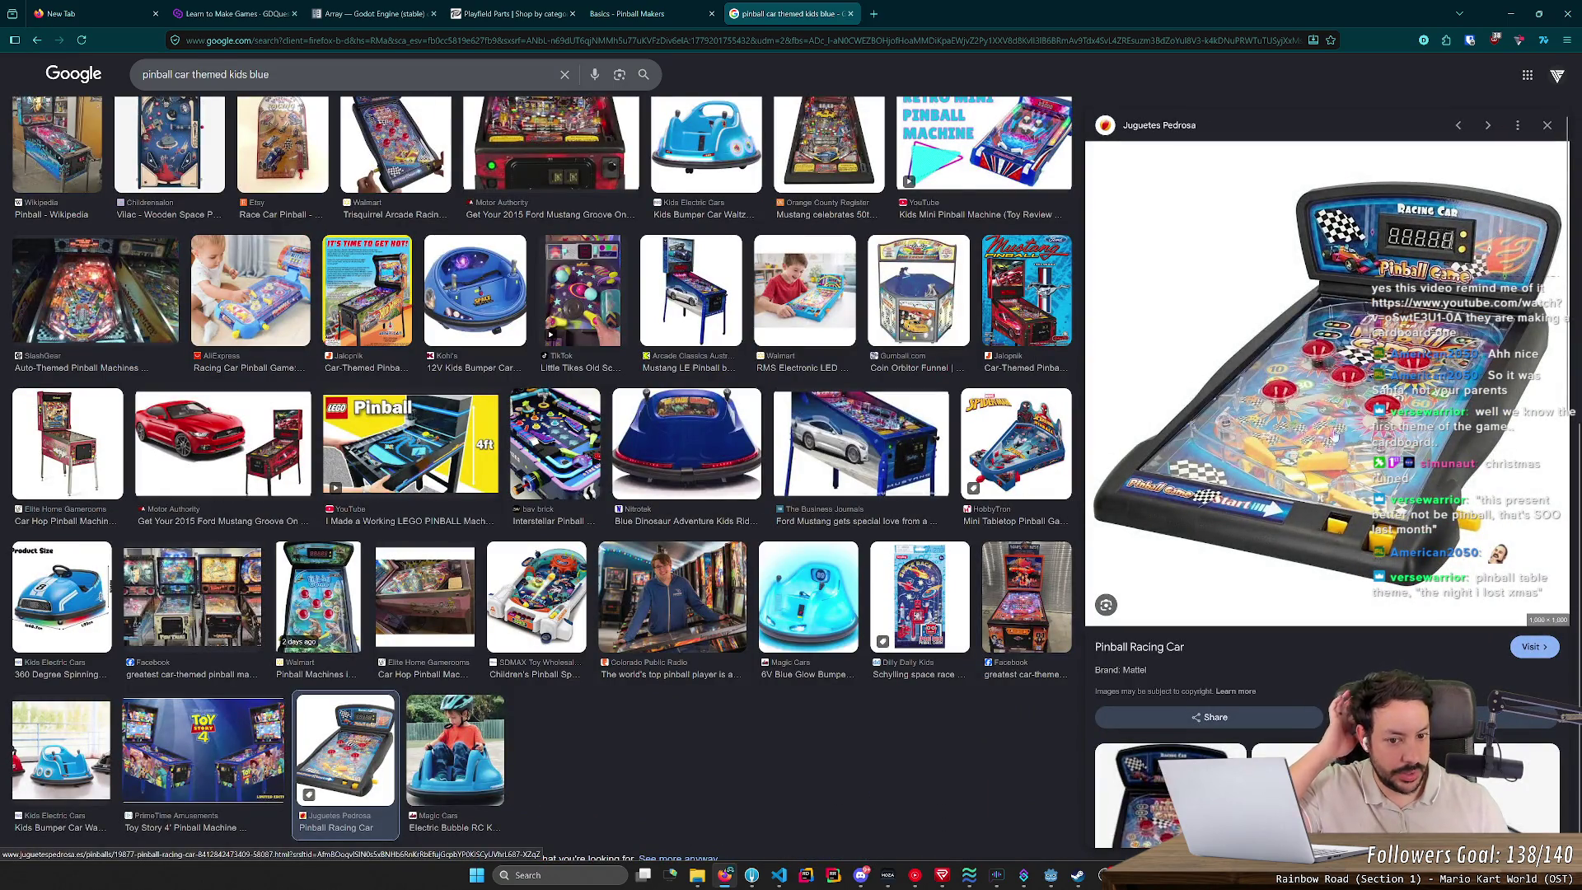
pyautogui.scroll(-2, 1381, 438)
pyautogui.scroll(-4, 1382, 440)
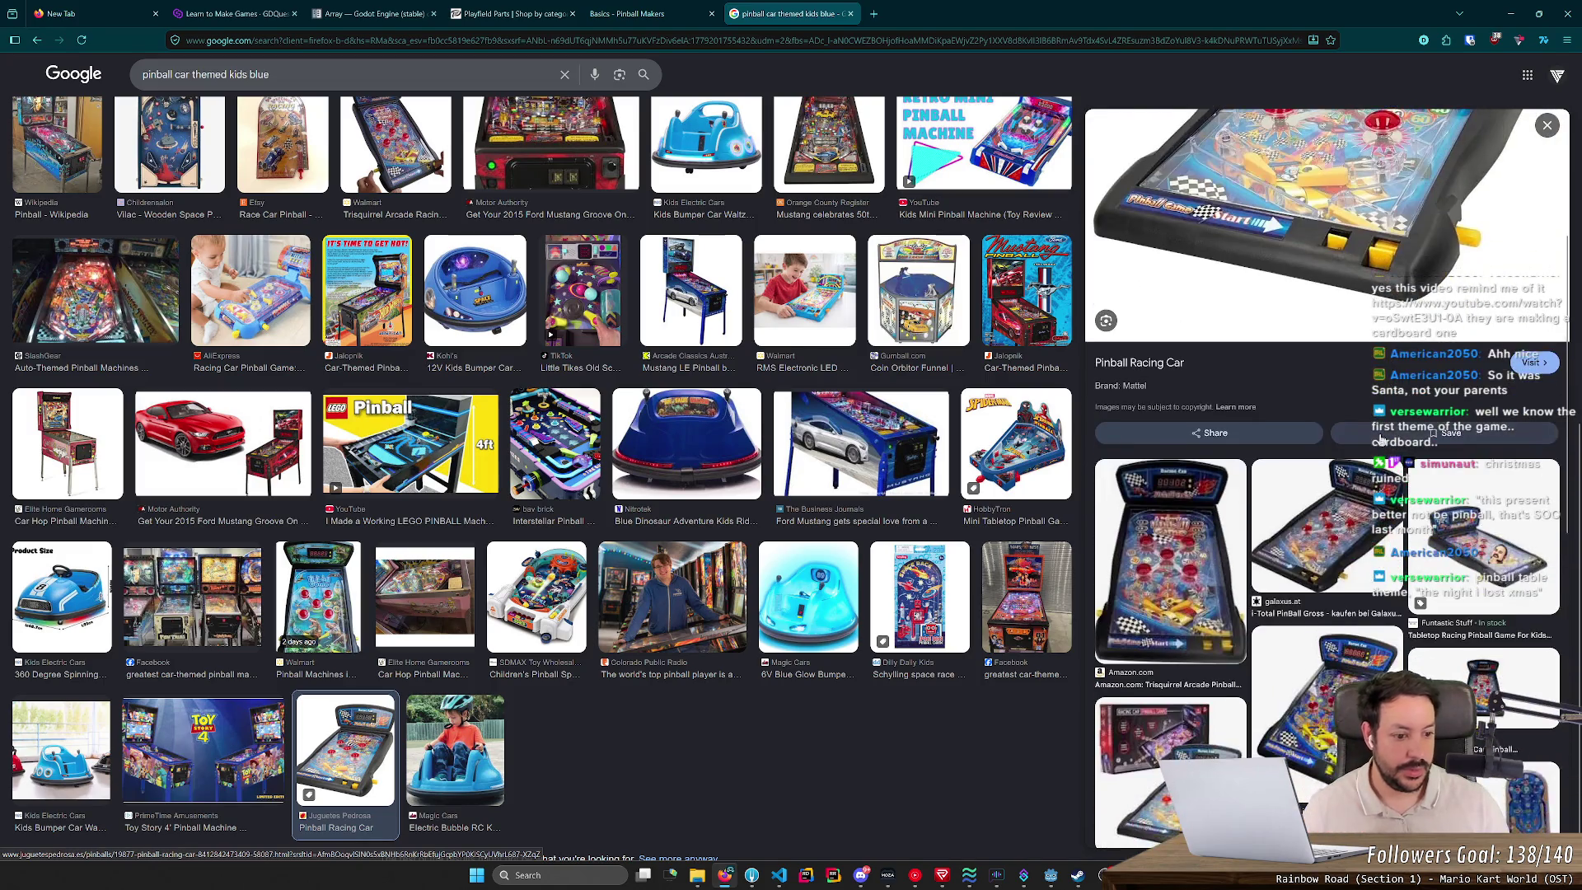
pyautogui.scroll(7, 1381, 438)
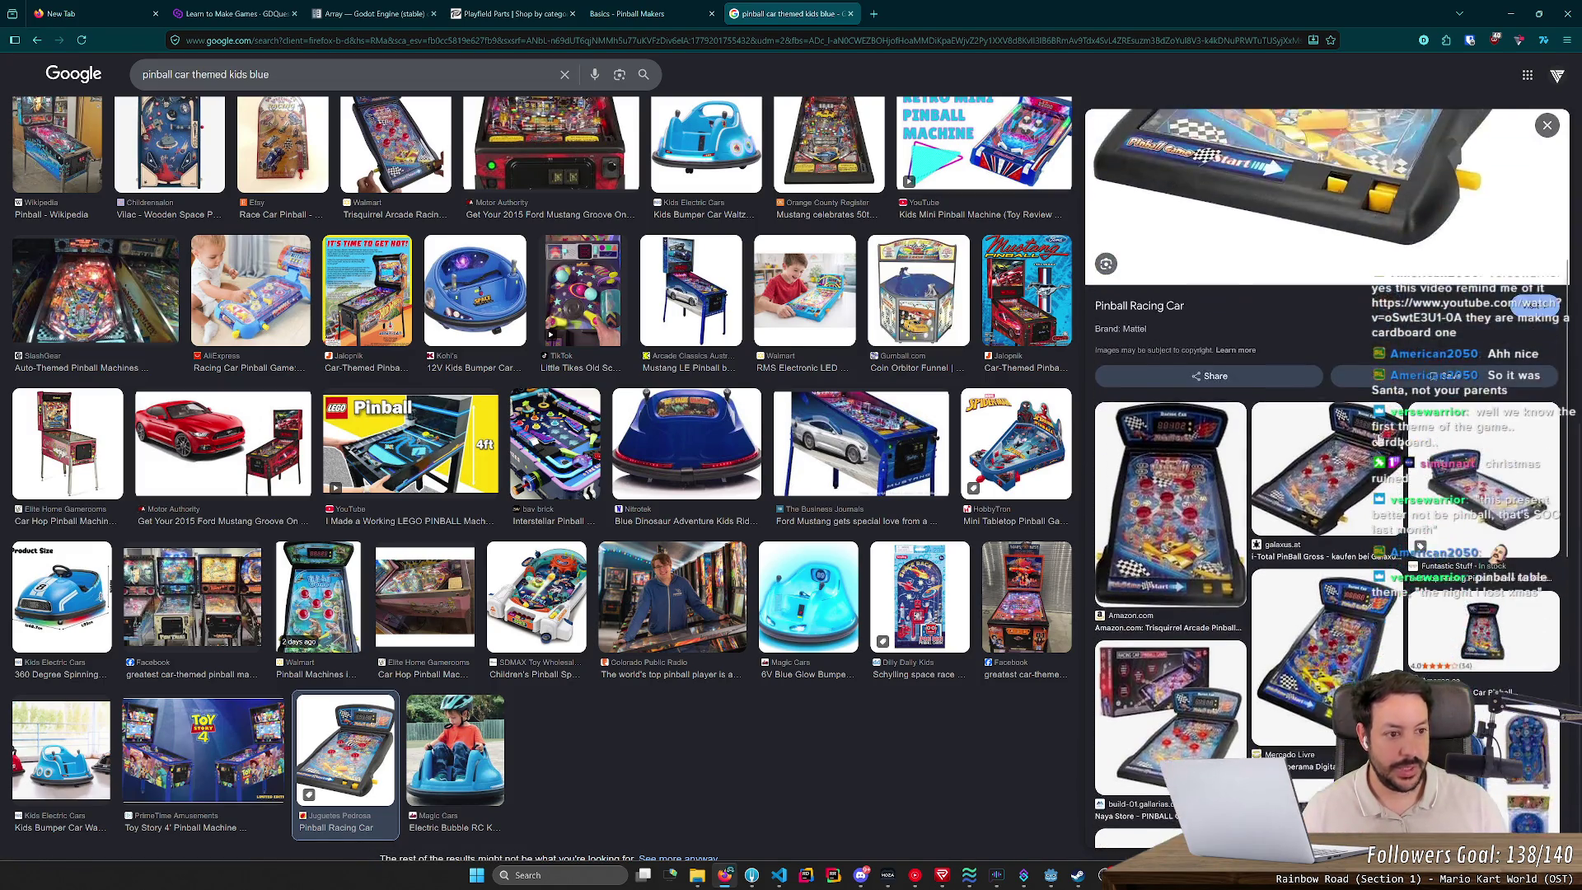
pyautogui.scroll(-7, 1413, 266)
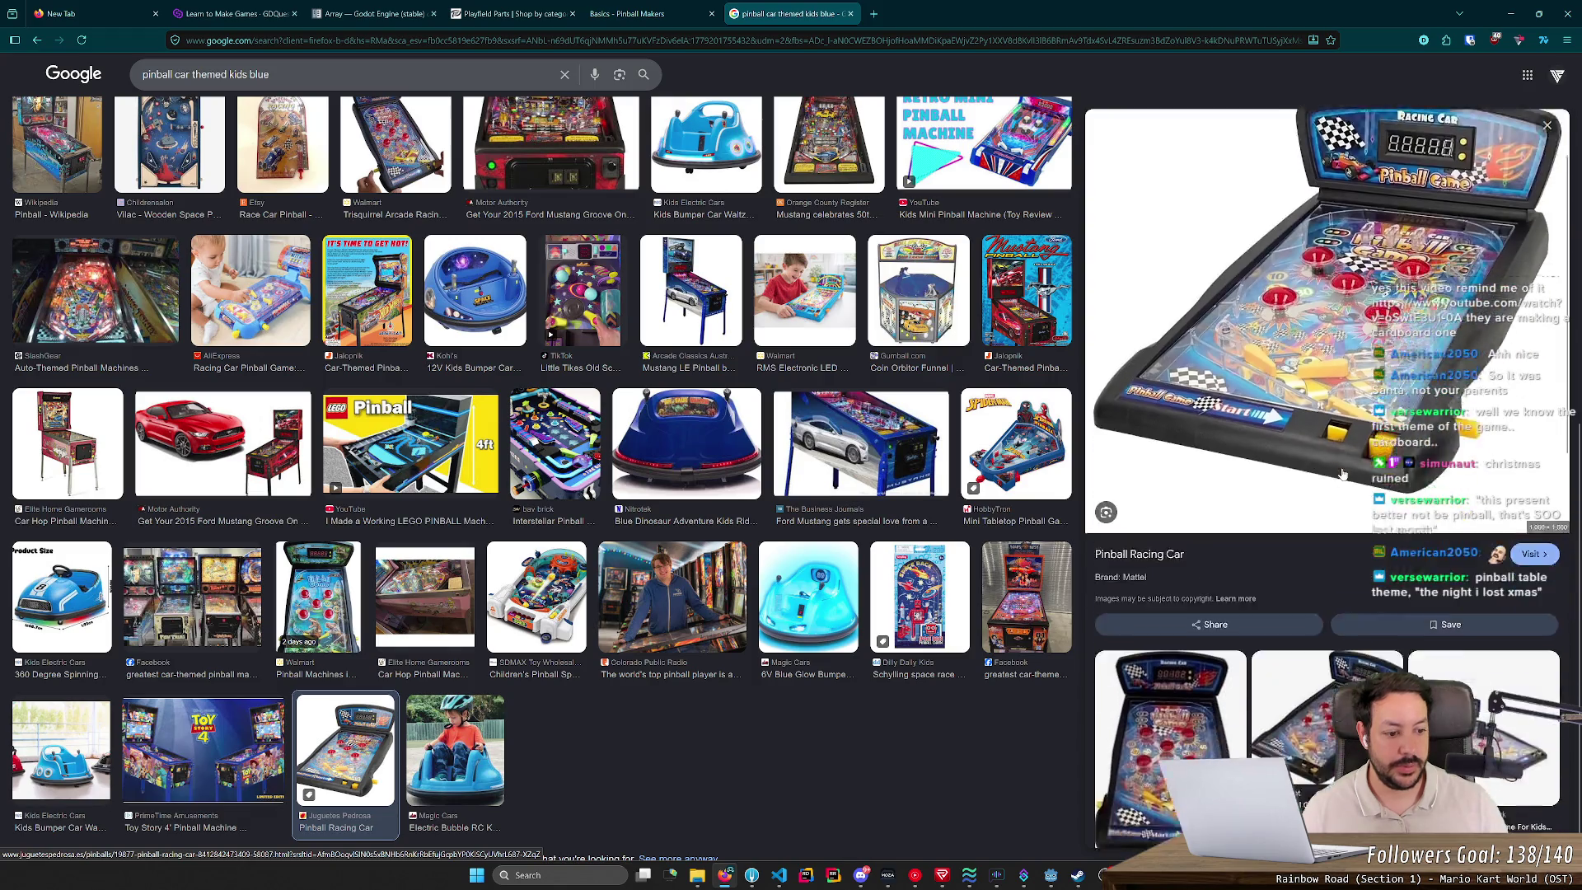
pyautogui.scroll(-5, 1343, 506)
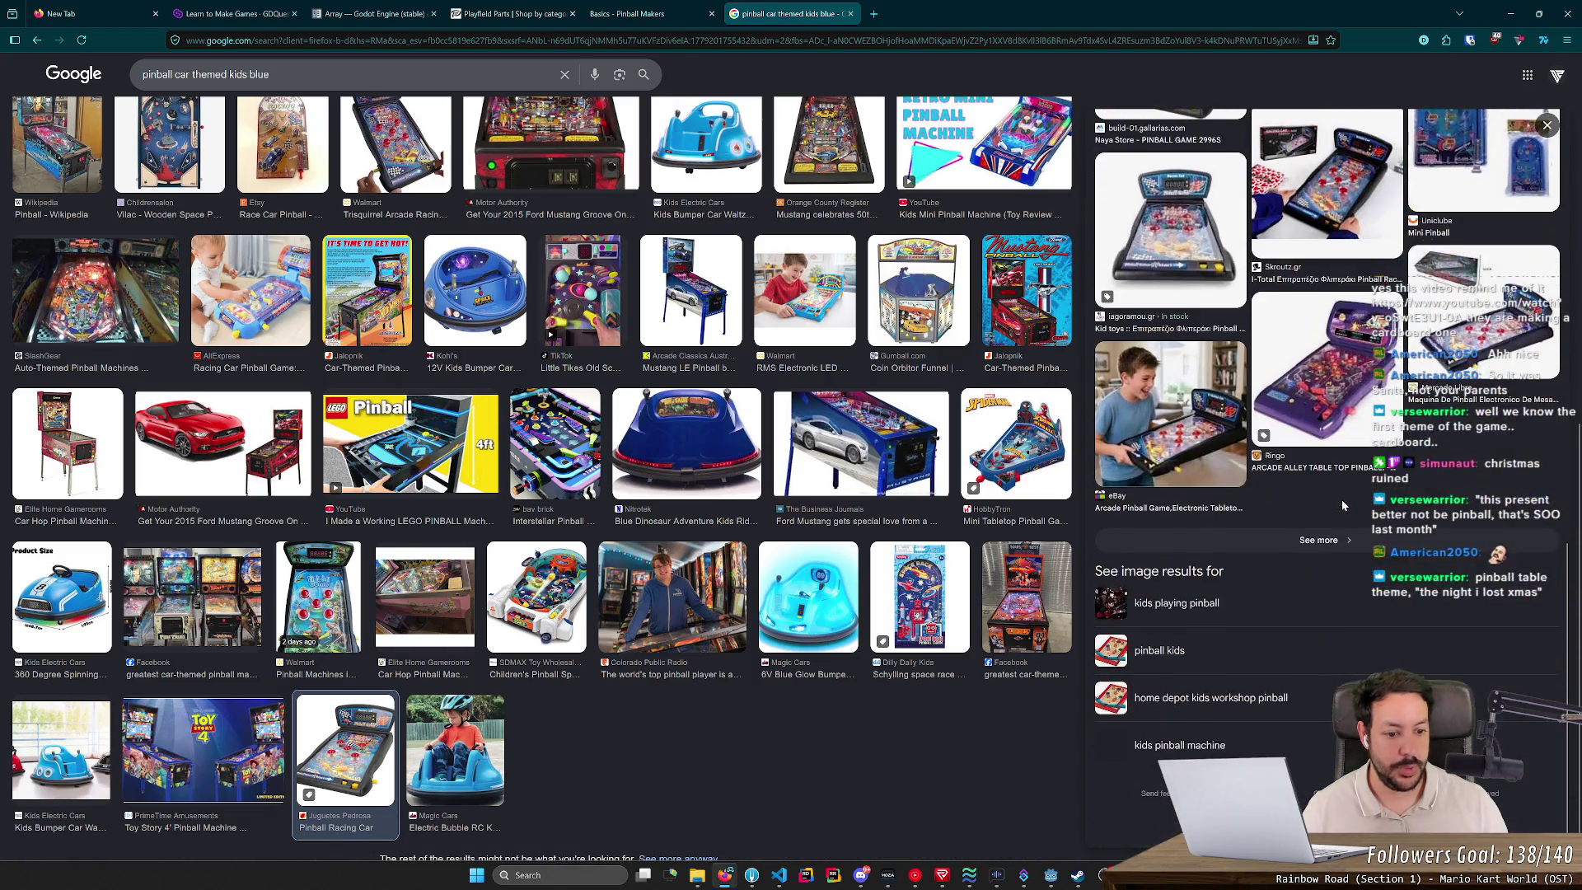
pyautogui.scroll(-1, 784, 669)
pyautogui.scroll(5, 773, 666)
pyautogui.scroll(3, 493, 503)
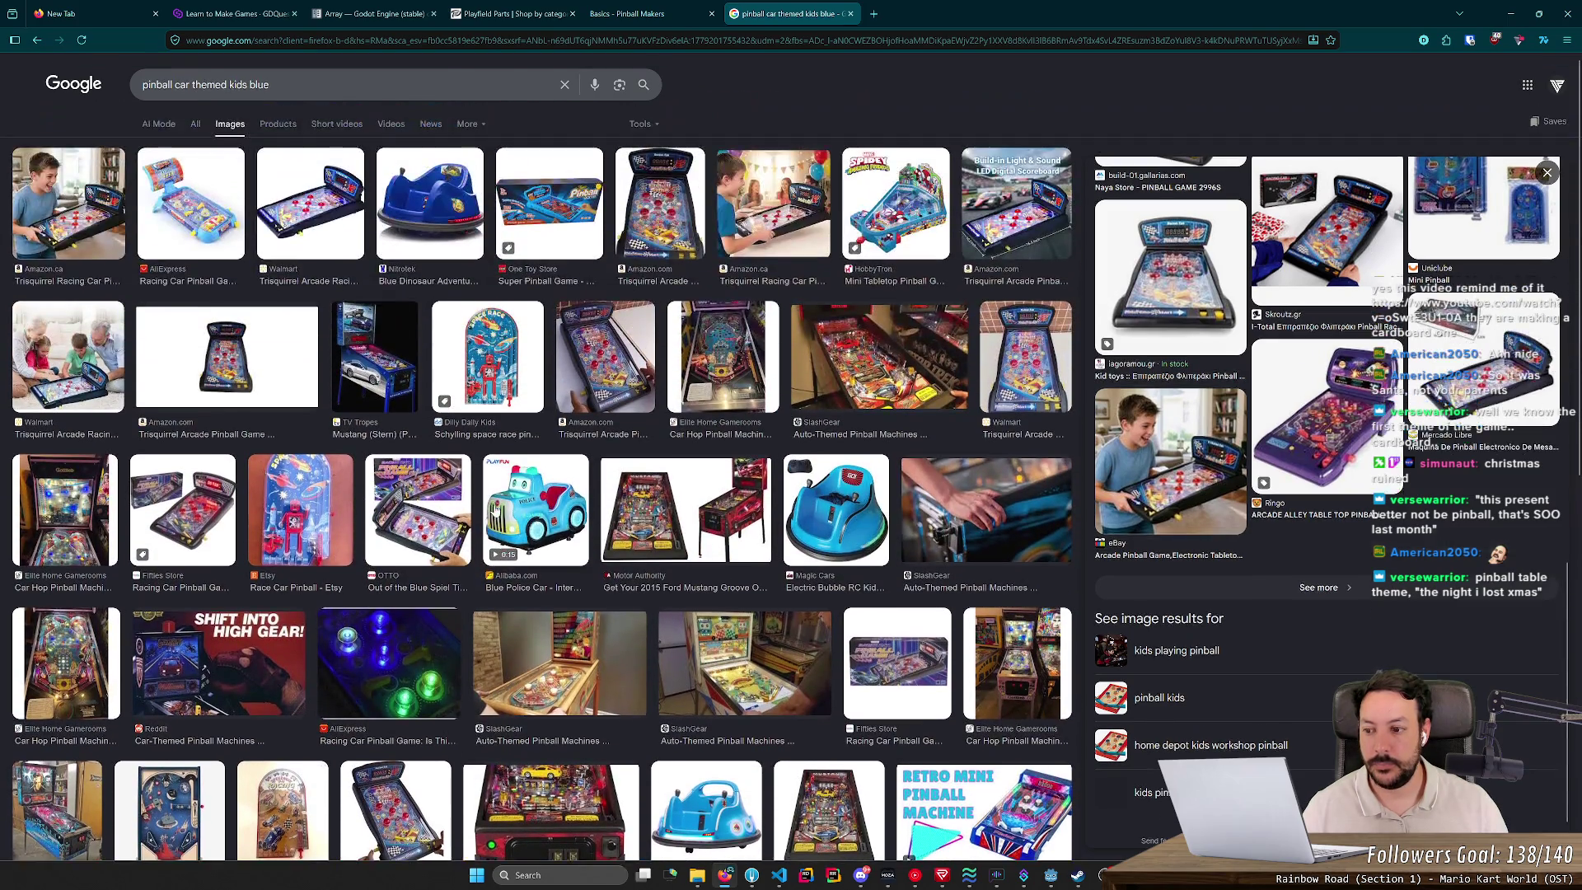
# Step: Refine the search to 'pinball car themed kids blue 1997'
pyautogui.click(344, 86)
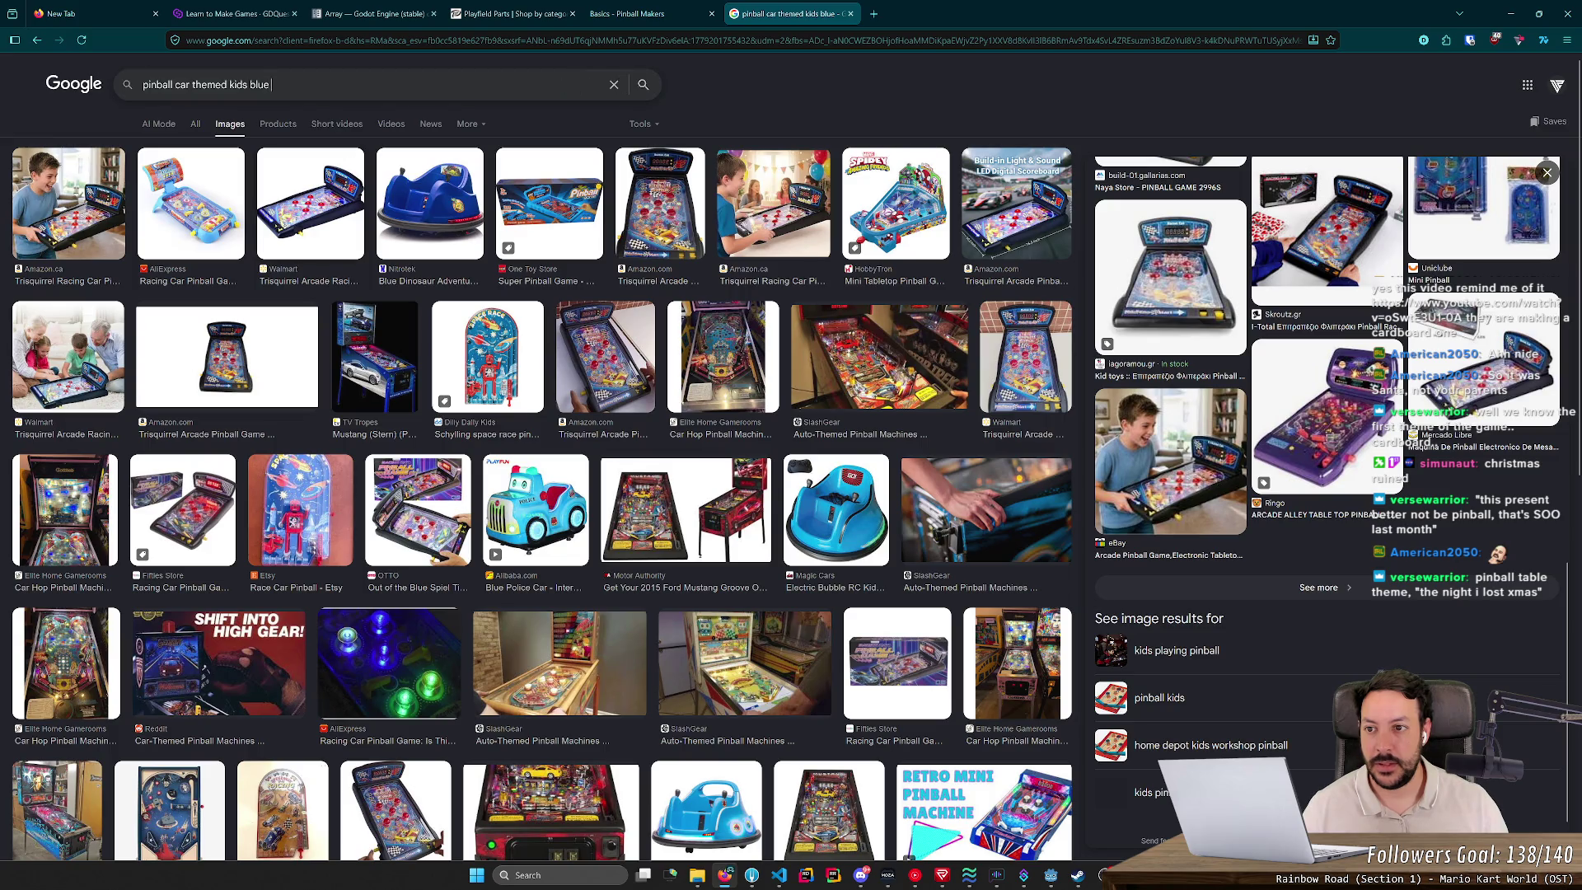
pyautogui.write('199')
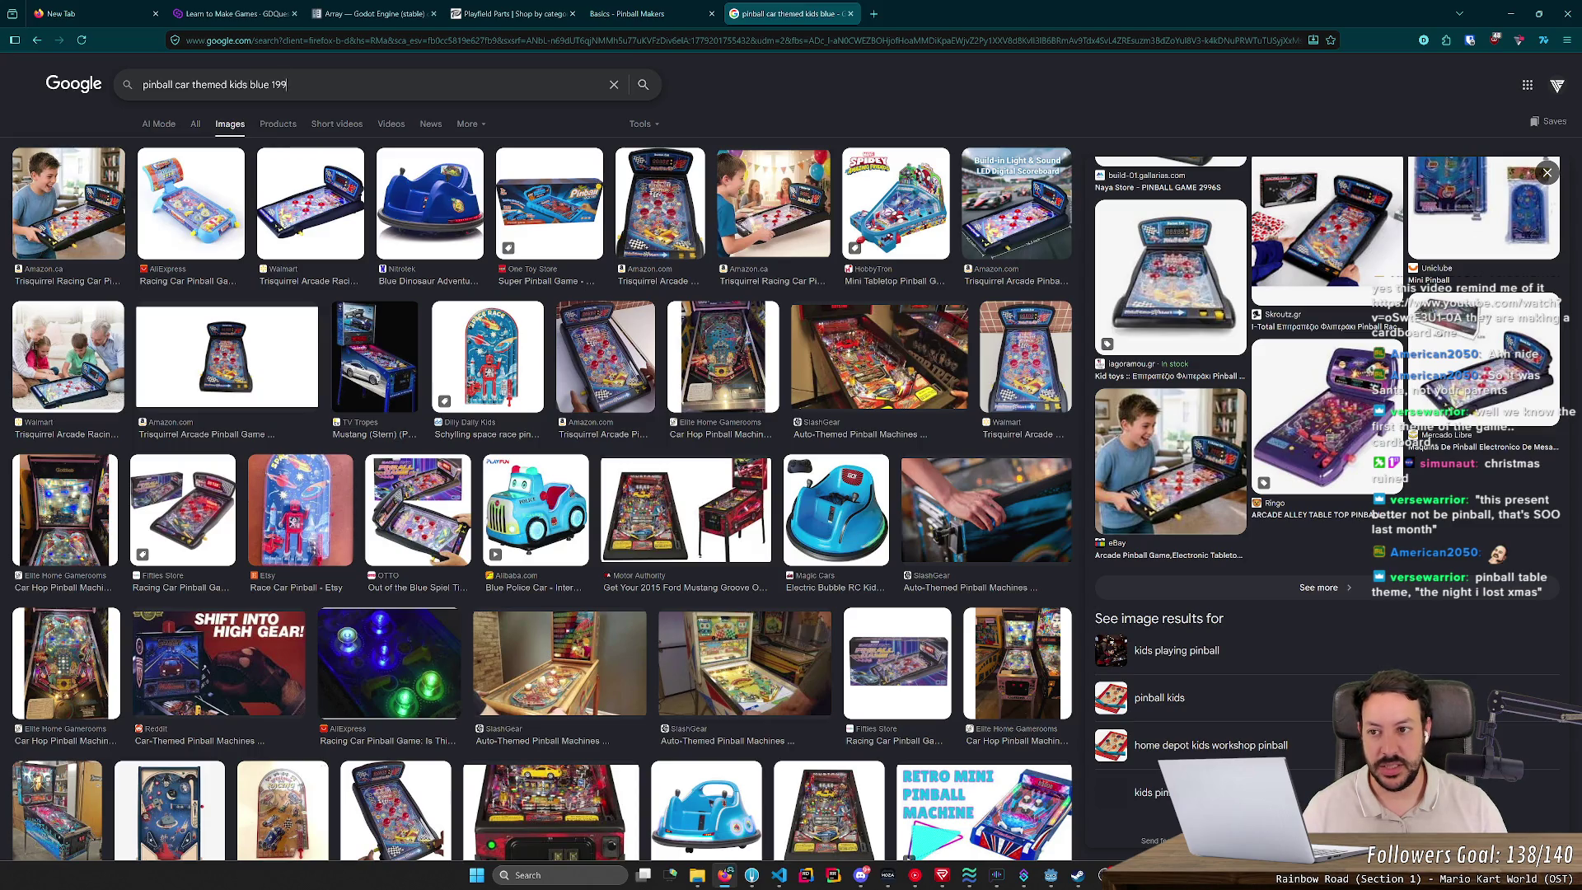
pyautogui.write('7')
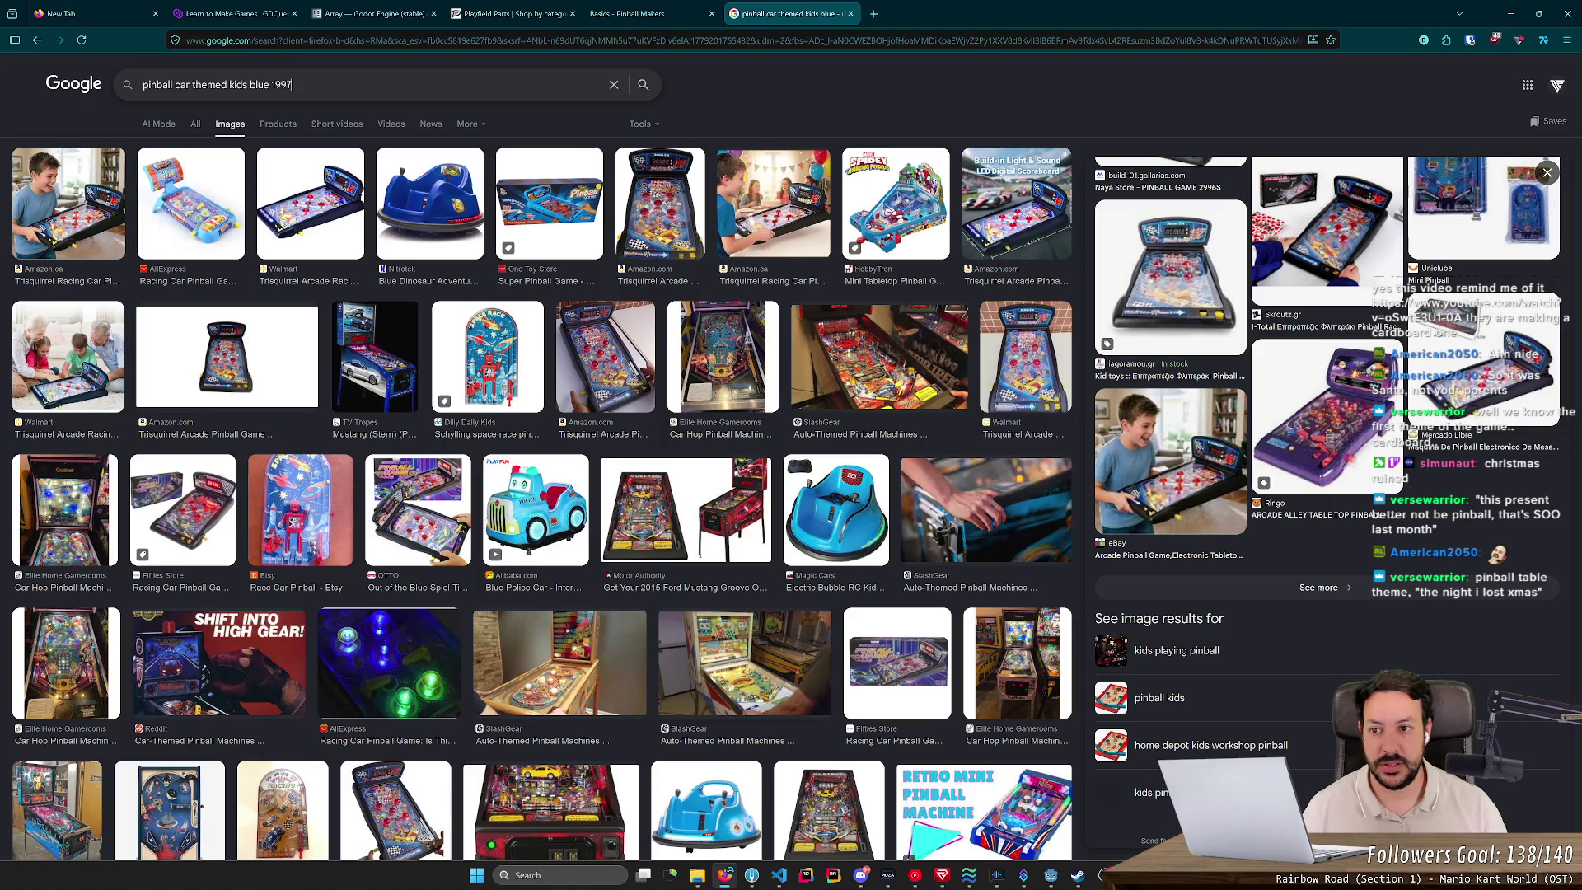
pyautogui.press('Return')
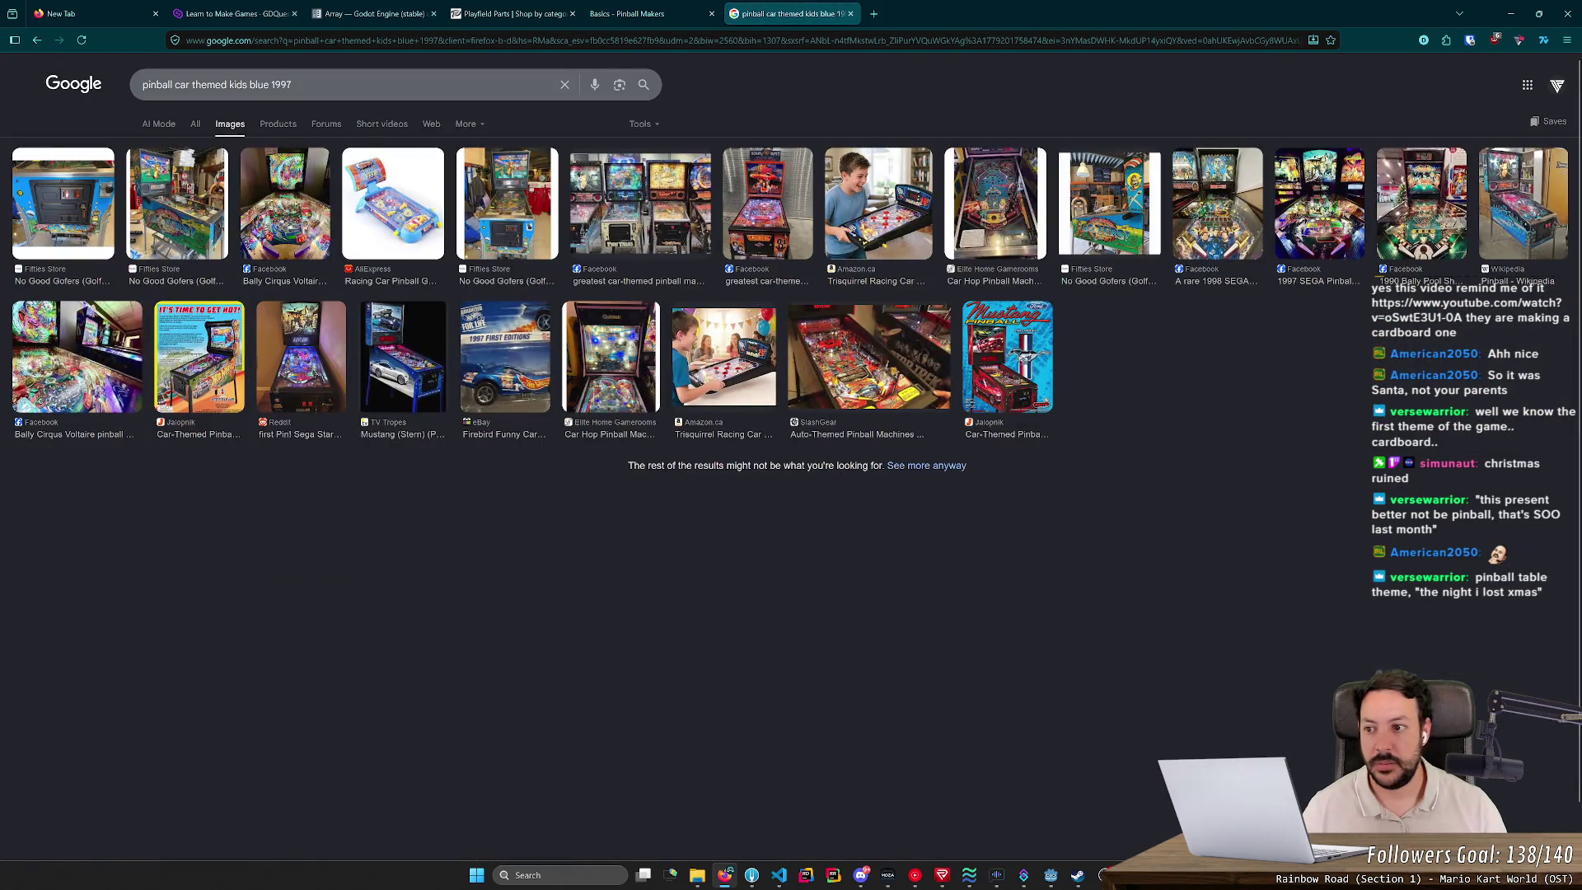
# Step: Change the search year from 1997 to 1998 and search again
pyautogui.click(293, 84)
pyautogui.press('BackSpace')
pyautogui.write('8')
pyautogui.press('Return')
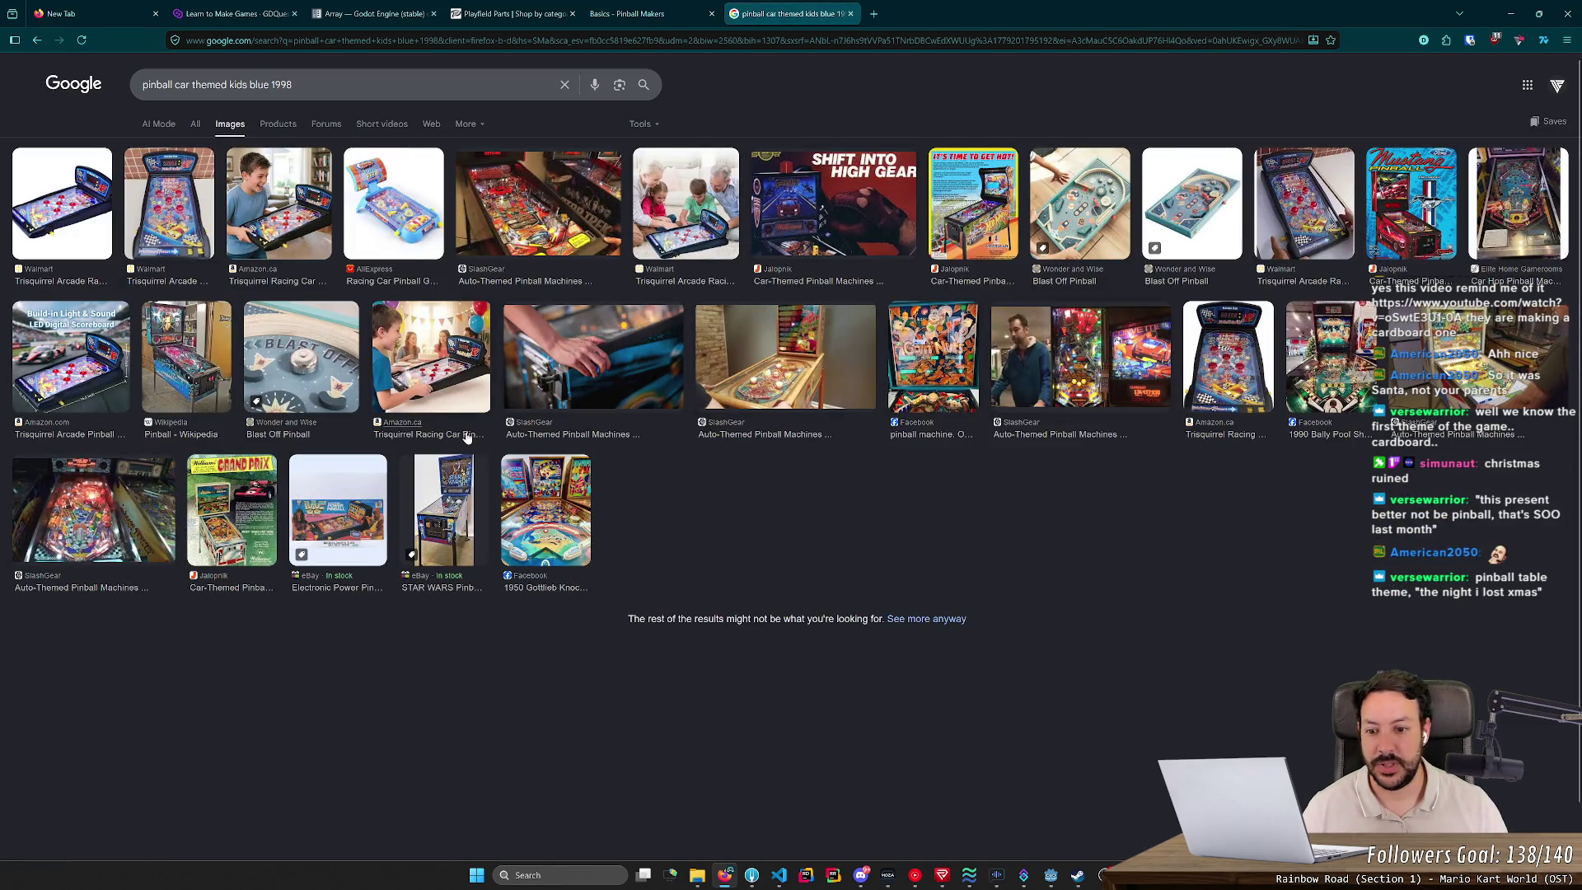
# Step: Look through the web results for the 1998 query, then close the Google tab
pyautogui.click(196, 125)
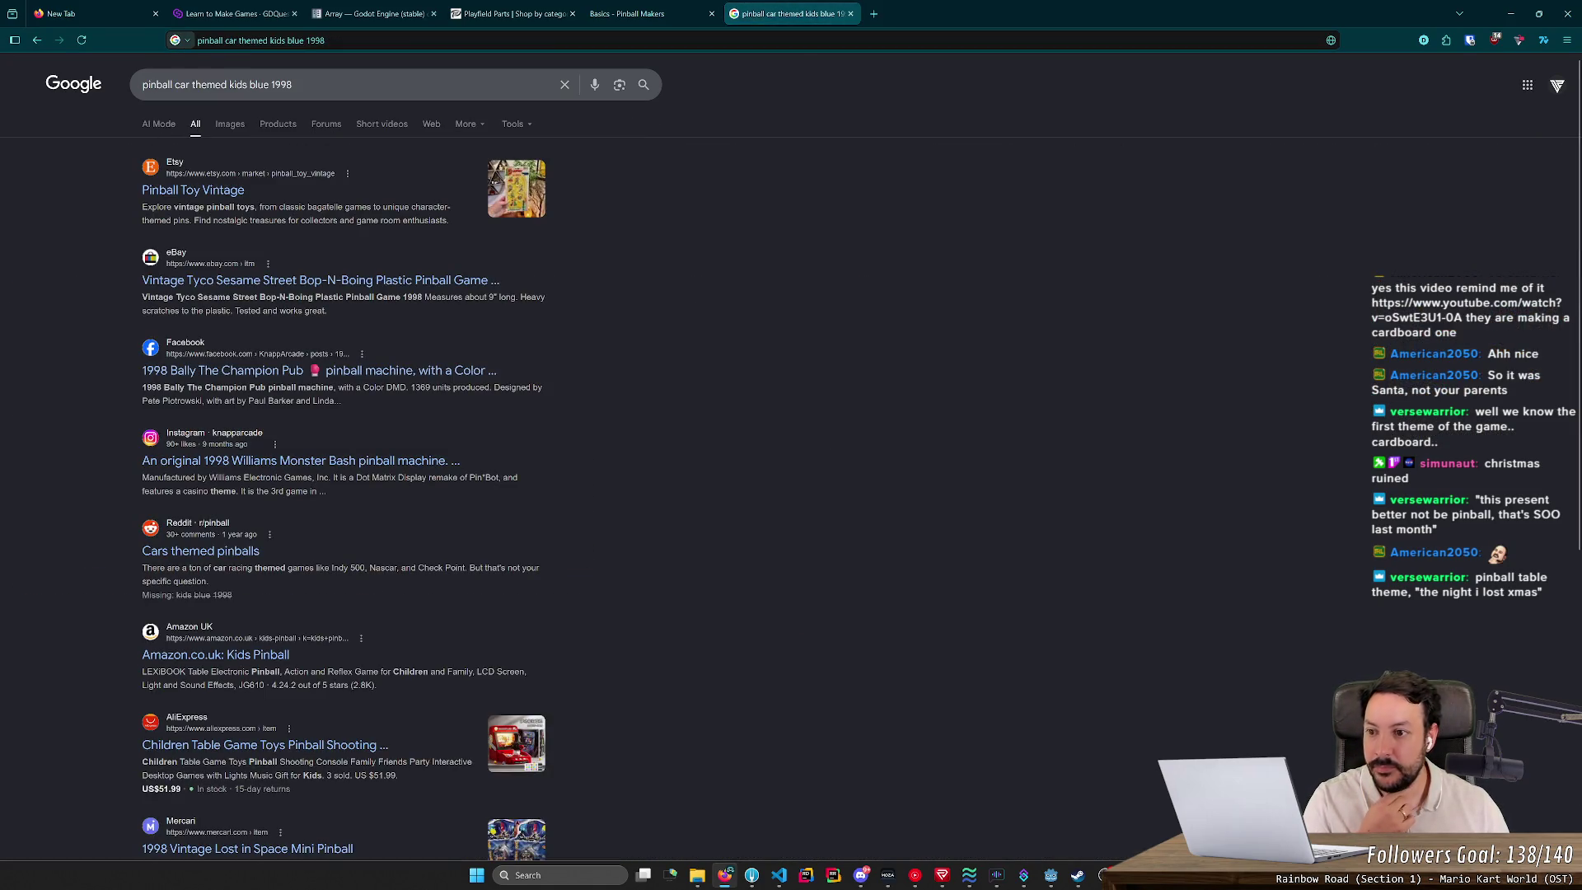
pyautogui.scroll(-3, 685, 333)
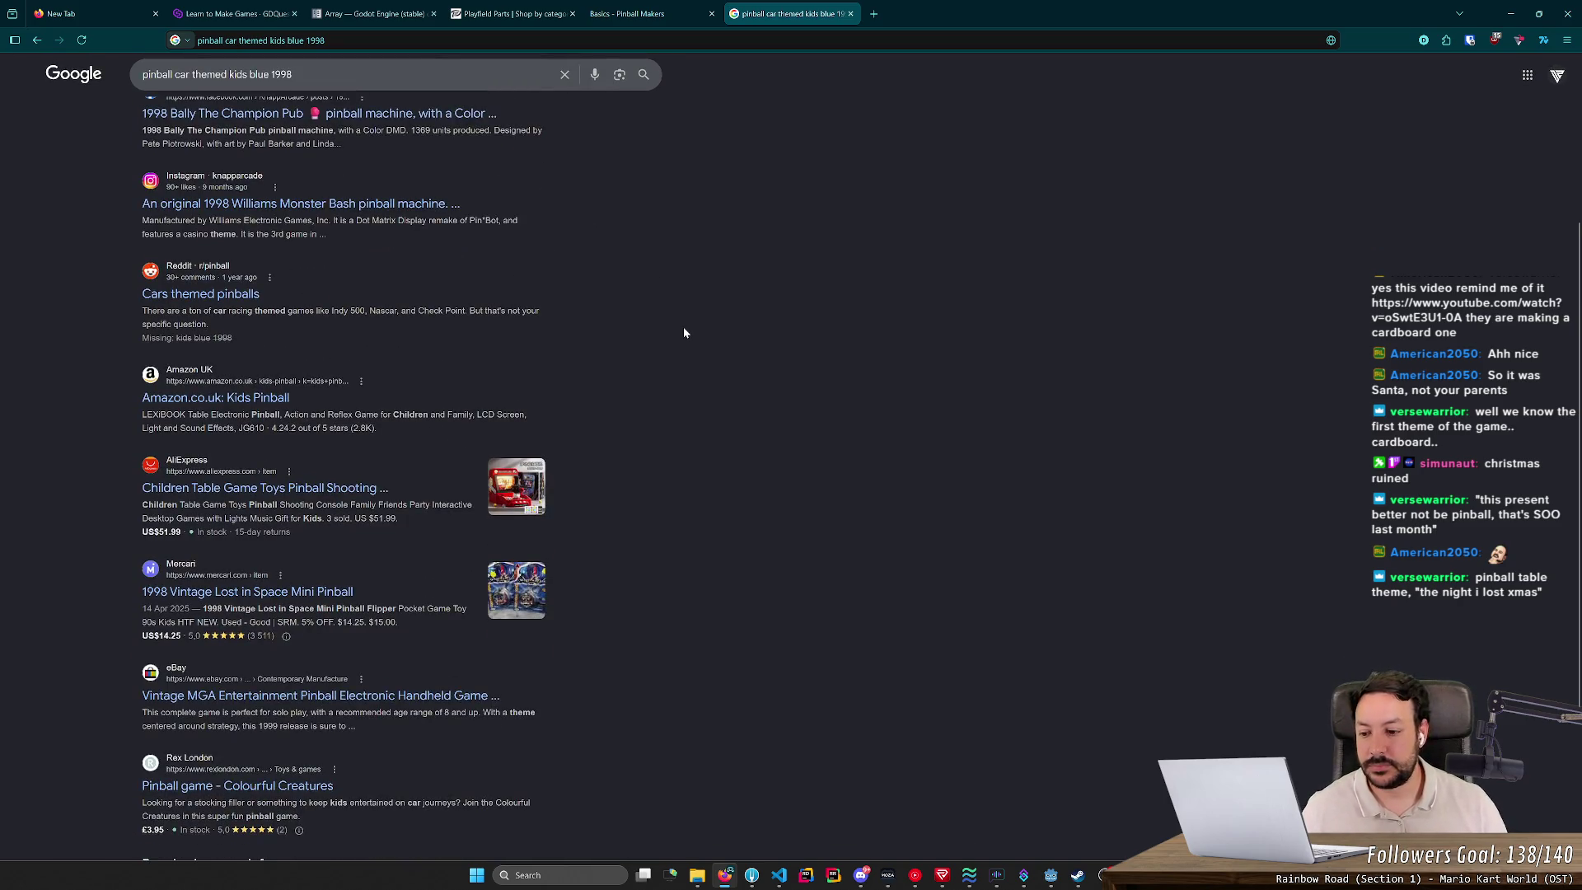
pyautogui.scroll(-2, 682, 326)
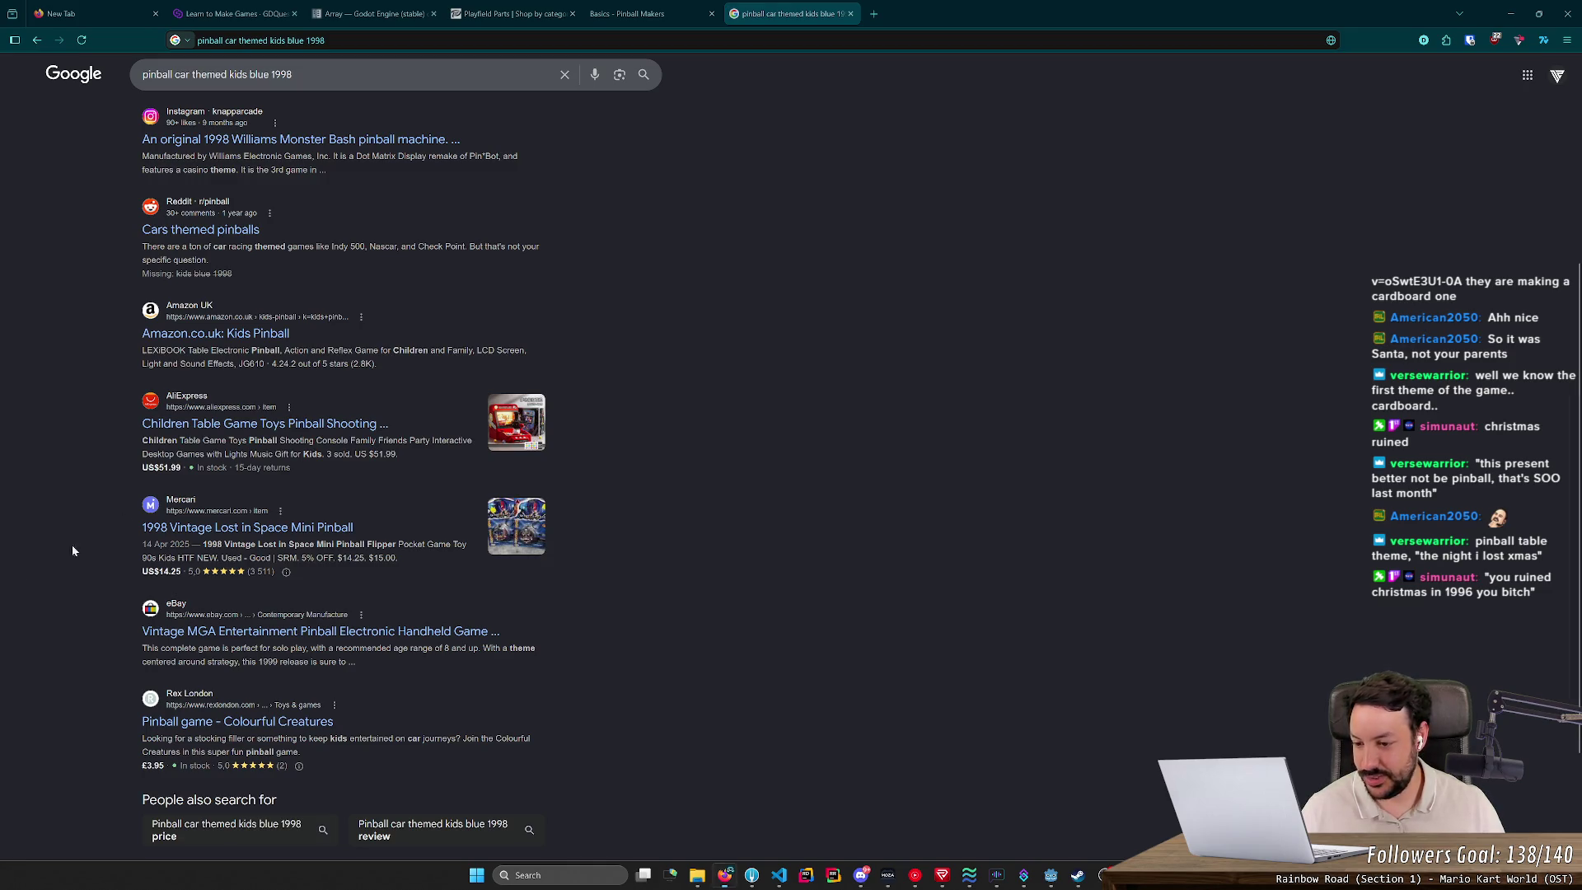
pyautogui.scroll(5, 784, 402)
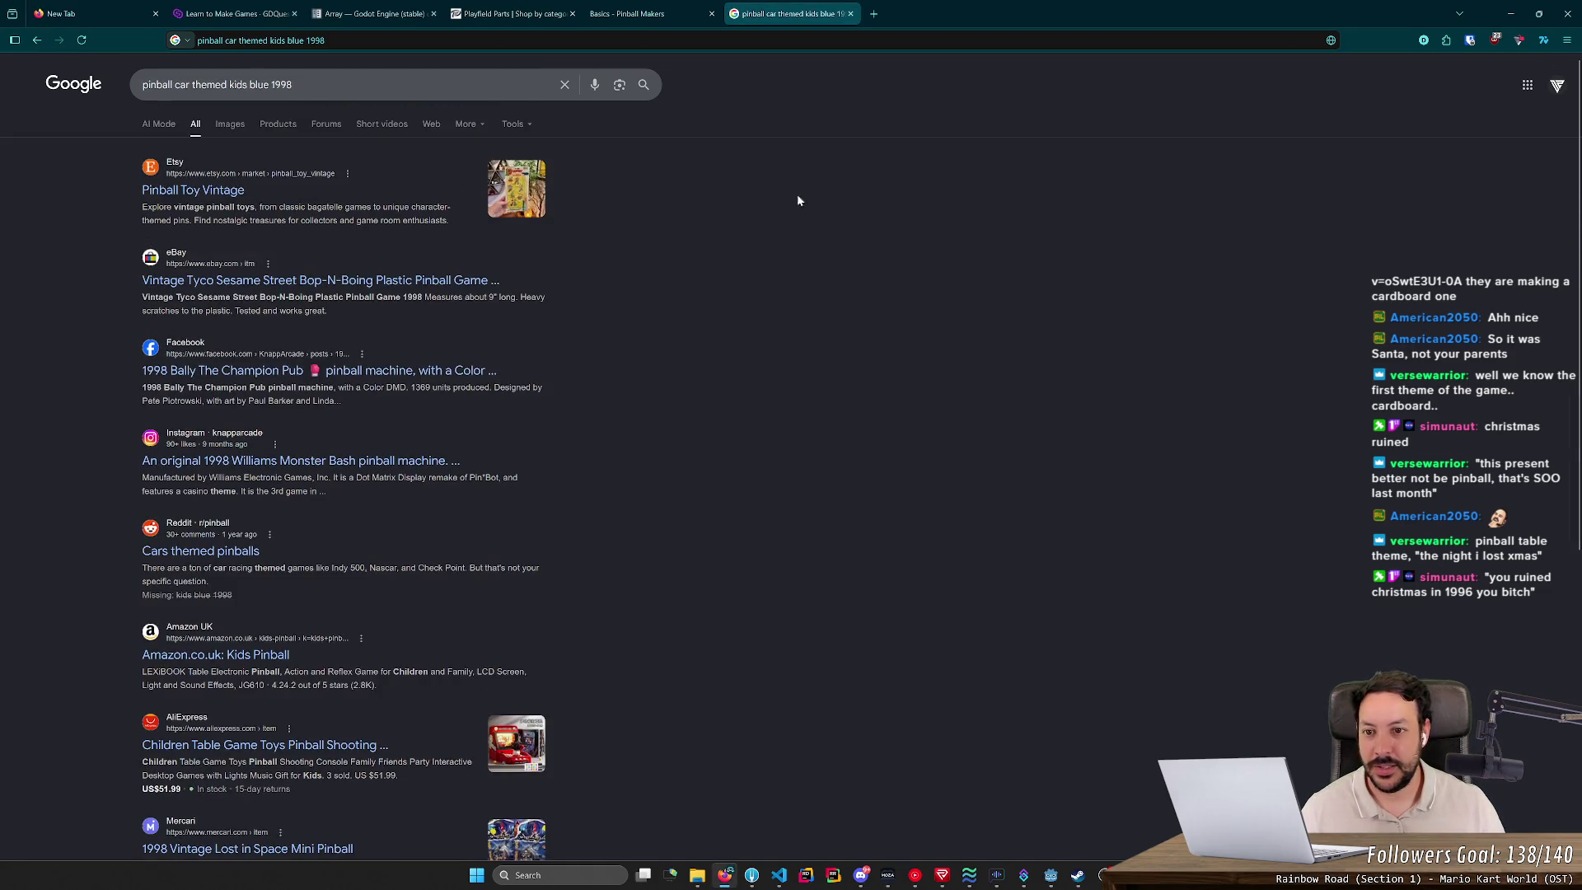
pyautogui.hotkey('ctrl', 'w')
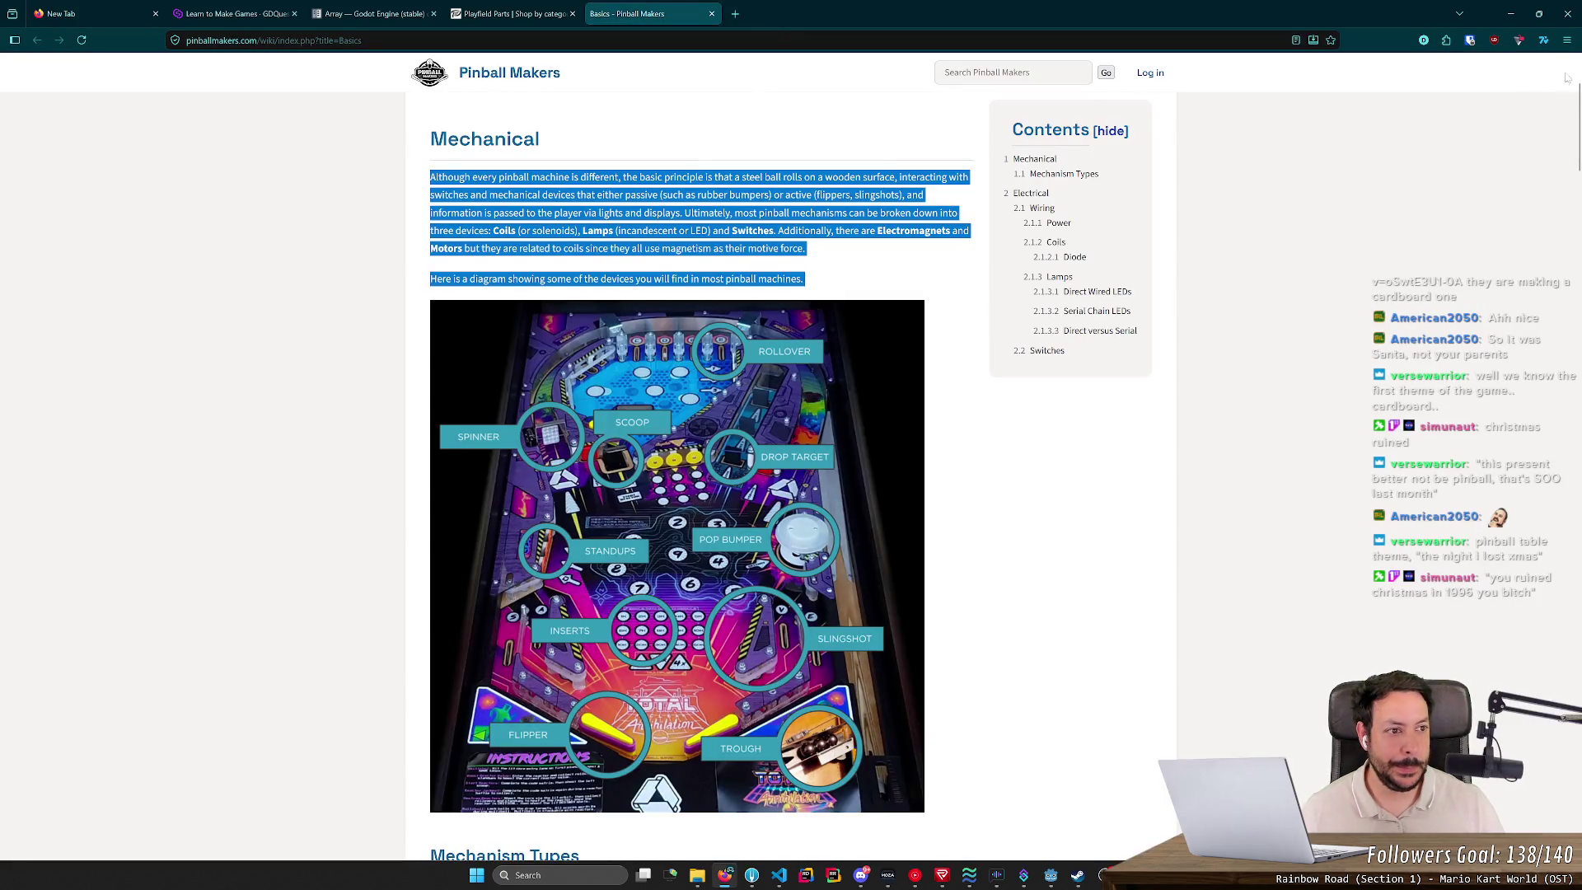
# Step: Minimize the browser and show the ball scene in Godot's 3D view
pyautogui.click(1510, 13)
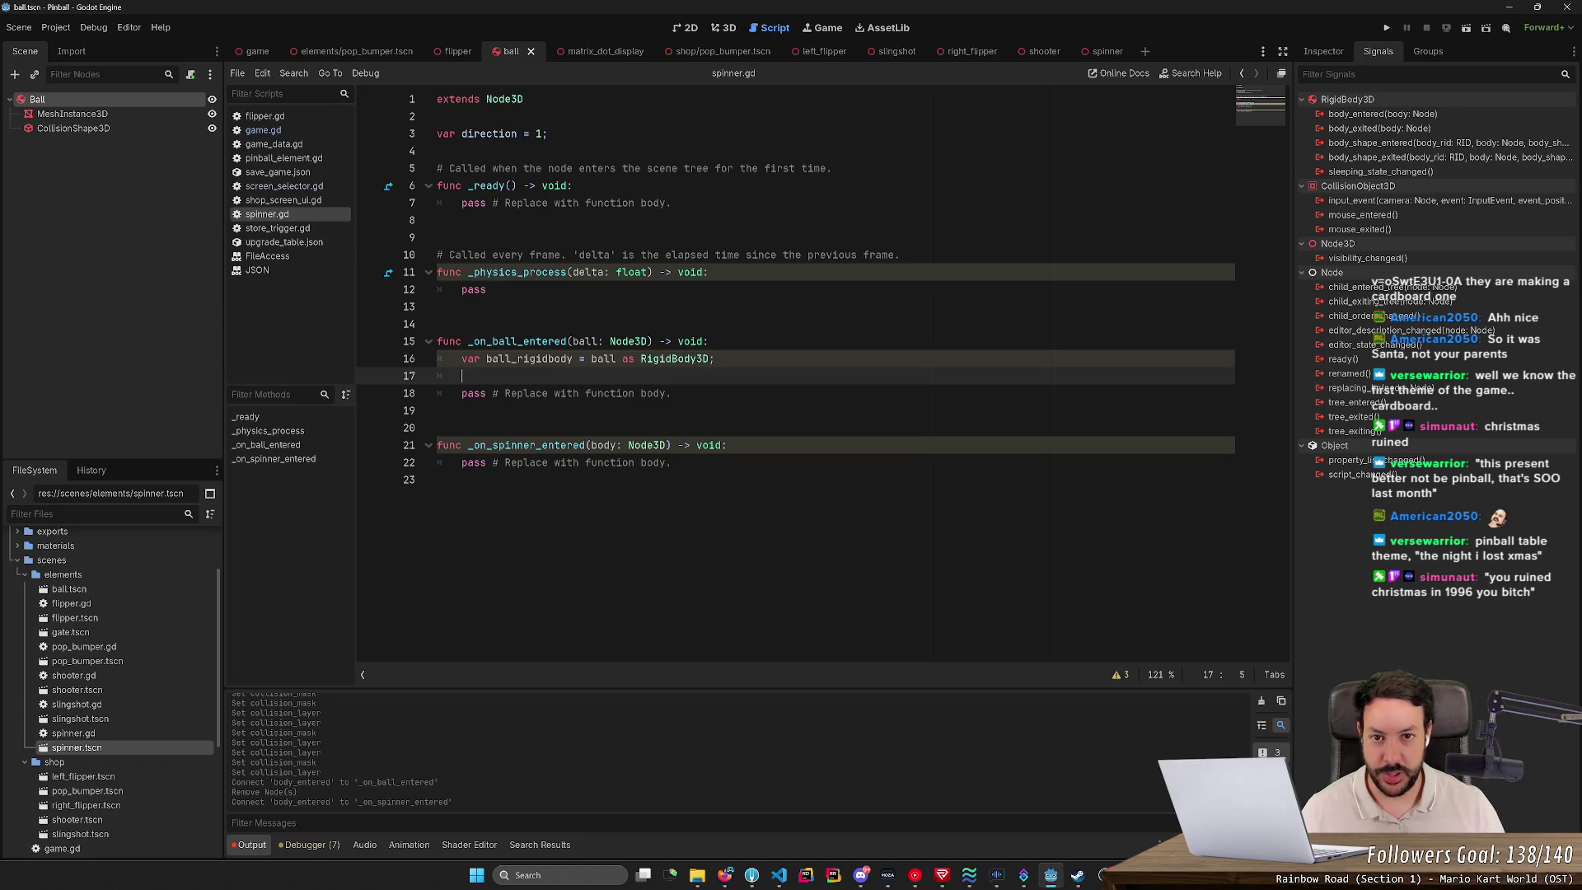
pyautogui.click(725, 29)
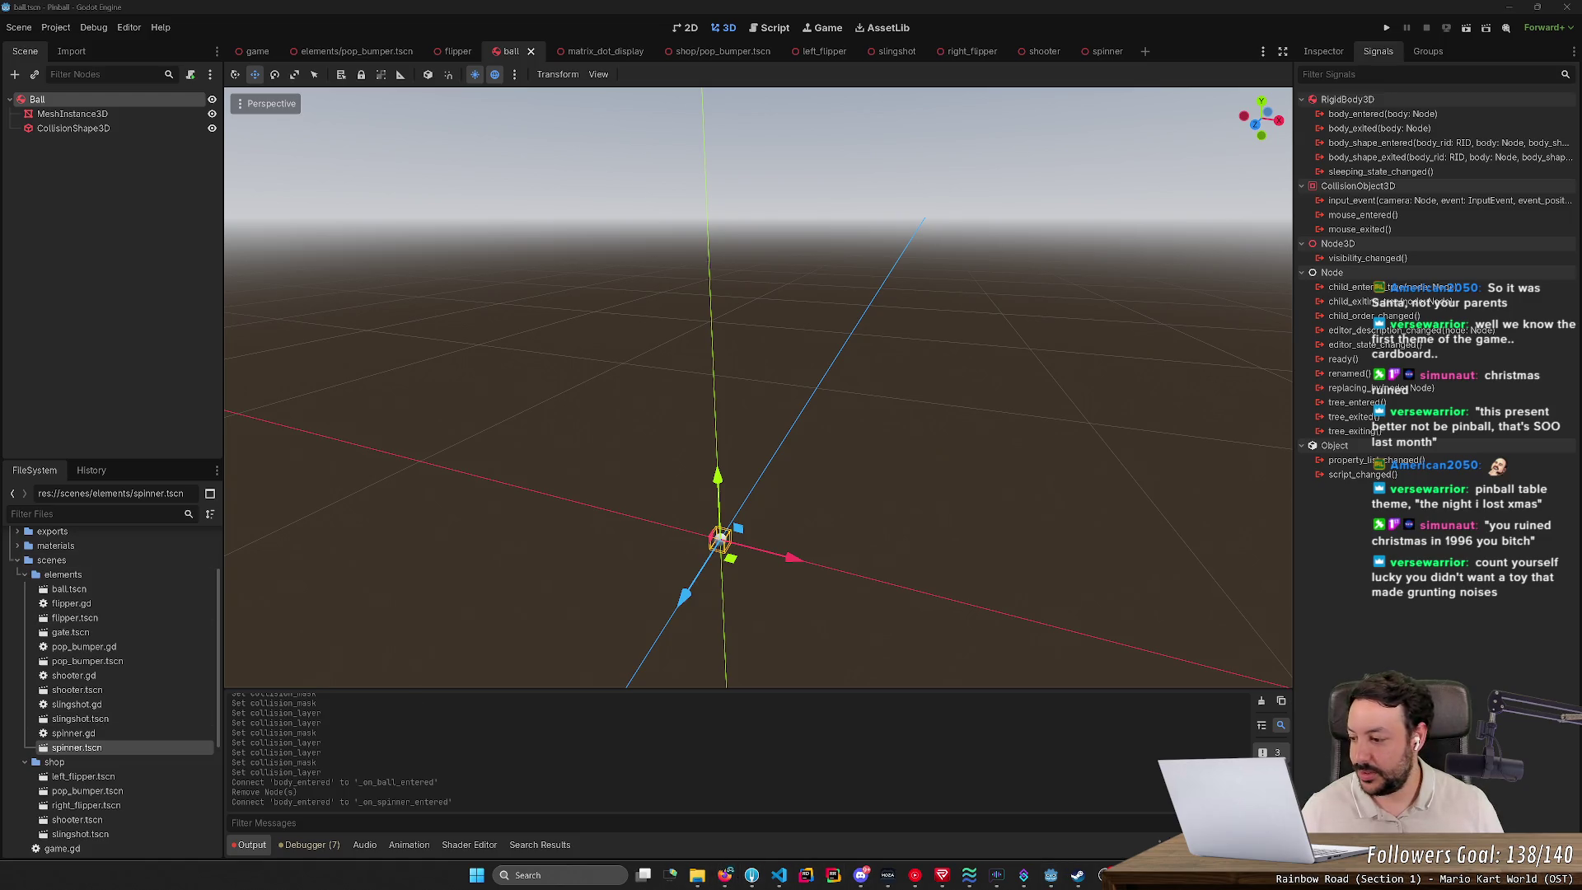
# Step: Glance at the pinball wiki again, tilt the ball scene view, and return to spinner.gd
pyautogui.click(725, 875)
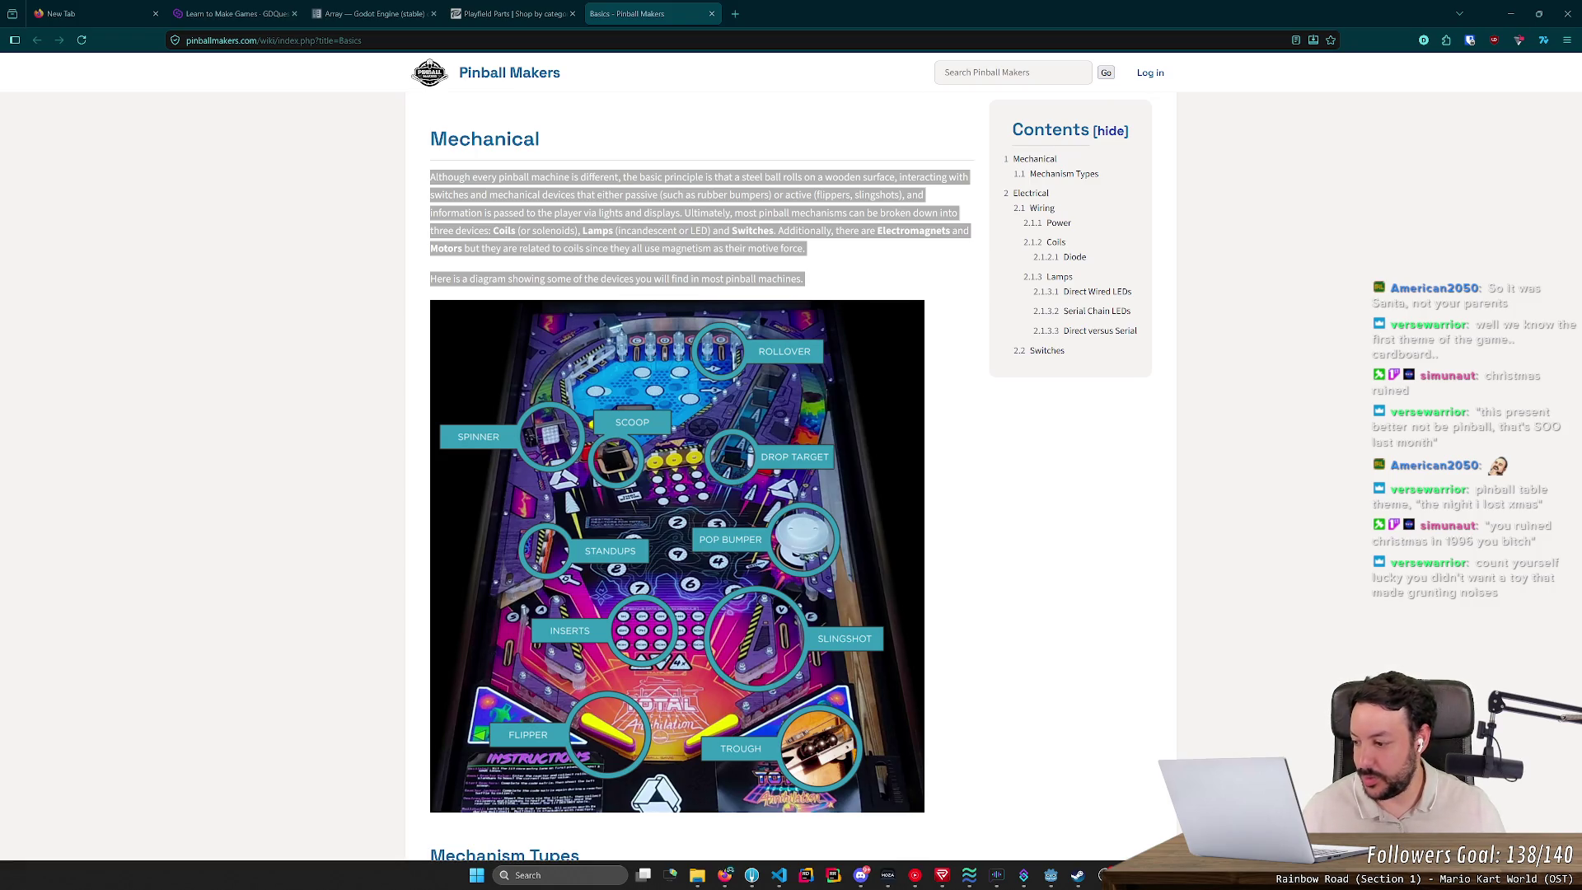
pyautogui.hotkey('alt', 'Tab')
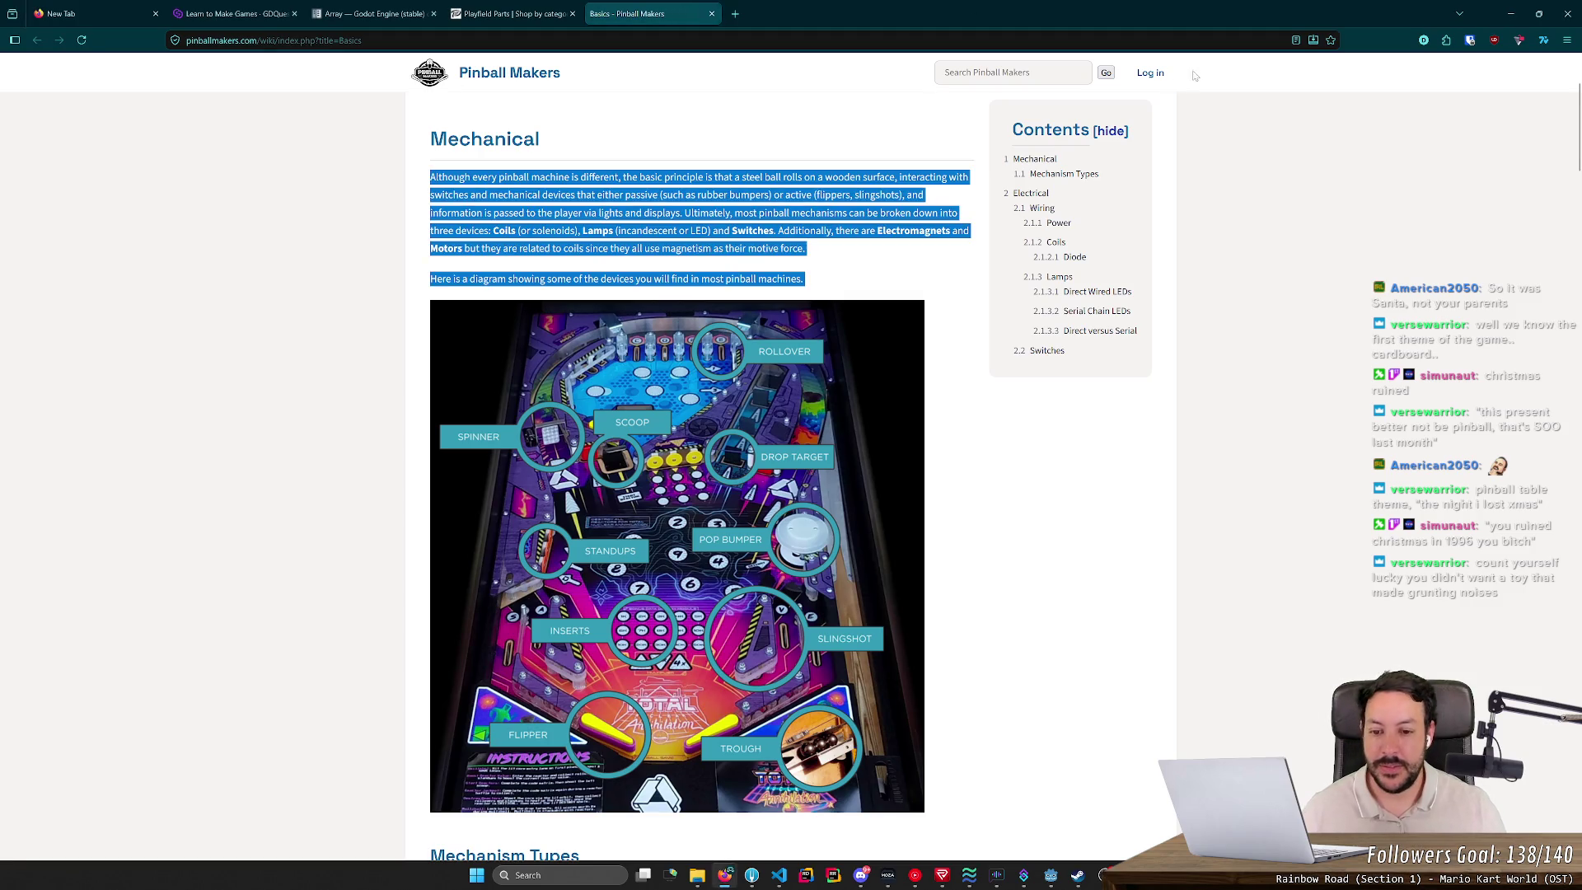
pyautogui.click(1510, 13)
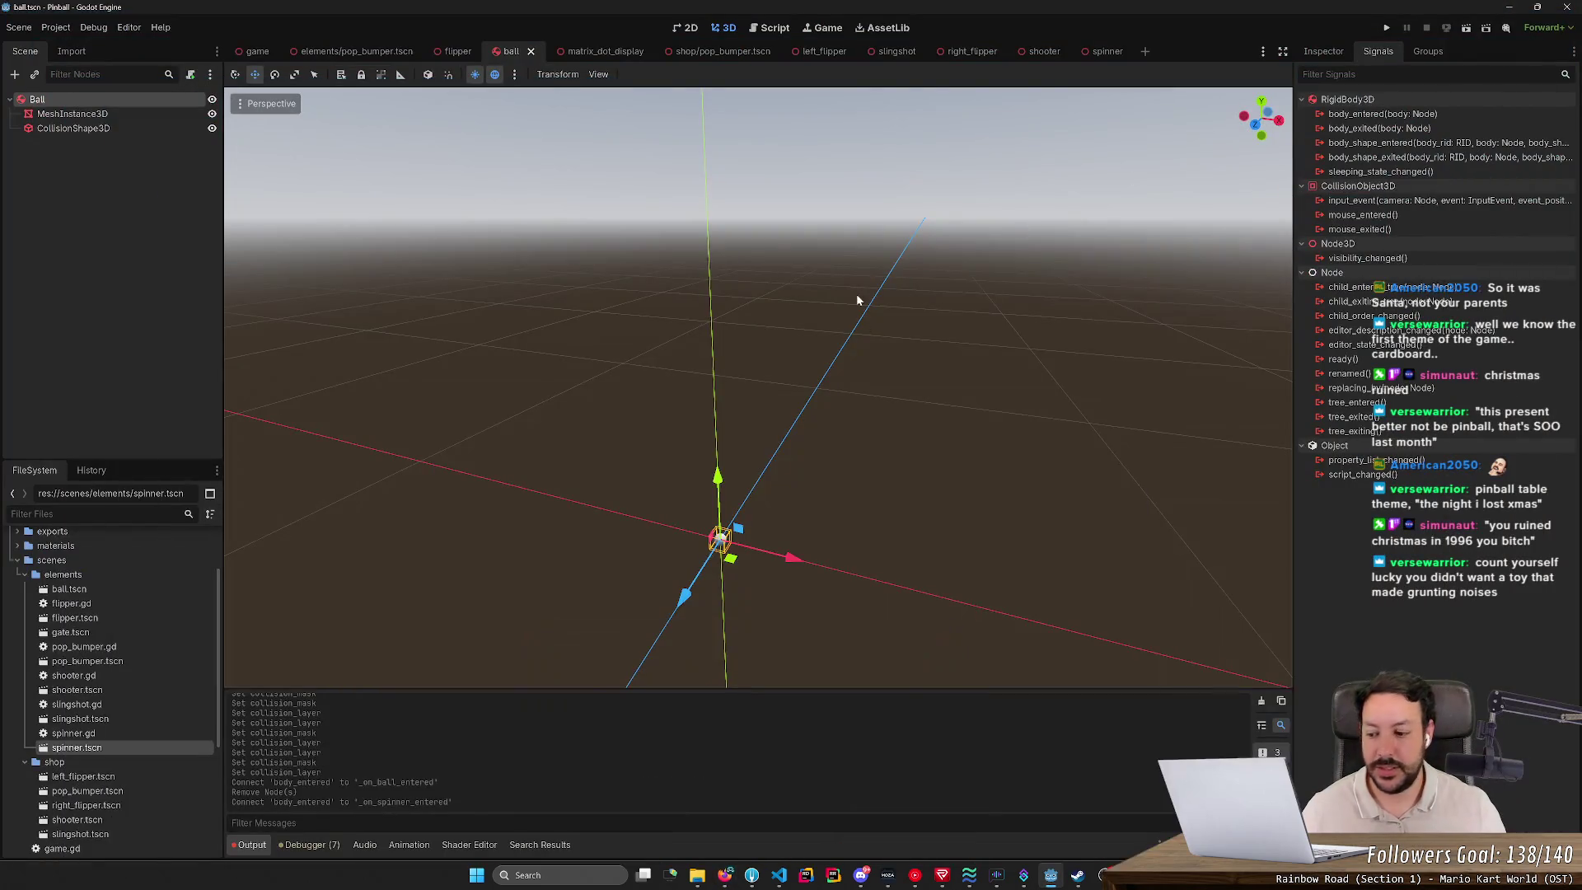
pyautogui.moveTo(840, 325)
pyautogui.mouseDown()
pyautogui.moveTo(827, 272)
pyautogui.moveTo(819, 340)
pyautogui.mouseUp()
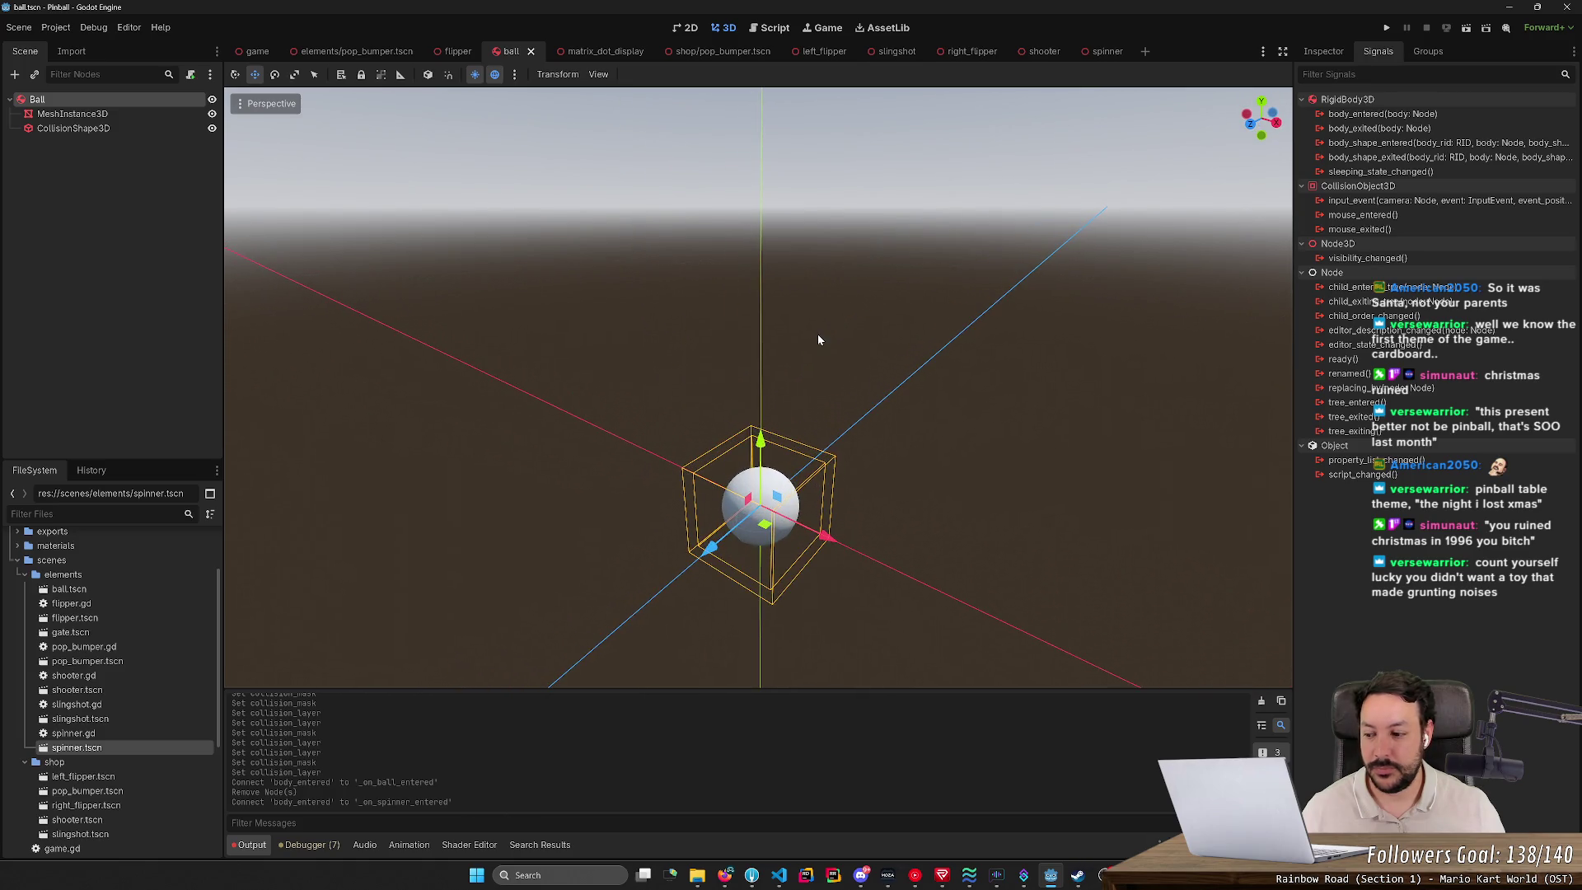
pyautogui.click(764, 29)
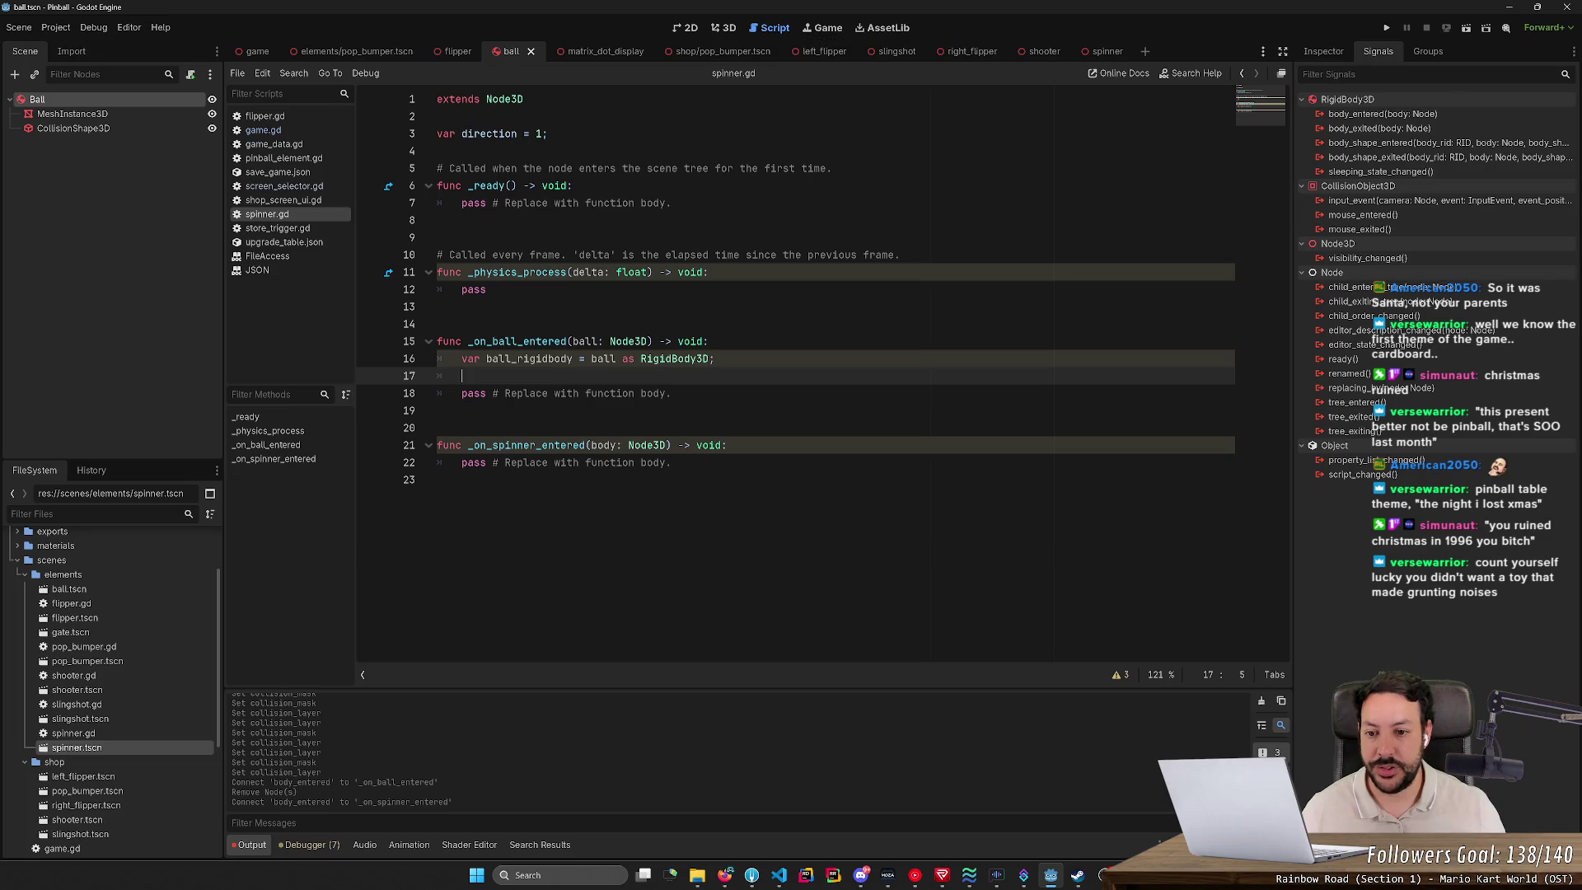
# Step: Rename line 3's direction variable to rotation_direction, then show the spinner scene in 3D
pyautogui.click(462, 134)
pyautogui.write('rotation_')
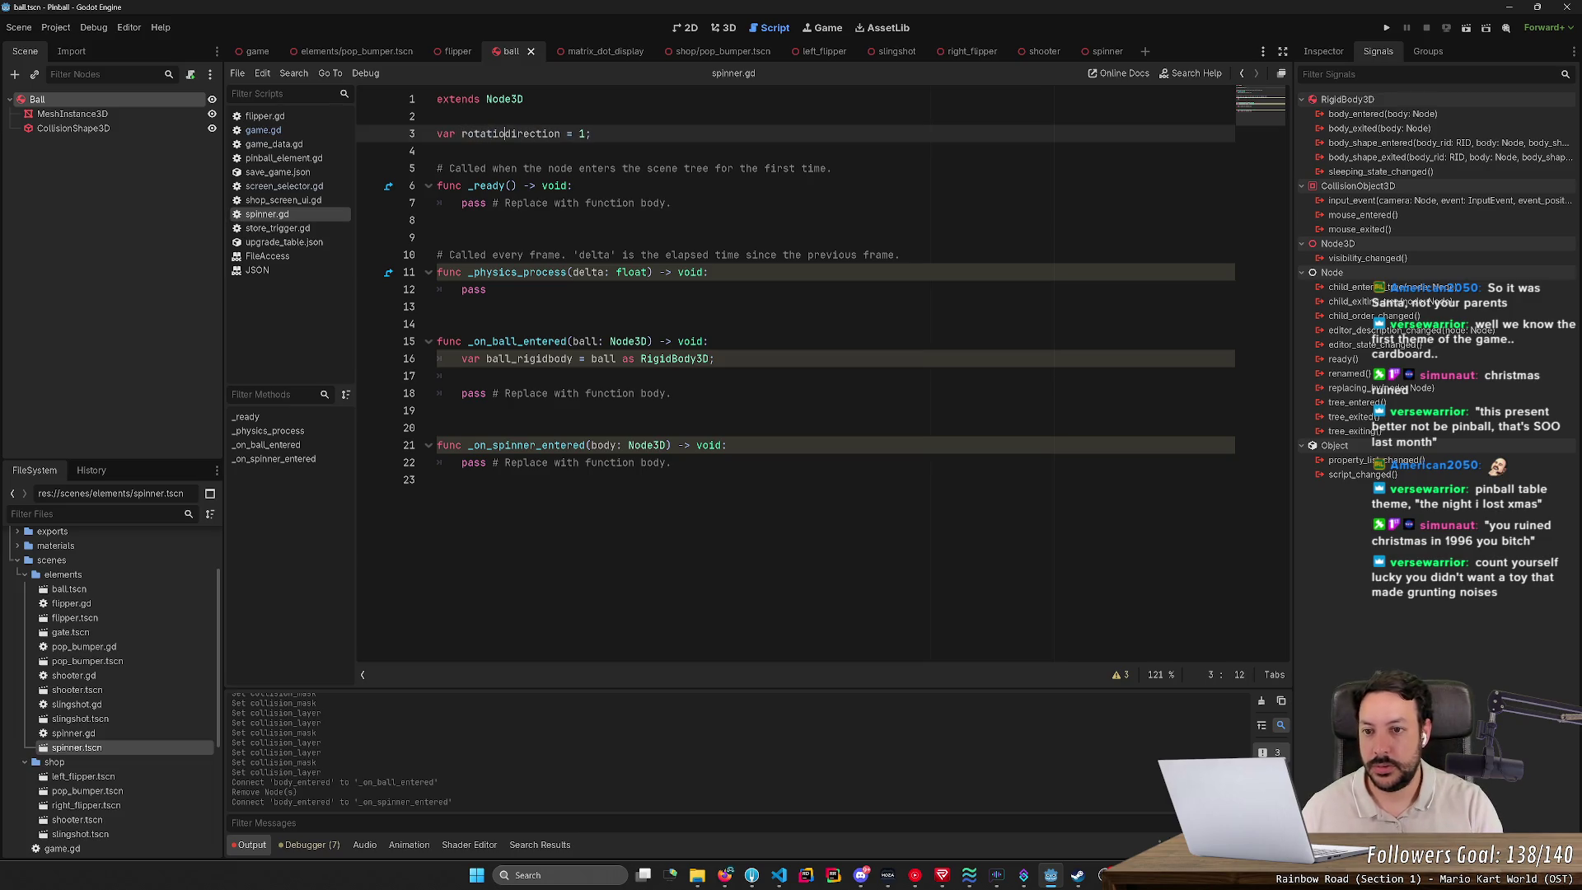
pyautogui.hotkey('ctrl', 'd')
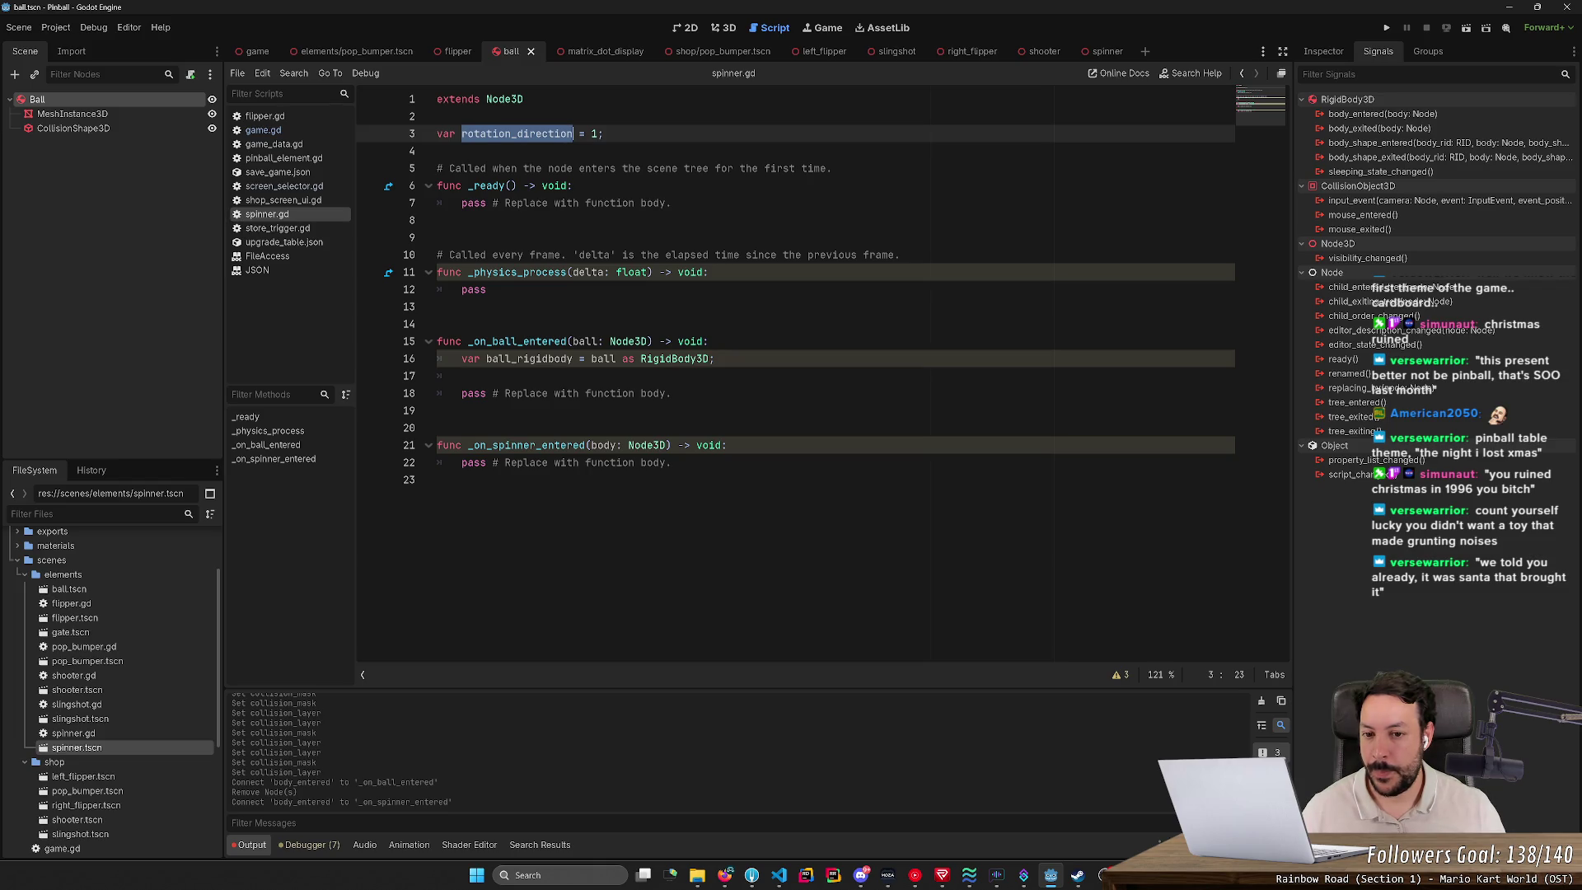
pyautogui.click(462, 376)
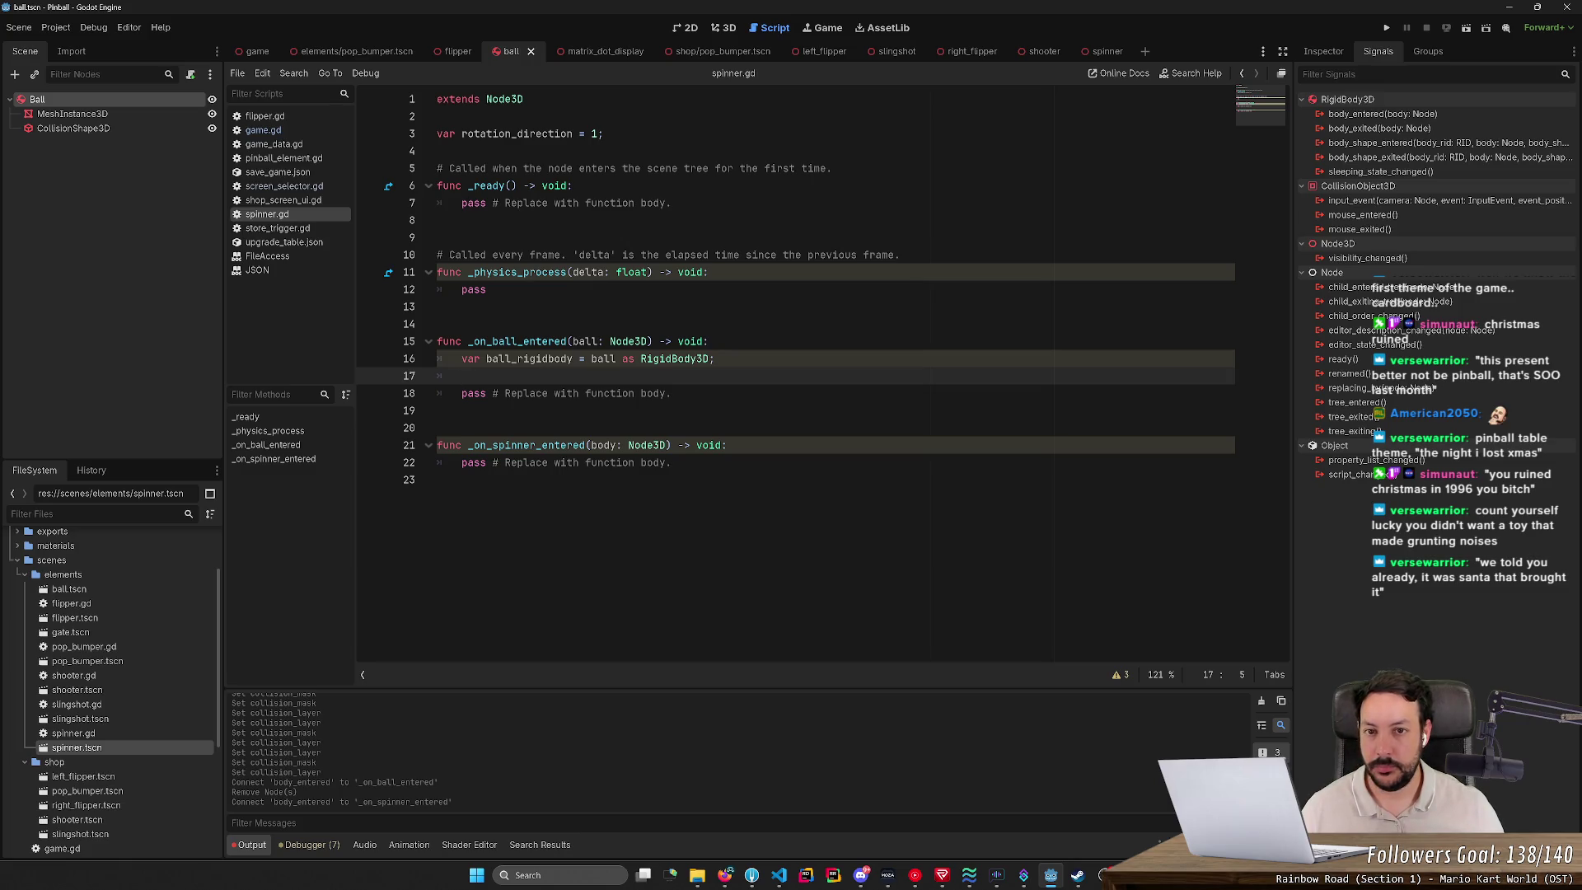
pyautogui.click(733, 31)
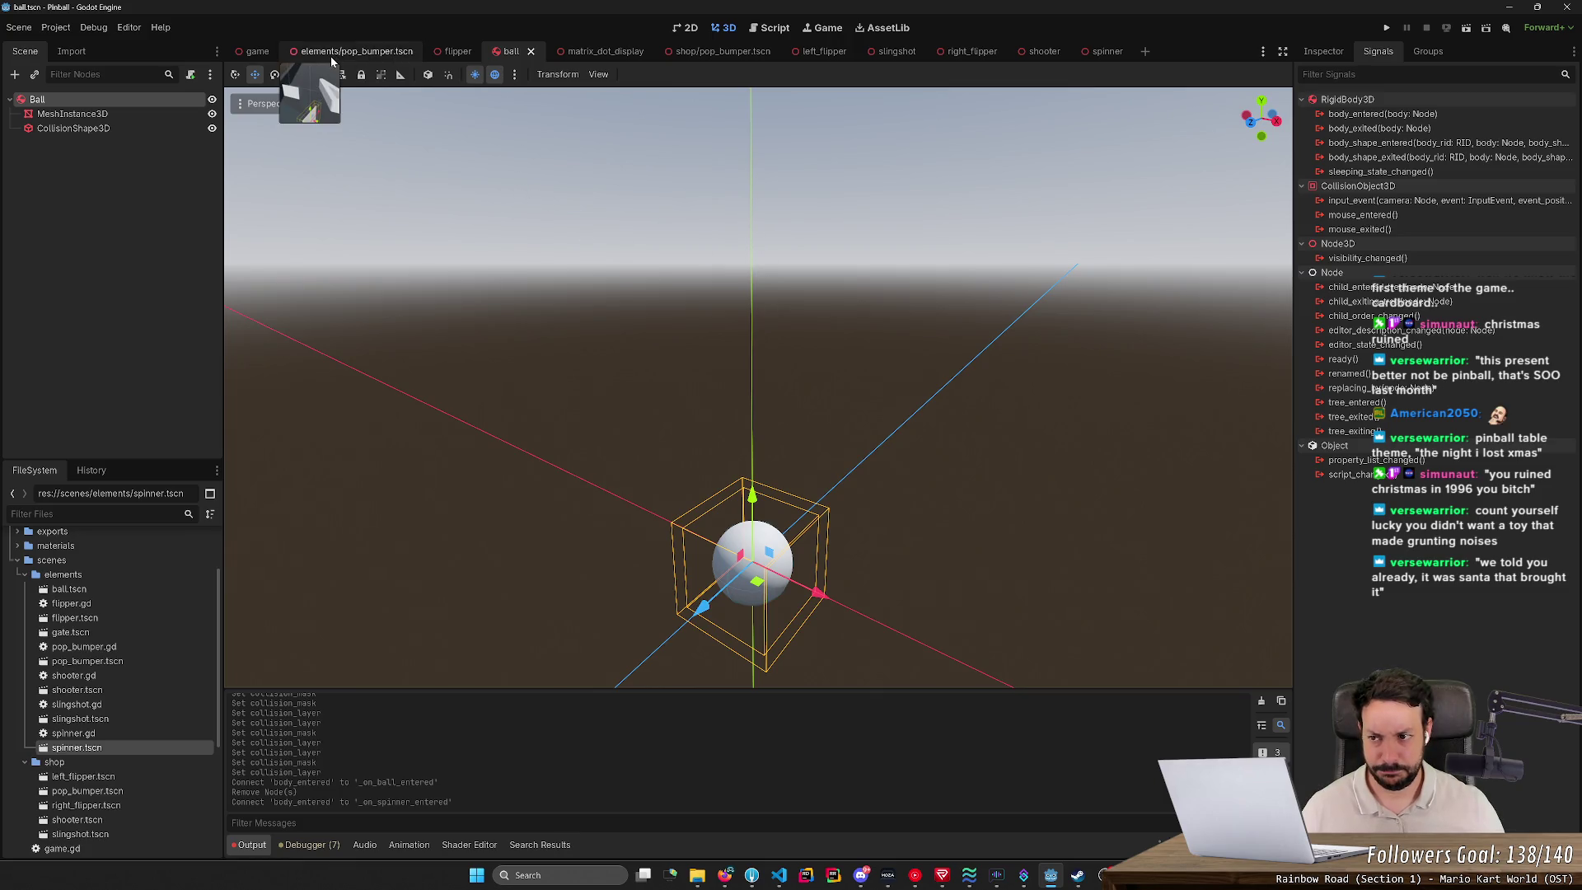
pyautogui.click(1096, 52)
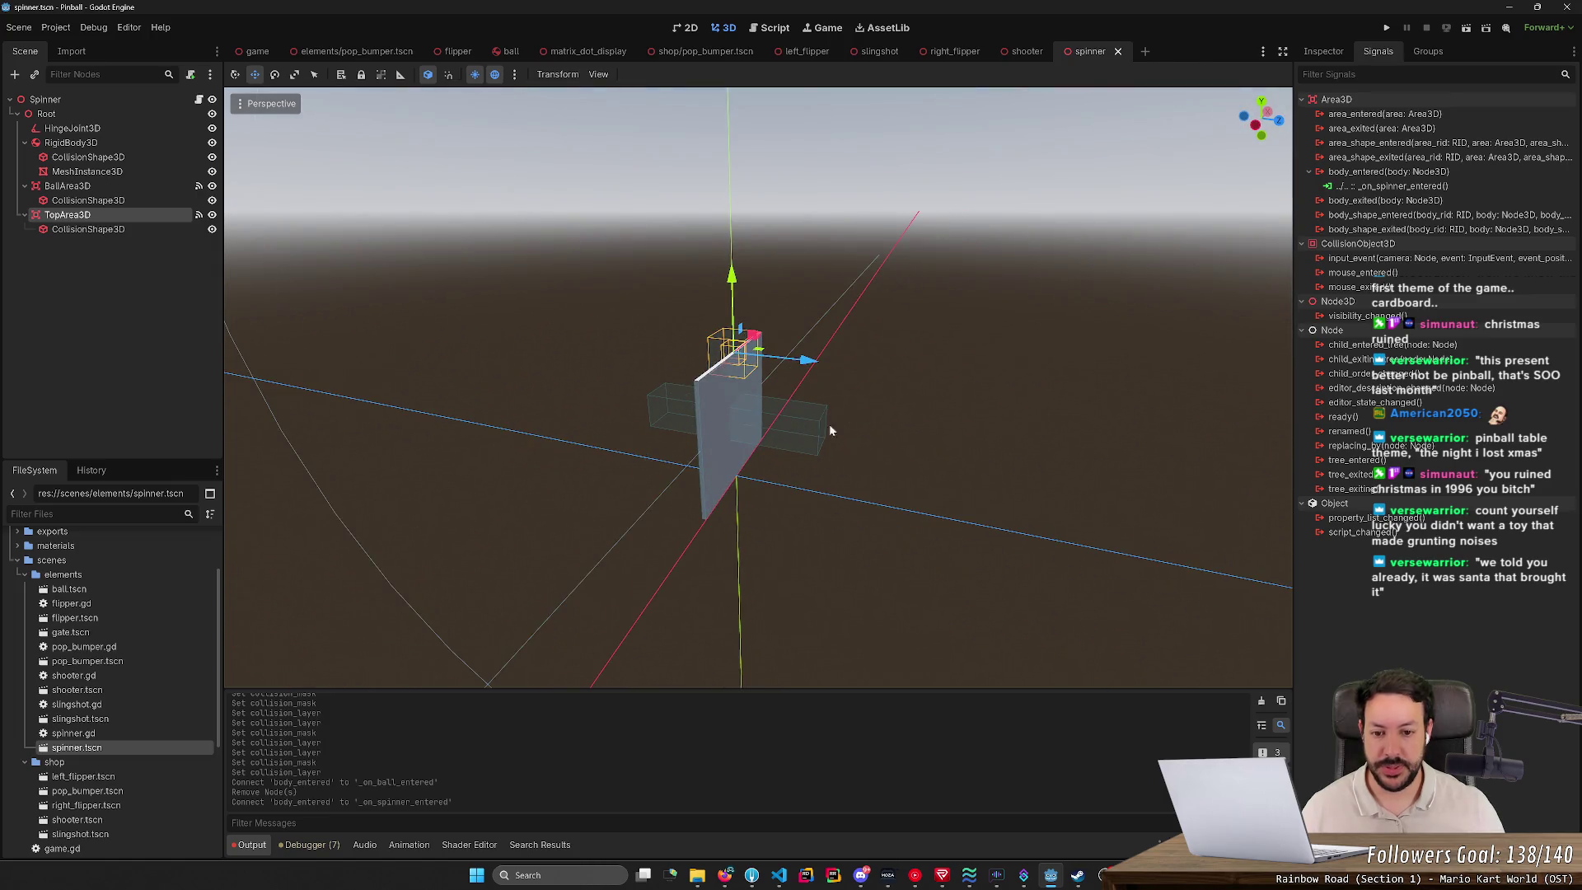
# Step: Select the Spinner and Root nodes and orbit to oblique views of the spinner
pyautogui.click(96, 102)
pyautogui.click(97, 114)
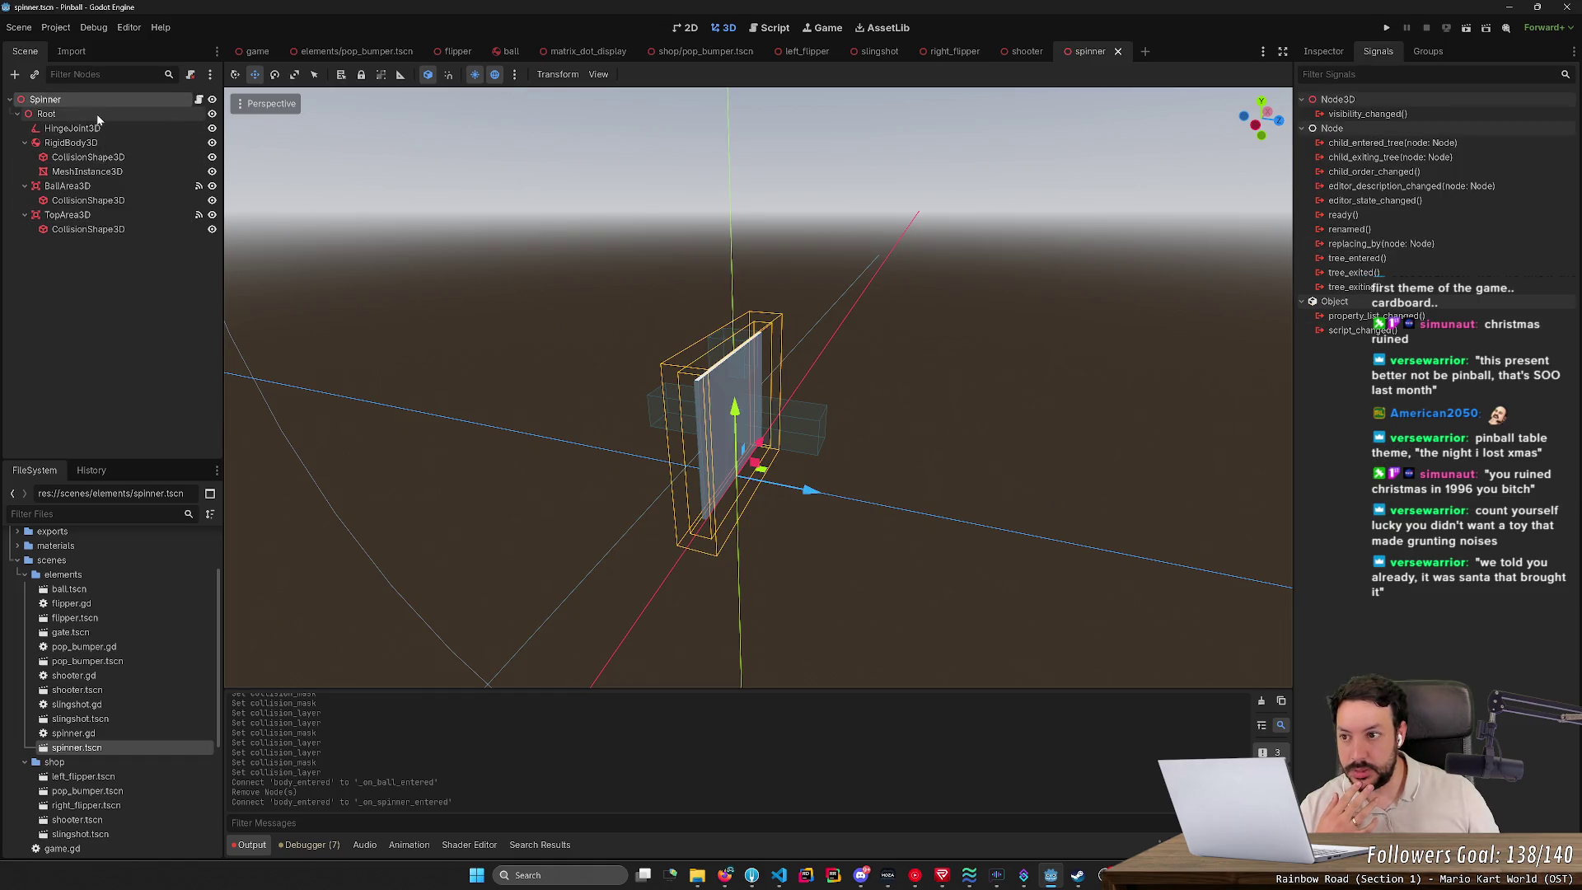
pyautogui.moveTo(833, 298); pyautogui.dragTo(647, 250)
pyautogui.click(102, 97)
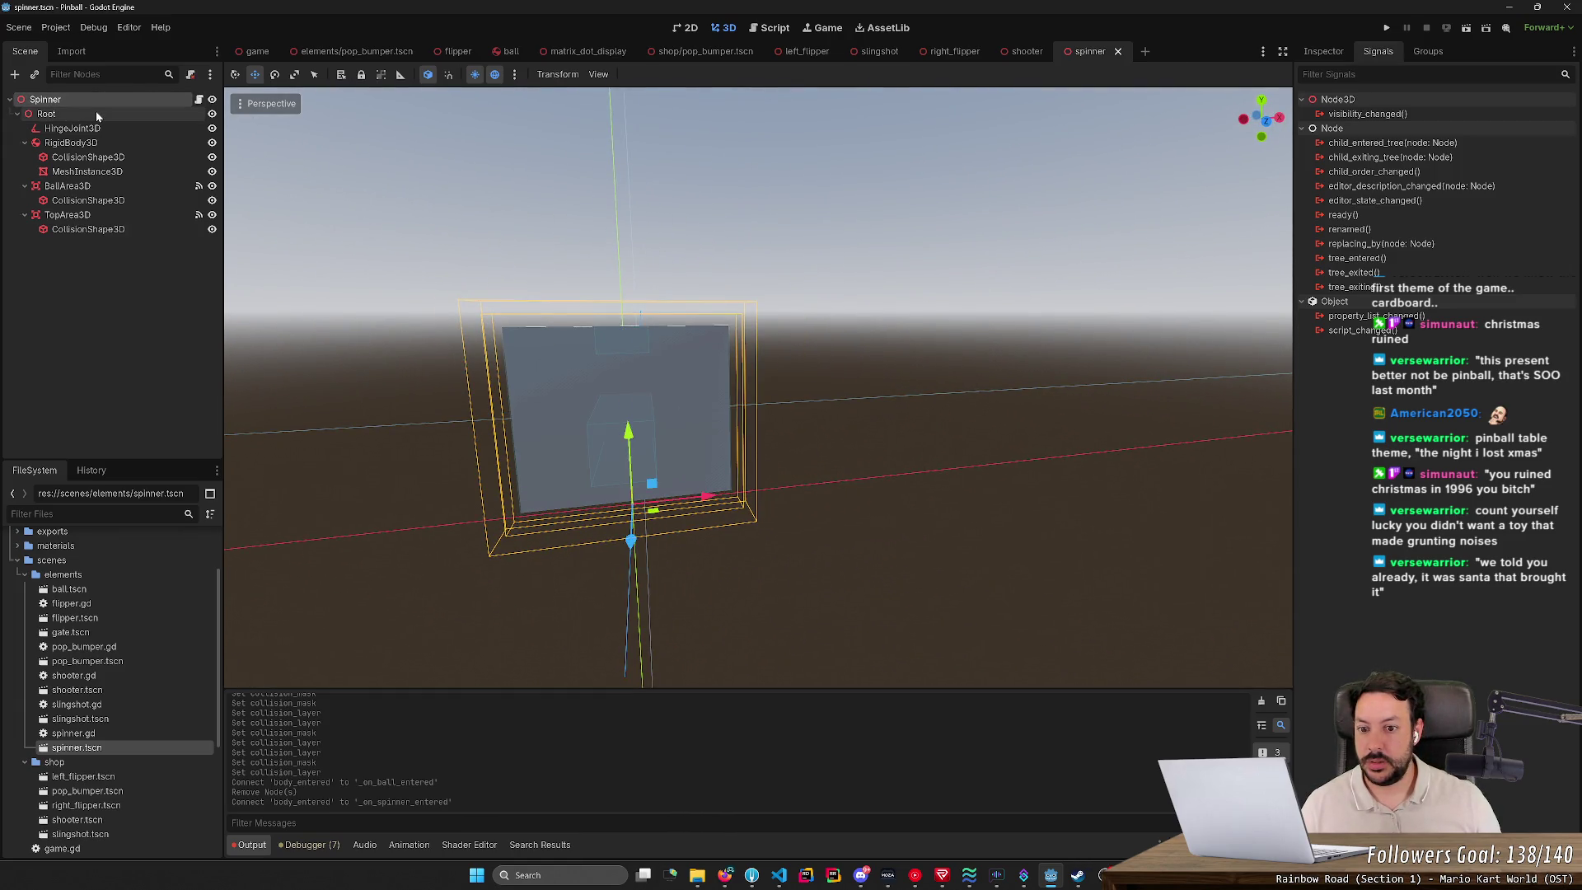
pyautogui.moveTo(660, 371)
pyautogui.mouseDown()
pyautogui.moveTo(602, 355)
pyautogui.moveTo(561, 297)
pyautogui.moveTo(664, 339)
pyautogui.moveTo(552, 333)
pyautogui.moveTo(722, 517)
pyautogui.mouseUp()
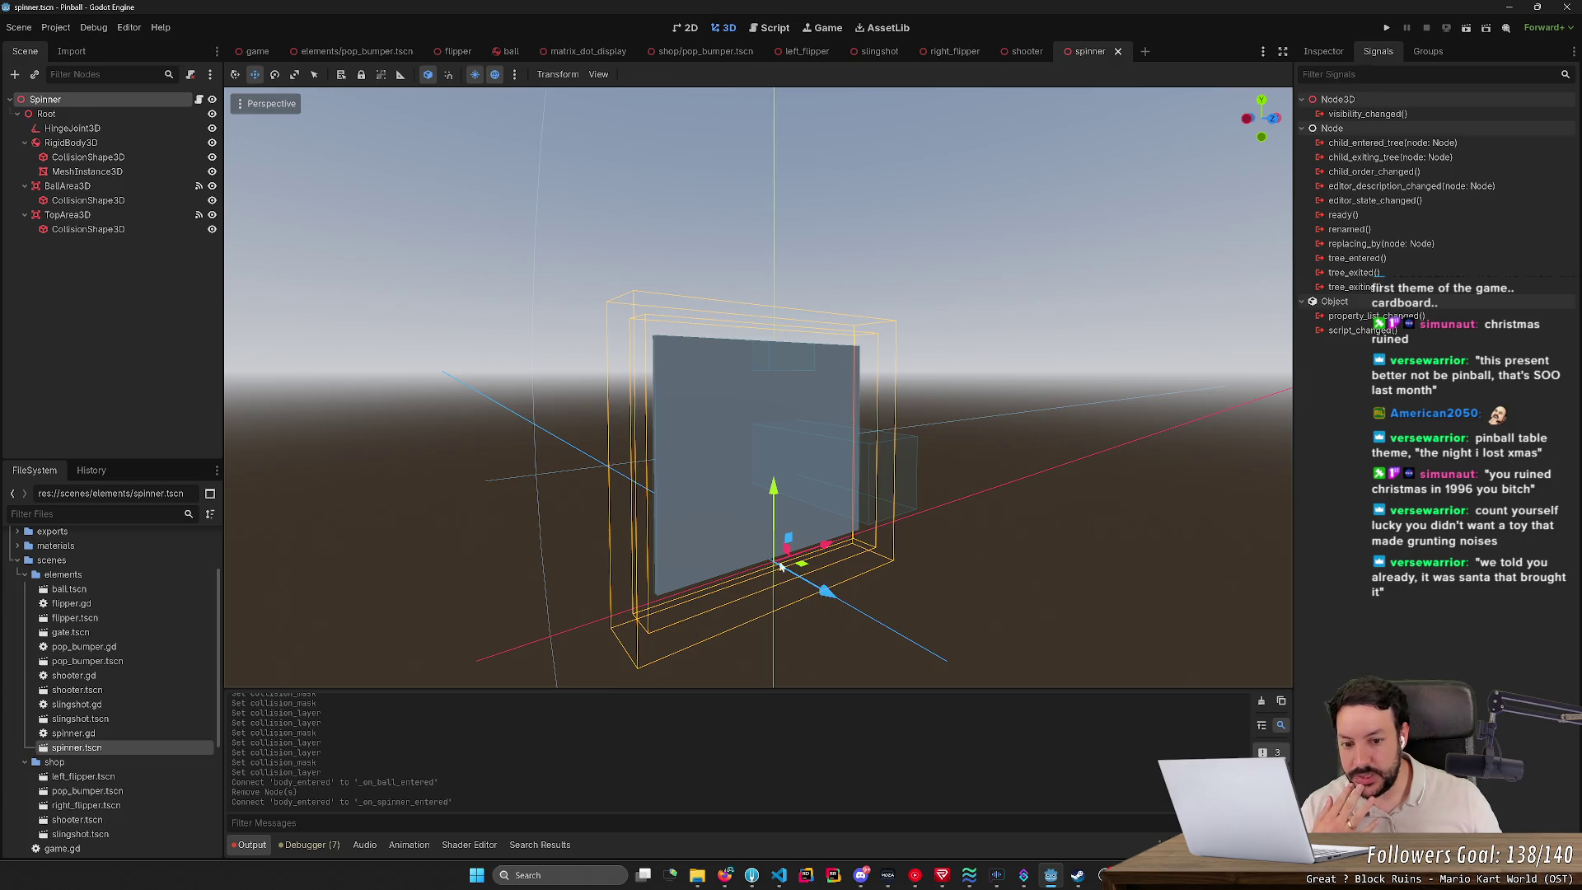
pyautogui.moveTo(784, 563)
pyautogui.mouseDown()
pyautogui.moveTo(635, 558)
pyautogui.moveTo(809, 567)
pyautogui.mouseUp()
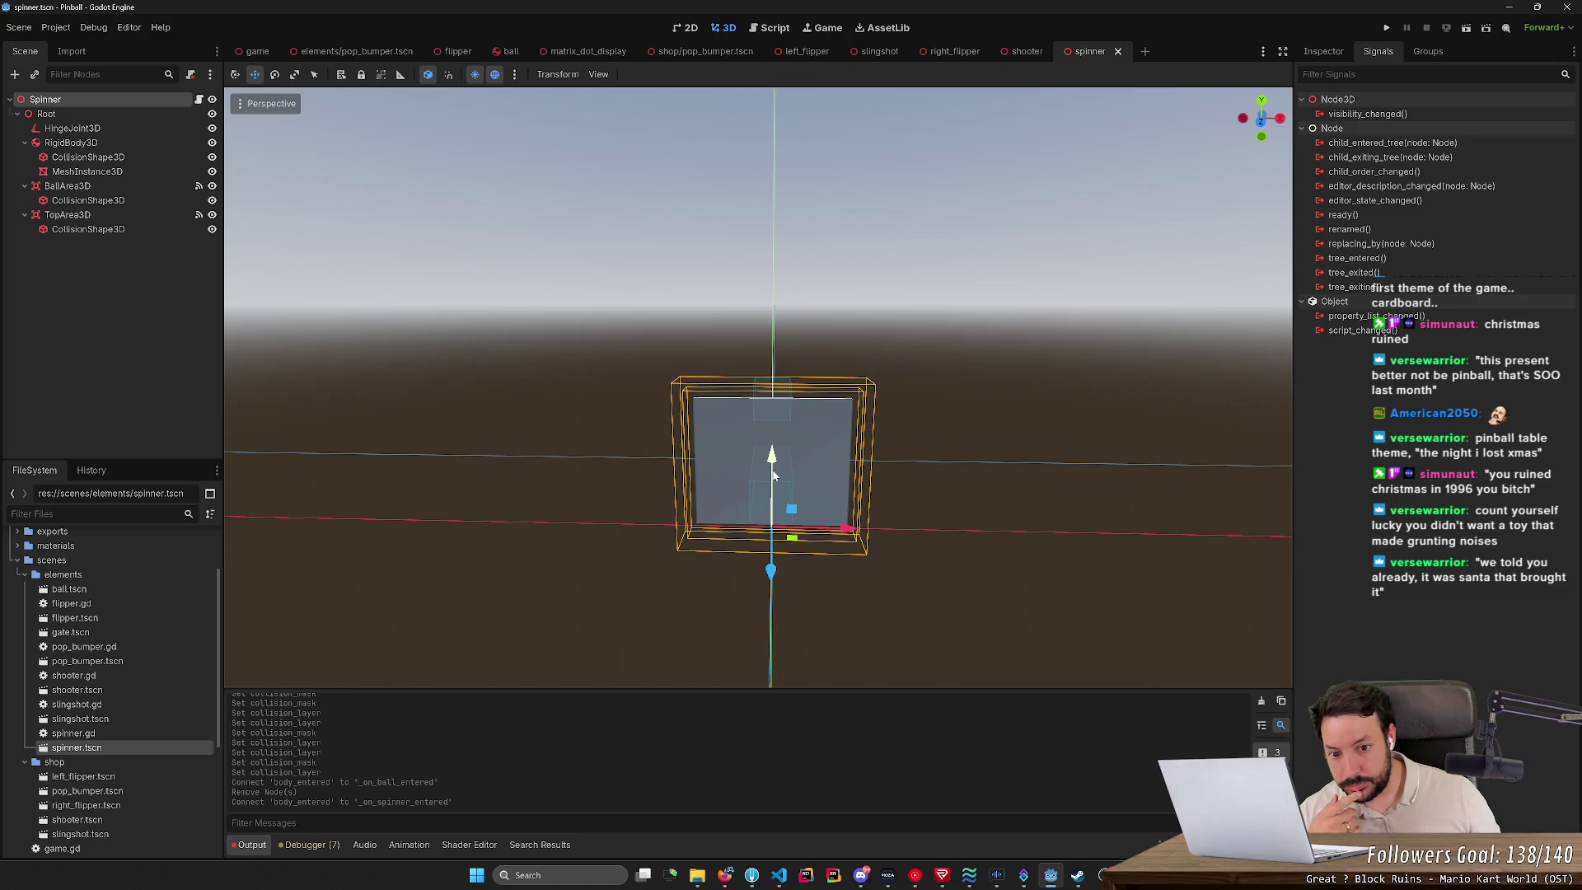
# Step: Zoom and fly in to view the spinner from the side, then open the pop_bumper scene
pyautogui.scroll(5, 773, 476)
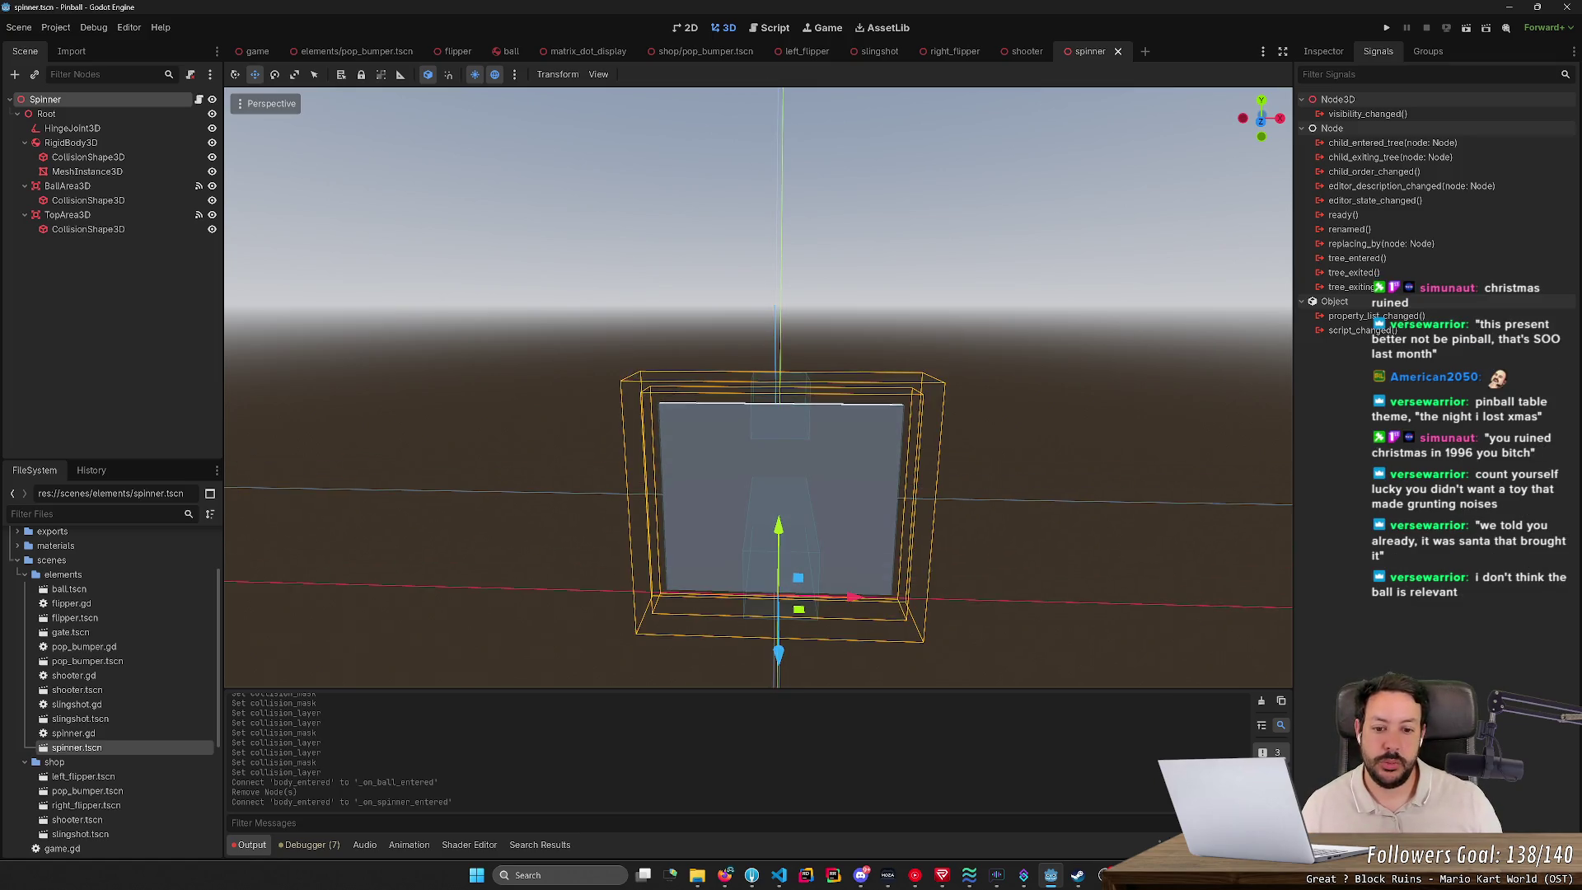
pyautogui.scroll(-3, 767, 502)
pyautogui.scroll(4, 767, 502)
pyautogui.scroll(-4, 766, 503)
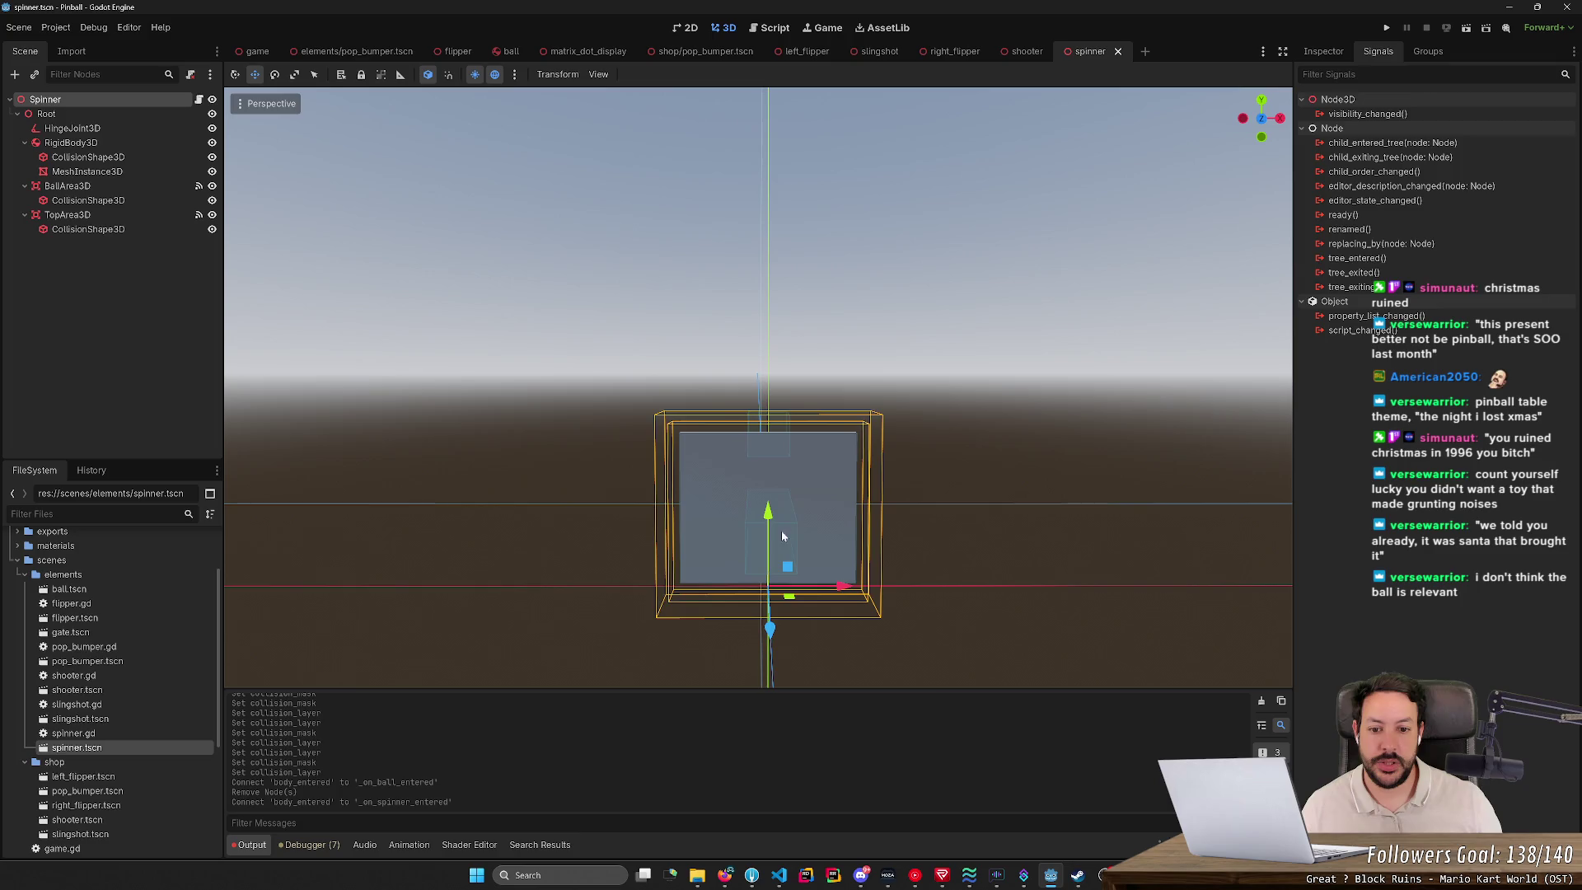
pyautogui.scroll(-4, 766, 503)
pyautogui.scroll(4, 765, 506)
pyautogui.scroll(-2, 765, 506)
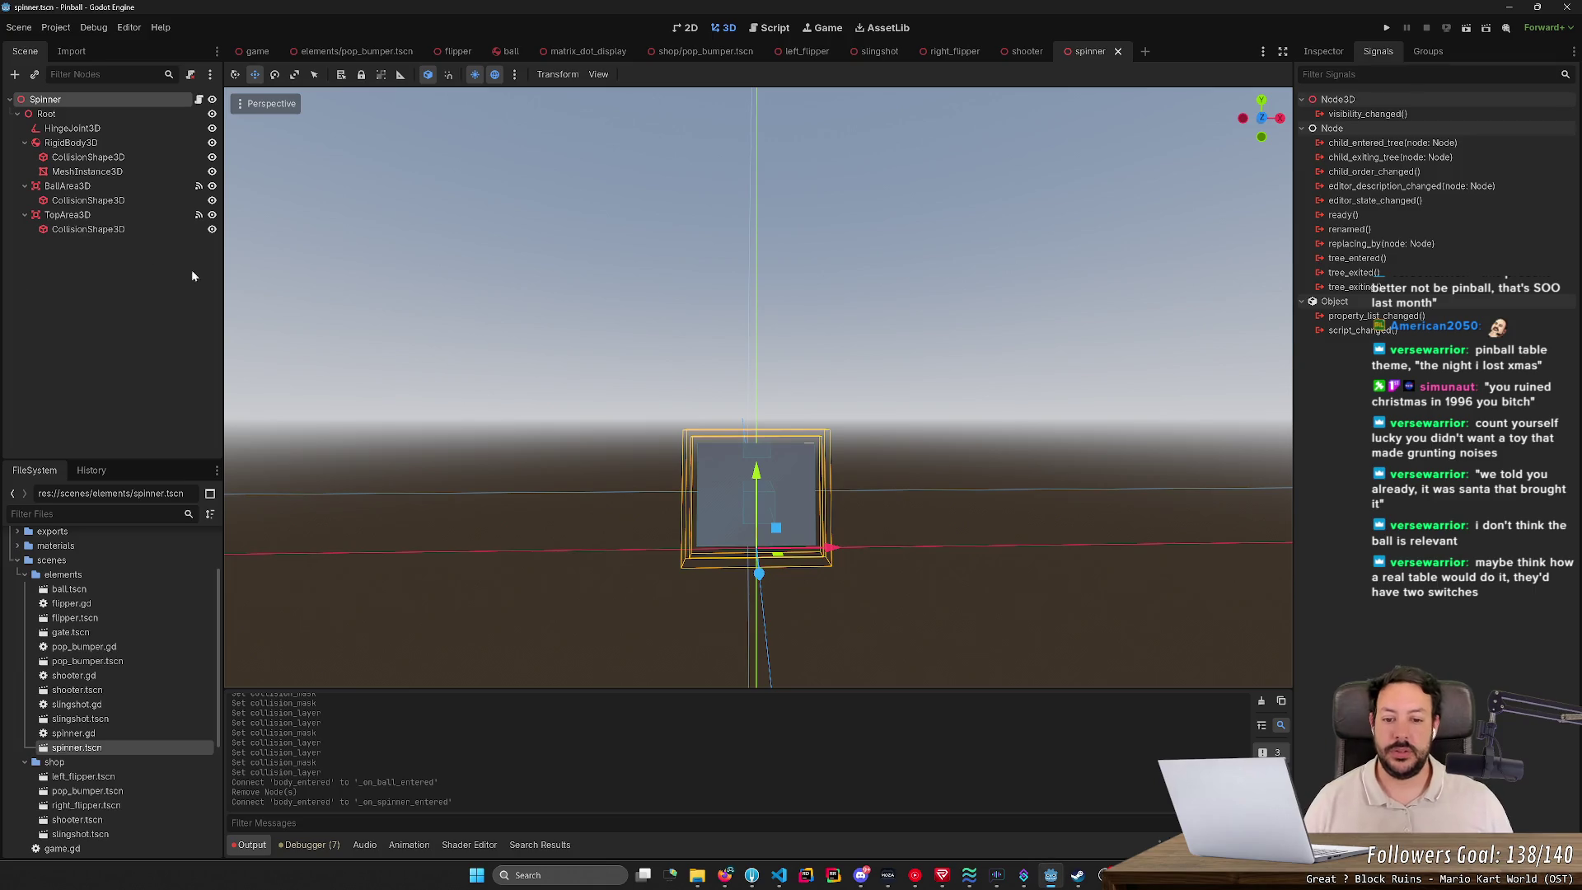
pyautogui.scroll(-3, 759, 388)
pyautogui.press('w')
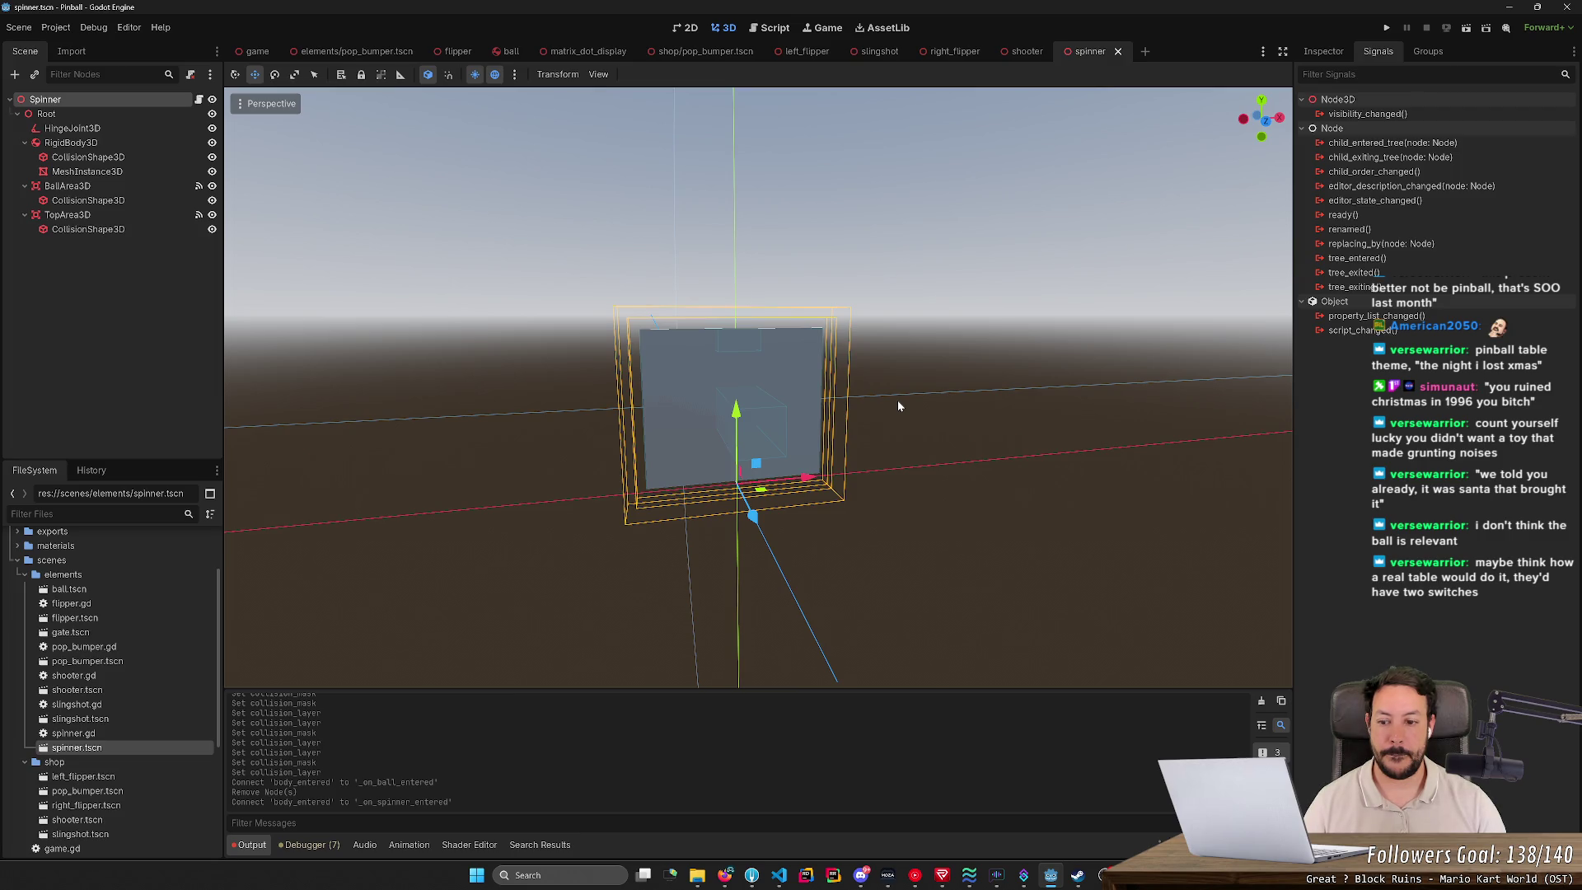
pyautogui.moveTo(843, 382); pyautogui.dragTo(1137, 400)
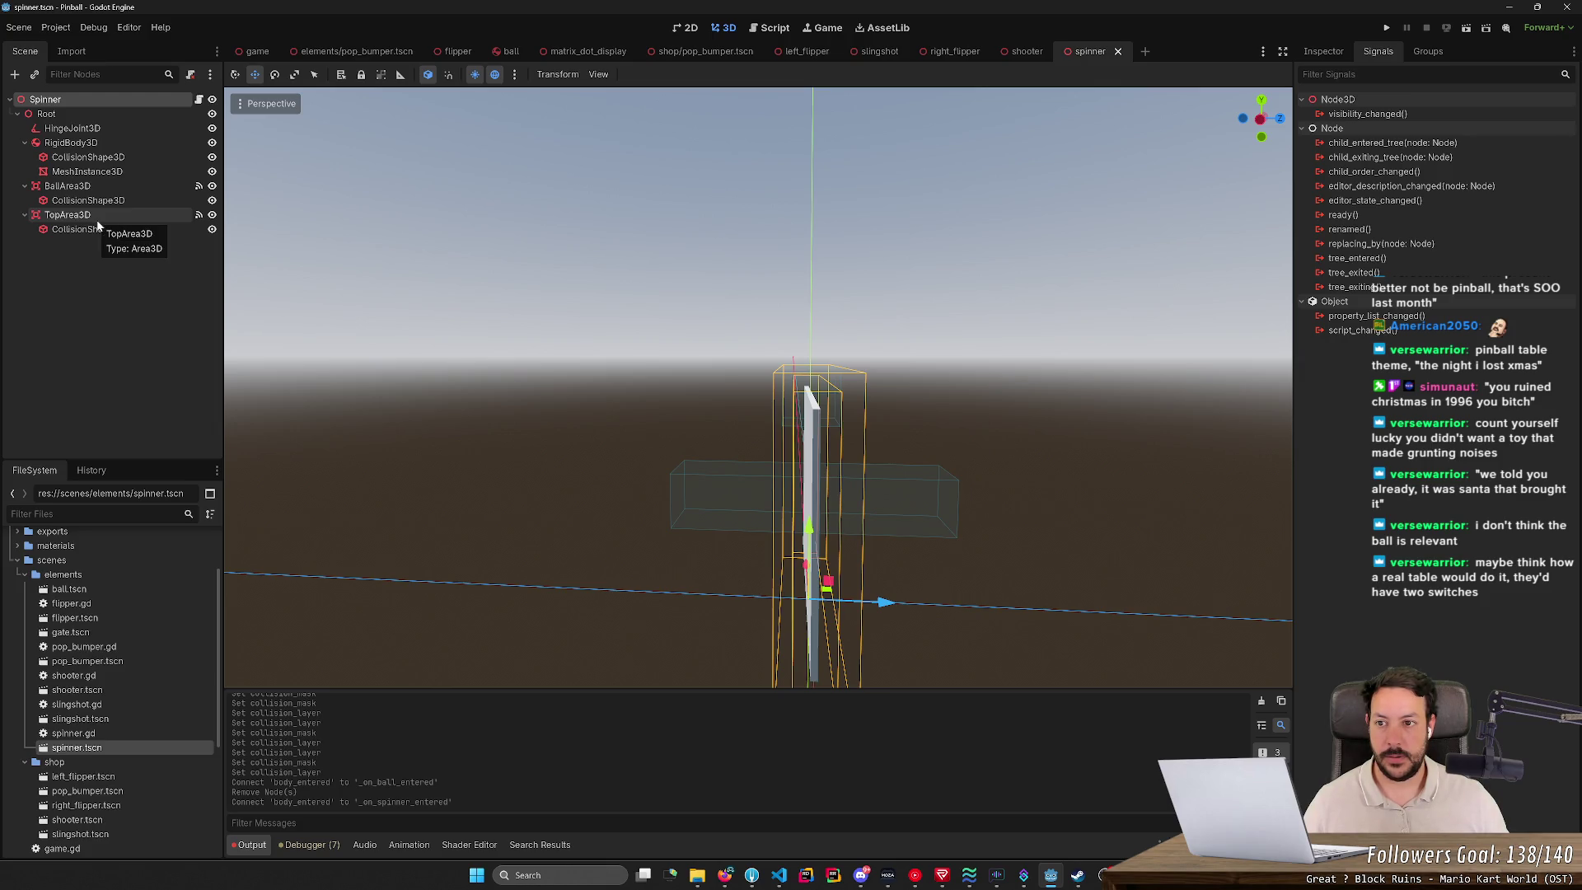
pyautogui.click(339, 52)
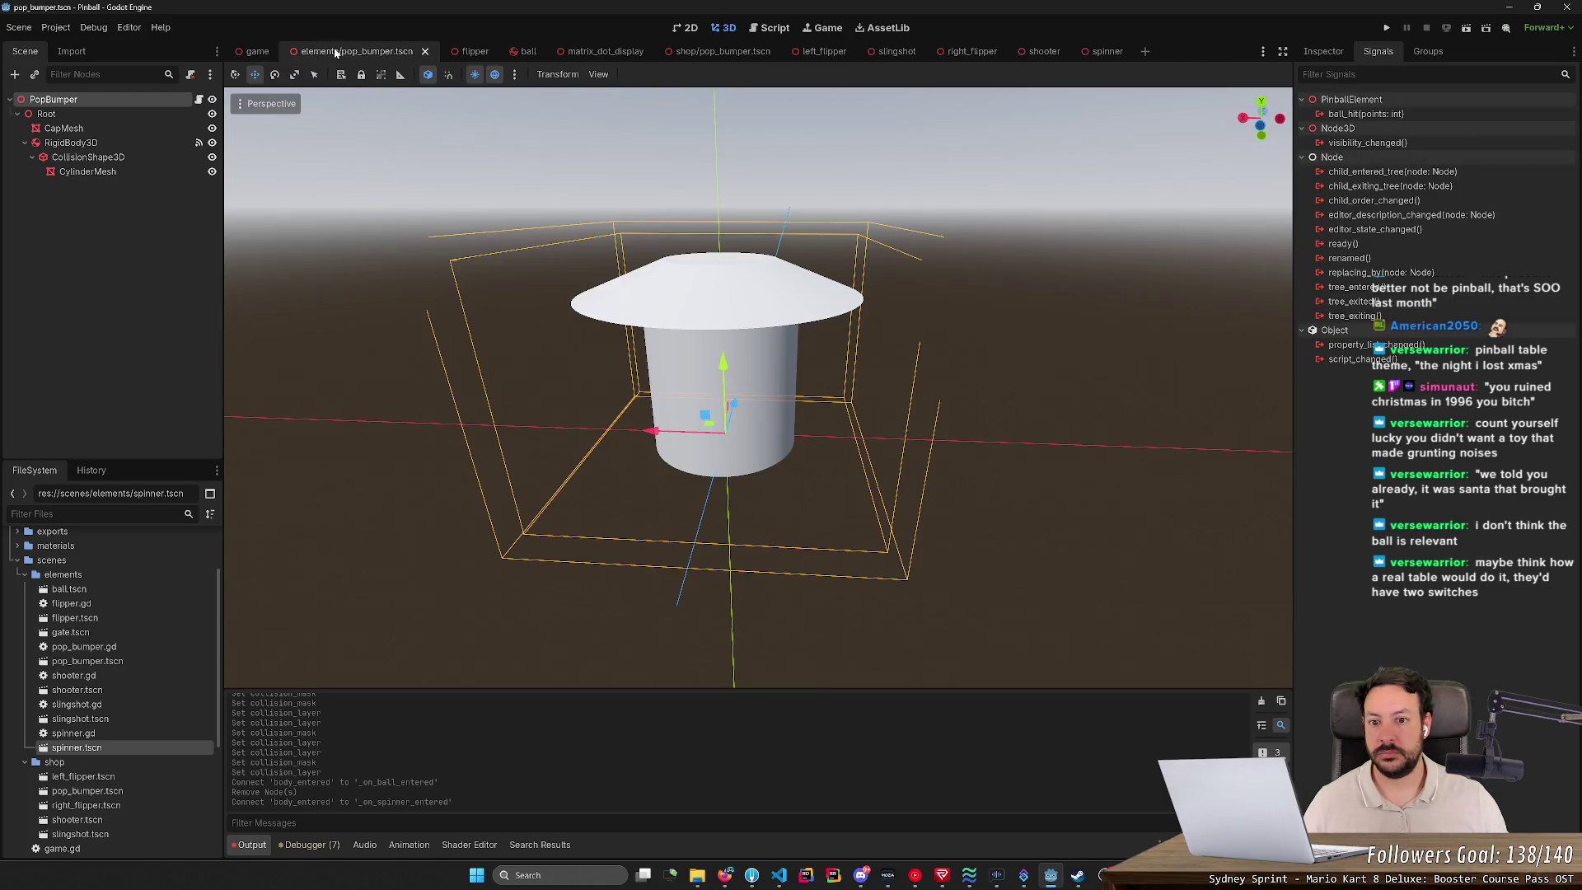
# Step: Start a GameData call on a new line inside _on_spinner_entered in spinner.gd
pyautogui.click(770, 28)
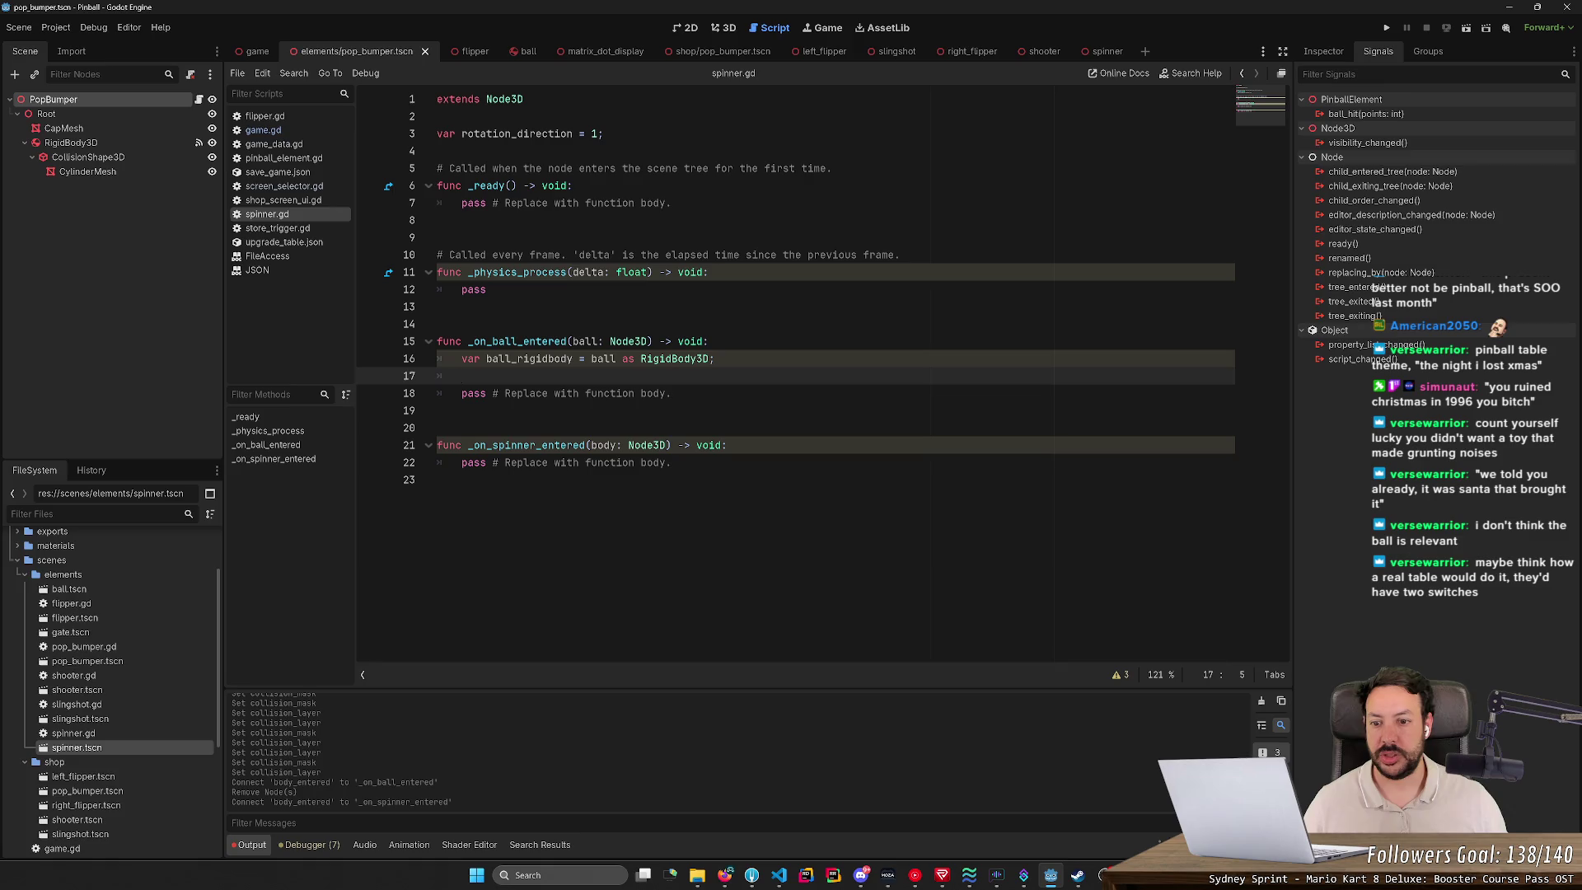
pyautogui.press('Up')
pyautogui.press('End')
pyautogui.press('Return')
pyautogui.write('G')
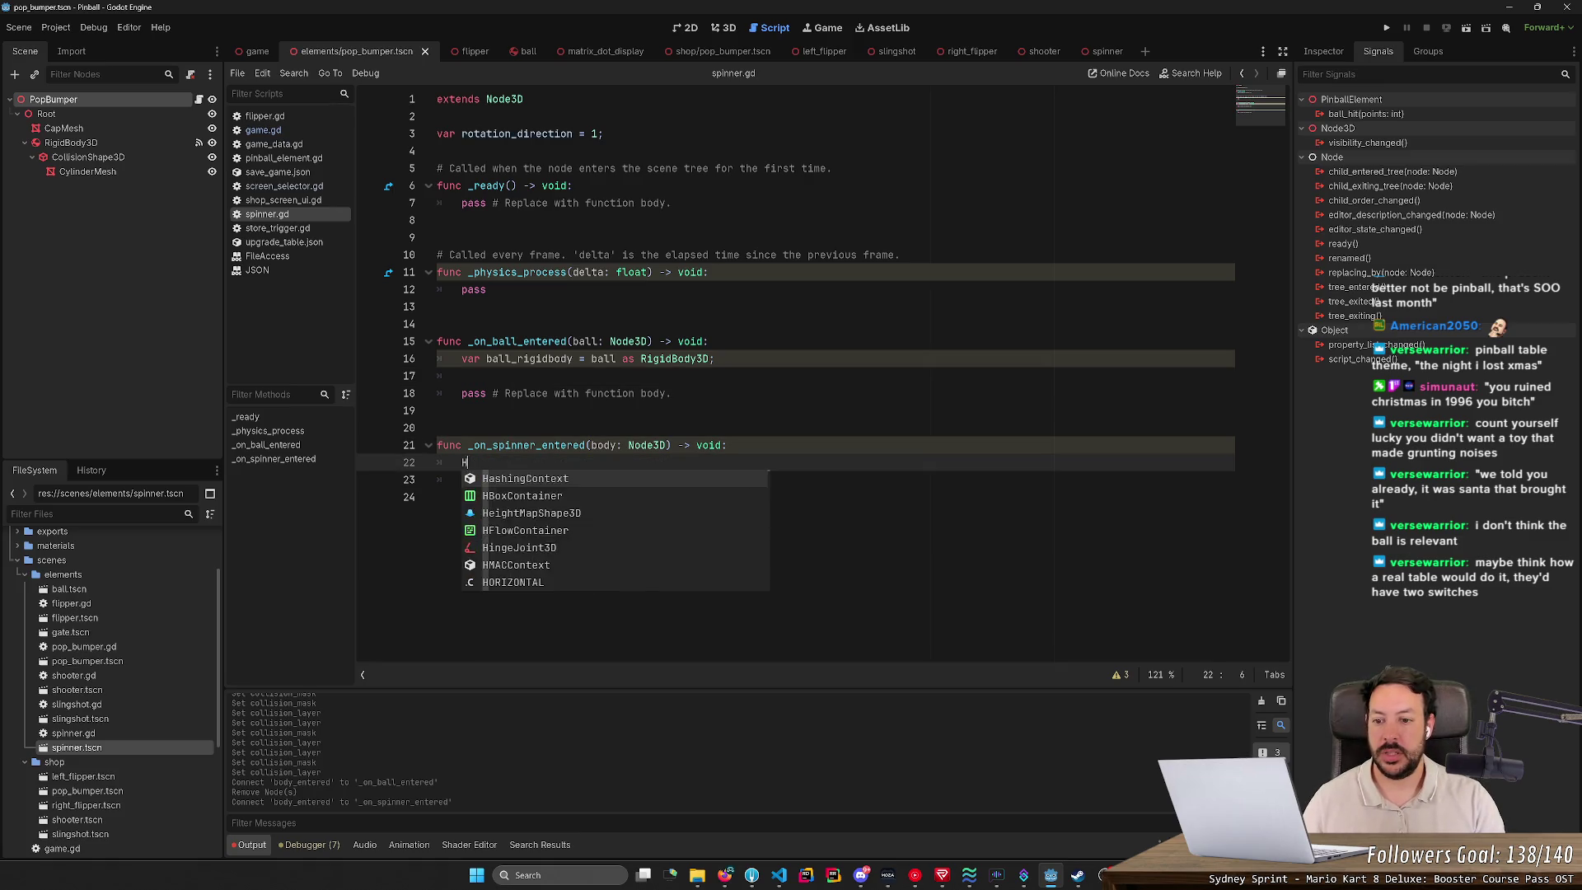
pyautogui.write('ame')
pyautogui.press('Return')
pyautogui.write('.aw')
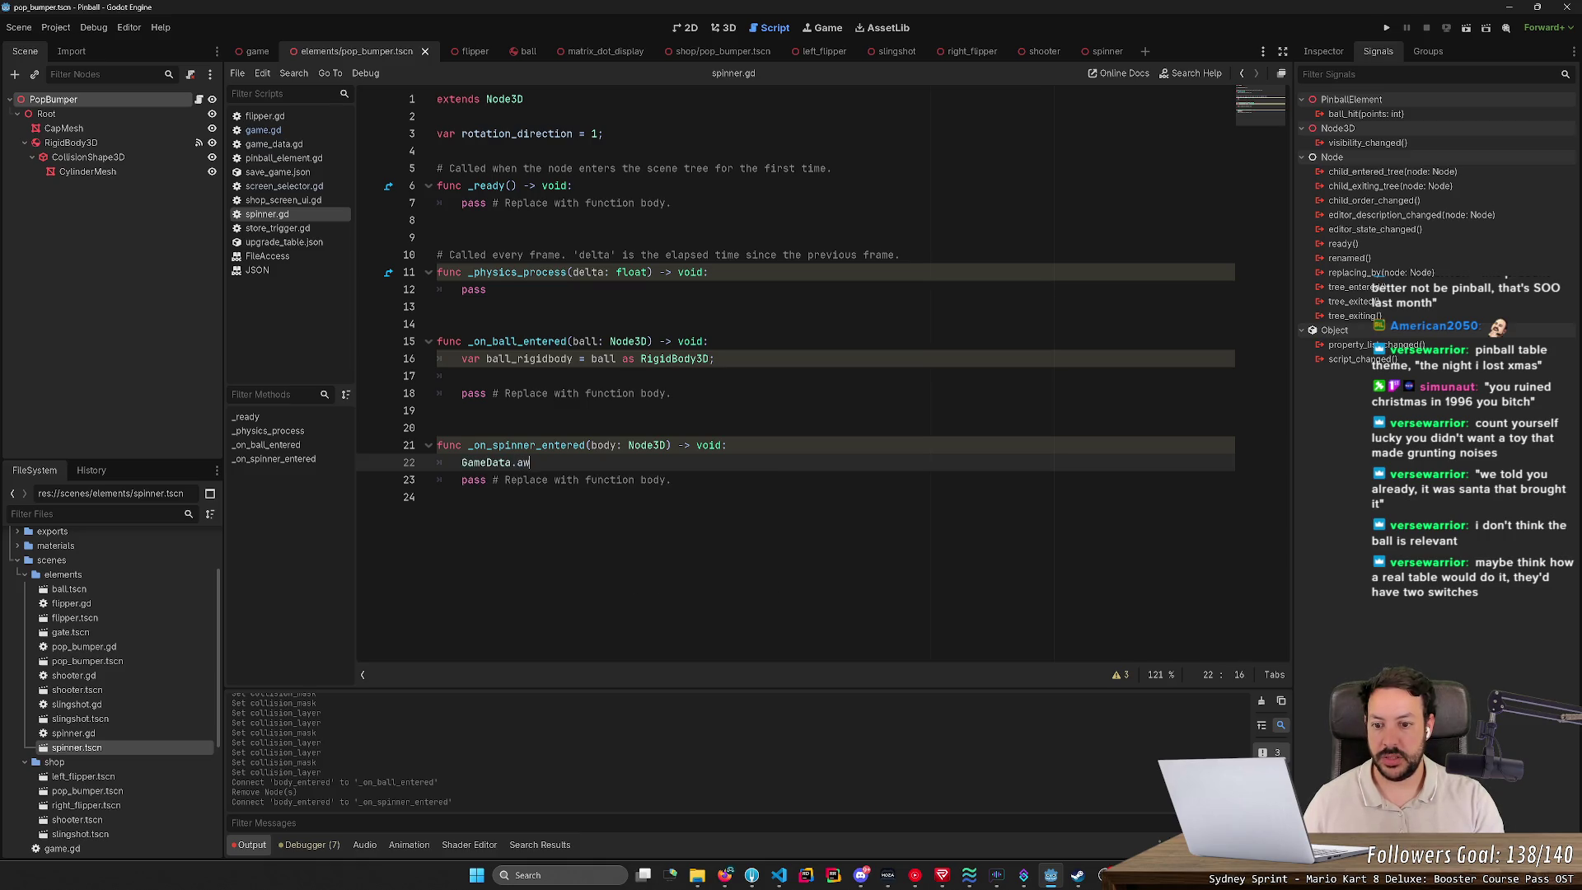
pyautogui.press('BackSpace')
pyautogui.press('BackSpace')
pyautogui.write('giv')
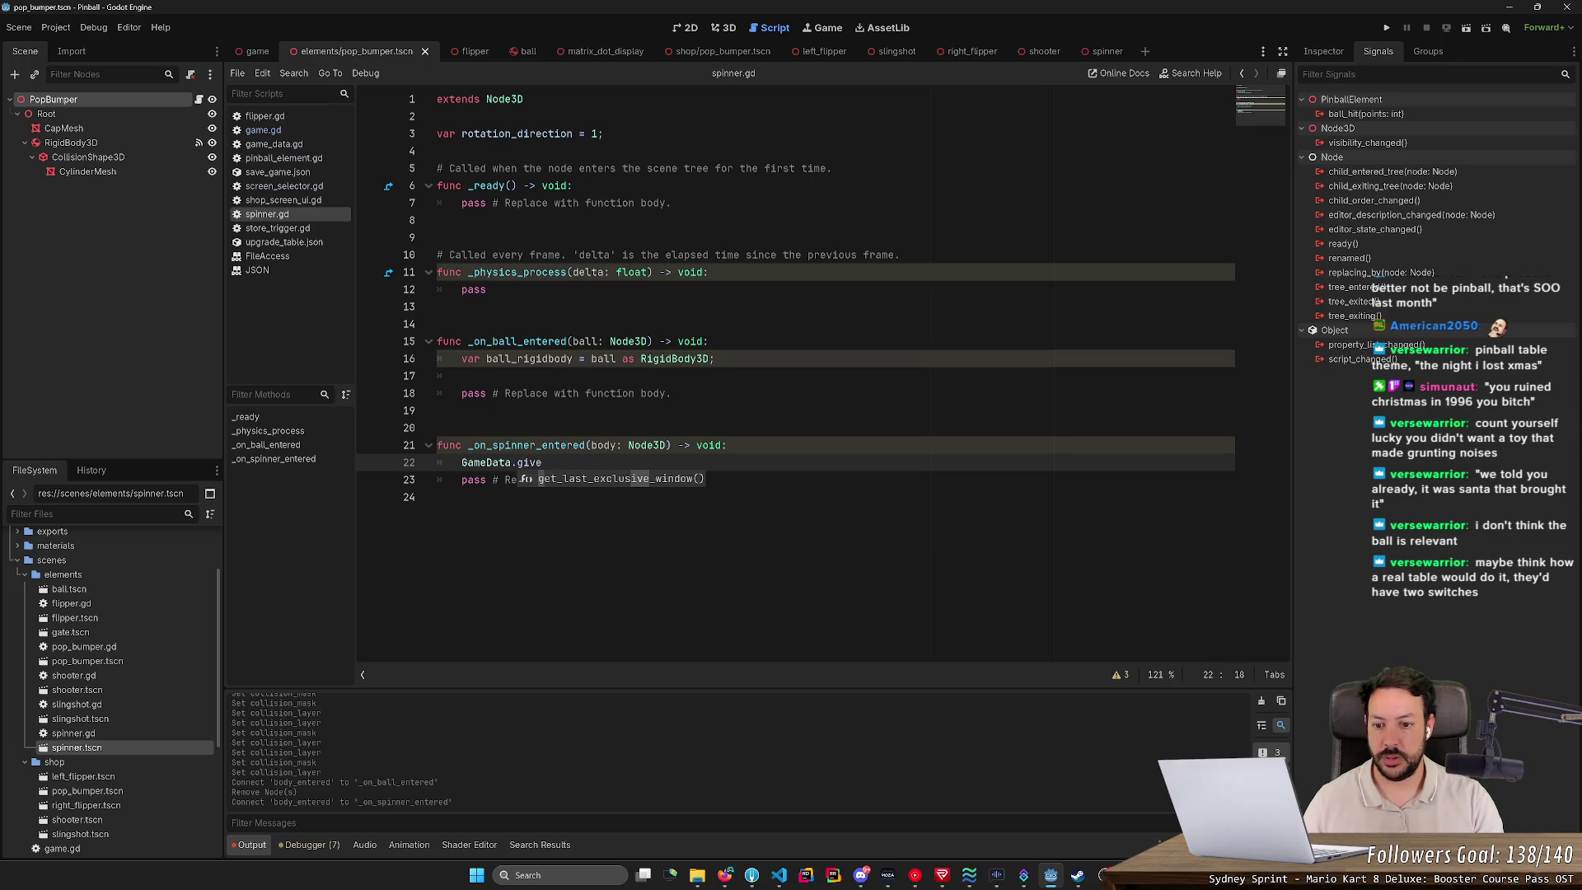
# Step: Check game_data.gd's functions, then complete GameData.add_points(100) and save the script
pyautogui.click(274, 143)
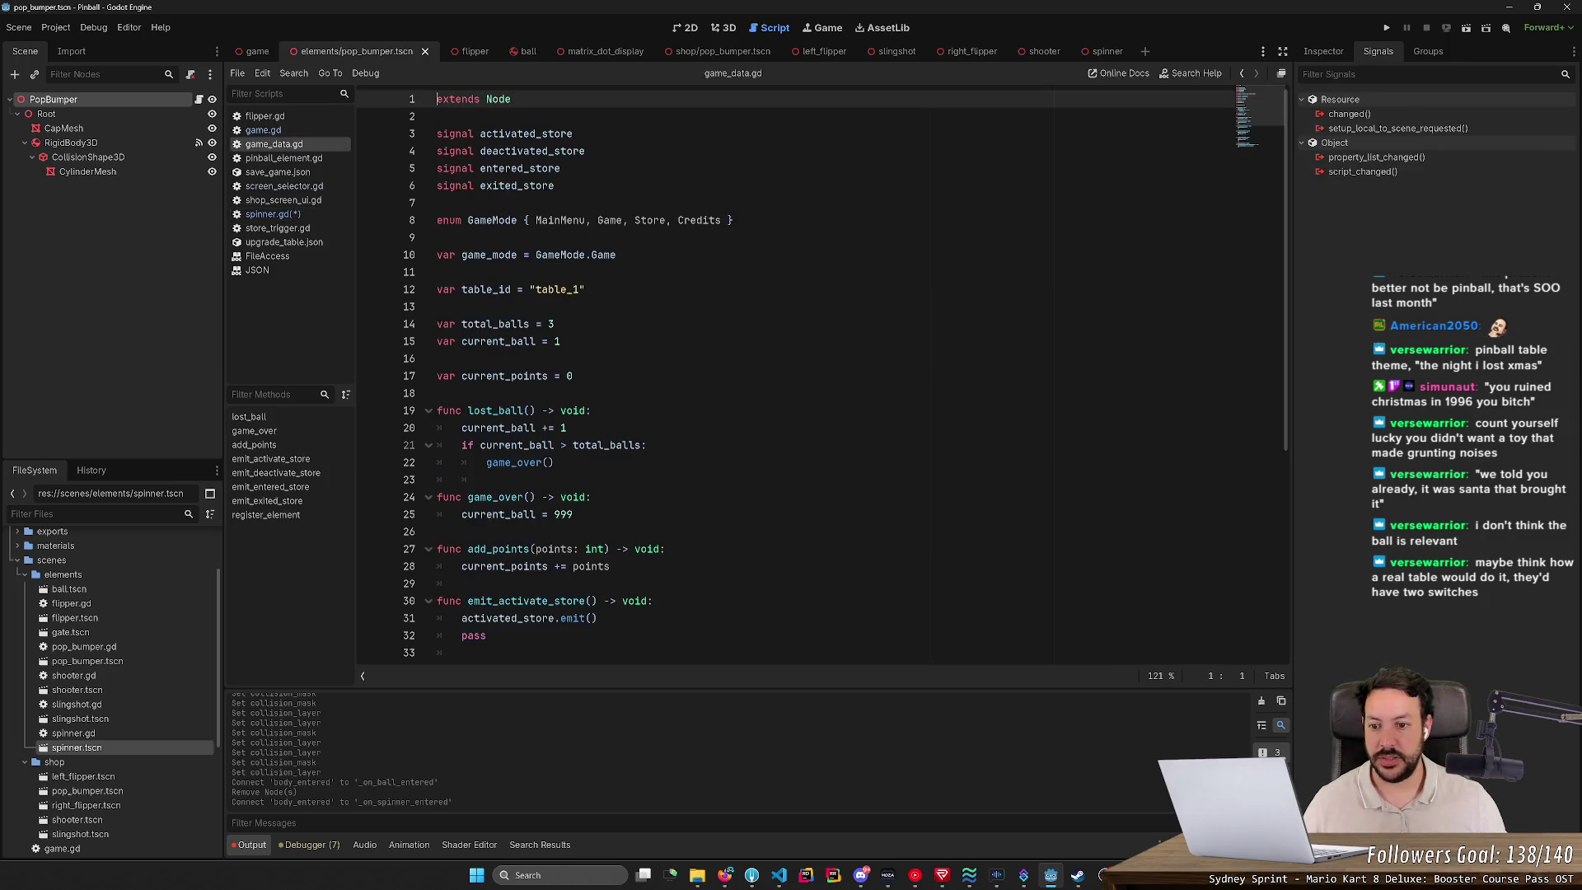
pyautogui.click(494, 549)
pyautogui.click(512, 99)
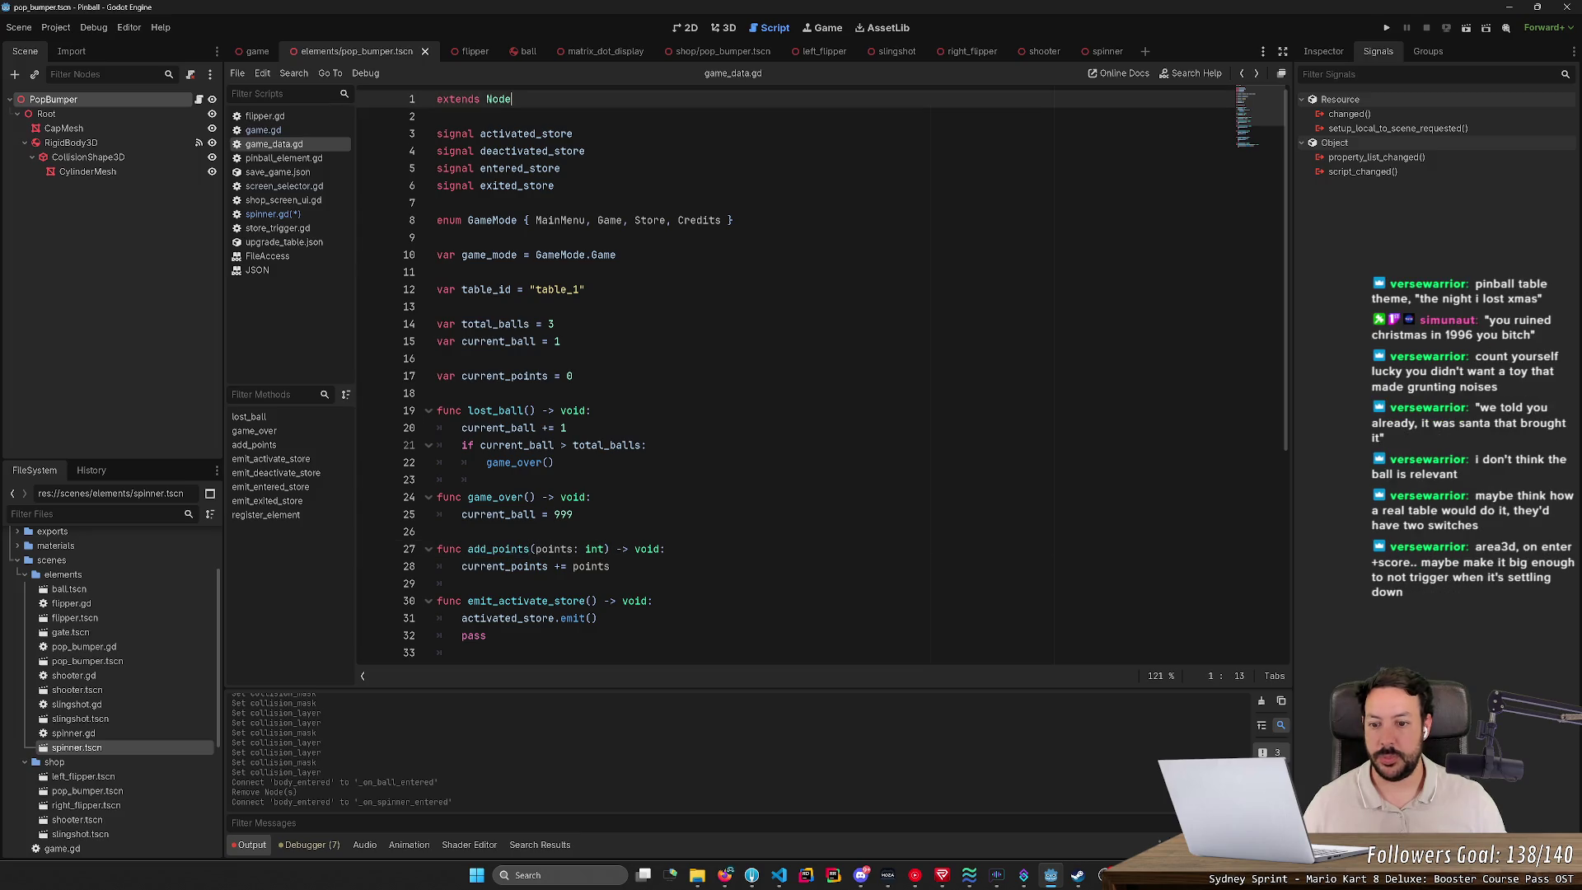
pyautogui.scroll(-5, 816, 370)
pyautogui.click(273, 214)
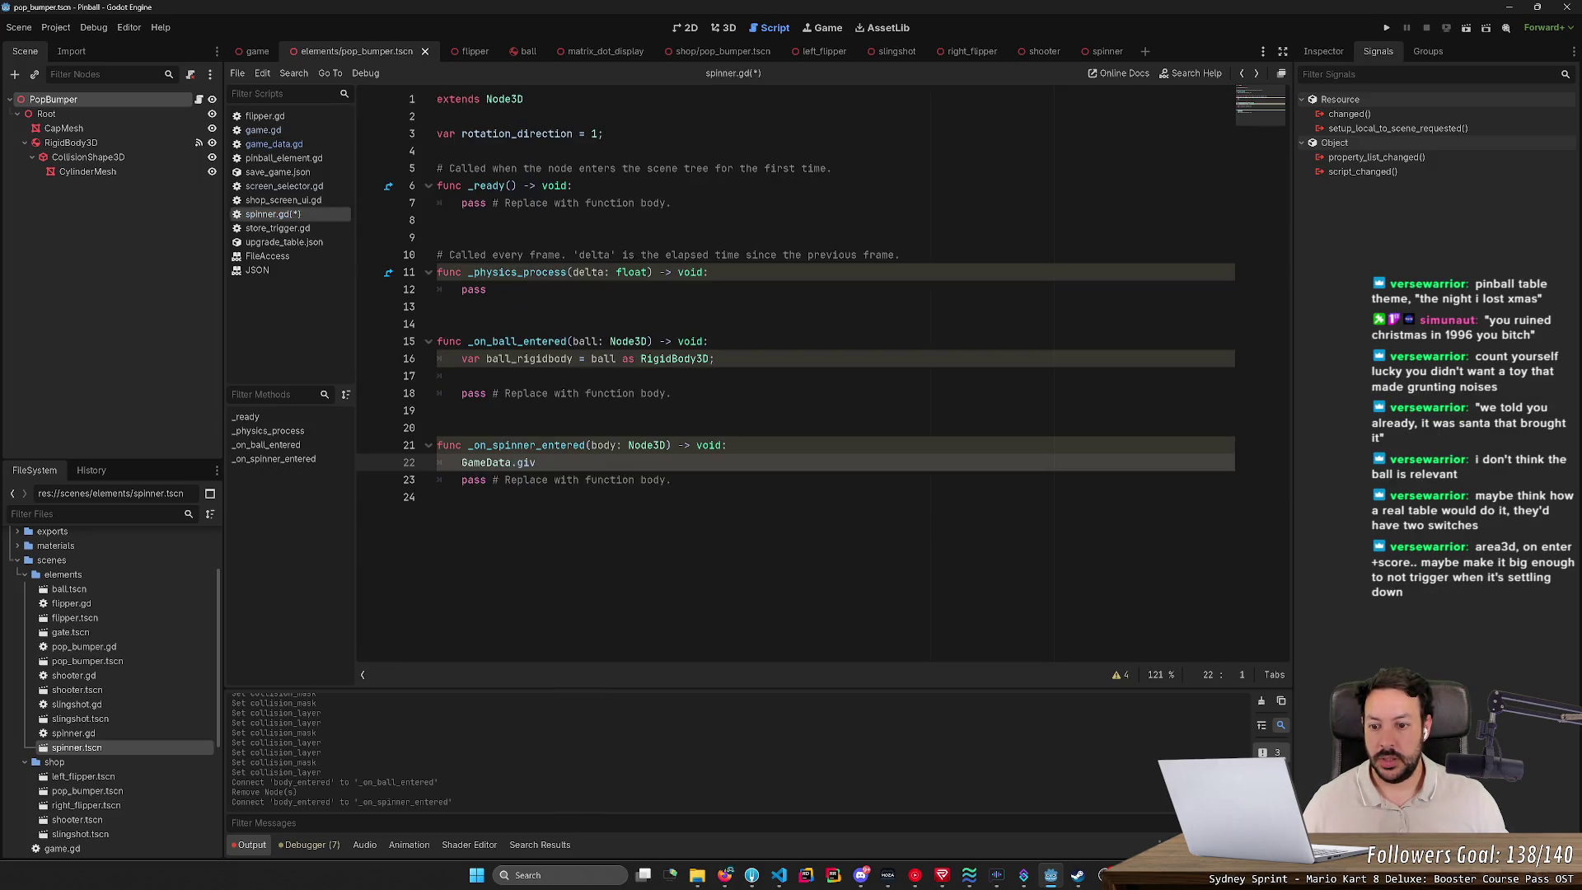
pyautogui.press('BackSpace')
pyautogui.press('BackSpace')
pyautogui.write('add_points')
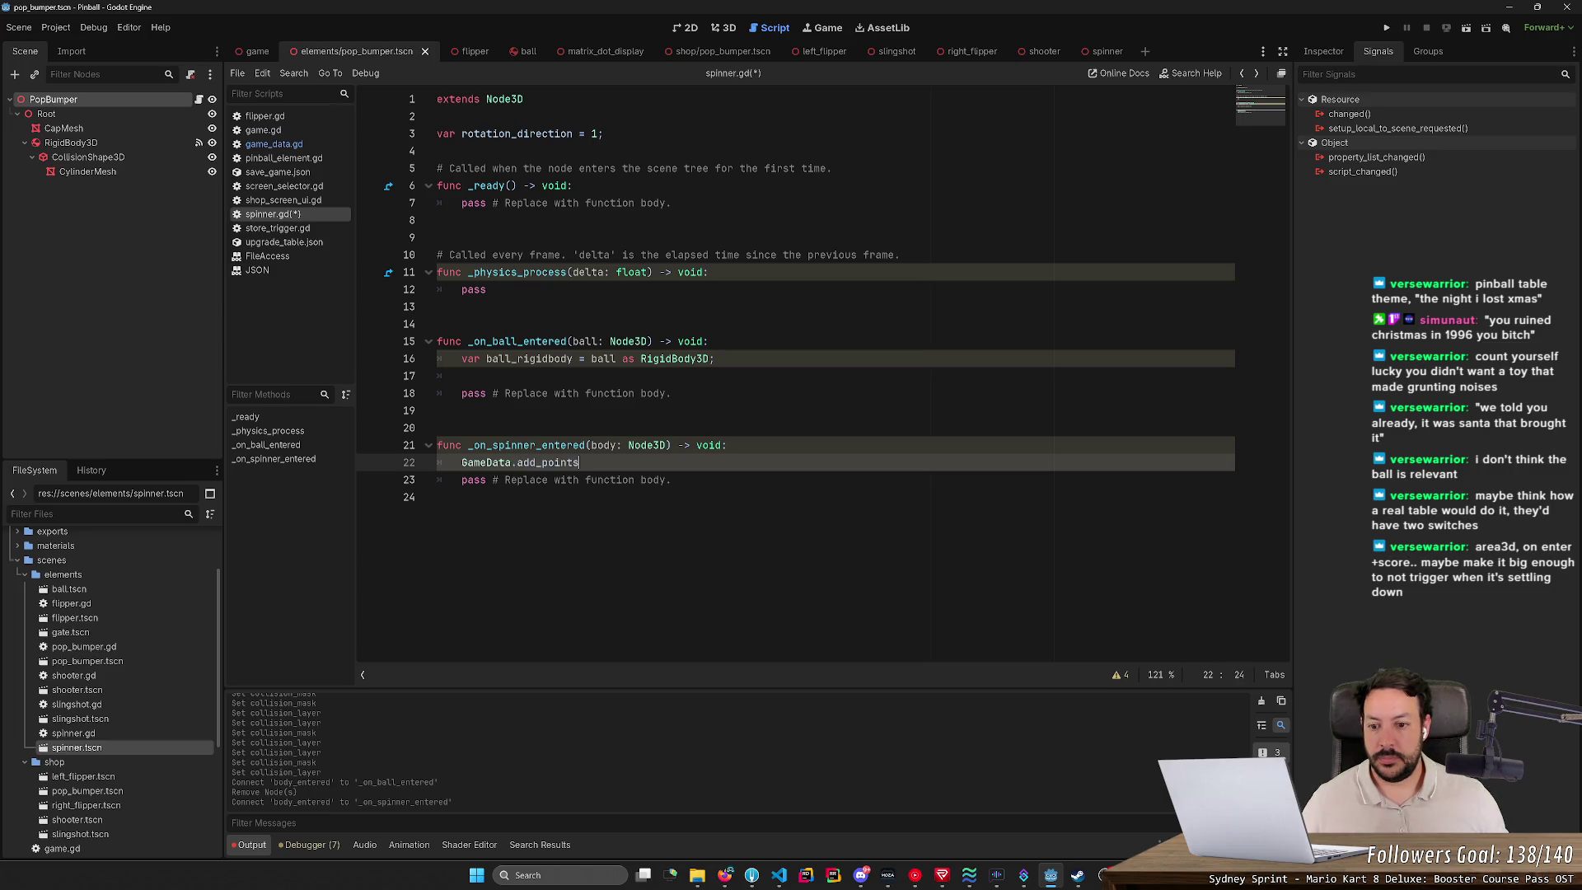
pyautogui.write('(100')
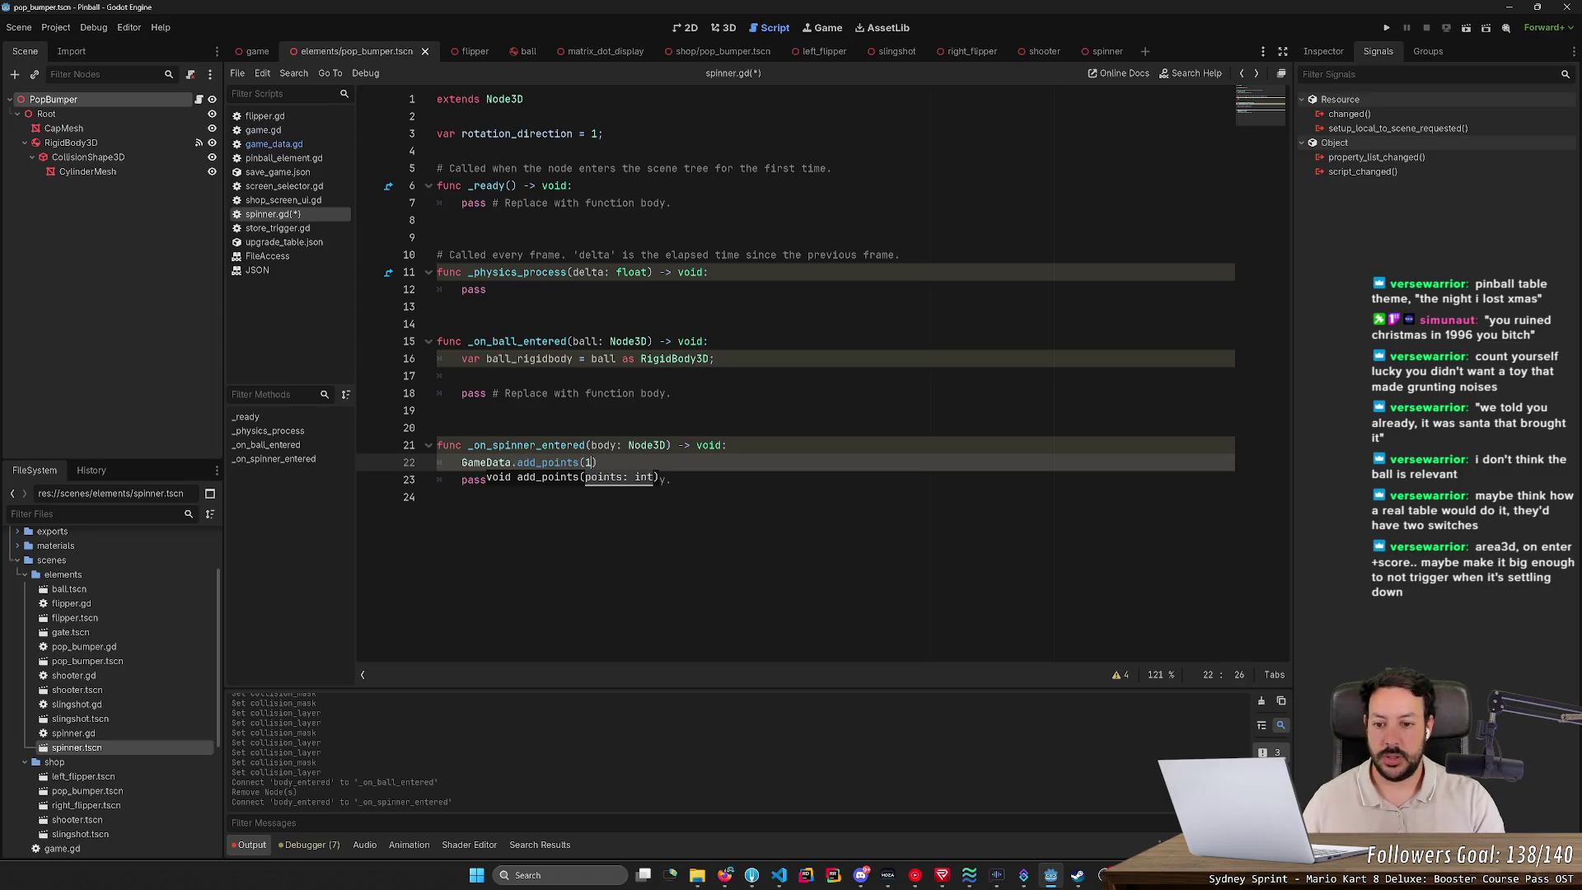
pyautogui.write(')')
pyautogui.hotkey('ctrl', 's')
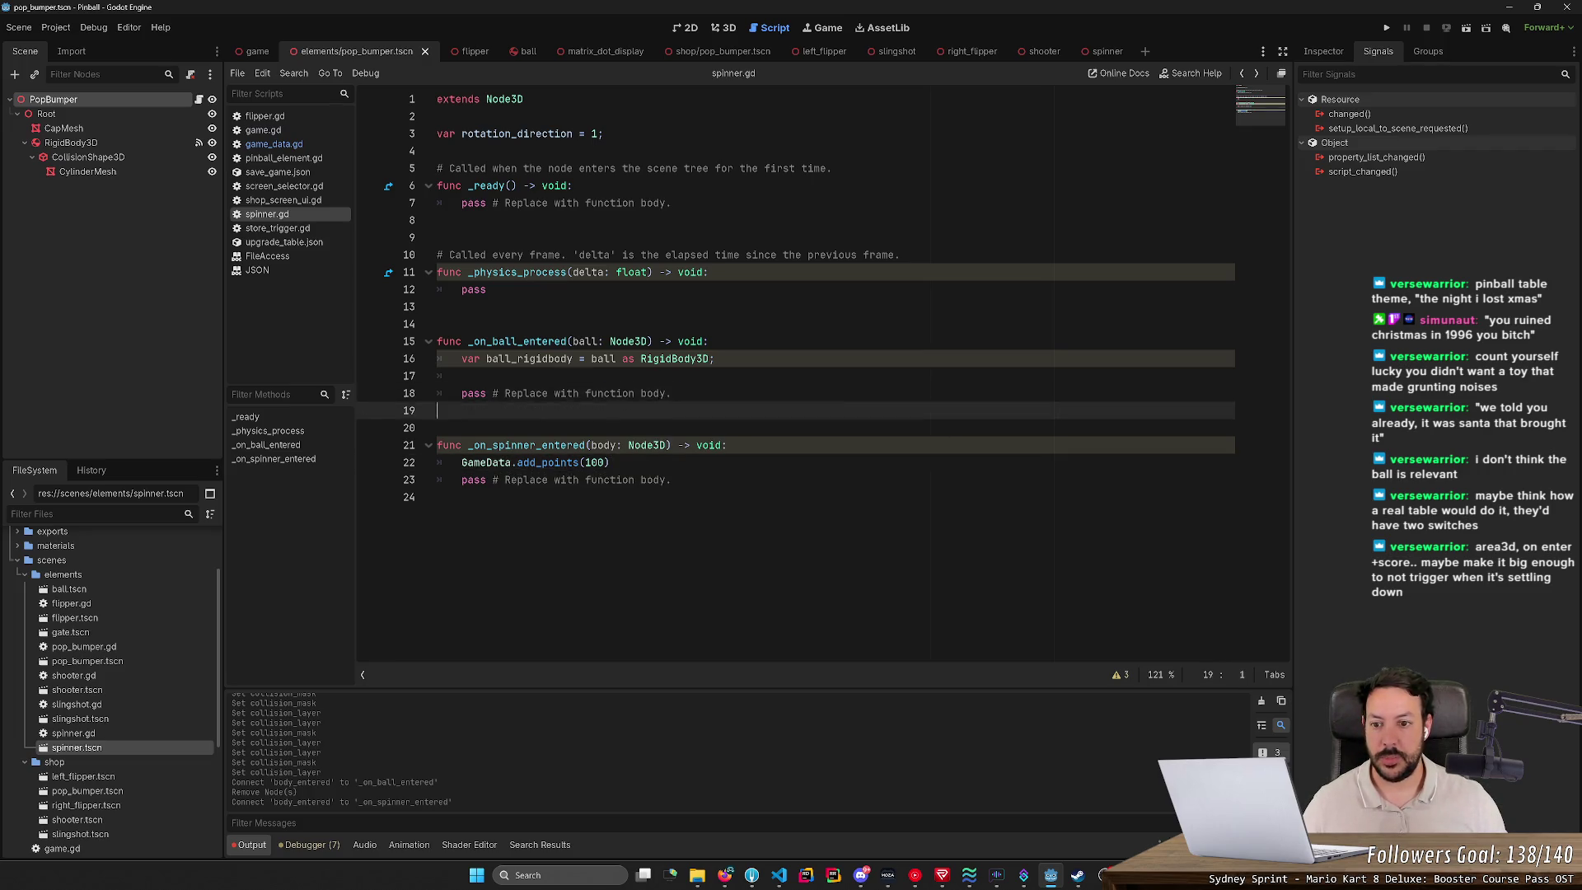
# Step: Delete the unused _on_ball_entered and _physics_process functions from spinner.gd
pyautogui.moveTo(445, 428); pyautogui.dragTo(441, 324)
pyautogui.press('BackSpace')
pyautogui.hotkey('shift', 'Up')
pyautogui.hotkey('shift', 'Up')
pyautogui.hotkey('shift', 'Up')
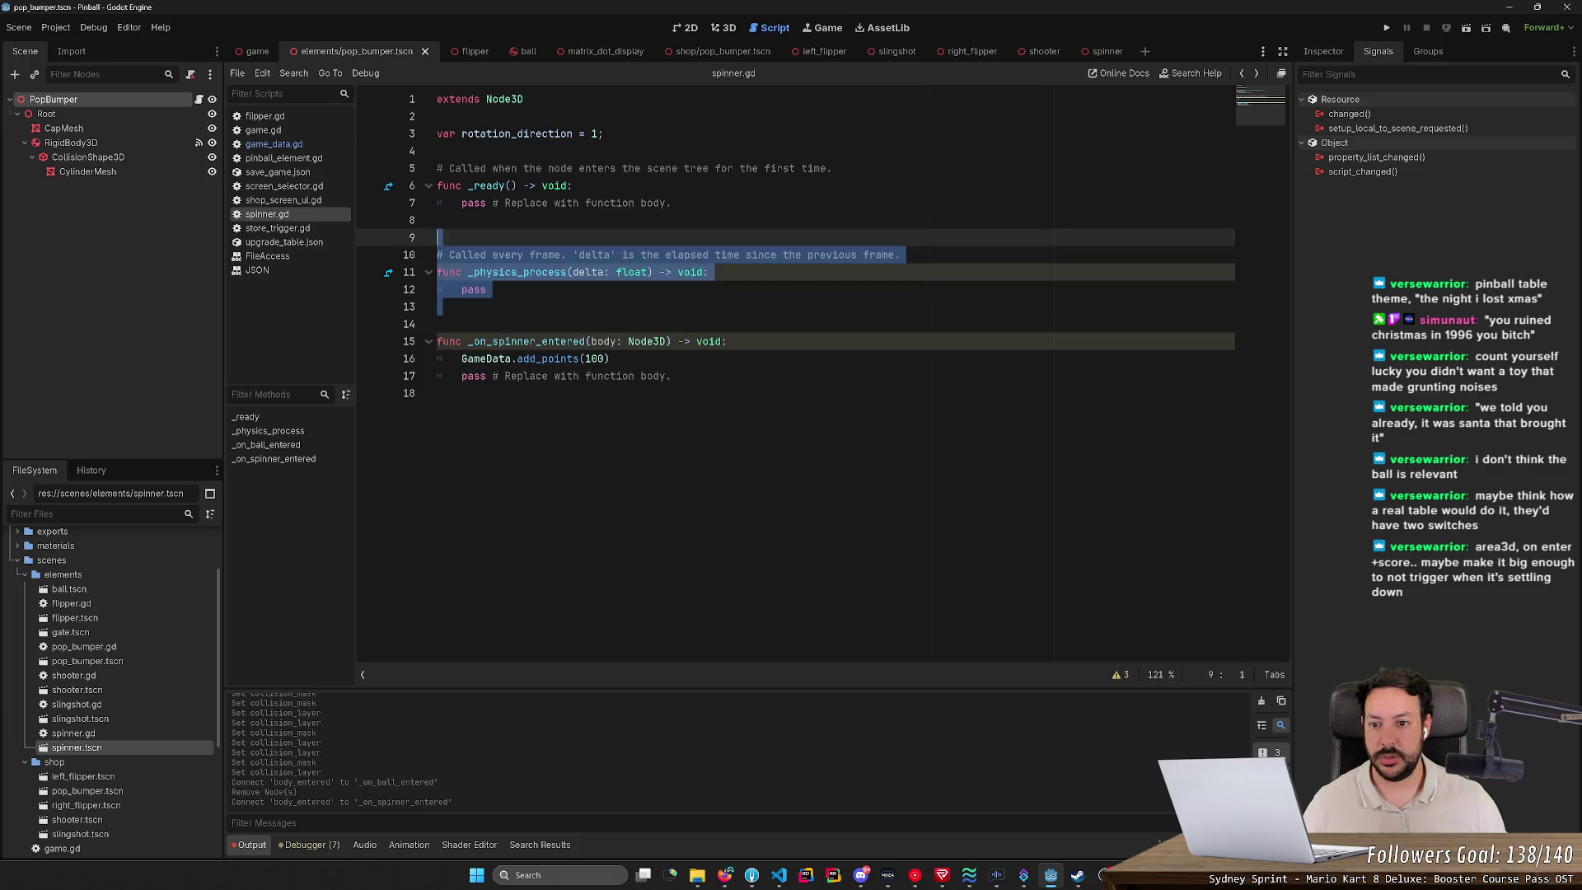
pyautogui.press('BackSpace')
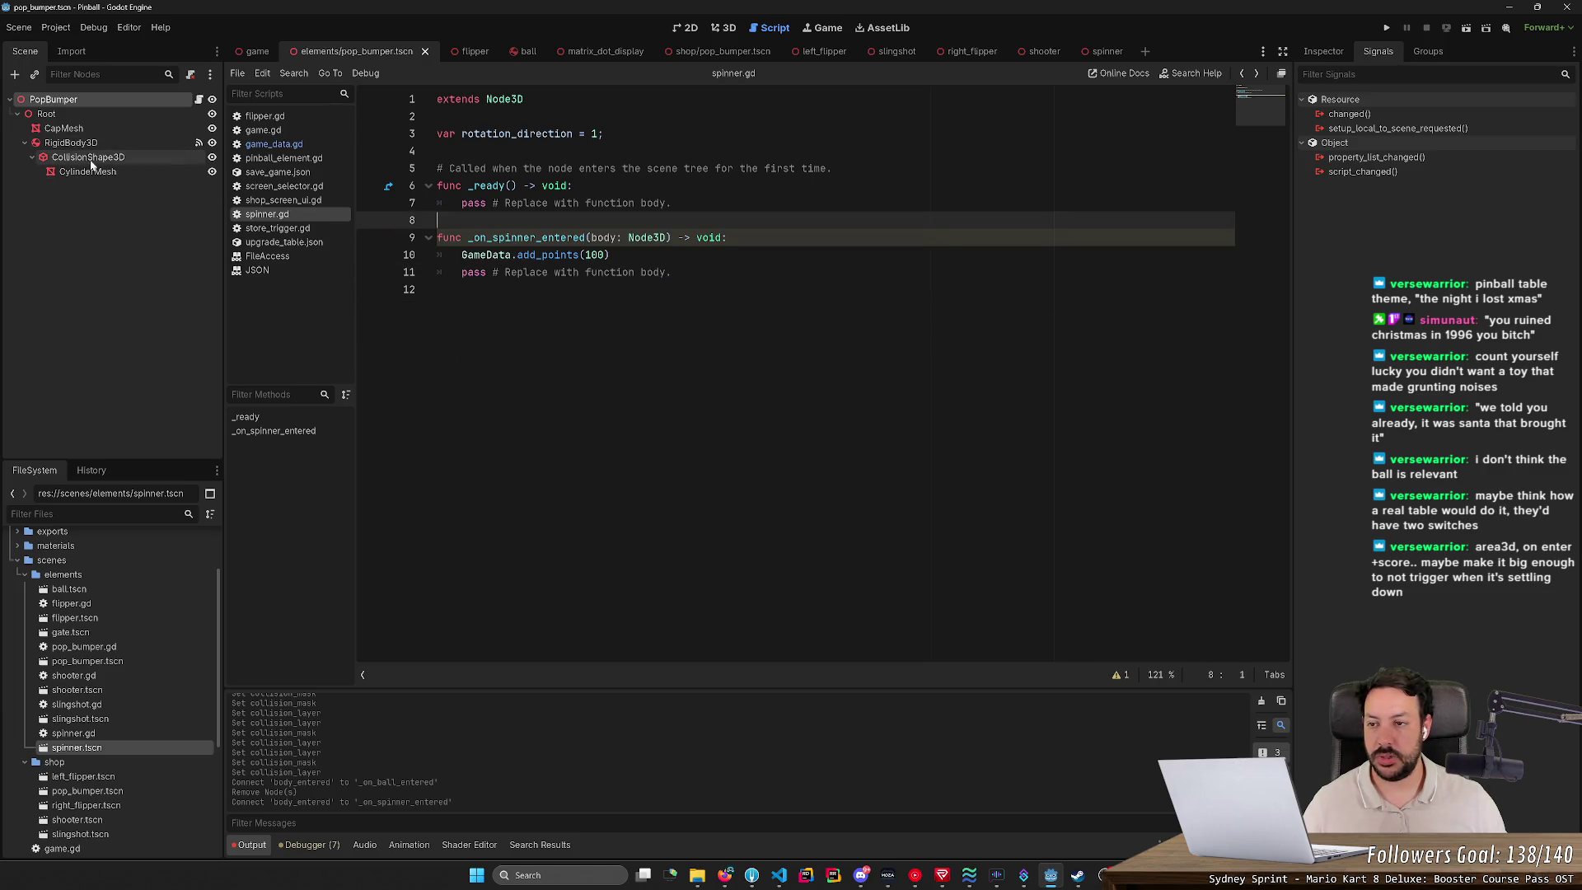
# Step: Remove the BallArea3D node from the spinner scene, select TopArea3D, and save
pyautogui.click(1107, 51)
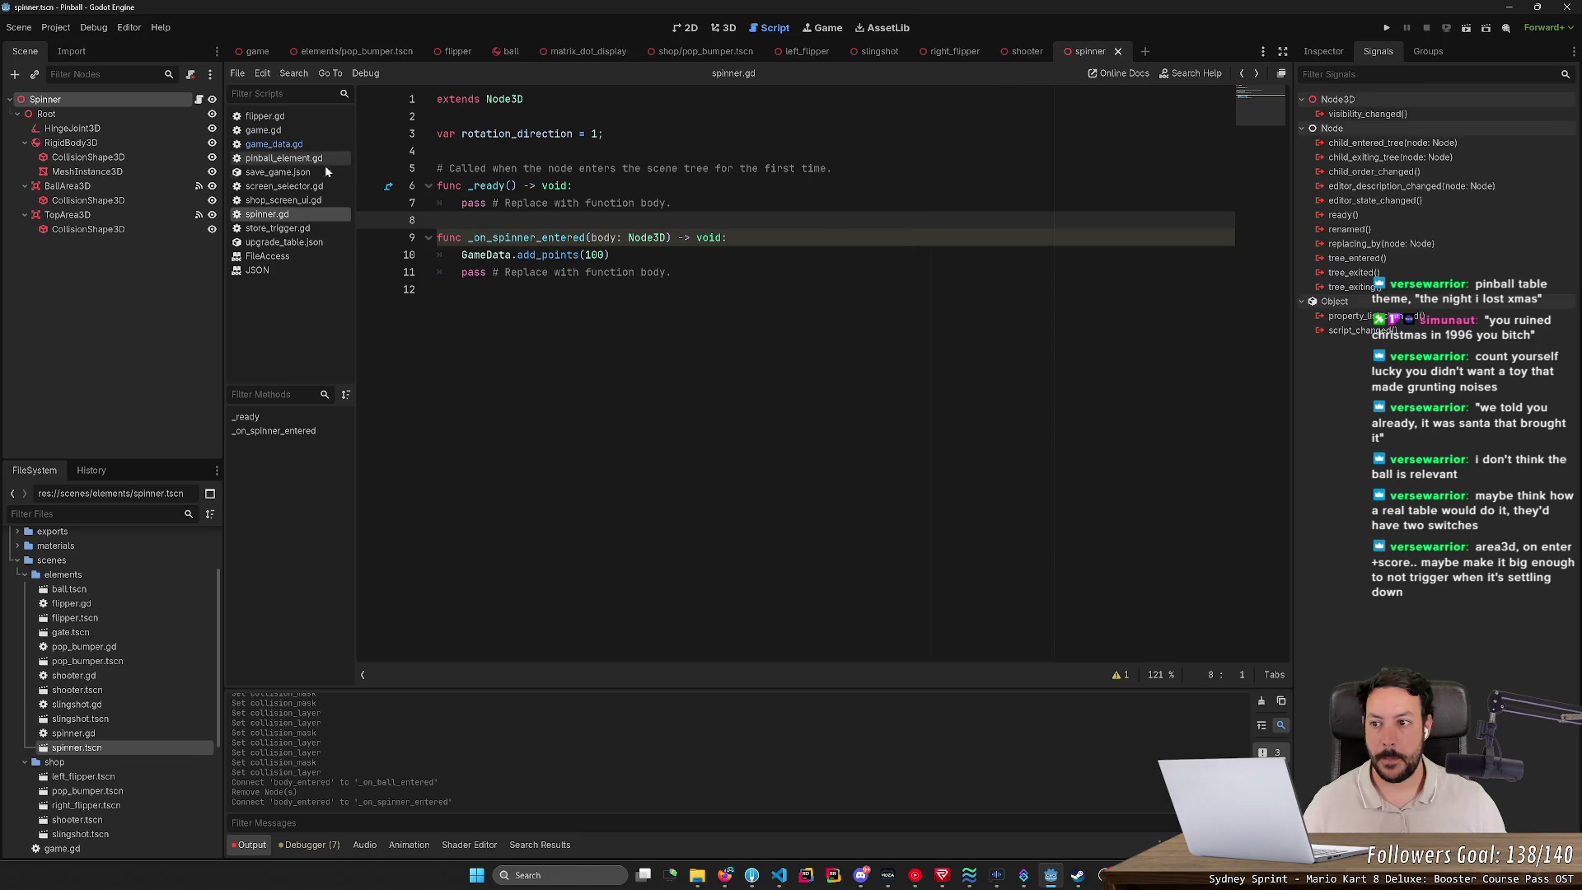
pyautogui.click(116, 187)
pyautogui.press('Delete')
pyautogui.press('Return')
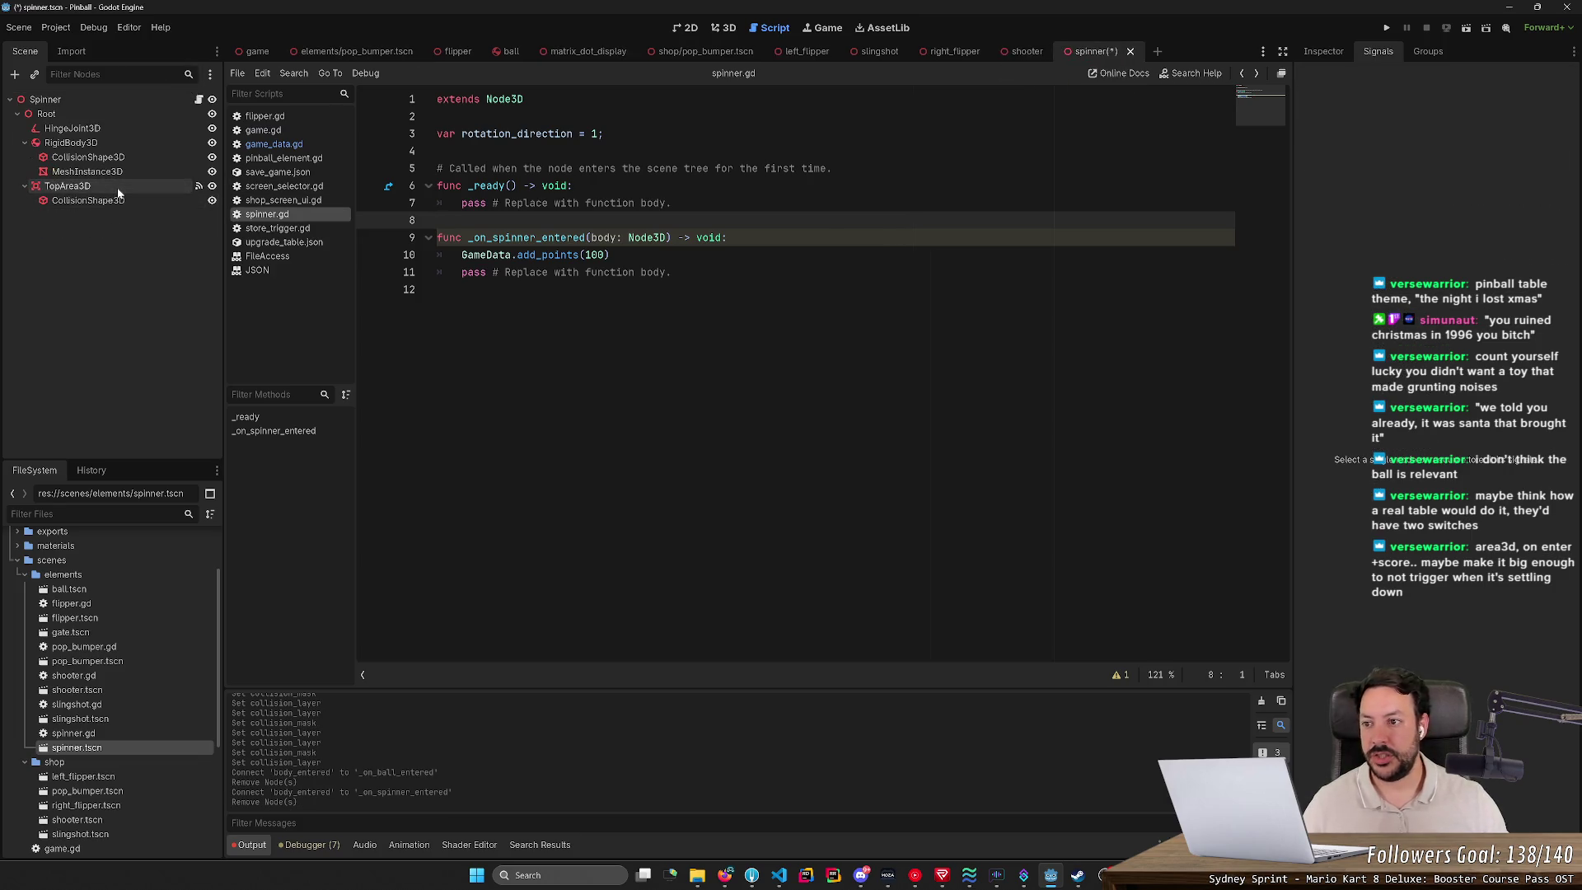
pyautogui.click(118, 189)
pyautogui.hotkey('ctrl', 's')
pyautogui.click(718, 29)
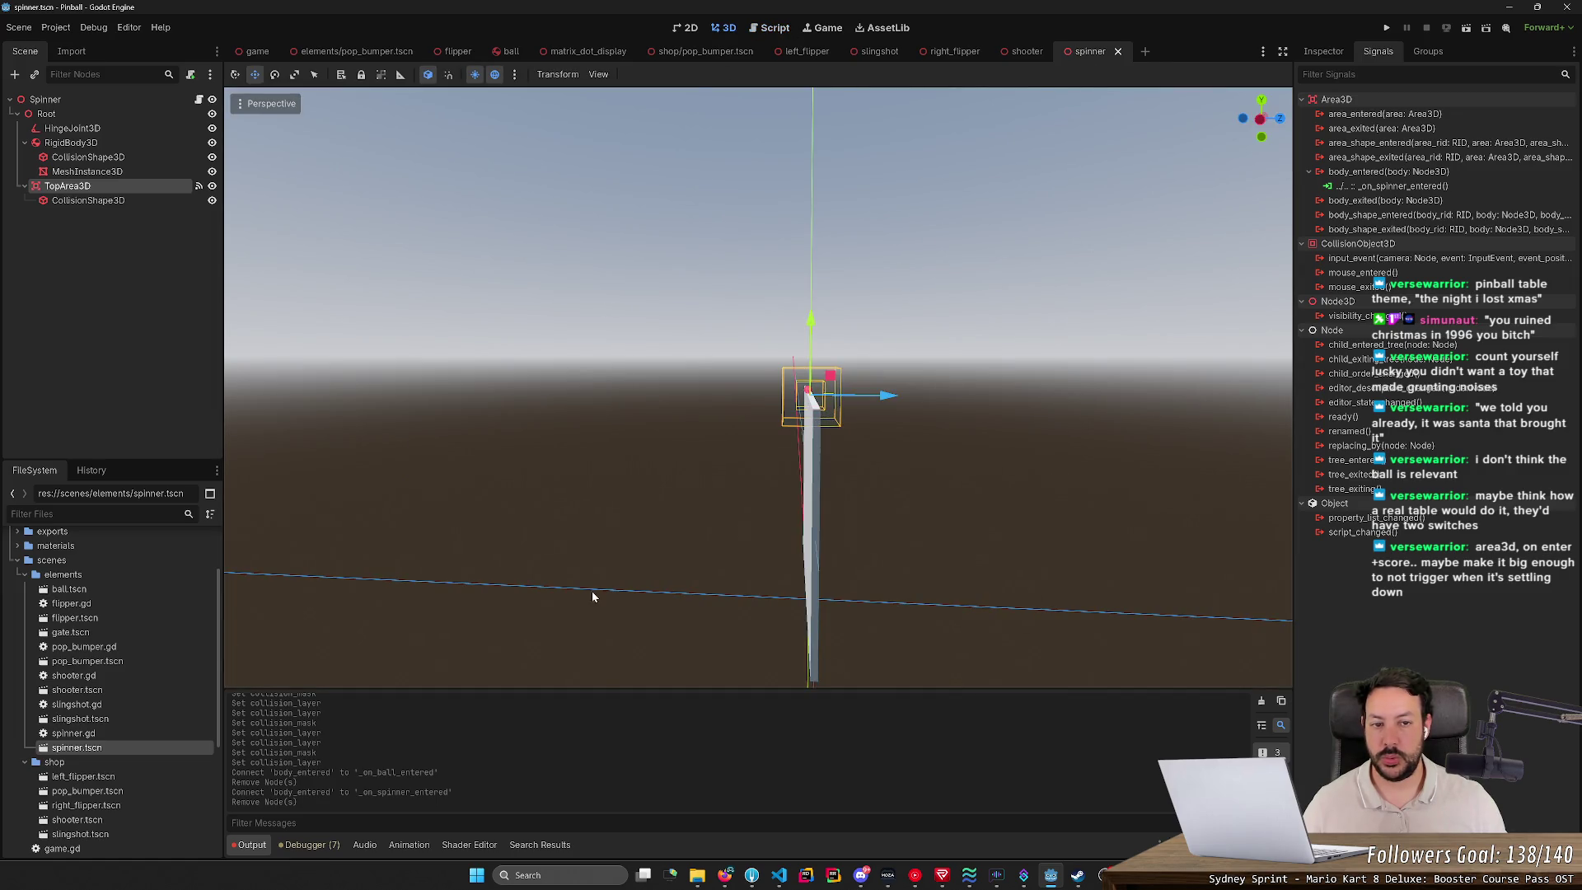
# Step: Run the game, launch the ball and flip to test spinner scoring, then stop with F8
pyautogui.click(1387, 29)
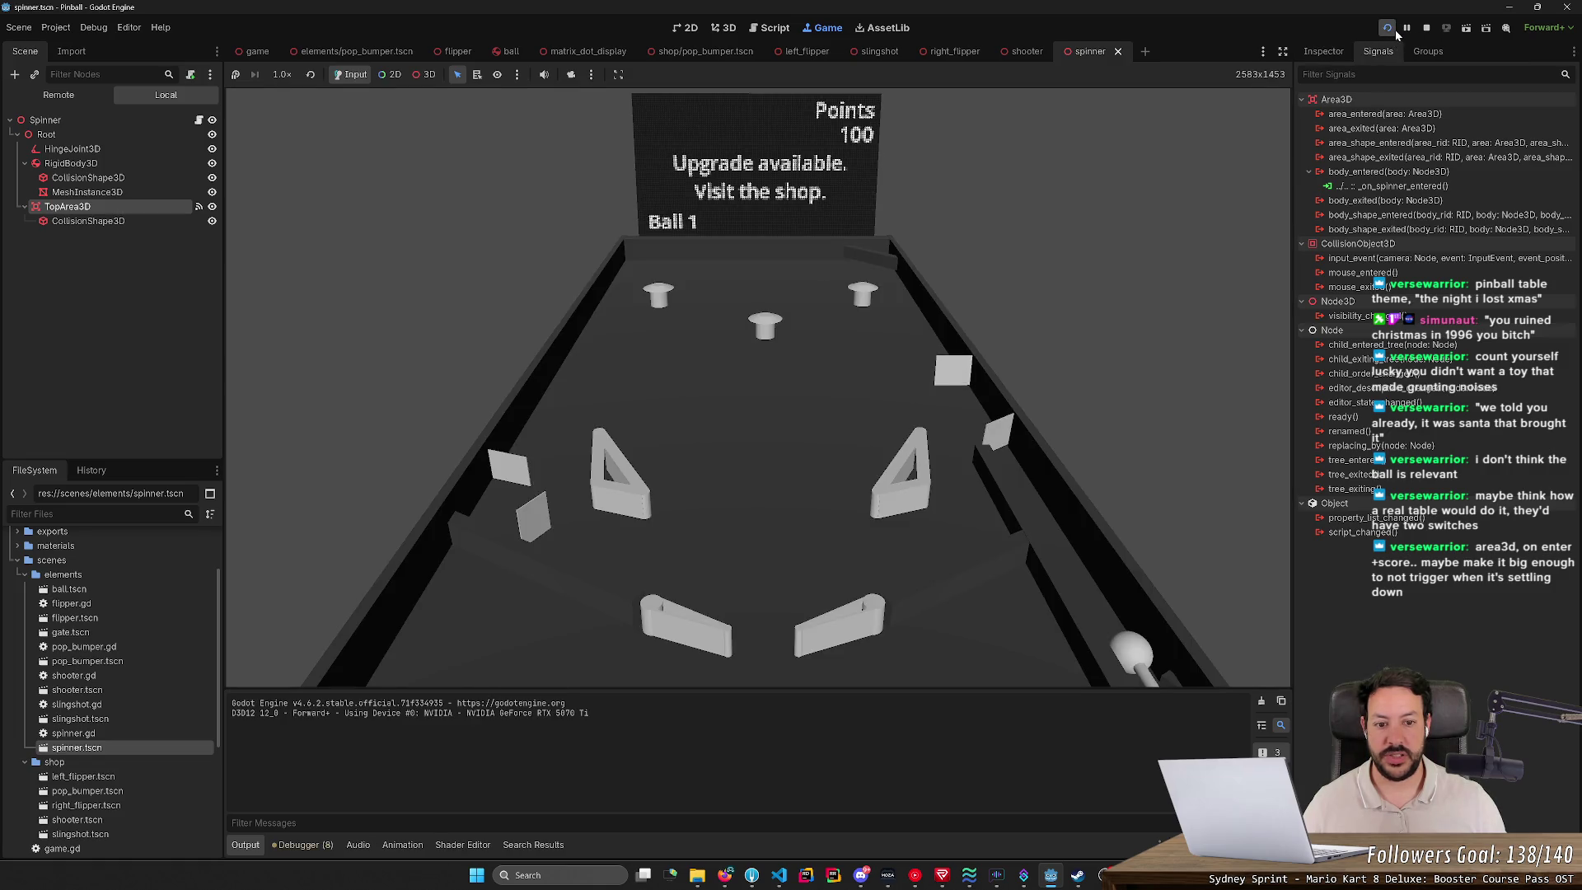
pyautogui.click(1427, 29)
pyautogui.click(1388, 29)
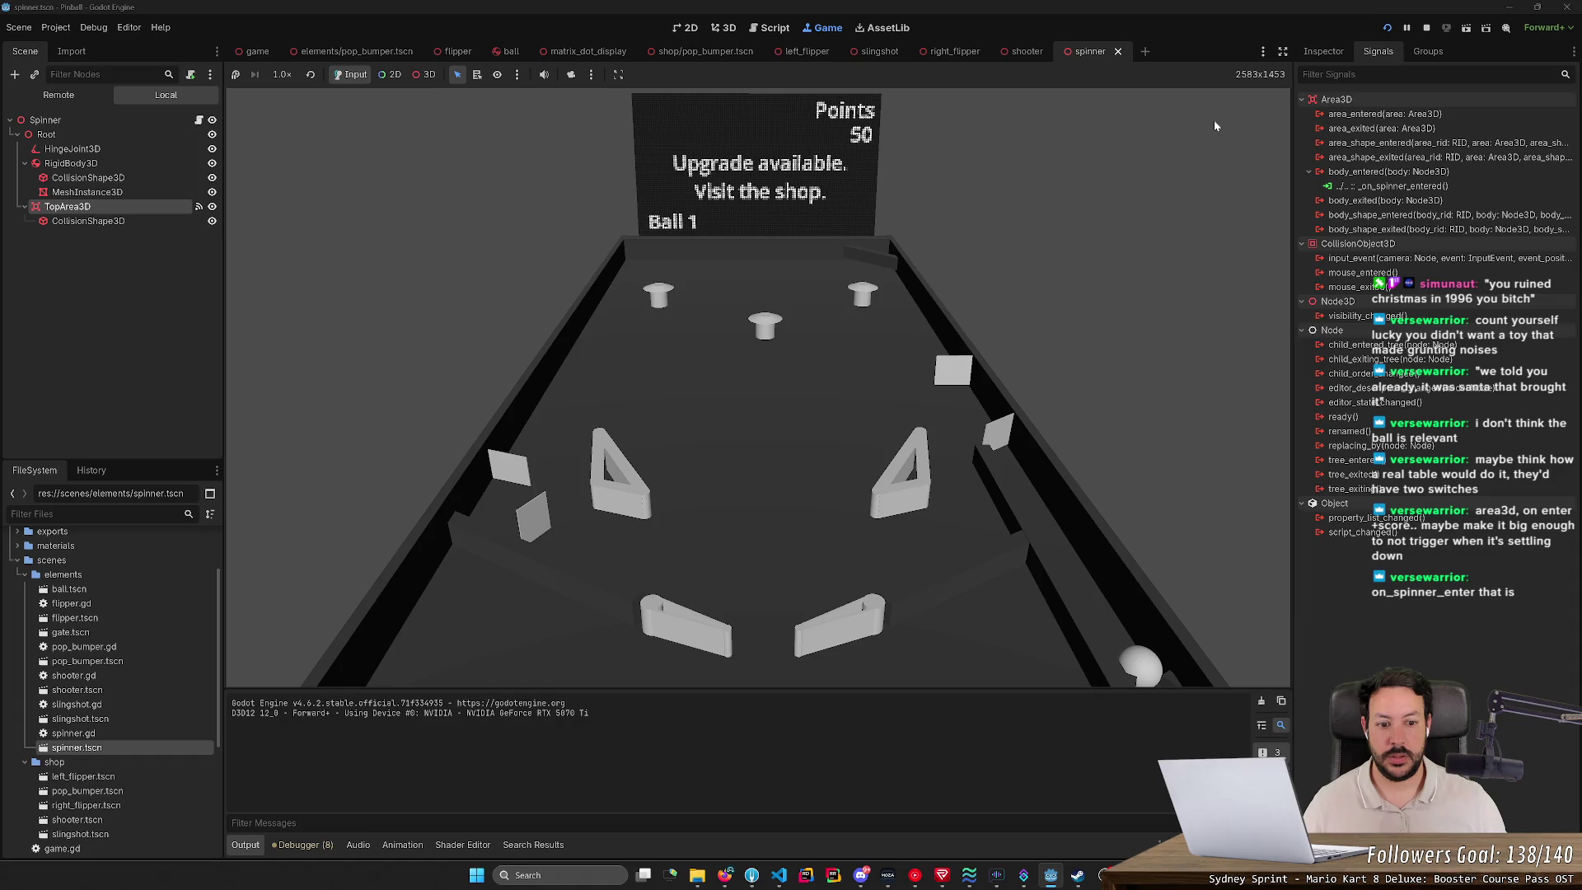
pyautogui.click(1388, 29)
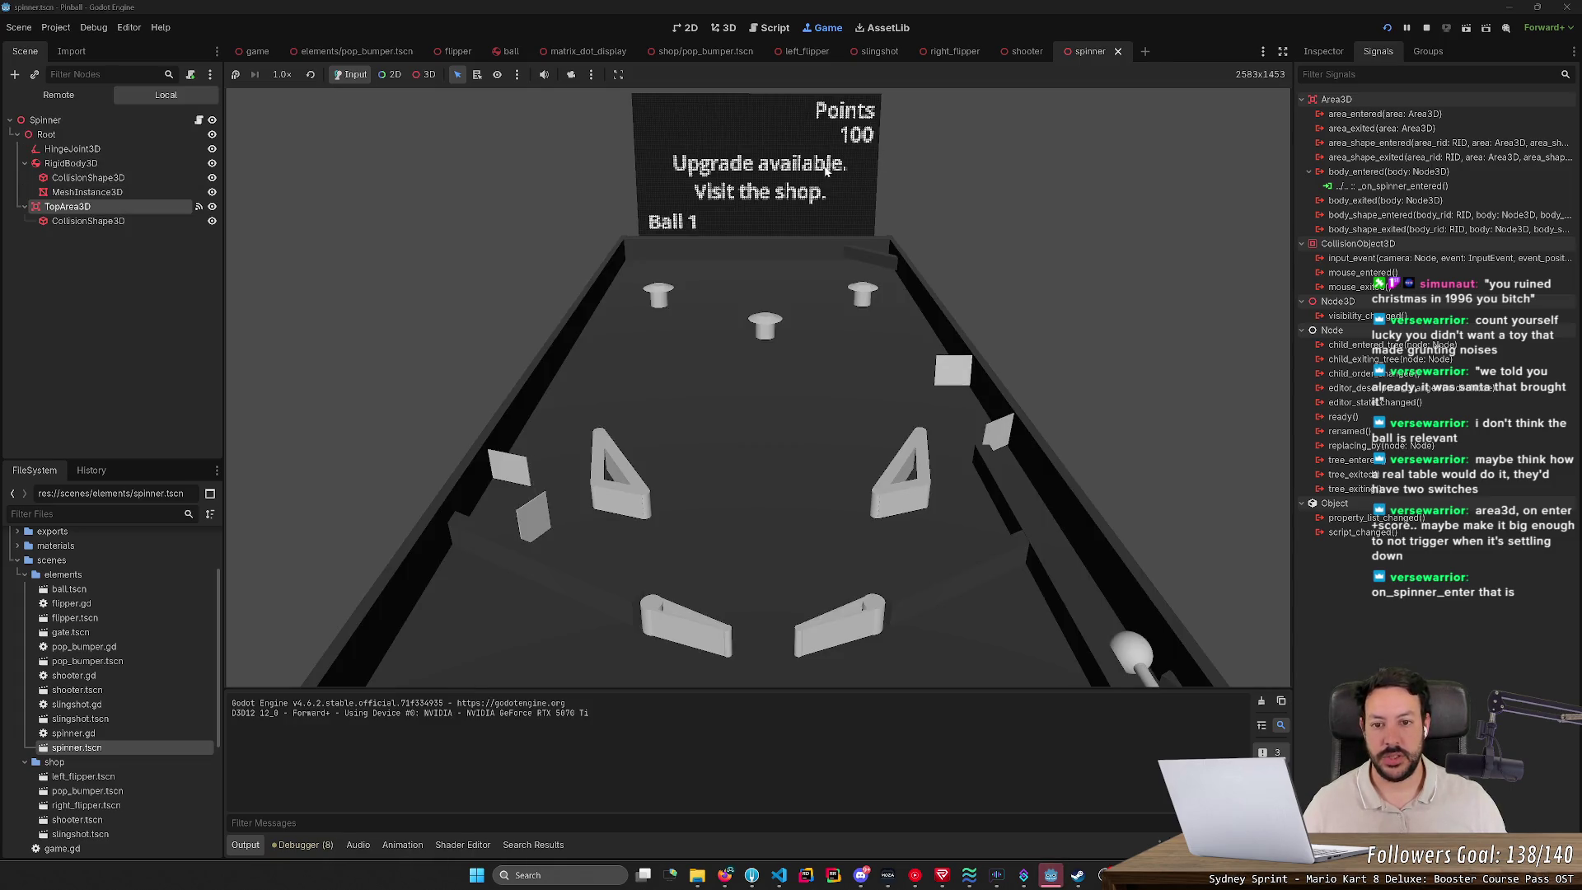
pyautogui.press('space')
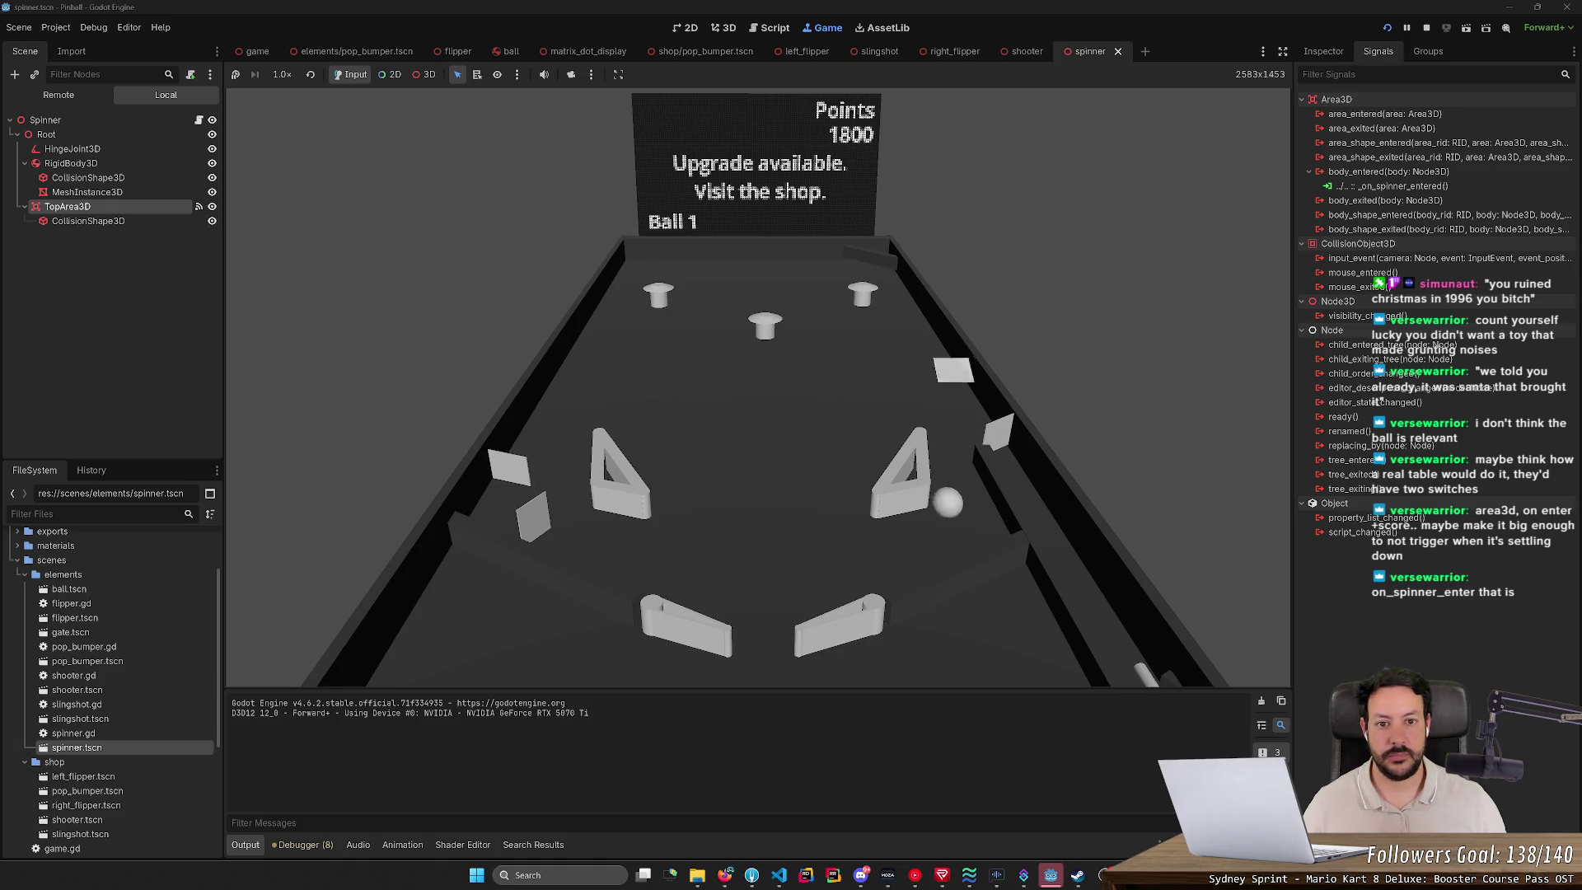
pyautogui.press('Right')
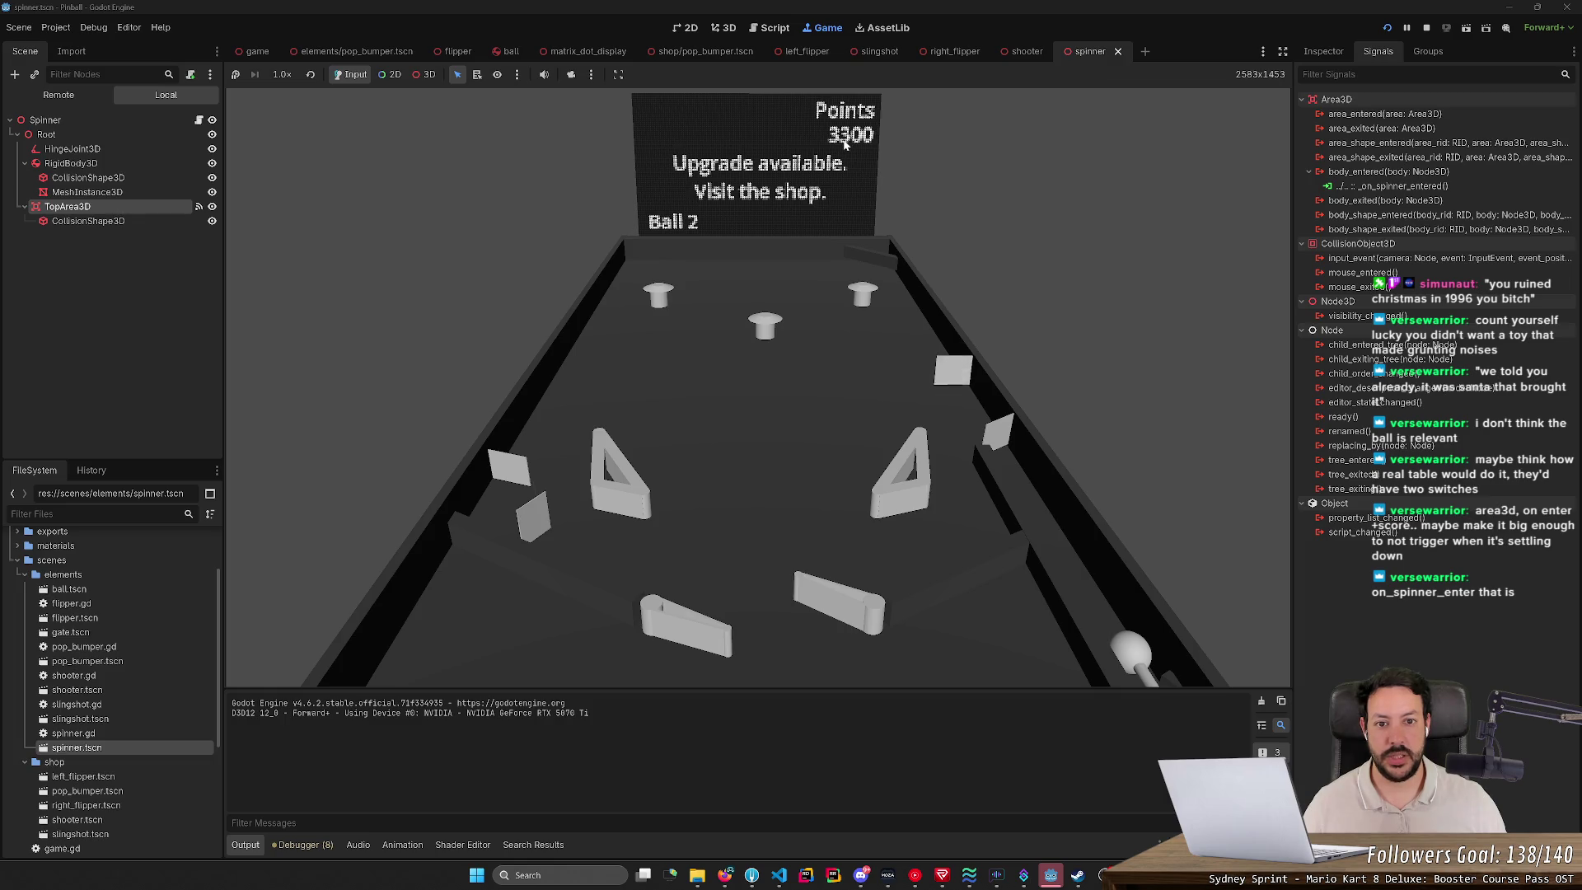
pyautogui.press('F8')
pyautogui.press('Down')
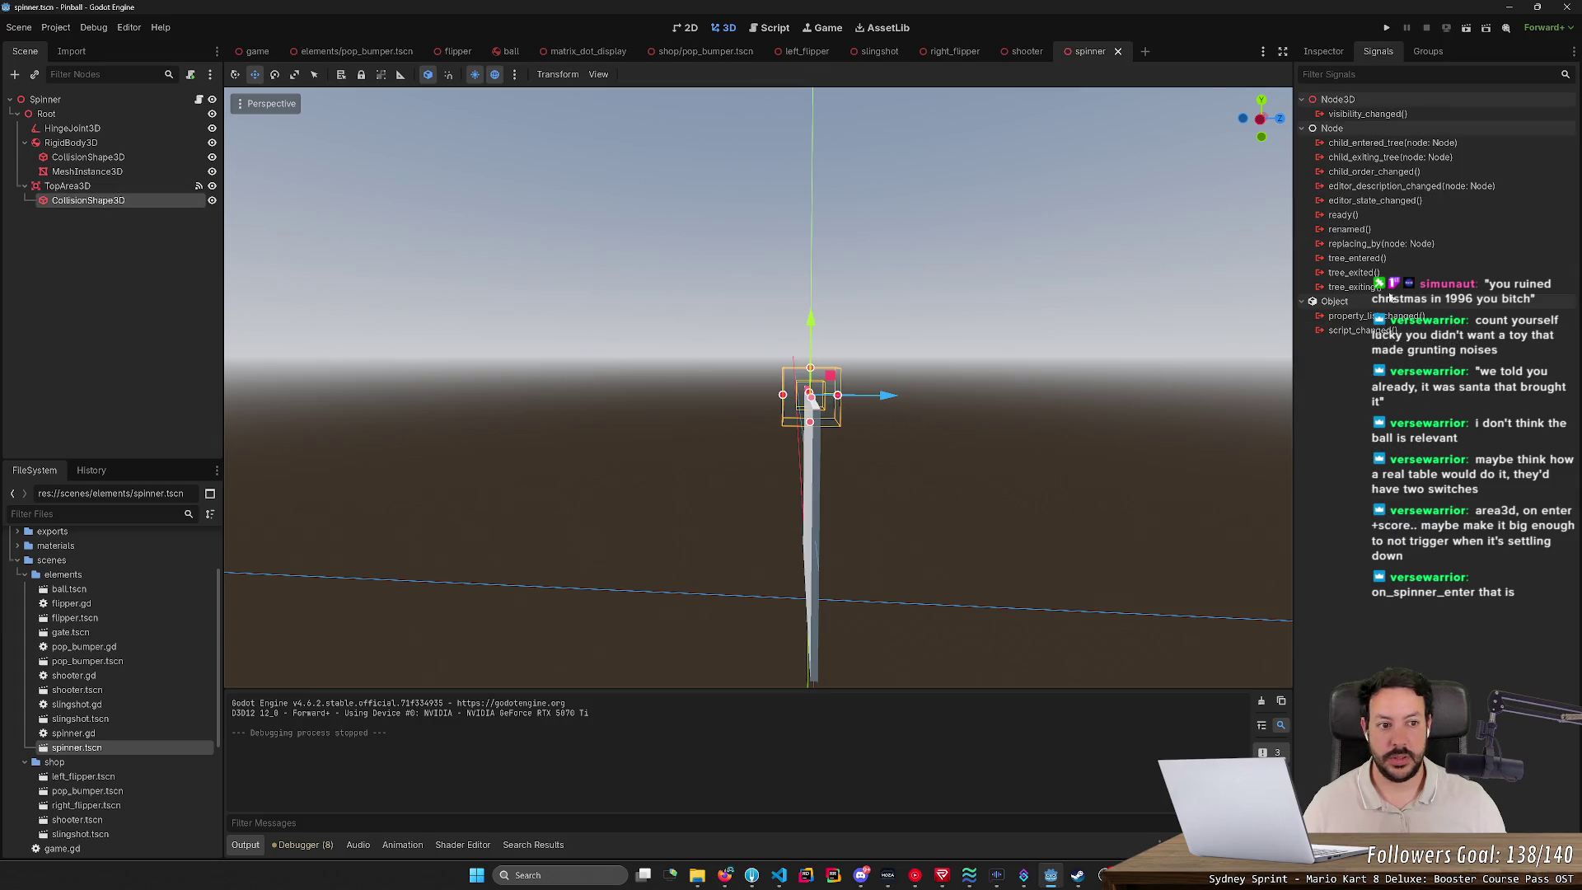
# Step: Set the TopArea3D box size z to 0.031, try y at 0.03, and save
pyautogui.click(1329, 51)
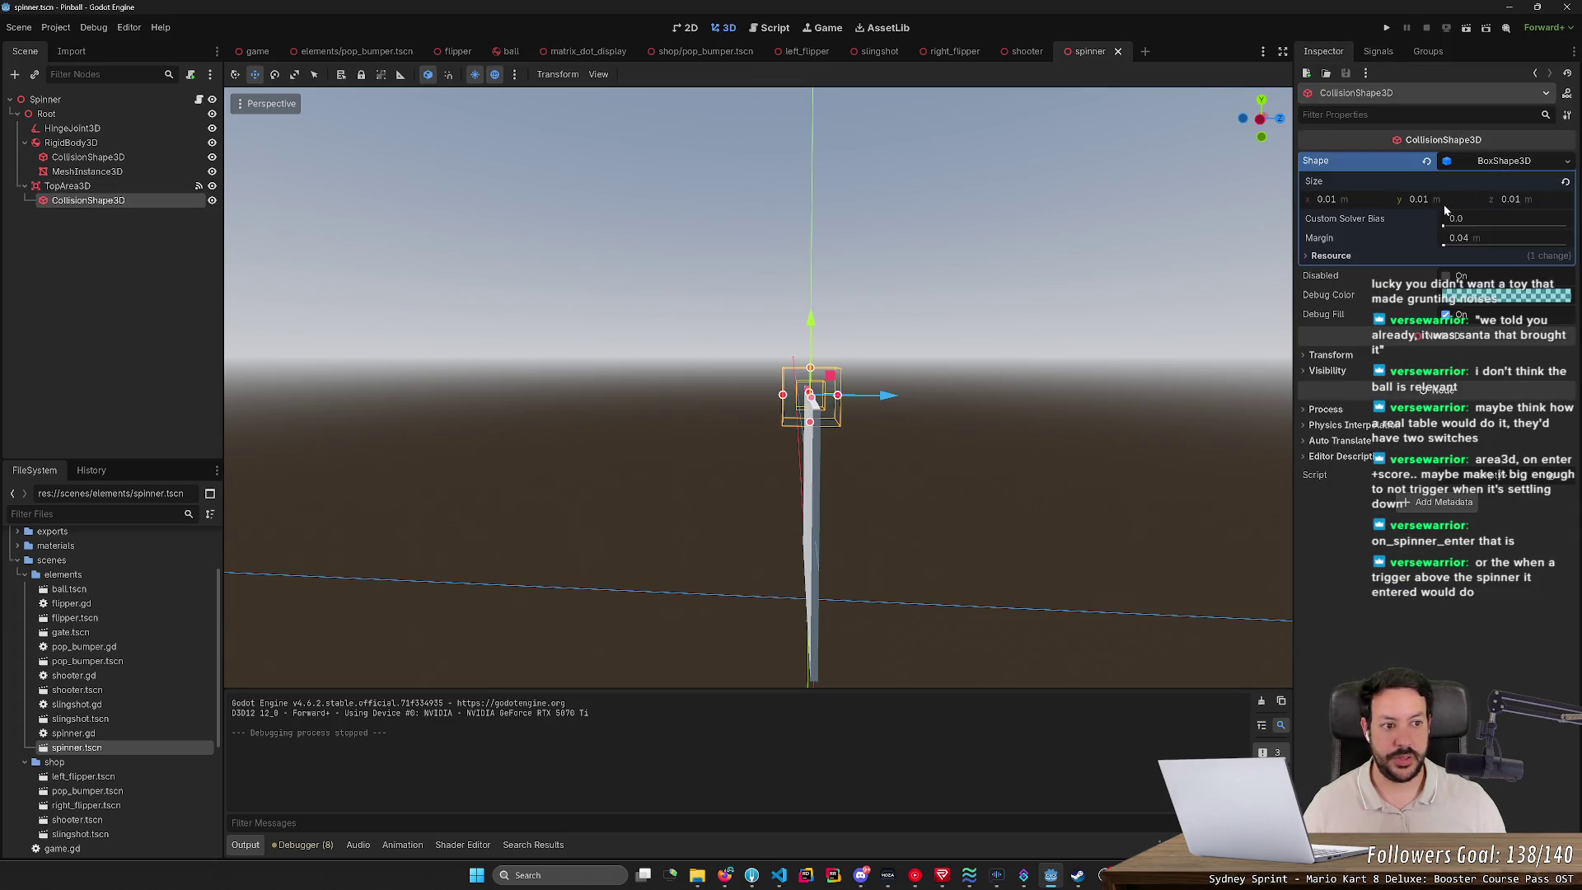
pyautogui.click(1352, 204)
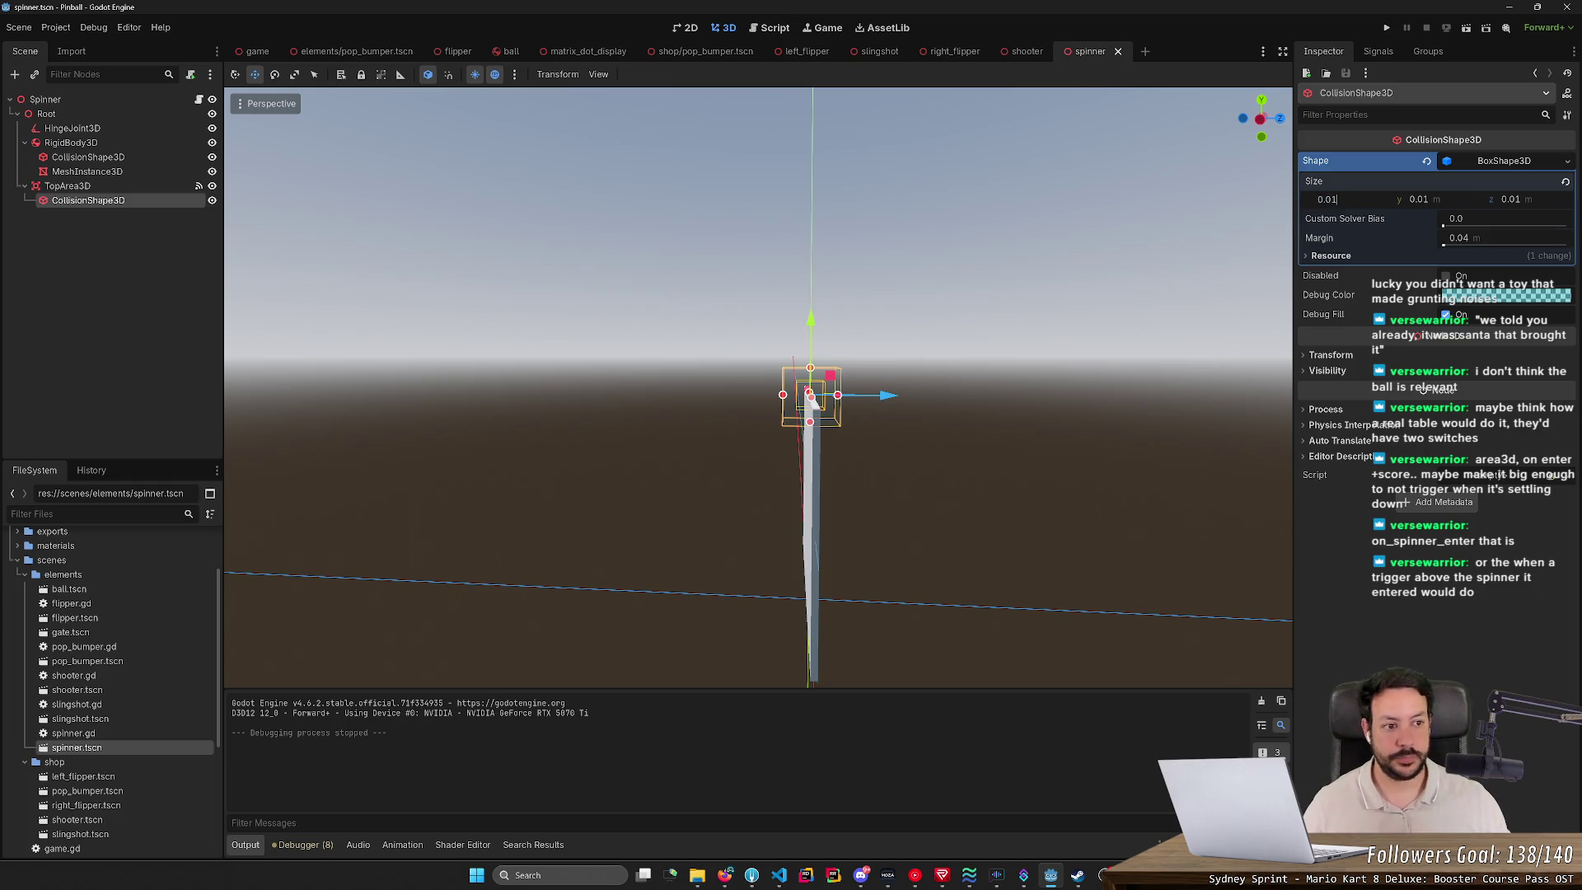
pyautogui.click(1525, 203)
pyautogui.write('0.031')
pyautogui.press('Return')
pyautogui.click(1419, 199)
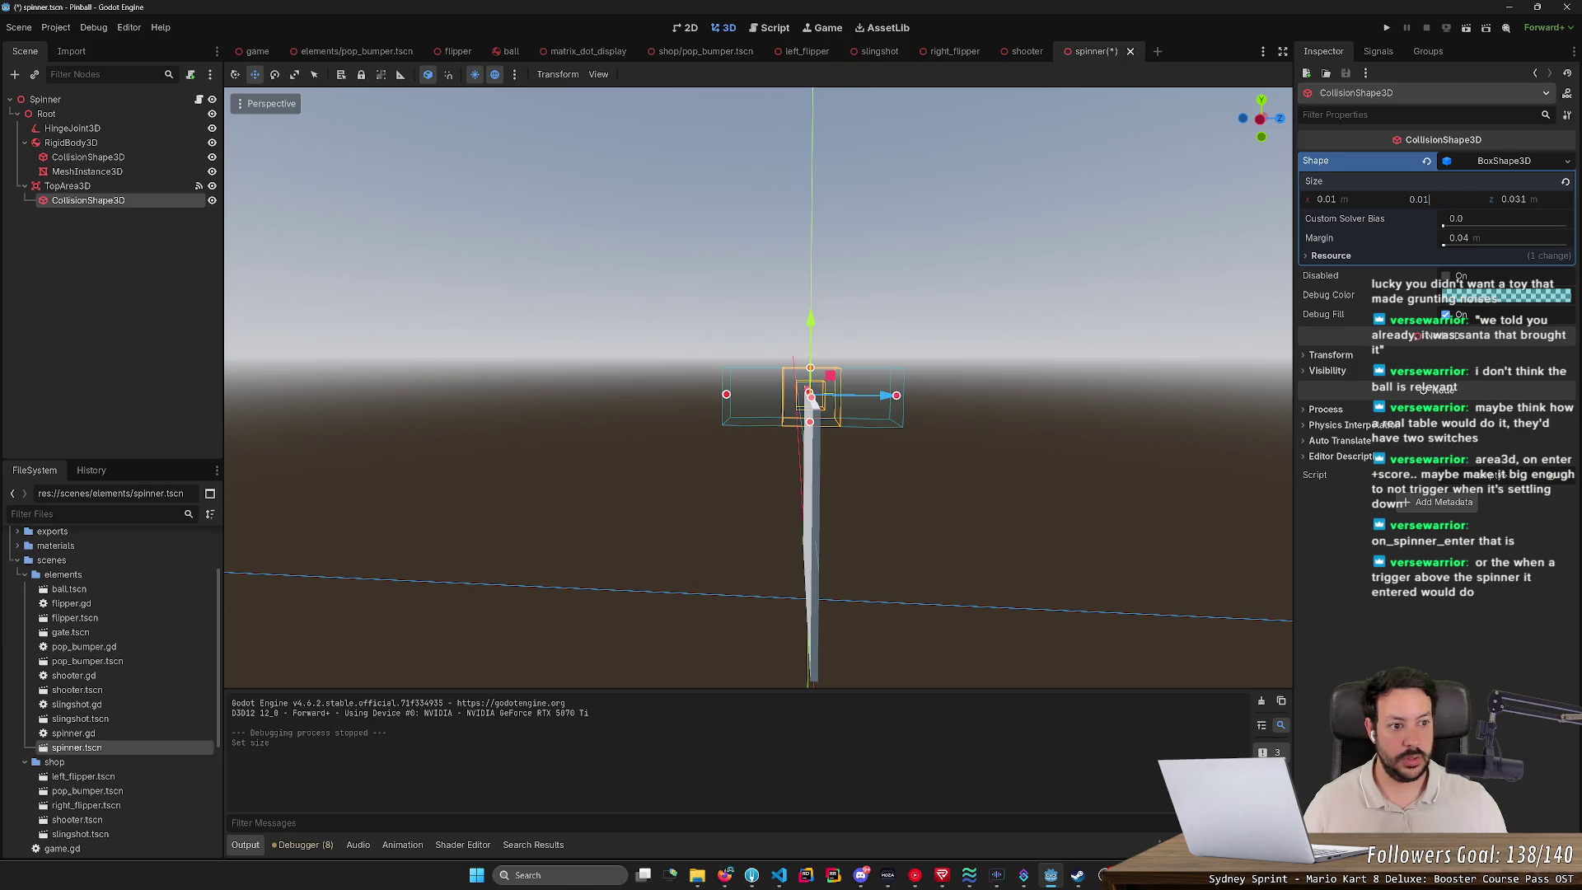
pyautogui.press('BackSpace')
pyautogui.write('3')
pyautogui.press('Return')
pyautogui.hotkey('ctrl', 's')
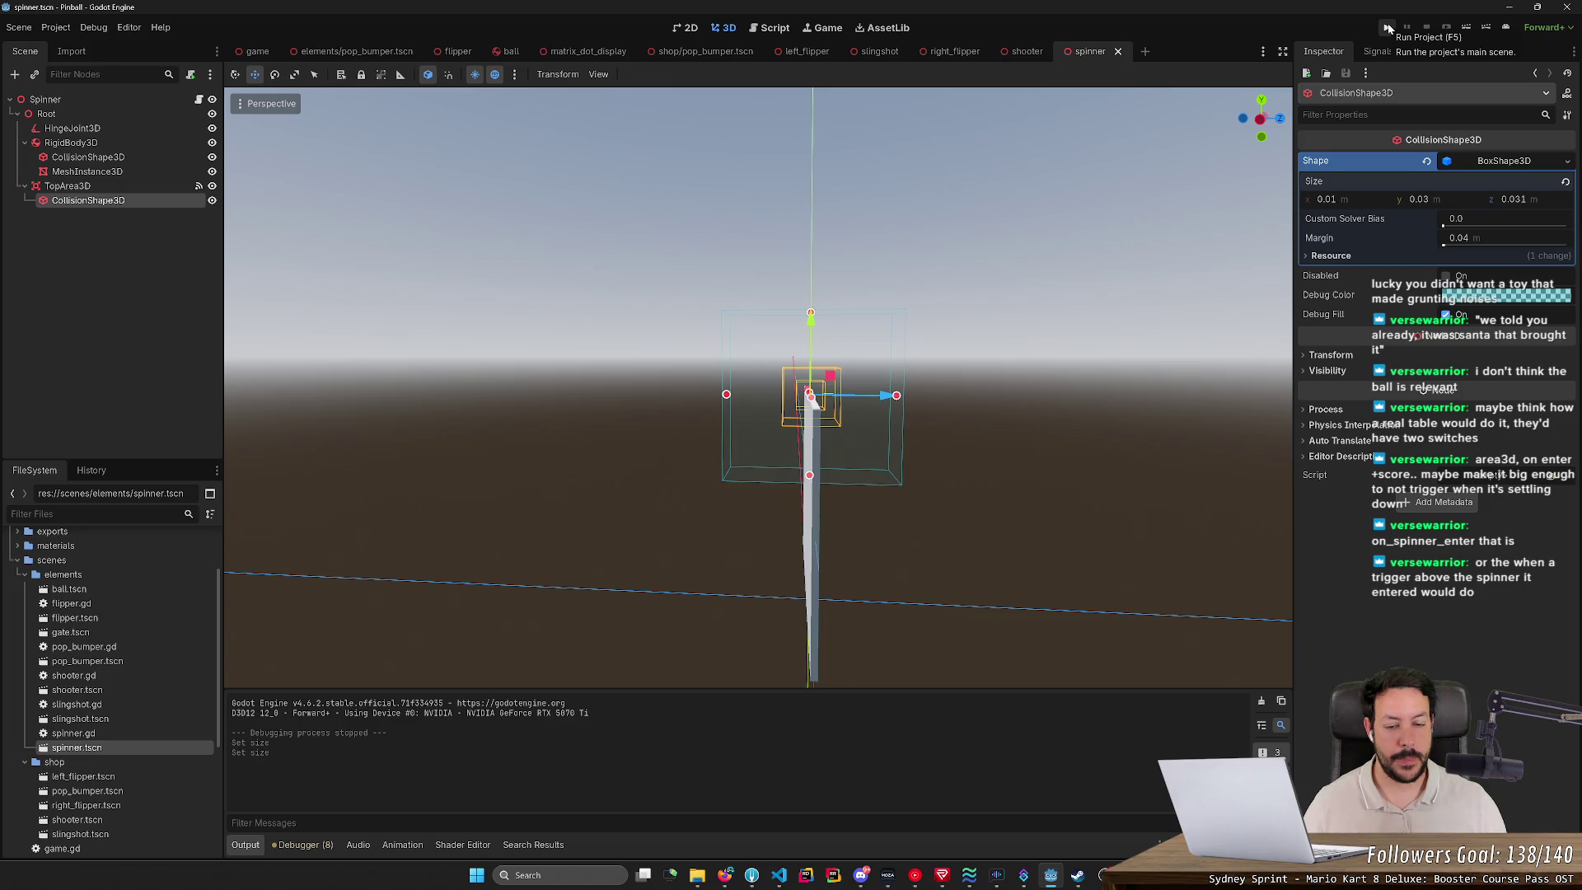
# Step: Restore the box's y size to 0.01, orbit to the spinner's face, and start a test run
pyautogui.click(1419, 199)
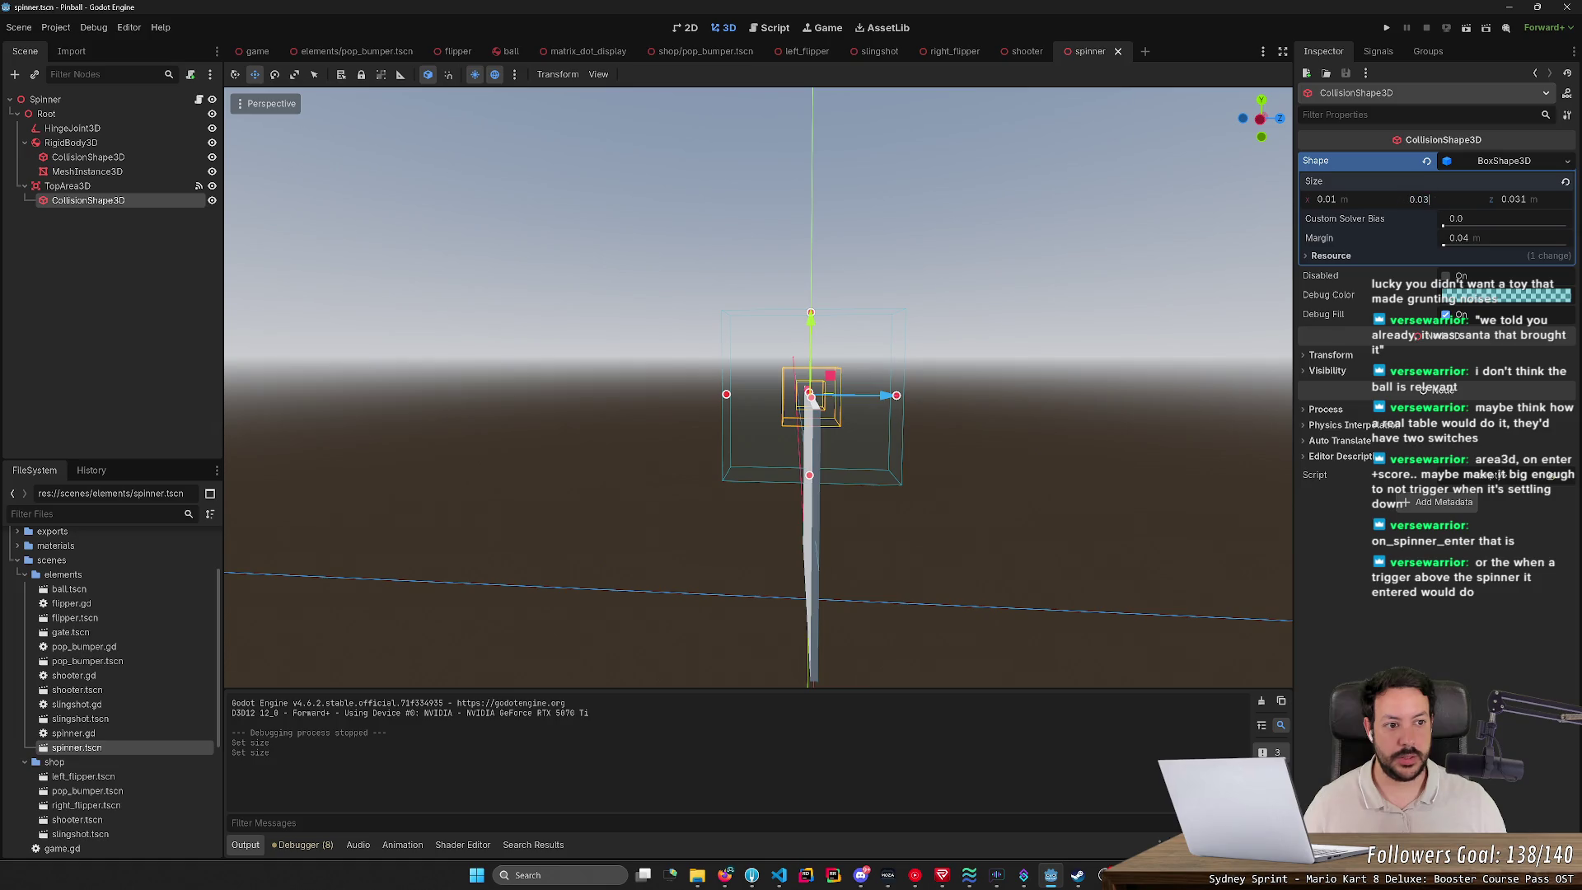
pyautogui.press('BackSpace')
pyautogui.write('1')
pyautogui.press('Return')
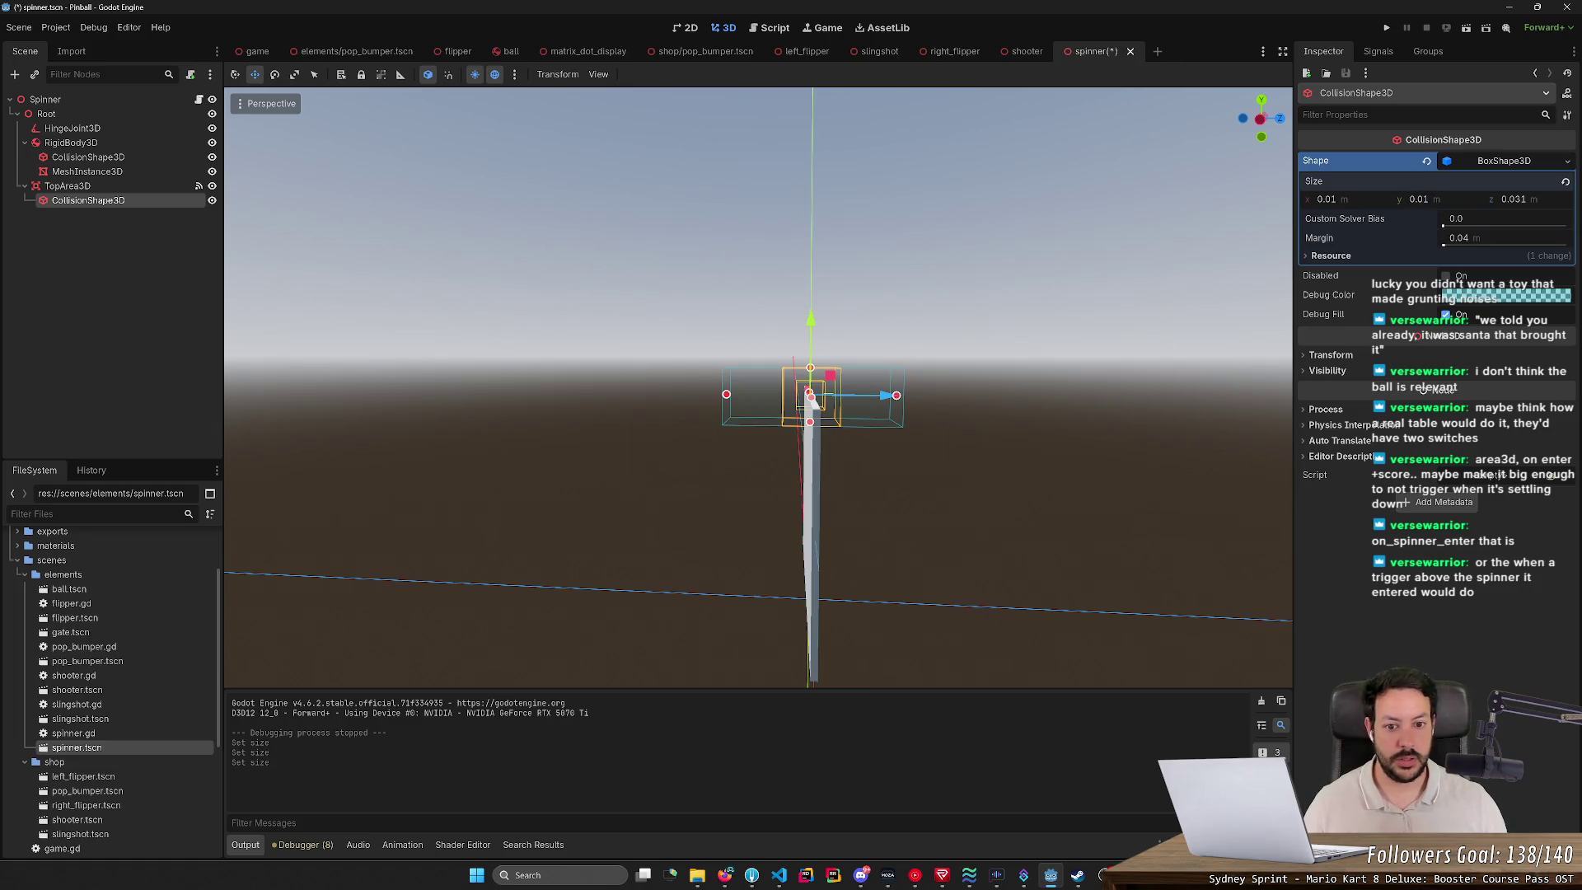
pyautogui.moveTo(1109, 221)
pyautogui.mouseDown()
pyautogui.moveTo(947, 231)
pyautogui.moveTo(989, 223)
pyautogui.mouseUp()
pyautogui.click(1387, 27)
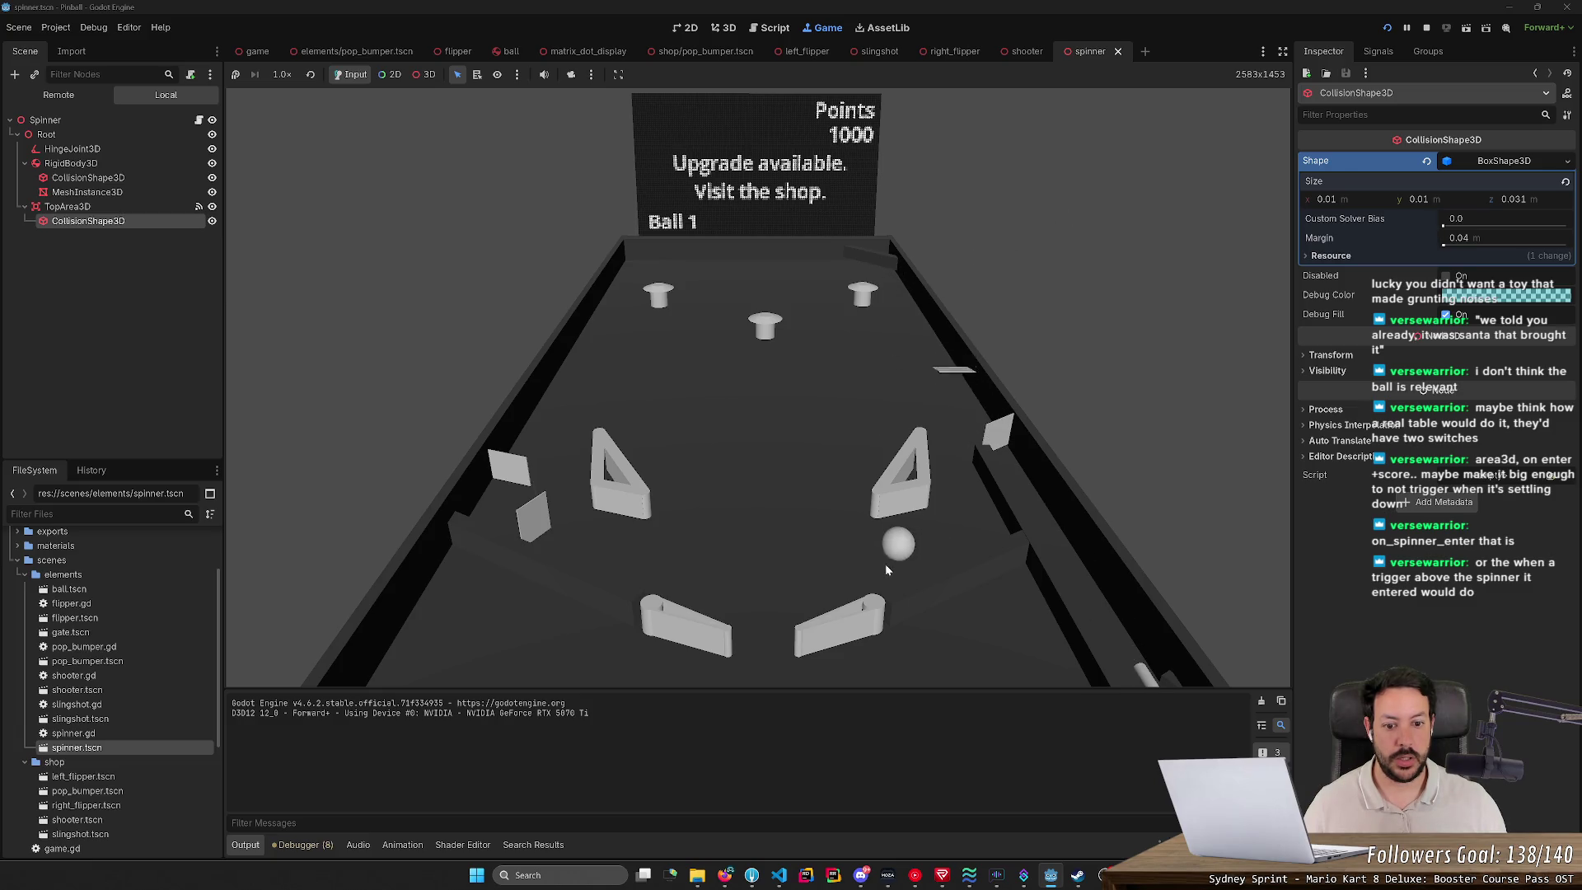
# Step: Play the ball with the right flipper and shooter until points pass 9000 and the error halts the game
pyautogui.press('Right')
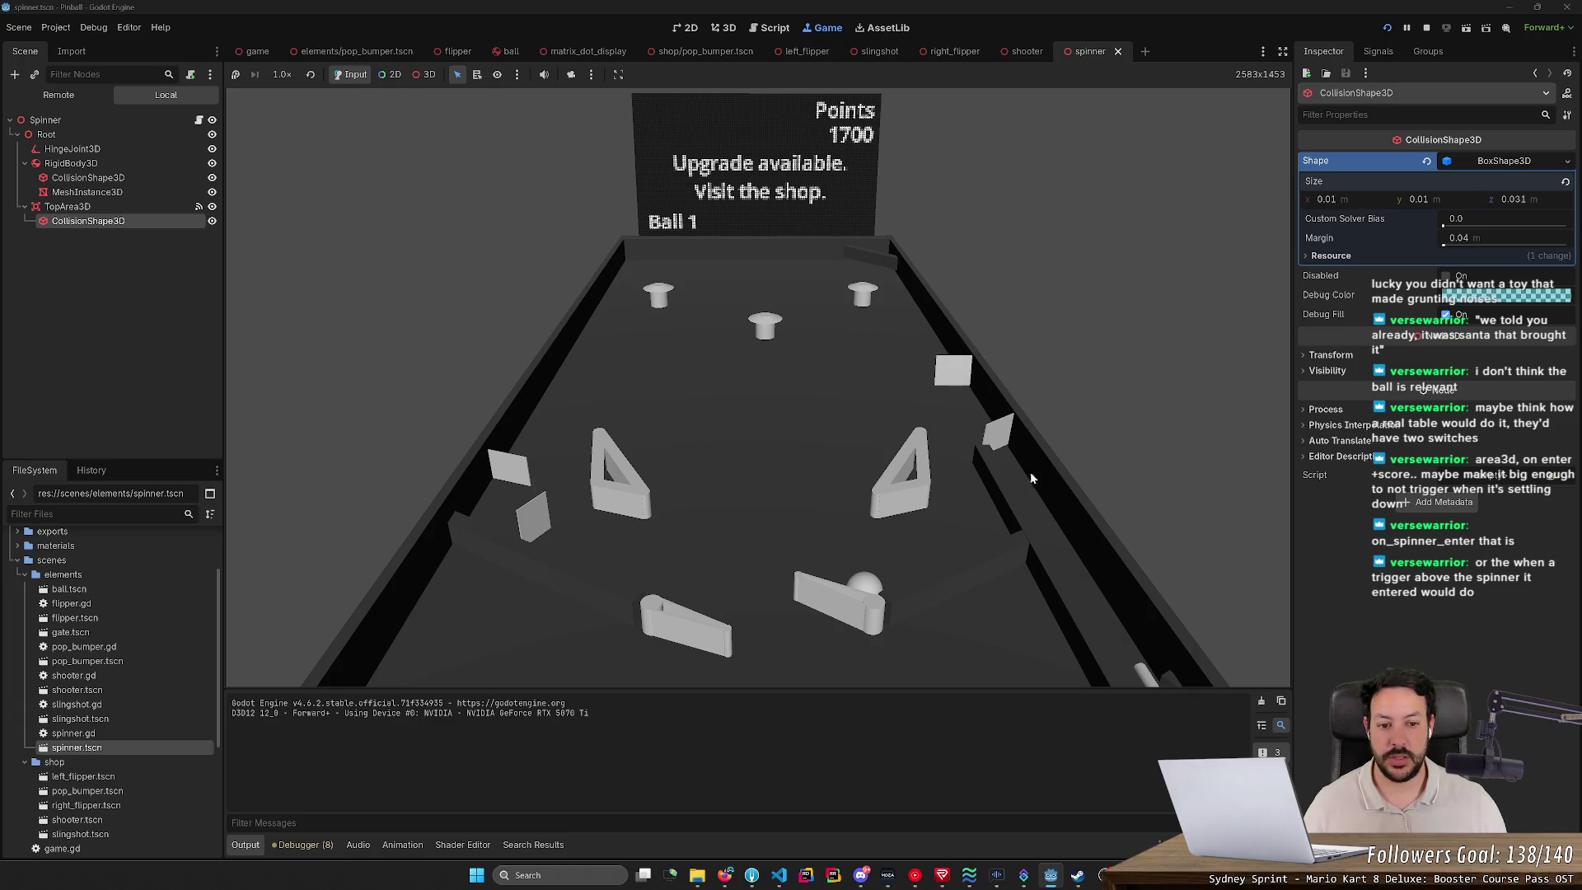
pyautogui.click(1027, 495)
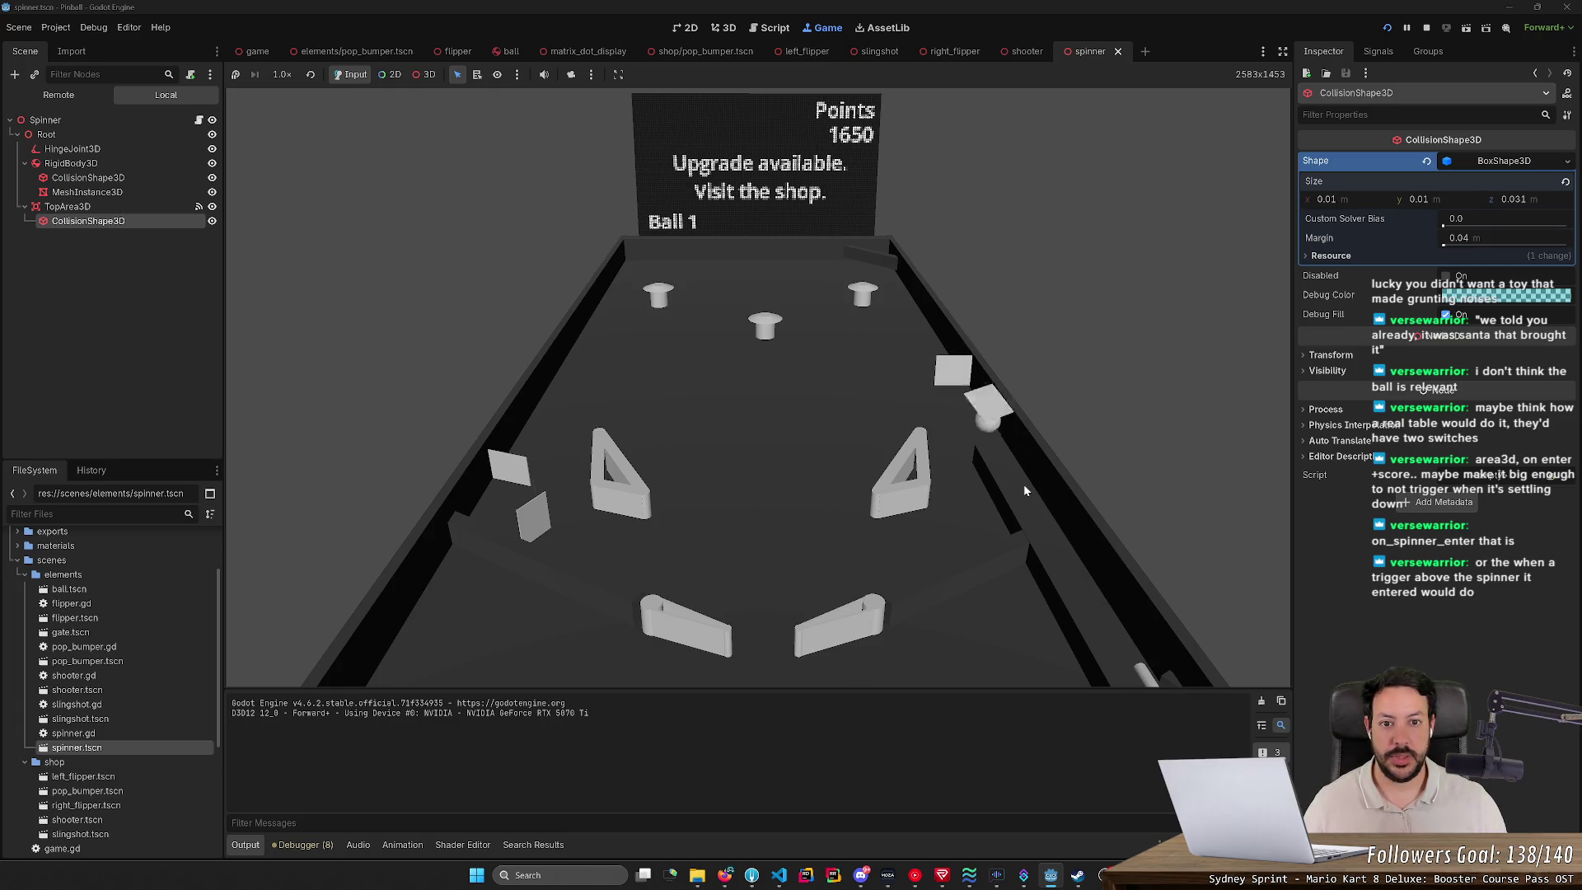
pyautogui.click(1001, 491)
pyautogui.click(1044, 523)
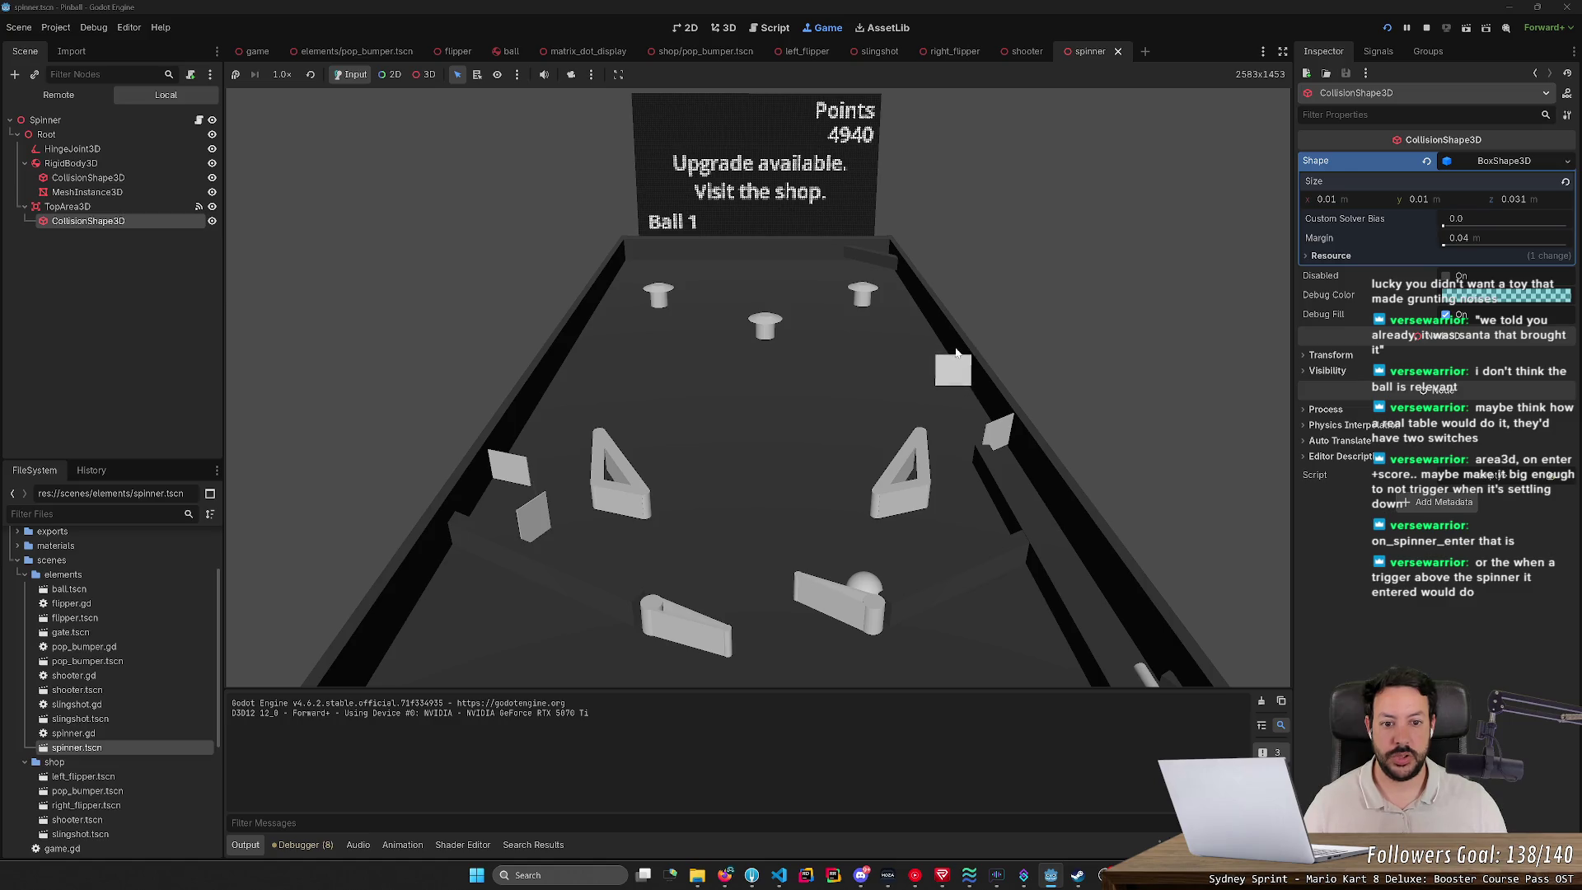
pyautogui.press('Right')
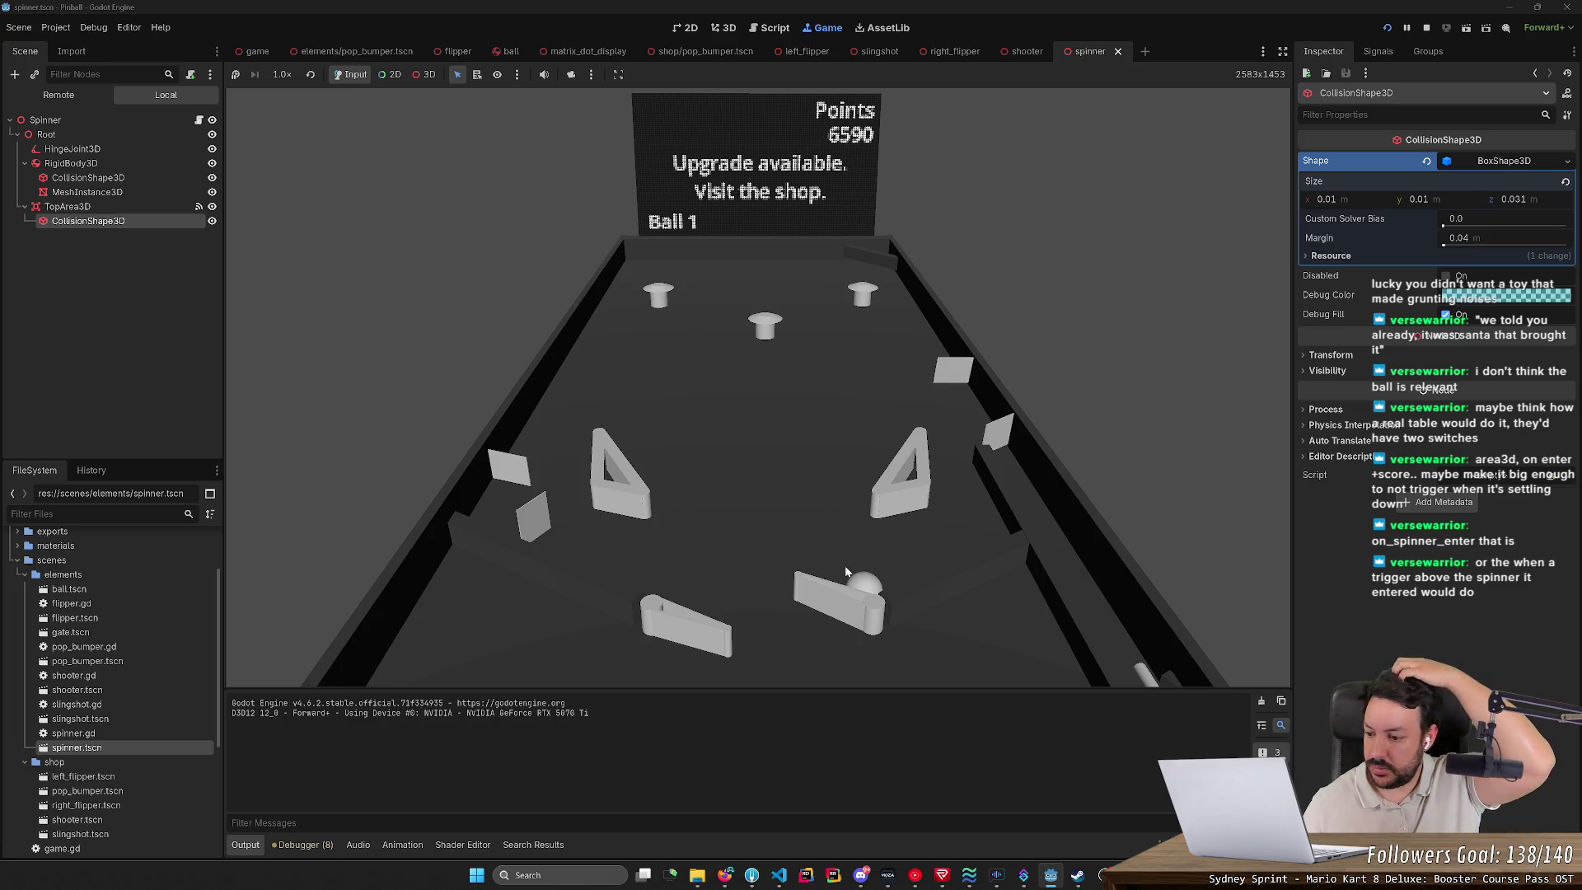
pyautogui.press('Right')
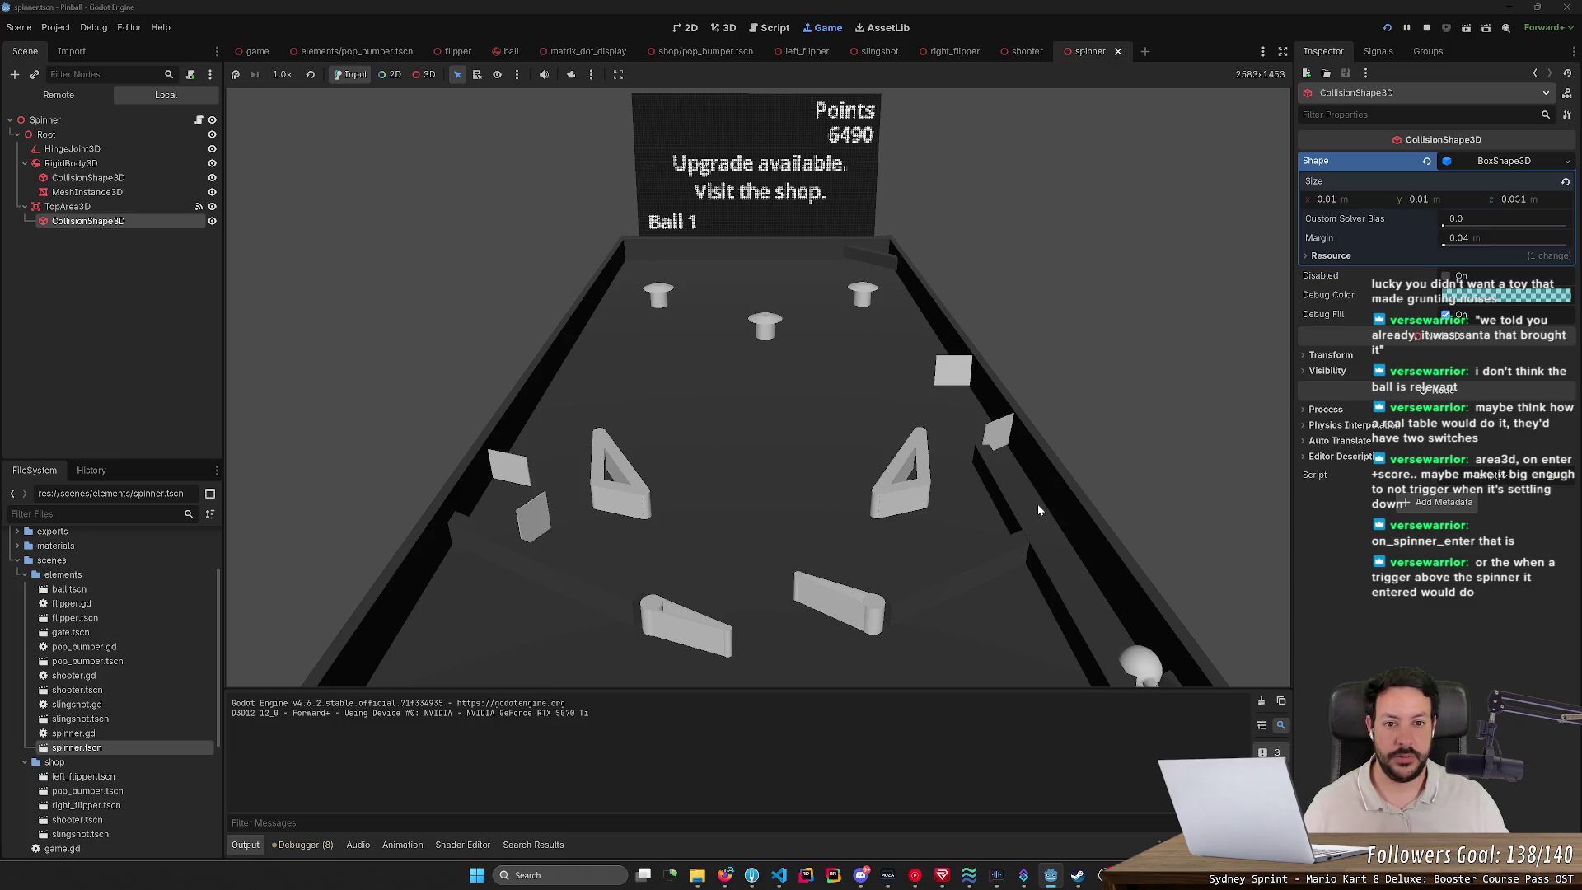
pyautogui.press('space')
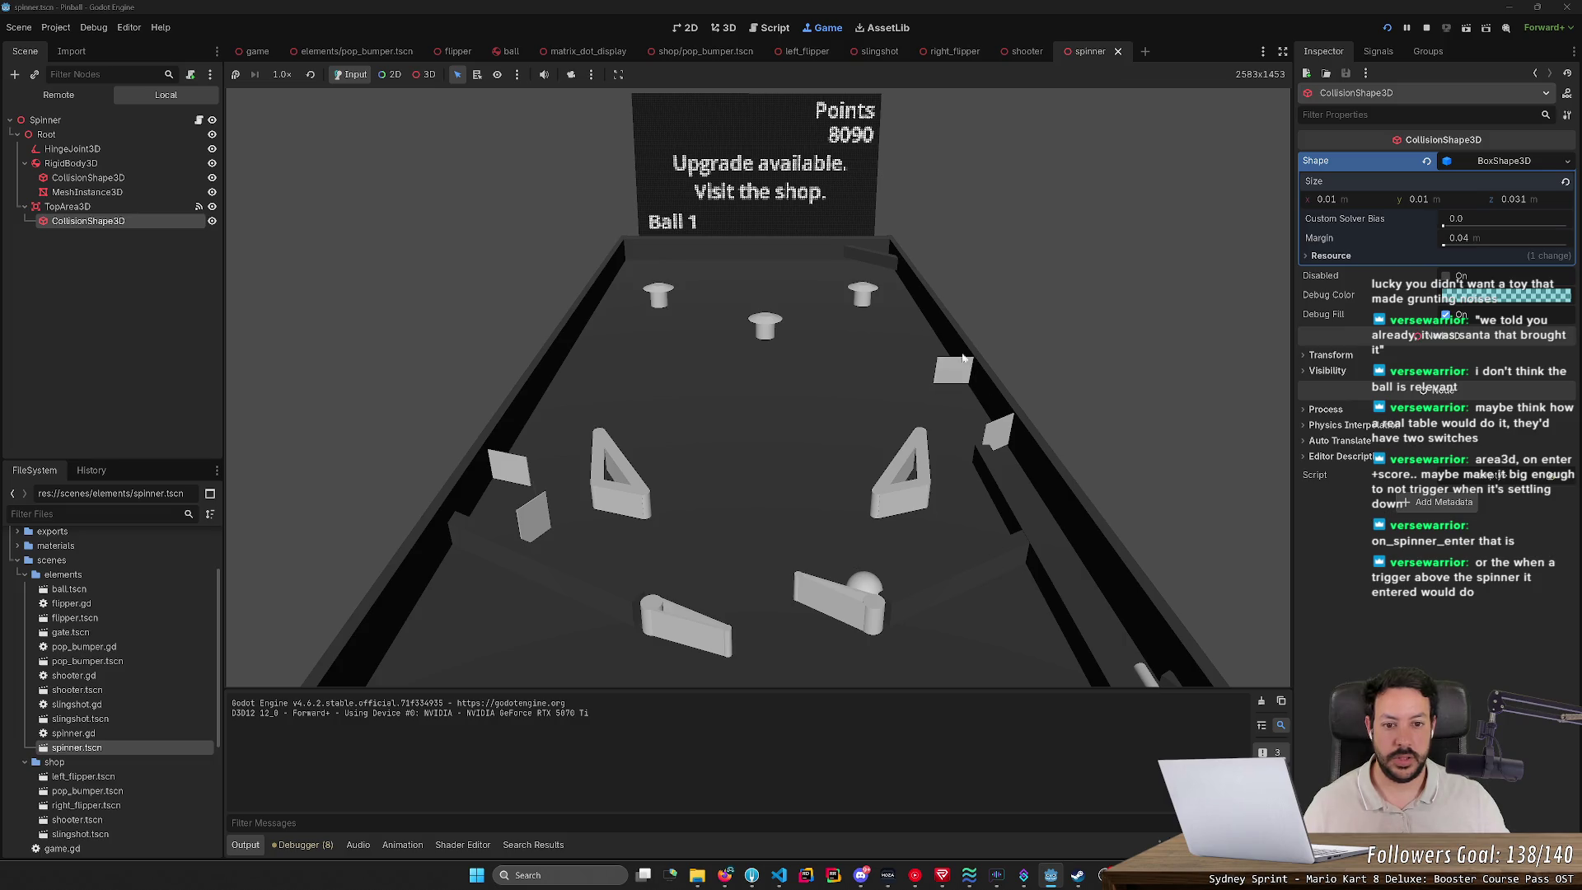
pyautogui.press('Right')
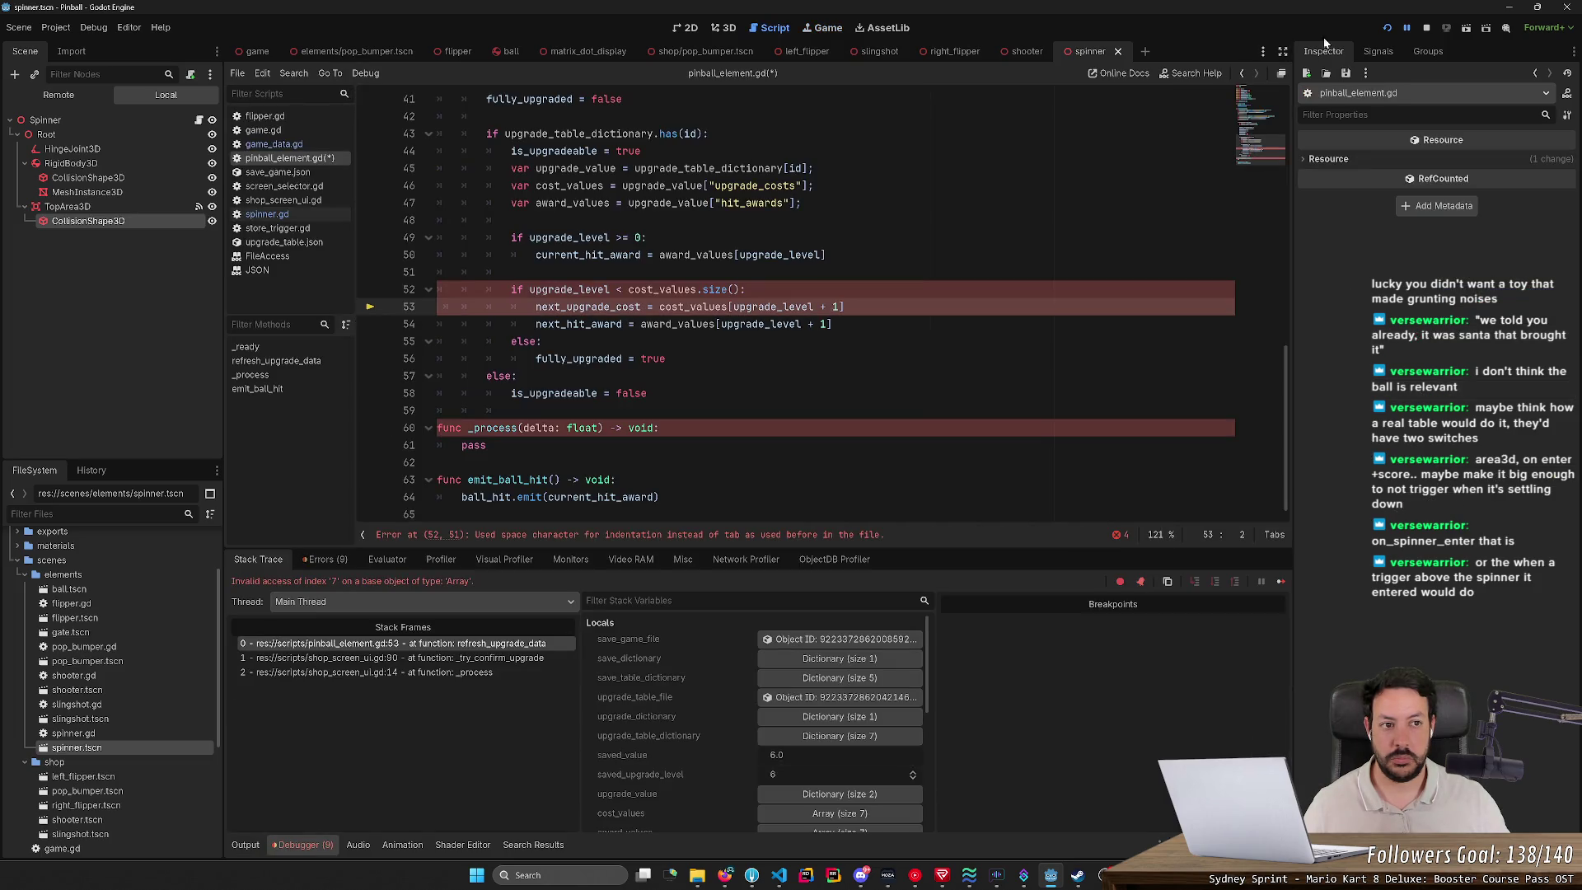
# Step: Stop the crashed game and return to the Spinner 3D view with the collision shape's signals listed
pyautogui.press('F8')
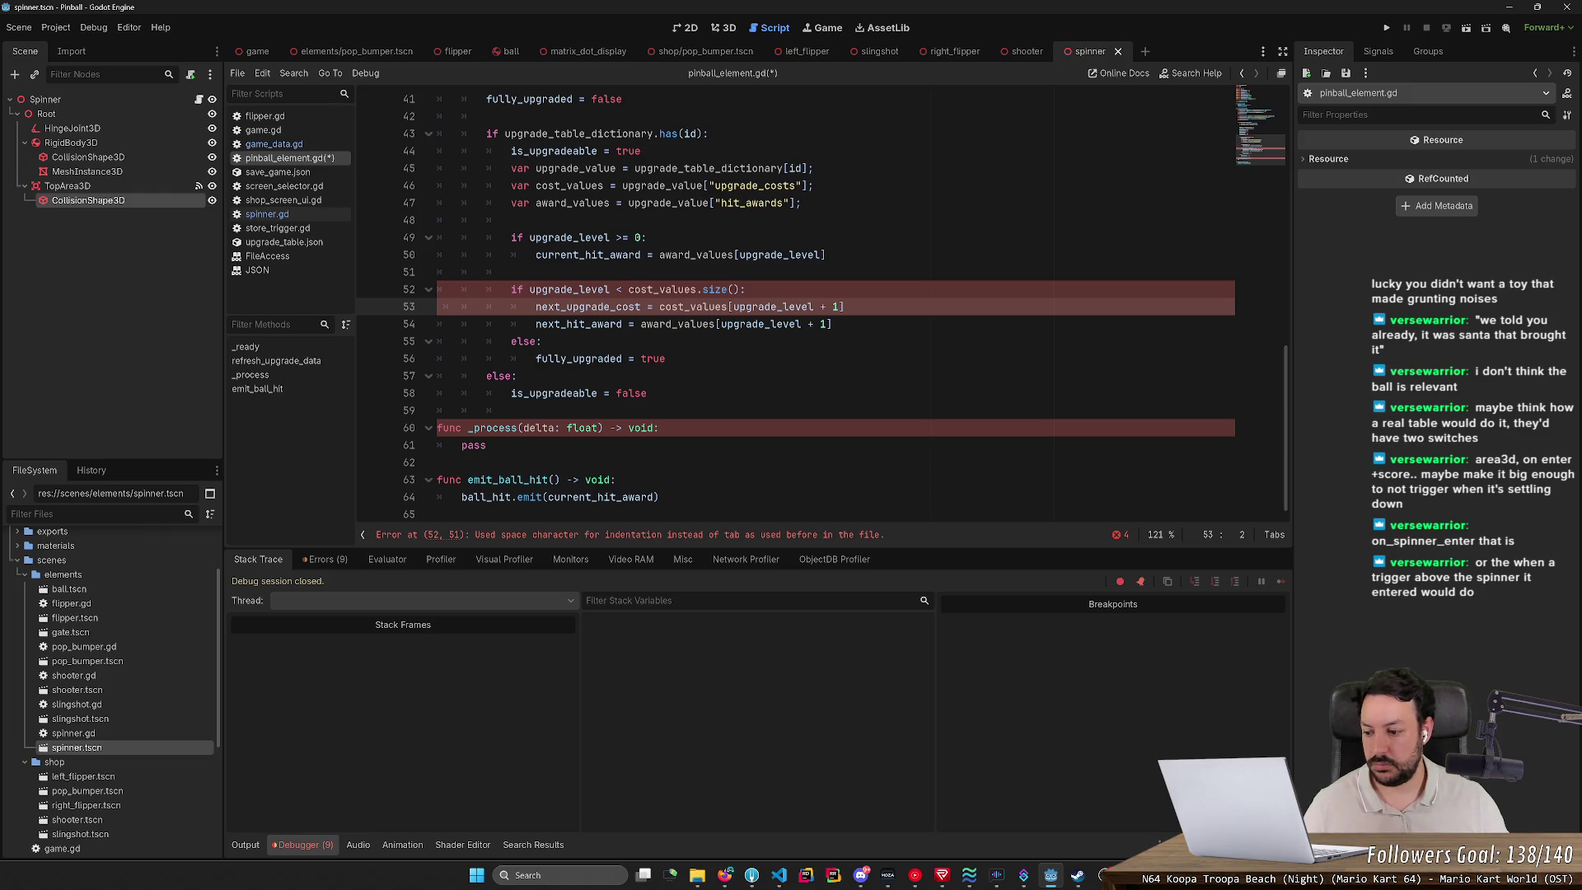
pyautogui.click(725, 27)
pyautogui.moveTo(923, 272); pyautogui.dragTo(858, 268)
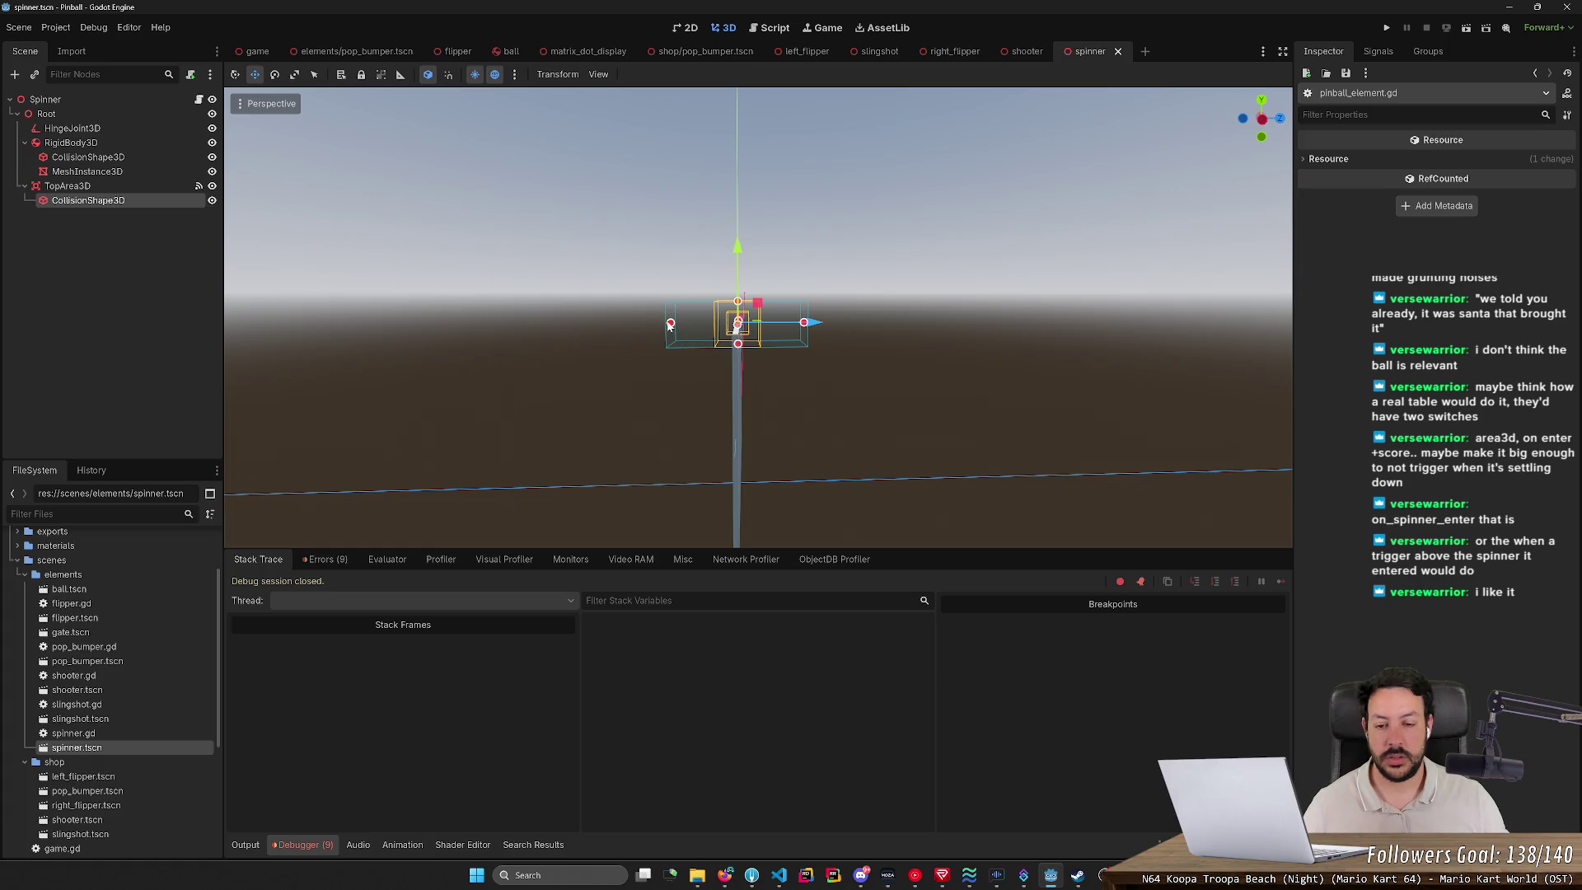
pyautogui.click(1426, 51)
pyautogui.click(1378, 51)
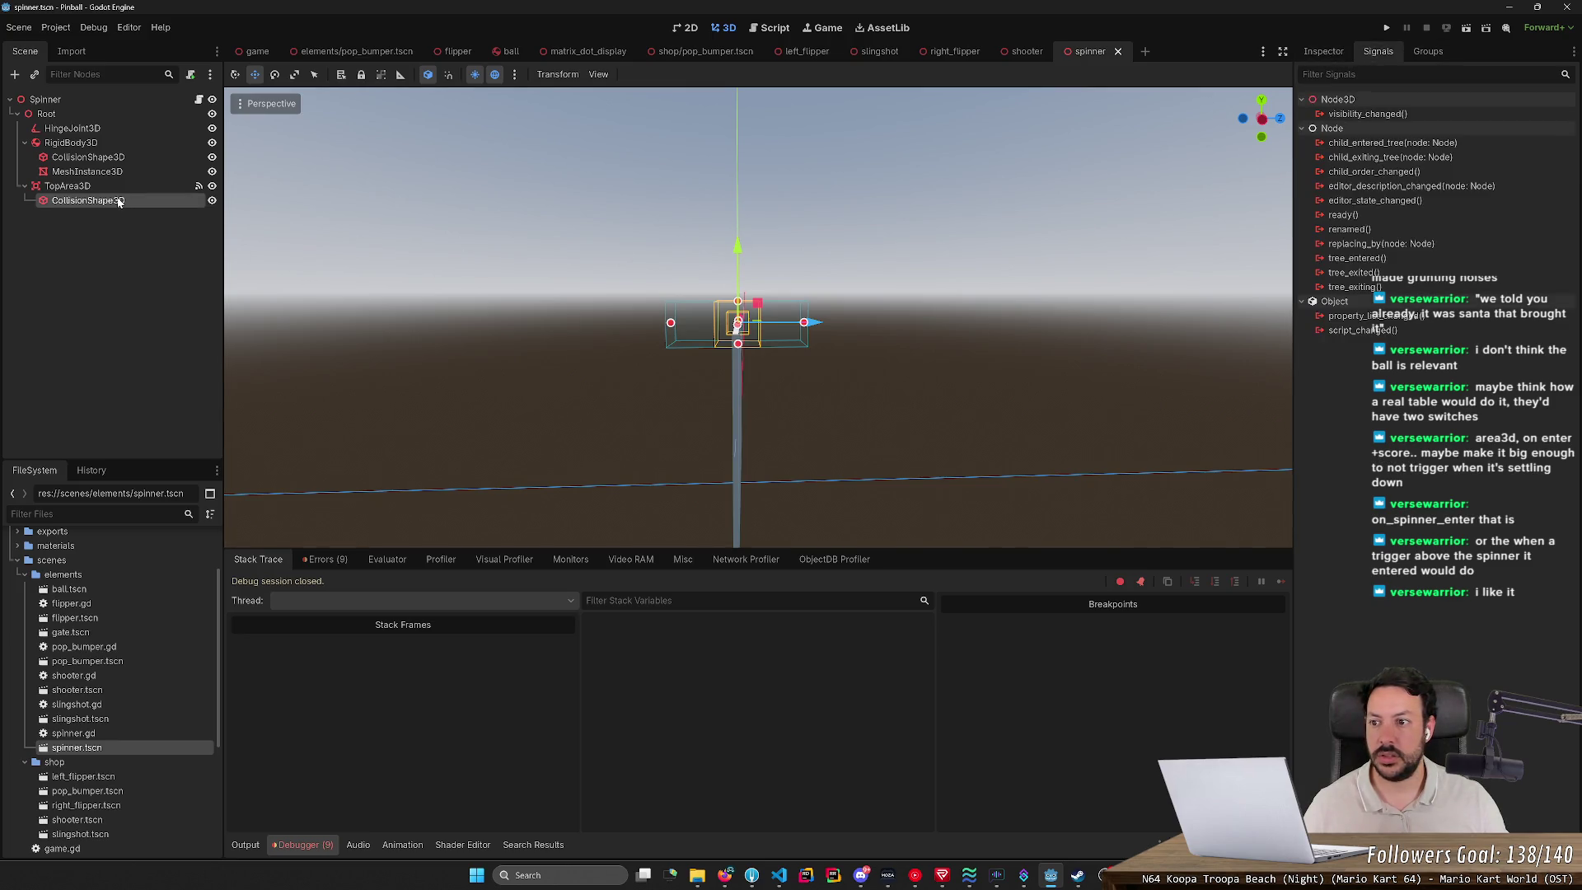
# Step: Set TopArea3D's BoxShape3D size to z 0.01 and y 0.03, then save the scene
pyautogui.click(1323, 51)
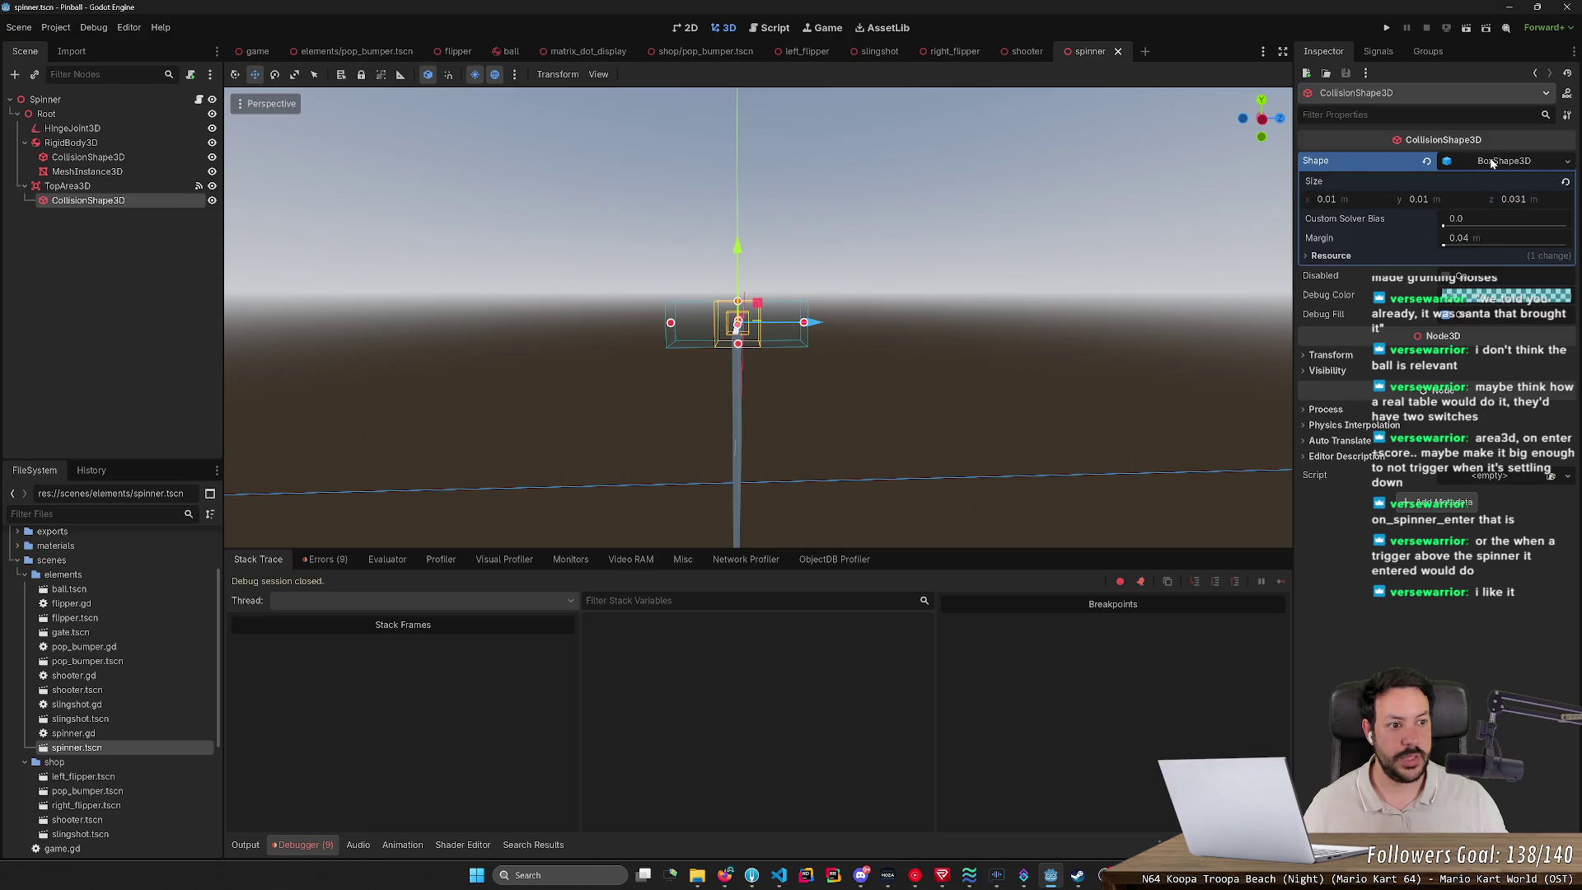
pyautogui.click(1531, 200)
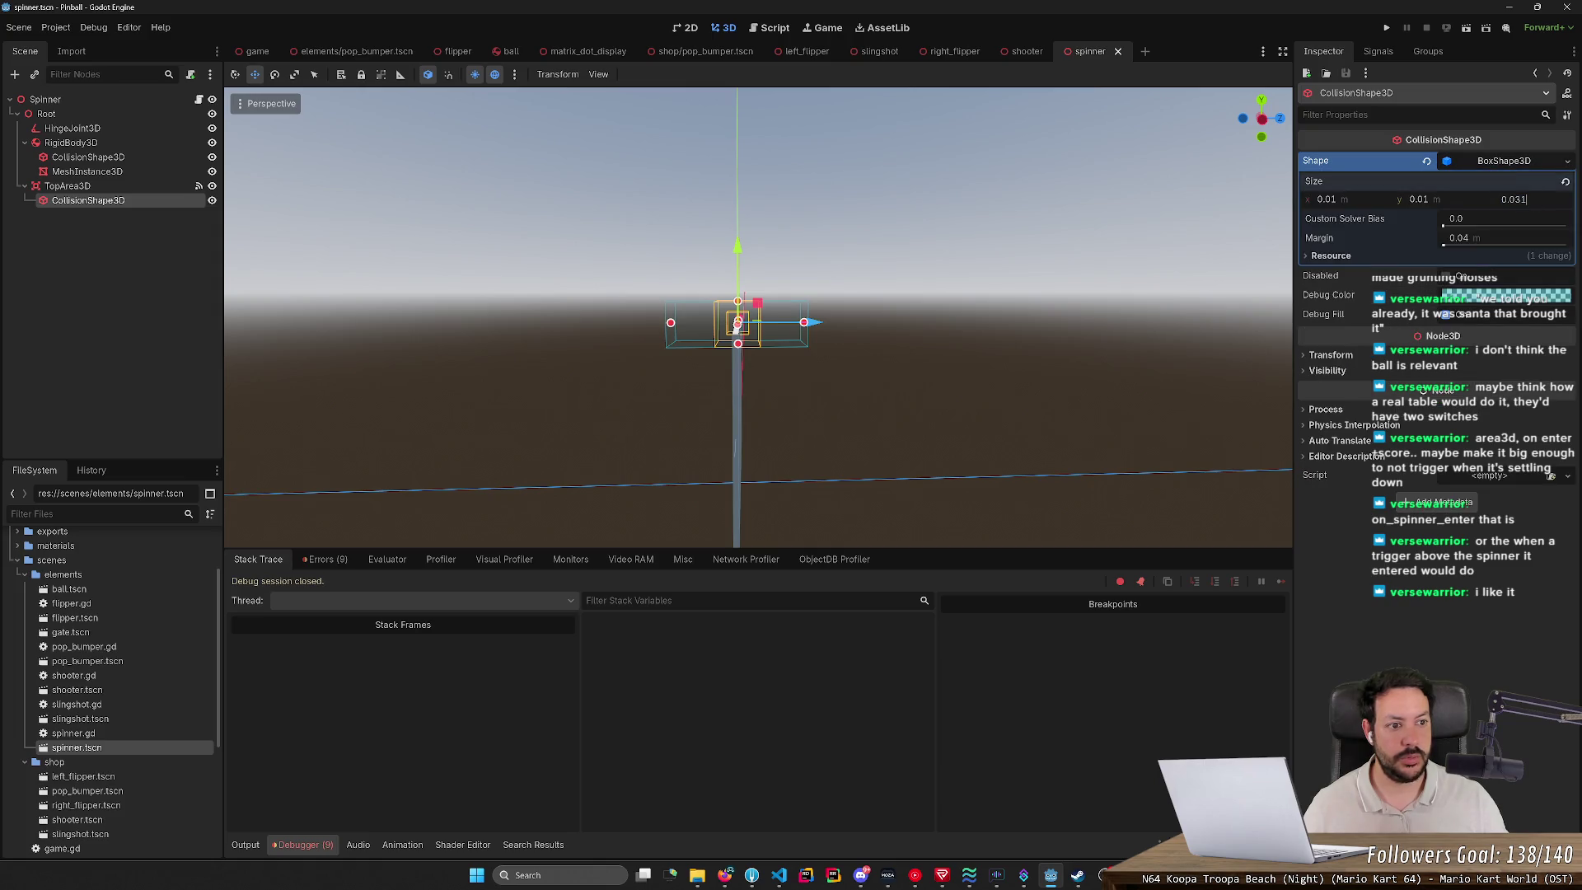
pyautogui.write('1')
pyautogui.press('Return')
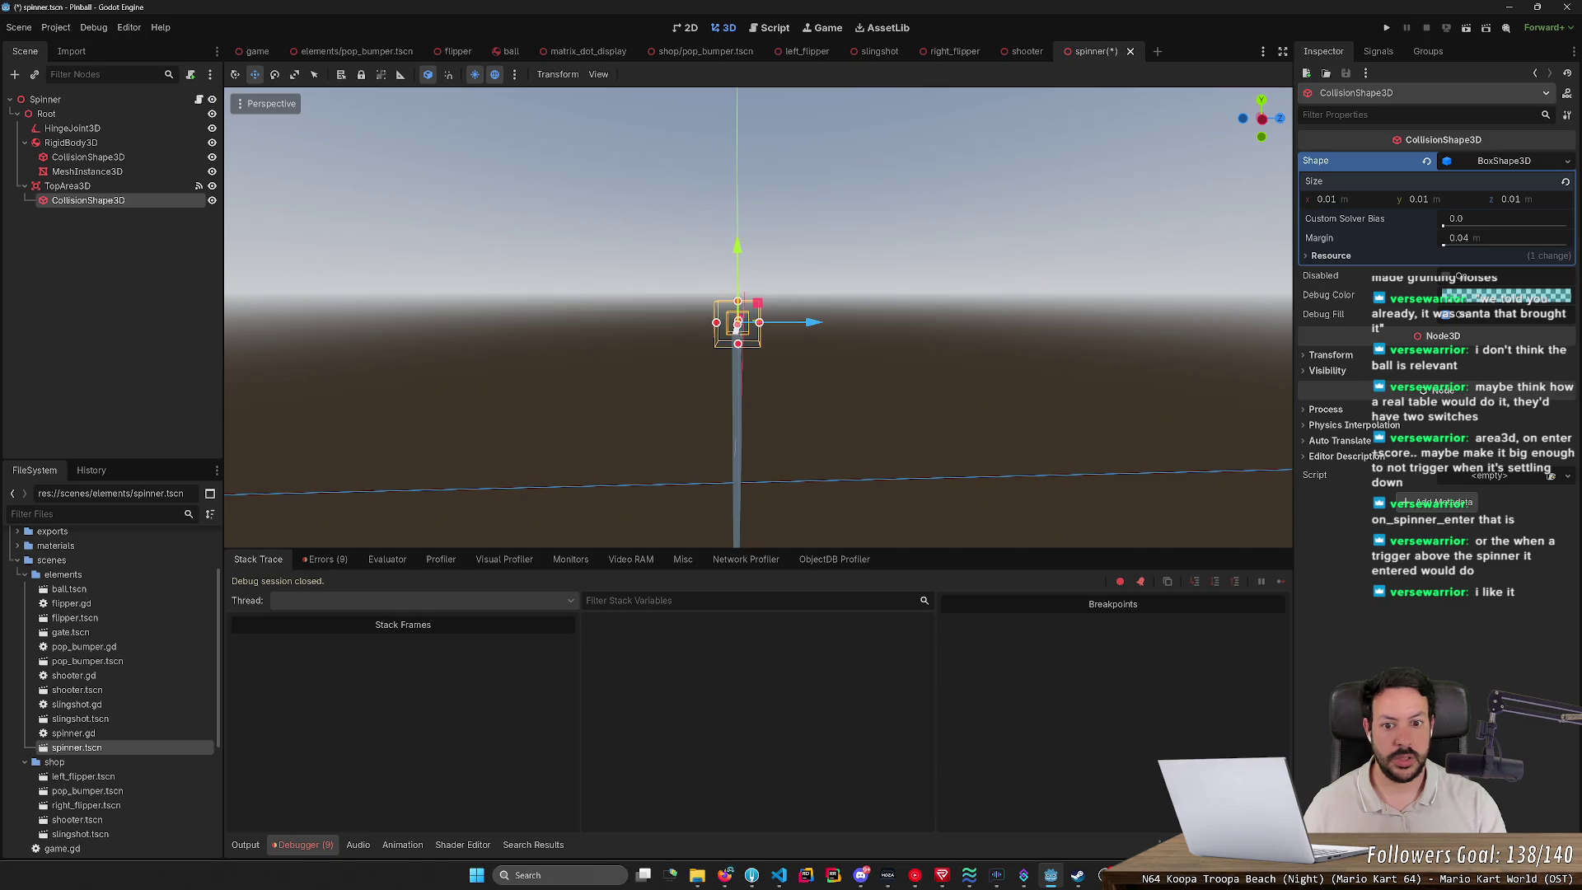
pyautogui.moveTo(1428, 205)
pyautogui.mouseDown()
pyautogui.moveTo(1475, 205)
pyautogui.moveTo(1392, 200)
pyautogui.moveTo(1423, 199)
pyautogui.mouseUp()
pyautogui.write('0.03')
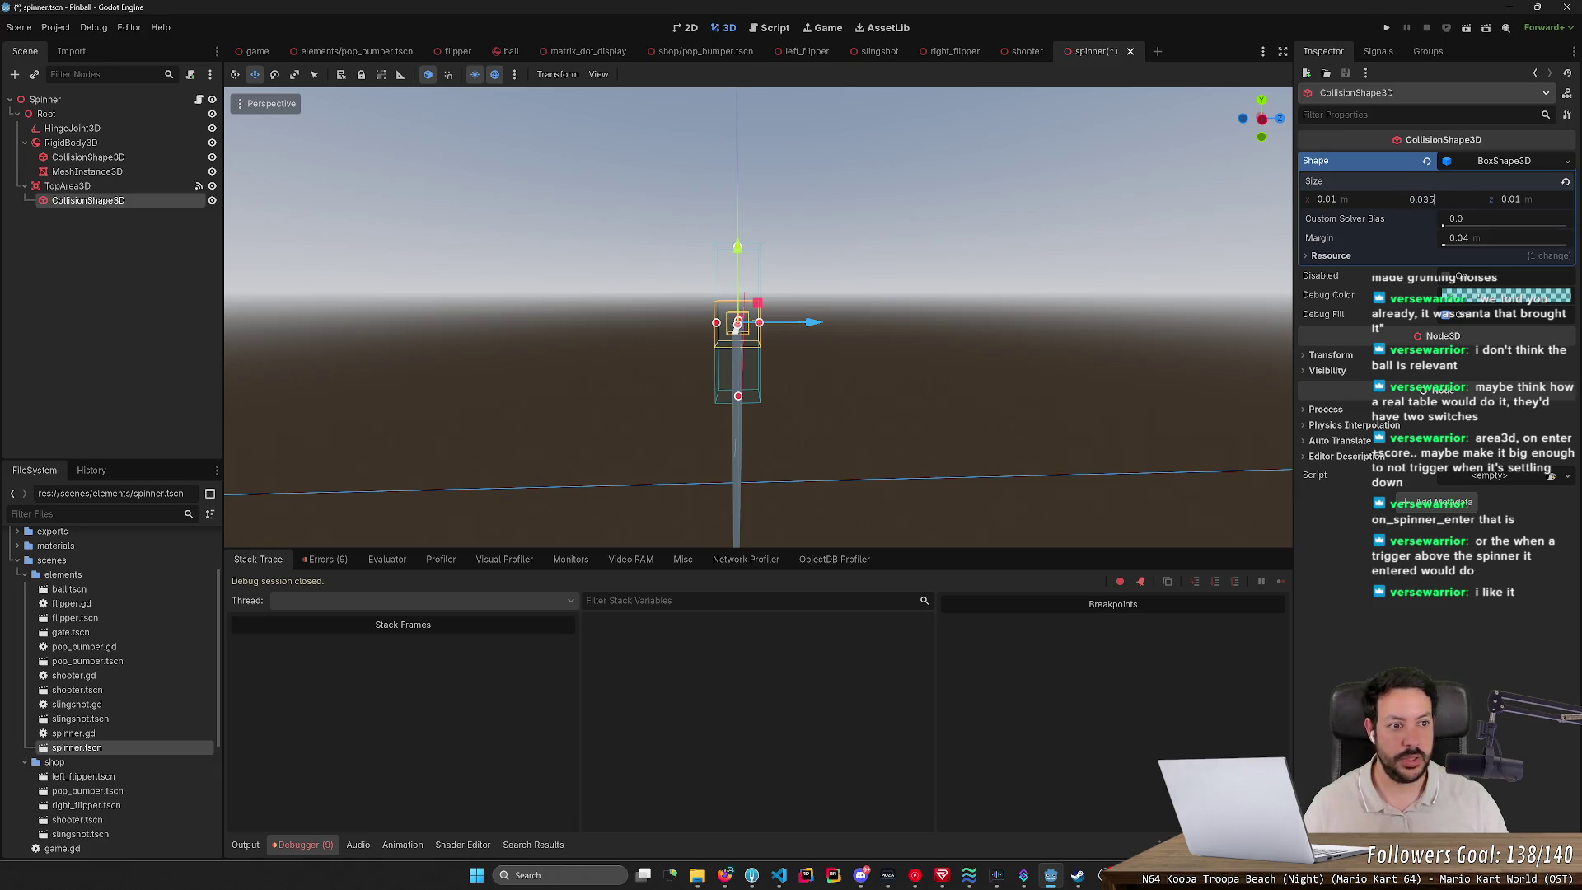
pyautogui.press('Return')
pyautogui.hotkey('ctrl', 's')
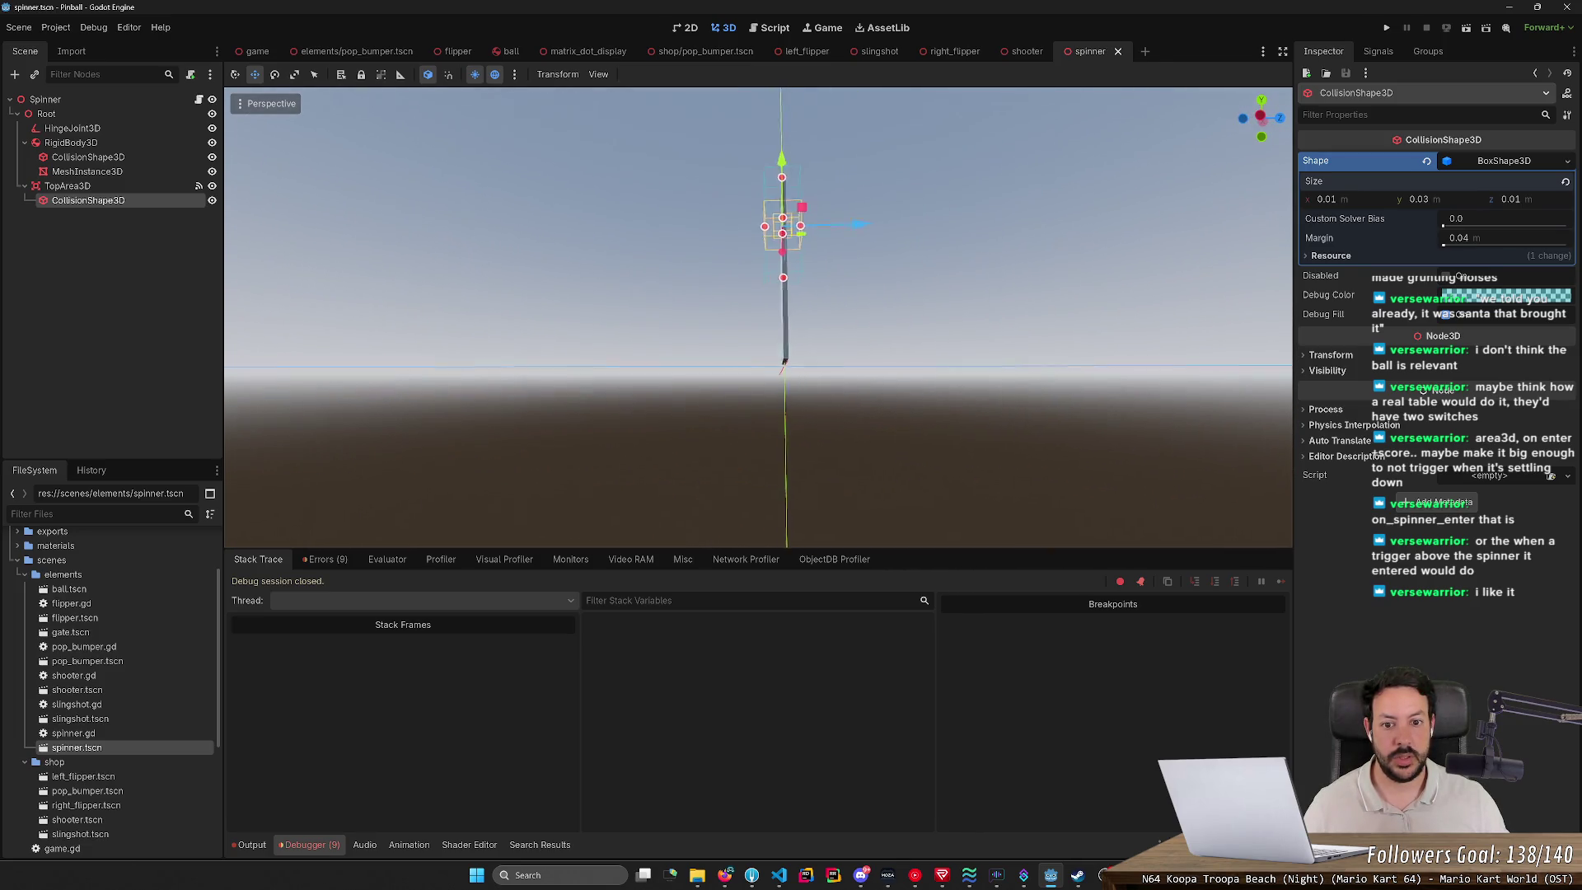
# Step: Reframe the view on the spinner and trigger, then launch the game to test it
pyautogui.moveTo(824, 313); pyautogui.dragTo(966, 302)
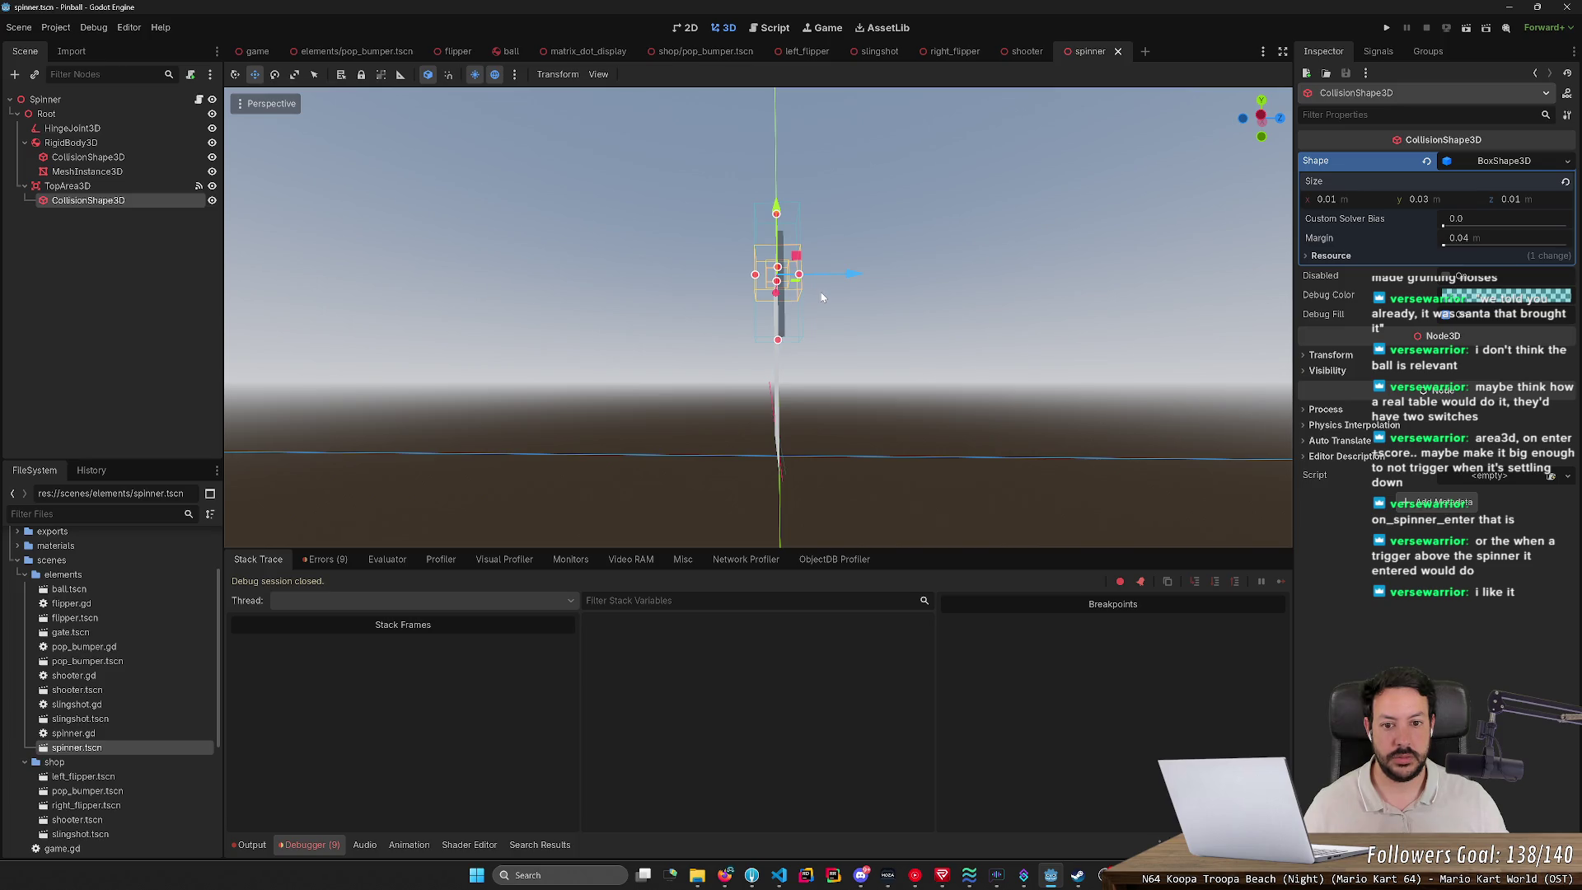
pyautogui.moveTo(821, 297); pyautogui.dragTo(847, 294)
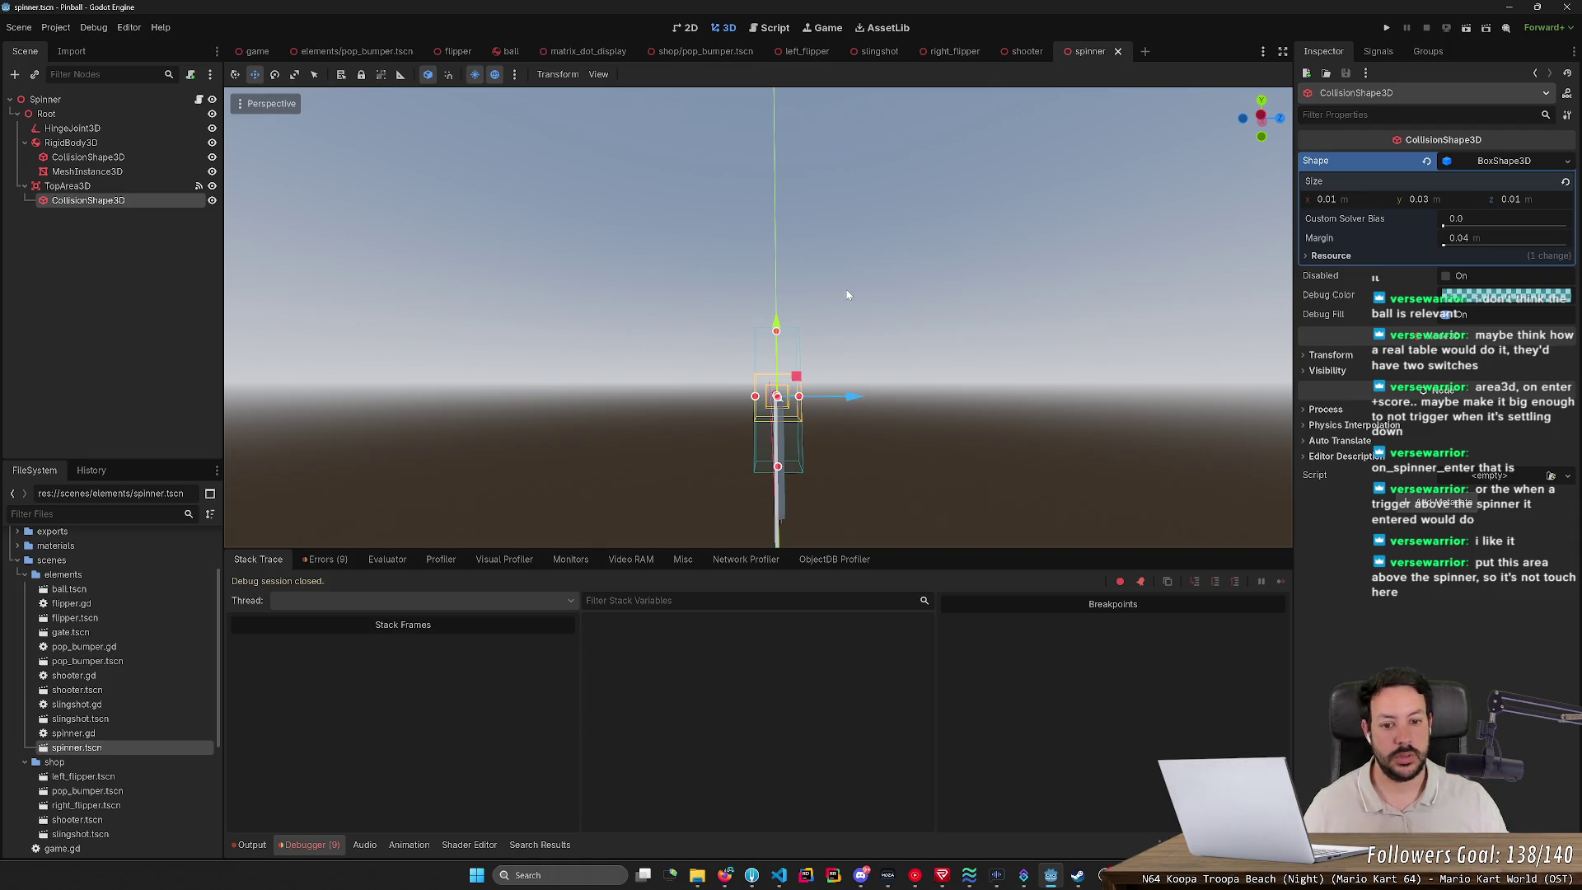
pyautogui.click(1387, 27)
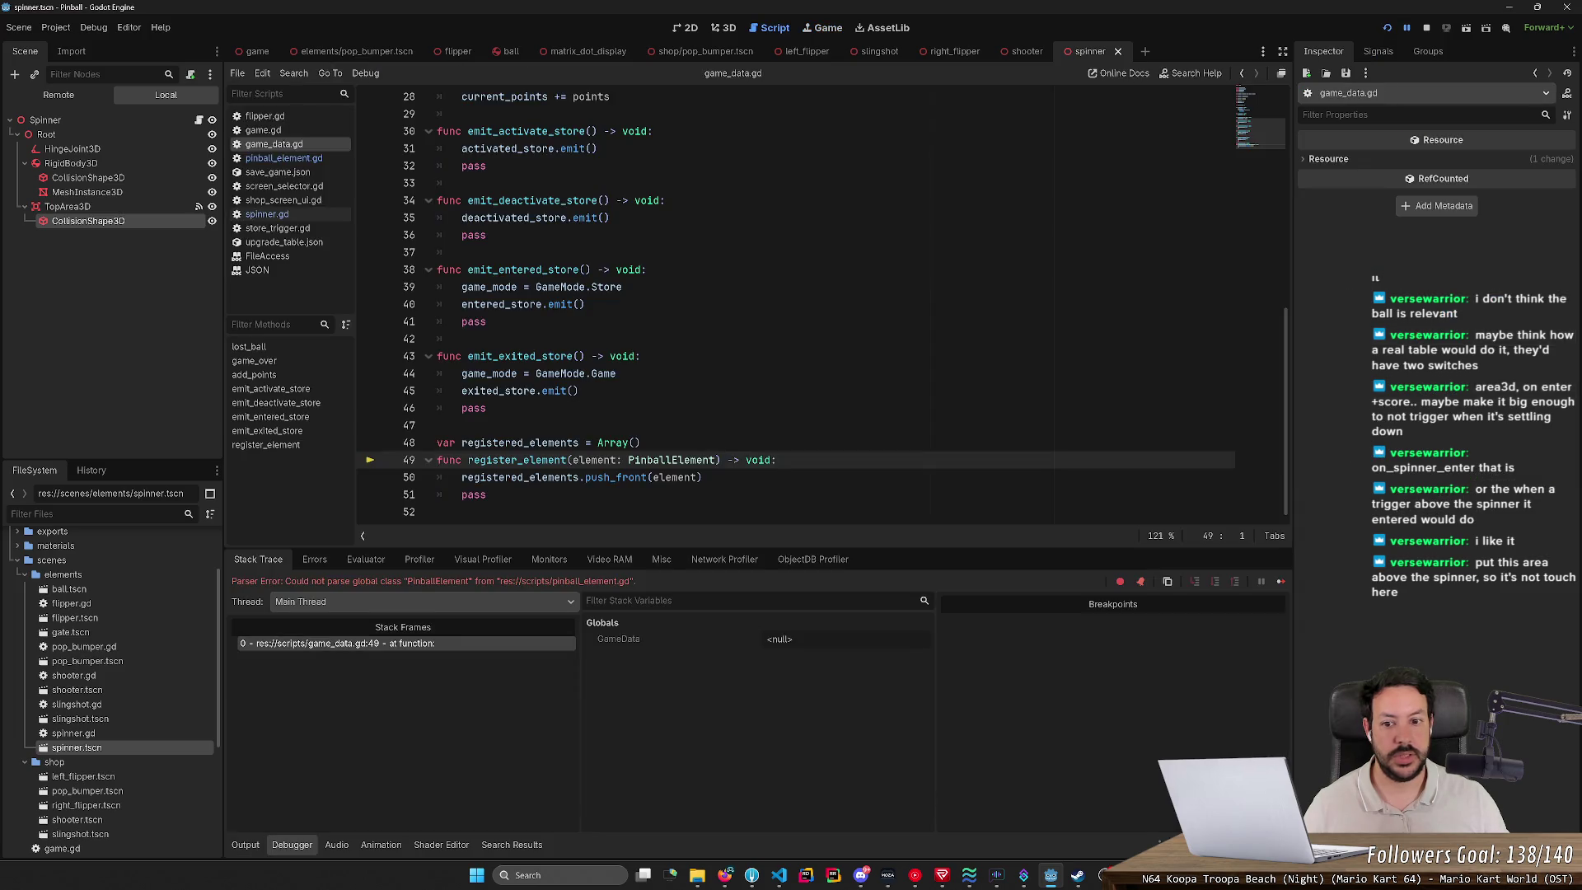
# Step: Stop the game and open data/save_game.json for editing
pyautogui.click(1433, 29)
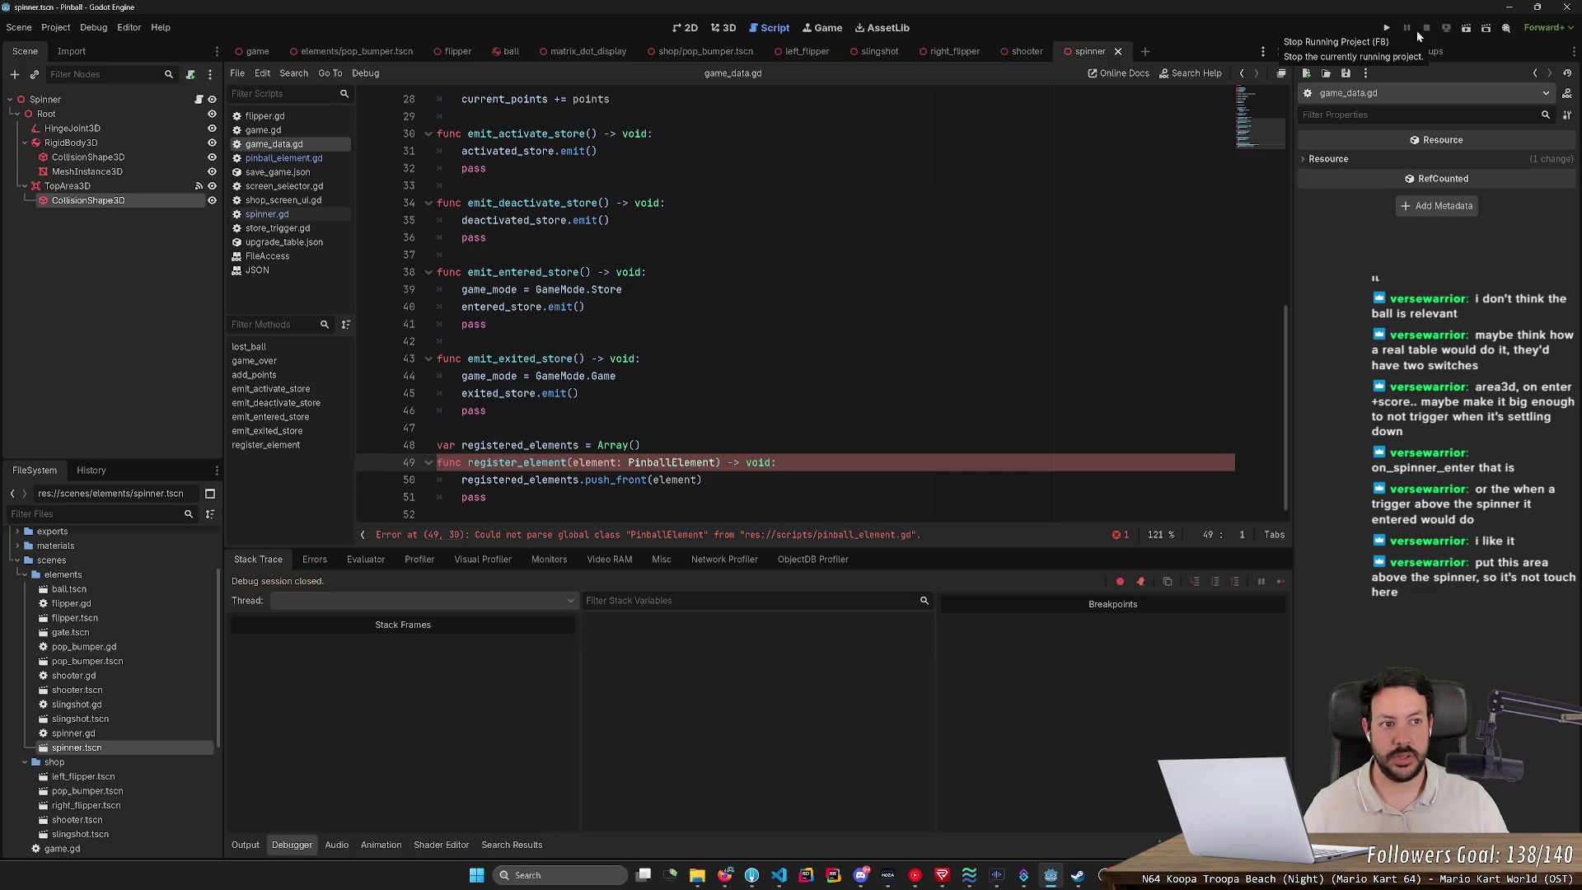
pyautogui.hotkey('ctrl', 'Home')
pyautogui.click(586, 151)
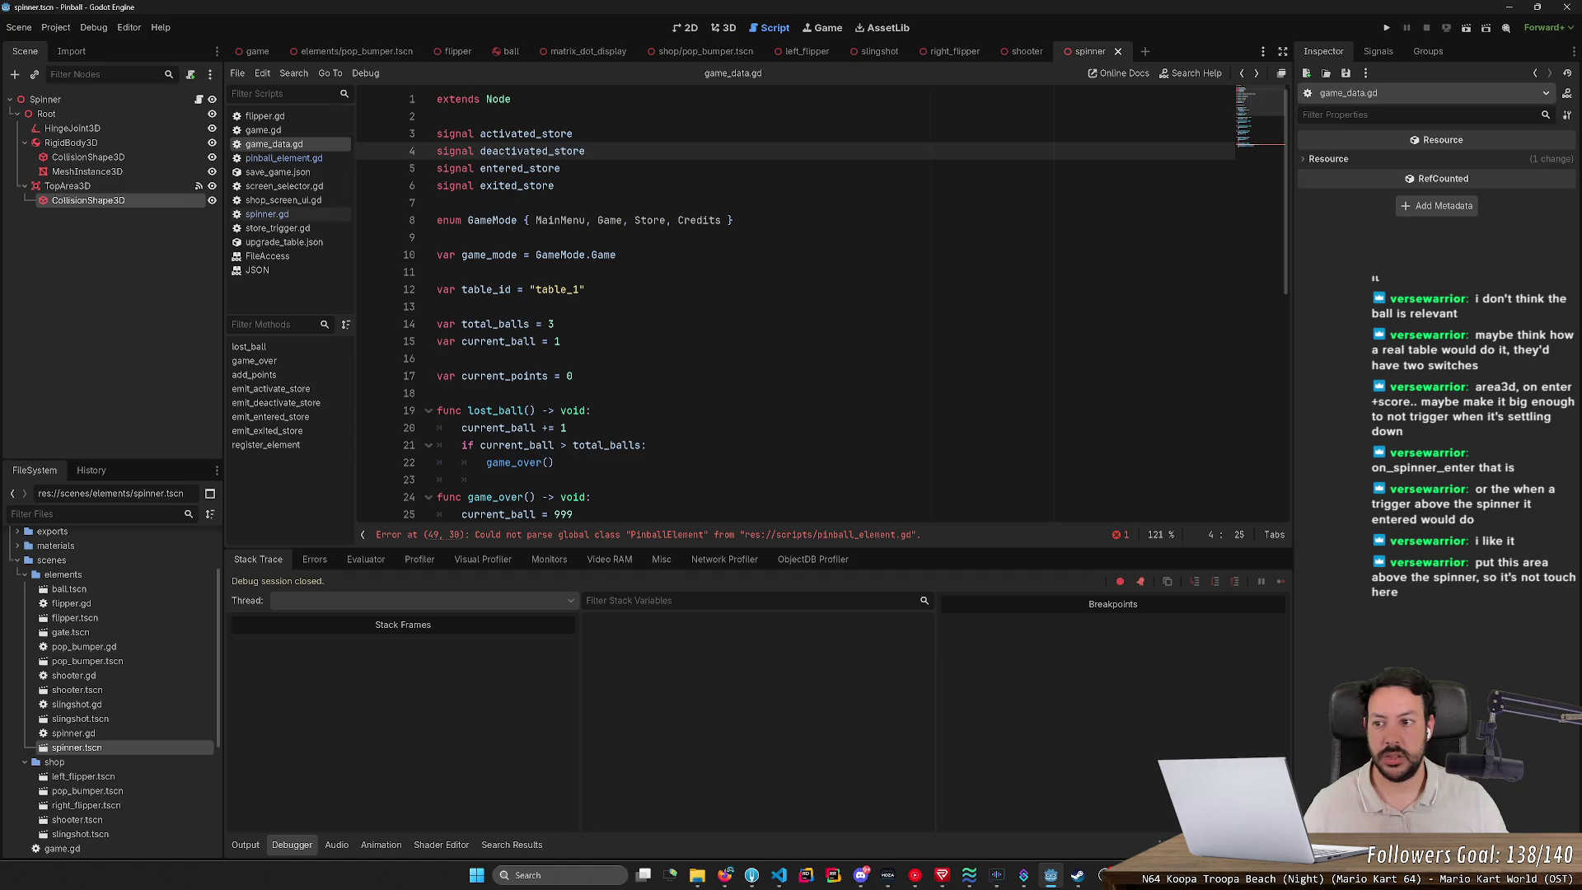
pyautogui.scroll(3, 122, 566)
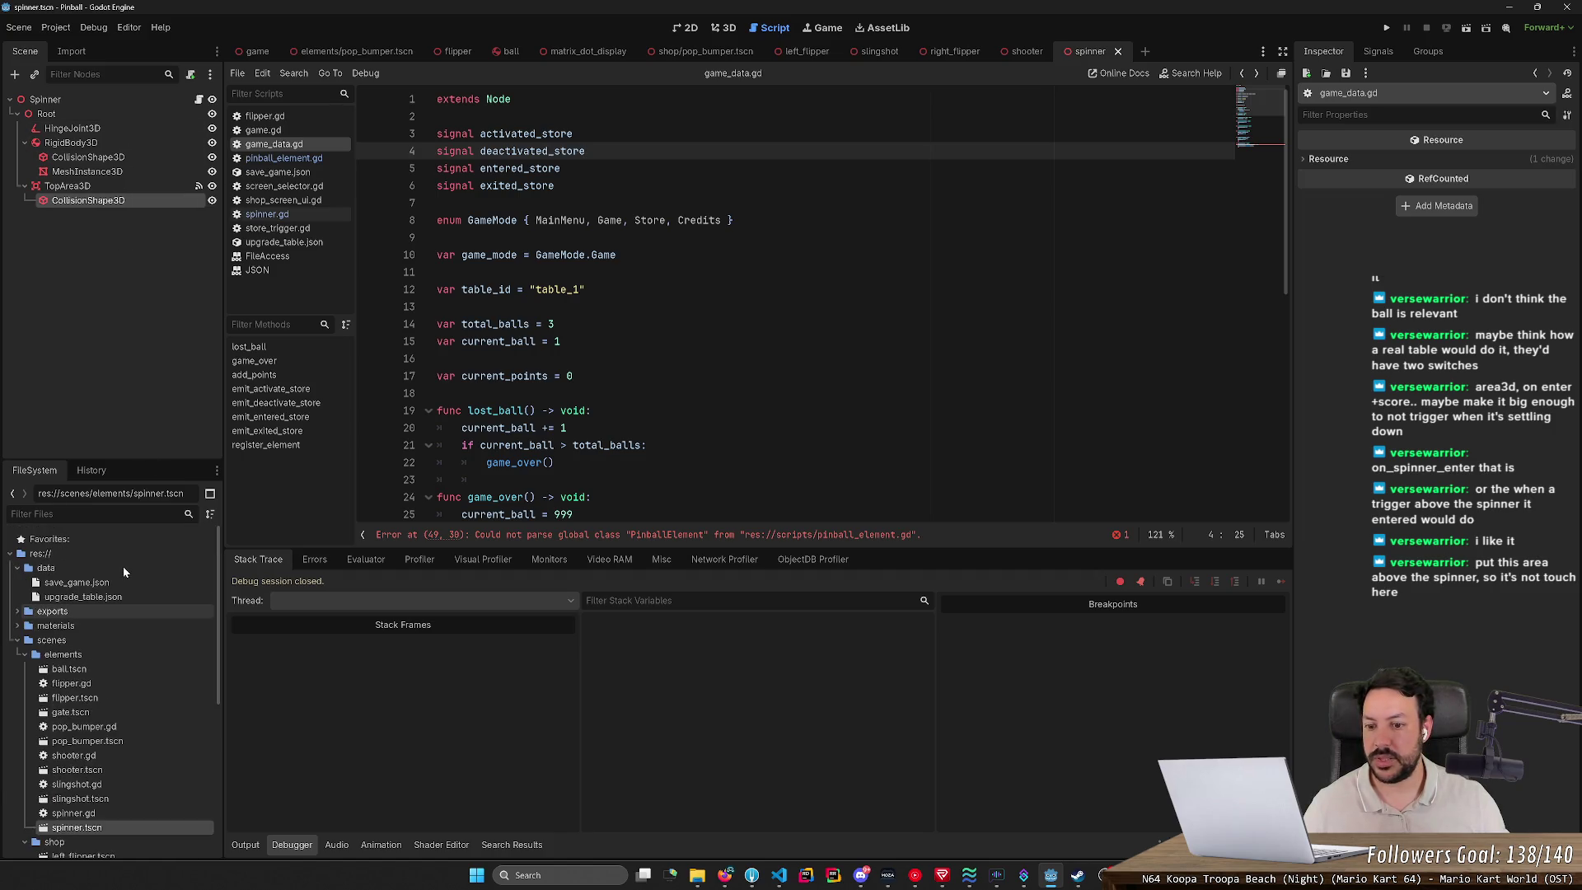
pyautogui.doubleClick(93, 584)
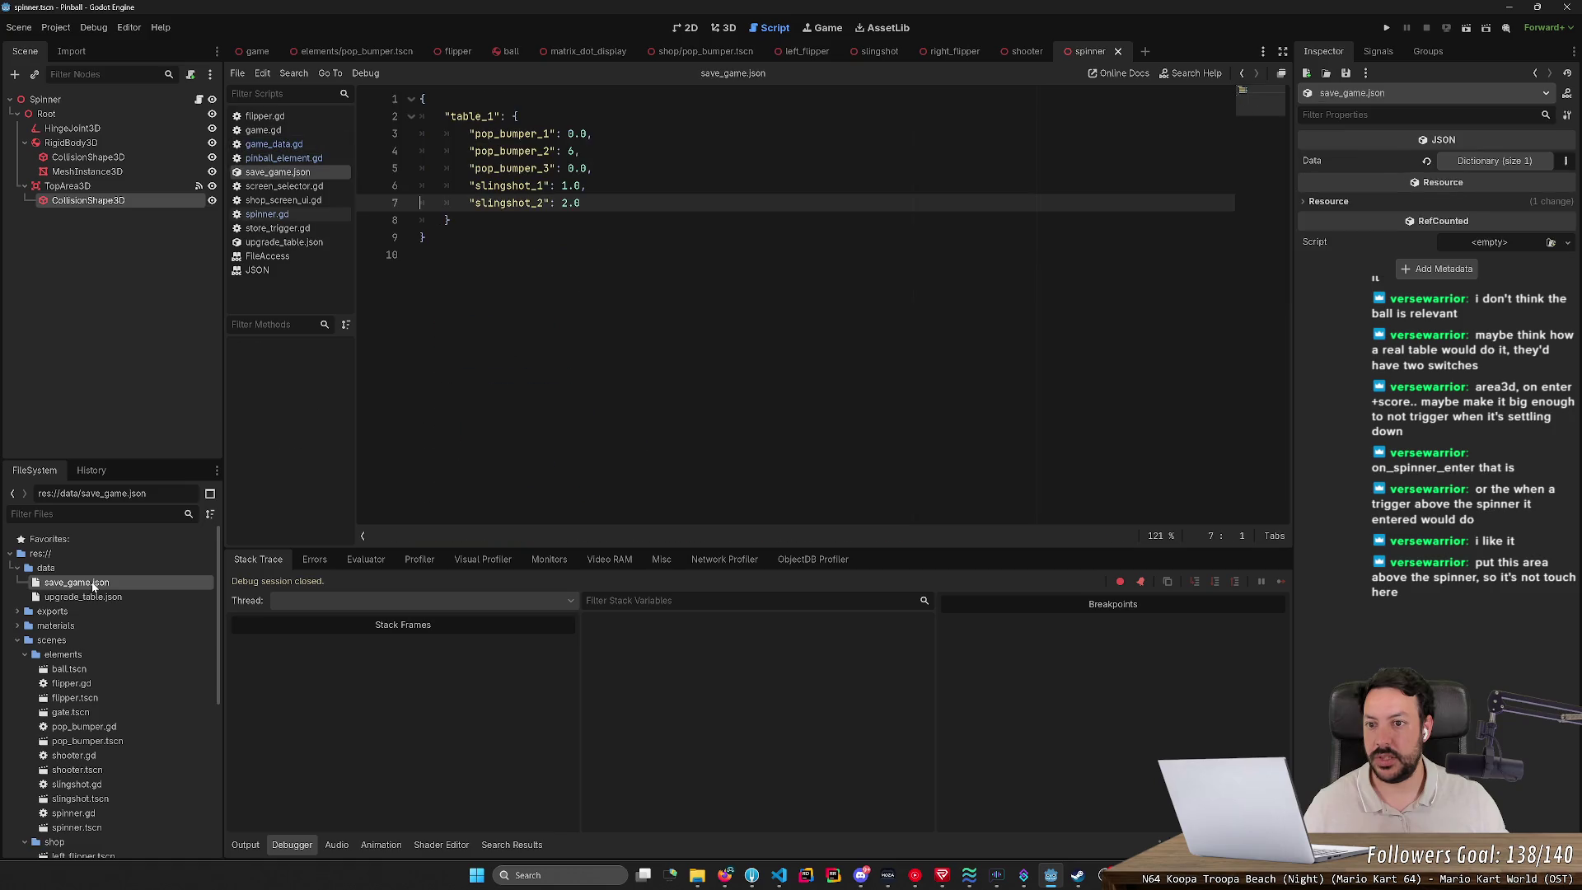
pyautogui.click(421, 255)
# Step: Reset the pop_bumper_2 and pop_bumper_3 values in table_1 to 0
pyautogui.click(572, 151)
pyautogui.press('Up')
pyautogui.press('Down')
pyautogui.hotkey('shift', 'Left')
pyautogui.write('0')
pyautogui.press('Down')
pyautogui.hotkey('shift', 'Right')
pyautogui.hotkey('shift', 'Right')
pyautogui.press('BackSpace')
# Step: Zero the slingshot_1 and slingshot_2 values, then relaunch the game
pyautogui.press('Down')
pyautogui.press('BackSpace')
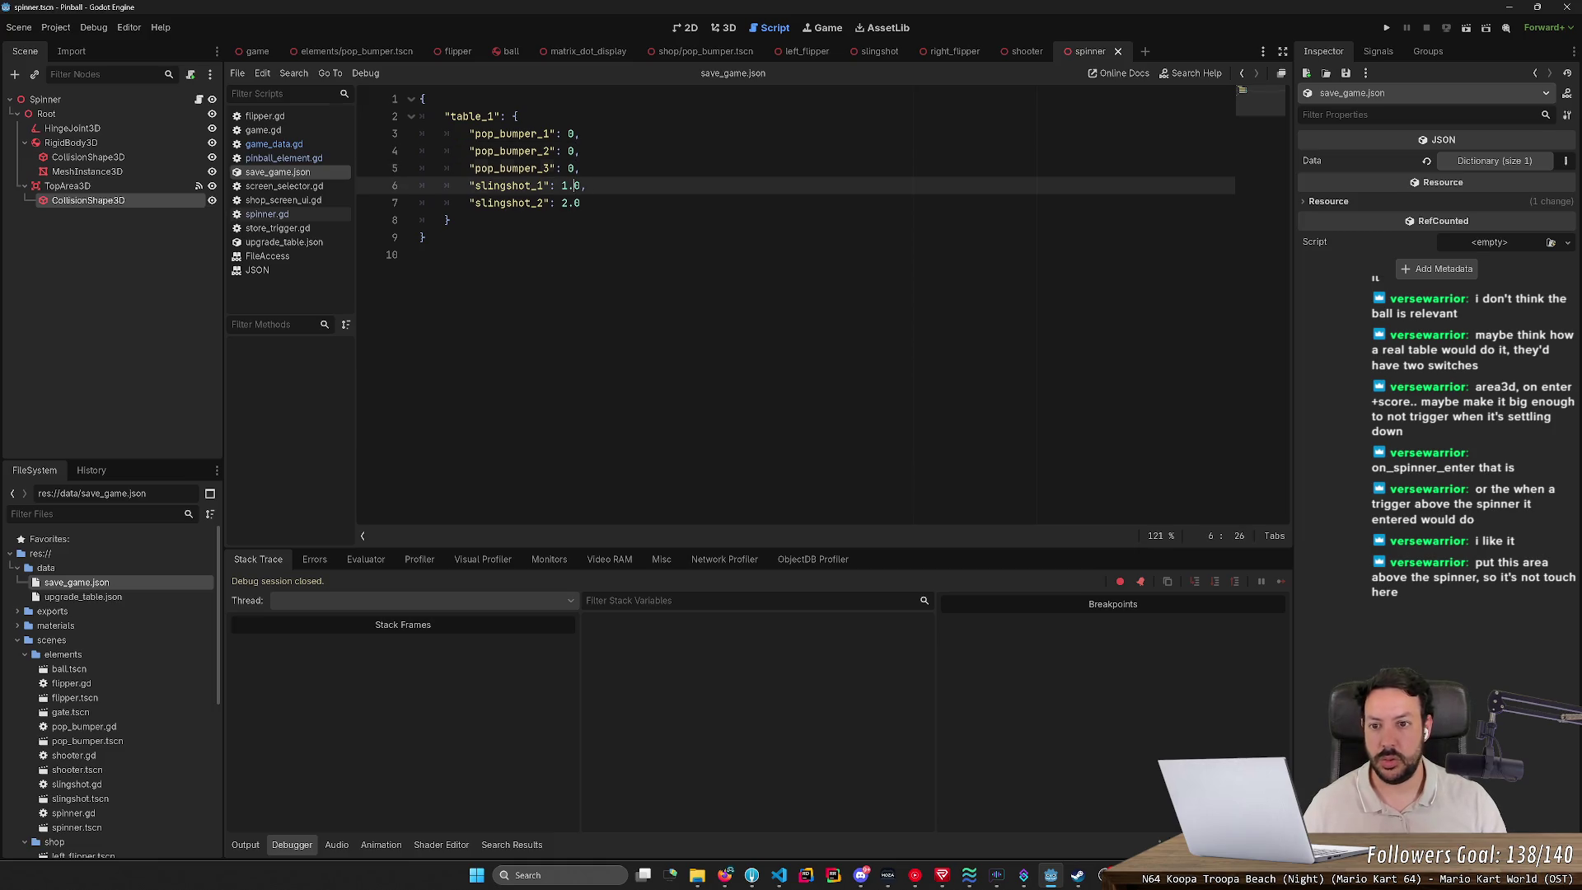
pyautogui.press('Delete')
pyautogui.press('Down')
pyautogui.press('Delete')
pyautogui.press('Delete')
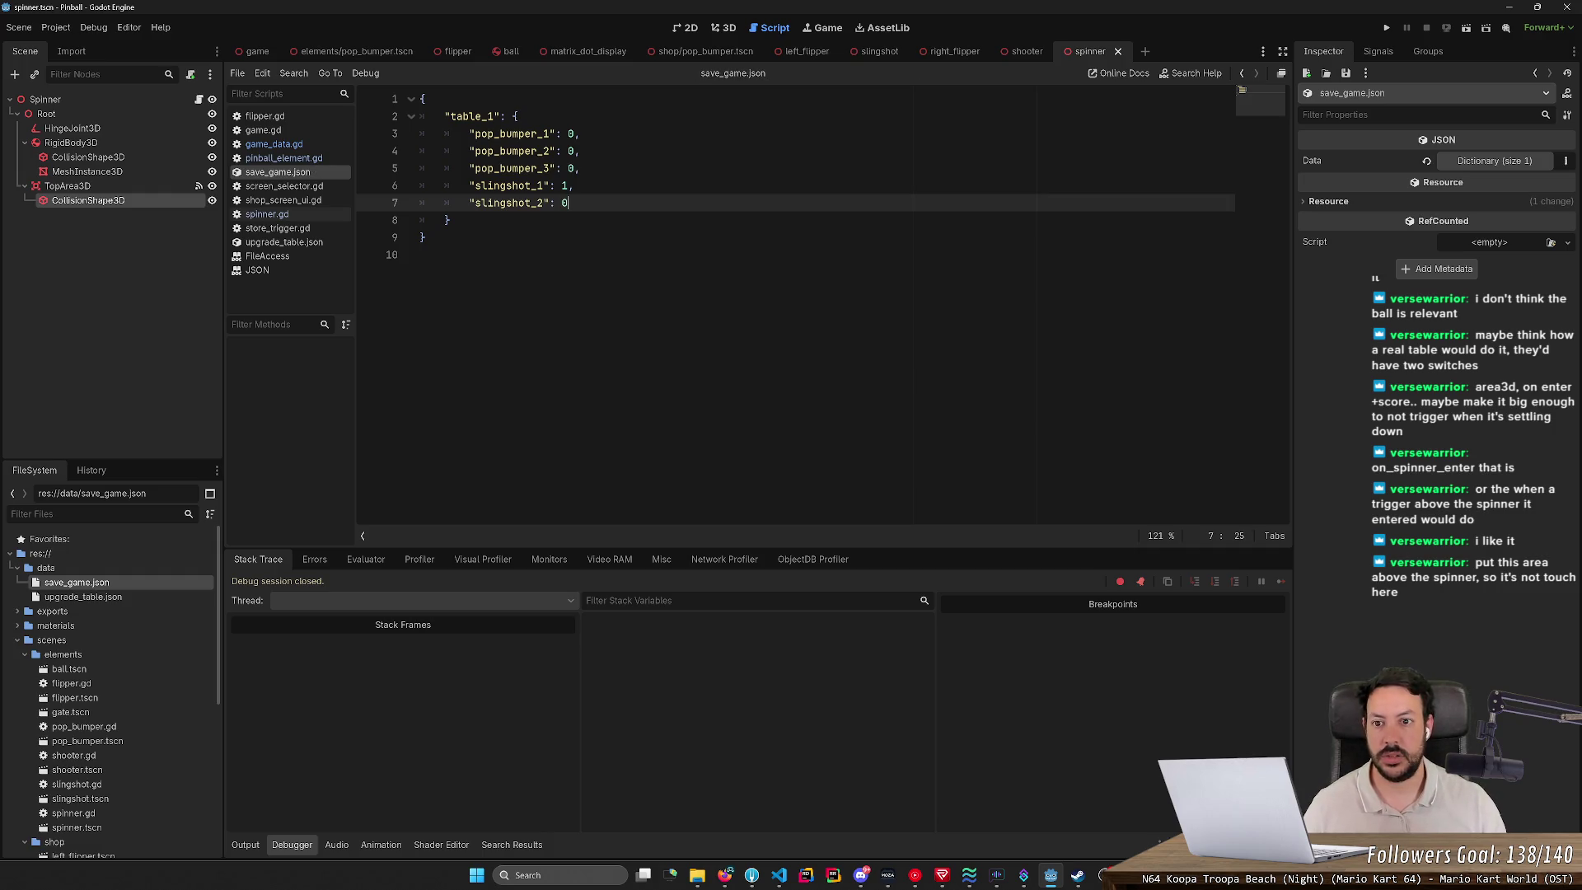
pyautogui.write('0')
pyautogui.press('Up')
pyautogui.write('0')
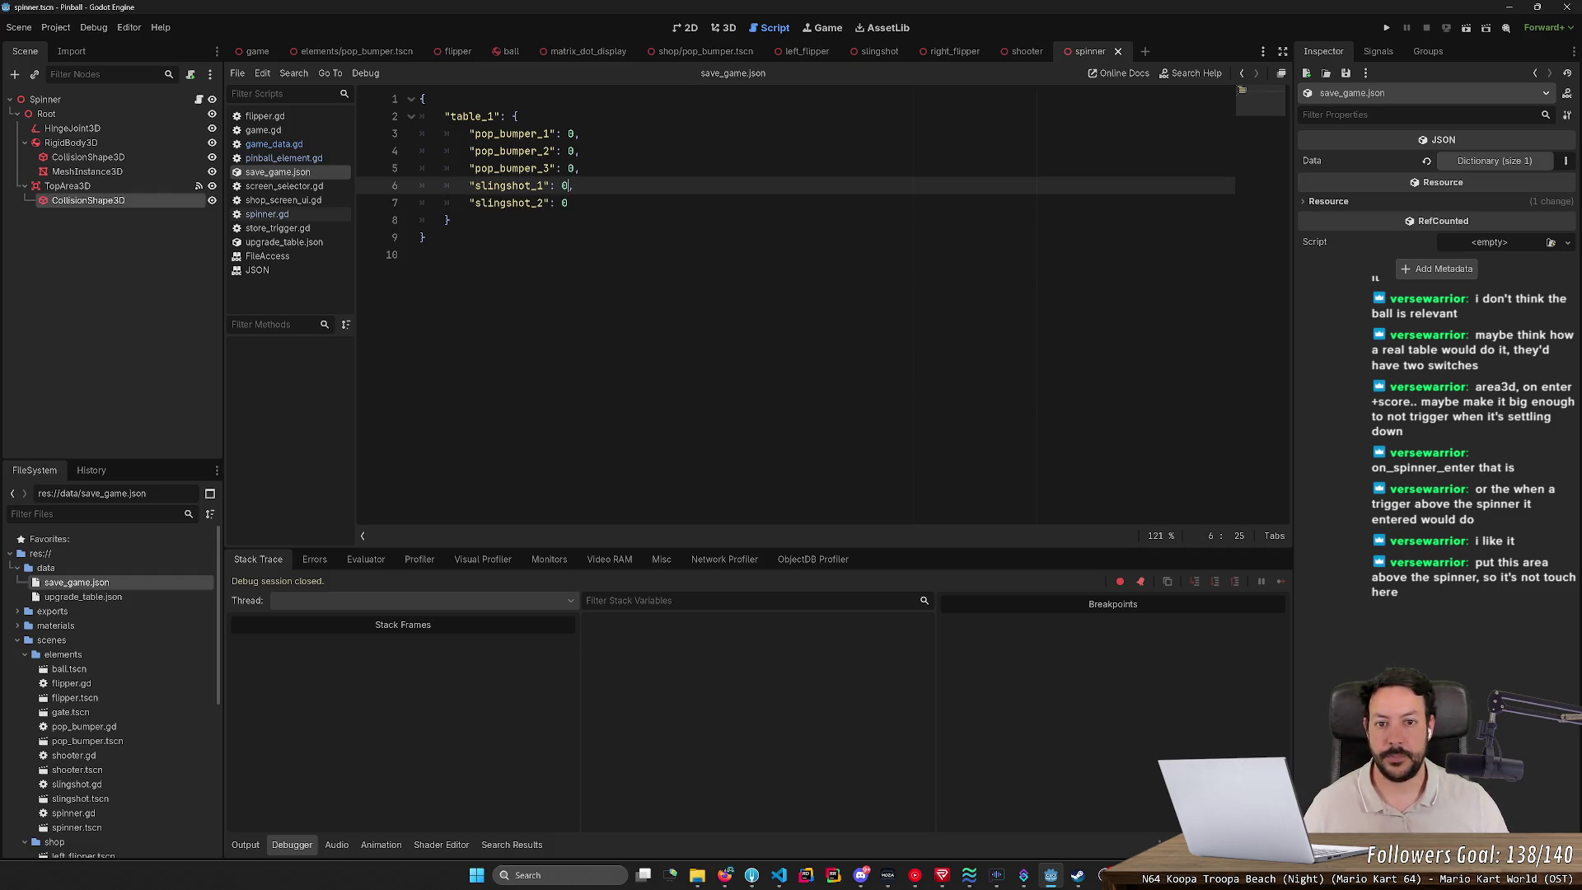
pyautogui.click(1382, 29)
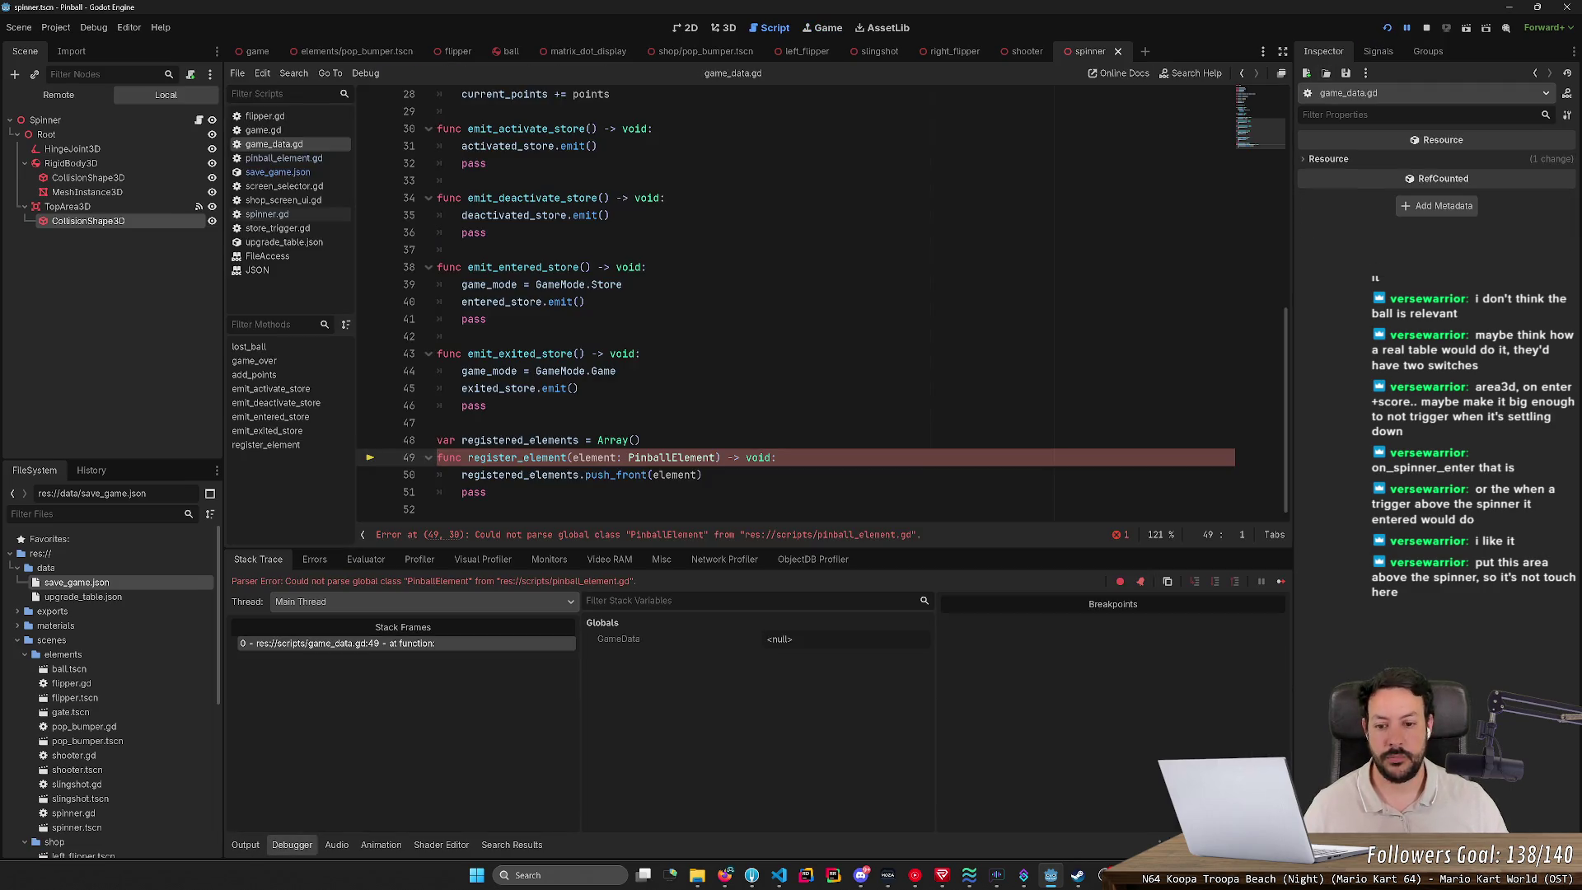
# Step: Open the Line 52 error from the Errors list to bring up pinball_element.gd
pyautogui.click(316, 561)
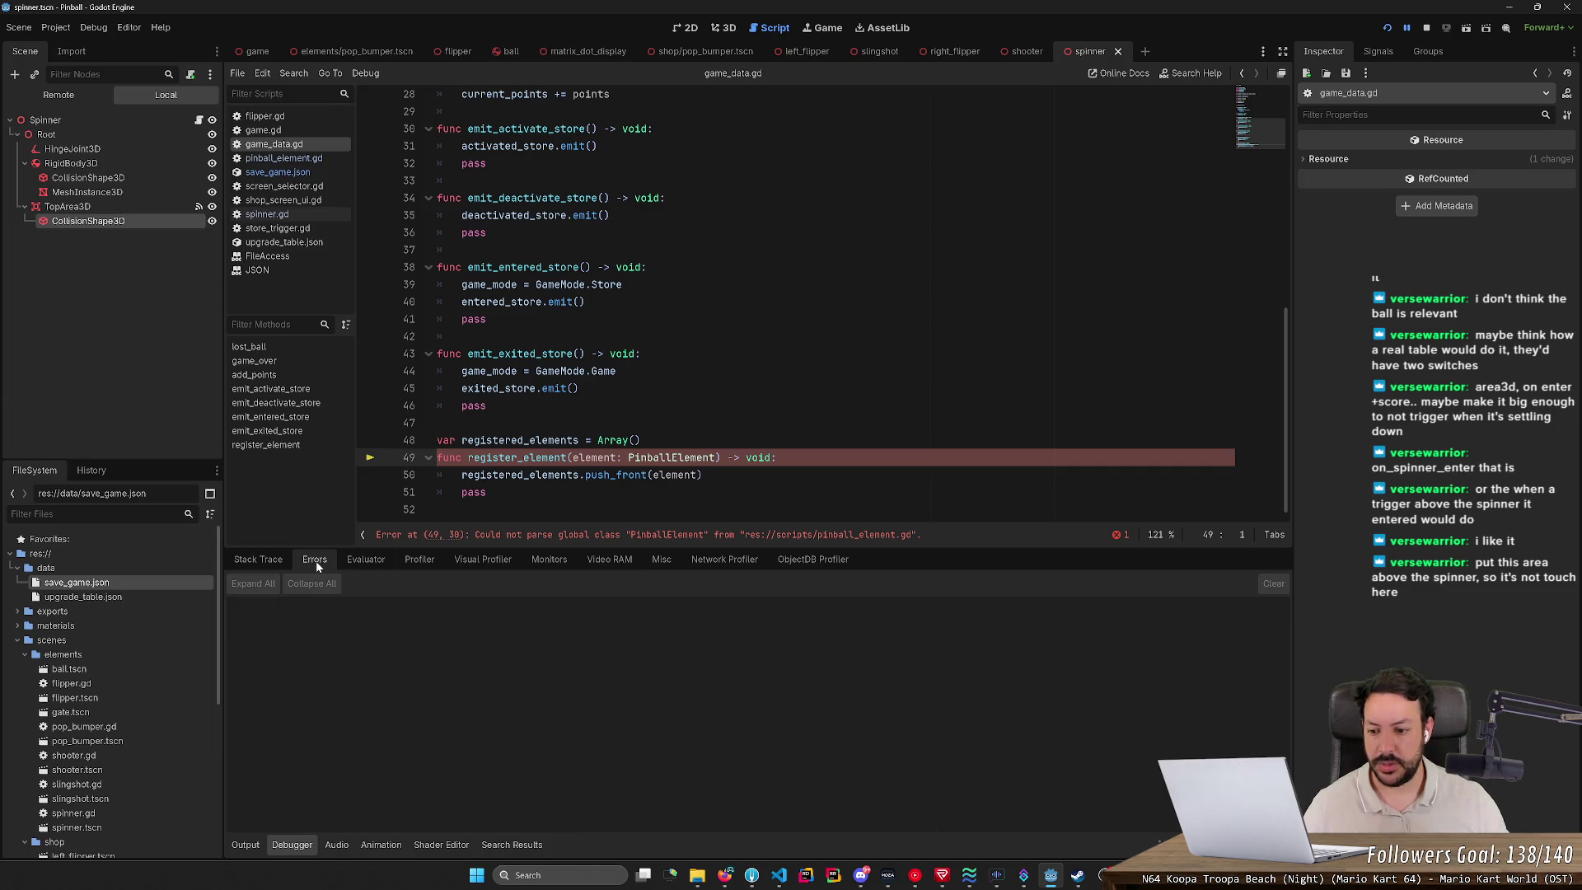
pyautogui.click(1116, 536)
pyautogui.click(389, 527)
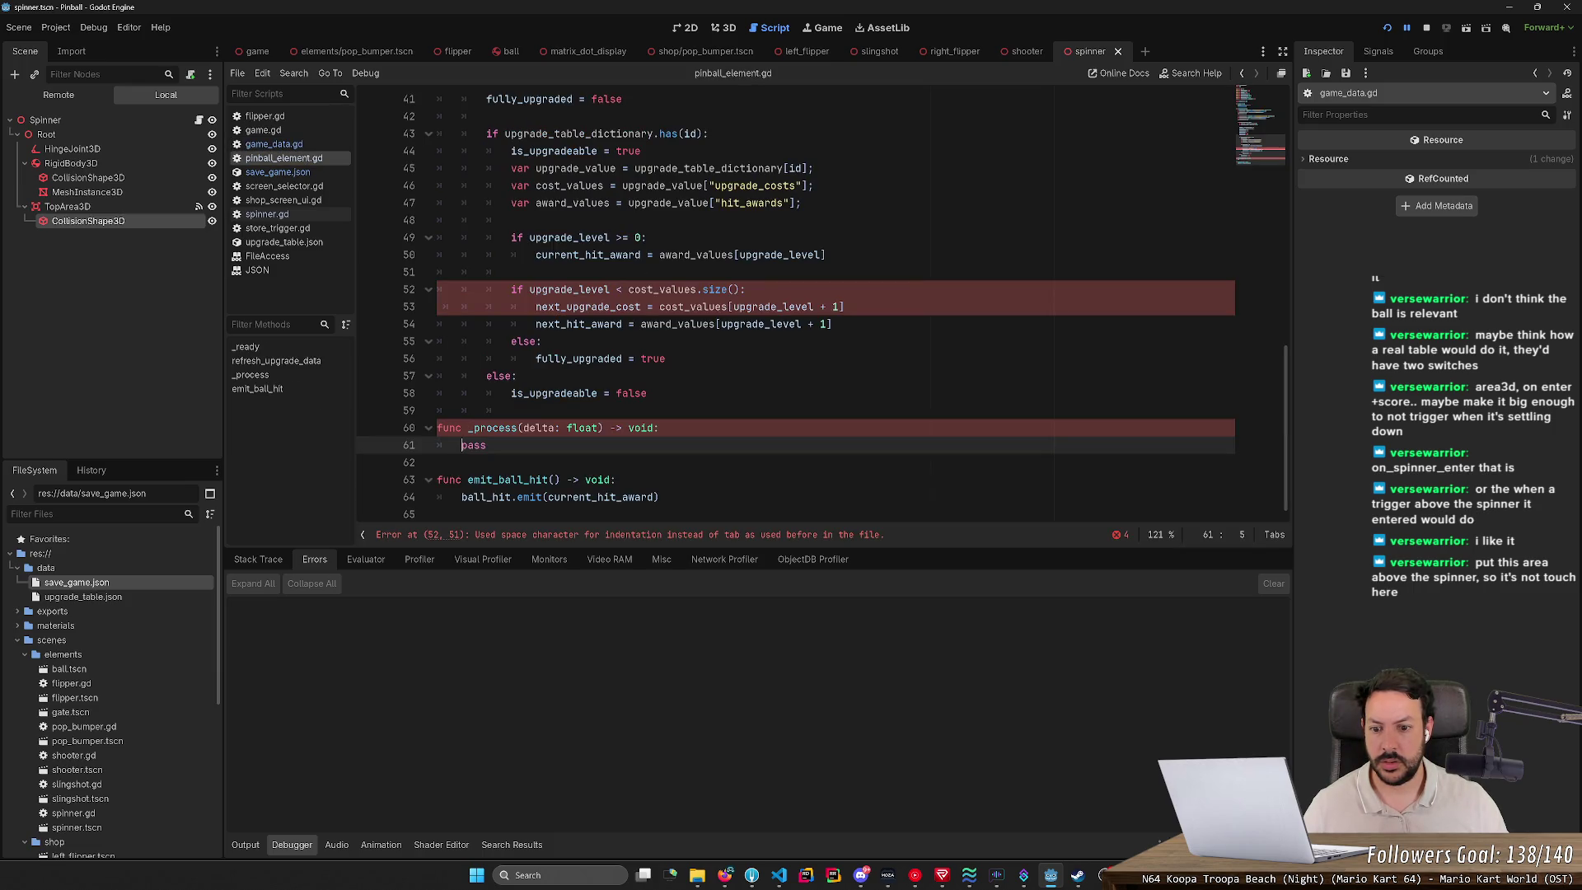
# Step: Delete the empty _process function and its leftover blank line
pyautogui.hotkey('shift', 'Home')
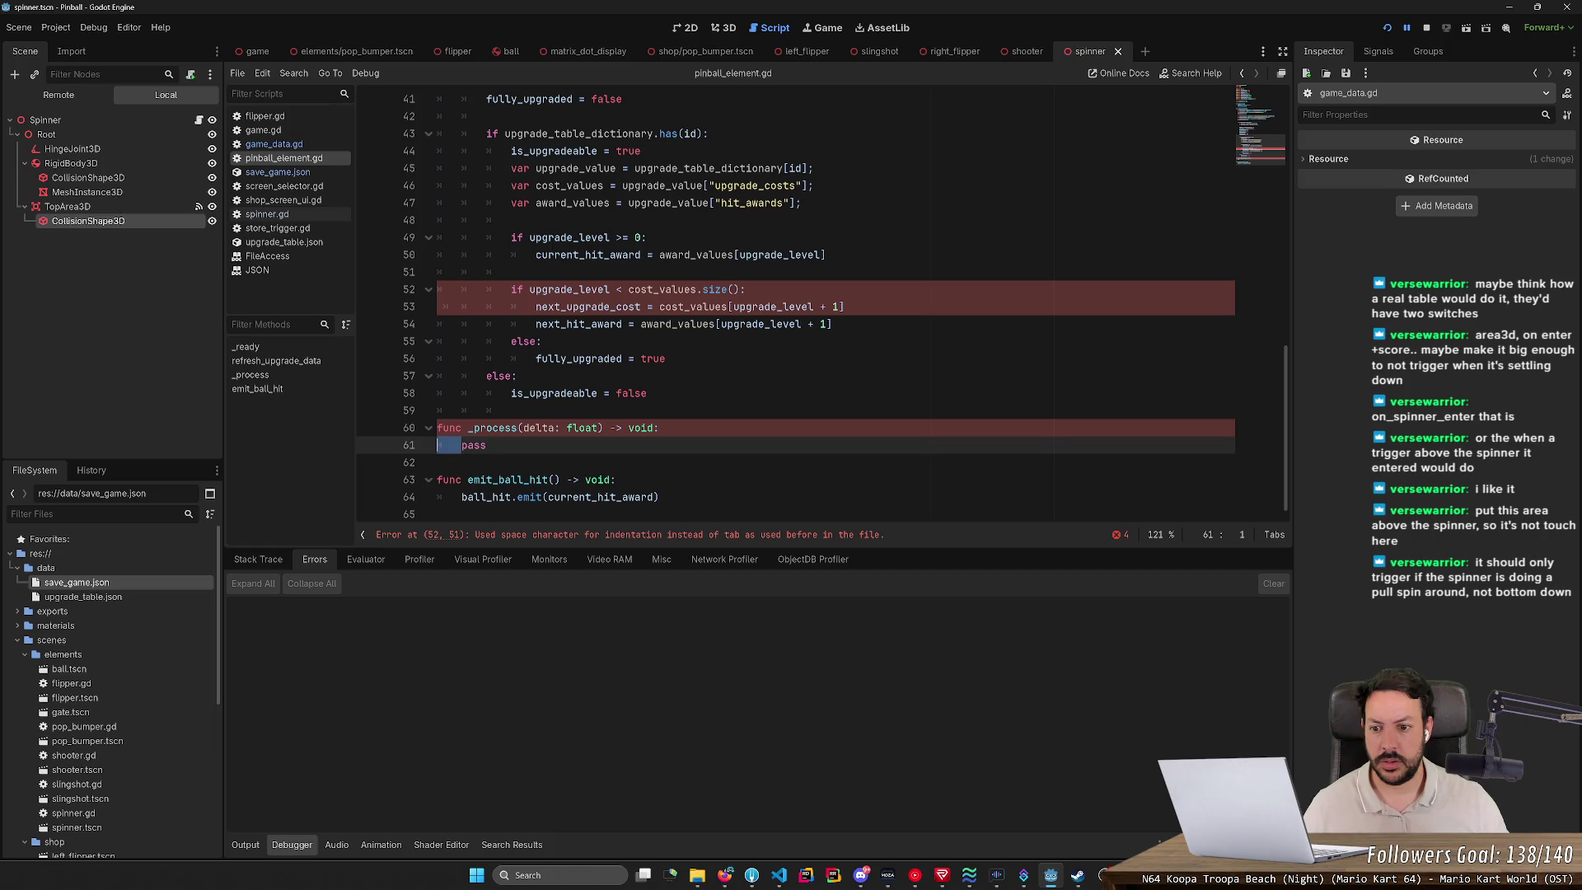
pyautogui.hotkey('shift', 'Up')
pyautogui.hotkey('shift', 'End')
pyautogui.press('BackSpace')
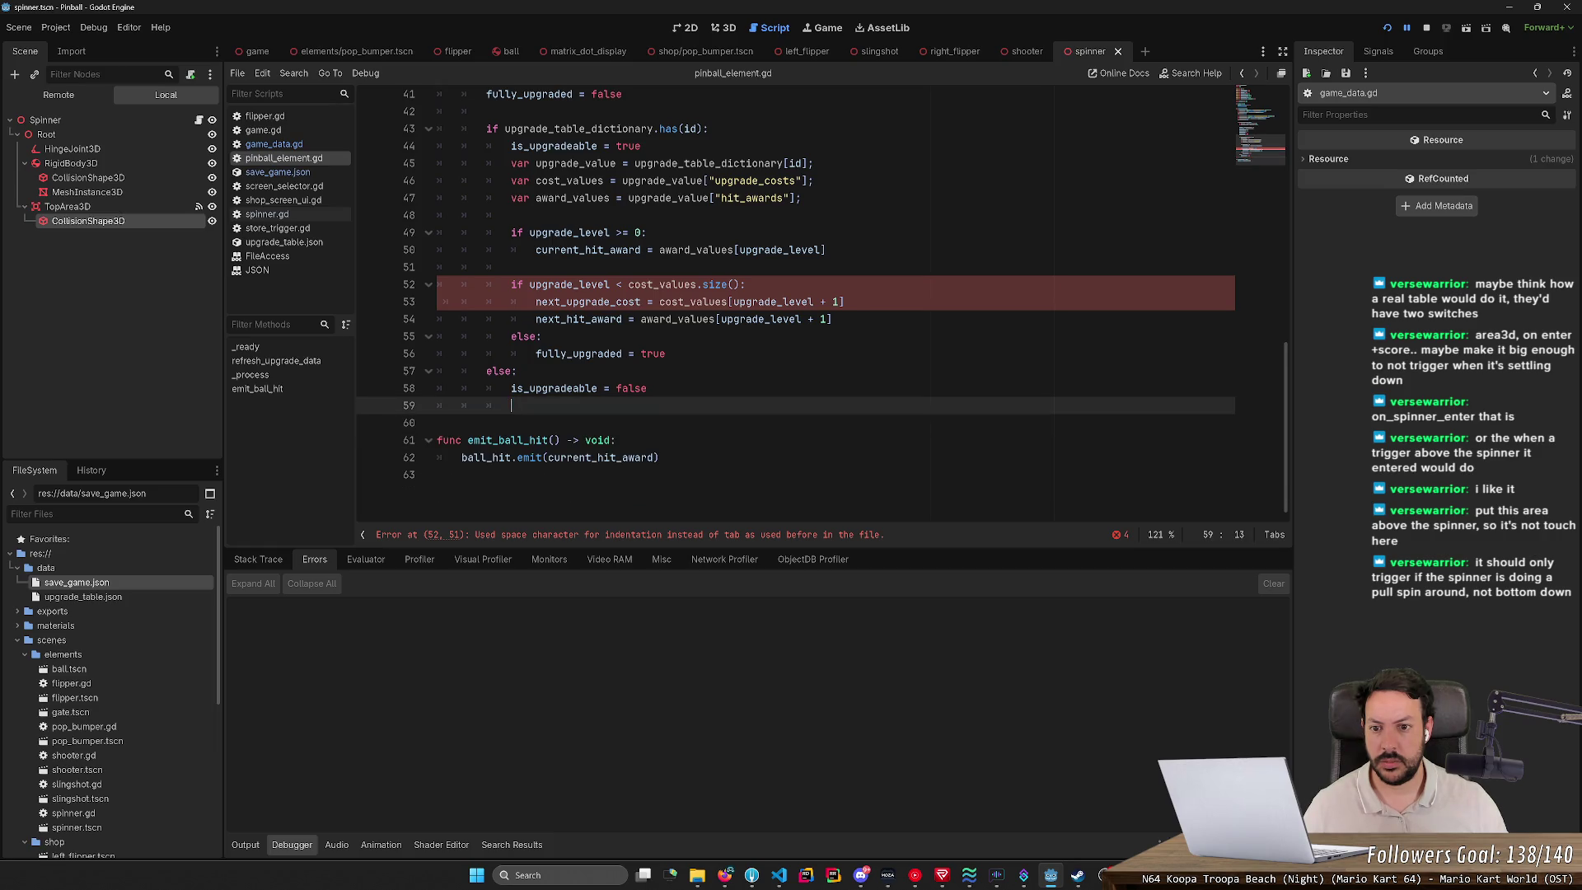
pyautogui.press('Down')
pyautogui.press('Delete')
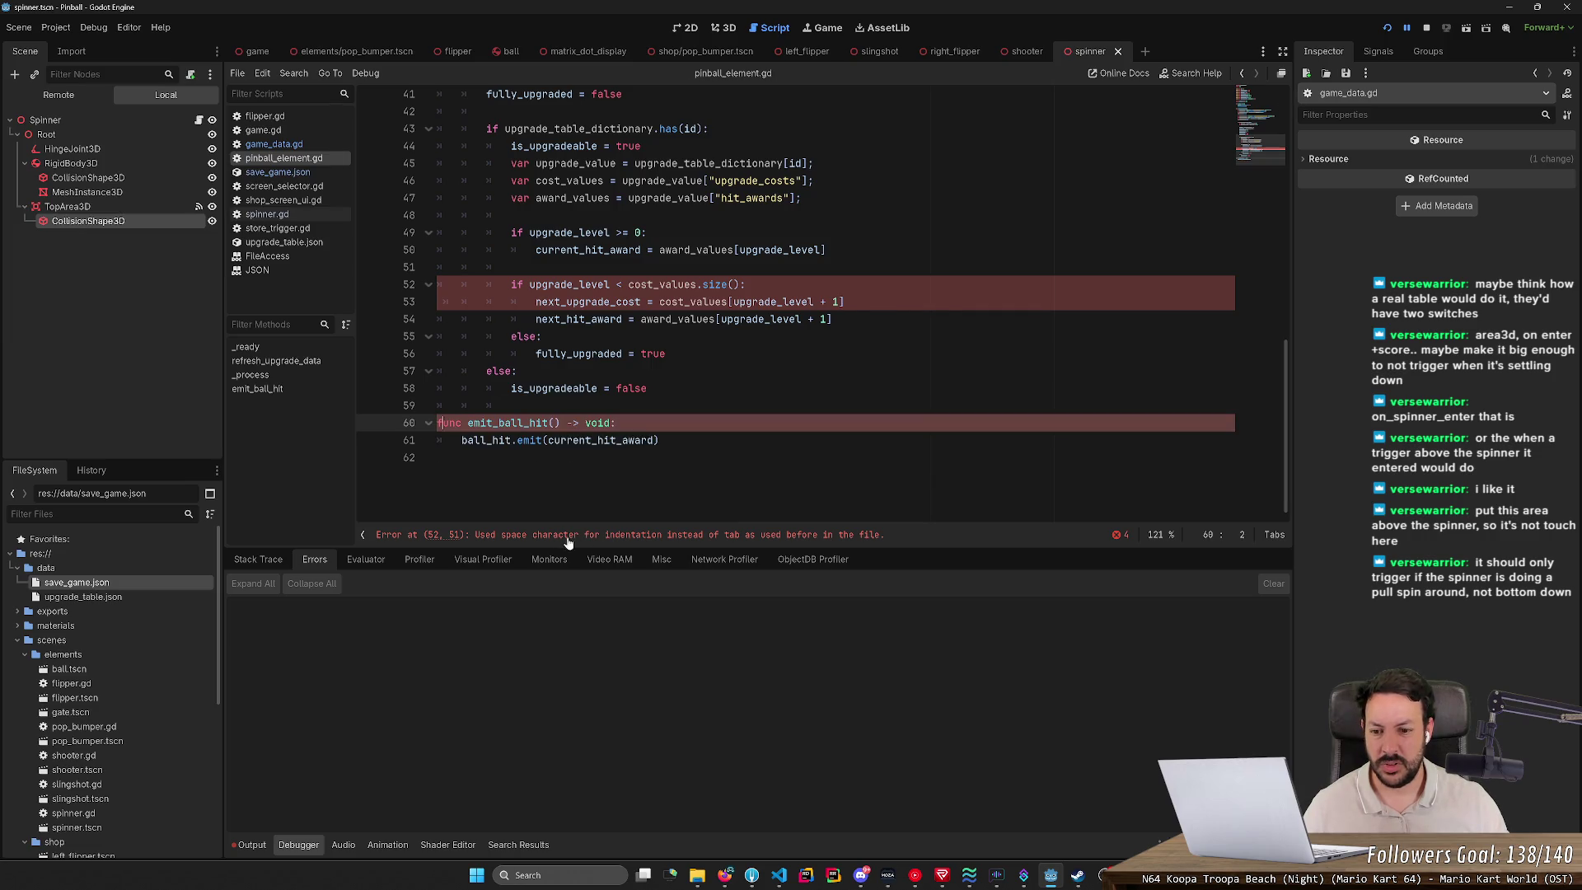
# Step: Restore the _process function with undo and rerun the game
pyautogui.click(496, 535)
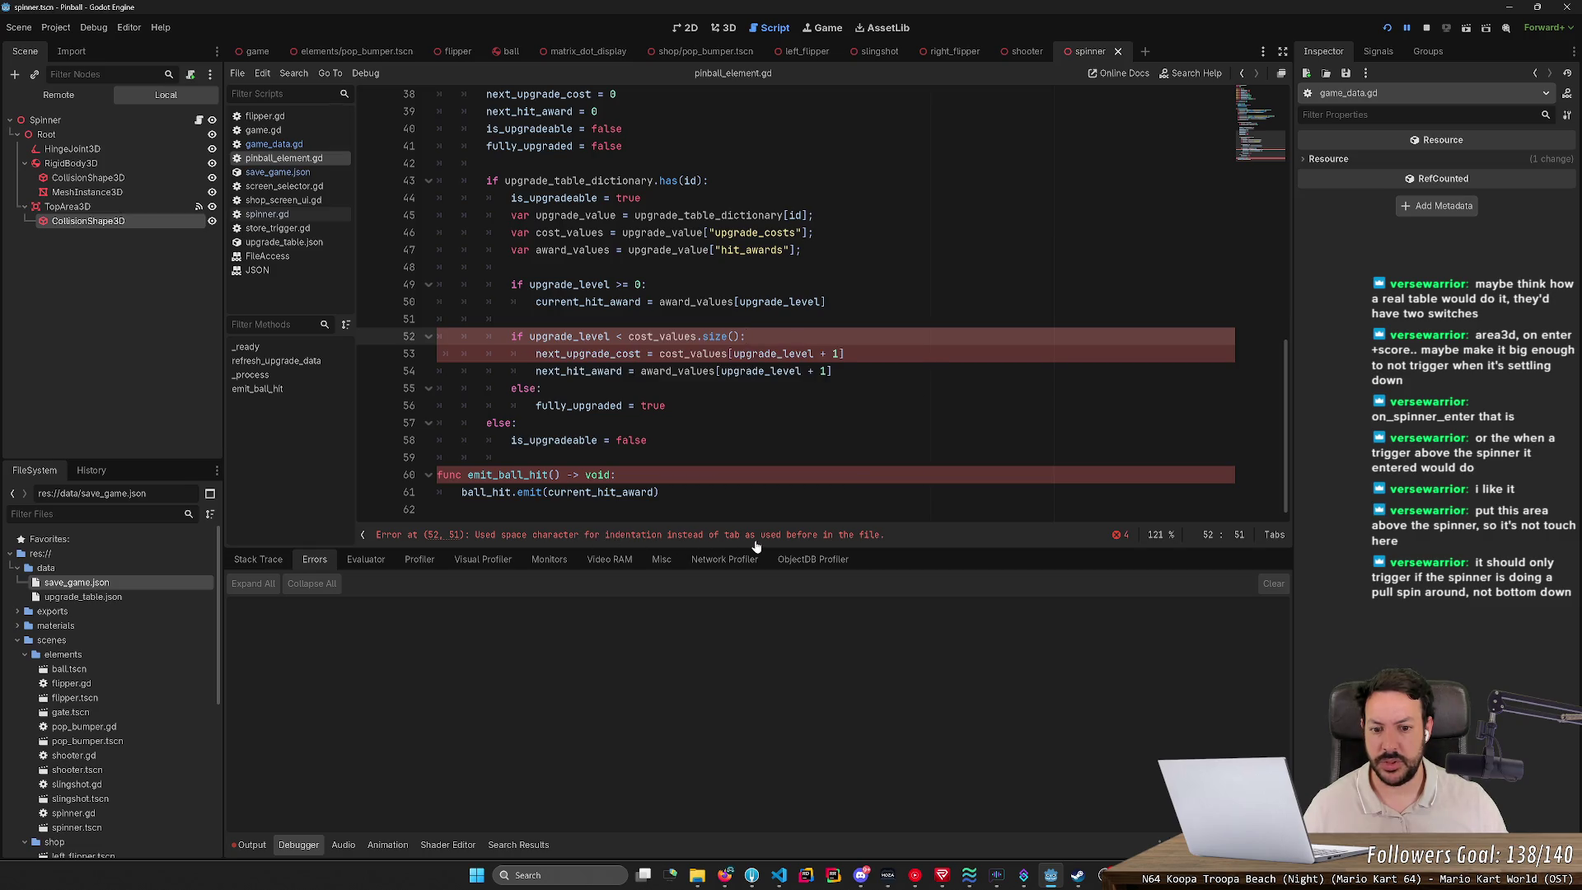
pyautogui.click(438, 354)
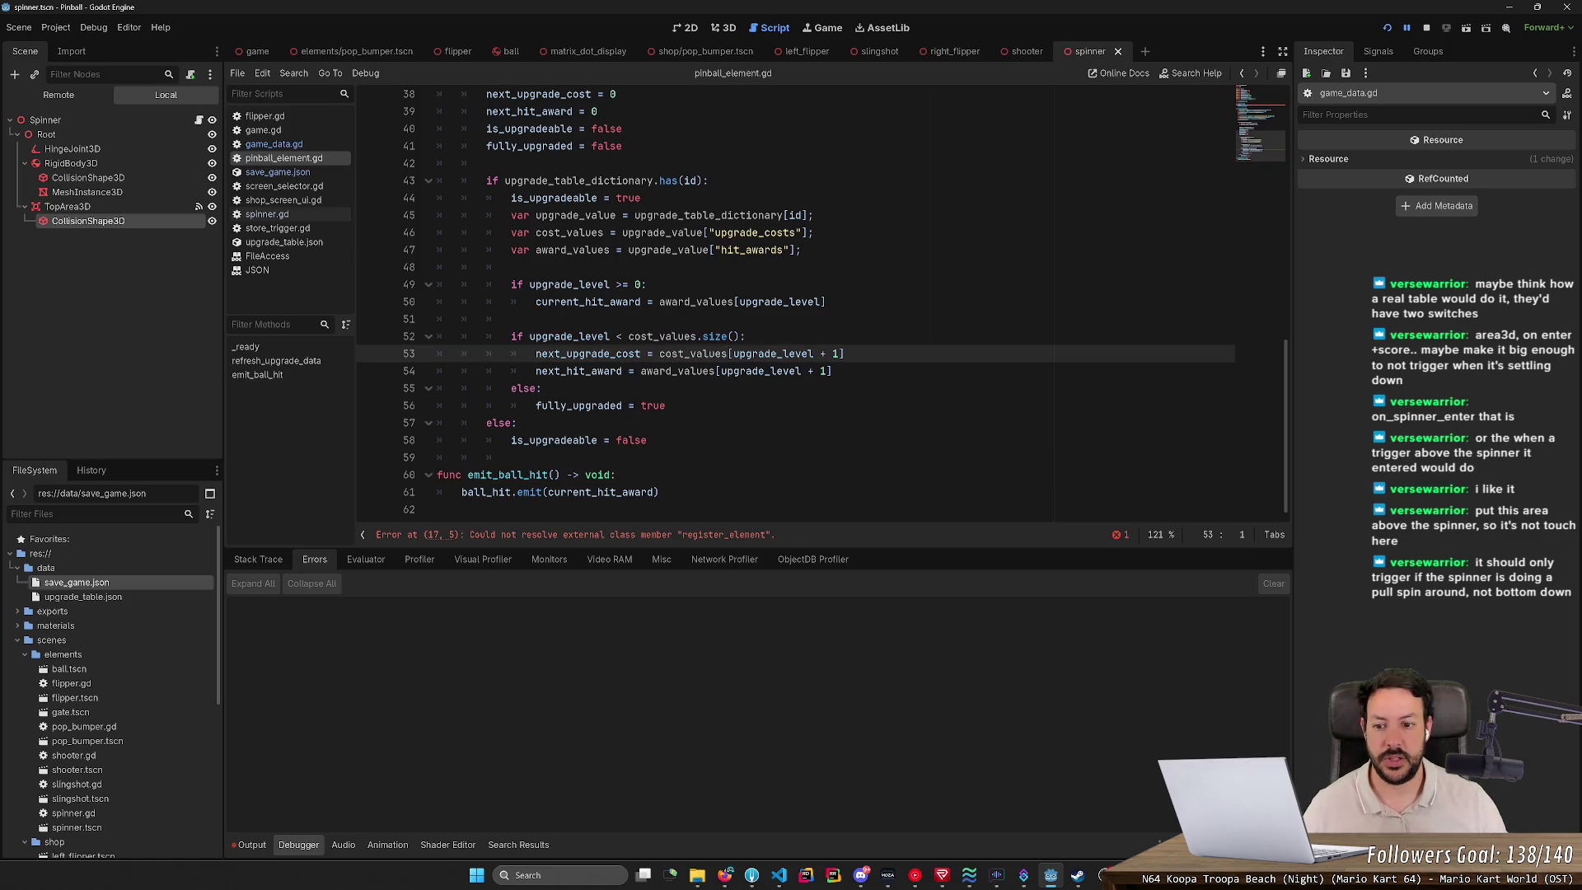
pyautogui.hotkey('ctrl', 'z')
pyautogui.hotkey('ctrl', 'z')
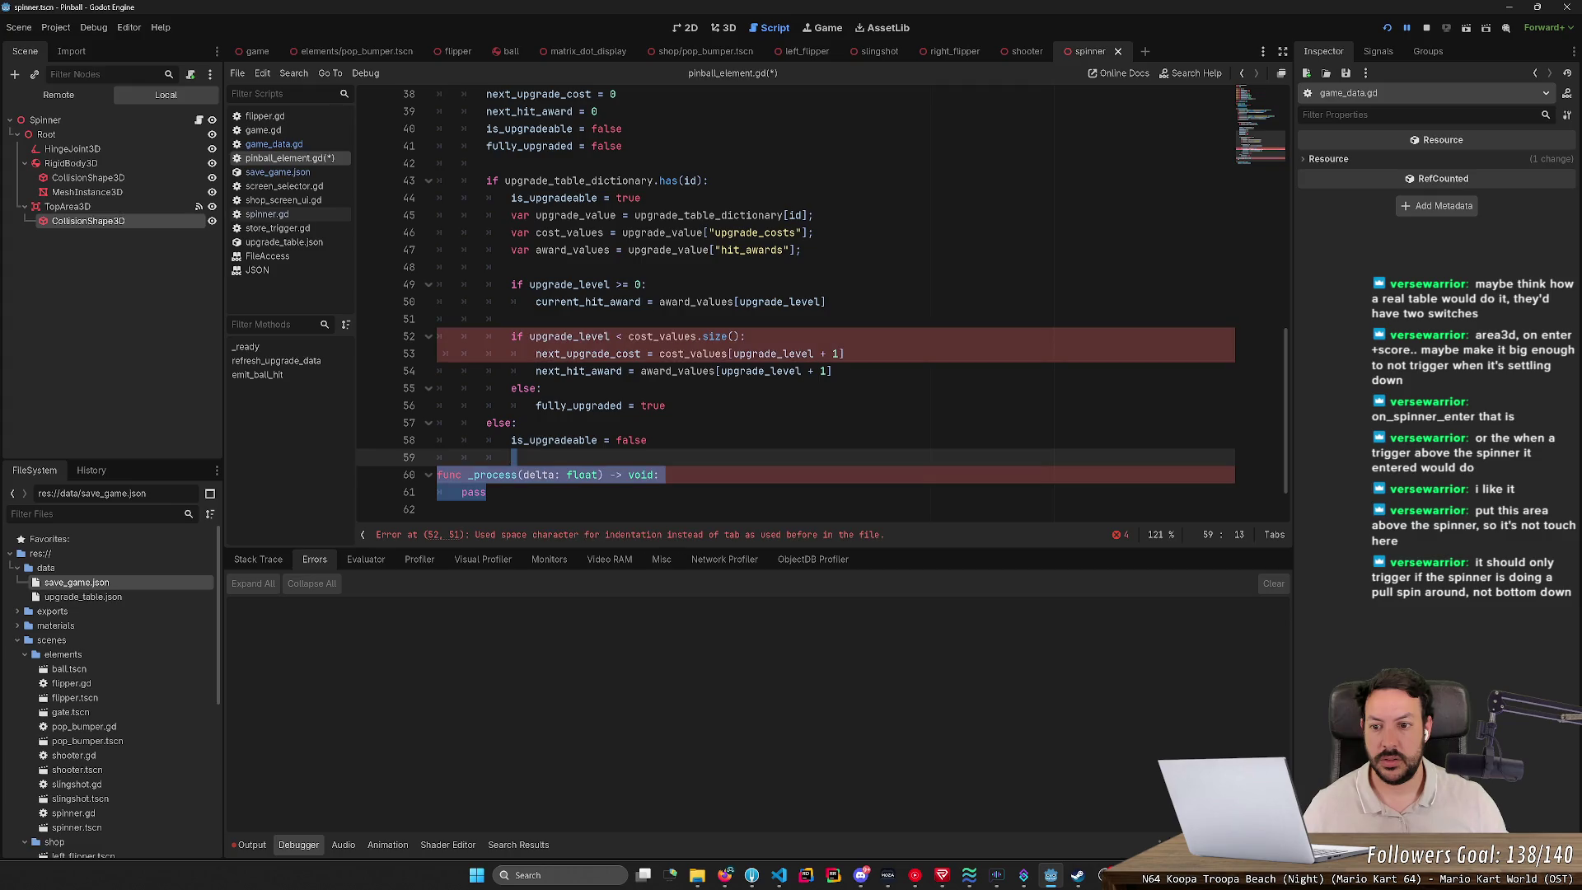
pyautogui.hotkey('ctrl', 'z')
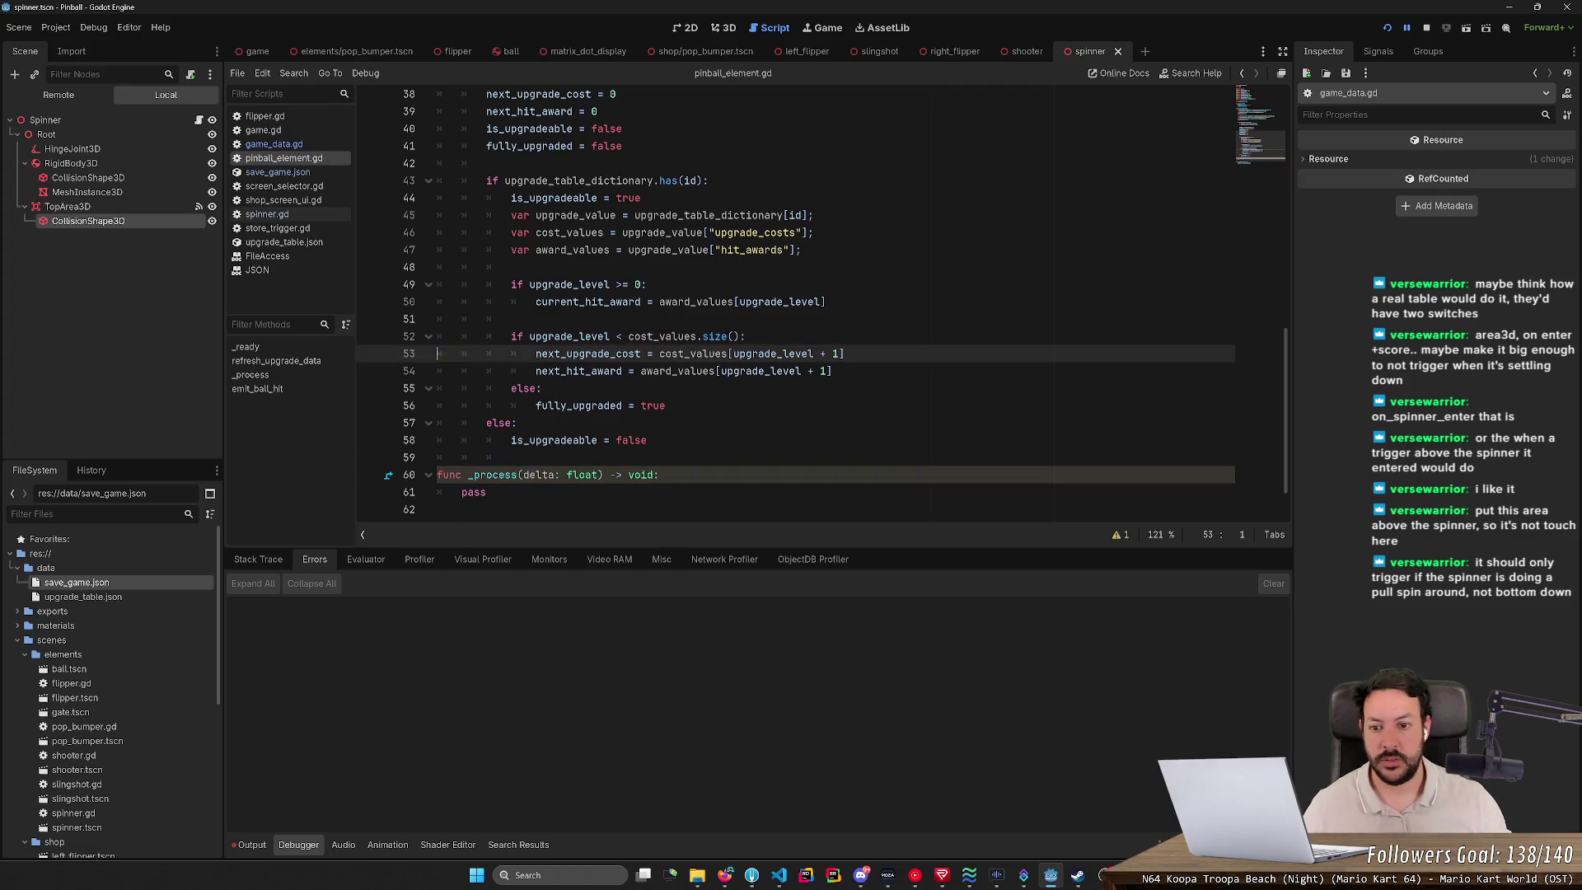
pyautogui.click(1387, 27)
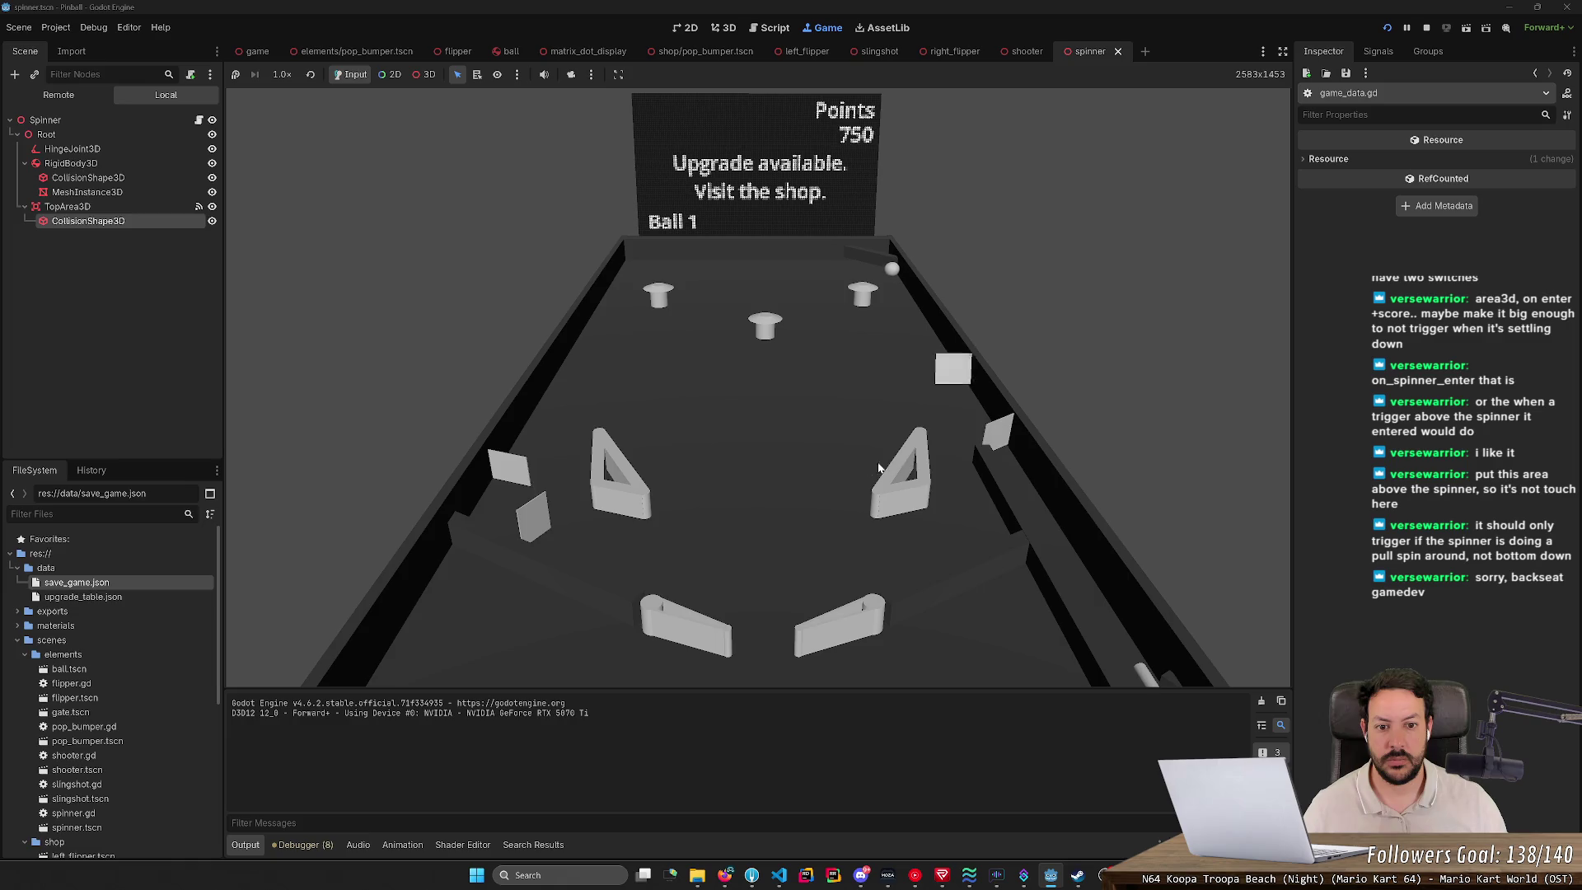
# Step: Hit the ball with the right flipper, then stop the test run
pyautogui.press('Right')
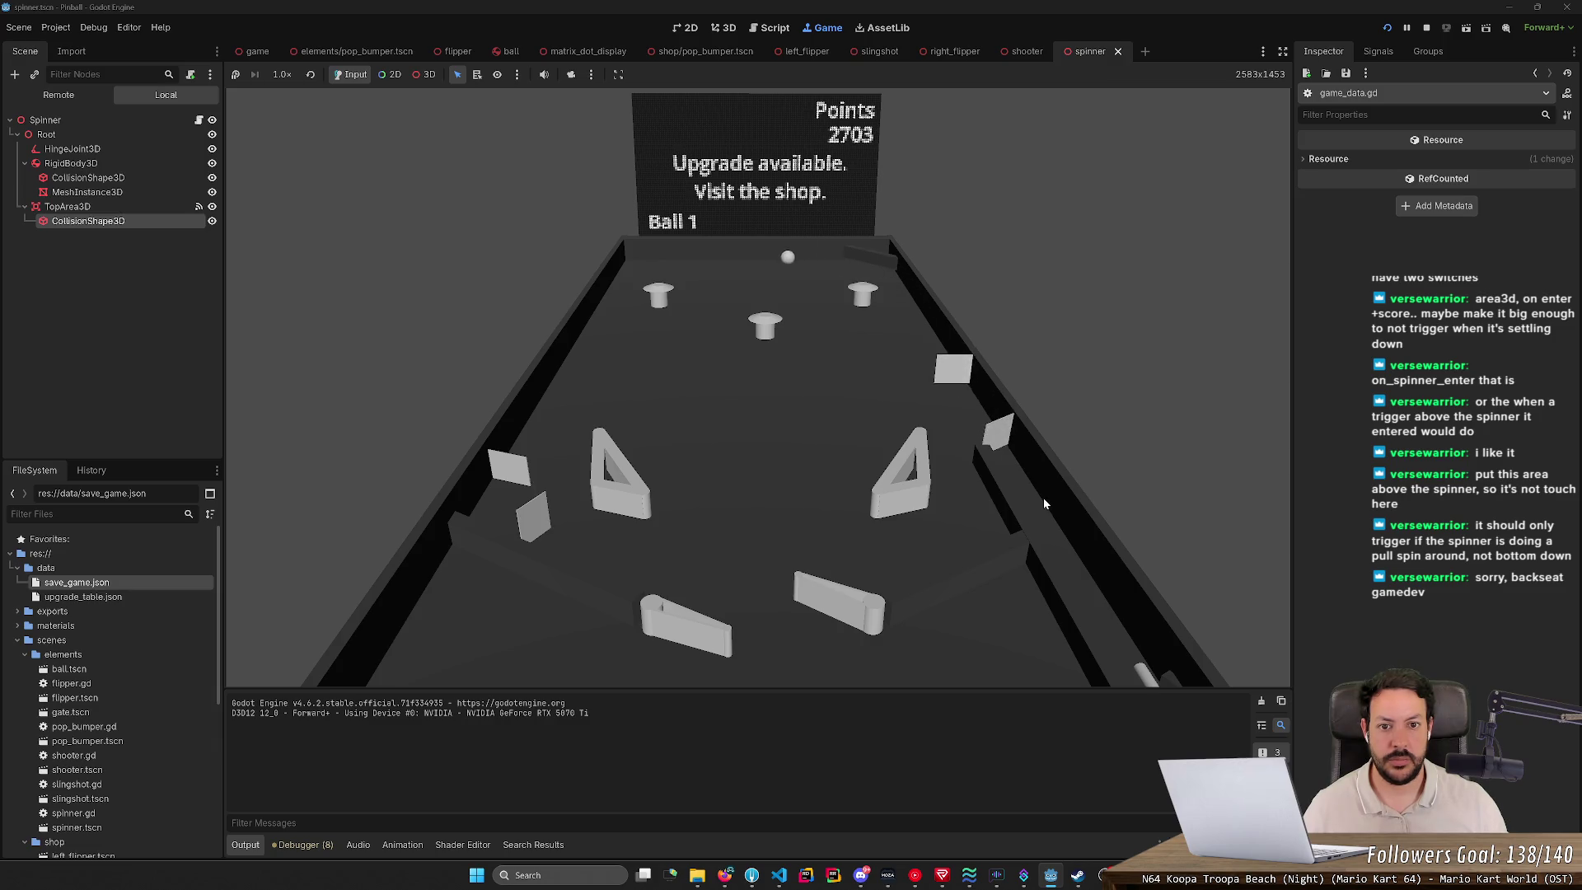
pyautogui.click(1425, 28)
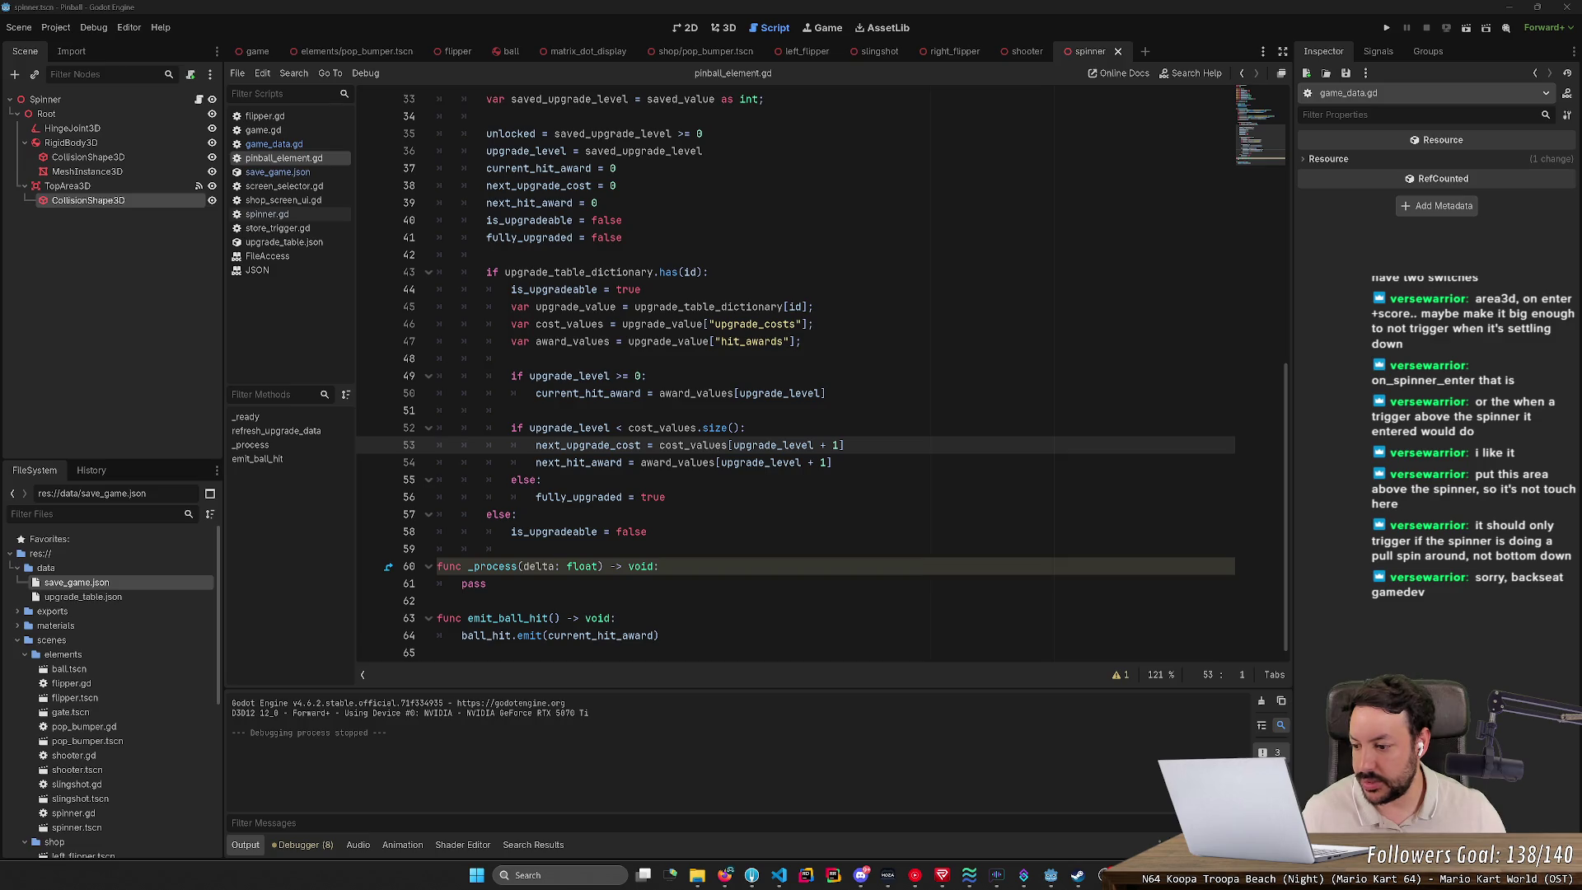
# Step: Widen TopArea3D's collision box along Z to about 0.069, then run the game
pyautogui.click(728, 30)
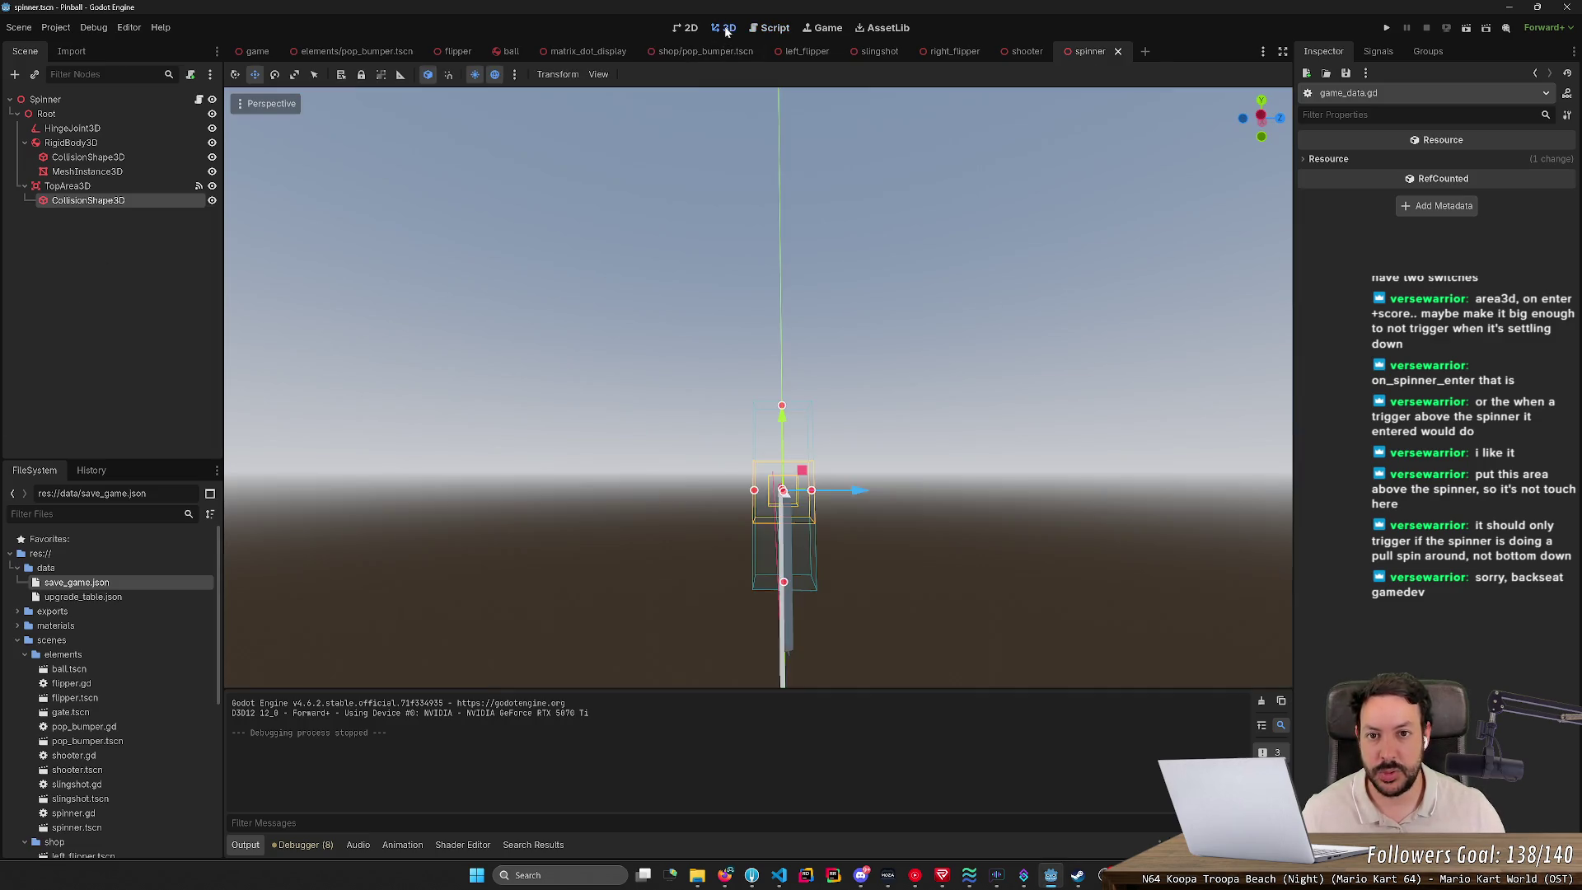
pyautogui.moveTo(753, 362)
pyautogui.mouseDown()
pyautogui.moveTo(754, 396)
pyautogui.moveTo(765, 369)
pyautogui.mouseUp()
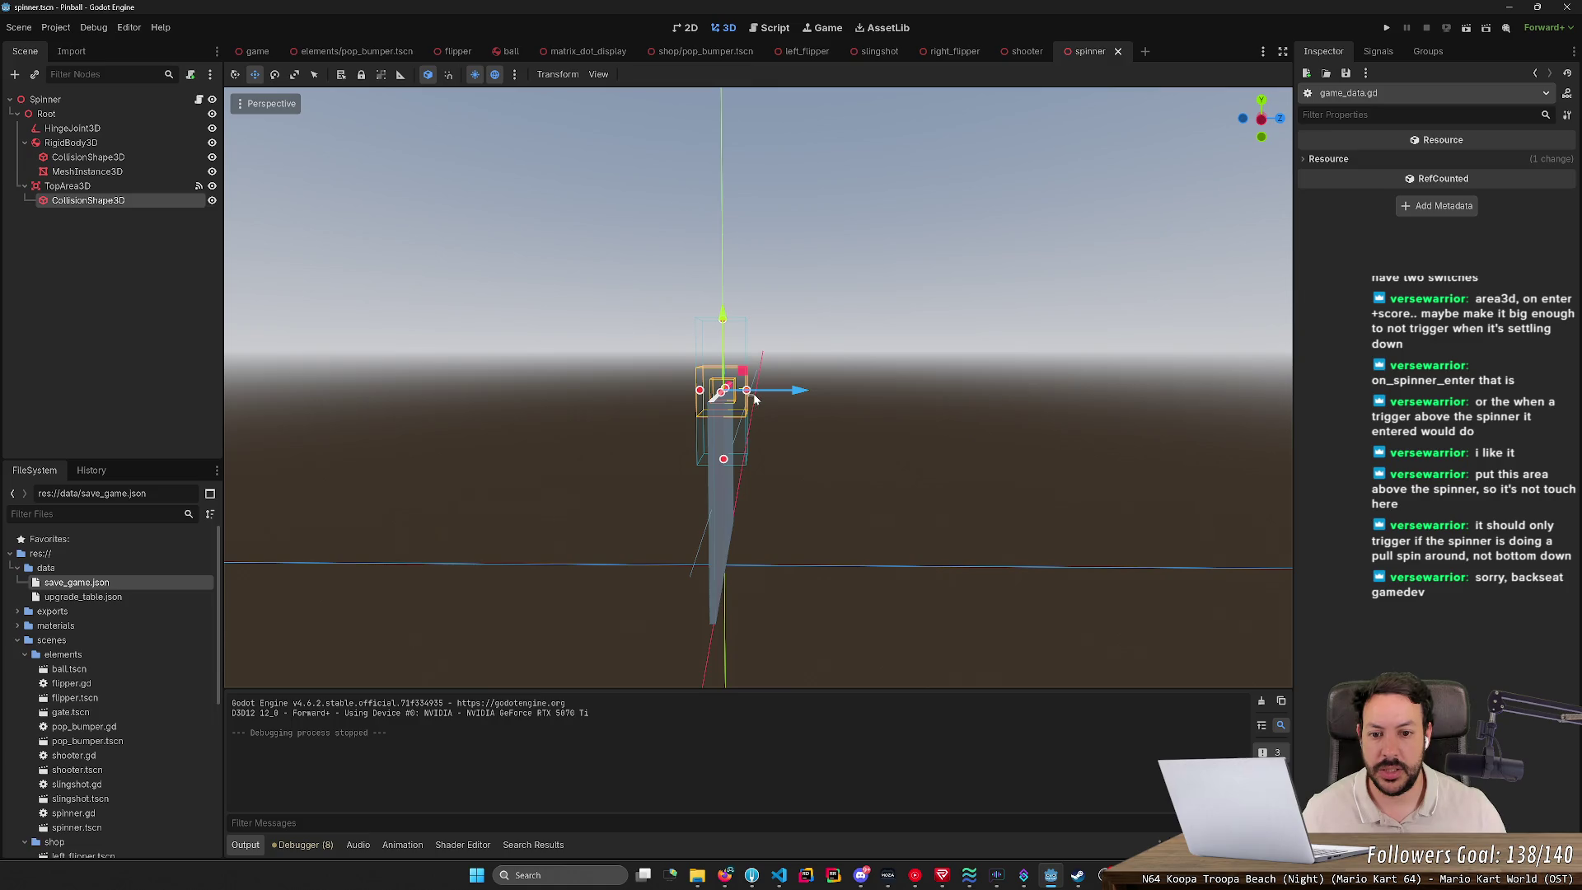
pyautogui.click(723, 424)
pyautogui.click(90, 200)
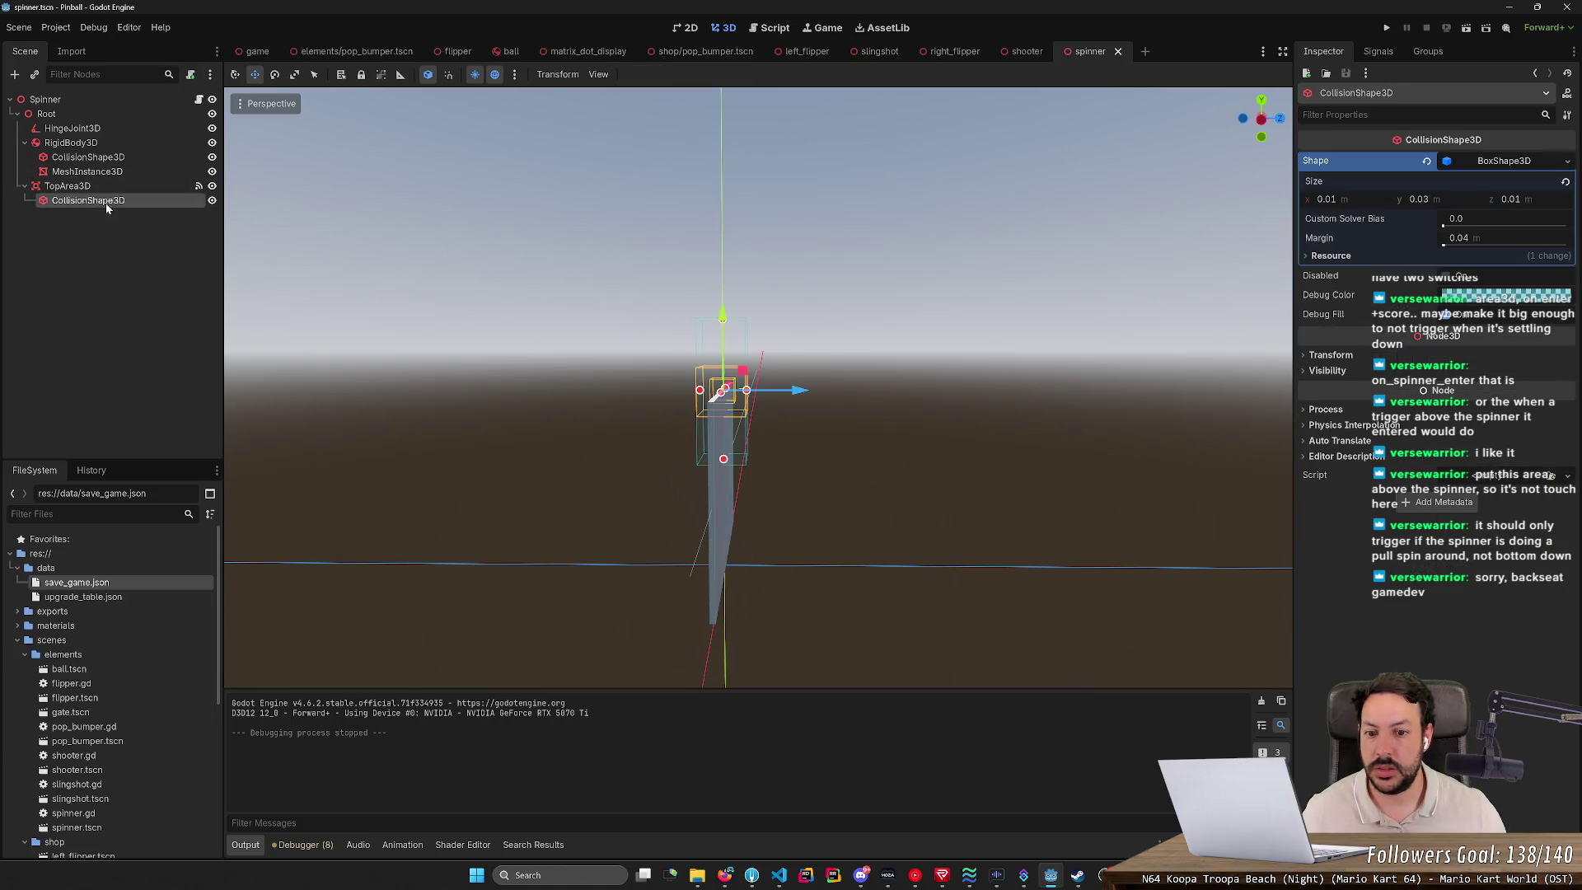
pyautogui.moveTo(746, 391)
pyautogui.mouseDown()
pyautogui.moveTo(740, 407)
pyautogui.moveTo(557, 390)
pyautogui.mouseUp()
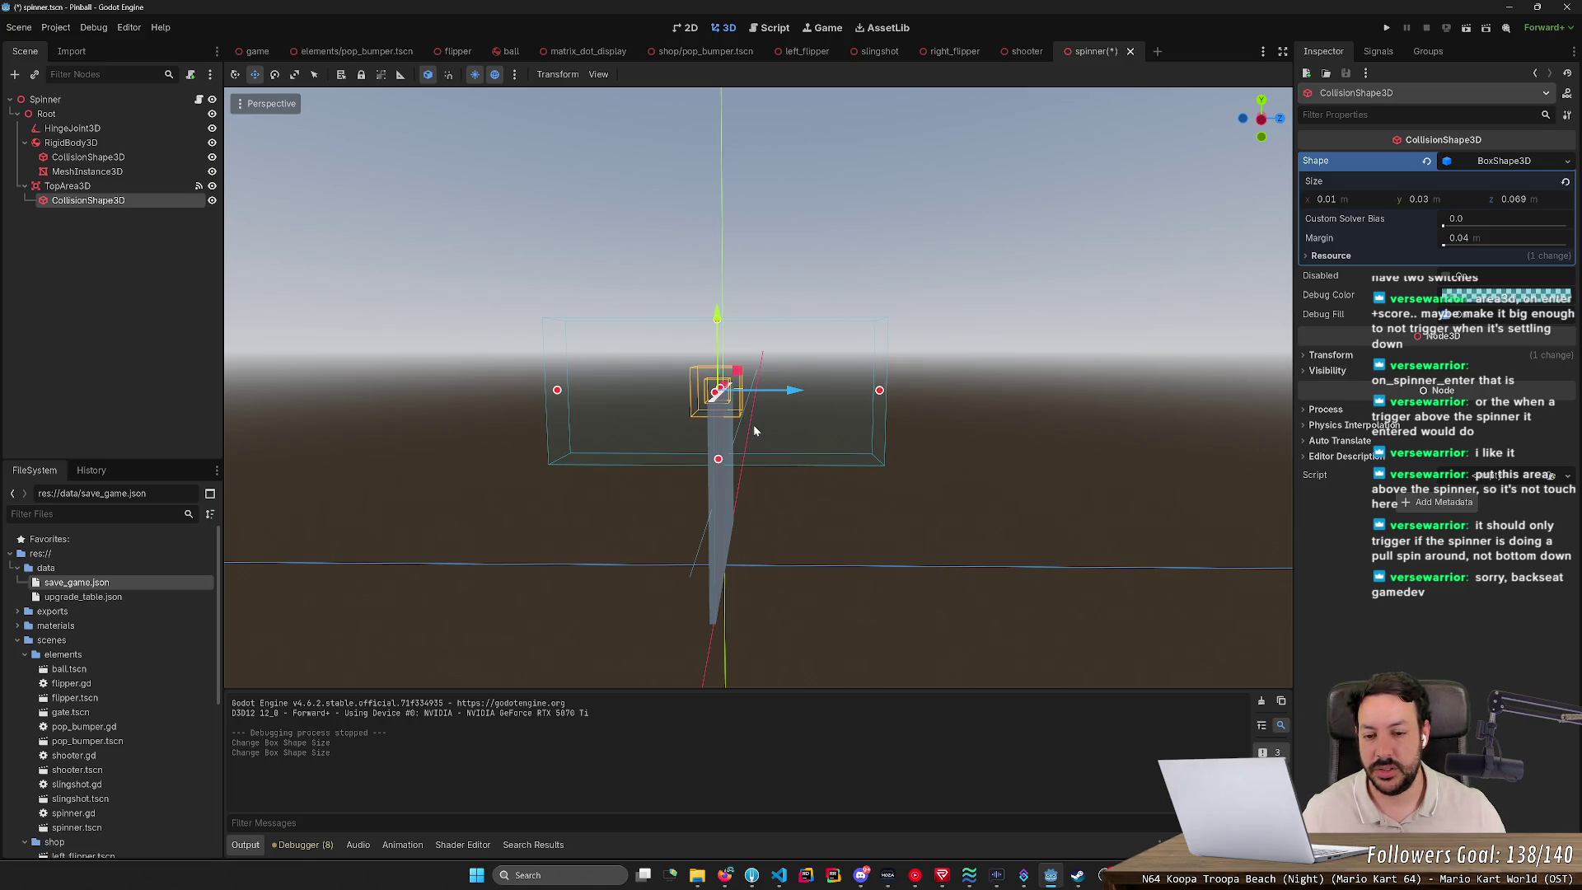
pyautogui.moveTo(792, 471); pyautogui.dragTo(787, 432)
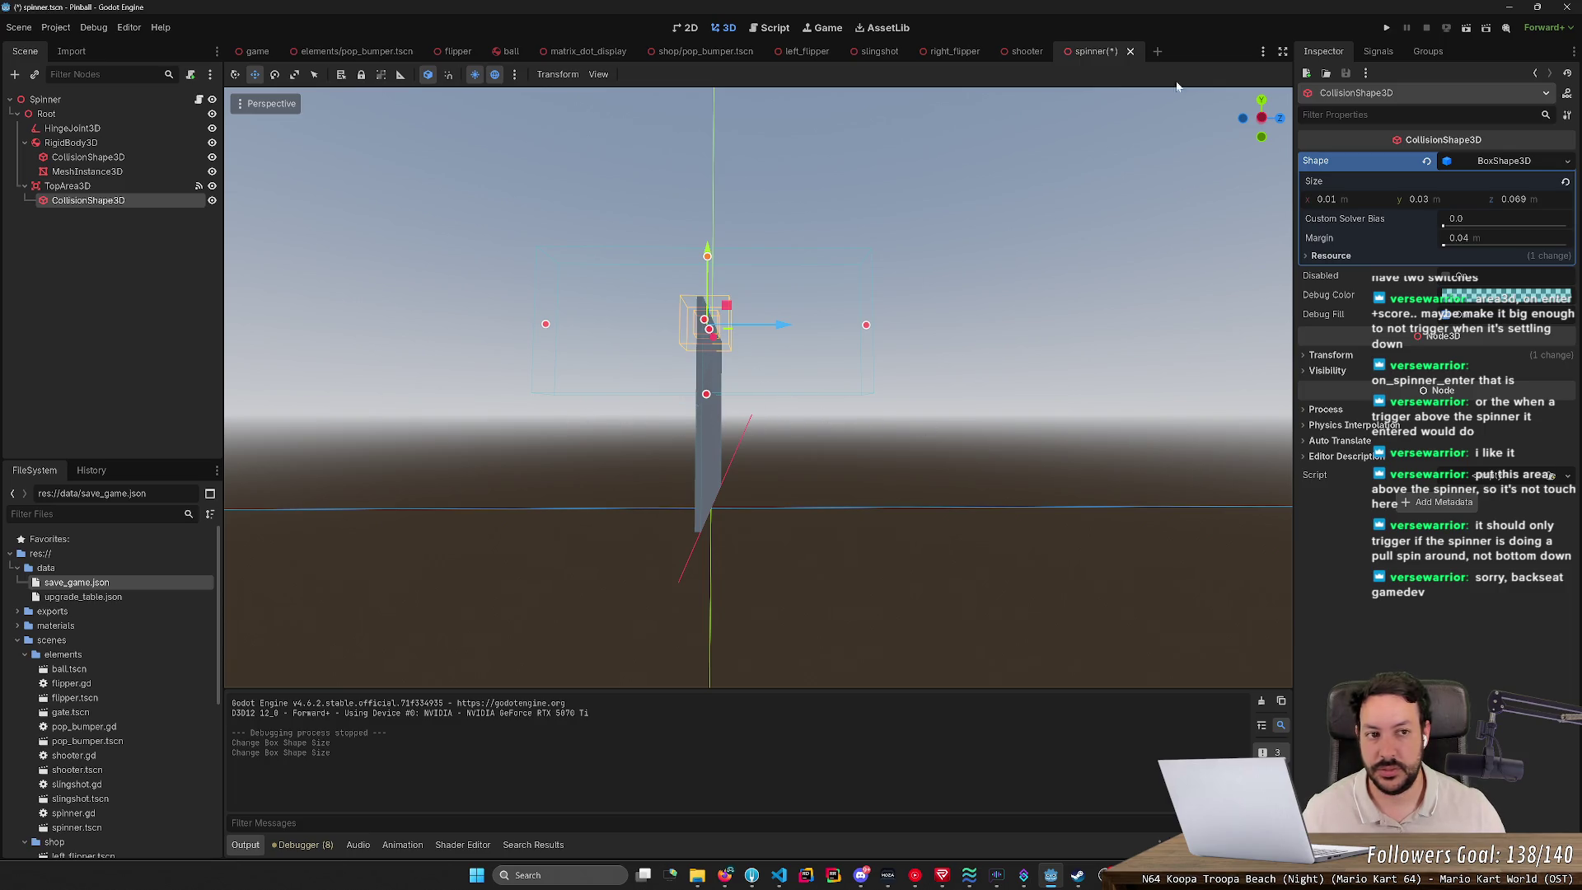
pyautogui.click(1387, 27)
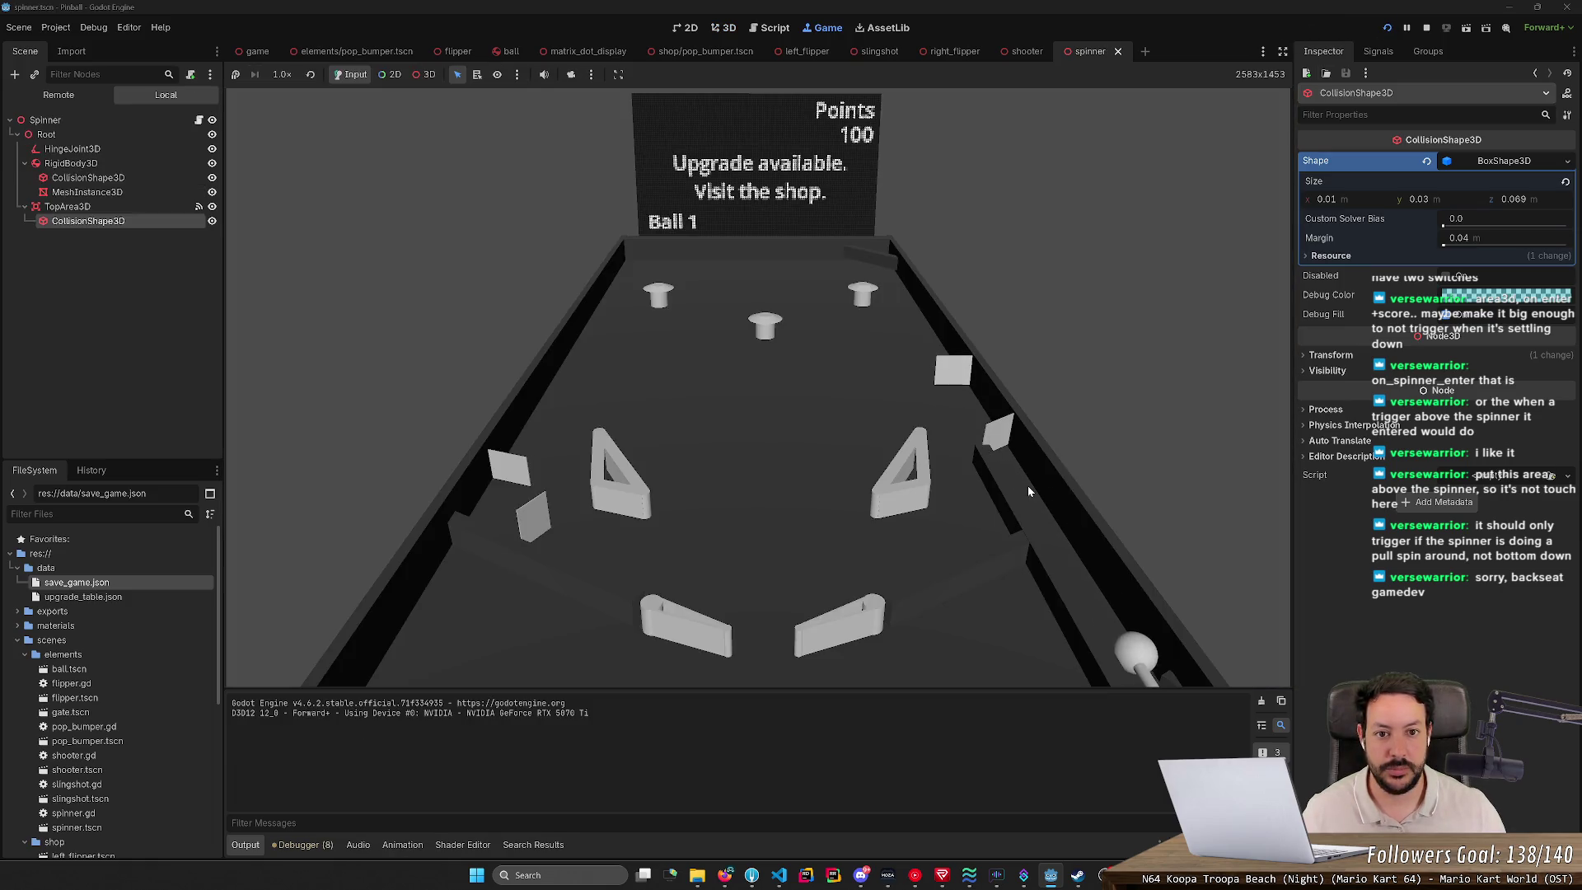
# Step: Launch the ball and use the right flipper to reach 1500 points, then stop
pyautogui.press('space')
pyautogui.press('Right')
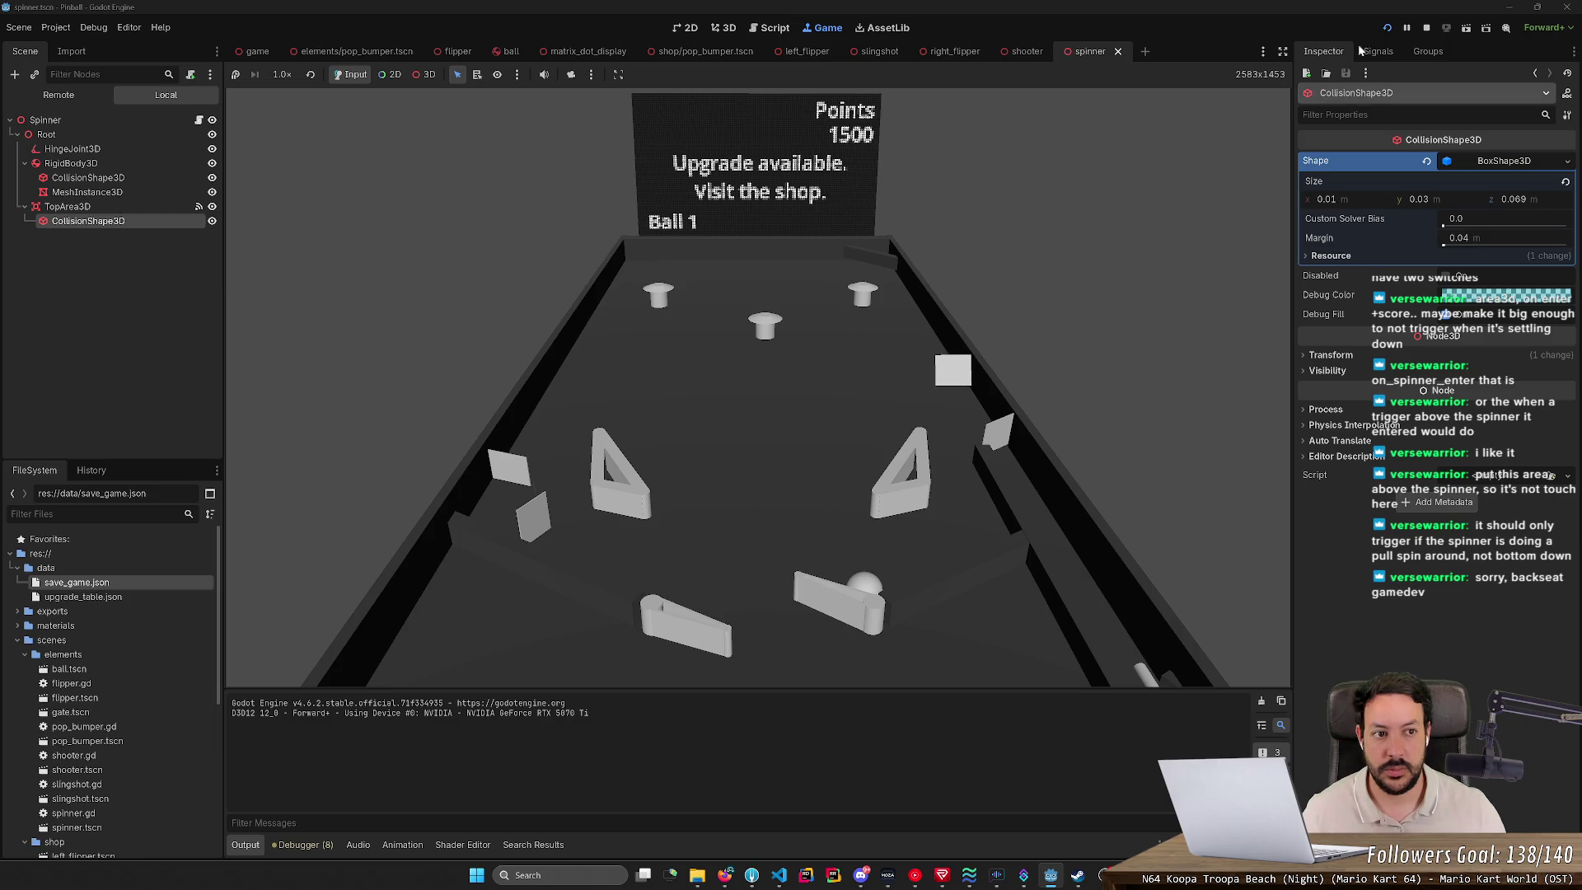
pyautogui.press('F8')
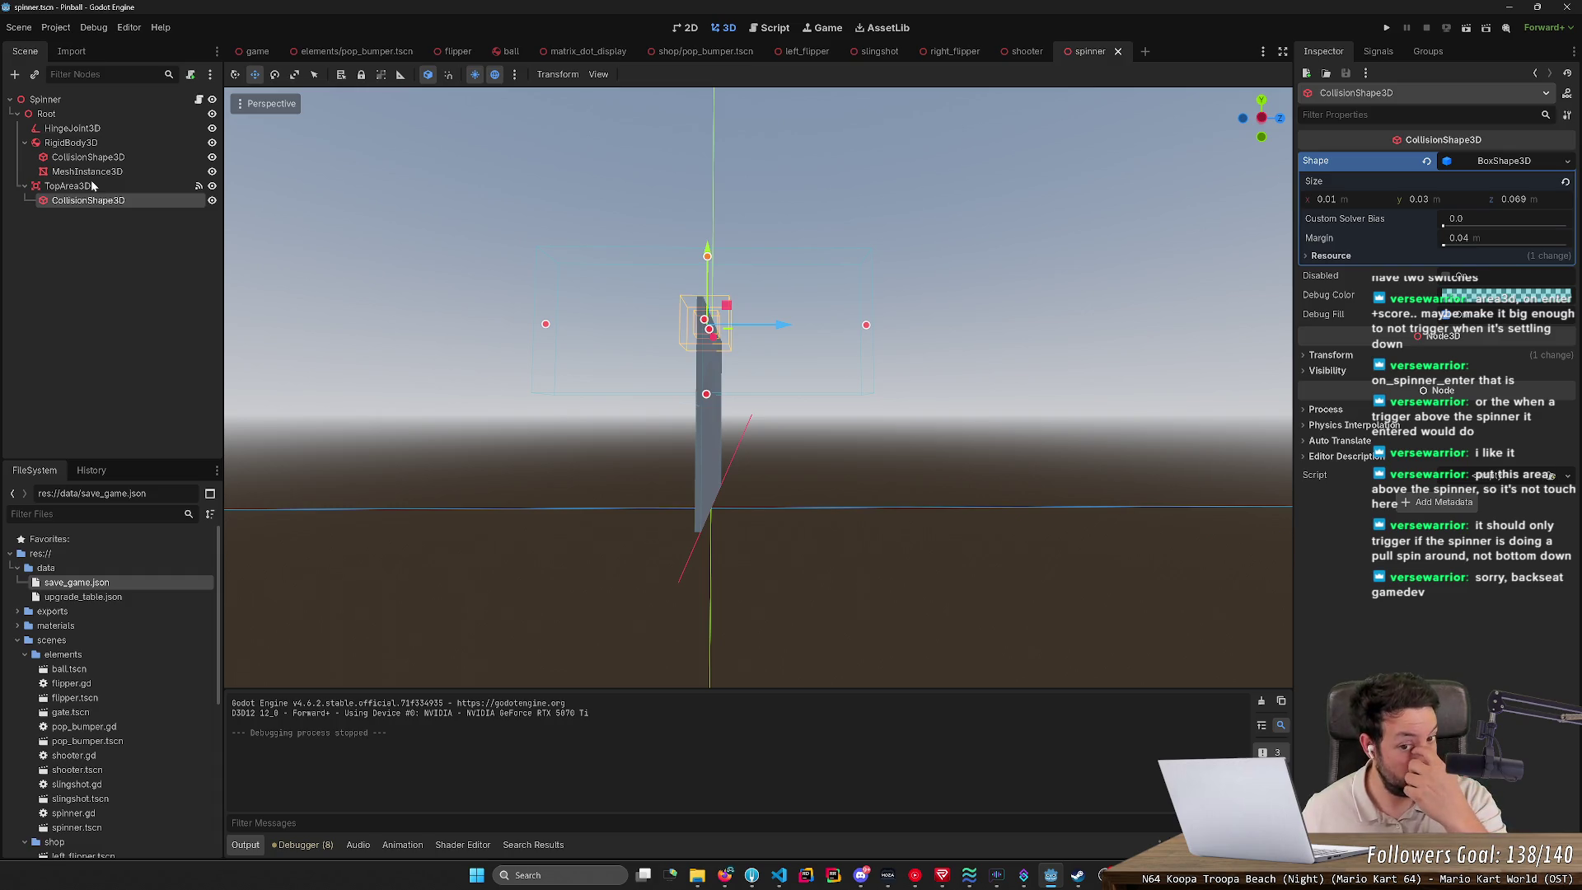
# Step: Undo the trigger box resize, then try moving TopArea3D along Z and undo it
pyautogui.hotkey('ctrl', 'z')
pyautogui.hotkey('ctrl', 'z')
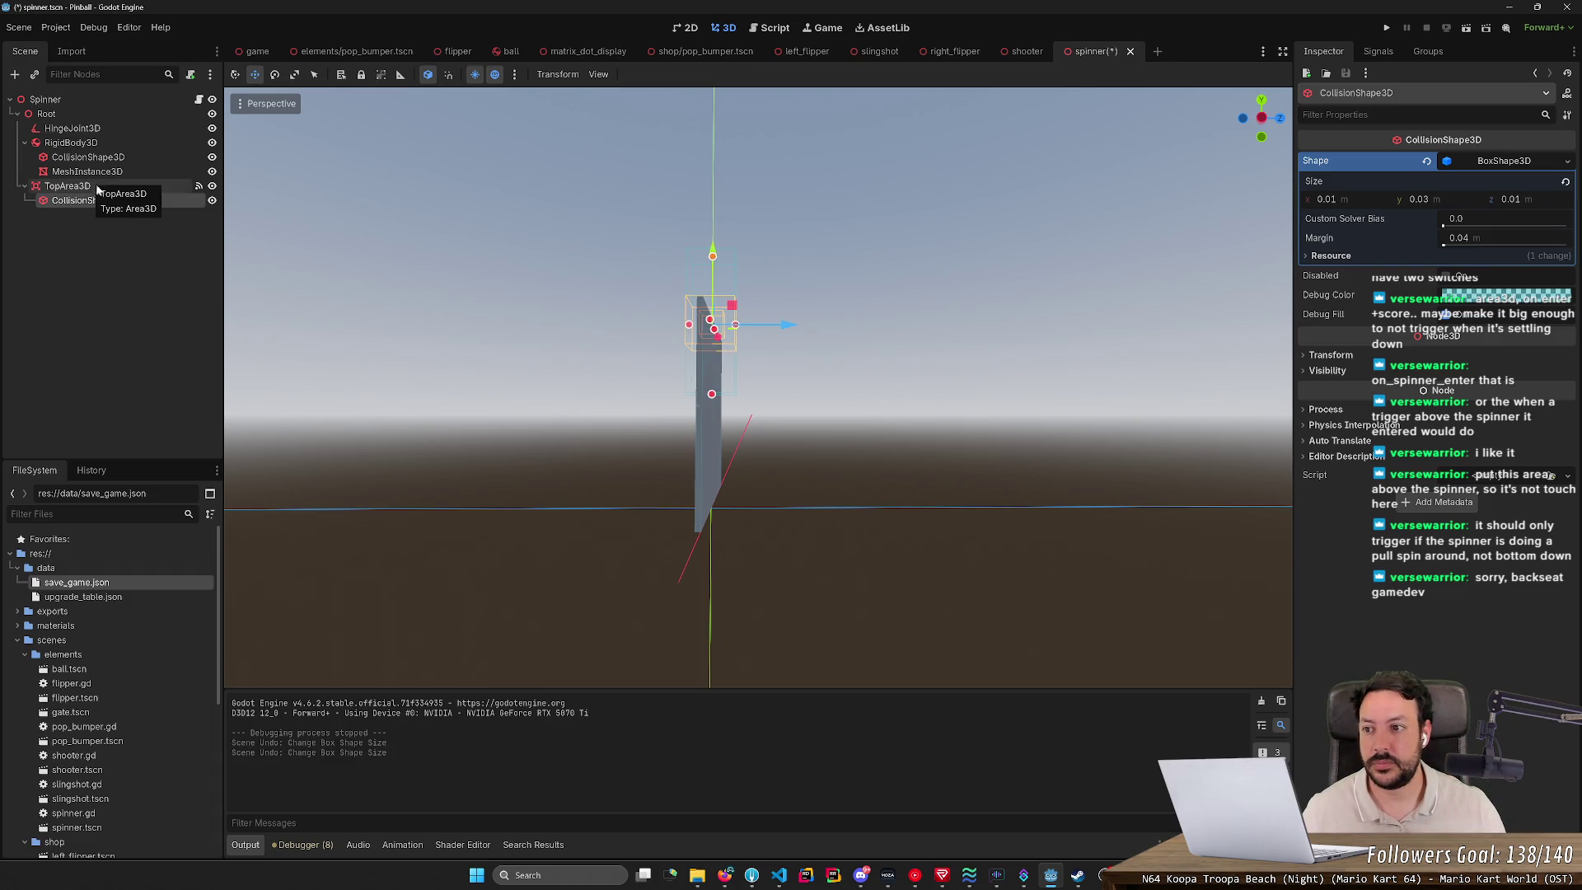
pyautogui.click(97, 187)
pyautogui.moveTo(645, 262); pyautogui.dragTo(628, 323)
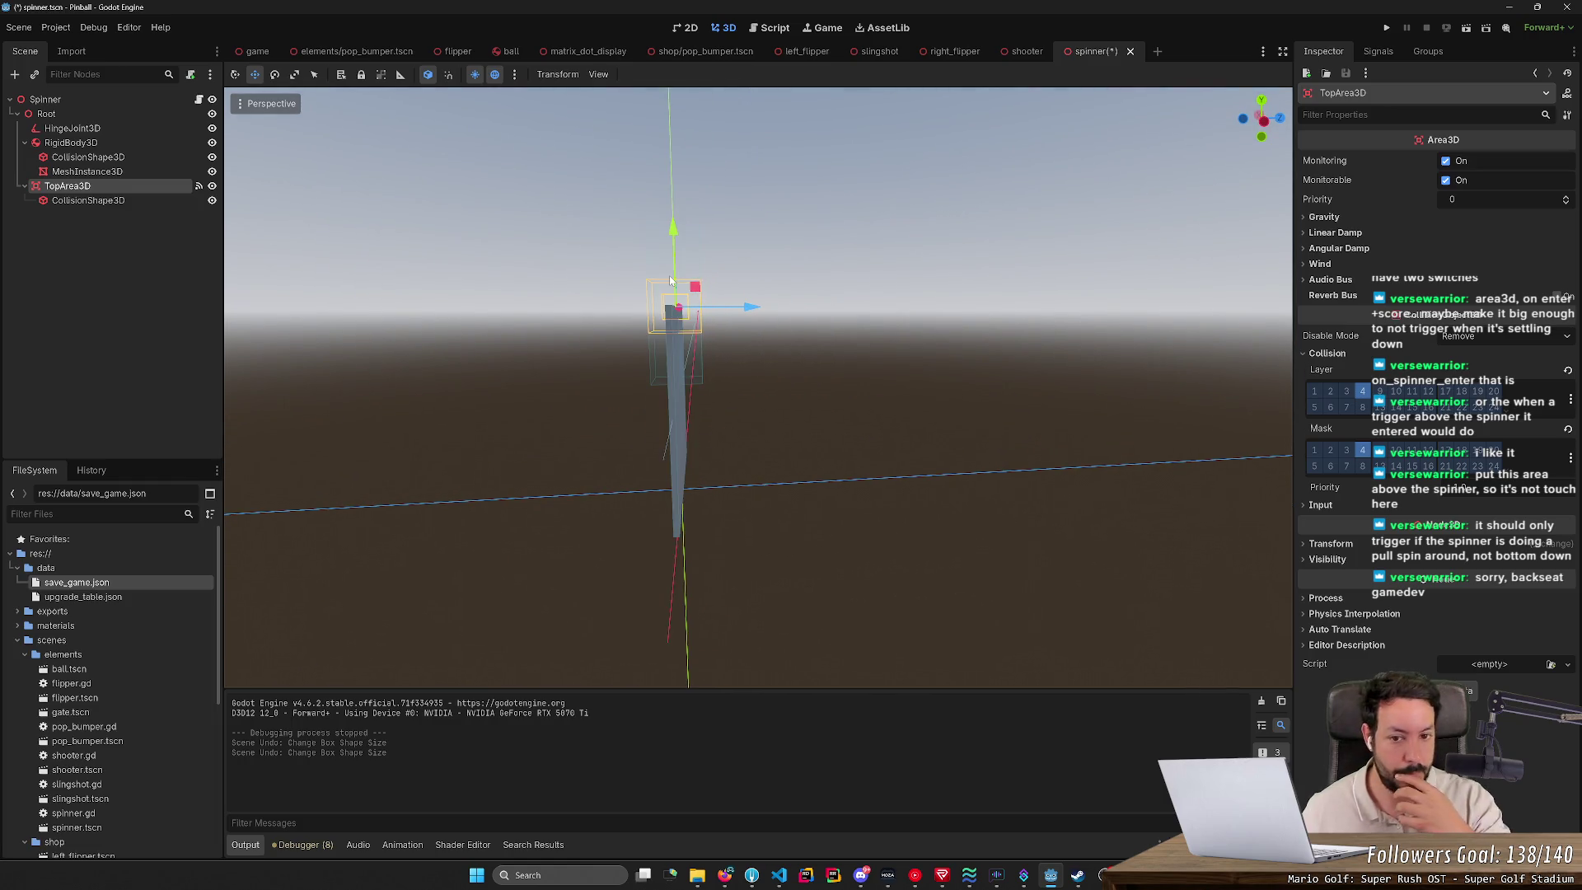
pyautogui.moveTo(747, 310); pyautogui.dragTo(723, 316)
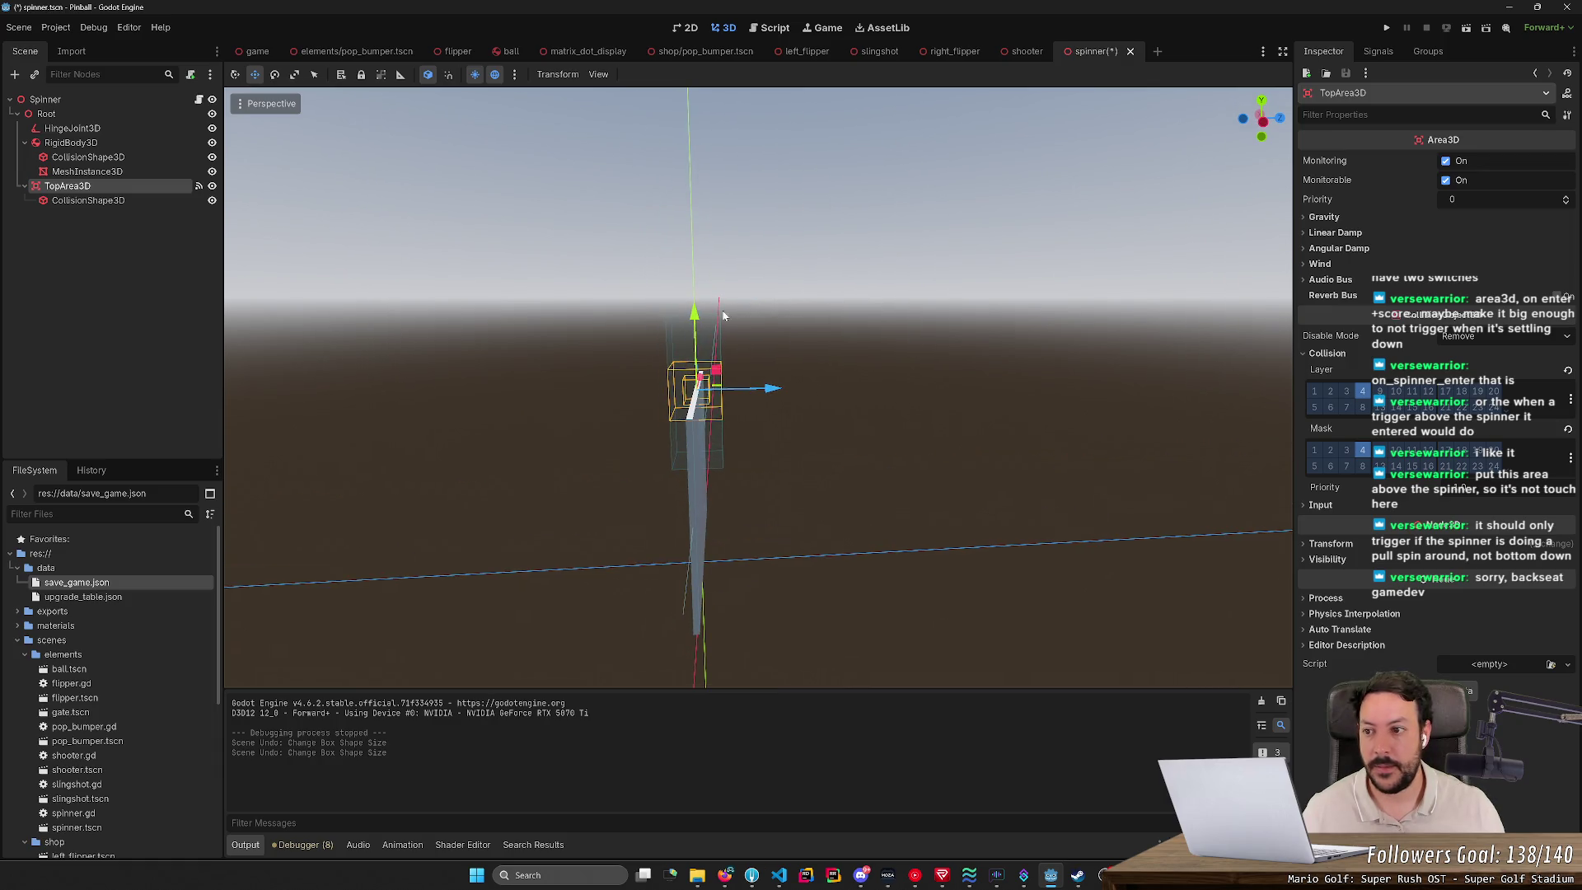
pyautogui.click(120, 206)
pyautogui.click(135, 186)
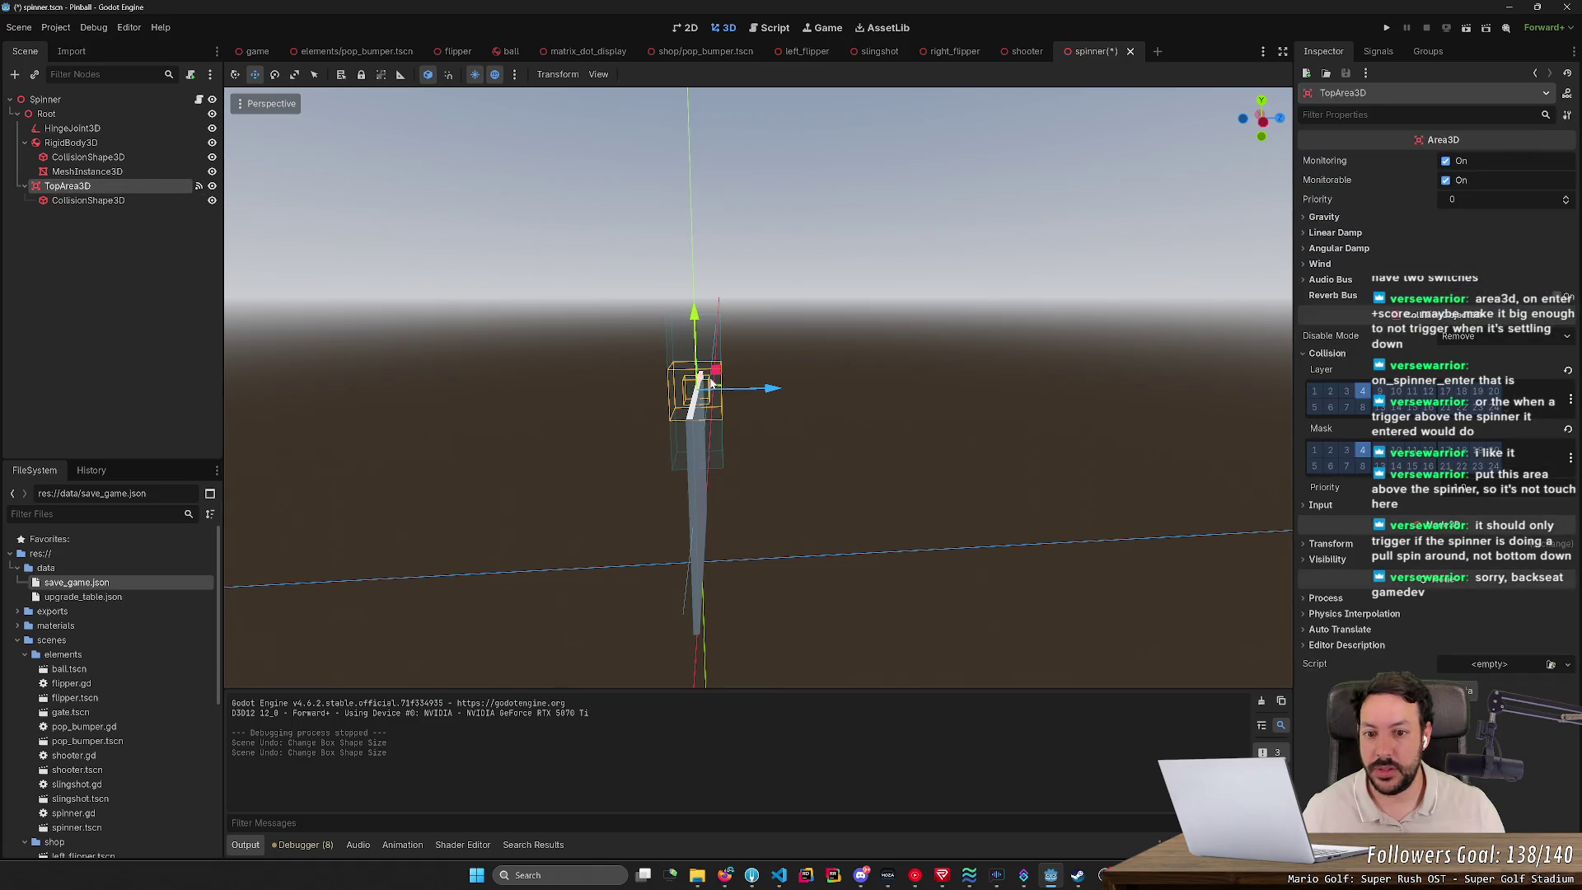
pyautogui.moveTo(774, 393); pyautogui.dragTo(749, 392)
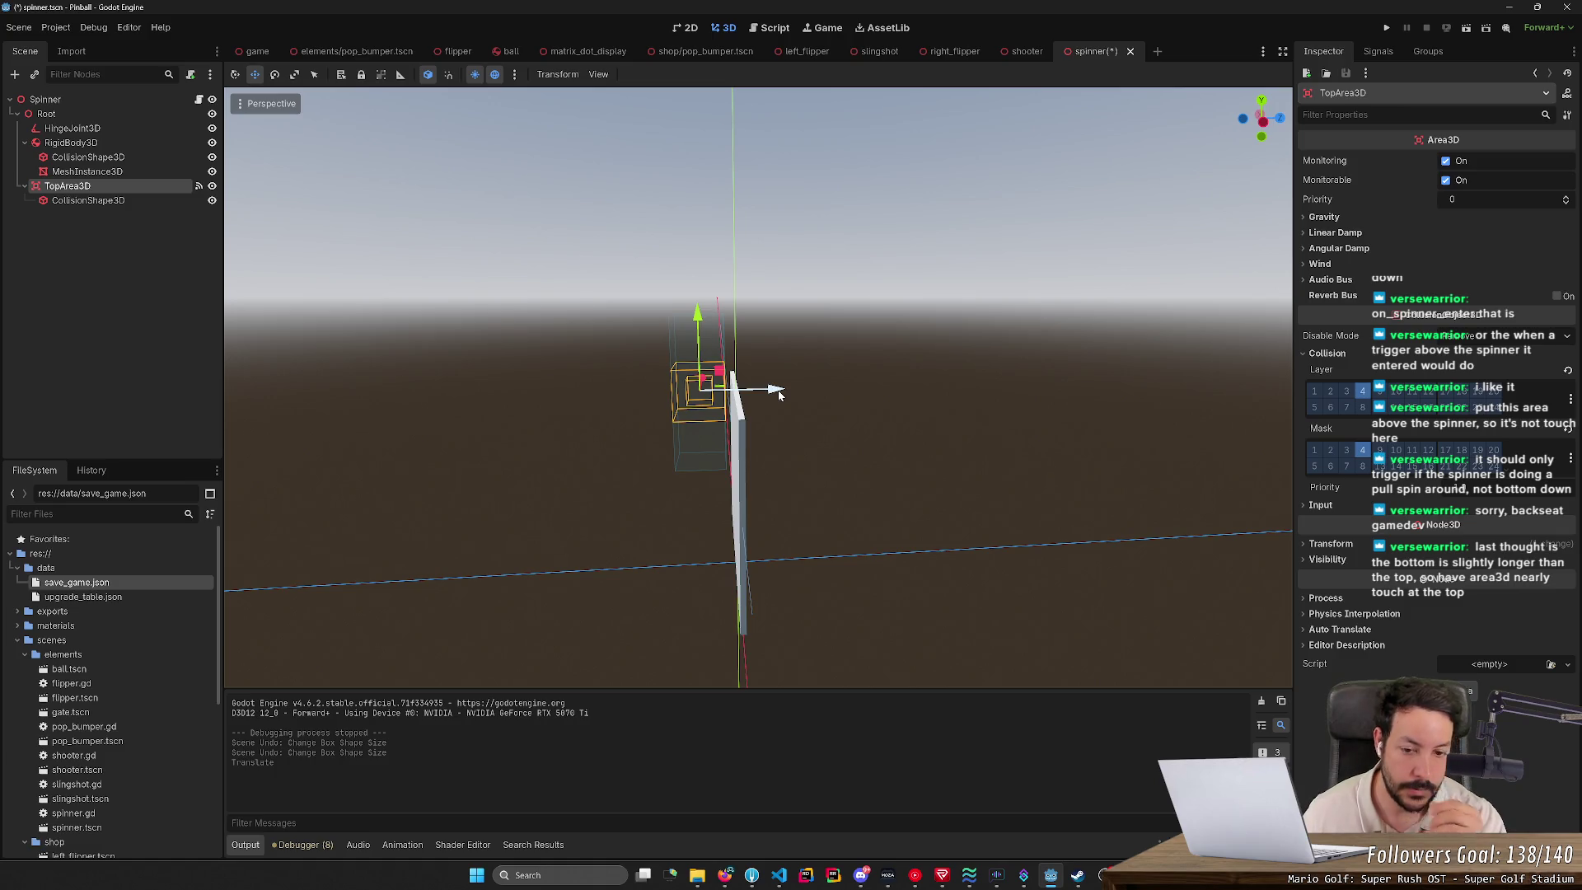
pyautogui.hotkey('ctrl', 'z')
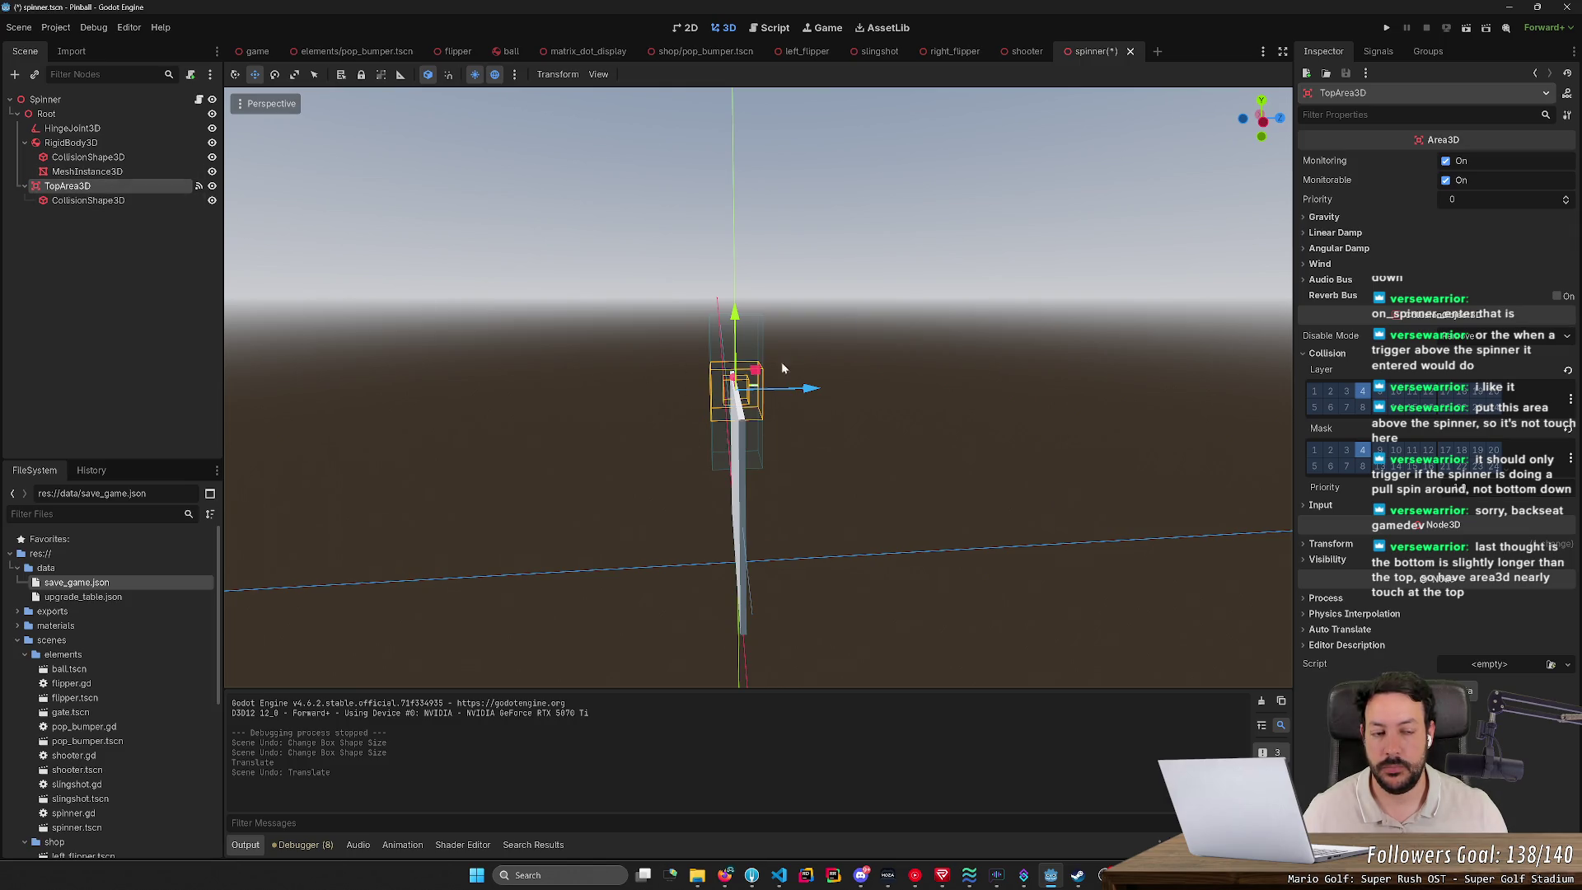
# Step: Save and briefly run the game, then stop and open spinner.gd
pyautogui.click(1391, 28)
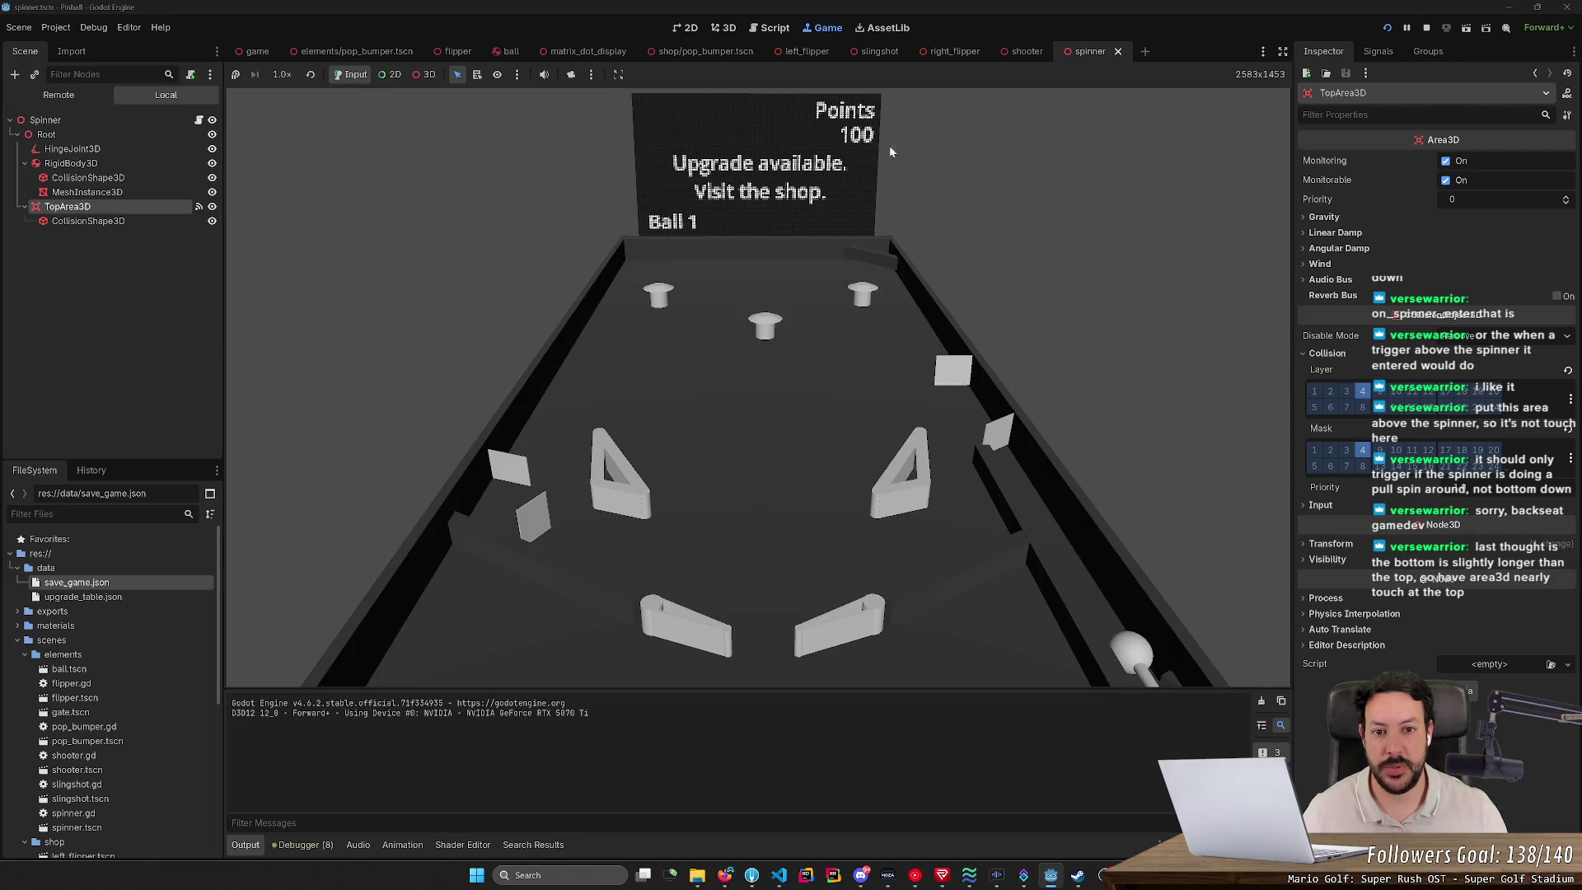
pyautogui.press('F8')
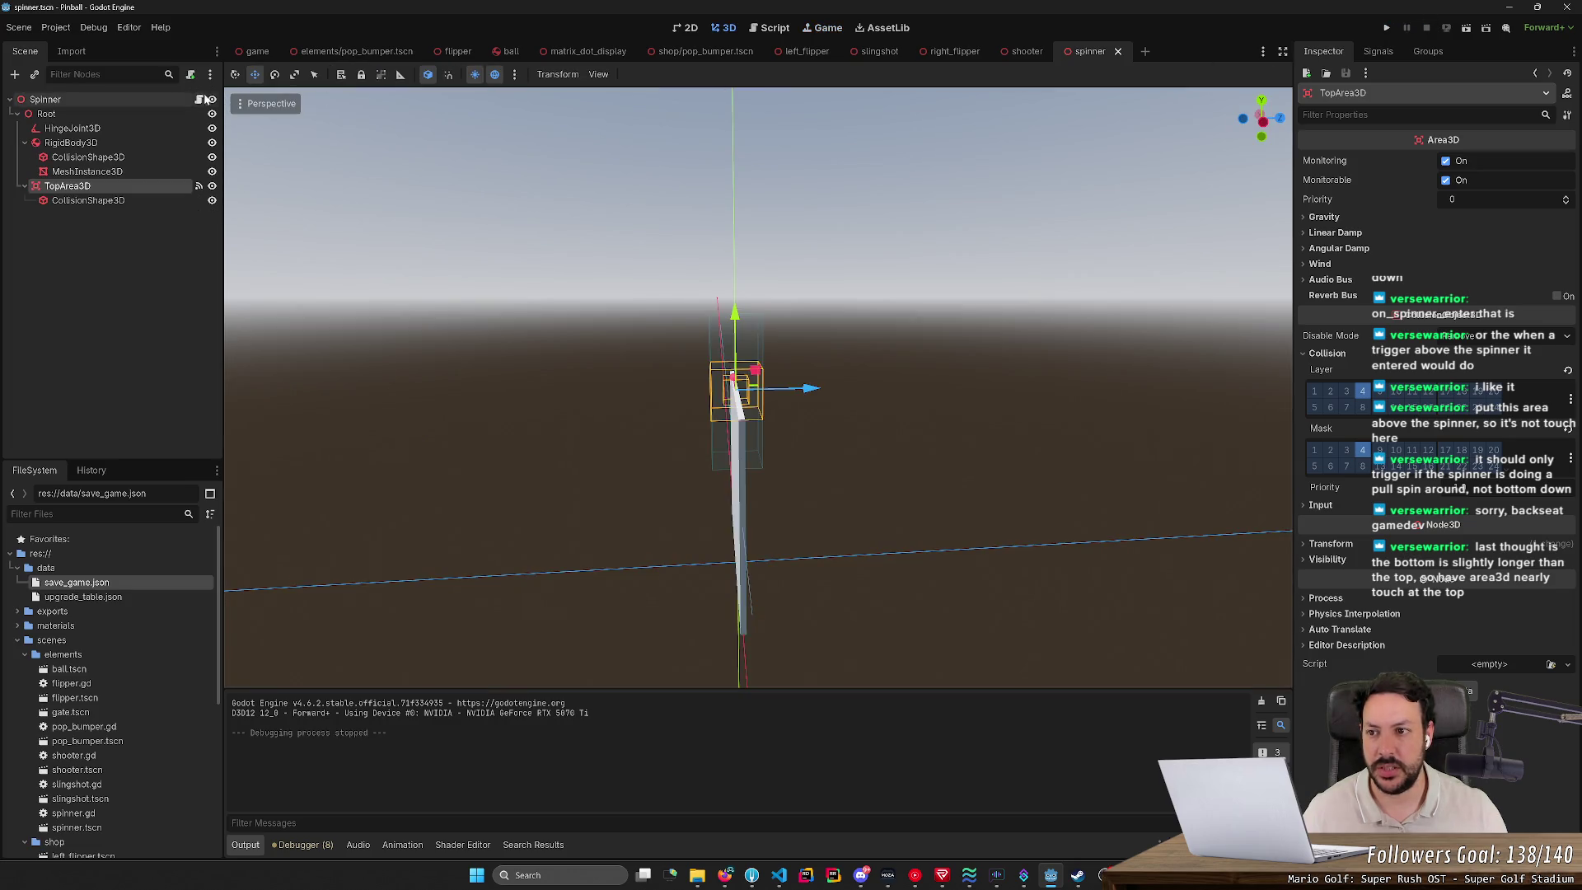
pyautogui.hotkey('ctrl', 'F3')
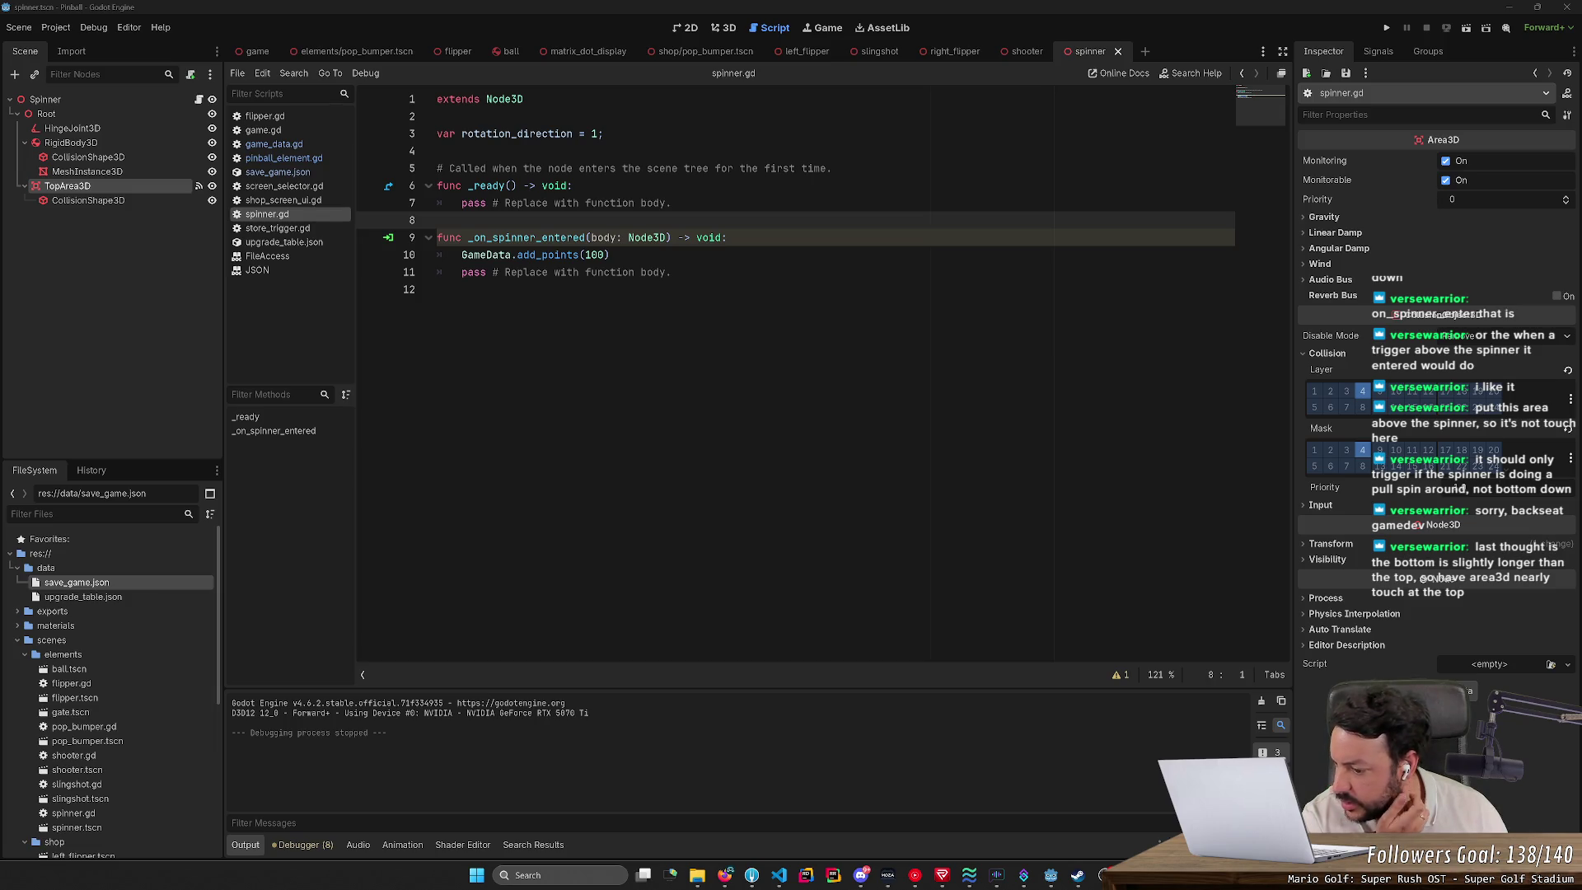
# Step: Leave spinner.gd and switch back to the Spinner scene's 3D view
pyautogui.click(63, 393)
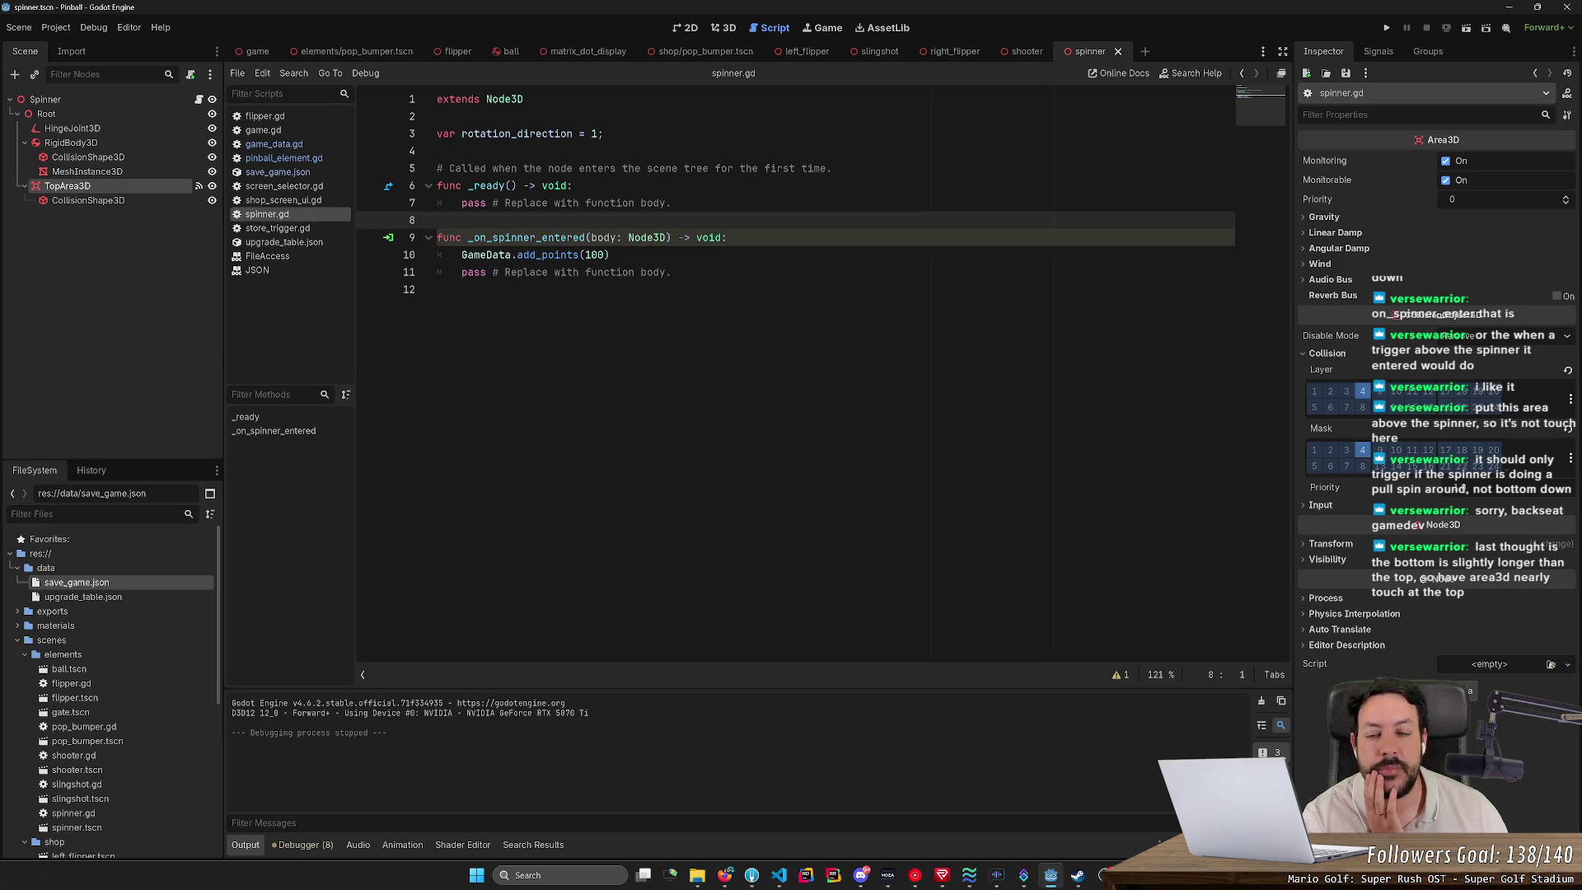
pyautogui.click(726, 32)
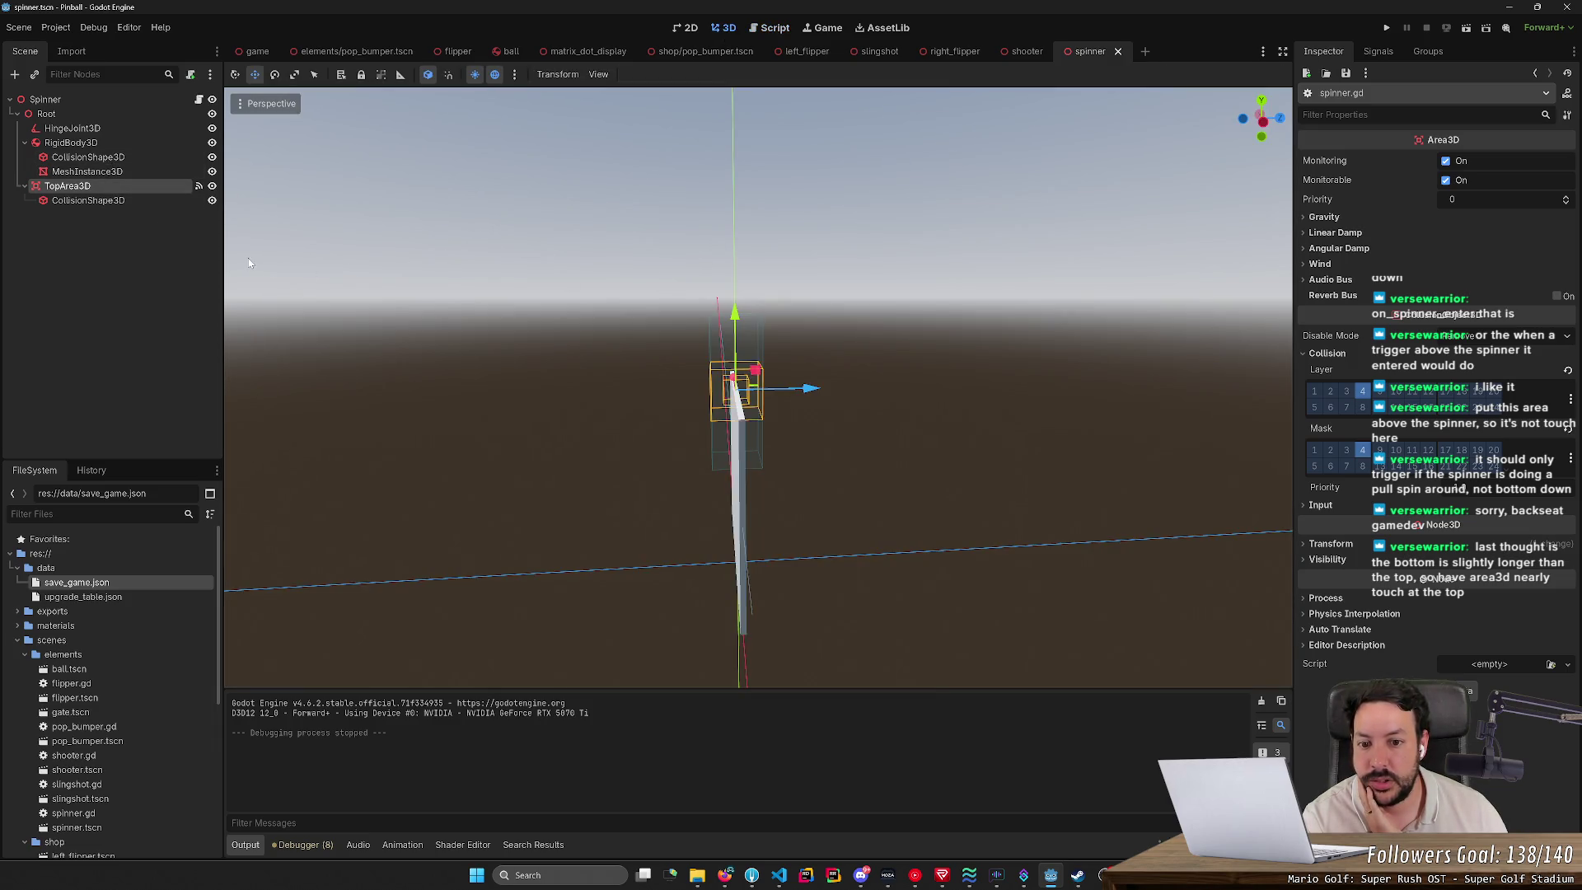
# Step: Select TopArea3D and drag it upward above the spinner's top
pyautogui.click(110, 201)
pyautogui.click(106, 186)
pyautogui.moveTo(735, 313); pyautogui.dragTo(738, 235)
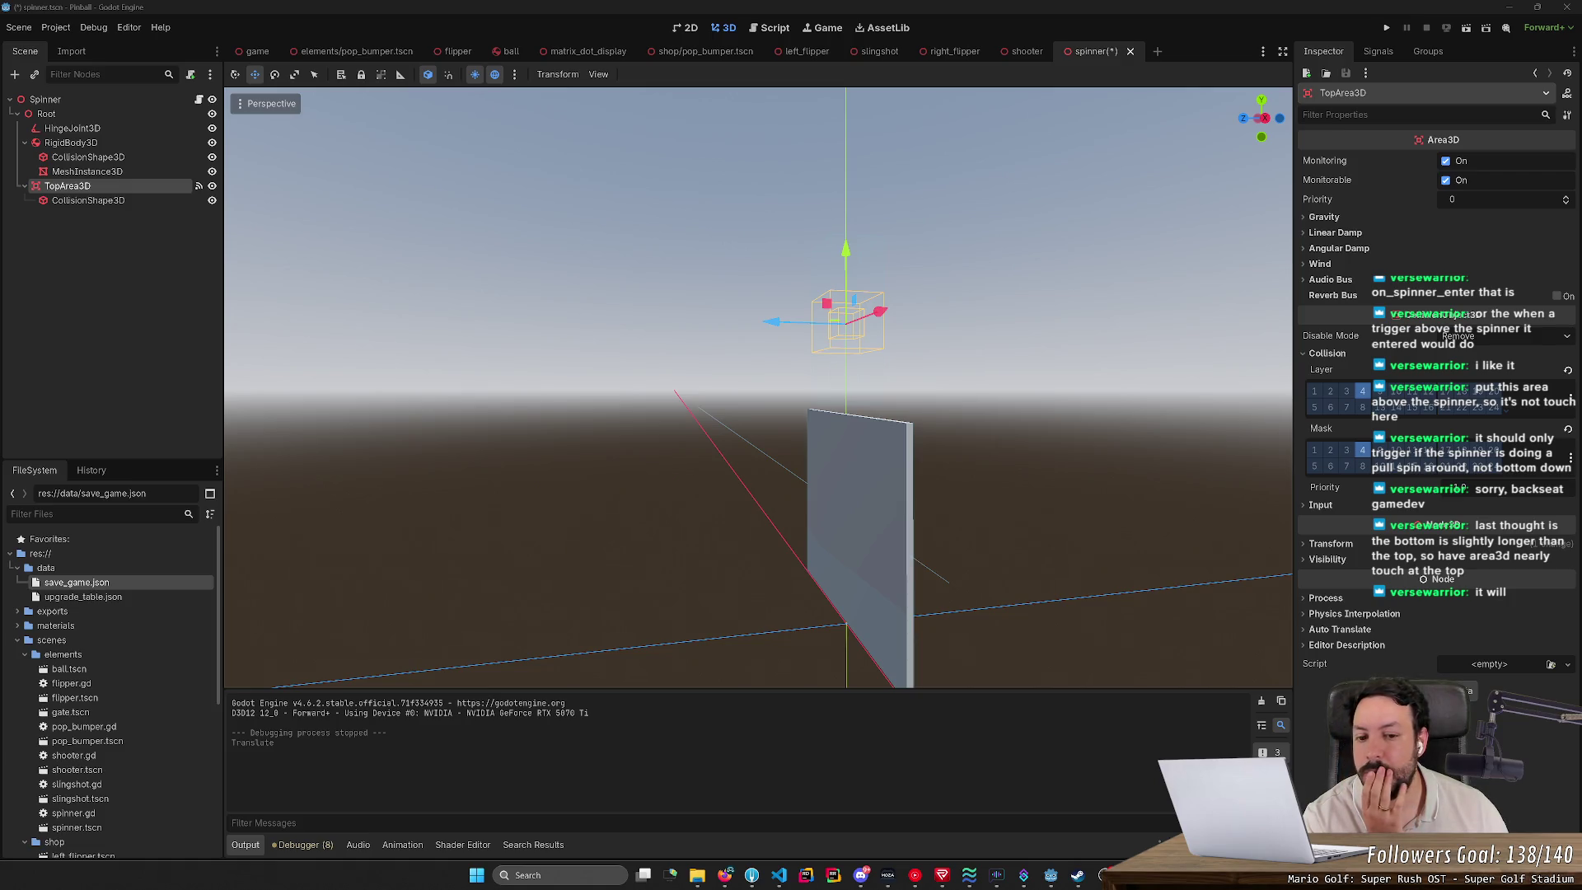
pyautogui.click(0, 421)
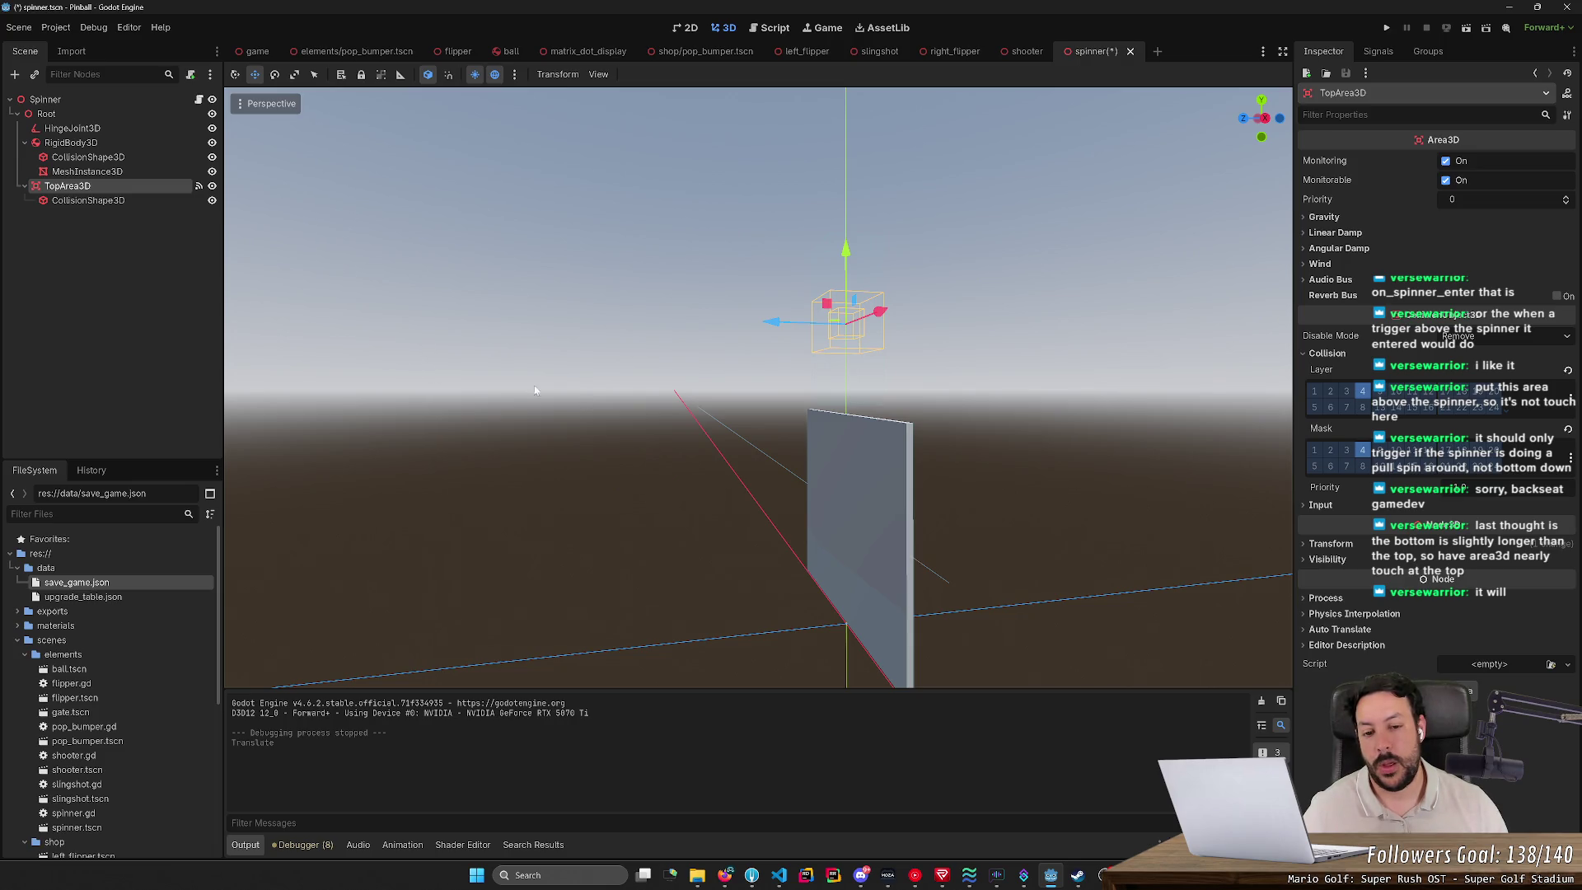
pyautogui.moveTo(653, 426)
pyautogui.mouseDown()
pyautogui.moveTo(515, 427)
pyautogui.moveTo(659, 422)
pyautogui.mouseUp()
pyautogui.press('w')
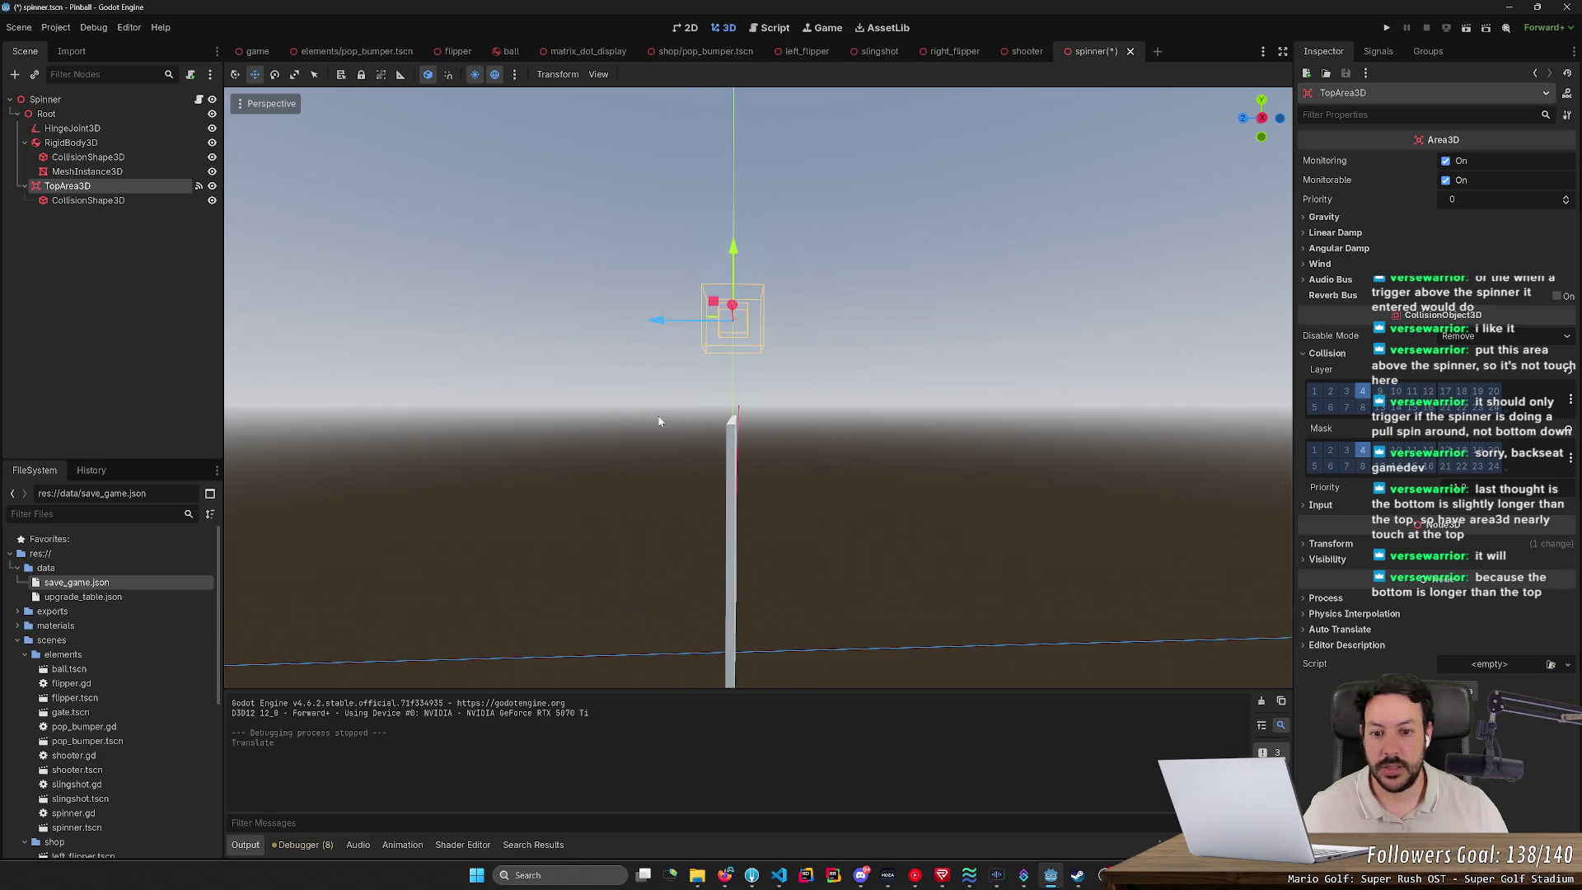
# Step: Fine-tune the trigger's position and height above the spinner, save, and run the game
pyautogui.moveTo(729, 328); pyautogui.dragTo(667, 334)
pyautogui.moveTo(786, 562); pyautogui.dragTo(746, 539)
pyautogui.press('f')
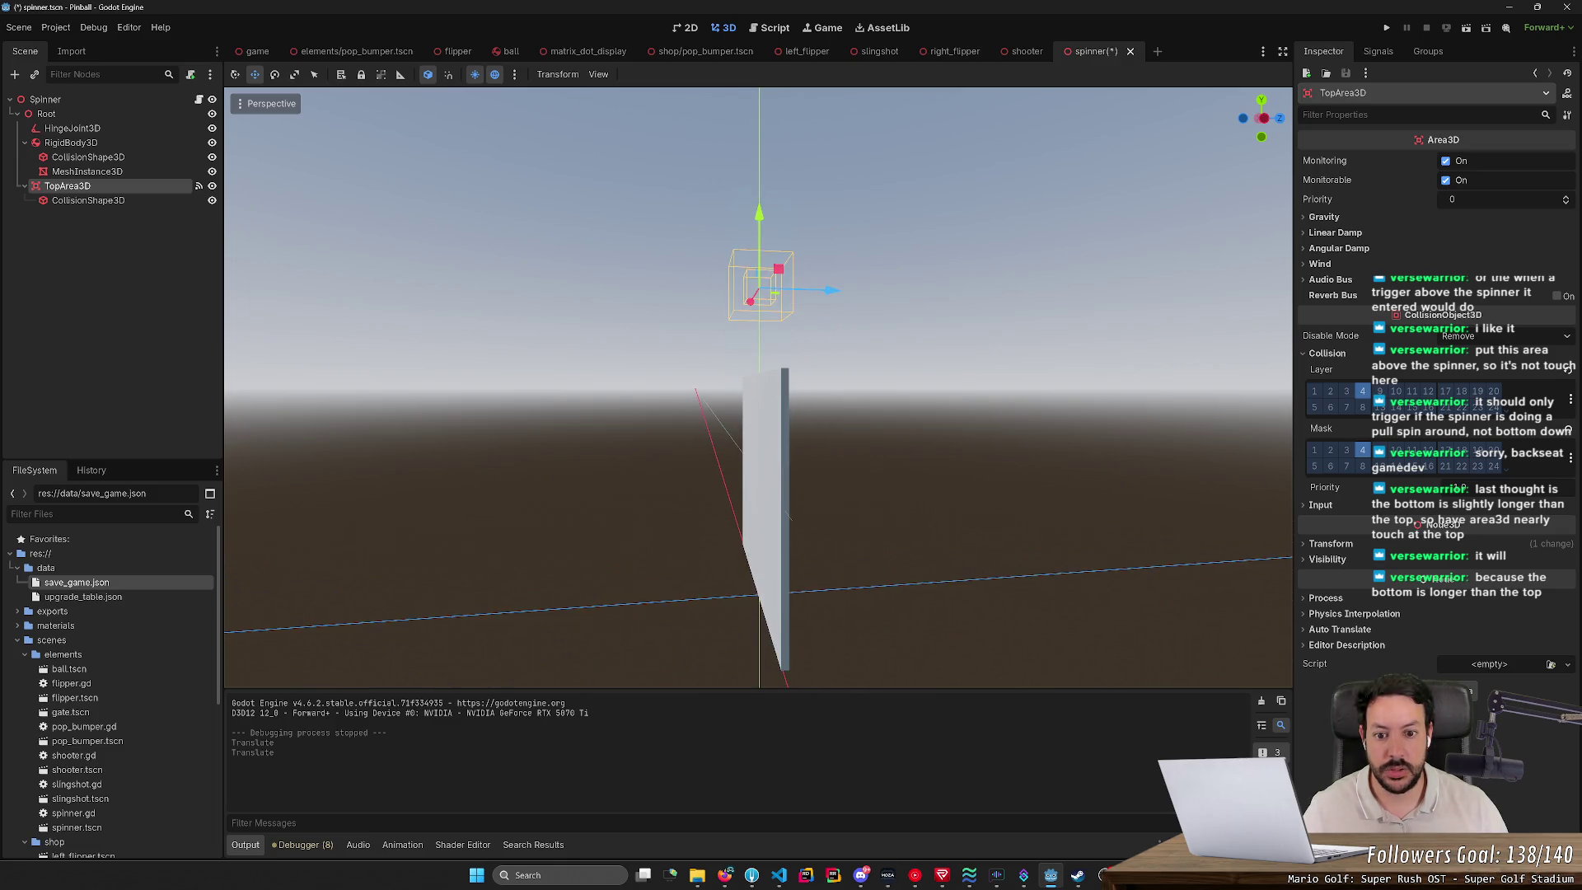
pyautogui.moveTo(758, 387); pyautogui.dragTo(758, 359)
pyautogui.moveTo(759, 265); pyautogui.dragTo(759, 265)
pyautogui.hotkey('ctrl', 's')
pyautogui.click(1398, 28)
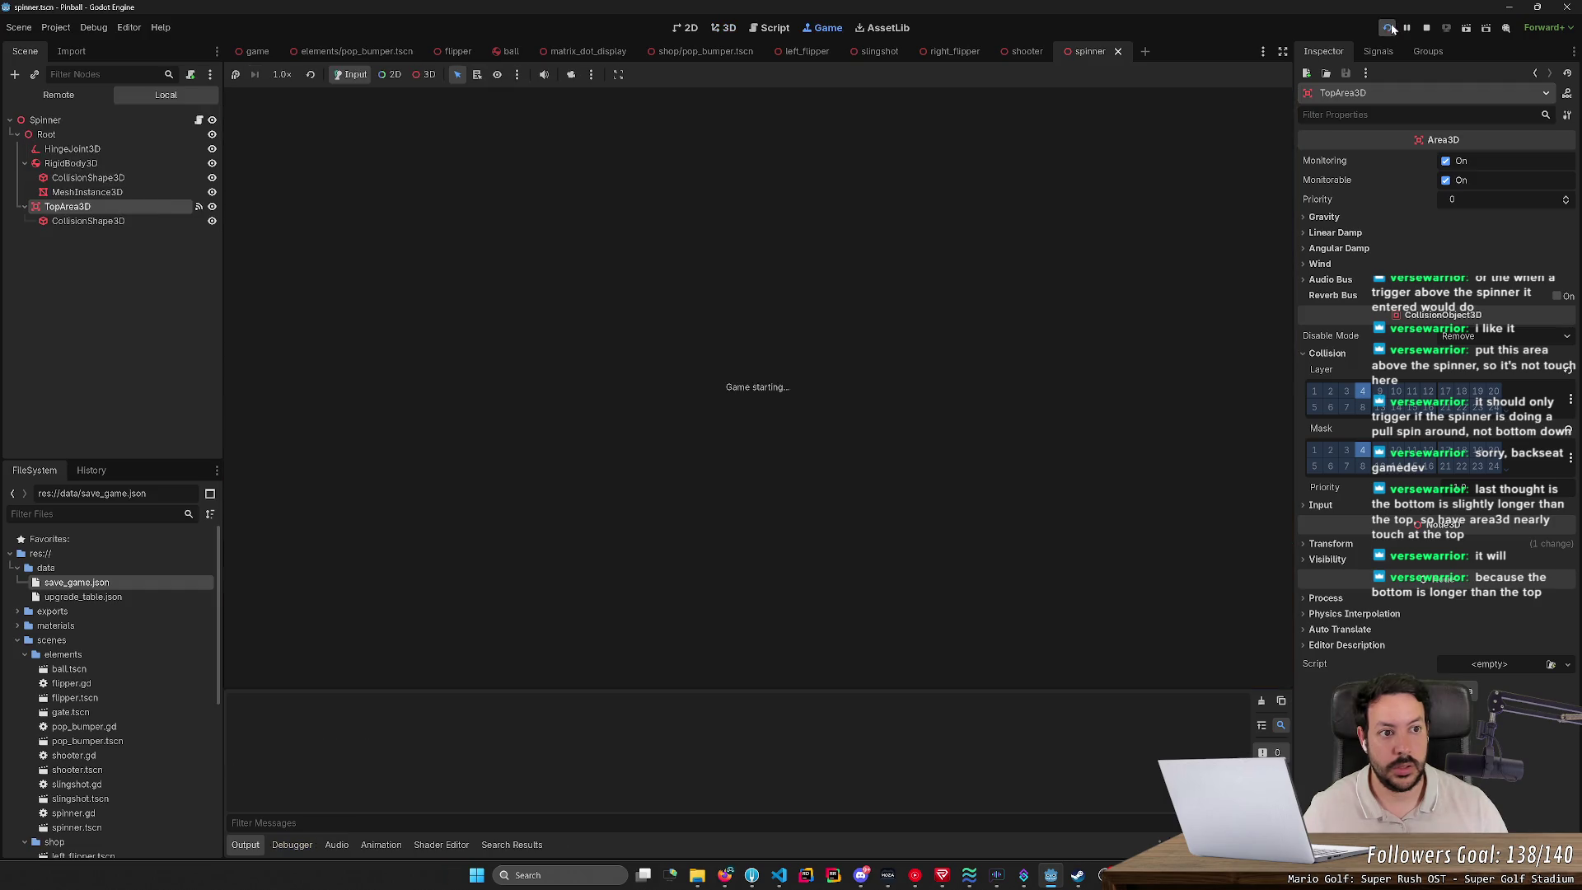
# Step: Launch the ball and raise the right flipper to send it up the table
pyautogui.press('space')
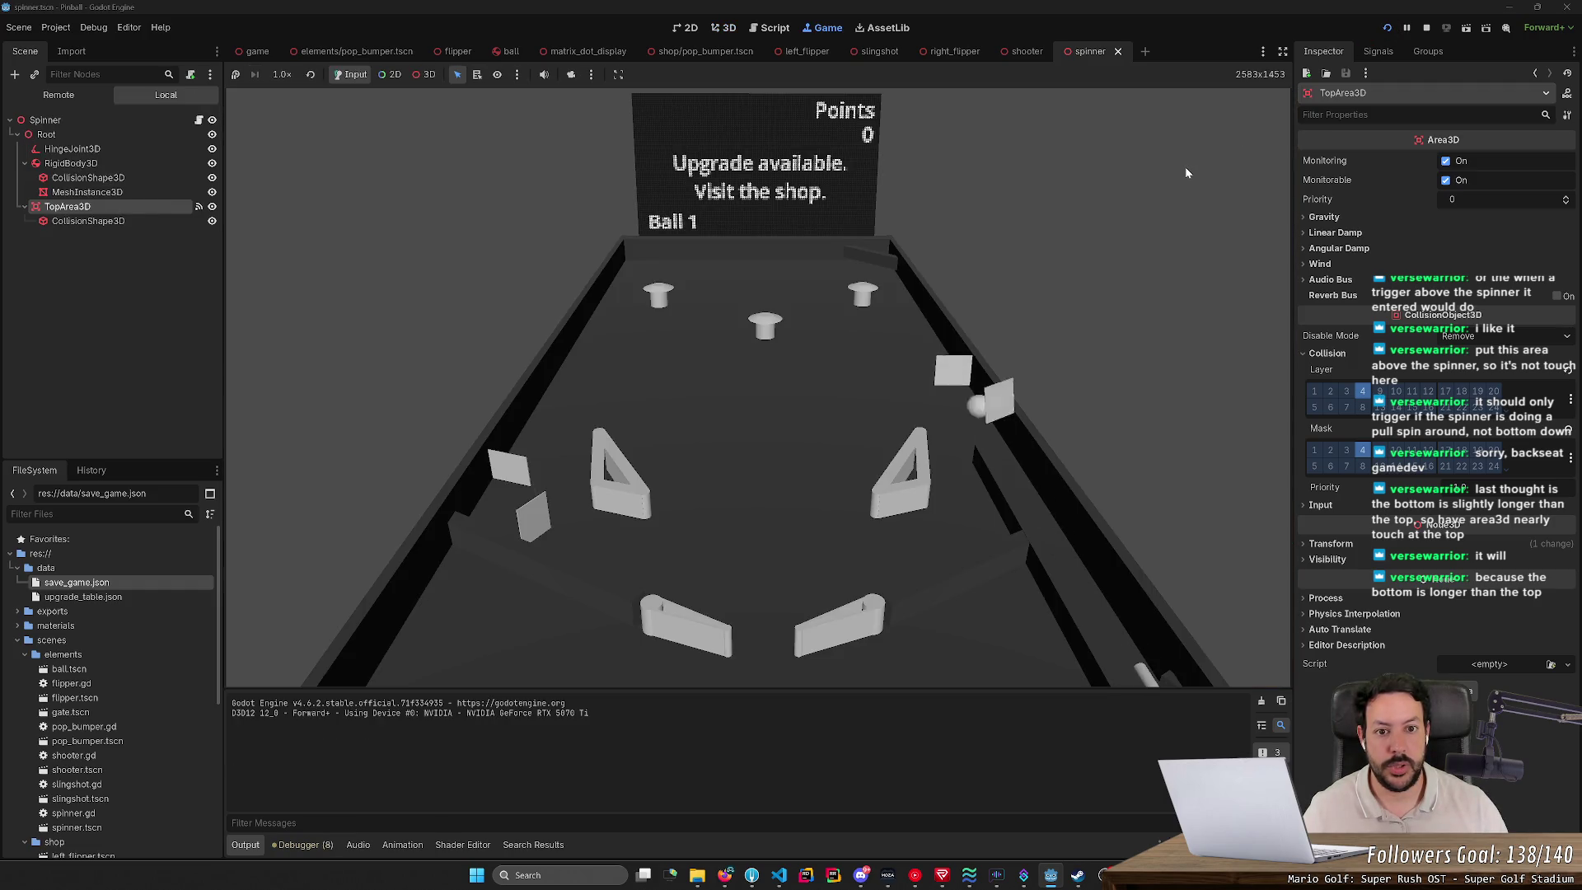
pyautogui.press('Right')
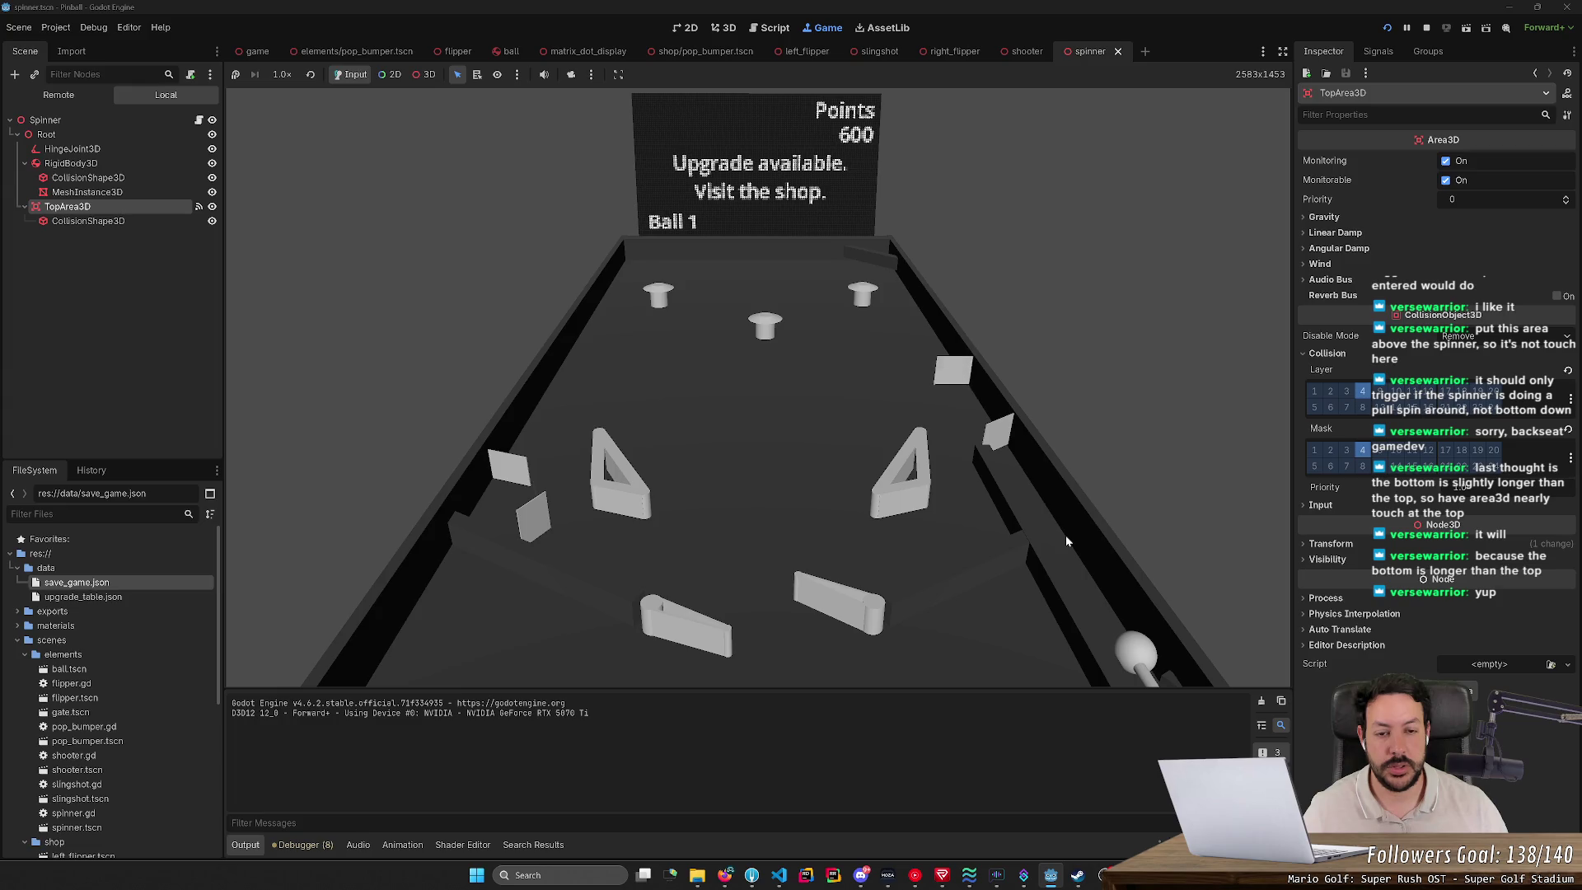
pyautogui.press('space')
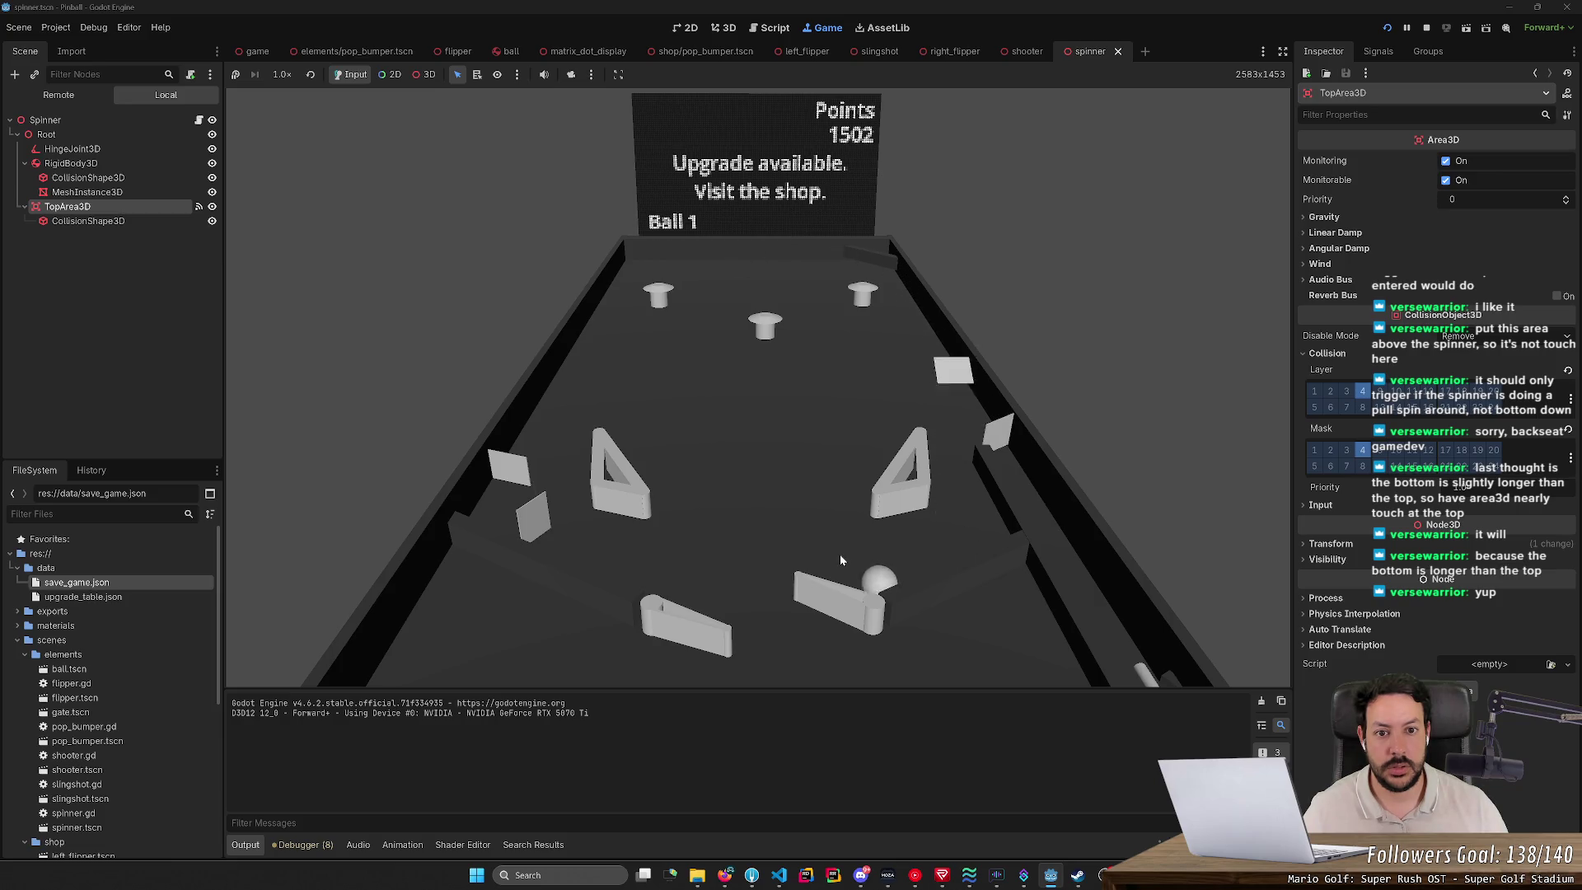
pyautogui.click(1058, 524)
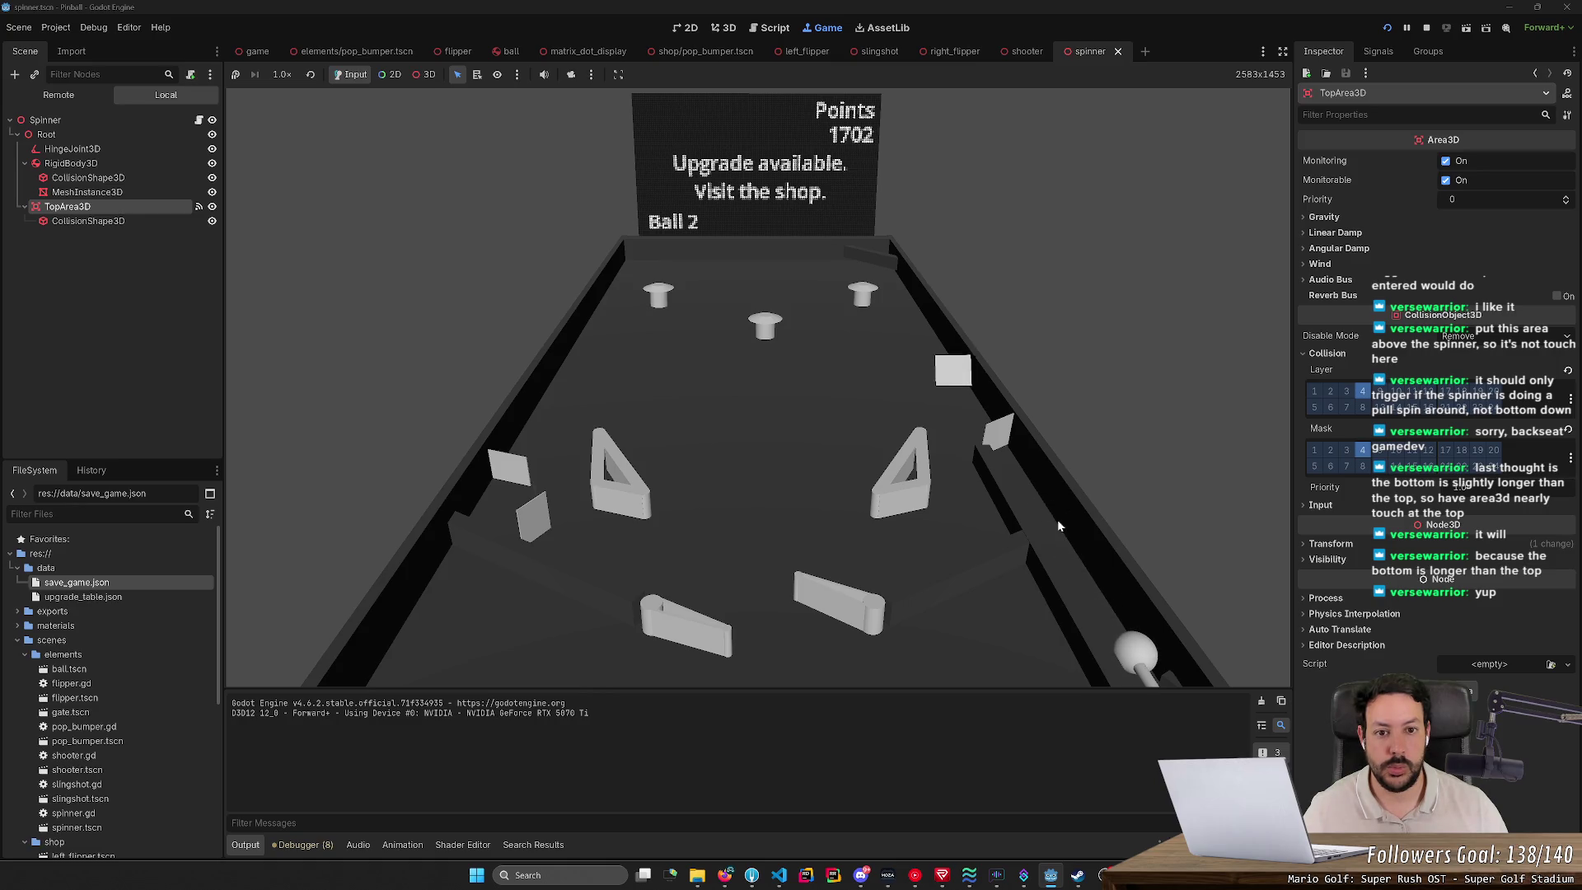
# Step: Drop the ball near the top-right to spin the spinner, then stop the game at 3854 points
pyautogui.click(893, 271)
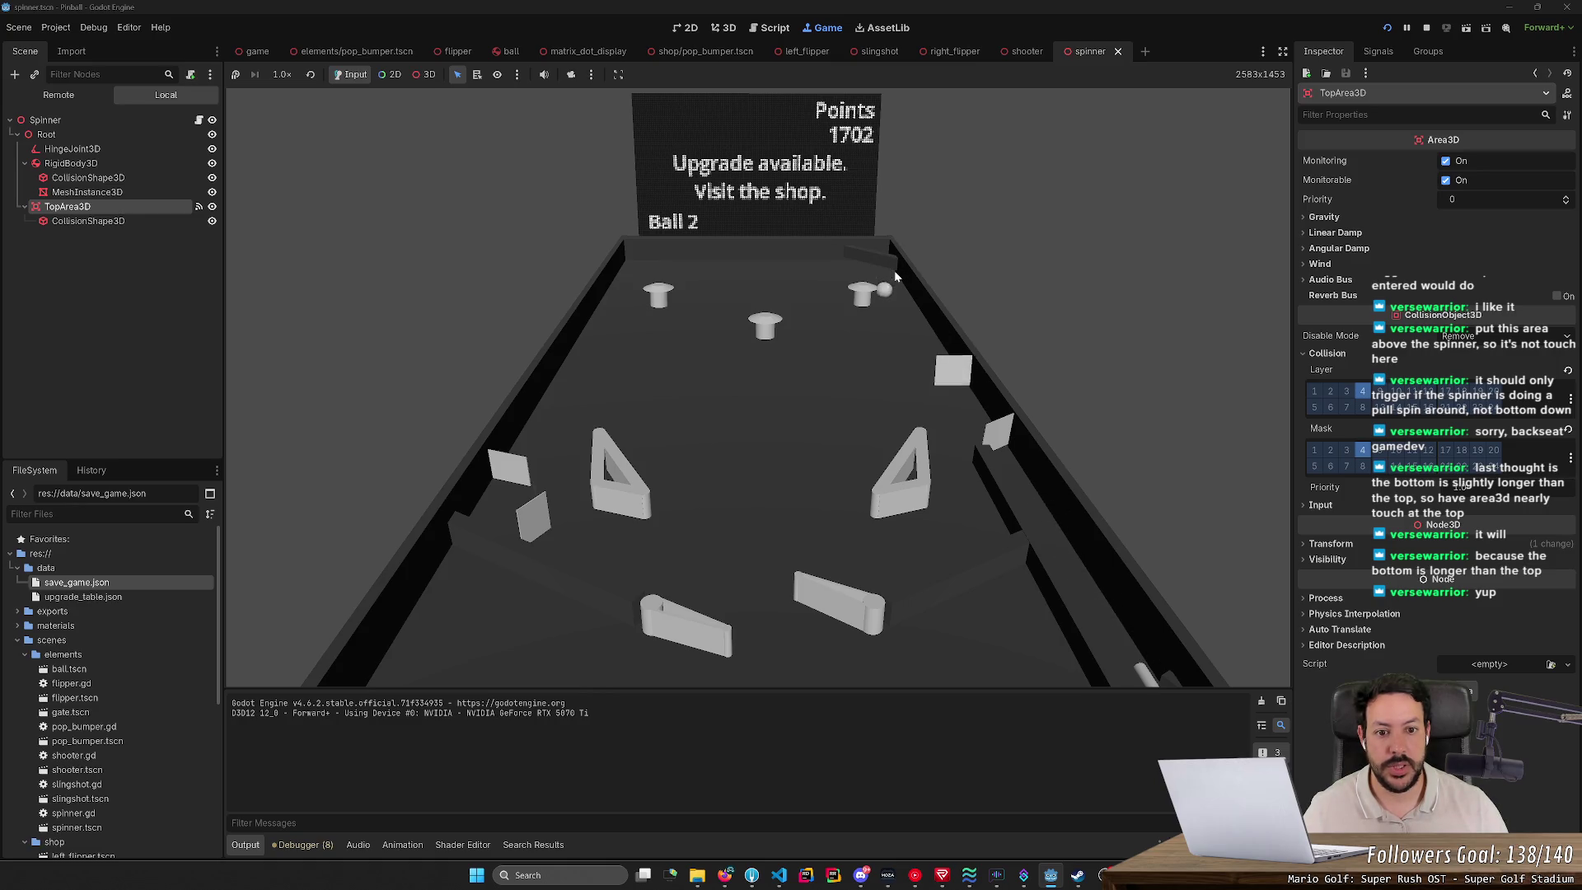
pyautogui.click(887, 270)
pyautogui.click(842, 562)
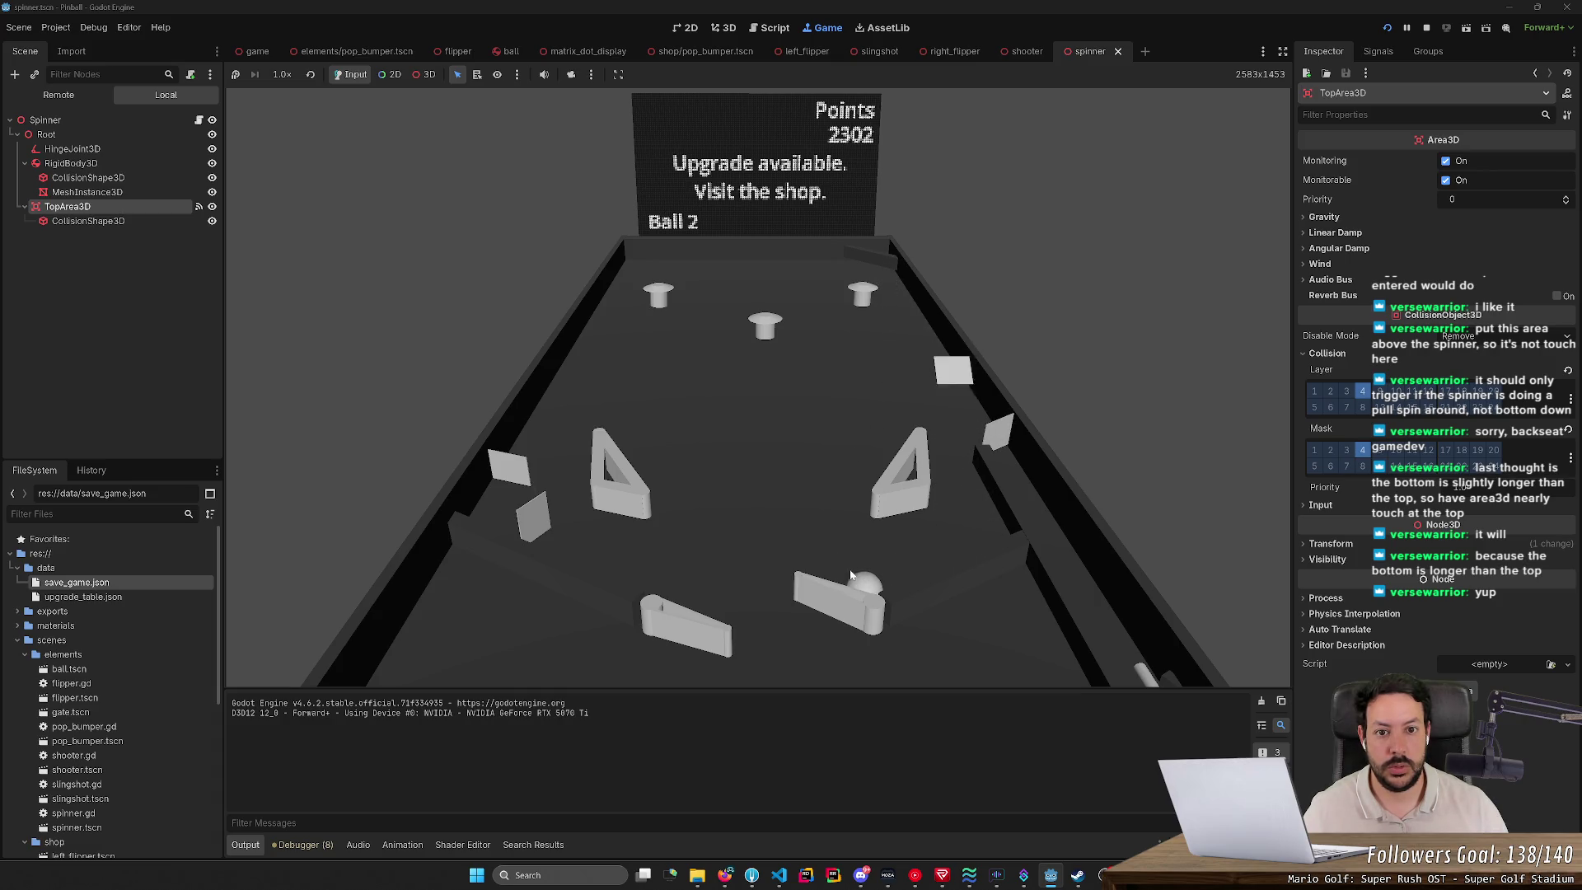
pyautogui.click(893, 270)
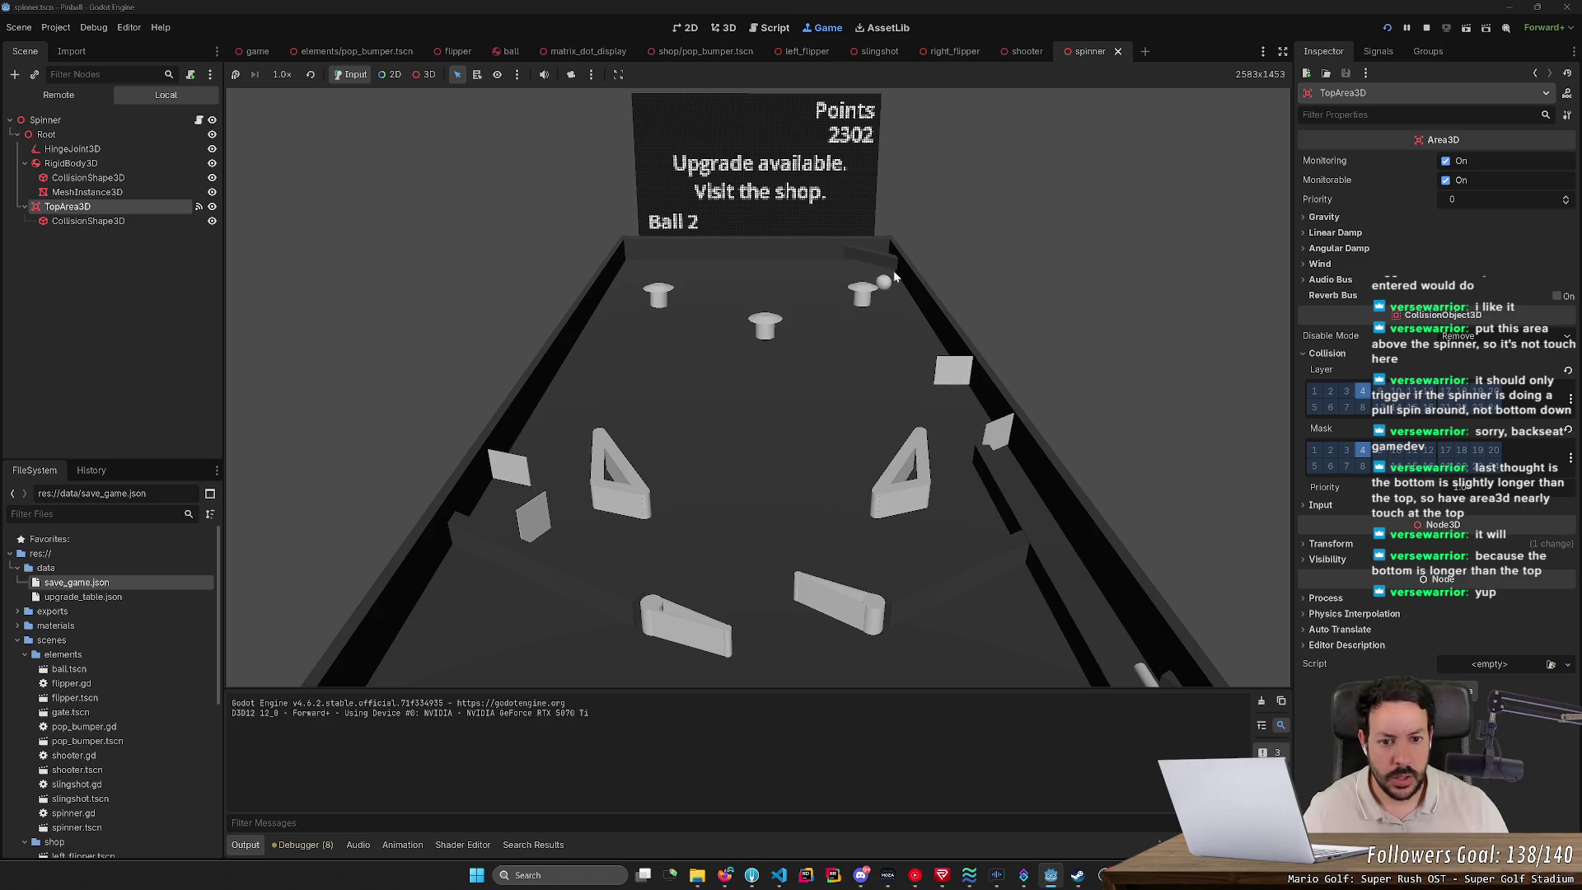
pyautogui.click(888, 279)
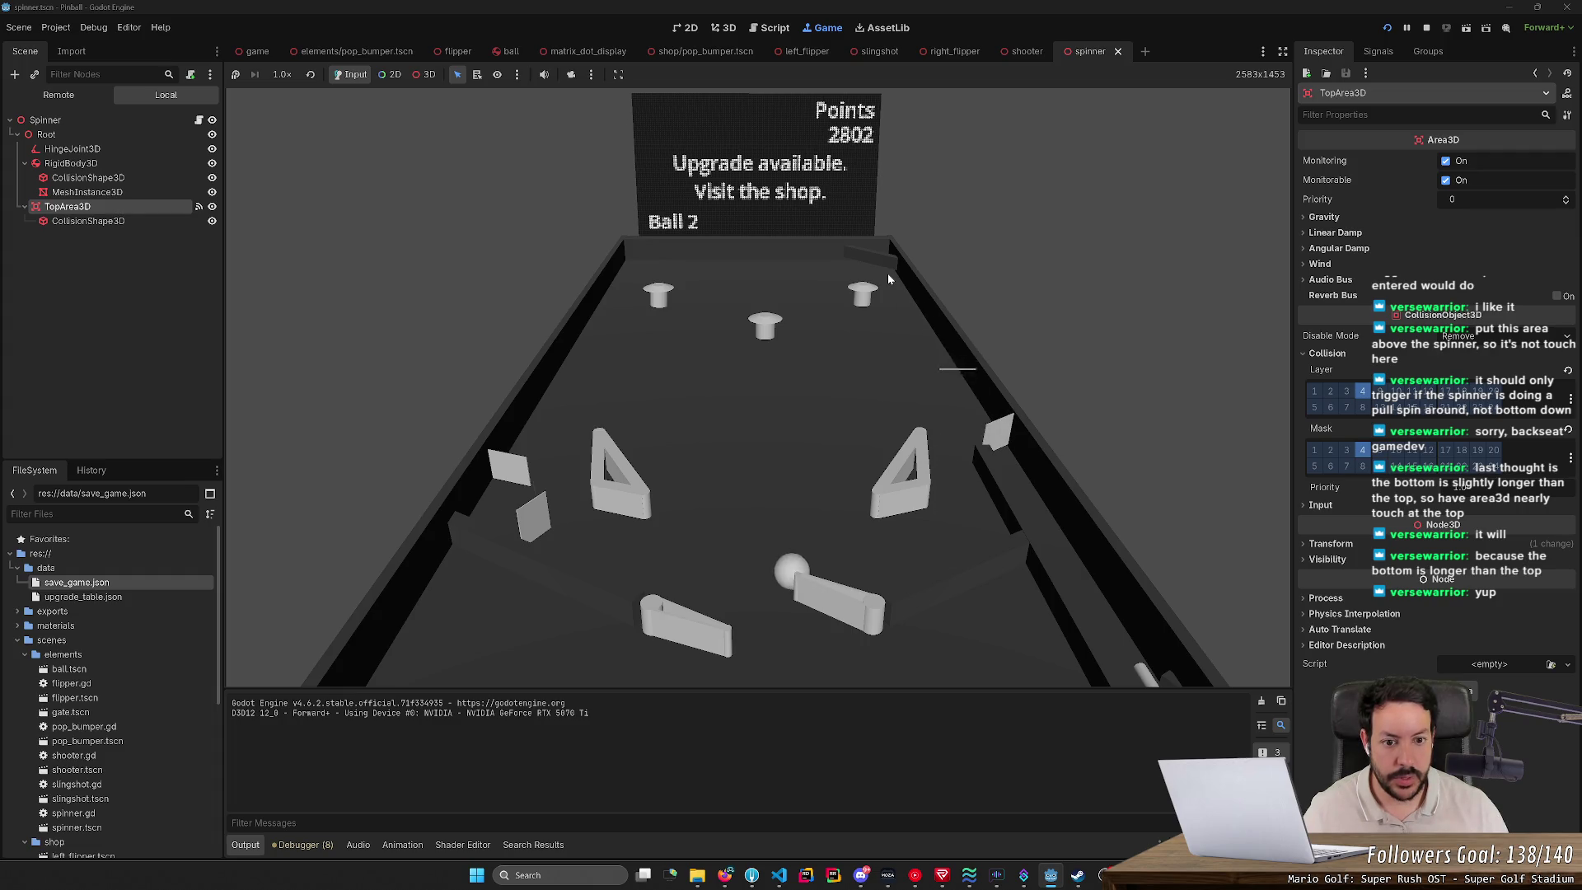
pyautogui.click(1014, 466)
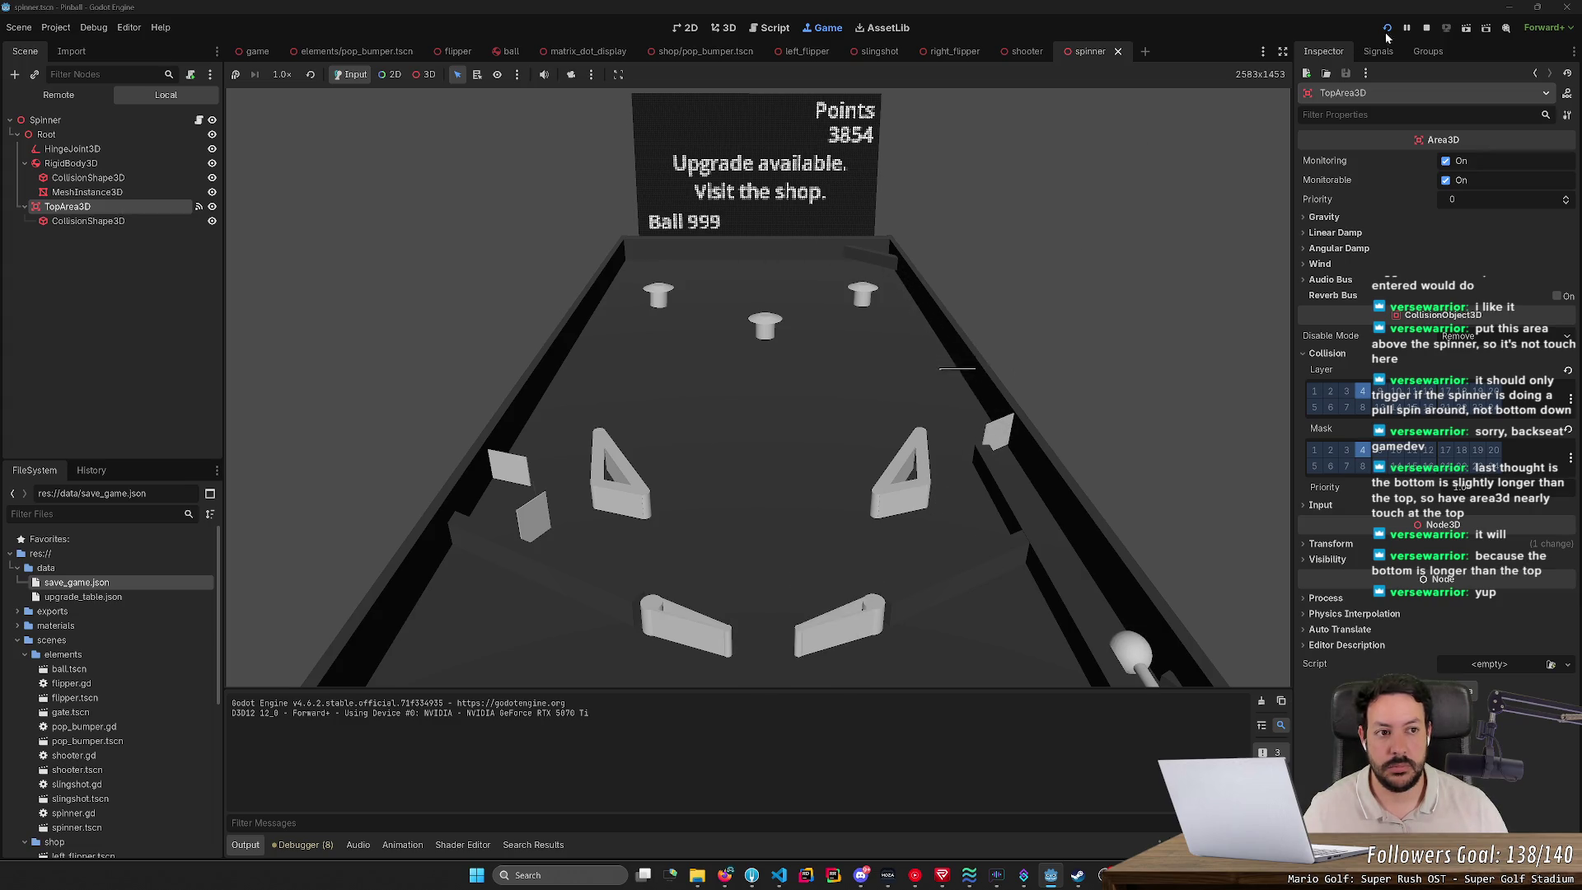
pyautogui.click(1427, 27)
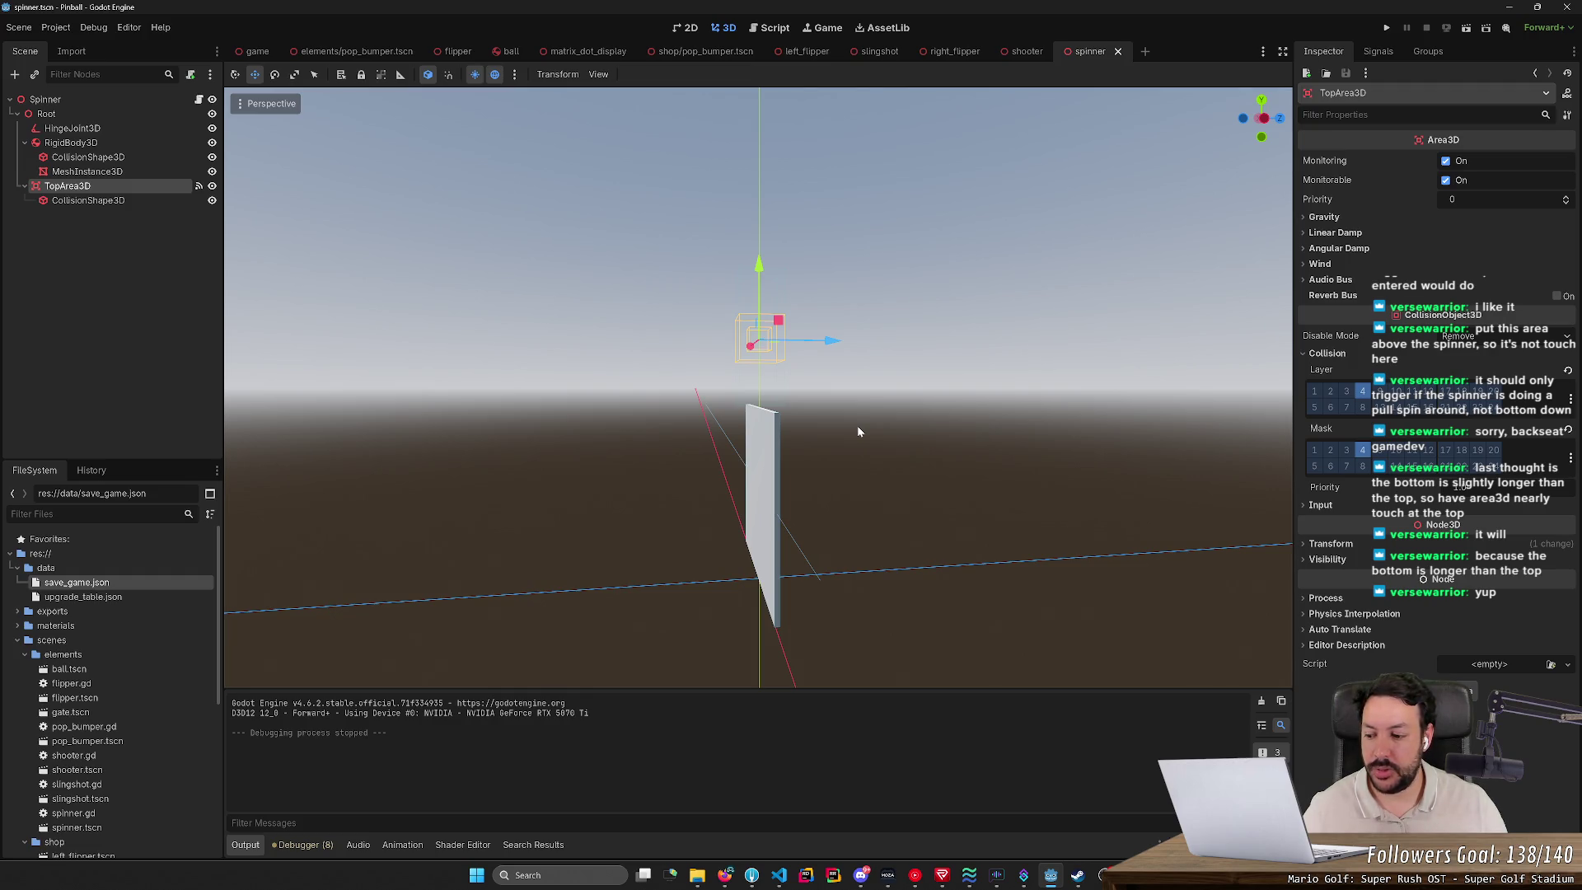
# Step: Orbit around the spinner to check the TopArea3D box above the blade, then return to the wiki page
pyautogui.moveTo(857, 425); pyautogui.dragTo(700, 437)
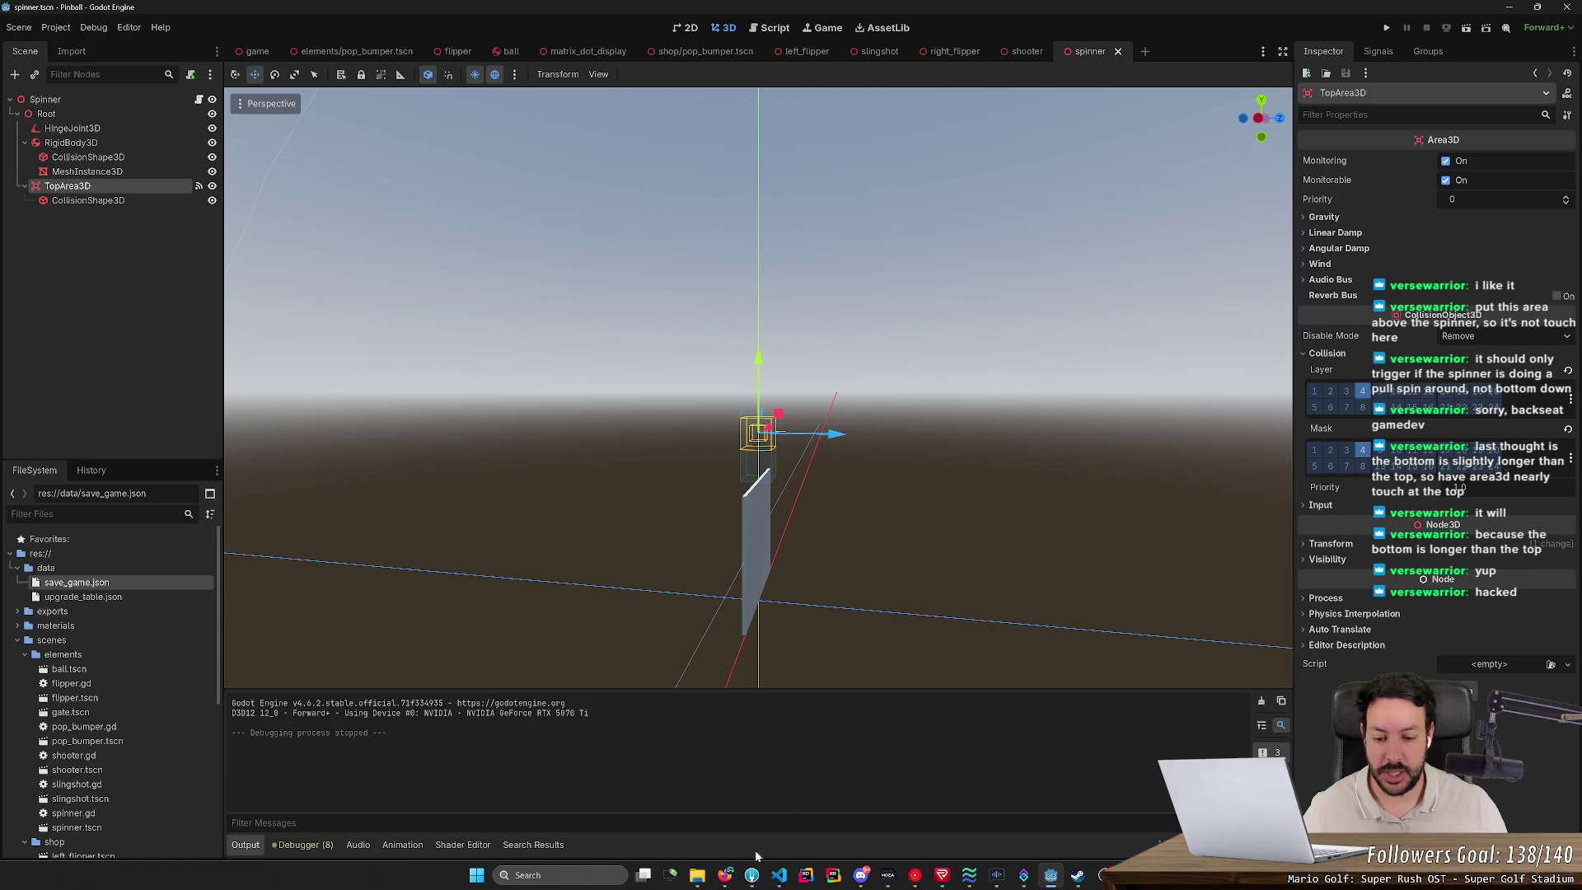
pyautogui.click(725, 875)
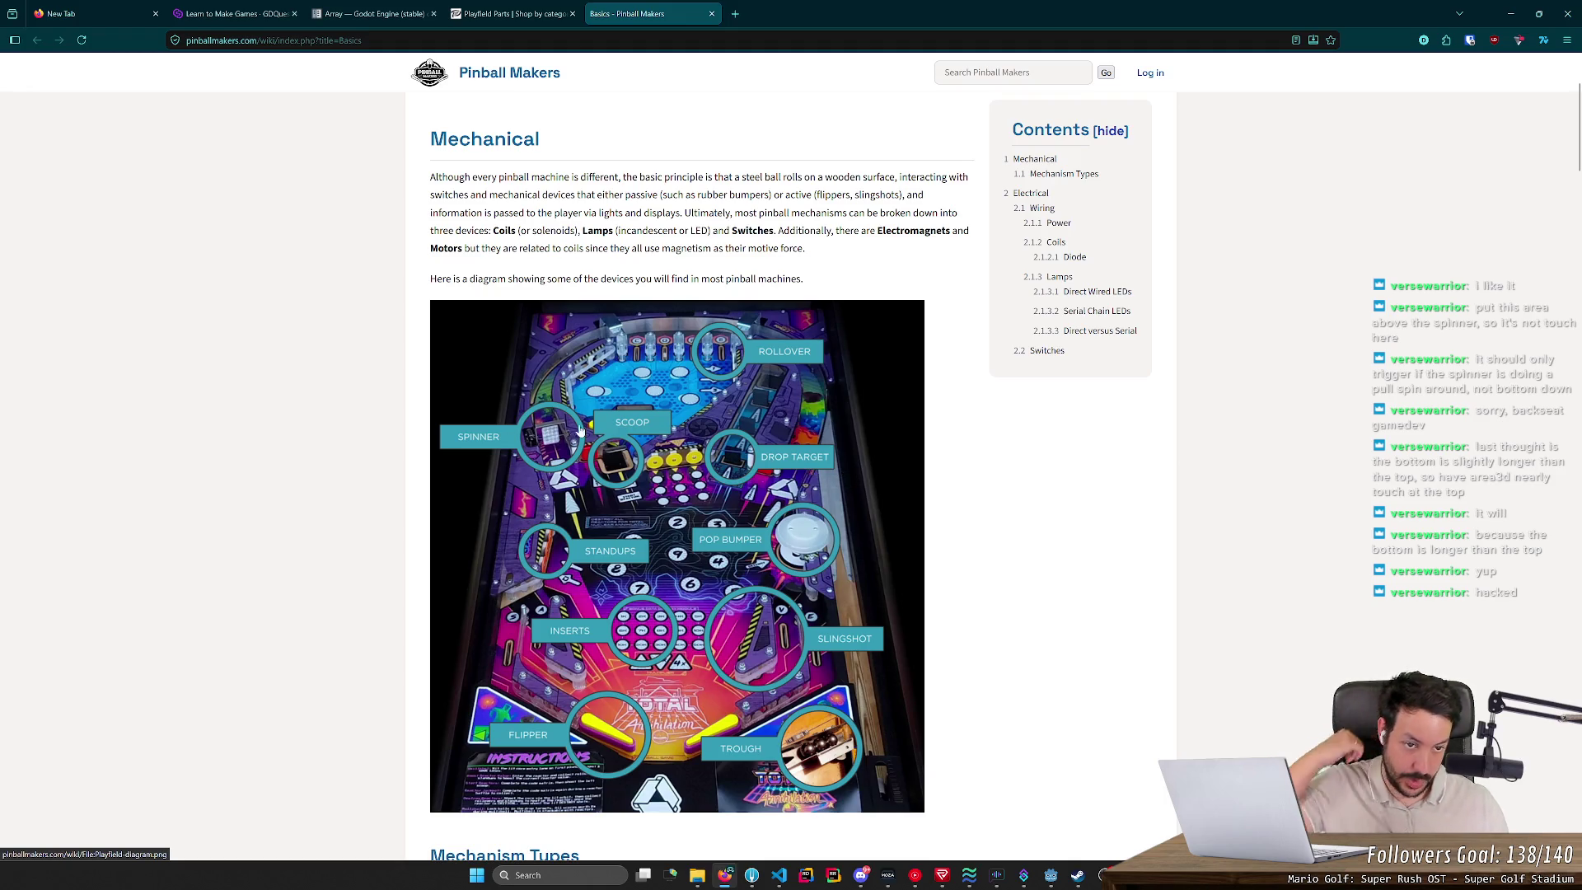
# Step: Expand TopArea3D's Angular Damp settings in the Godot inspector
pyautogui.click(1515, 15)
pyautogui.click(1315, 250)
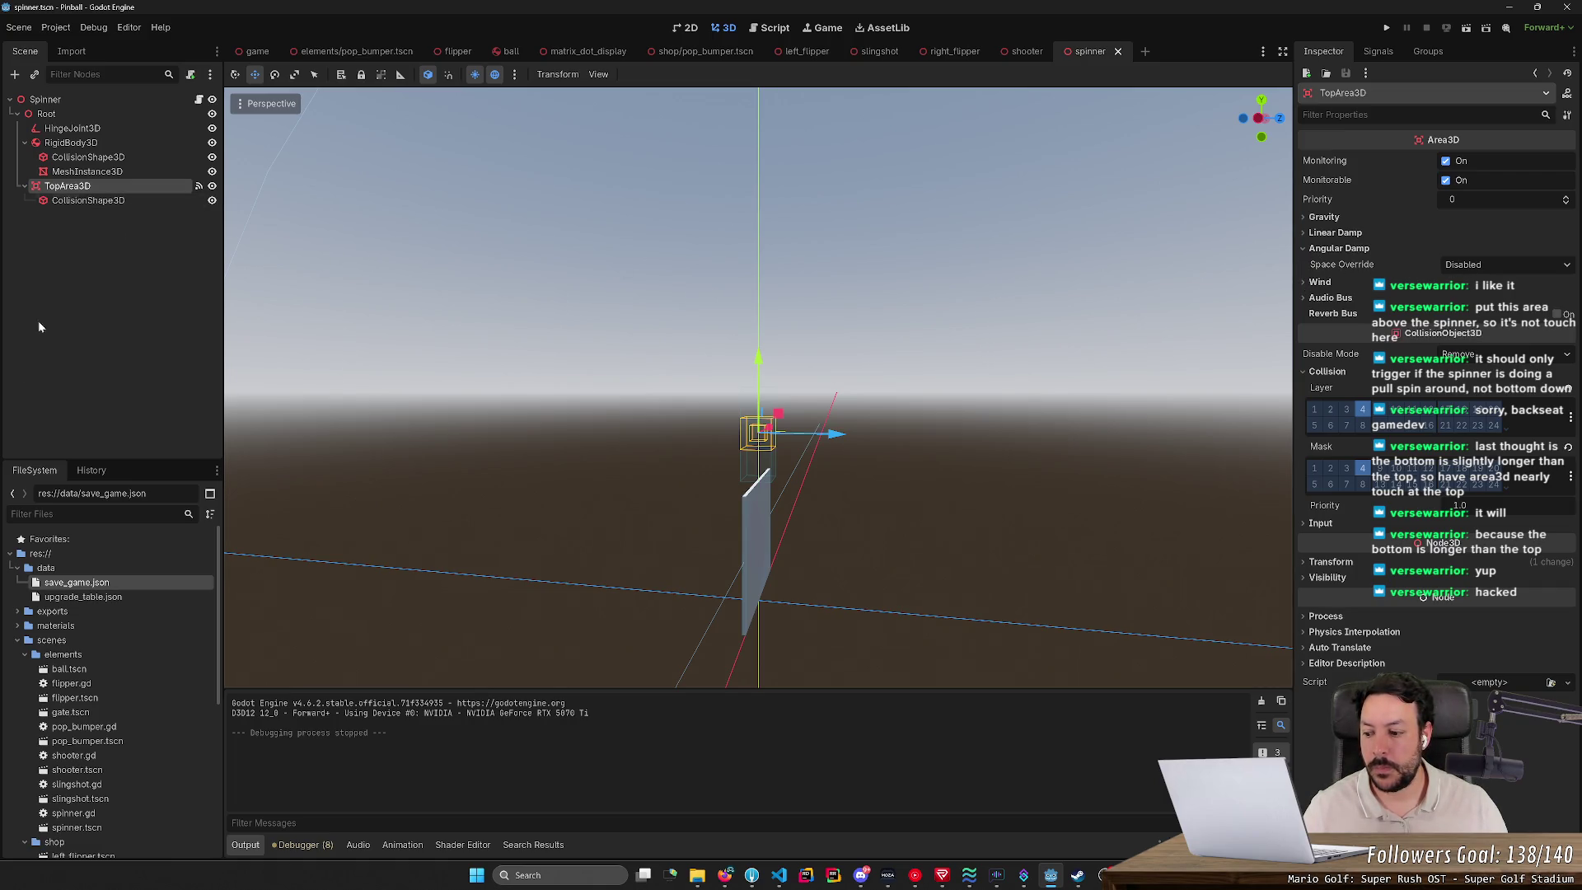
pyautogui.click(726, 877)
# Step: Search Google for 'pinball spinner' in a new tab and skim the results
pyautogui.click(736, 13)
pyautogui.write('pinball ')
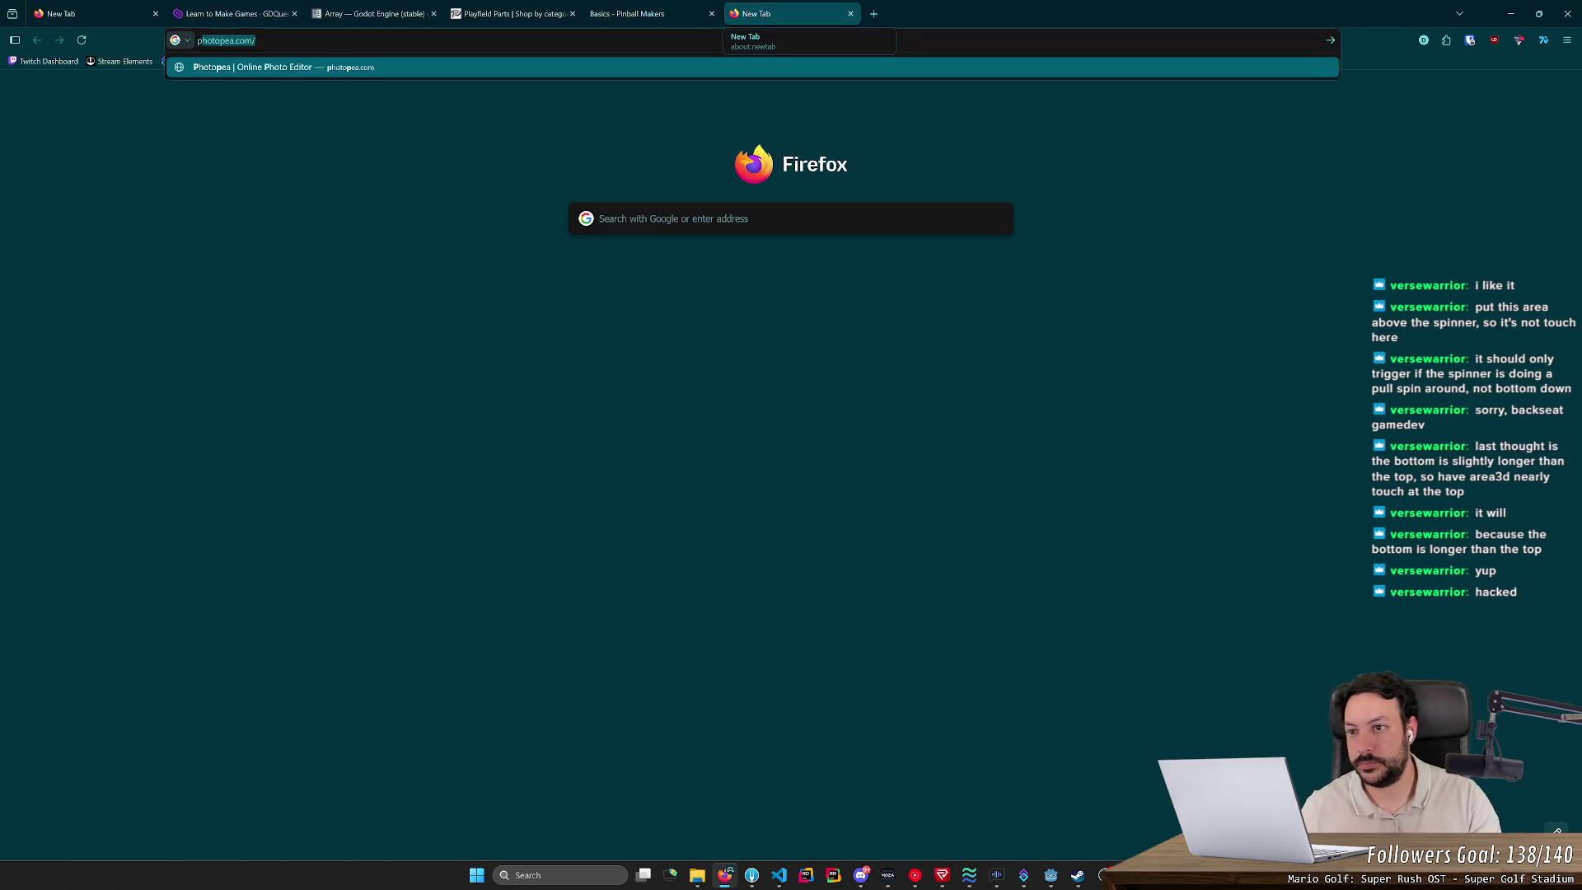
pyautogui.write('spinner')
pyautogui.press('Return')
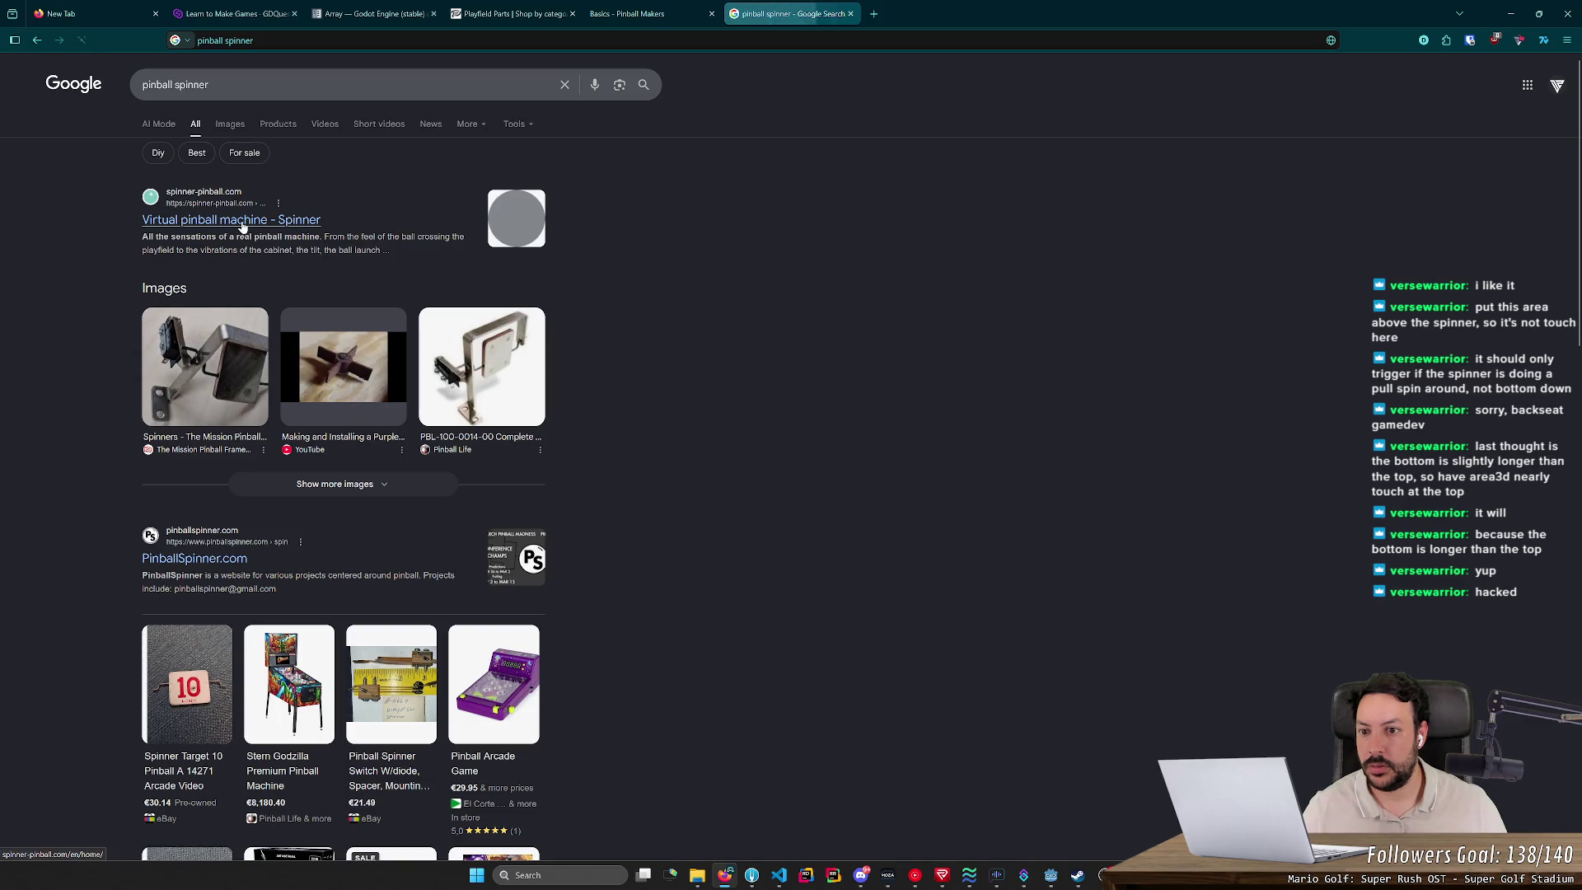
pyautogui.scroll(-3, 259, 228)
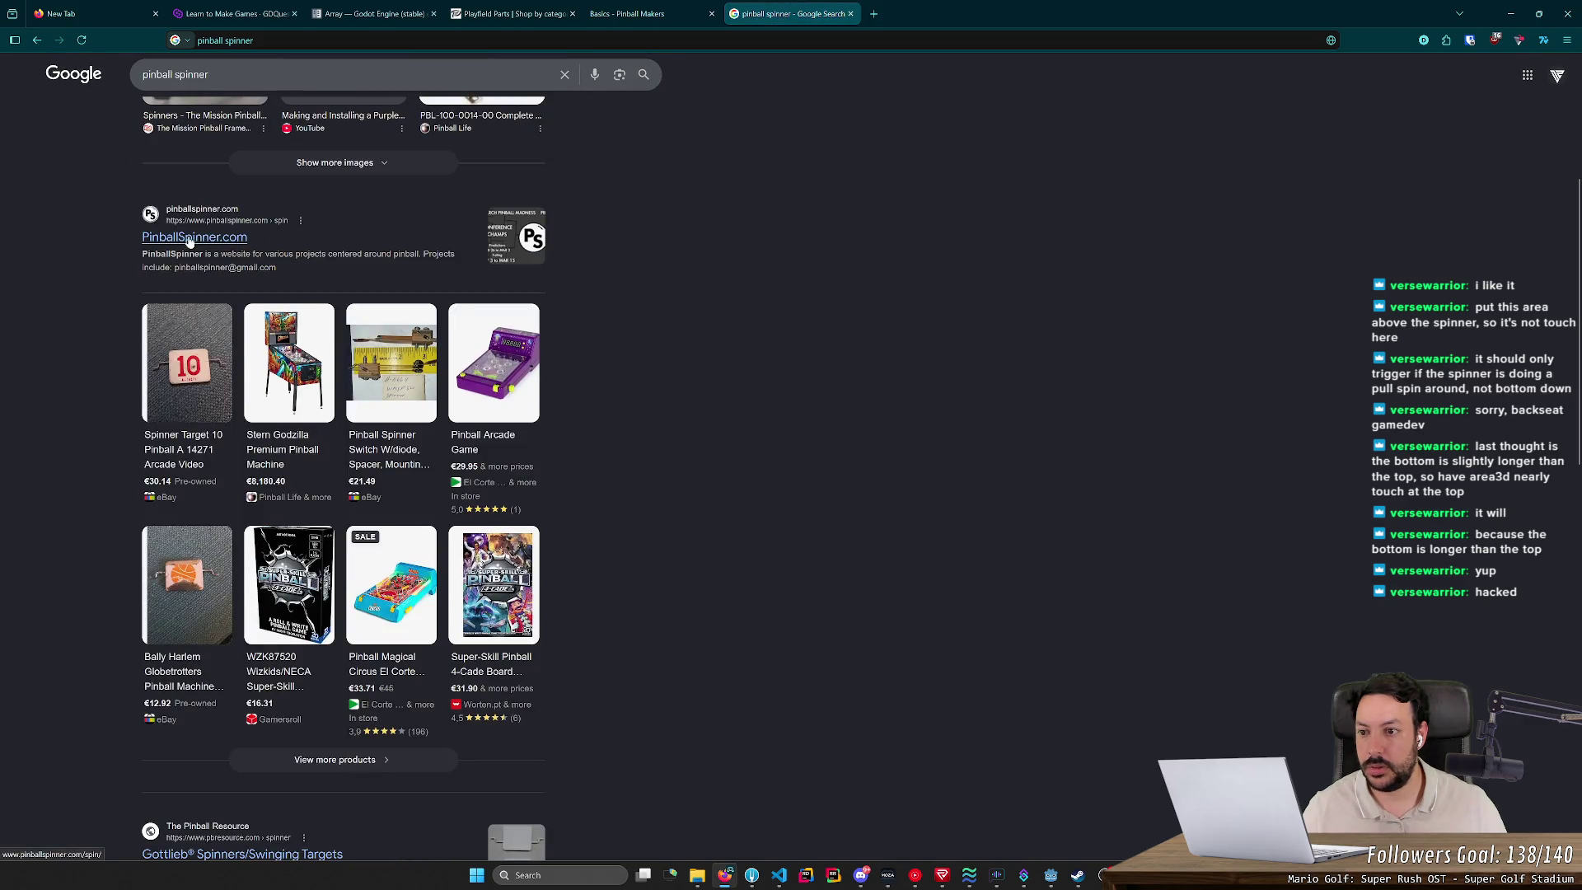
pyautogui.scroll(-3, 138, 248)
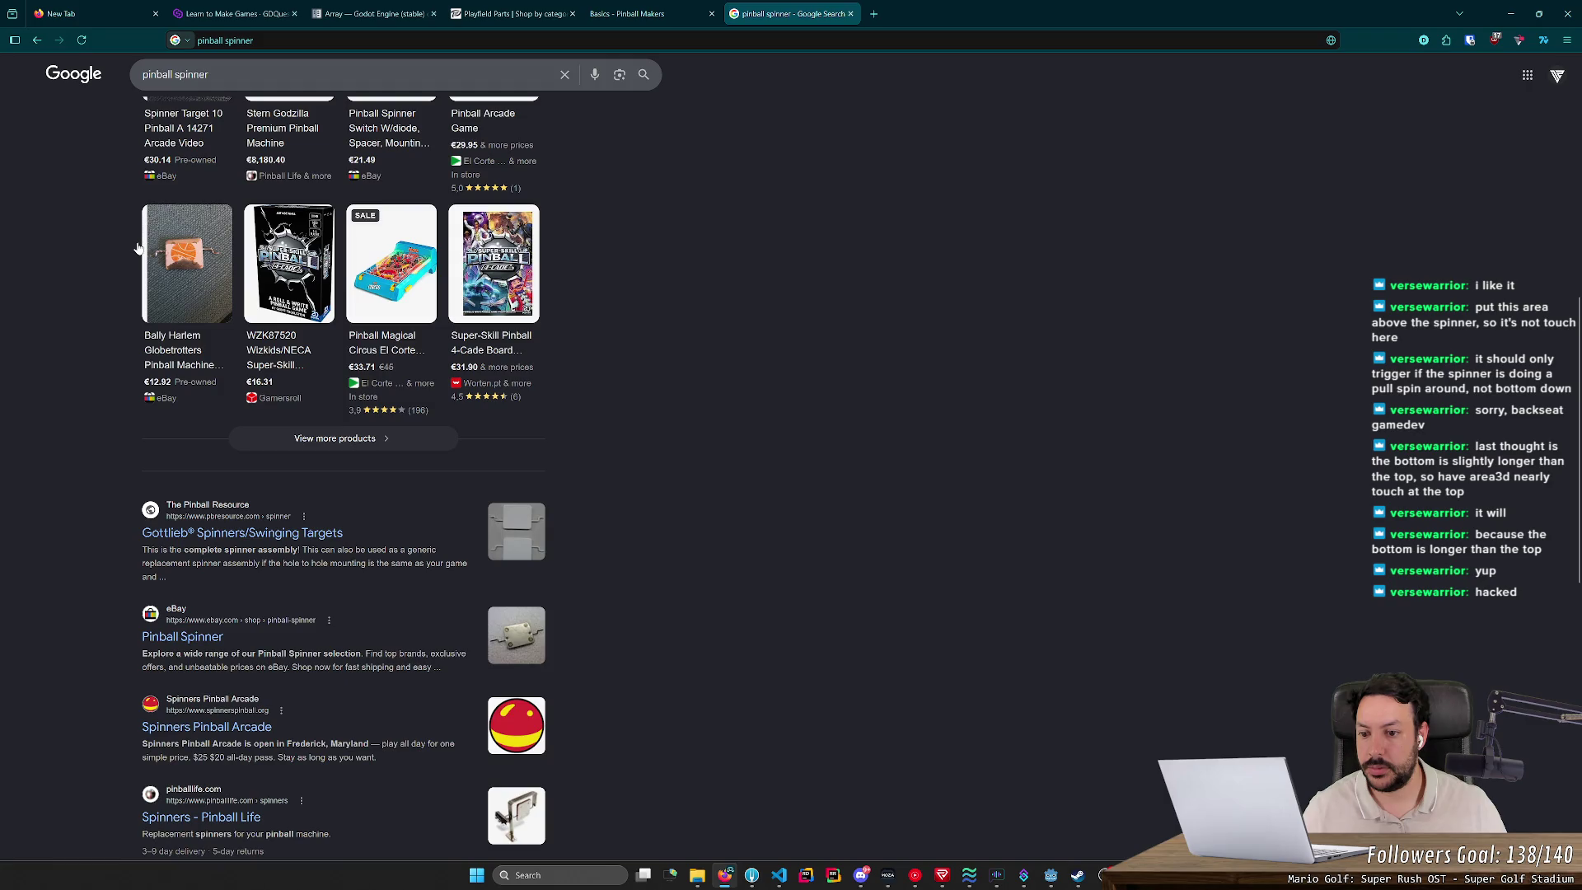
pyautogui.scroll(5, 239, 169)
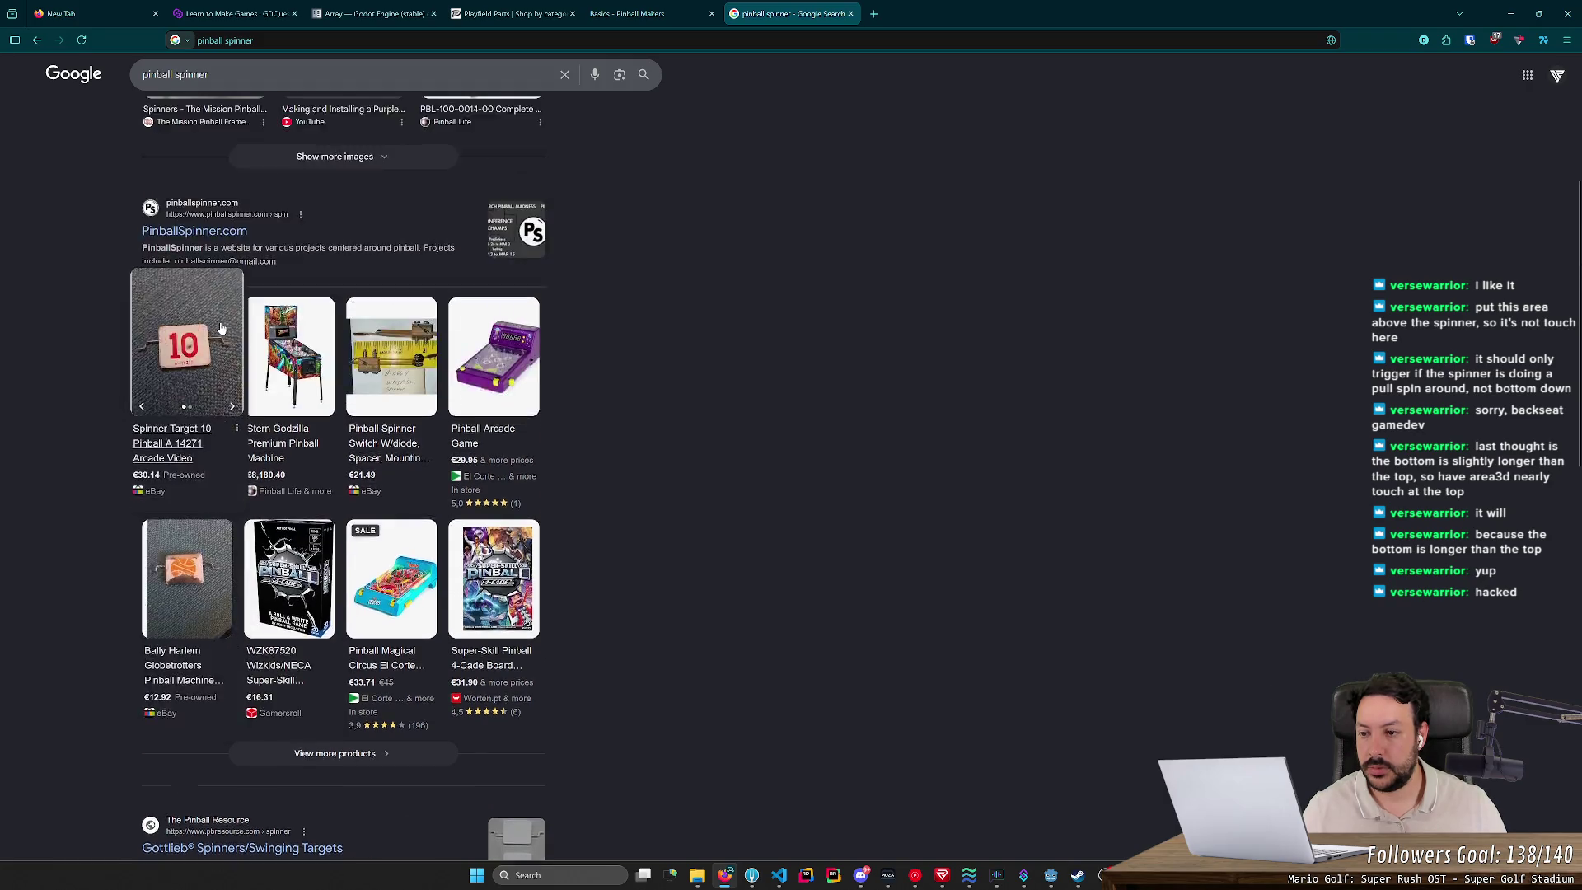
pyautogui.scroll(2, 239, 169)
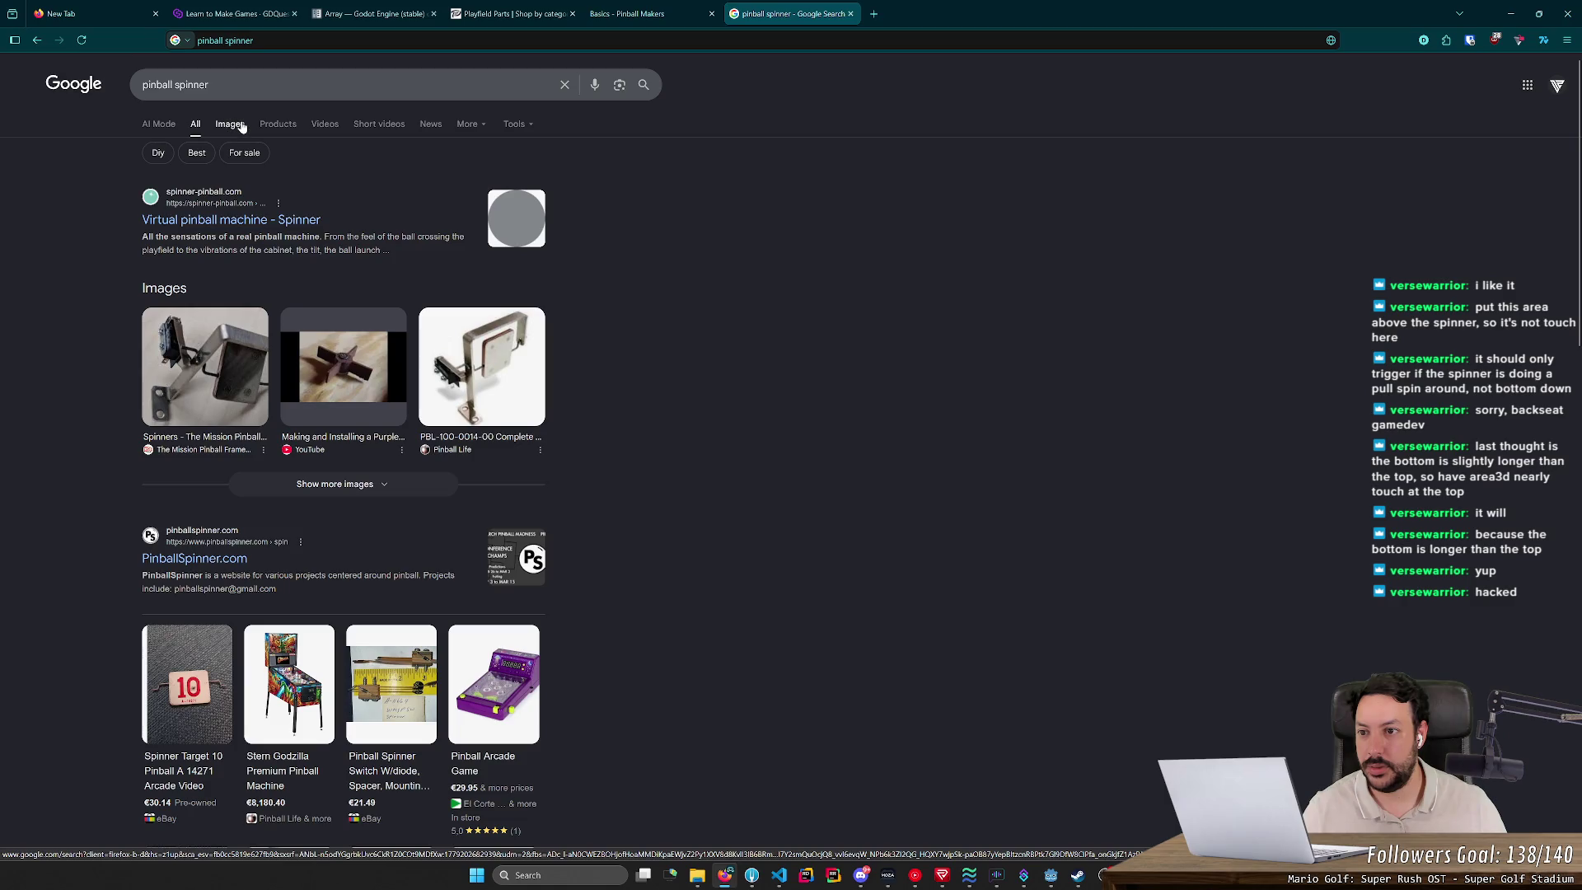
pyautogui.click(235, 123)
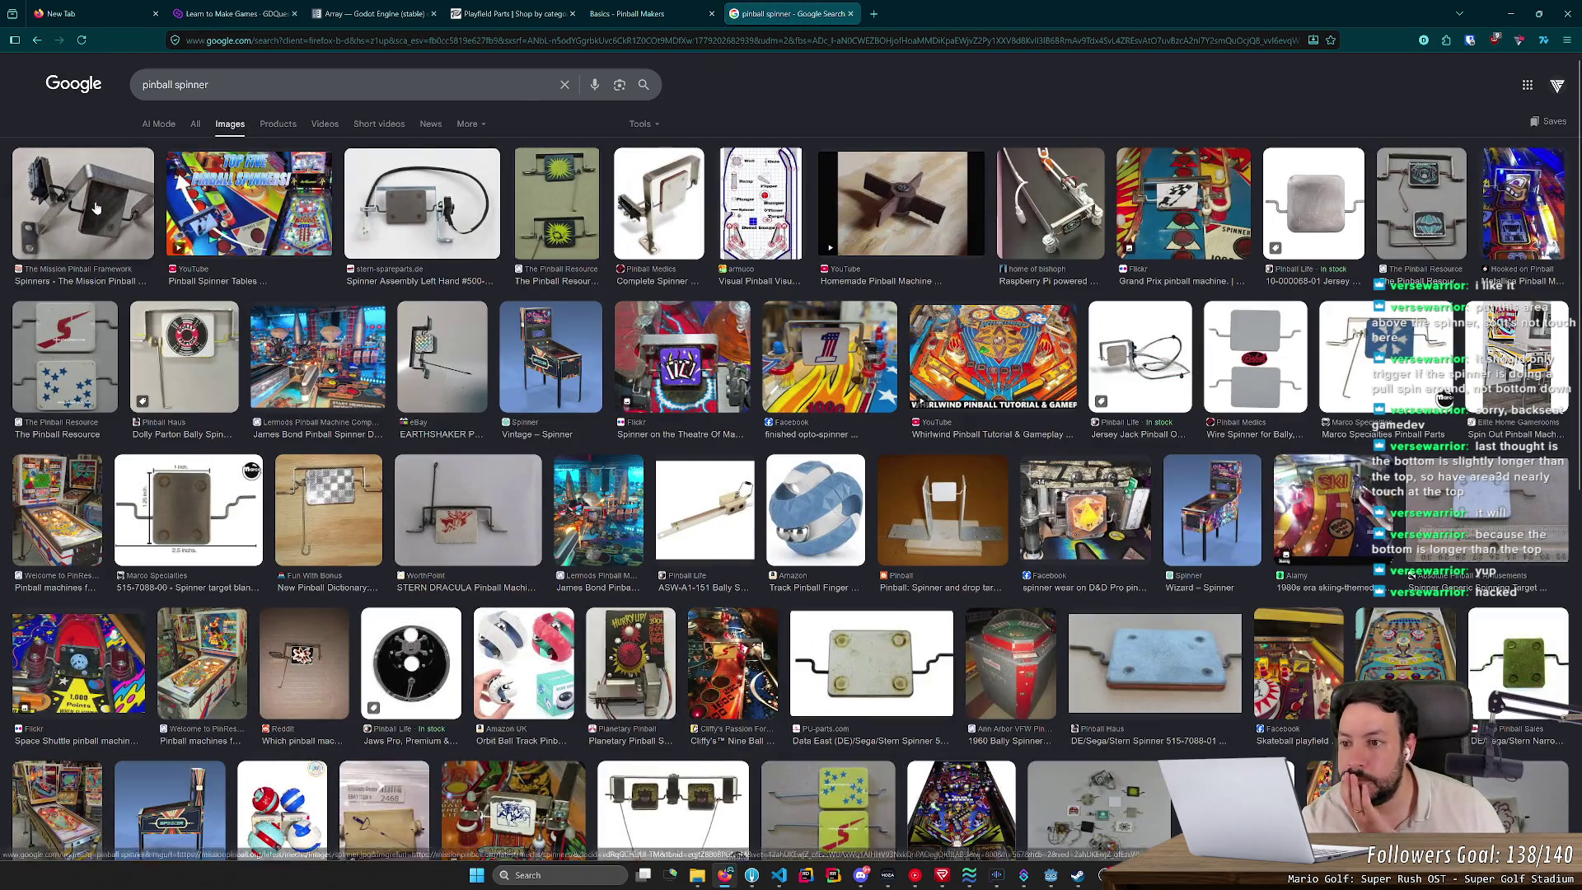
# Step: Preview spinner images and open 'Rip it! The Top Five Pinball Spinner Tables!' in a new tab
pyautogui.click(129, 206)
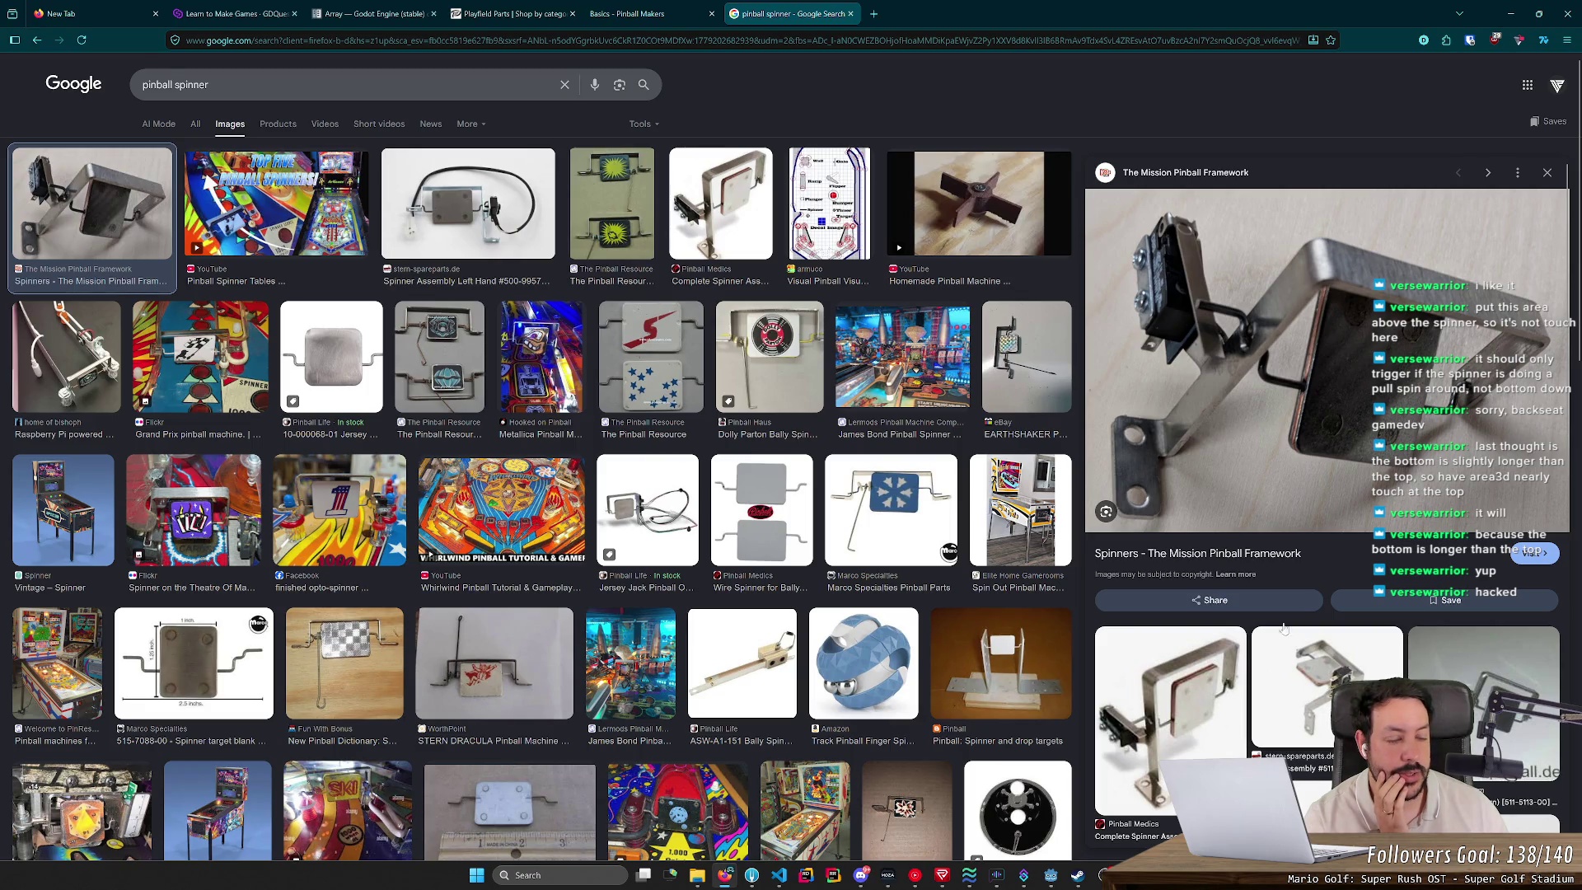
pyautogui.scroll(-3, 1444, 492)
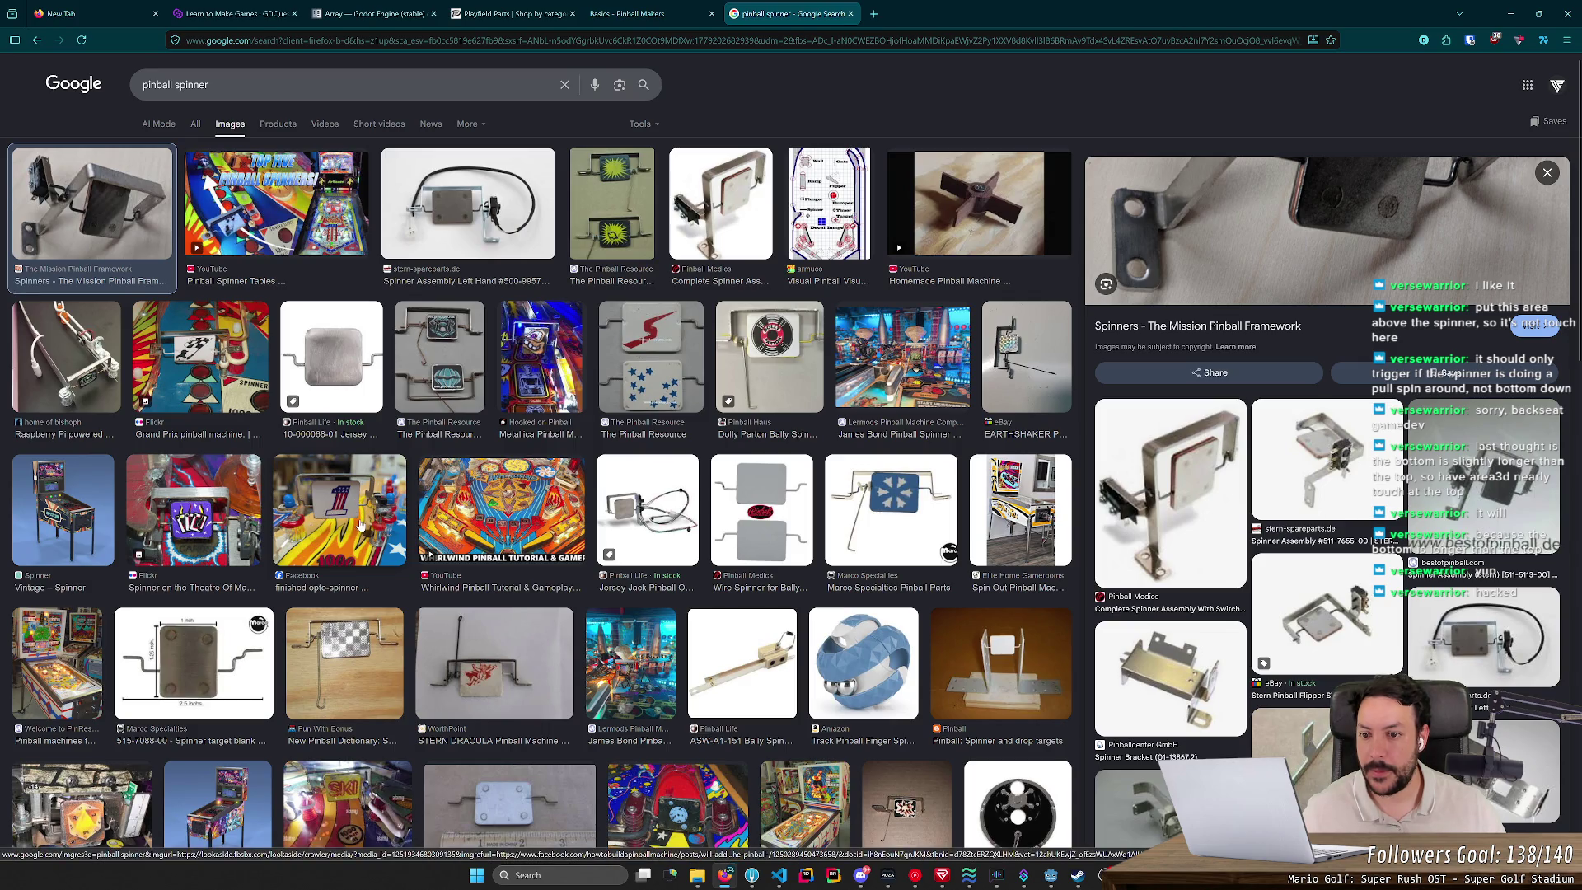
pyautogui.click(281, 212)
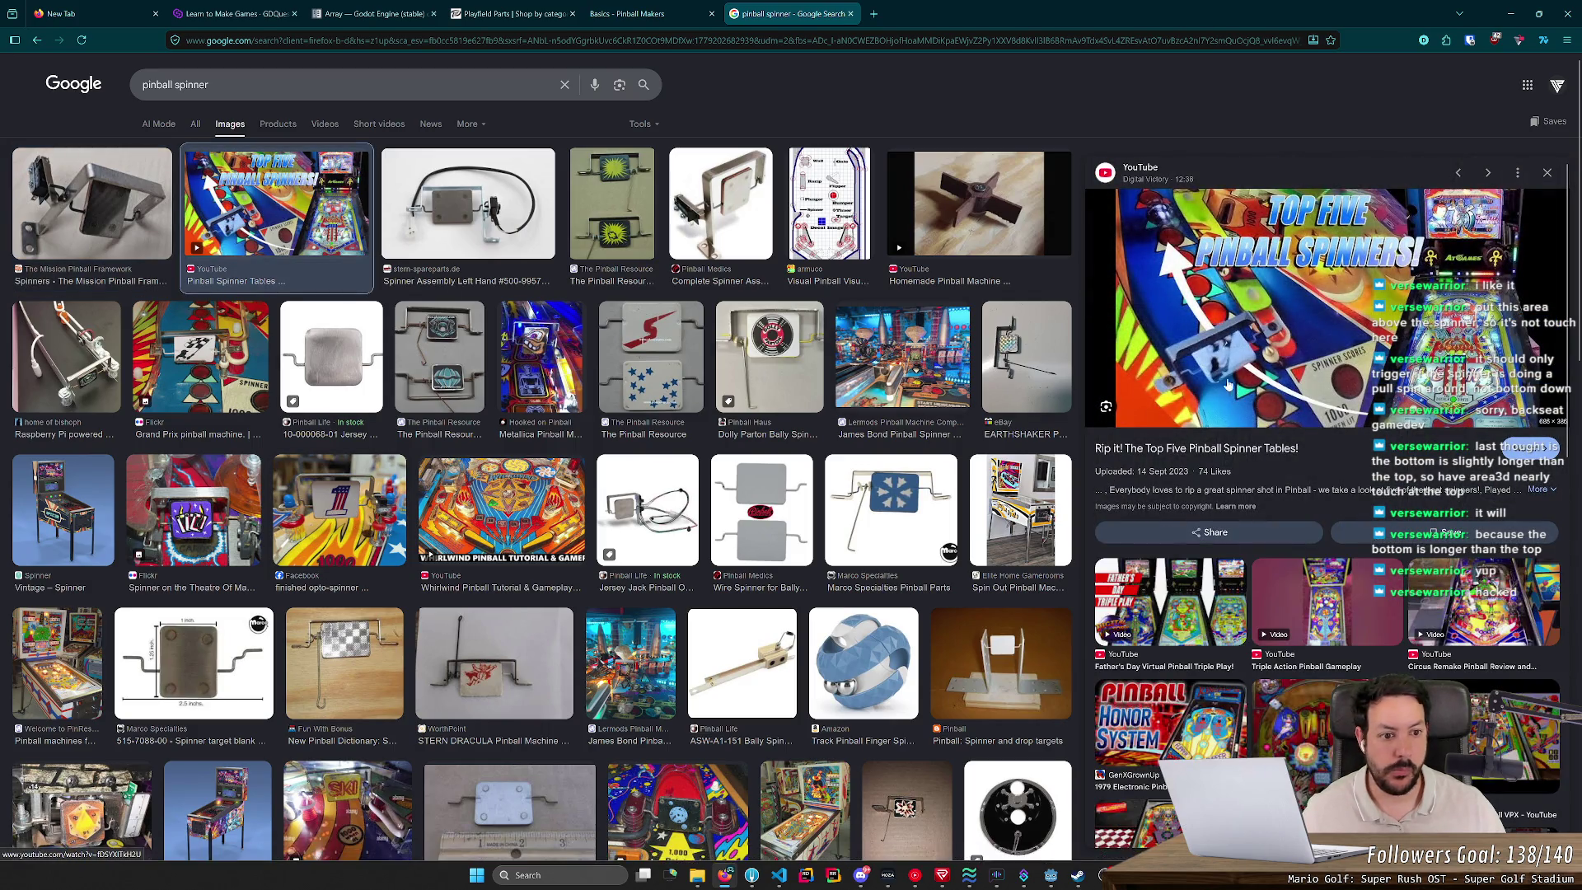
pyautogui.click(1201, 459)
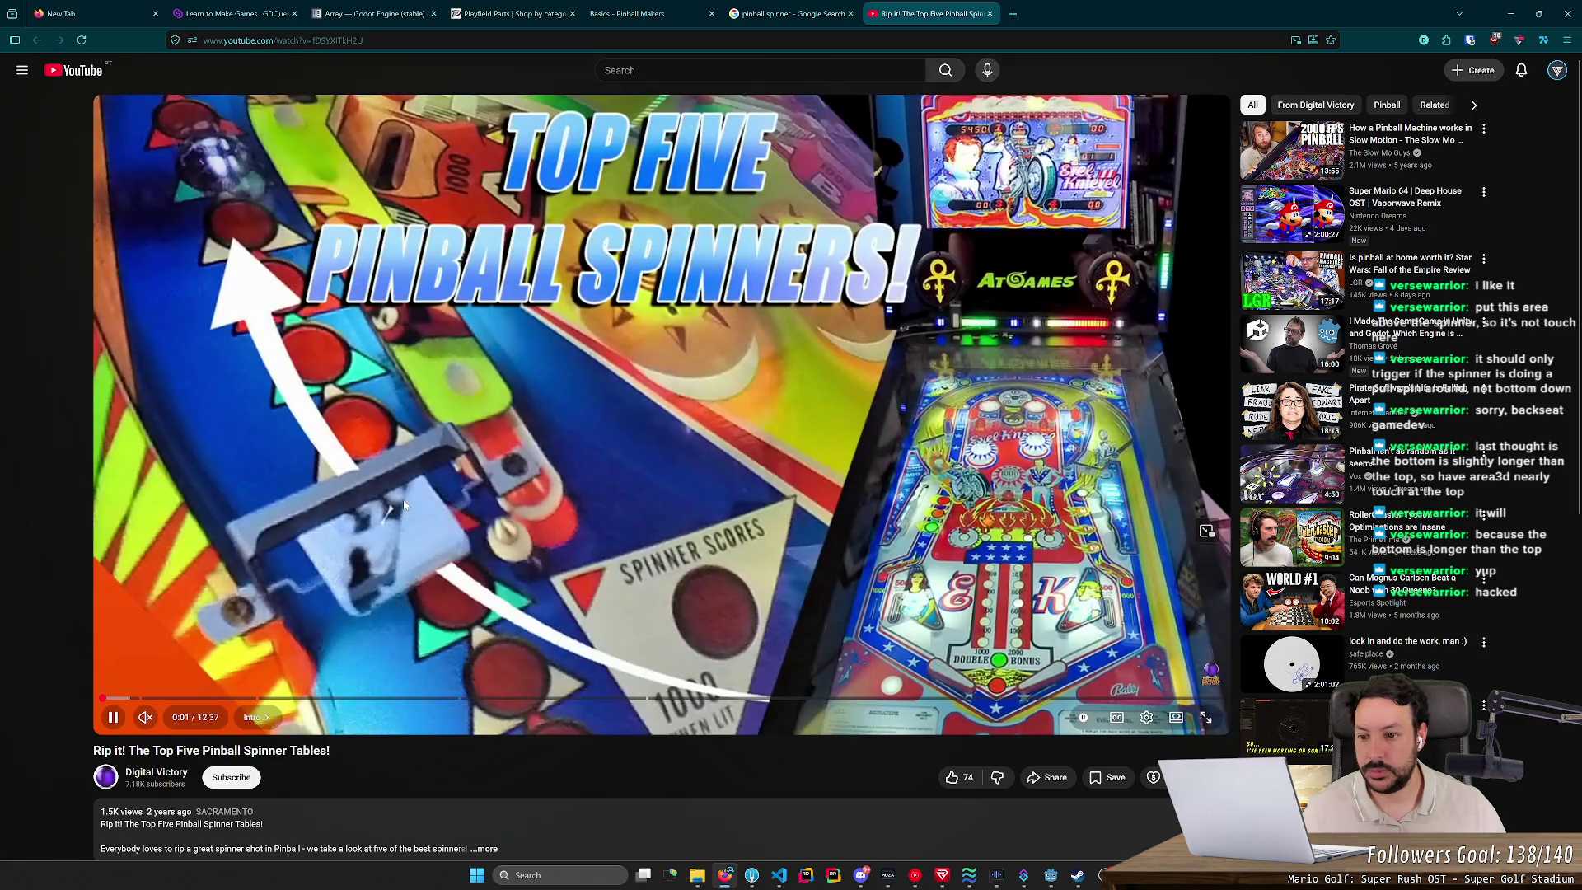
# Step: Scrub the spinner tables video to the Williams Grand Prix playfield and pause at 0:46
pyautogui.click(375, 505)
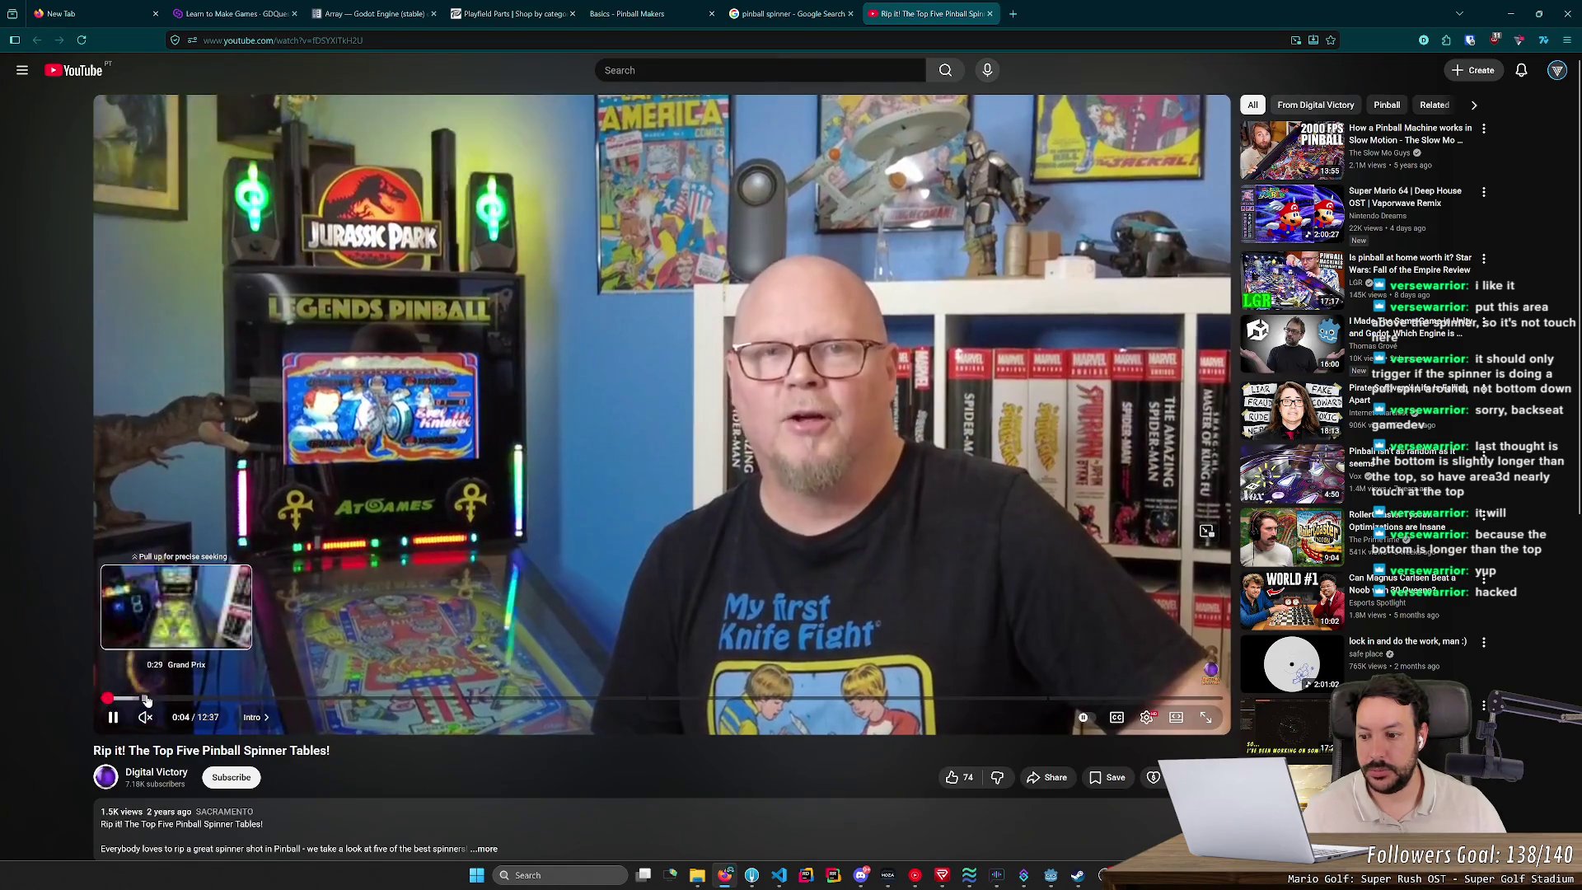
pyautogui.moveTo(145, 699); pyautogui.dragTo(156, 699)
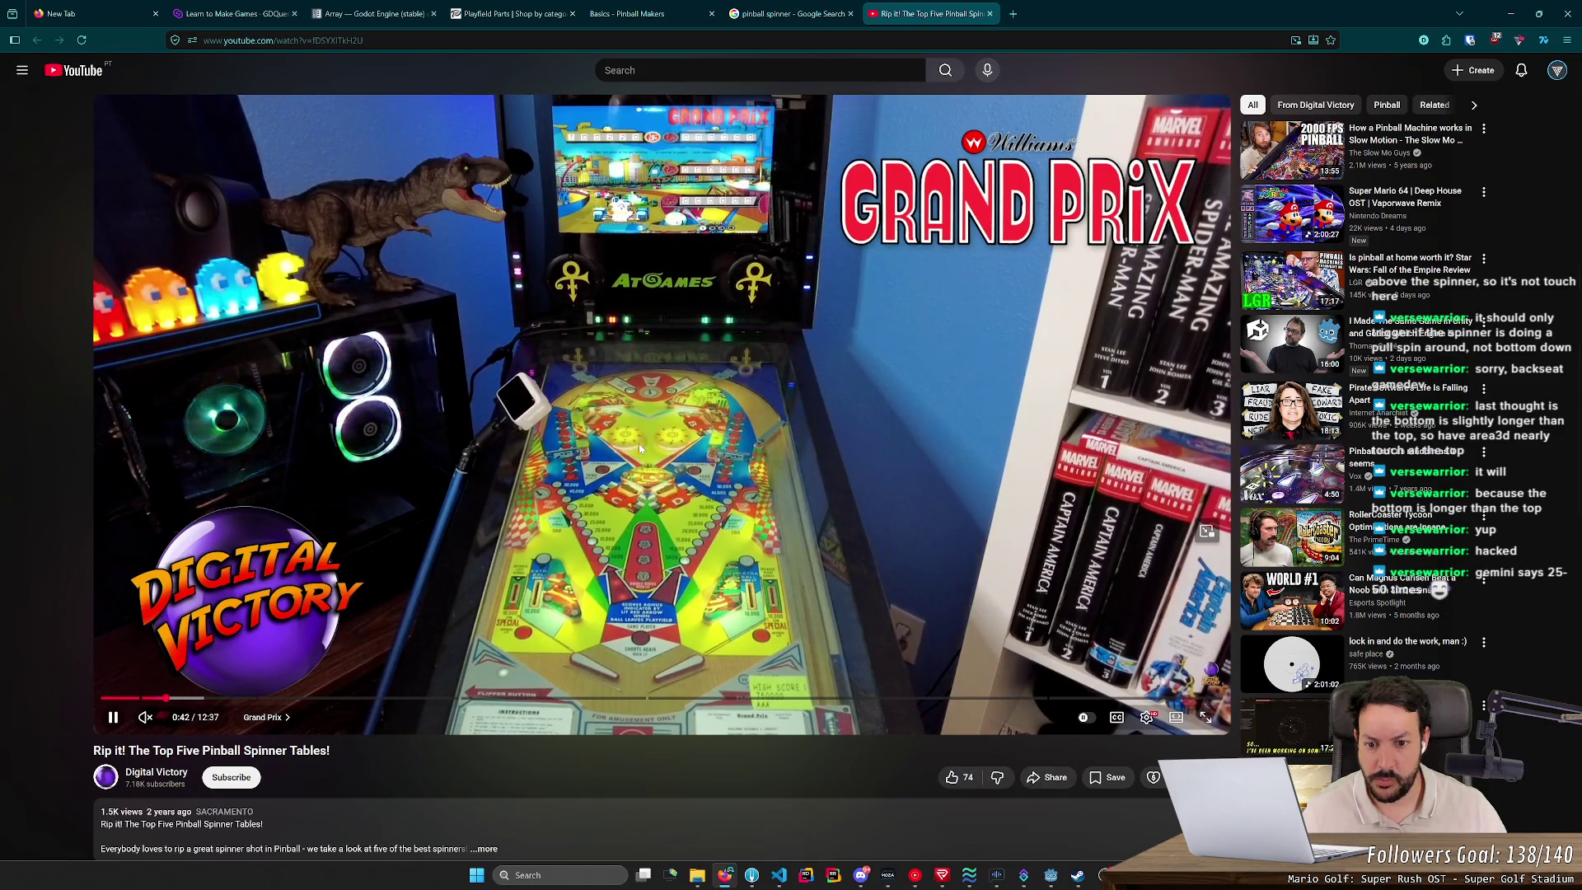
pyautogui.press('Right')
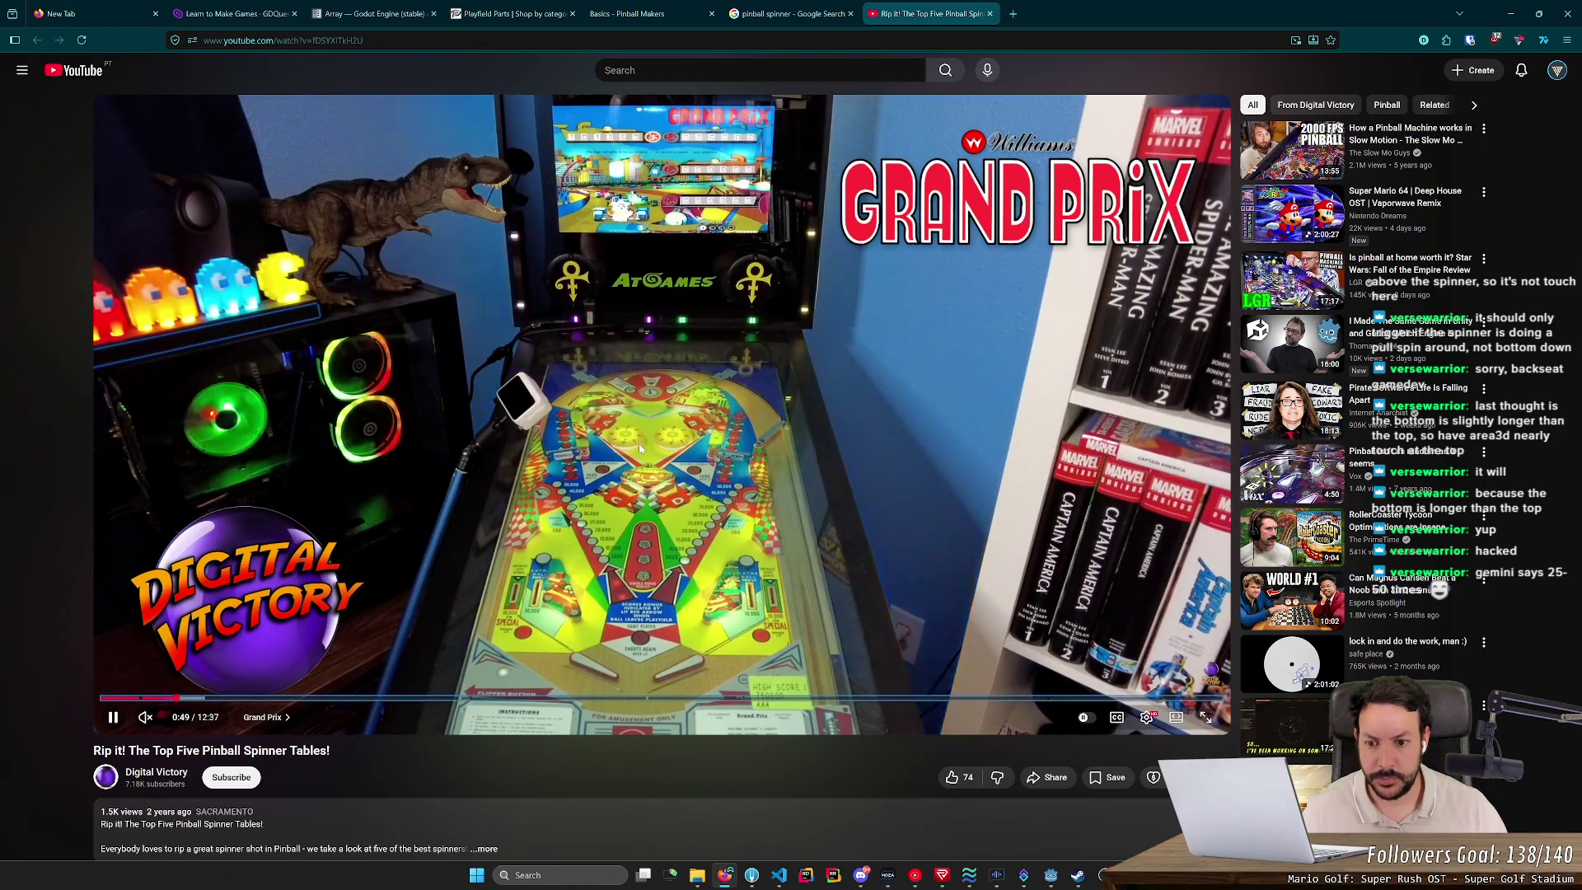
pyautogui.press('Left')
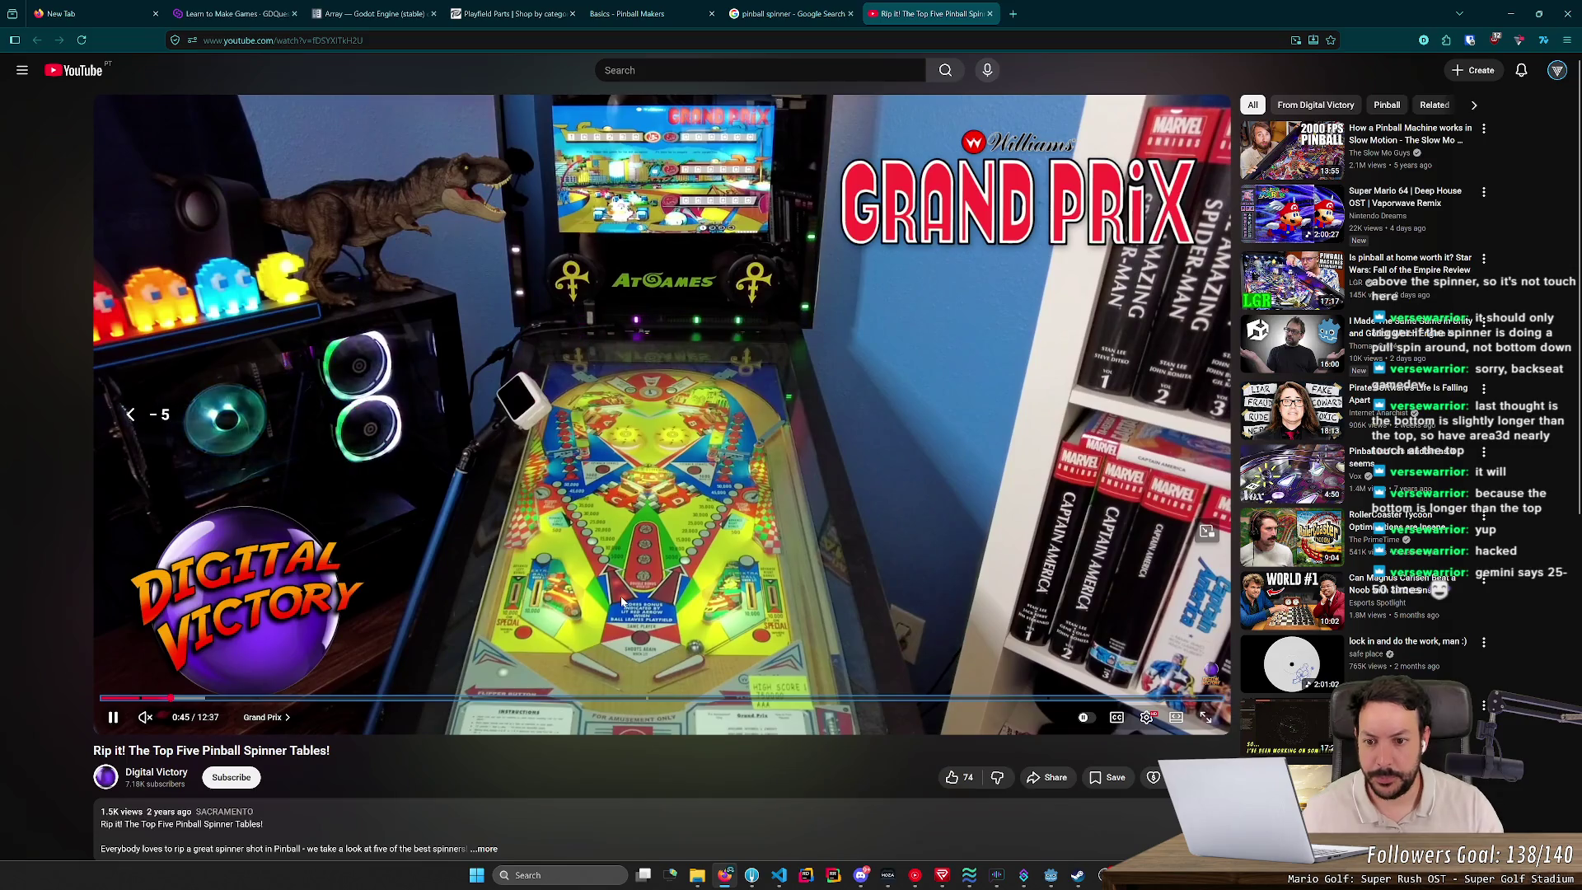
pyautogui.press('Left')
pyautogui.press('space')
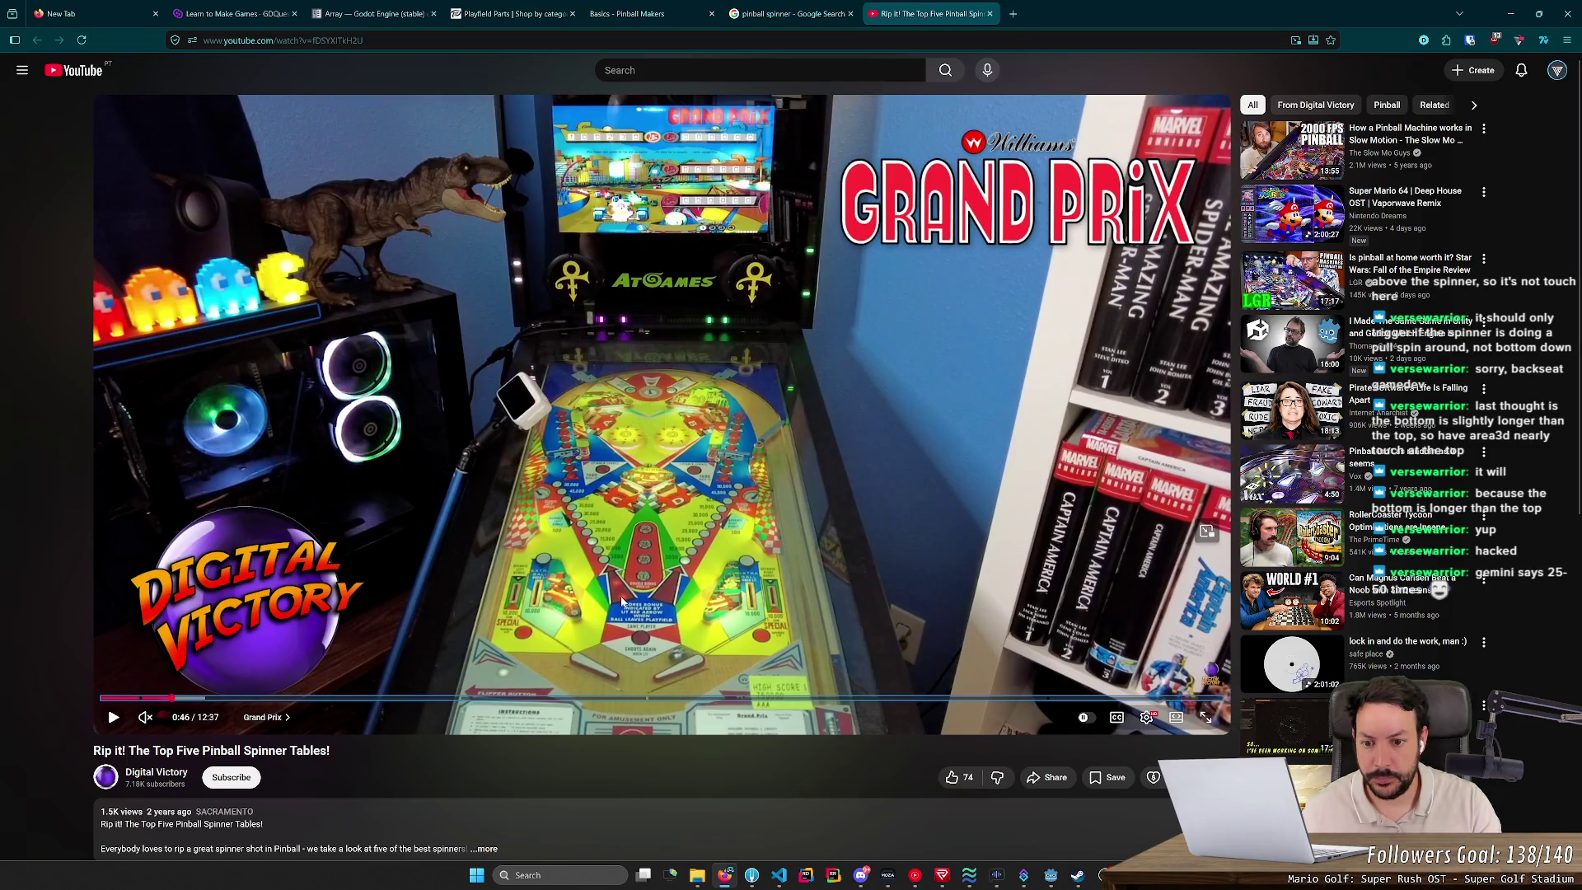
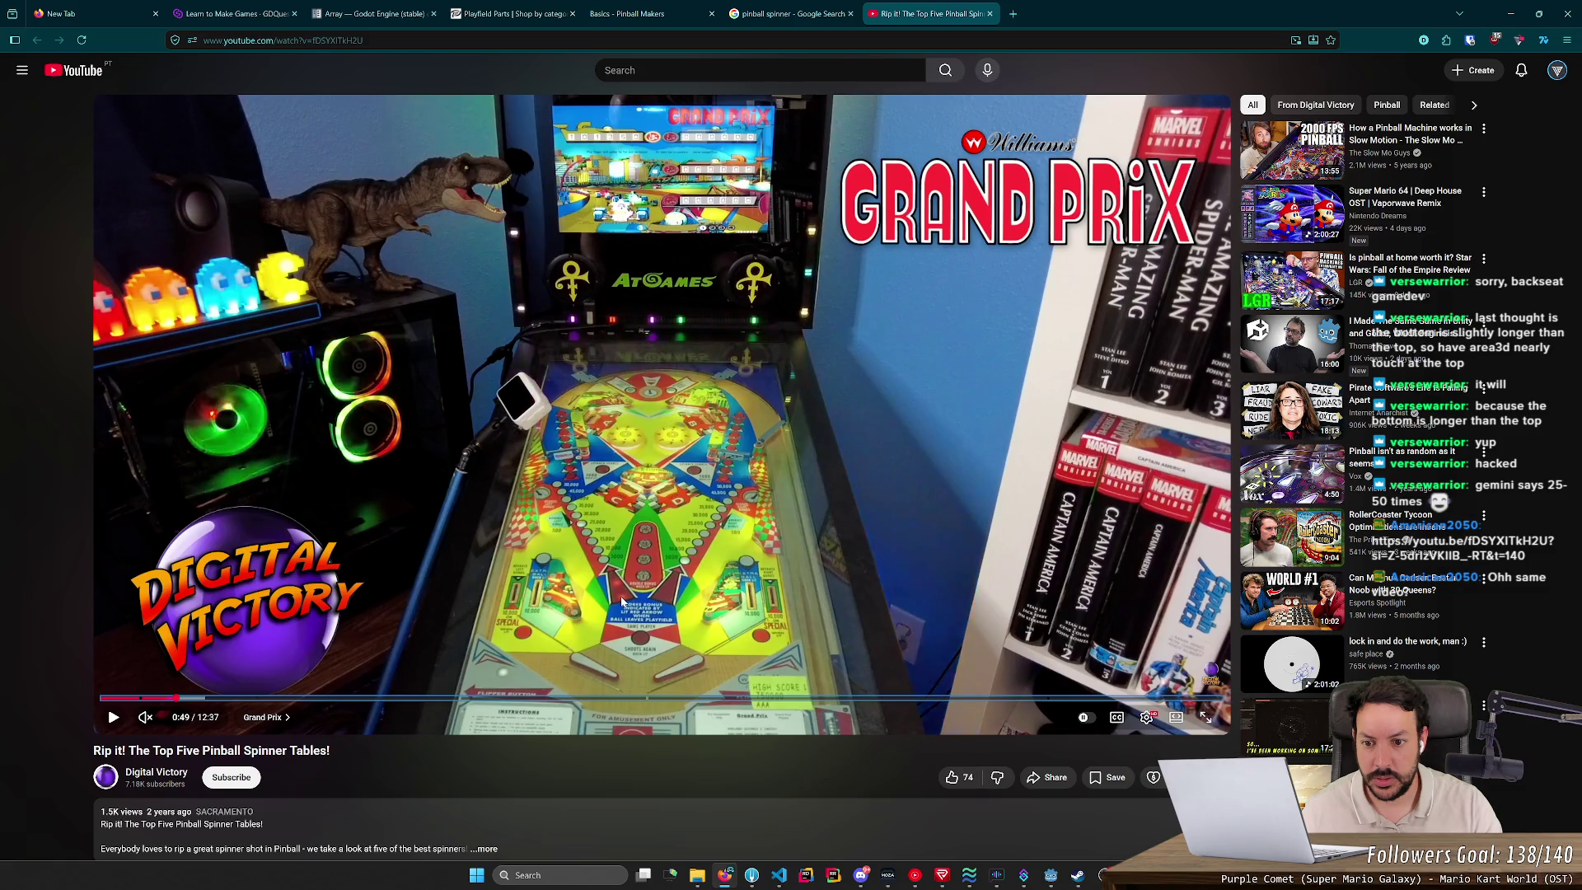
# Step: Rewind the Grand Prix spinner-table video a few seconds and replay the spinner section
pyautogui.click(623, 604)
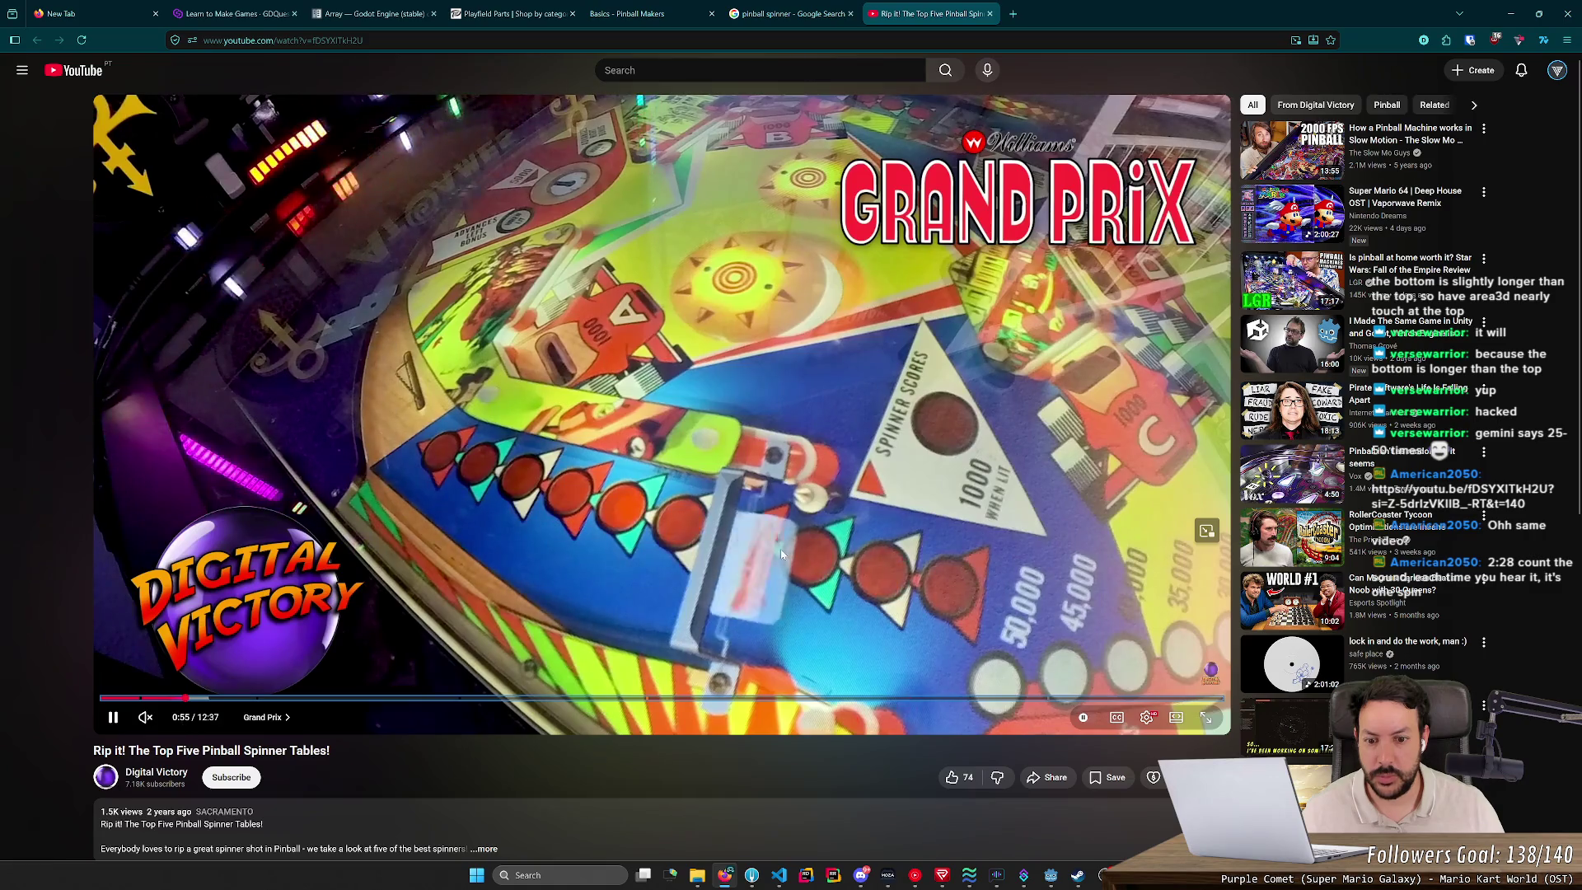
pyautogui.press('Left')
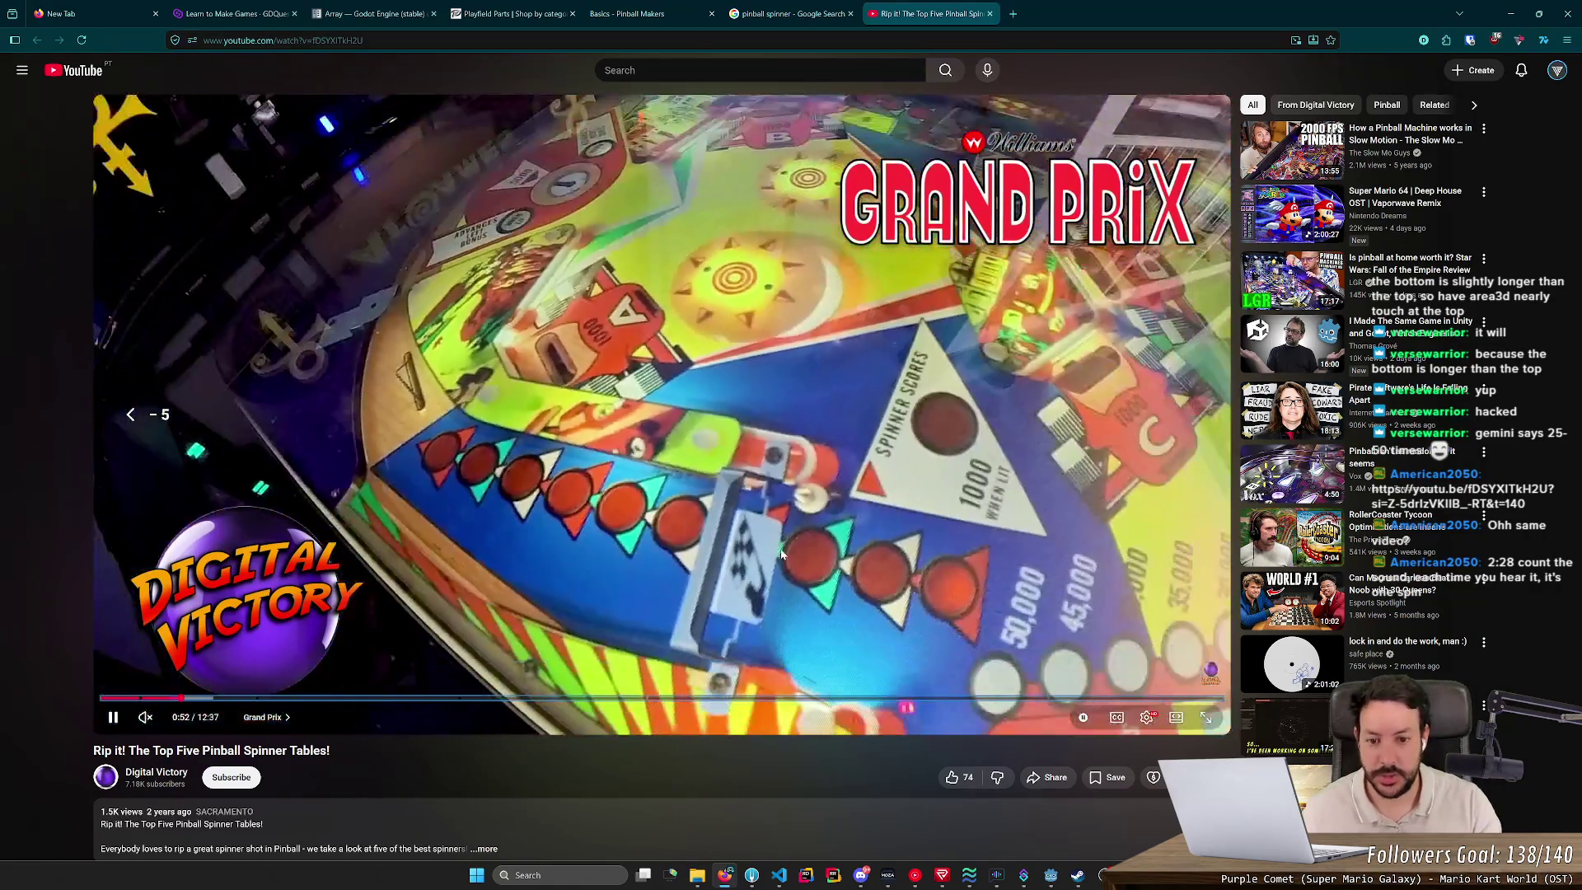
pyautogui.press('k')
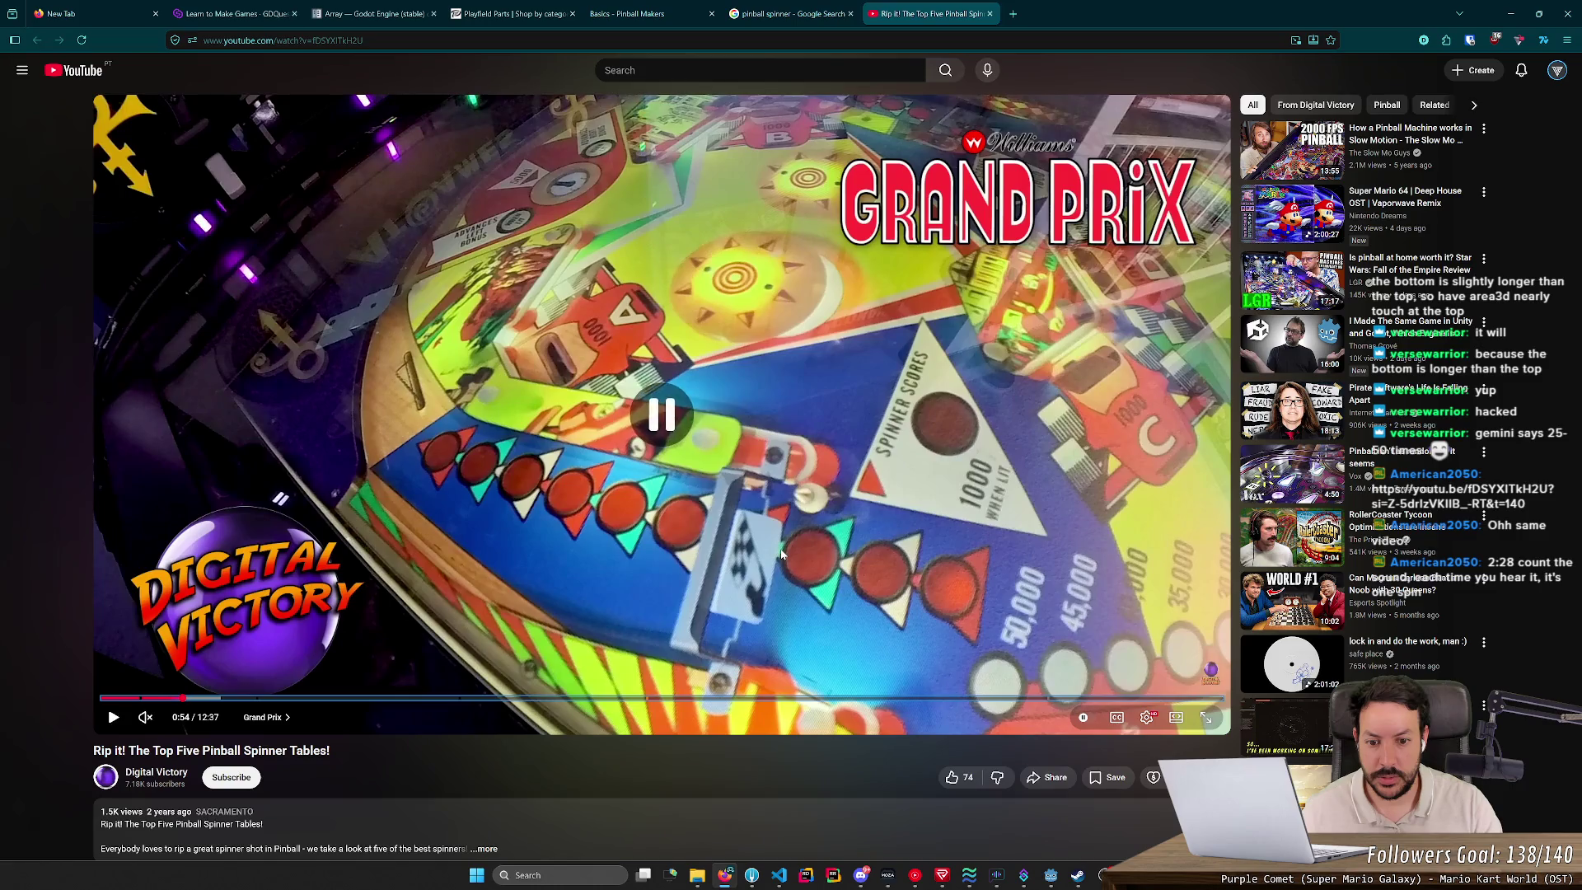
pyautogui.press('k')
pyautogui.press('k')
pyautogui.press('k')
pyautogui.press('k')
# Step: Step the paused video forward frame by frame through the spinner's motion
pyautogui.press('.')
pyautogui.press('.')
pyautogui.press('.')
pyautogui.press('.')
pyautogui.press('.')
pyautogui.press('.')
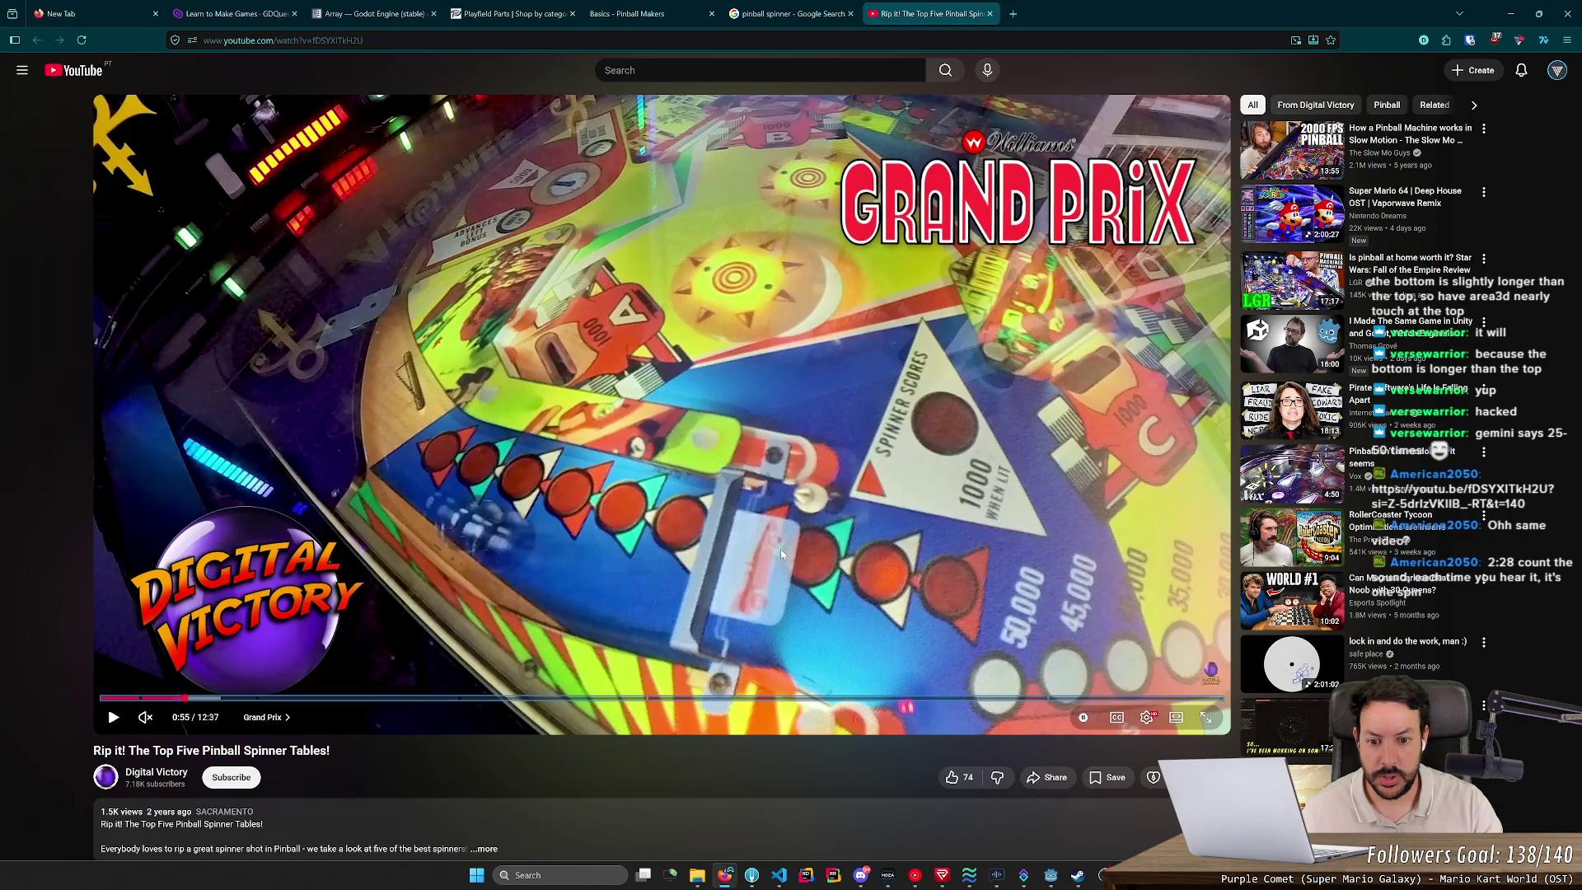
pyautogui.press('.')
pyautogui.press('.')
pyautogui.press('.')
pyautogui.press('.')
pyautogui.press('.')
pyautogui.press('.')
pyautogui.press('.')
pyautogui.press('.')
pyautogui.press('.')
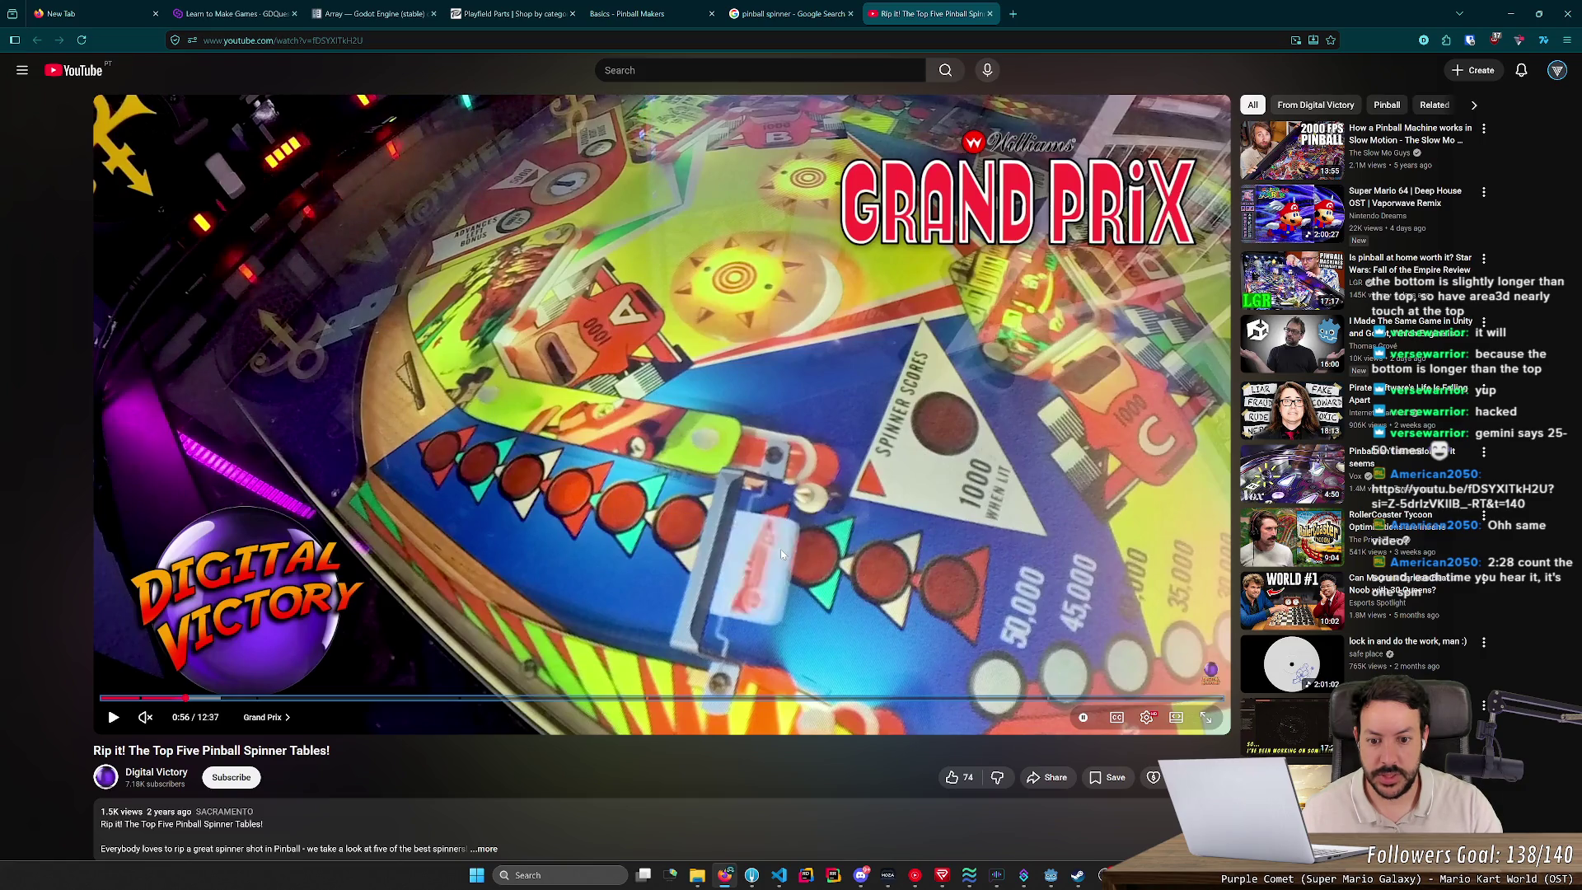
pyautogui.press('.')
pyautogui.press('.')
pyautogui.press('.')
pyautogui.press('.')
pyautogui.press('.')
pyautogui.press('.')
pyautogui.press('.')
pyautogui.press('.')
pyautogui.press('.')
pyautogui.press('.')
pyautogui.press('.')
pyautogui.press('.')
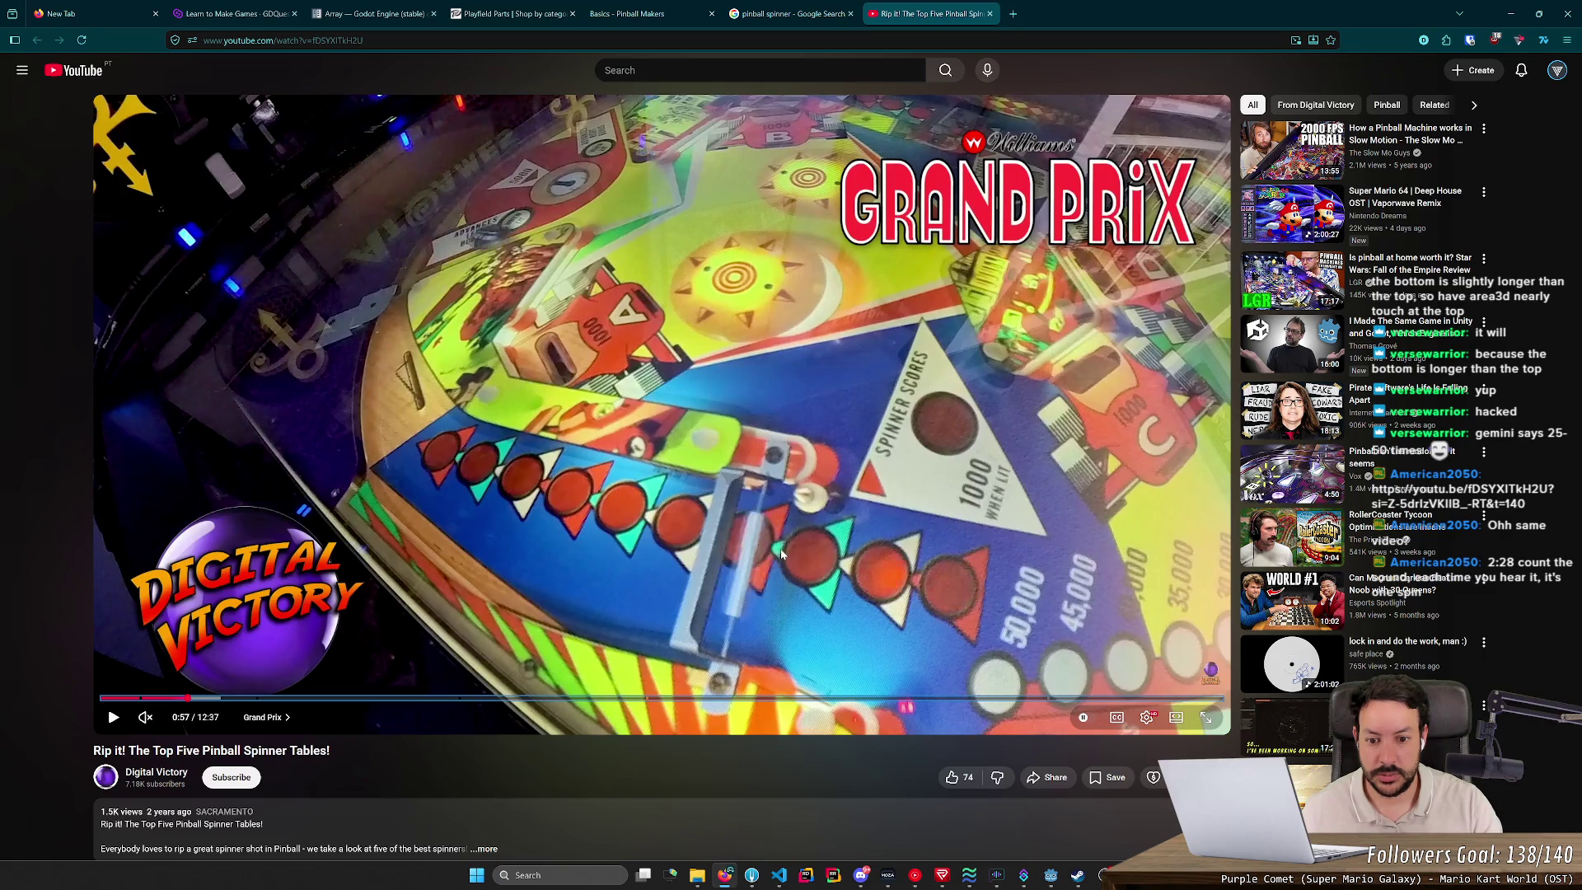
pyautogui.press('.')
pyautogui.press('.')
pyautogui.press('.')
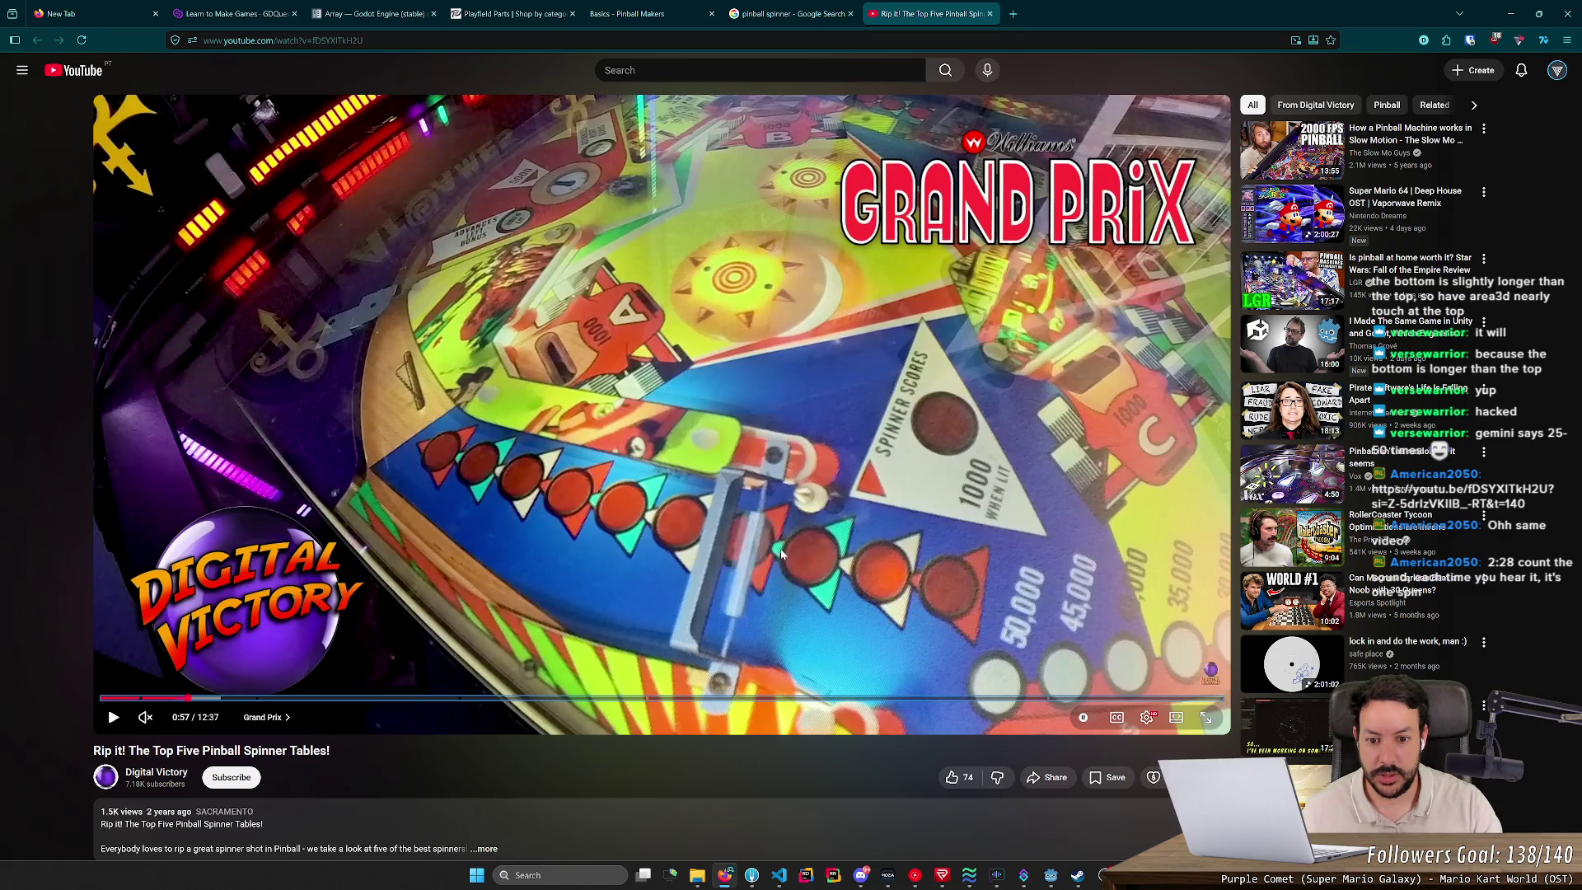
pyautogui.press('.')
pyautogui.press('.')
pyautogui.press('.')
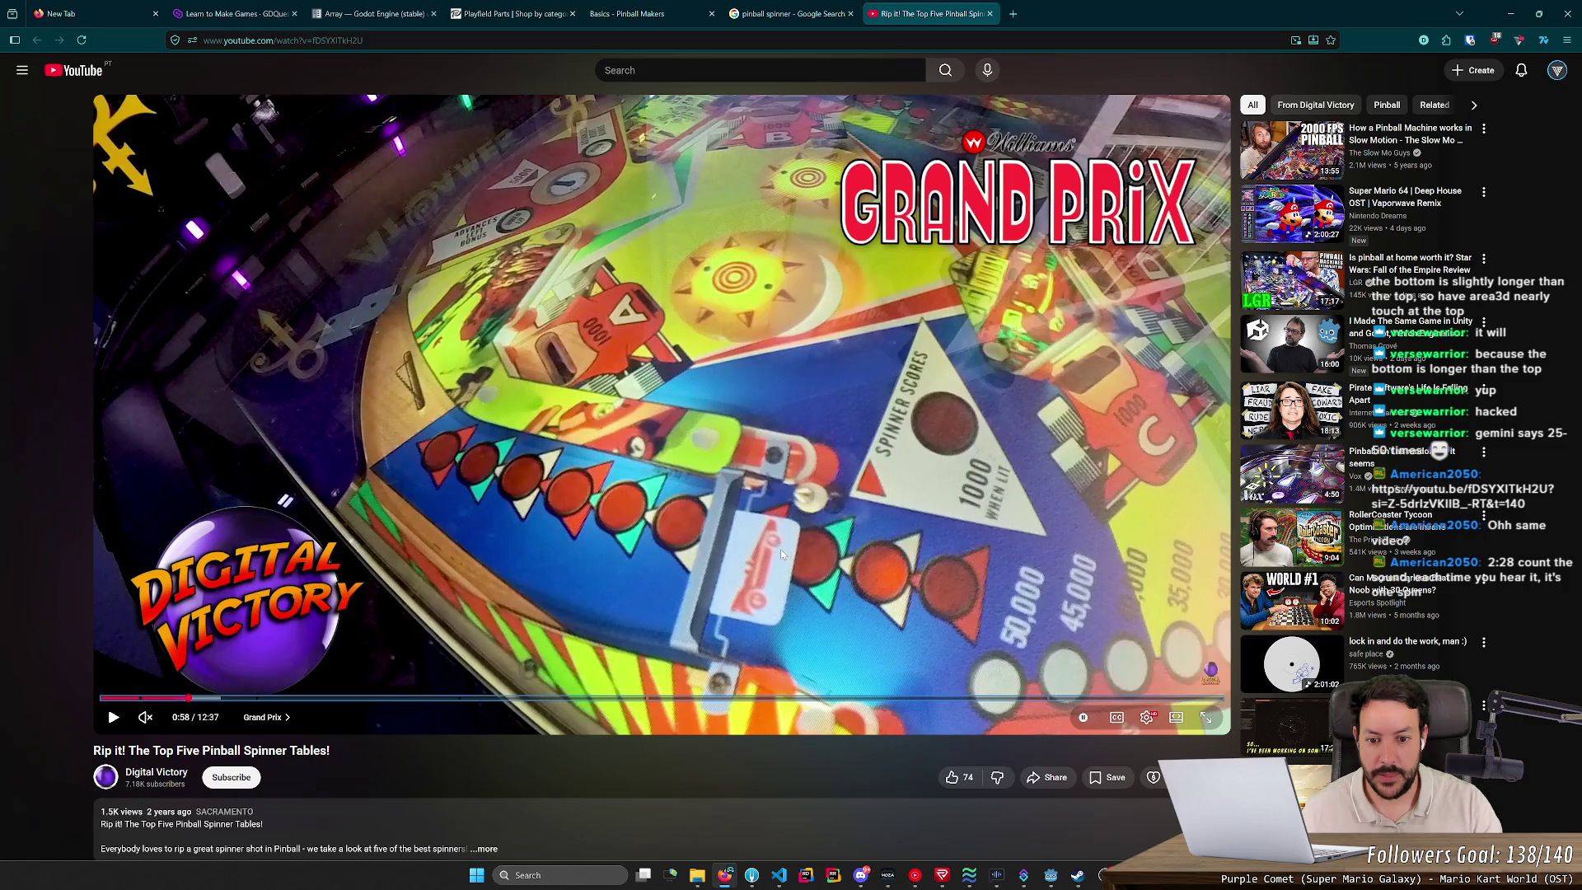
# Step: Replay the spinner briefly, pause it, and bring the Godot spinner scene forward
pyautogui.press('k')
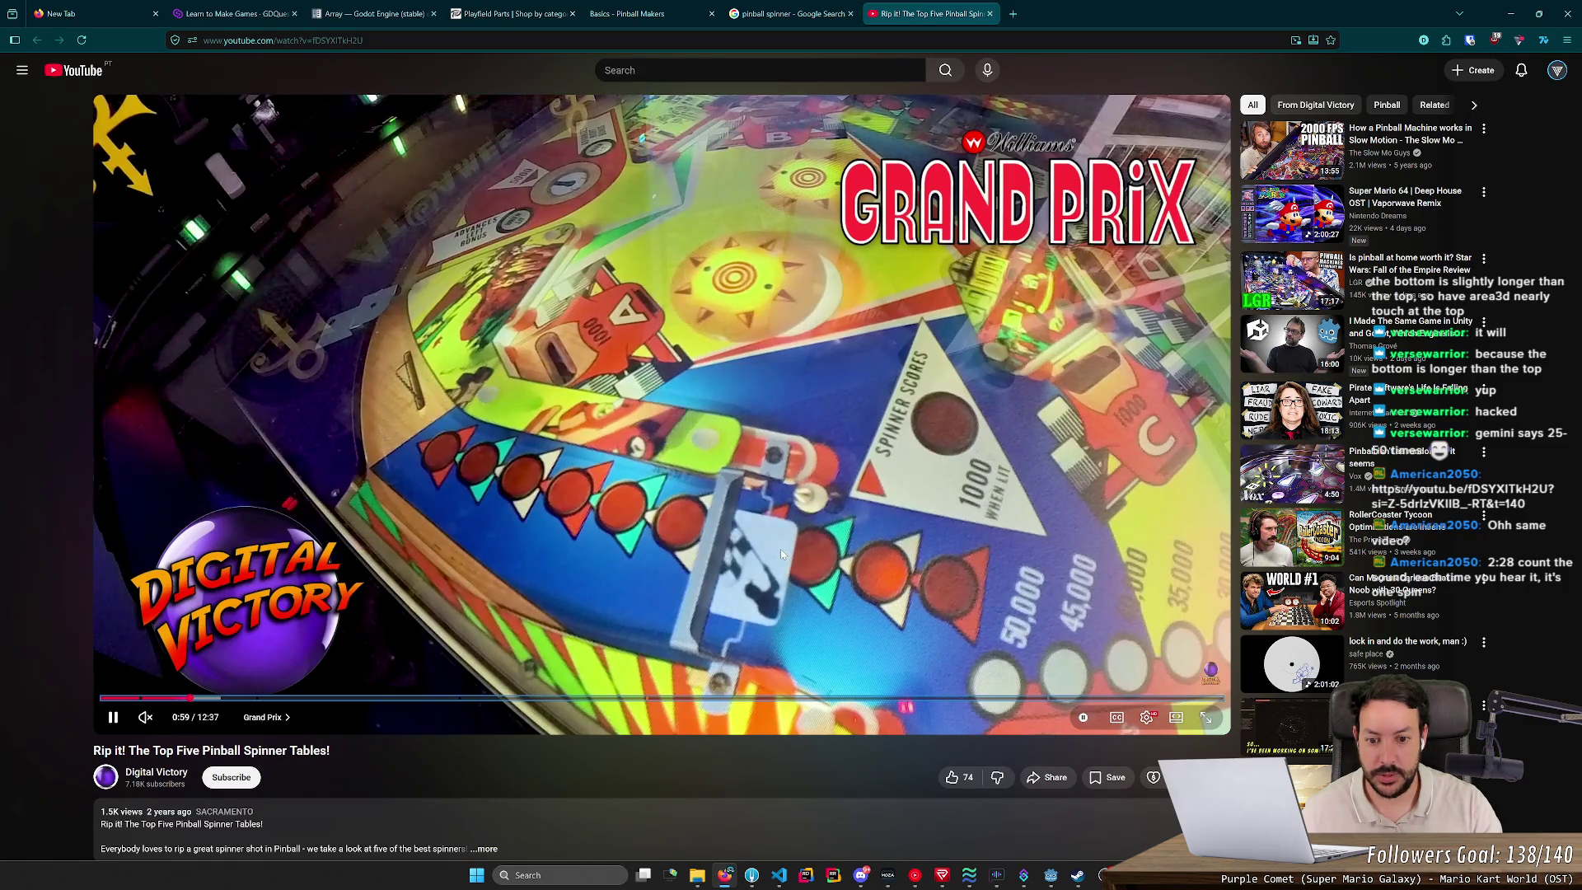
pyautogui.press('k')
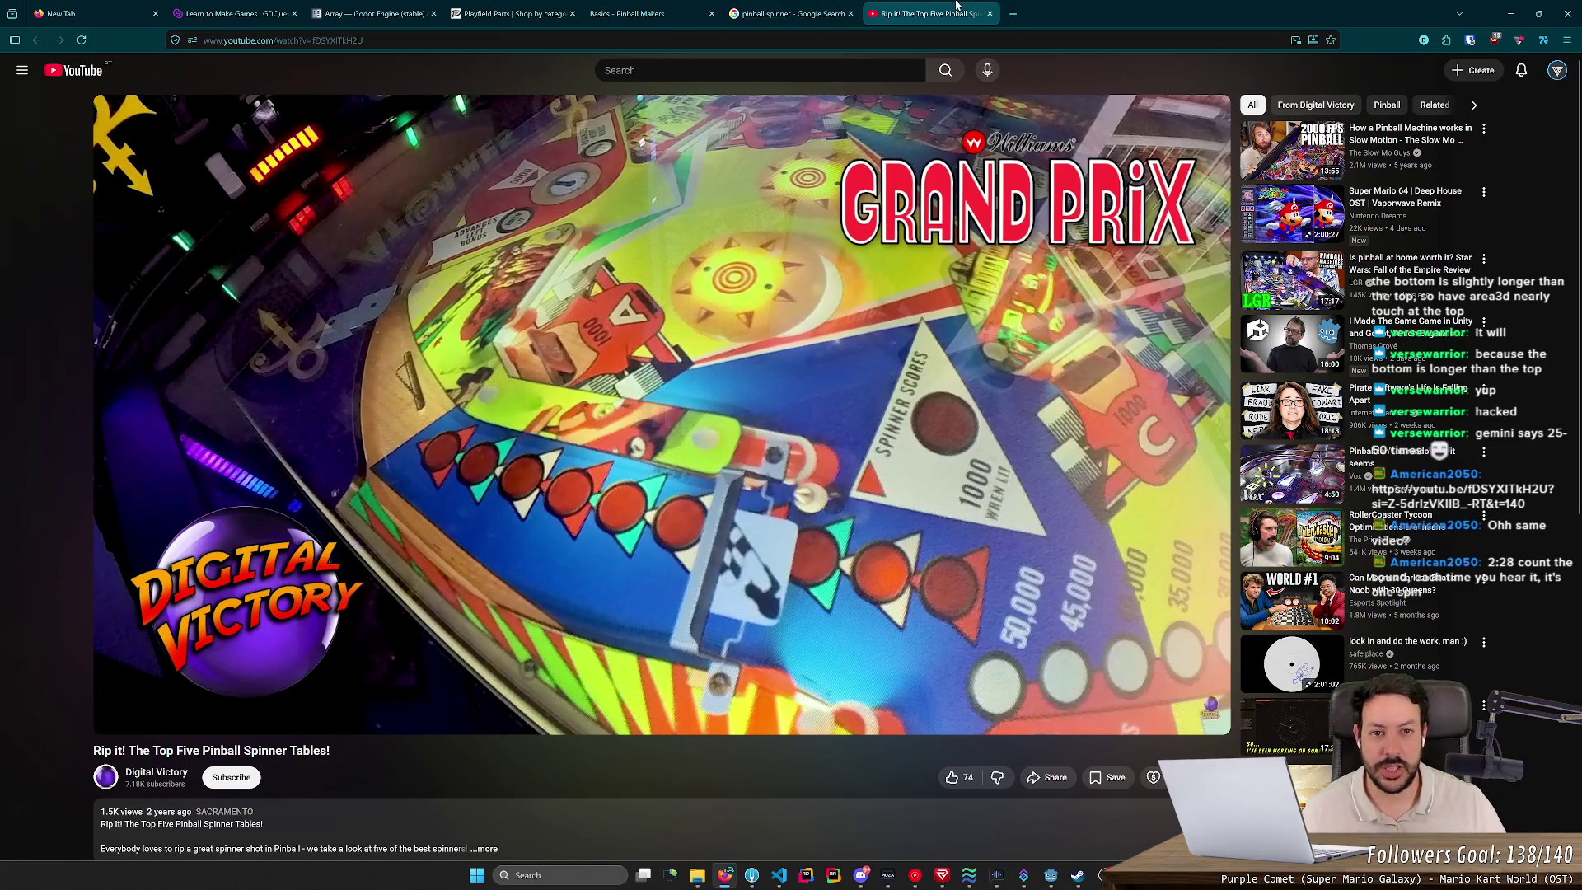
pyautogui.hotkey('ctrl', 'shift', 'Tab')
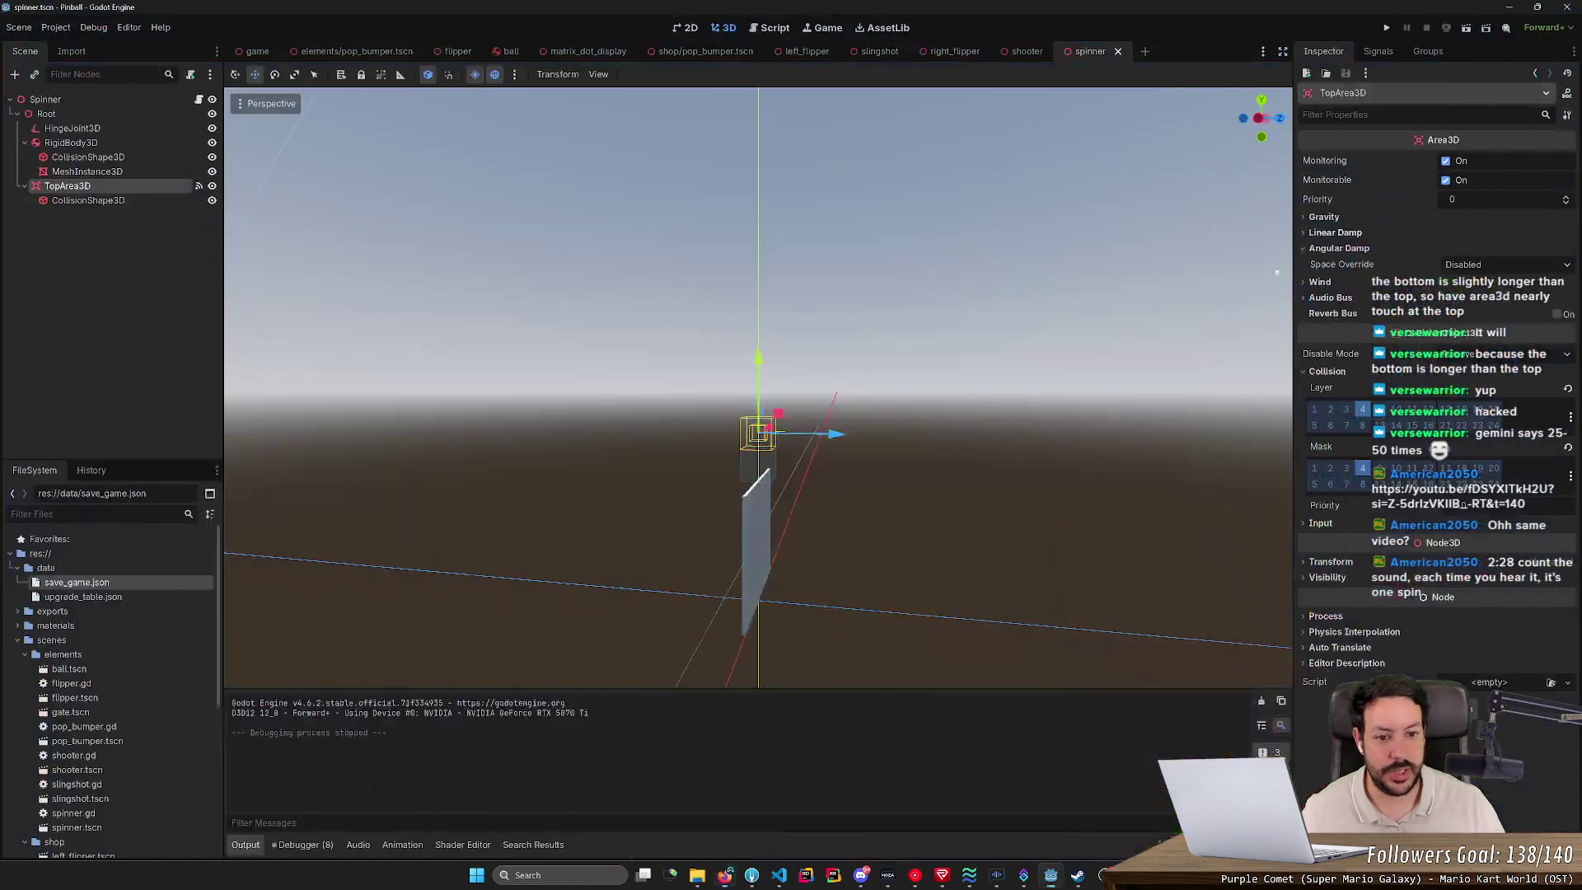
pyautogui.click(1510, 14)
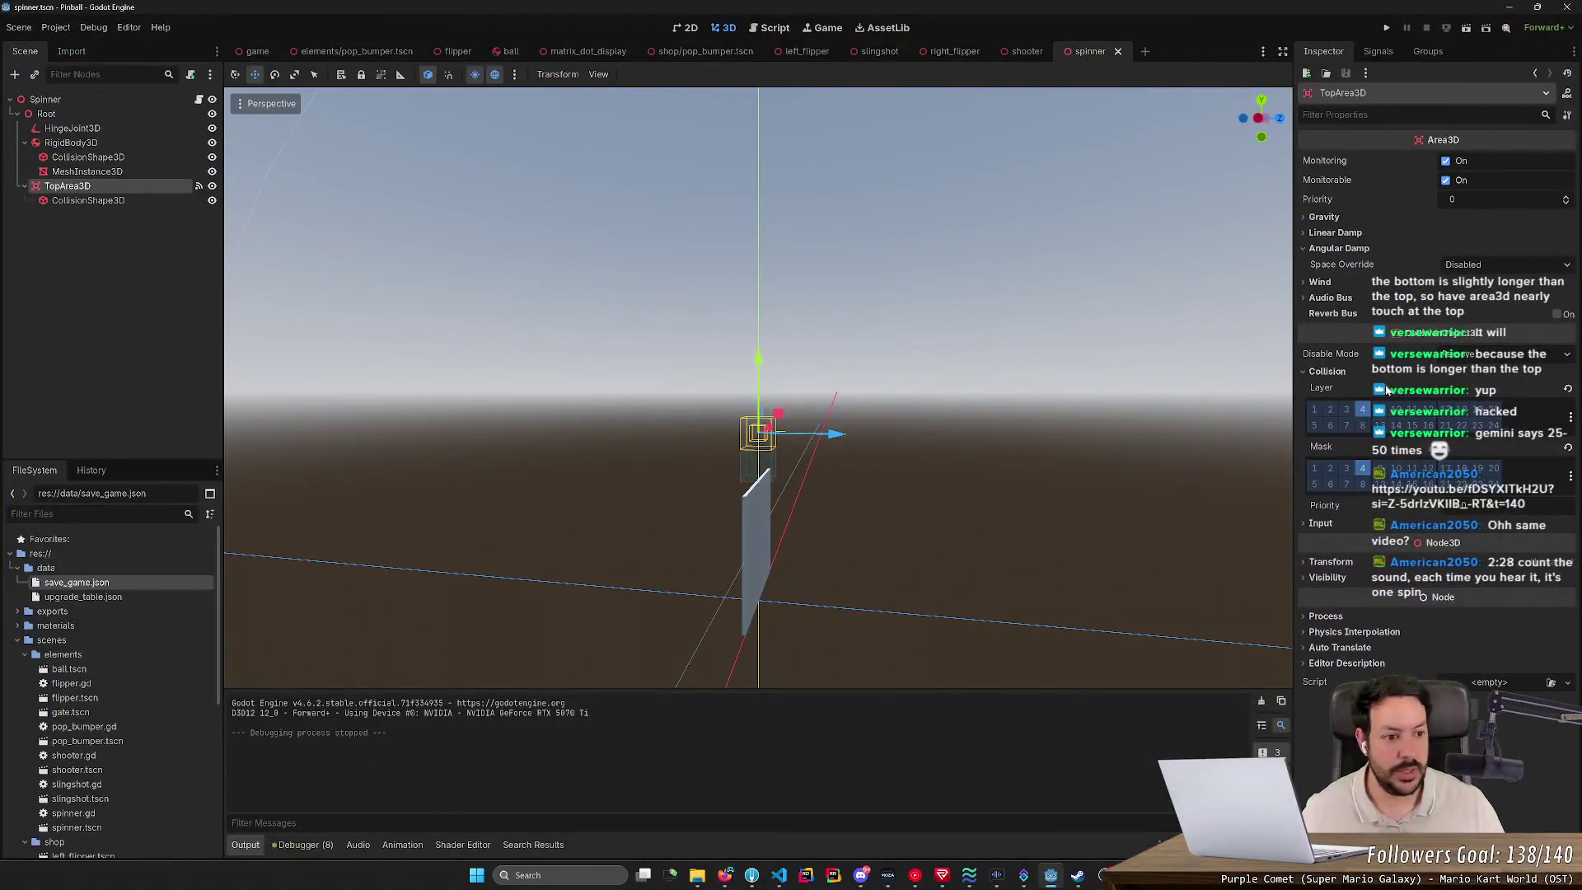
# Step: Set the spinner RigidBody3D's angular damp to 0.7 and save the scene
pyautogui.click(105, 142)
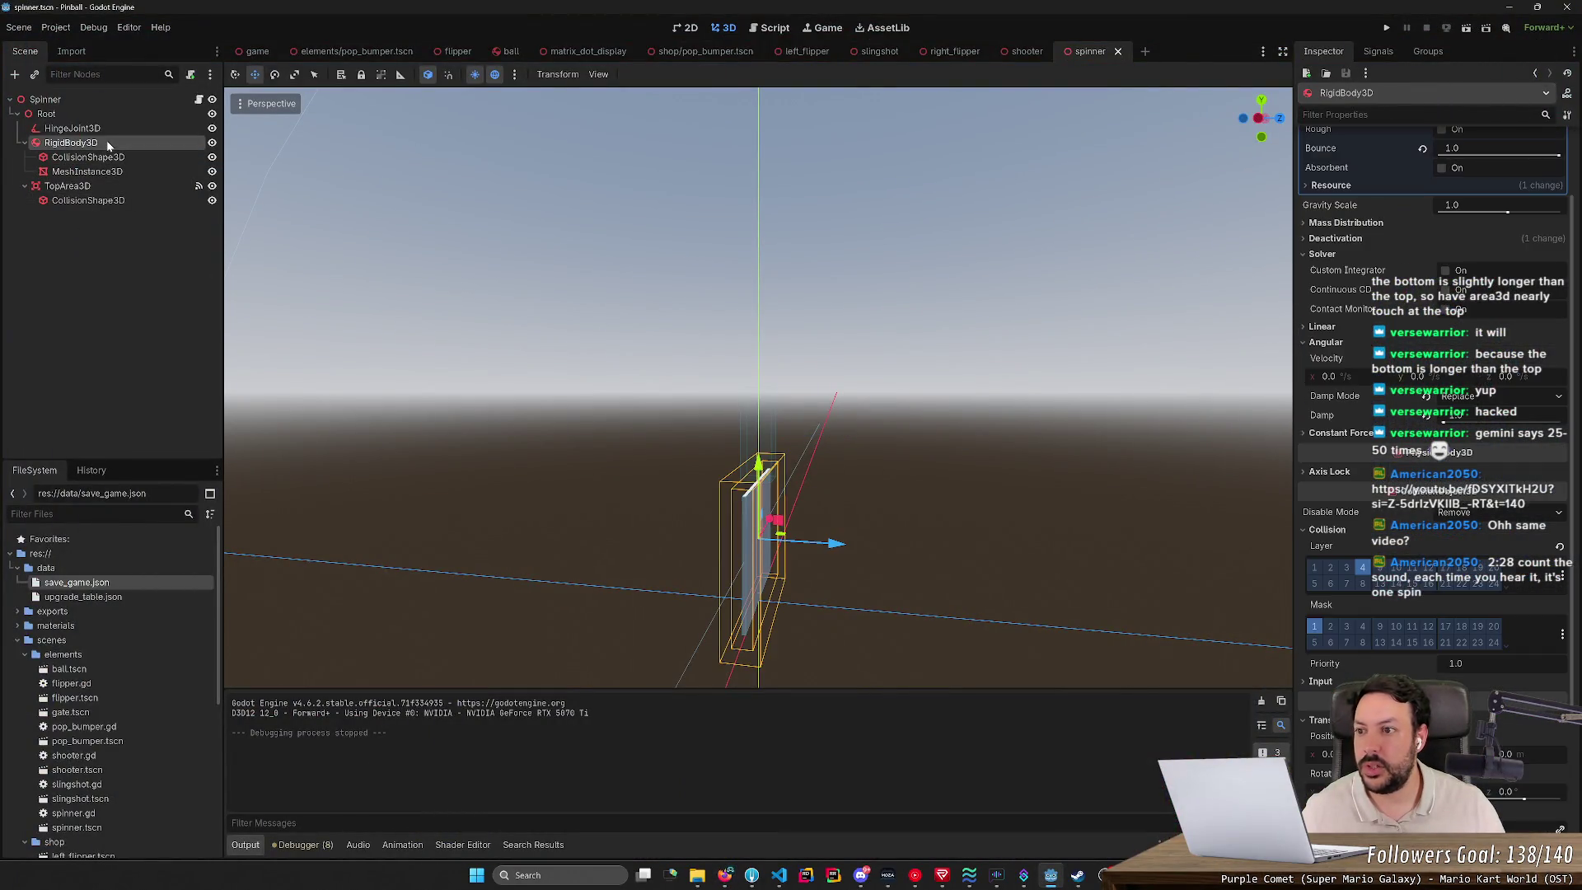
pyautogui.scroll(2, 1433, 224)
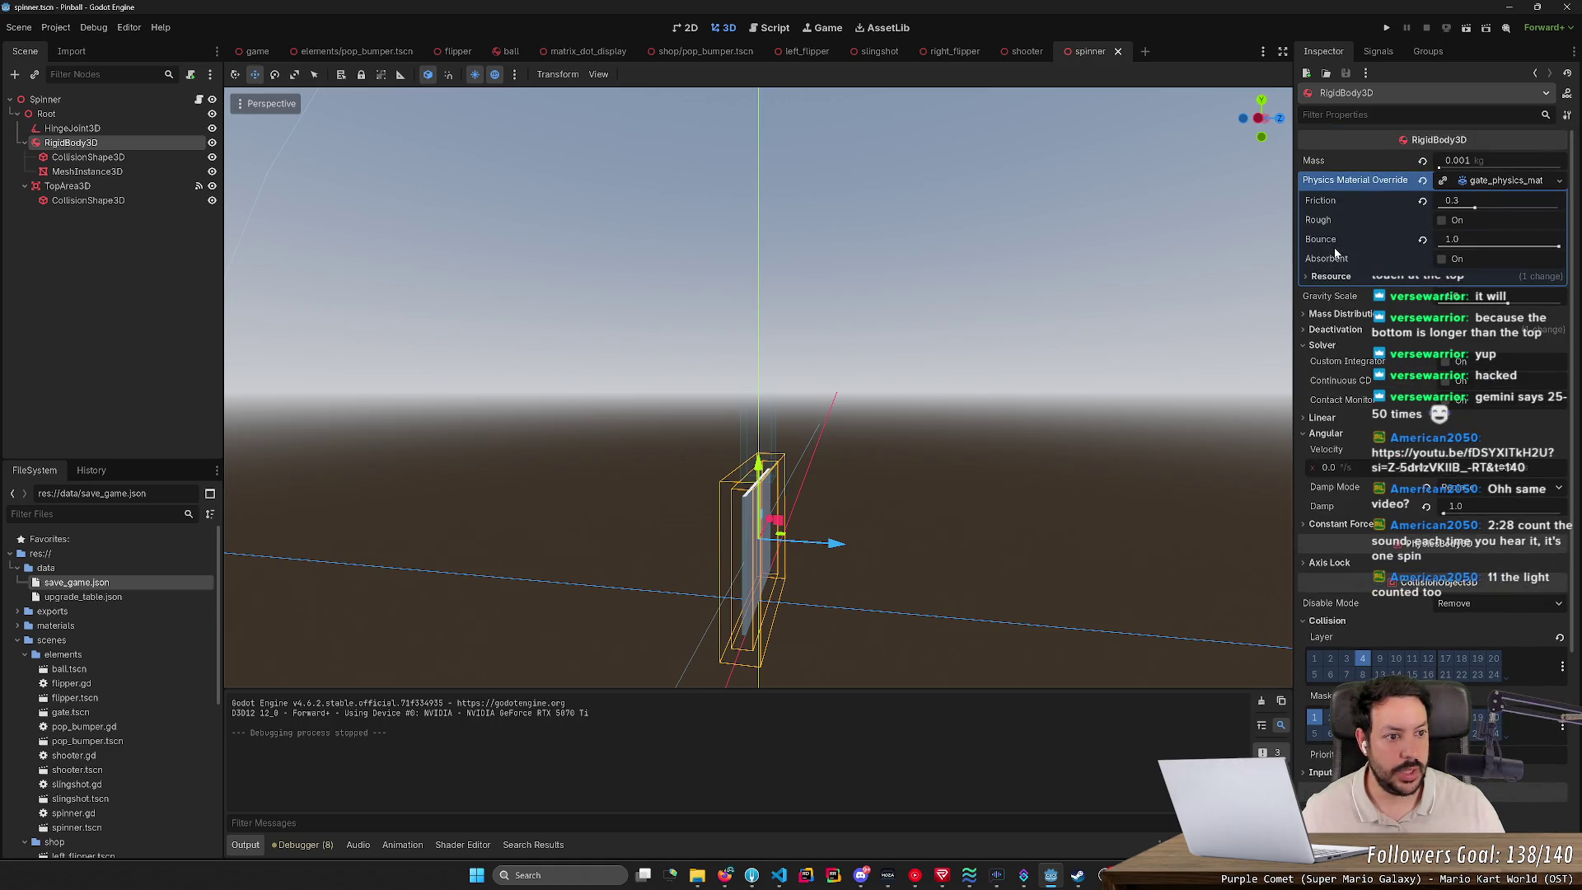
pyautogui.click(1455, 506)
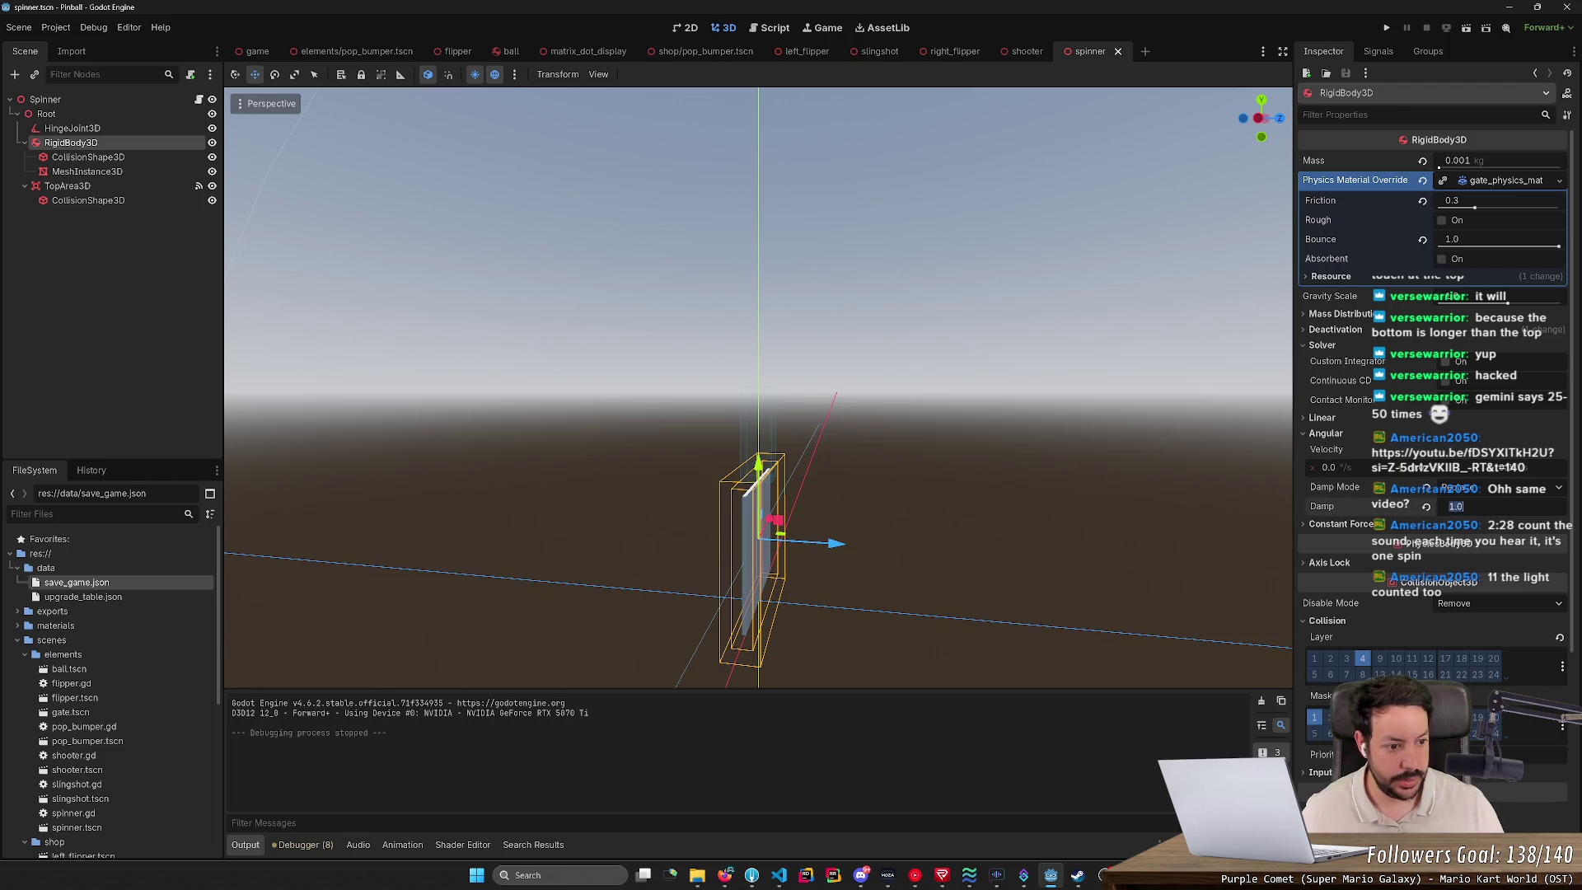
pyautogui.write('0.7')
pyautogui.press('Return')
pyautogui.hotkey('ctrl', 's')
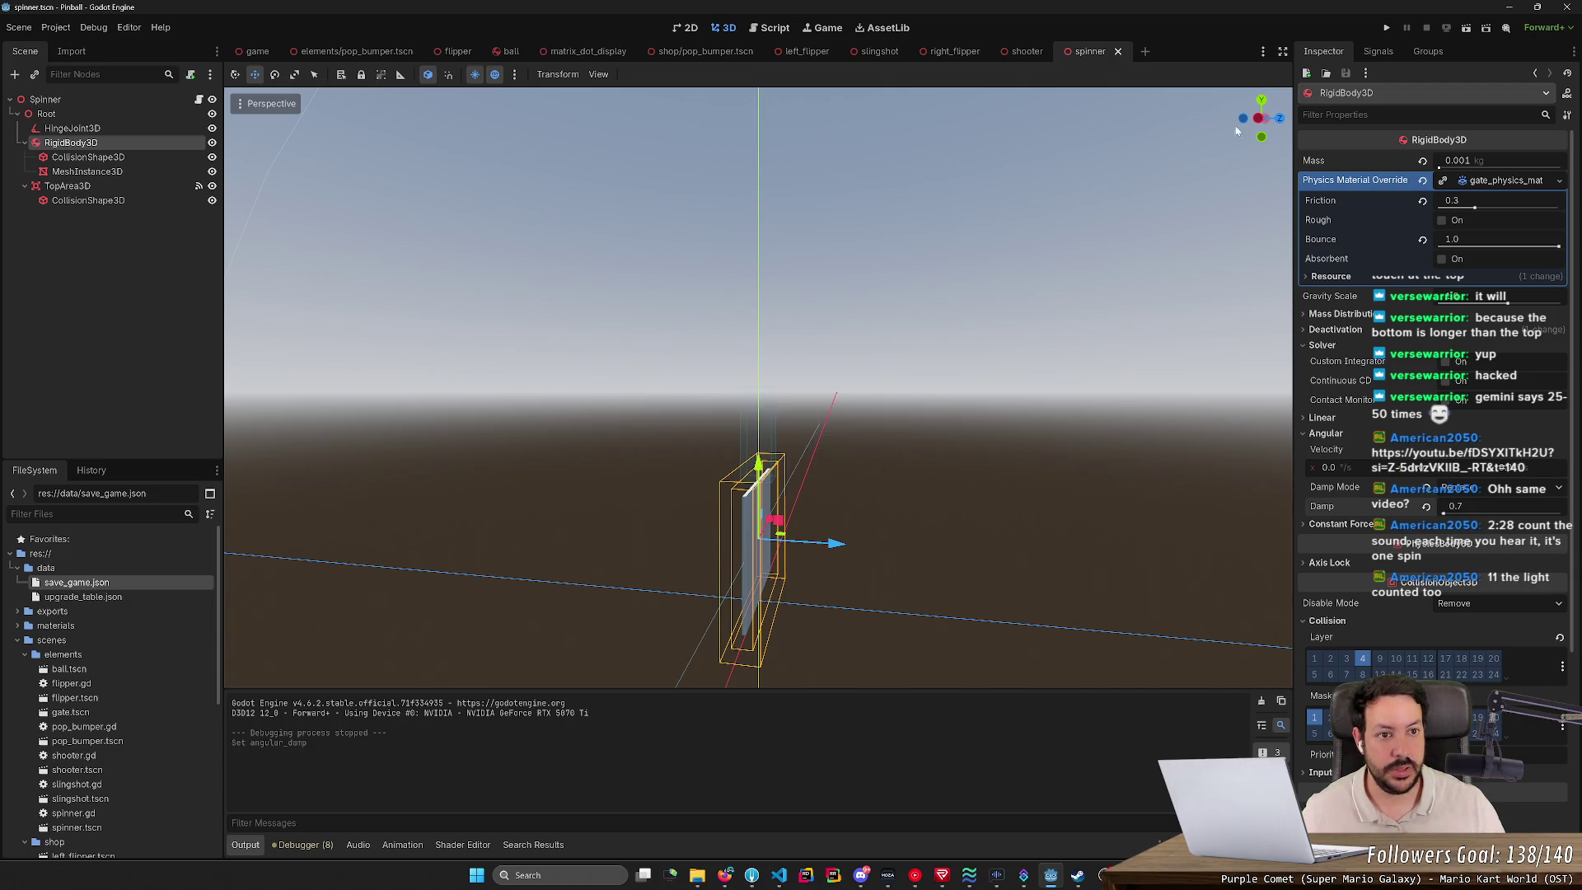
# Step: Run the pinball game, launch a ball at the spinner, then stop the run
pyautogui.click(1387, 30)
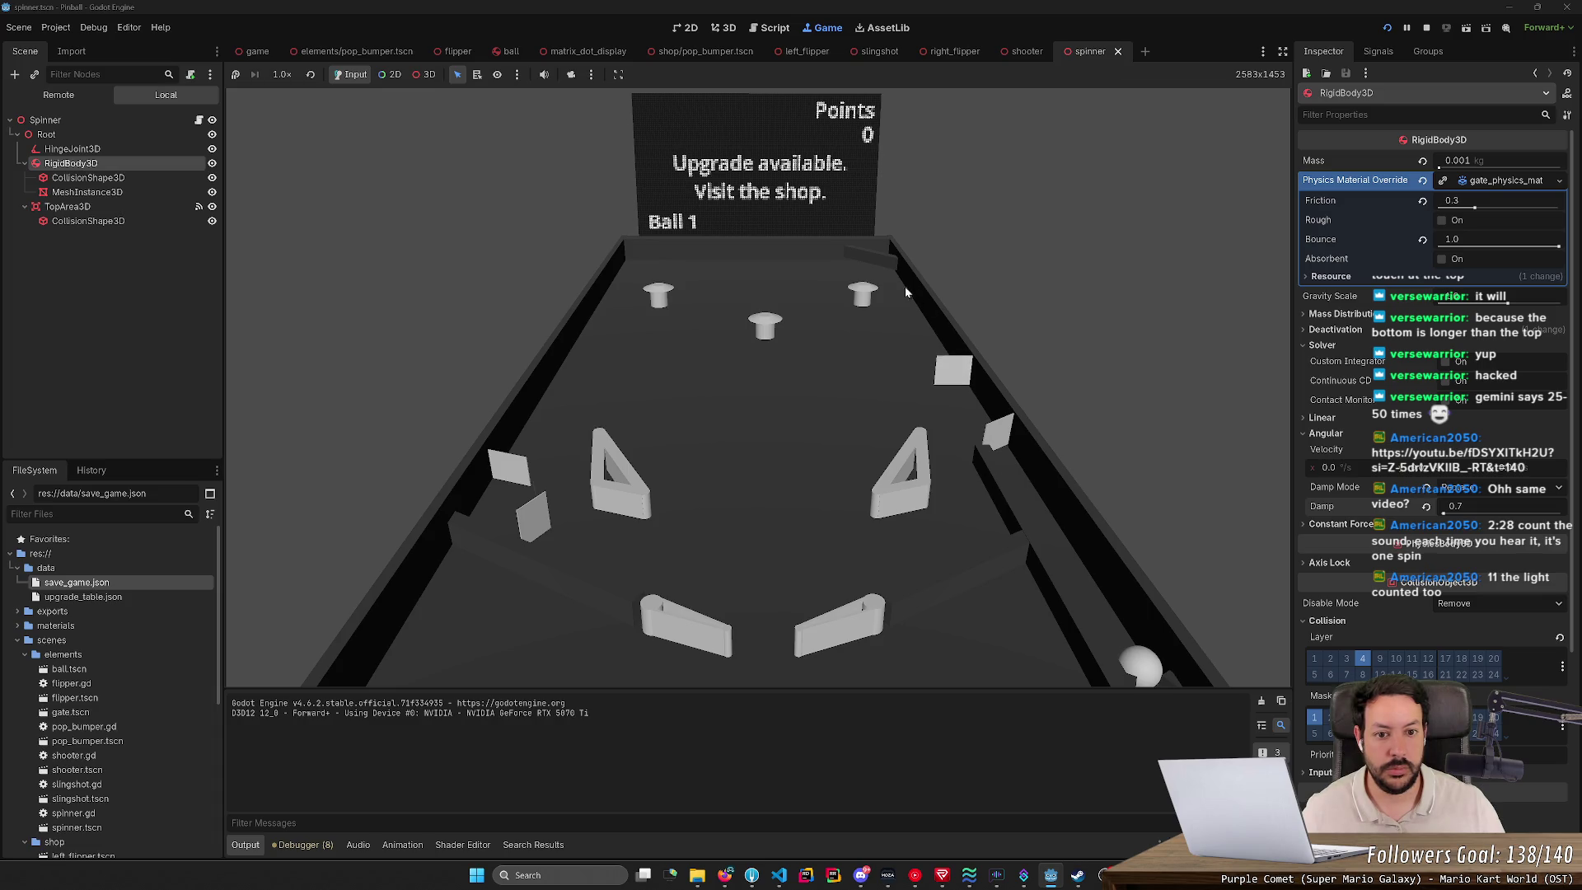
pyautogui.press('space')
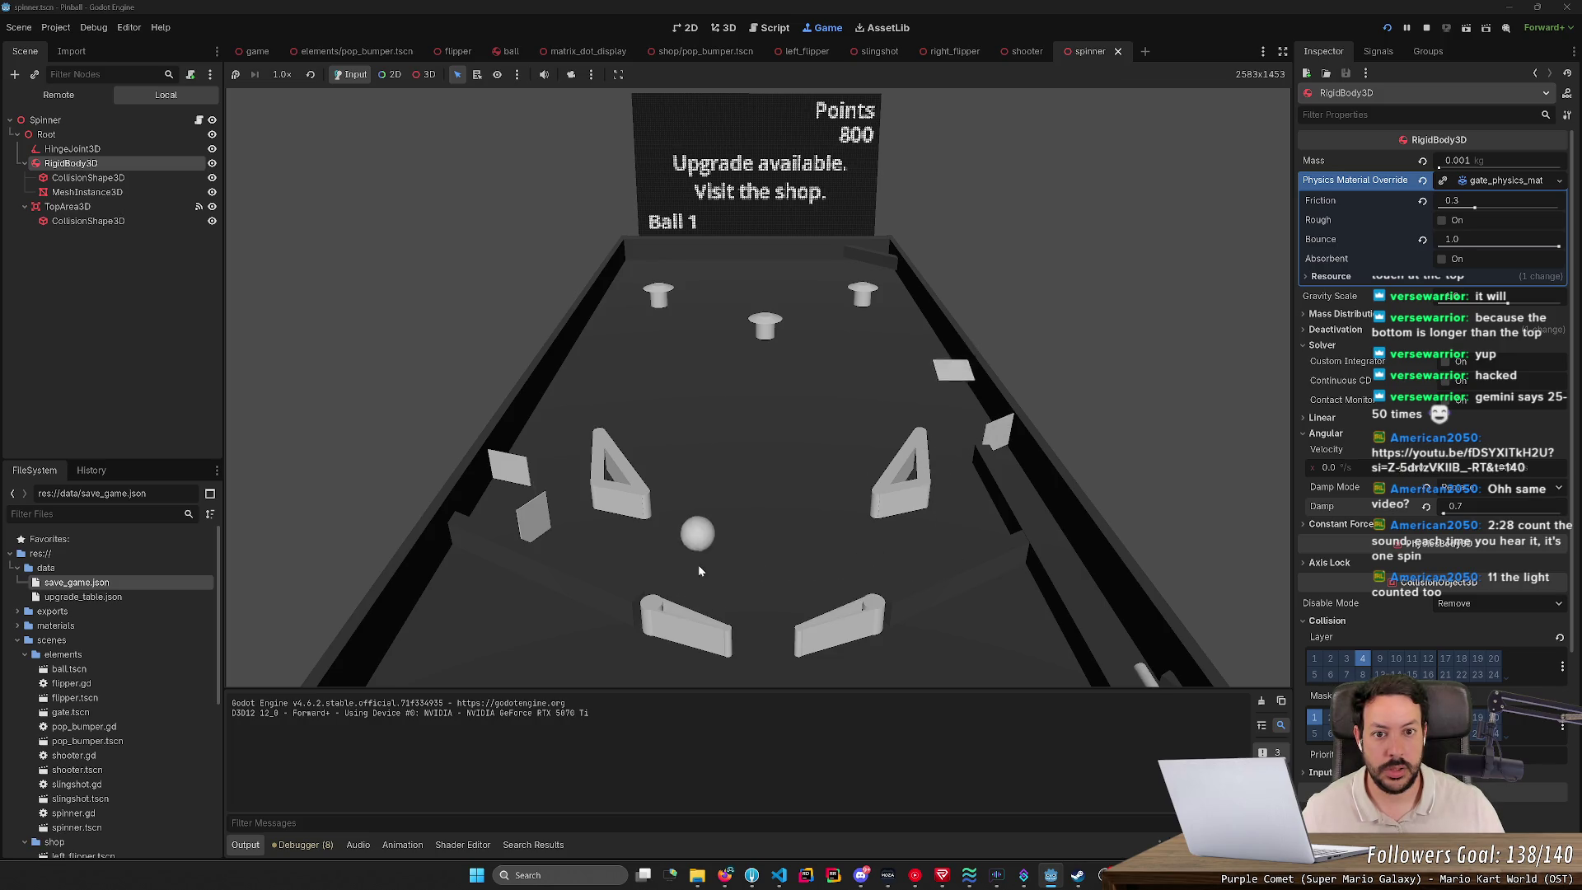
pyautogui.click(1427, 29)
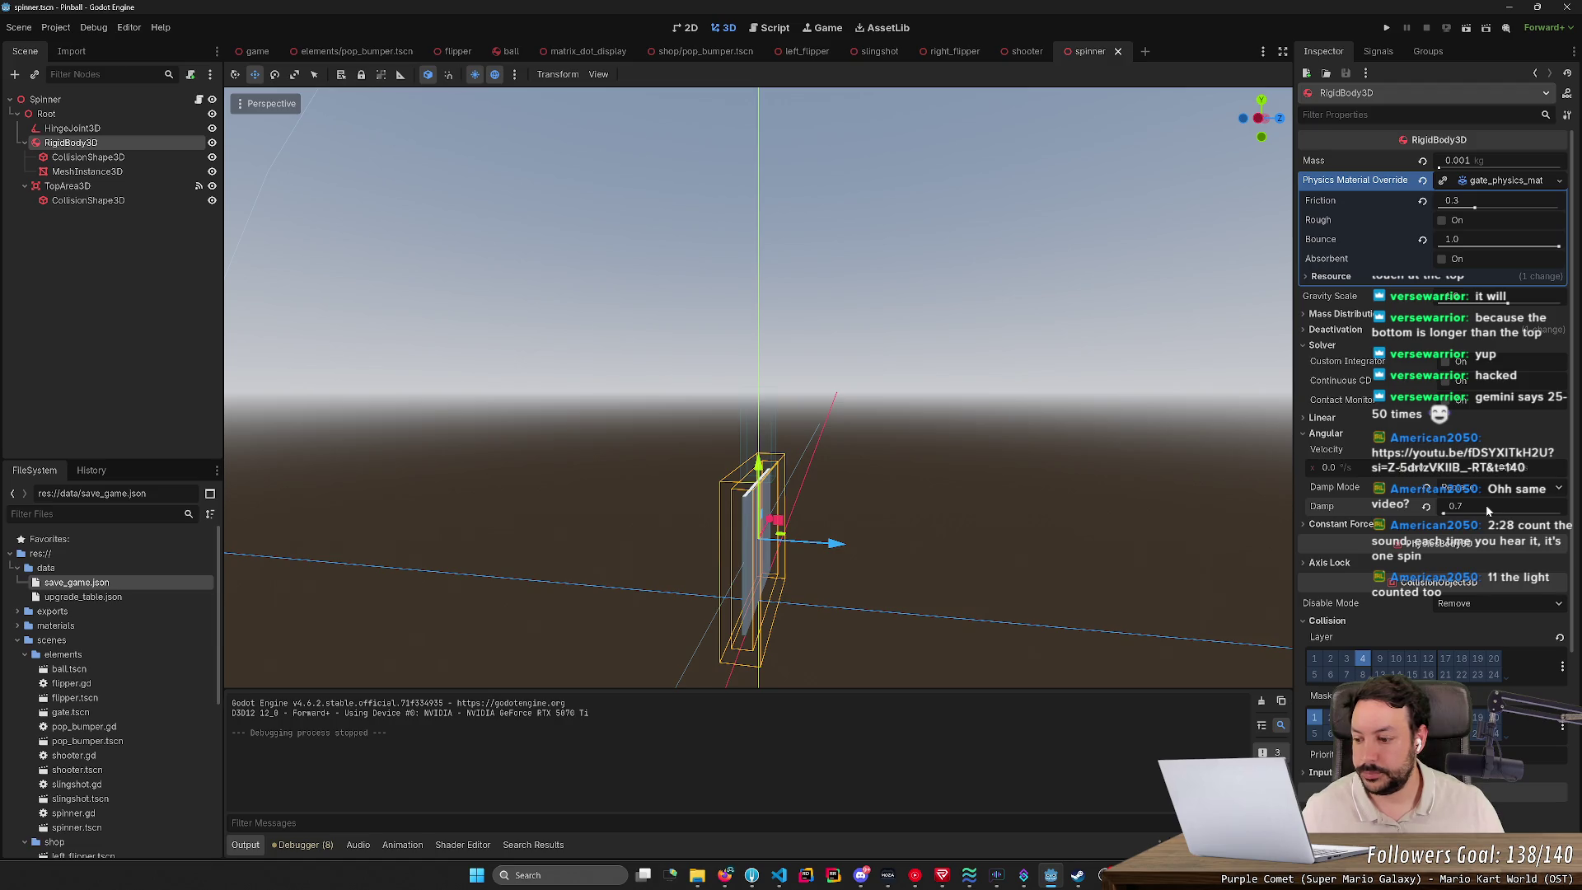
# Step: Change the spinner's angular damp to 0.5
pyautogui.click(1488, 511)
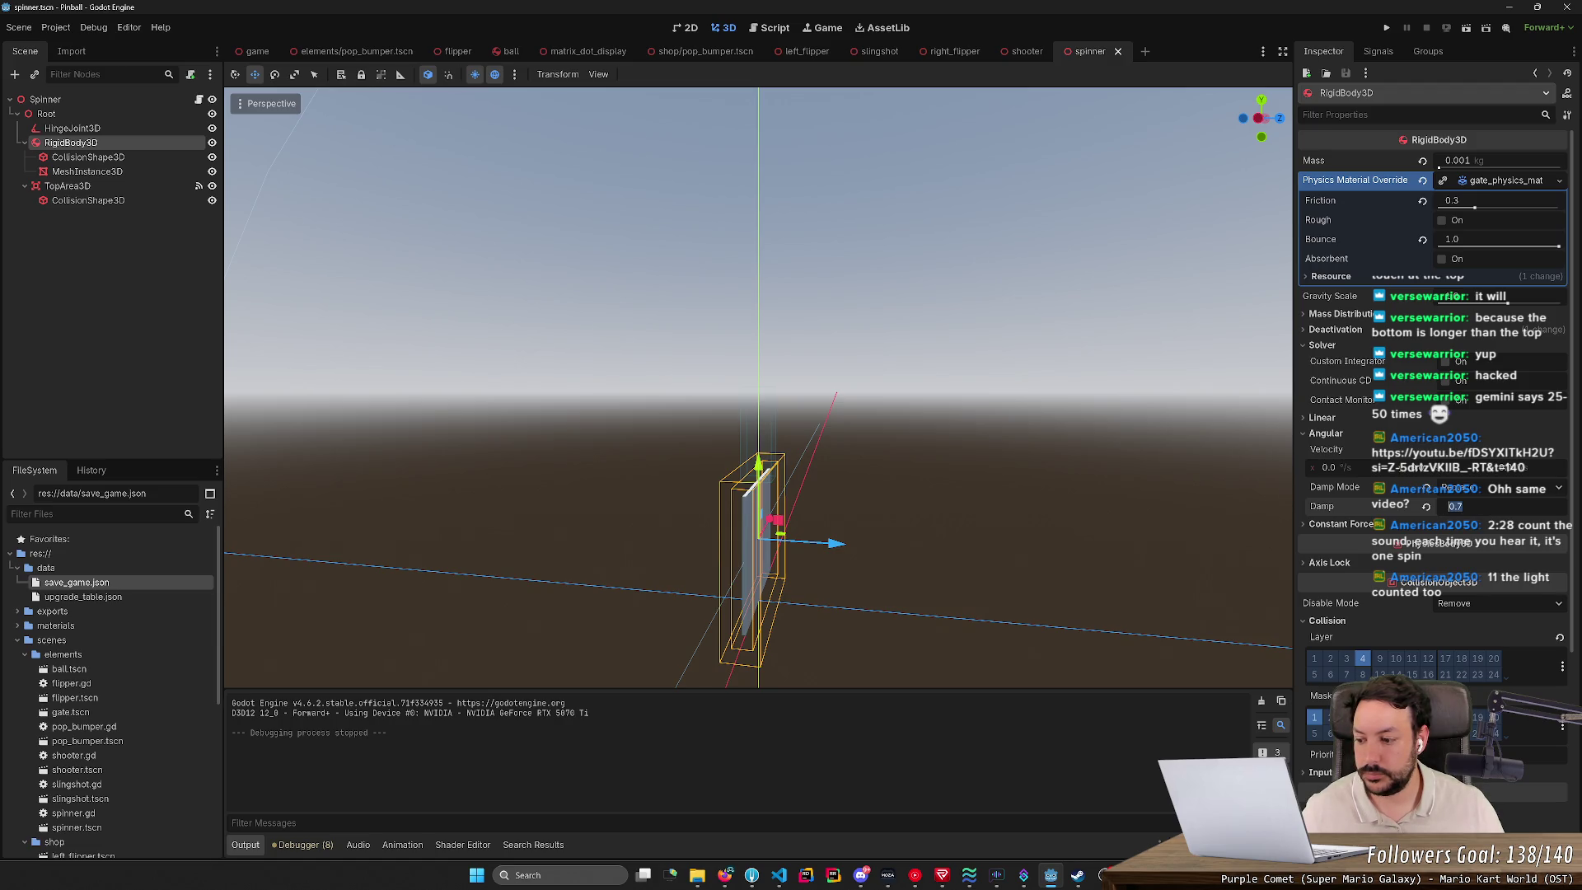
pyautogui.press('Return')
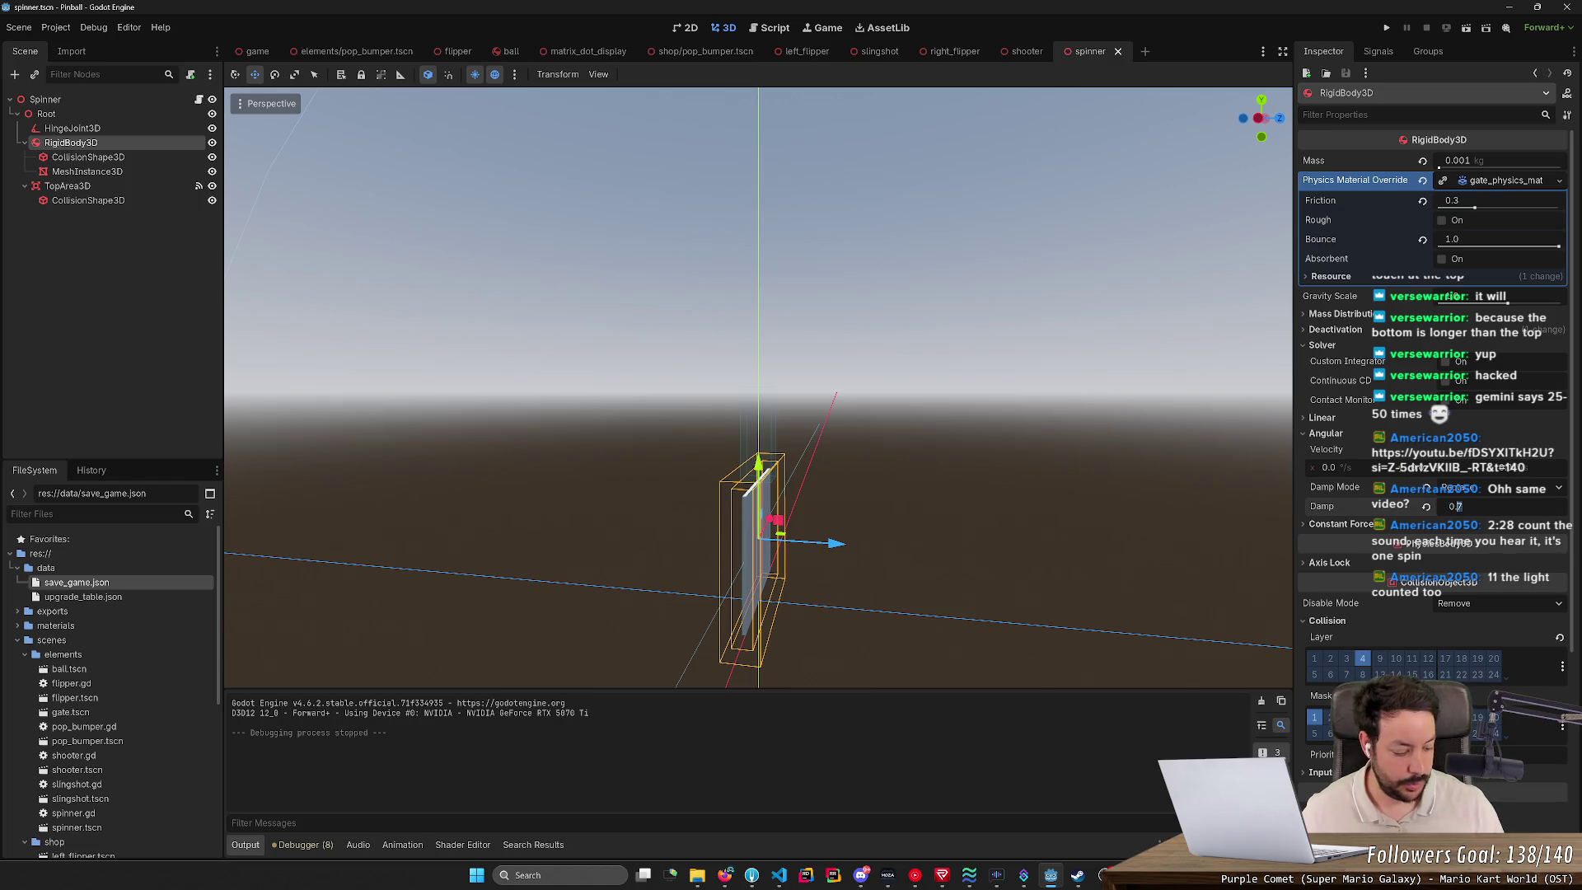
pyautogui.write('5')
pyautogui.press('Return')
# Step: Save and run the game, launching balls across several restarts to test the spinner, then stop
pyautogui.press('F5')
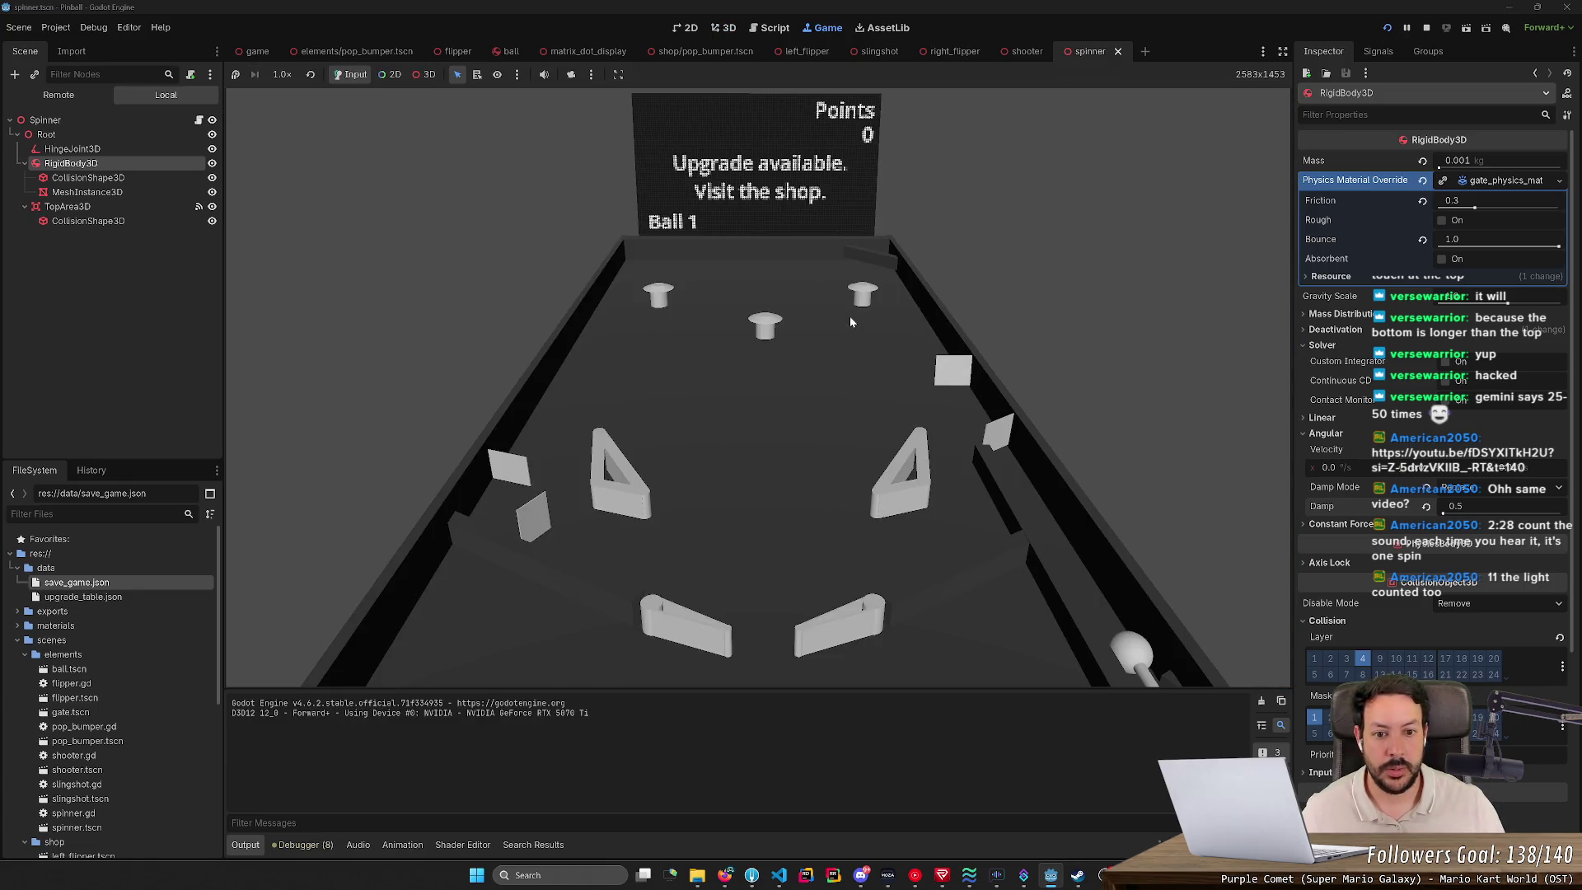
pyautogui.press('space')
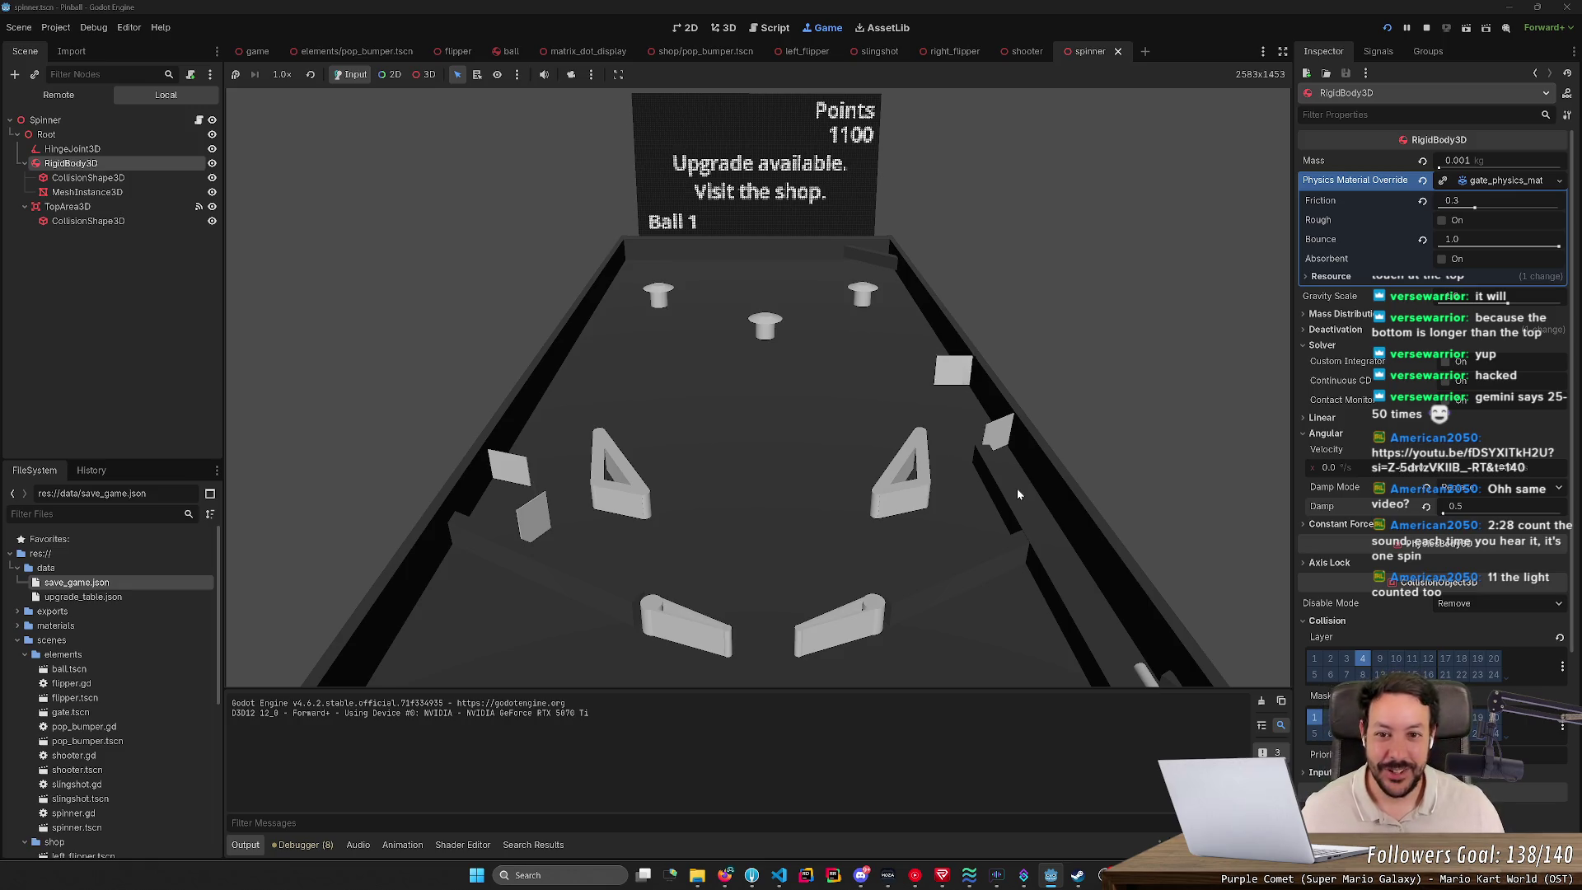
pyautogui.press('F5')
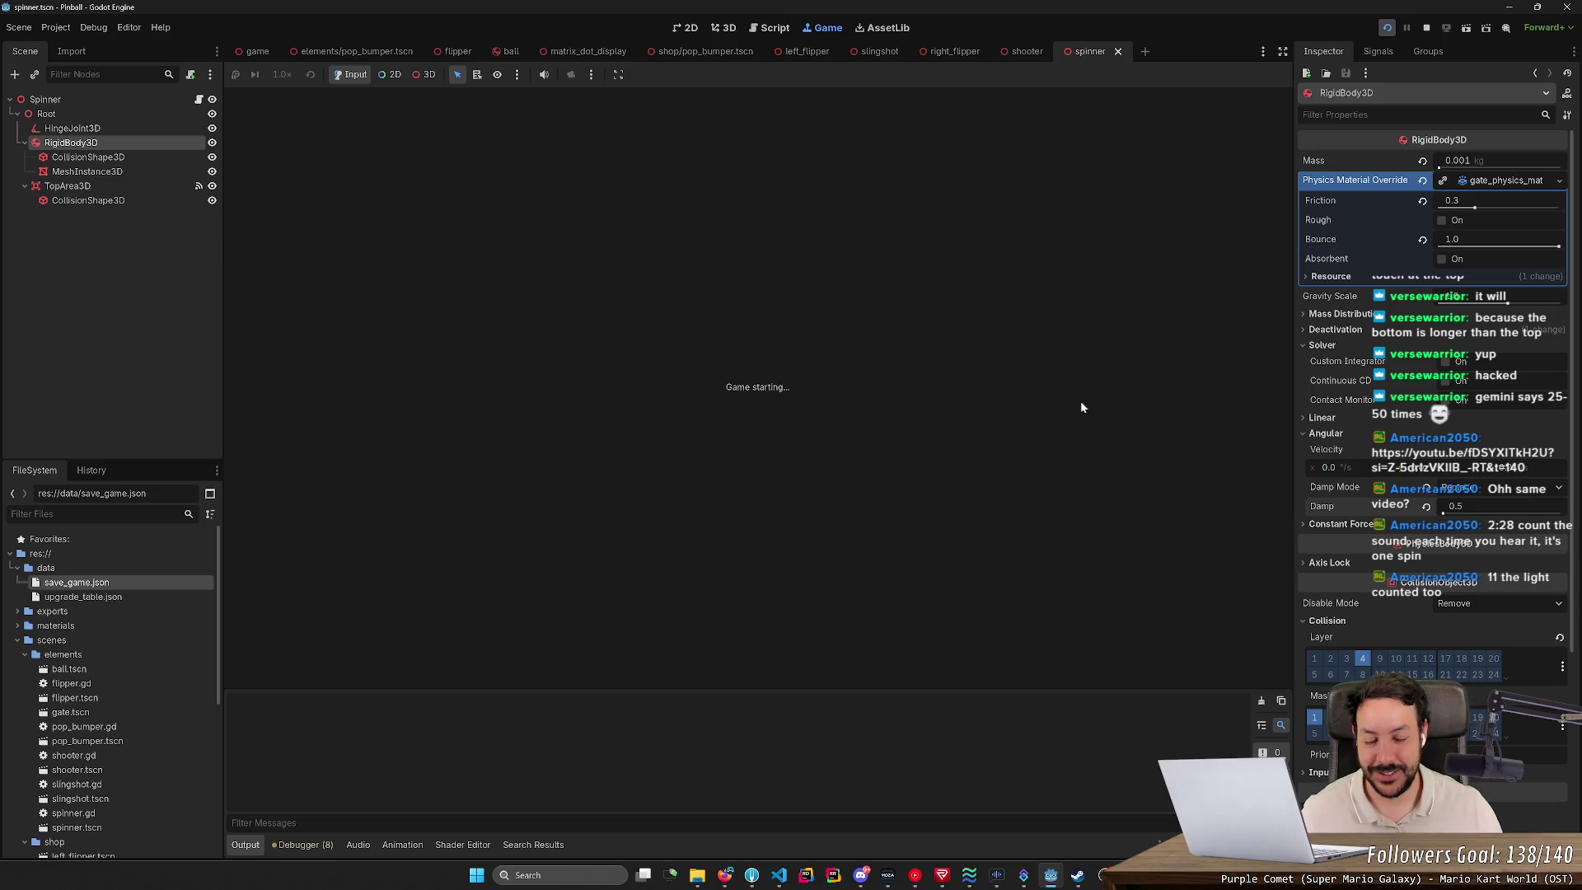
pyautogui.press('space')
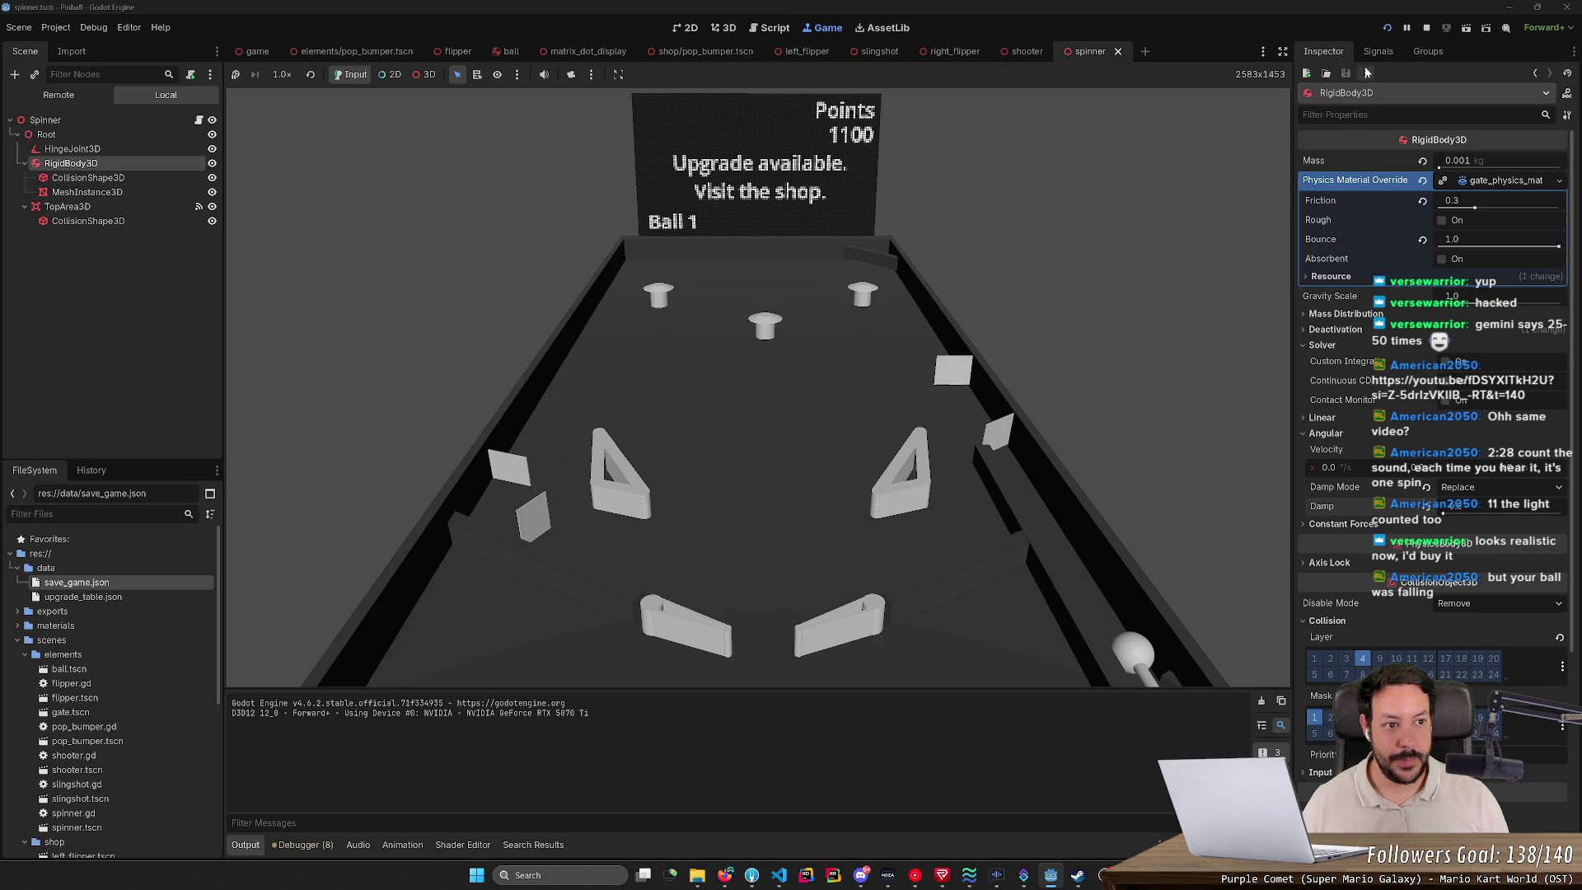
pyautogui.click(1395, 27)
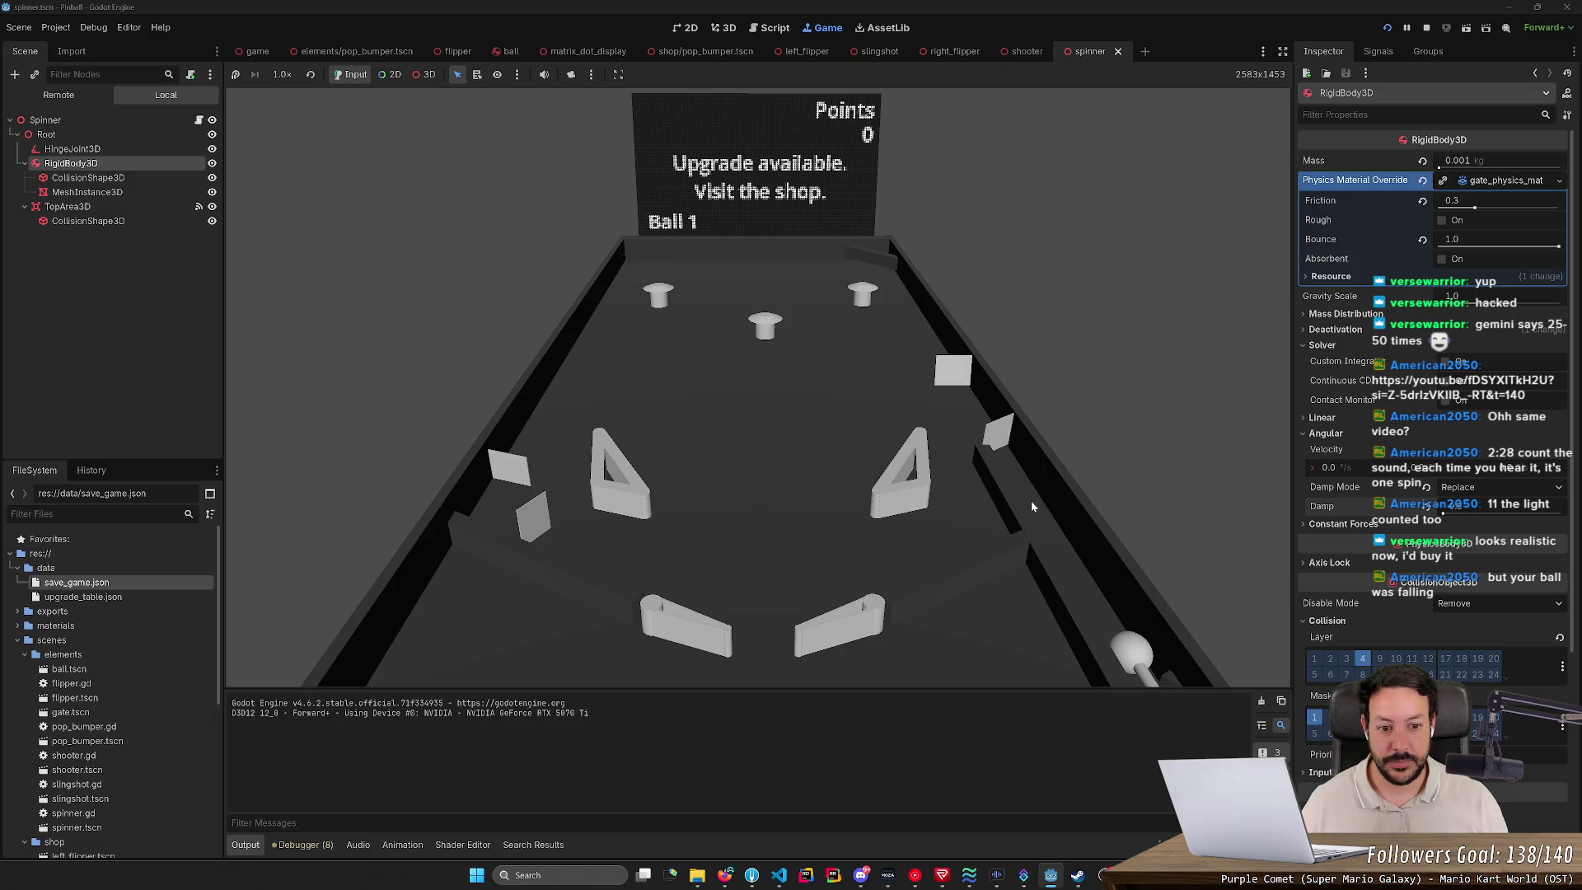
pyautogui.press('space')
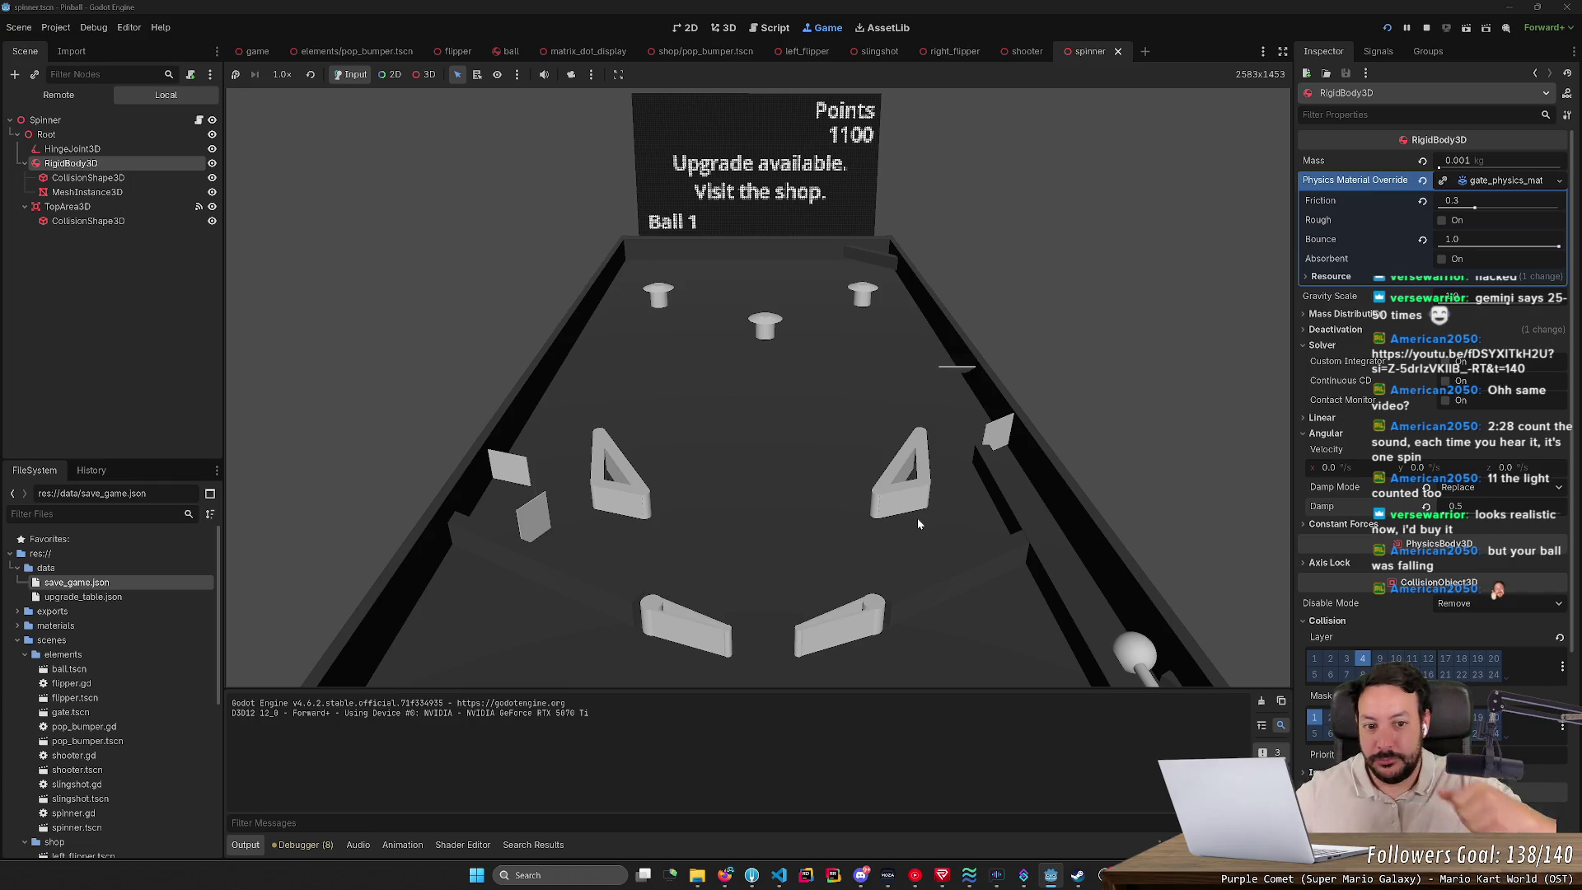
pyautogui.click(1425, 31)
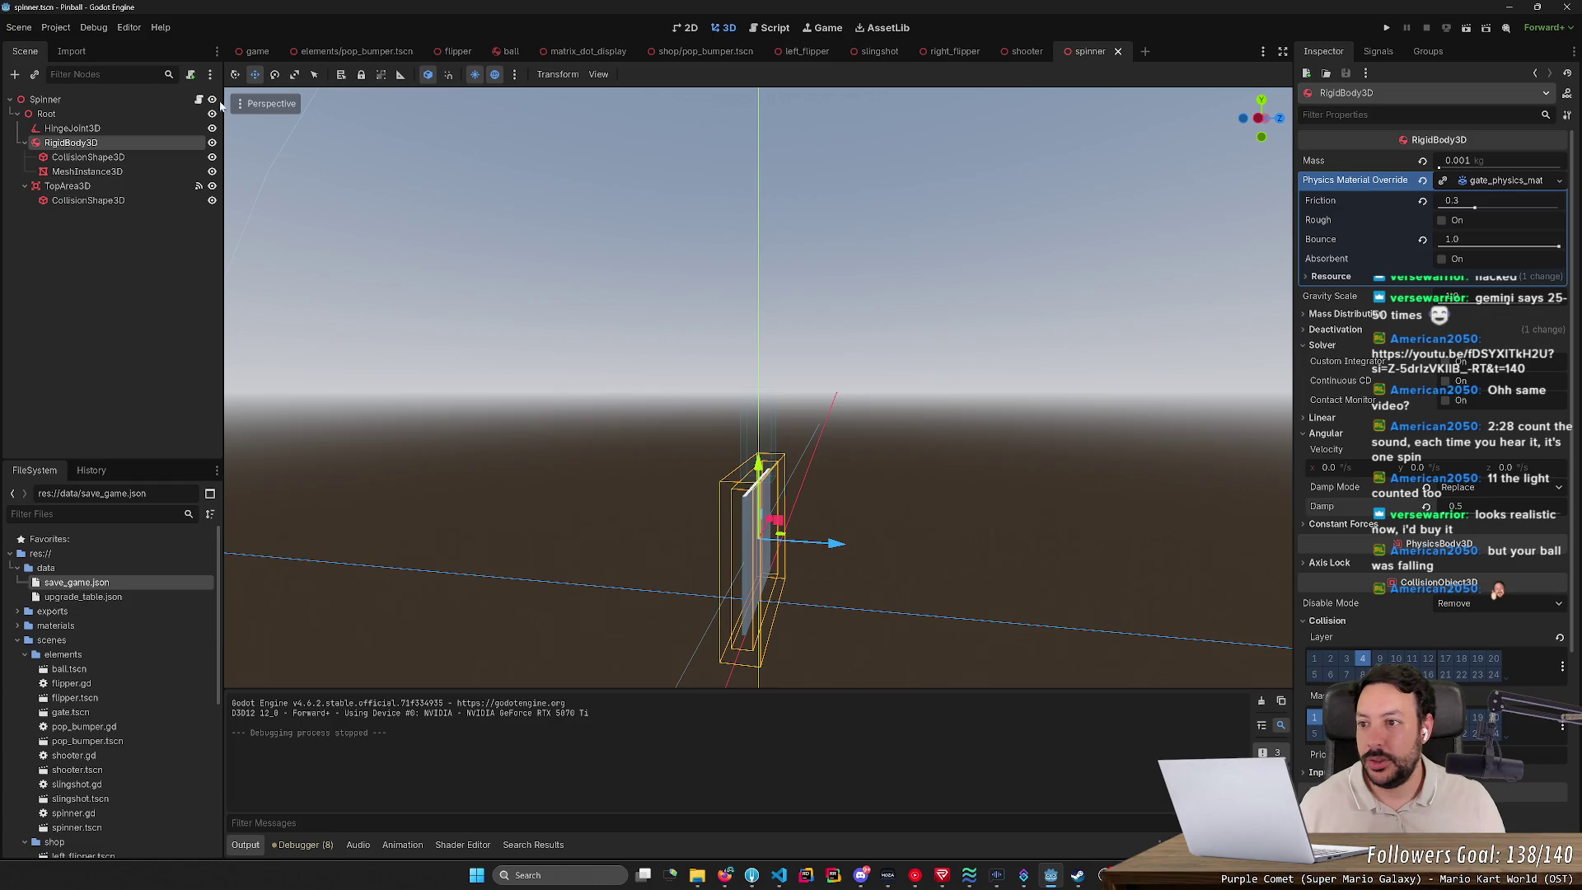
# Step: Change spinner.gd's base class from Node3D to PinballElement and save
pyautogui.click(132, 98)
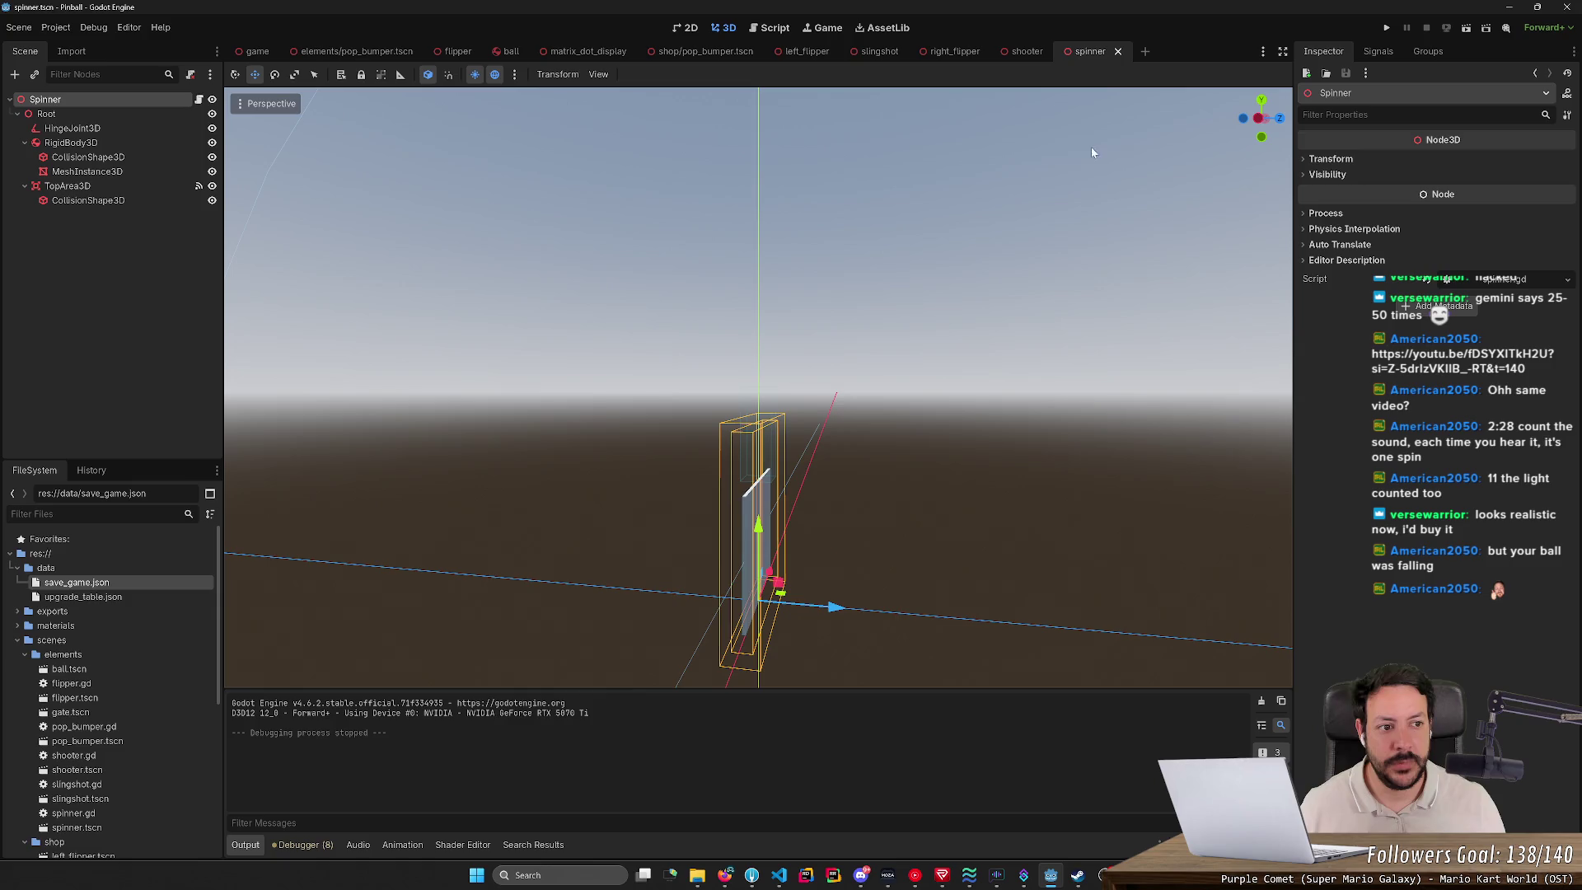
pyautogui.click(199, 100)
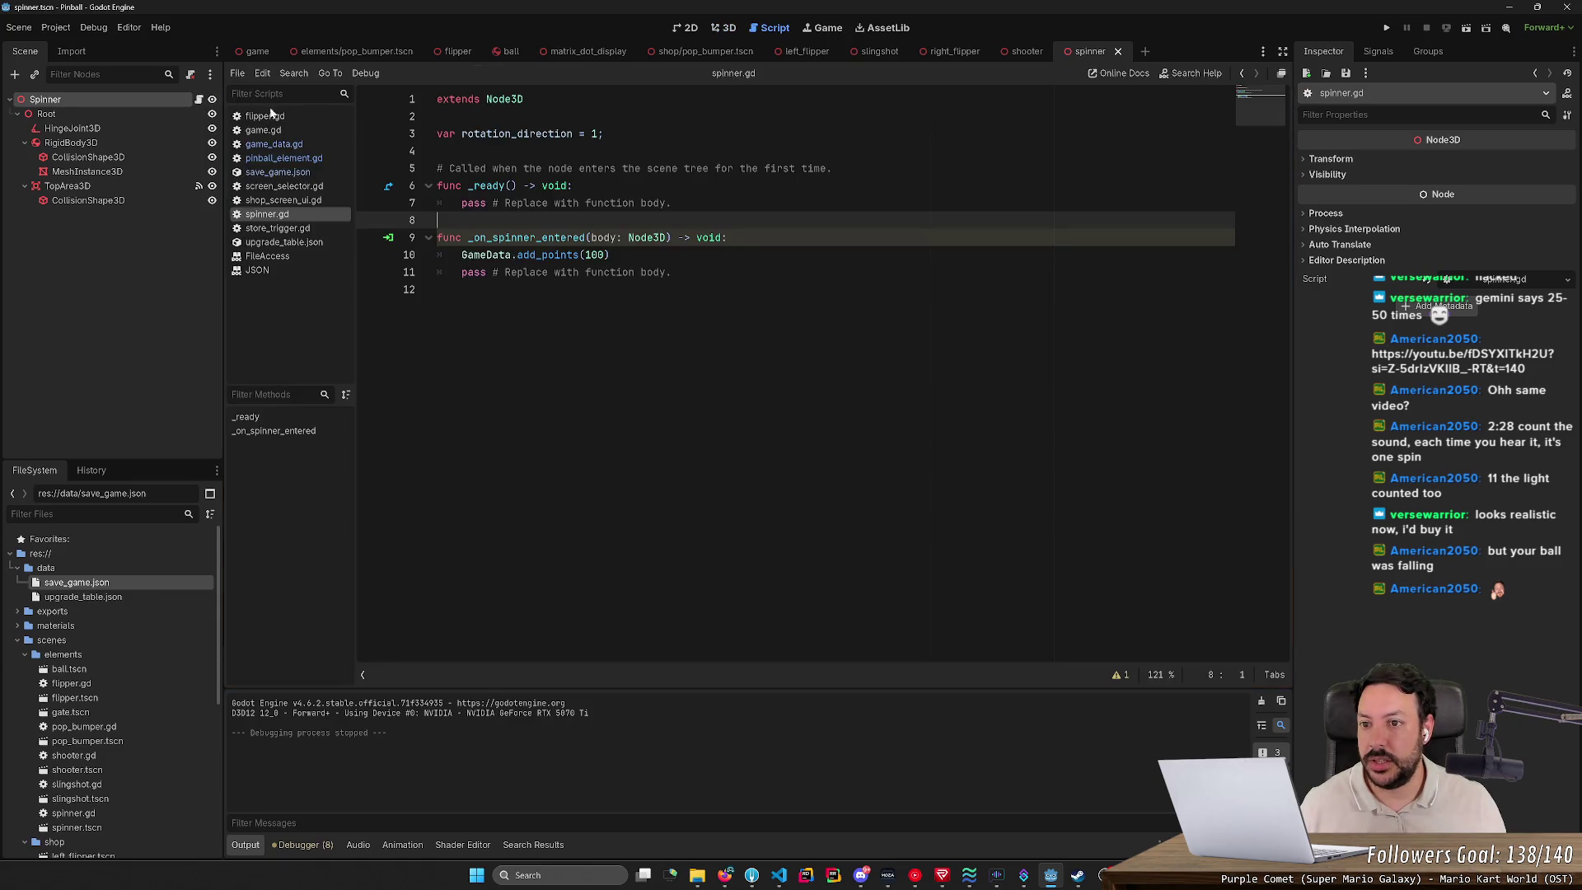
pyautogui.doubleClick(504, 99)
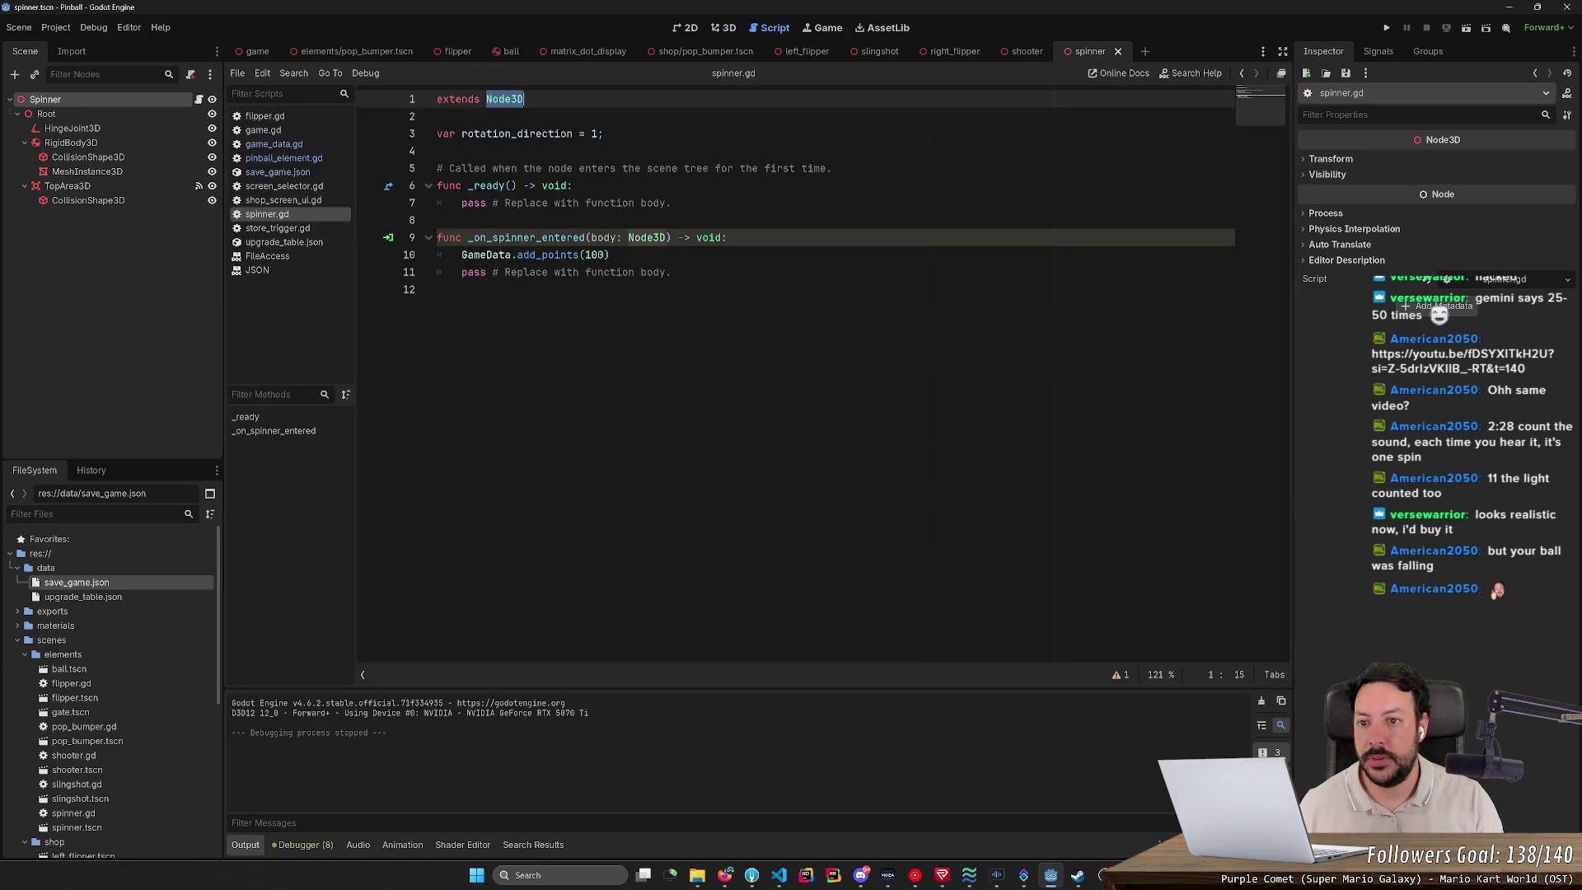
pyautogui.write('PinballEle')
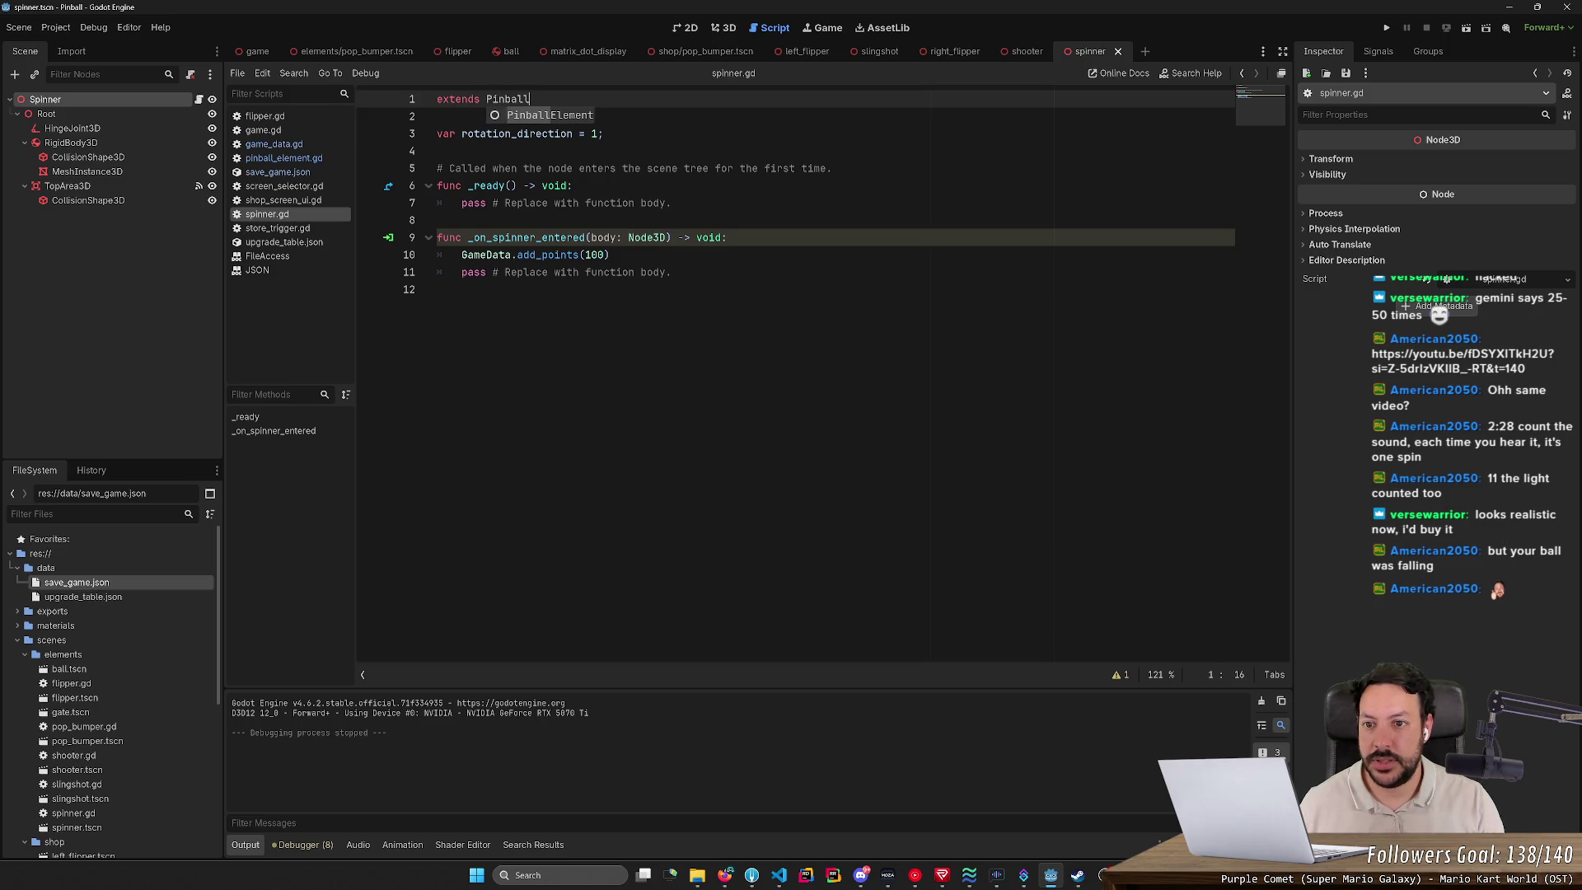
pyautogui.press('Return')
pyautogui.hotkey('ctrl', 's')
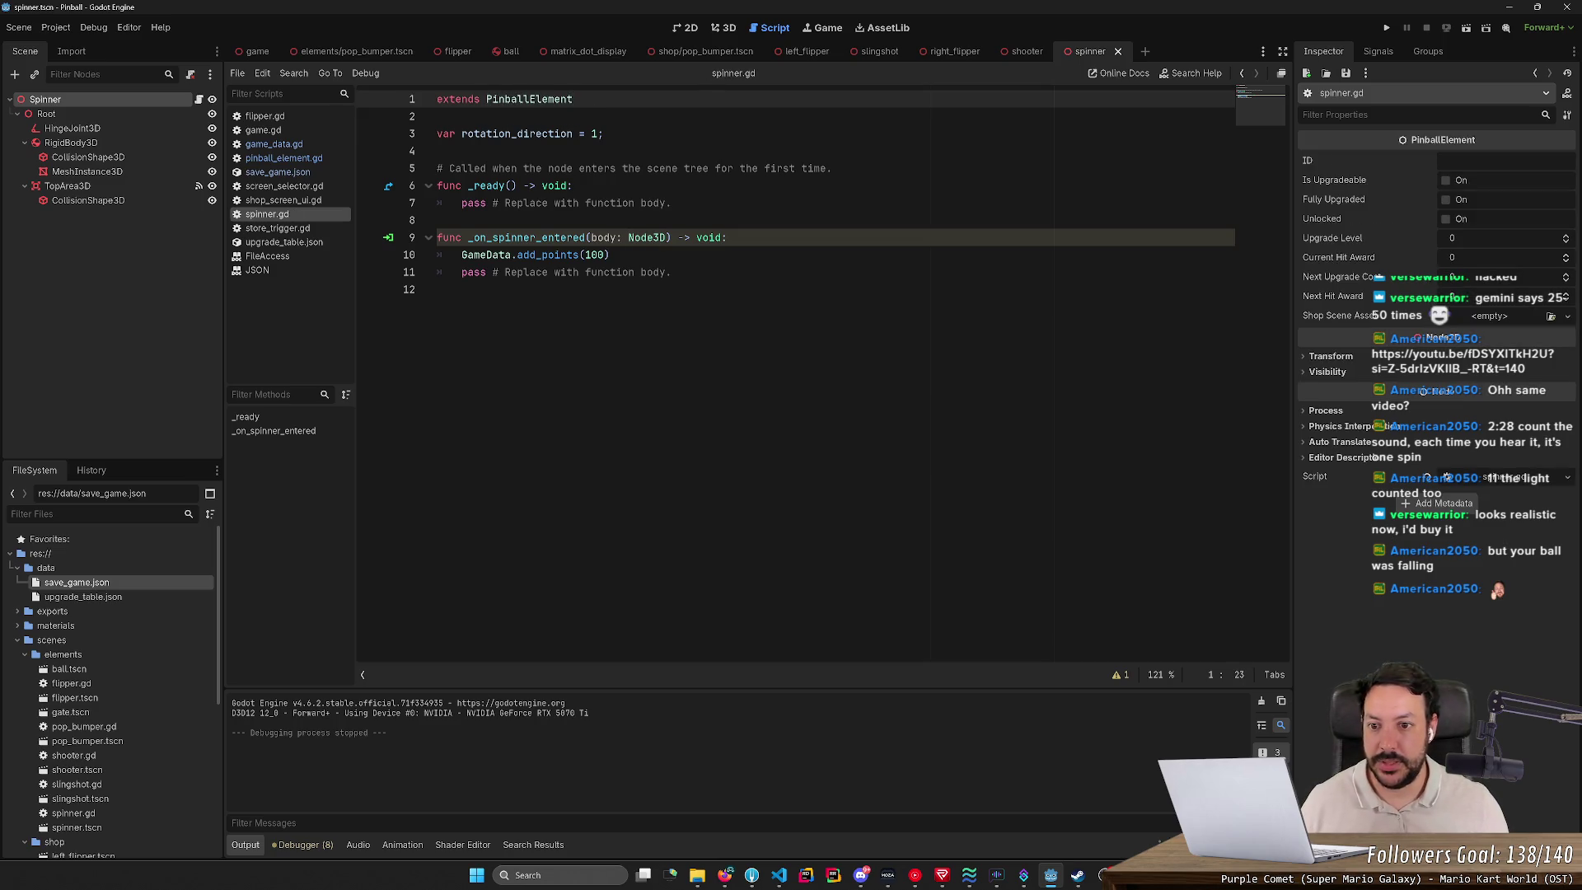
# Step: Delete the comment, empty _ready function and leftover pass line, leaving the 100-point handler
pyautogui.moveTo(437, 220); pyautogui.dragTo(437, 168)
pyautogui.press('BackSpace')
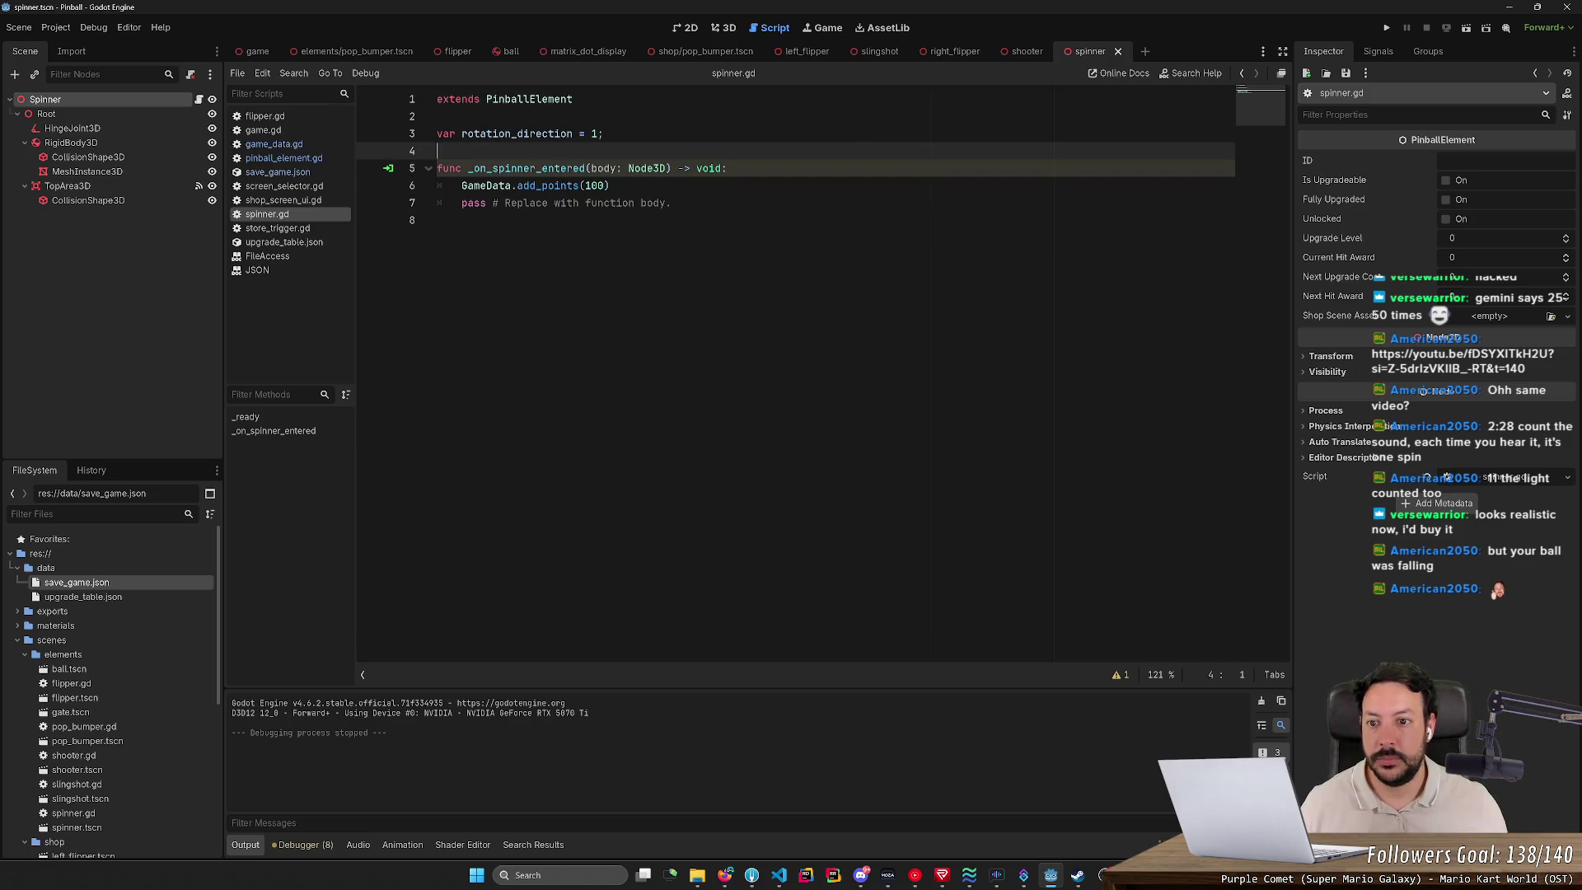
pyautogui.moveTo(672, 202); pyautogui.dragTo(437, 203)
pyautogui.press('BackSpace')
pyautogui.doubleClick(595, 185)
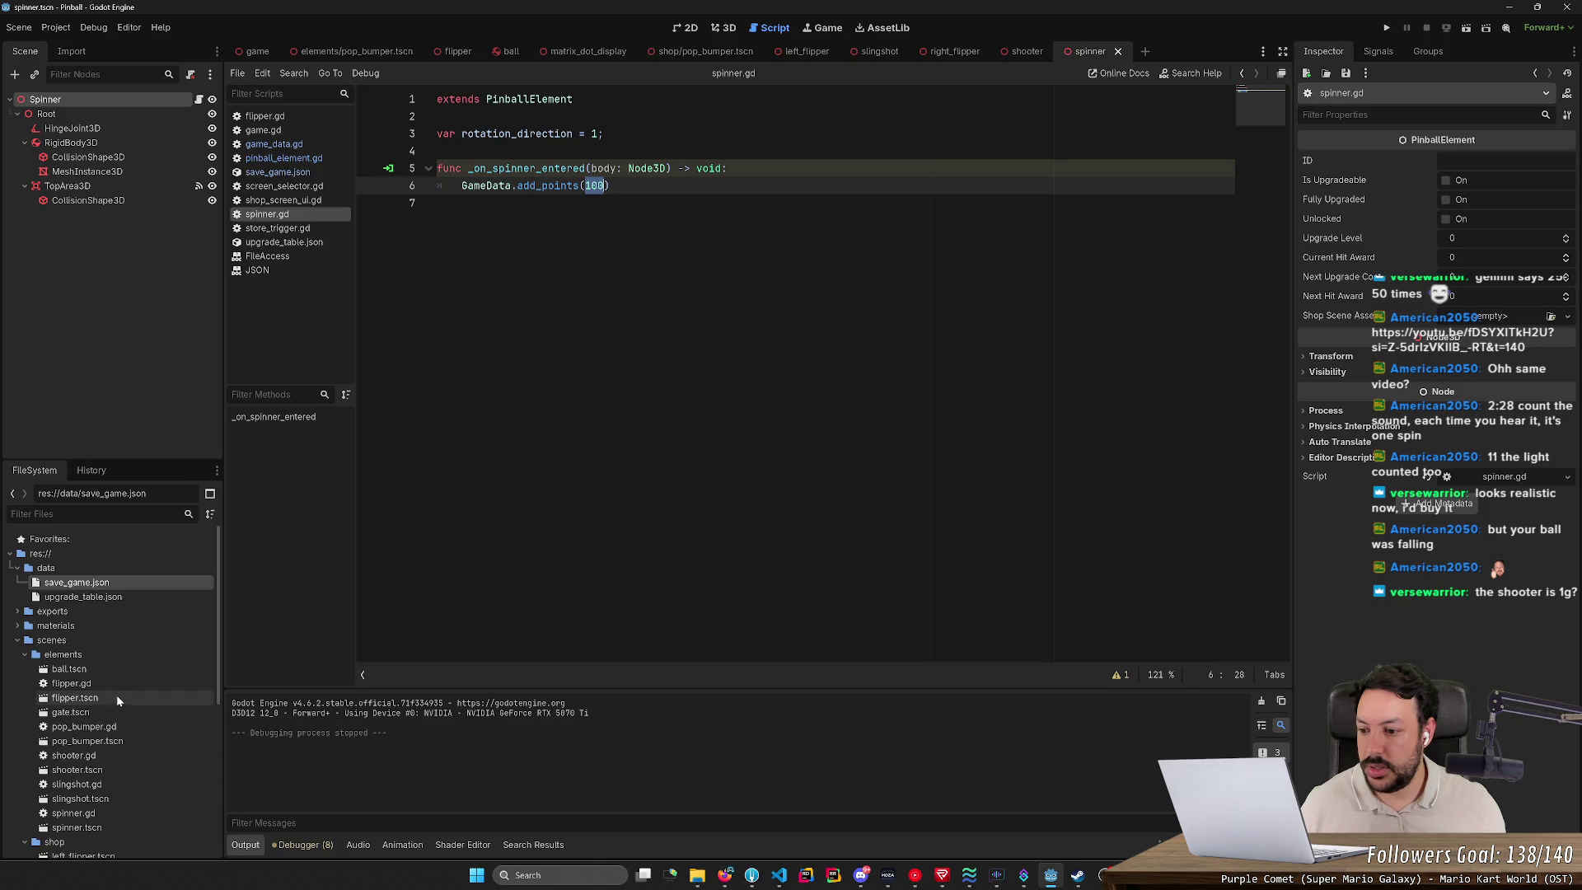
pyautogui.doubleClick(115, 789)
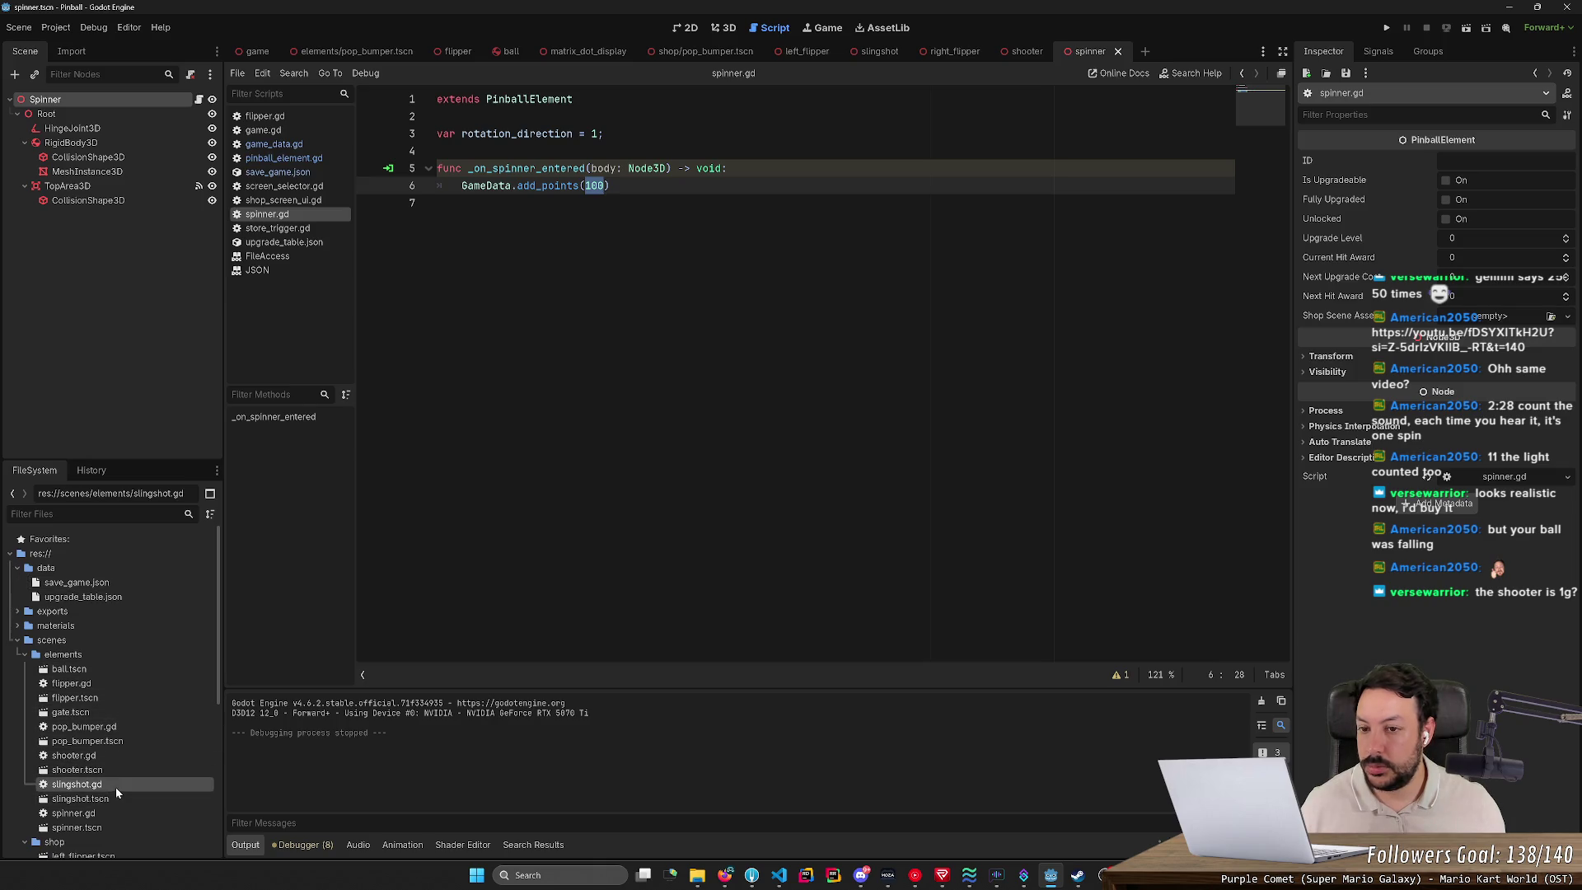
# Step: Copy the slingshot's body-entered hit code into the spinner's entered handler
pyautogui.moveTo(554, 445); pyautogui.dragTo(461, 445)
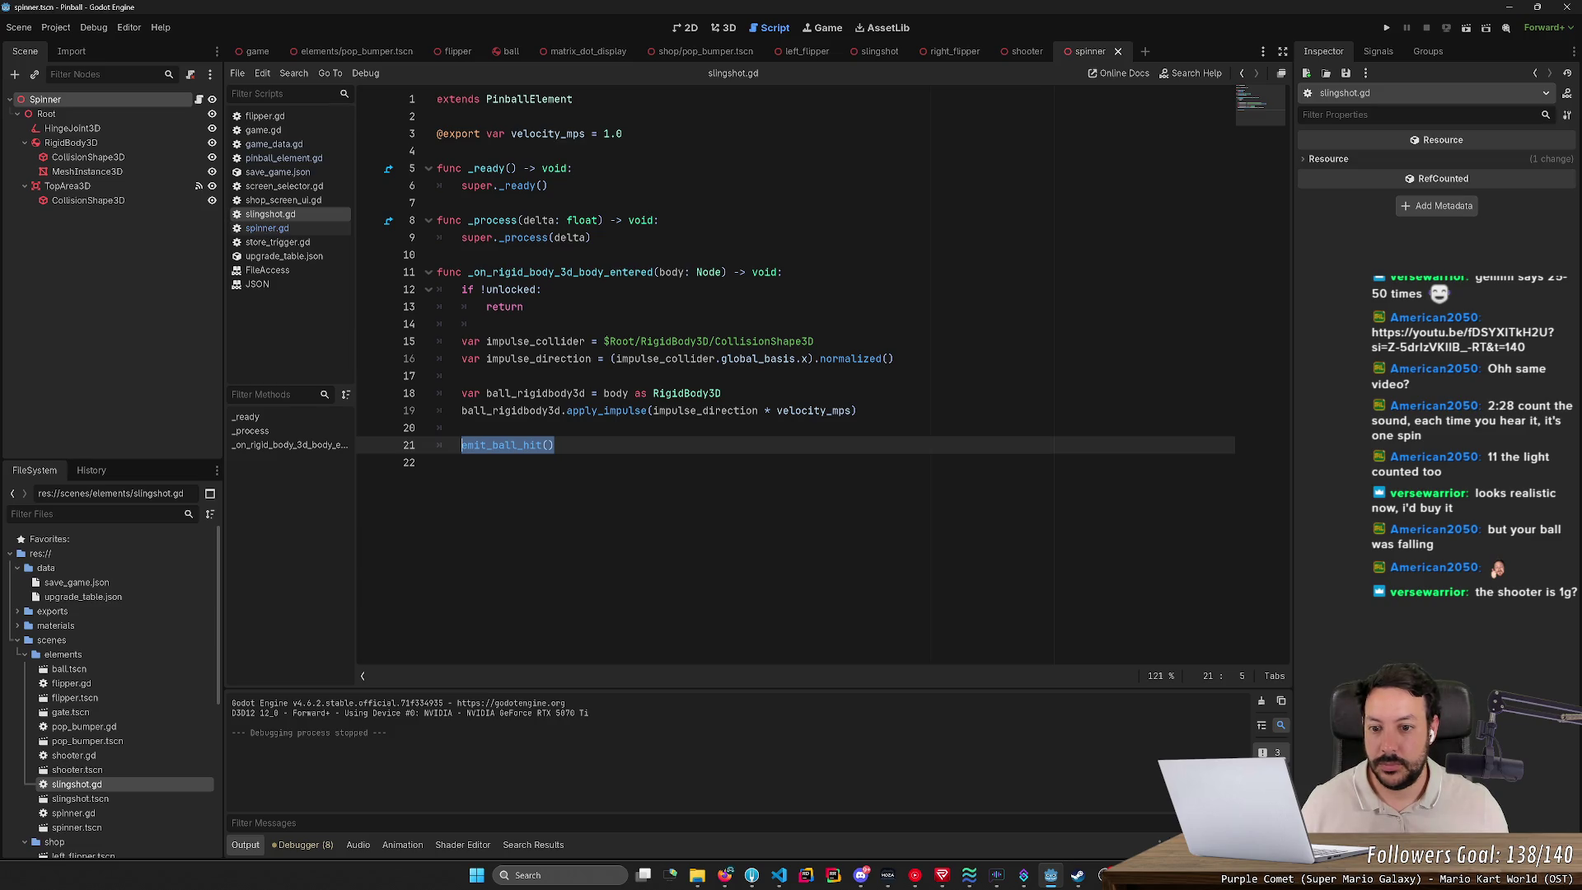
pyautogui.moveTo(554, 445)
pyautogui.mouseDown()
pyautogui.moveTo(437, 341)
pyautogui.moveTo(461, 289)
pyautogui.mouseUp()
pyautogui.click(553, 237)
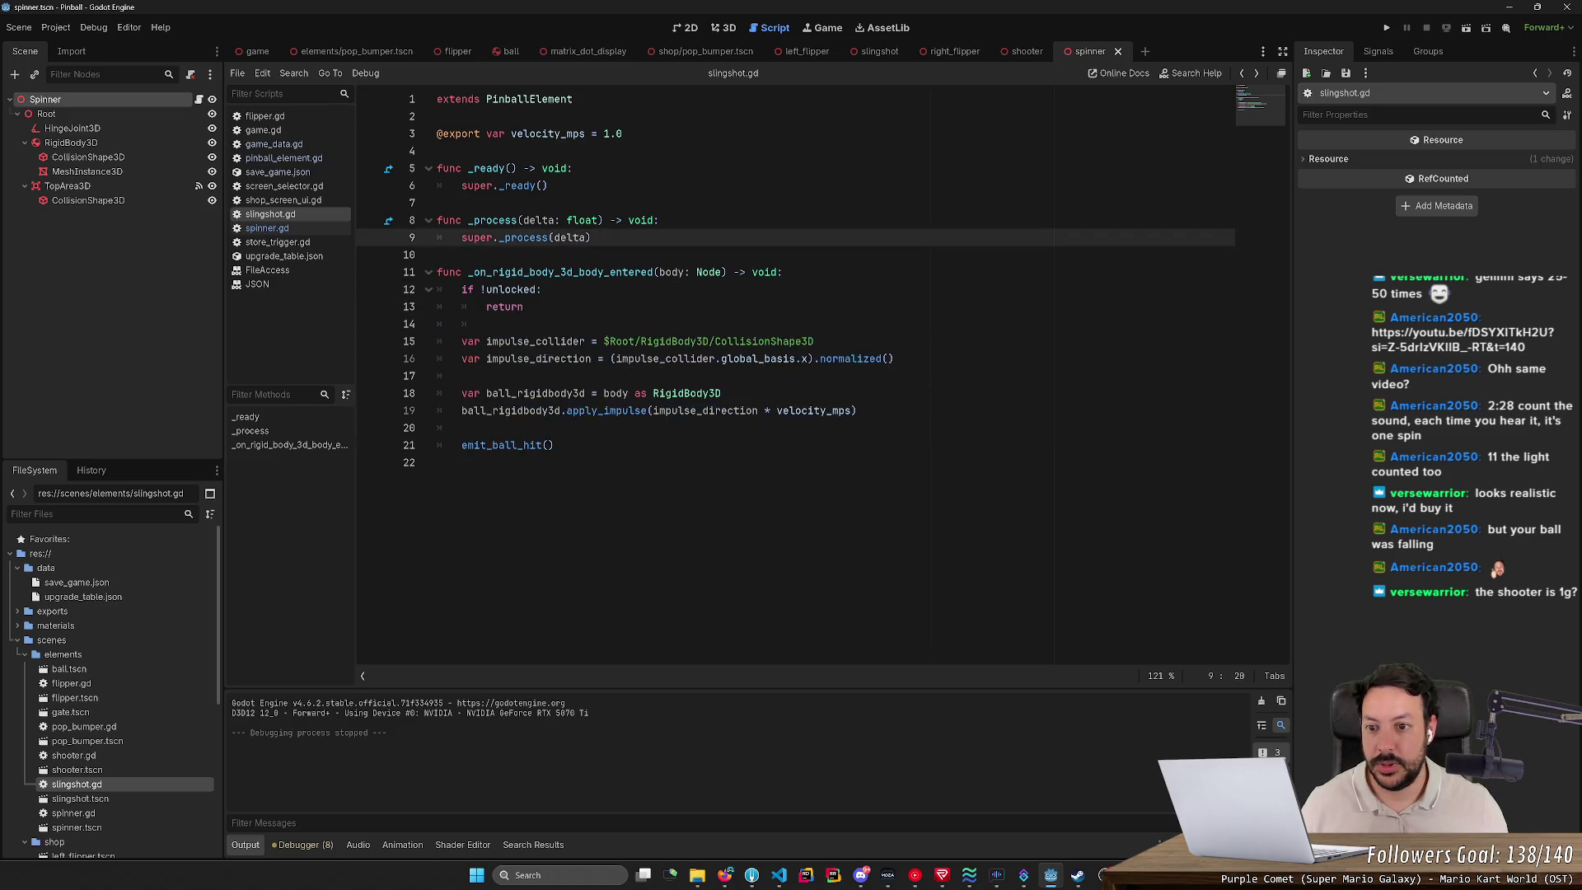
pyautogui.click(267, 228)
pyautogui.click(554, 341)
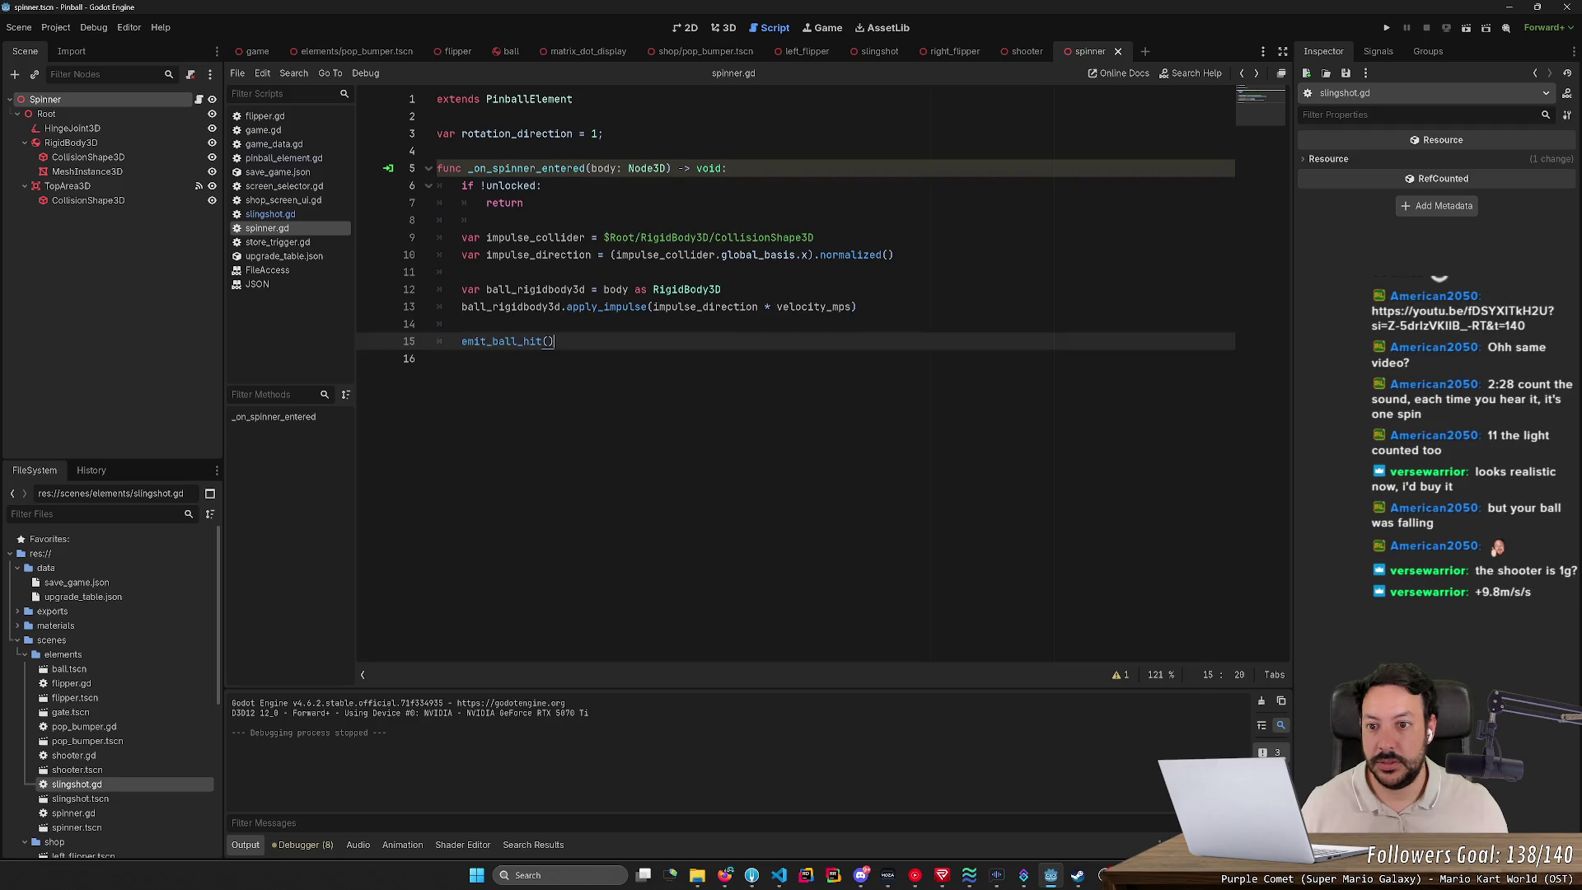
# Step: Remove the copied impulse lines and the unused rotation_direction variable from spinner.gd
pyautogui.moveTo(437, 237); pyautogui.dragTo(436, 341)
pyautogui.press('Delete')
pyautogui.hotkey('ctrl', 's')
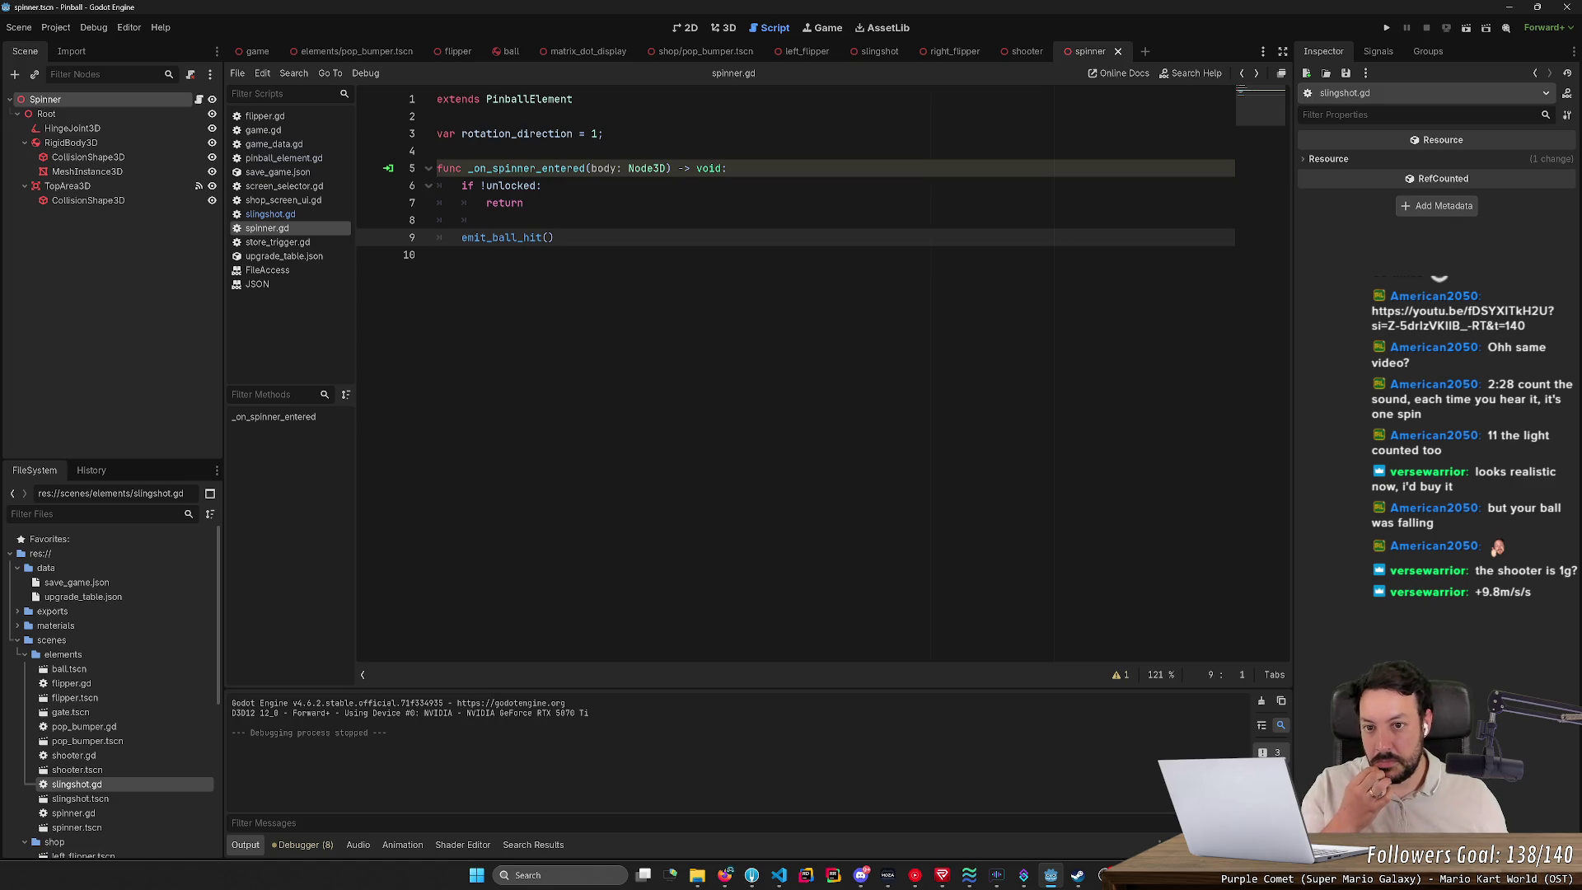
pyautogui.moveTo(604, 133); pyautogui.dragTo(437, 116)
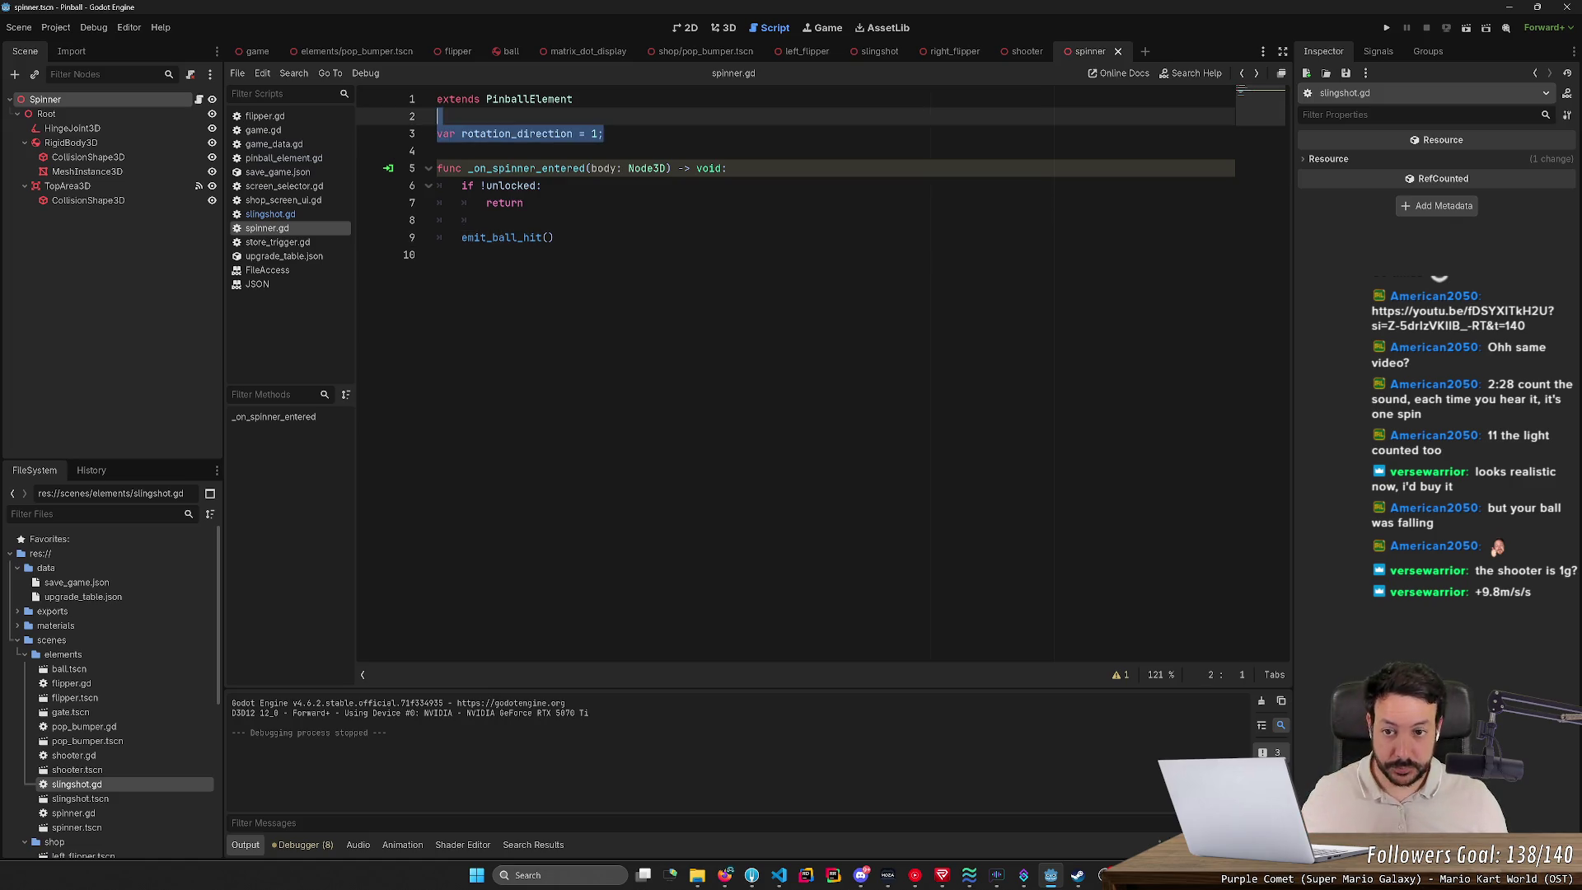
pyautogui.press('Delete')
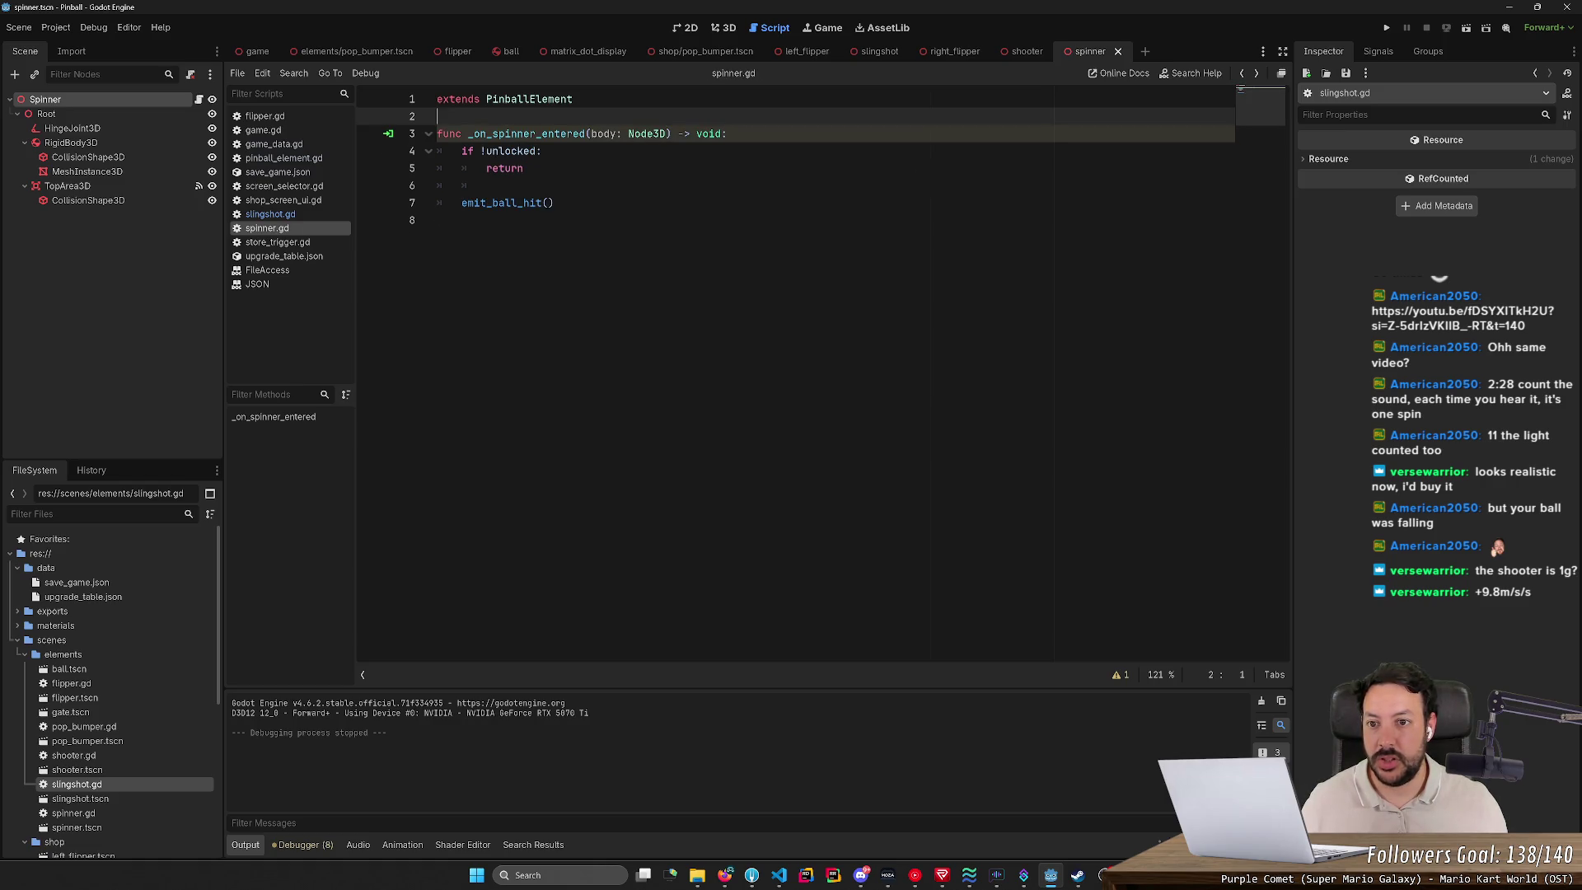
# Step: Check where the unlocked variable used by the handler is defined
pyautogui.doubleClick(511, 151)
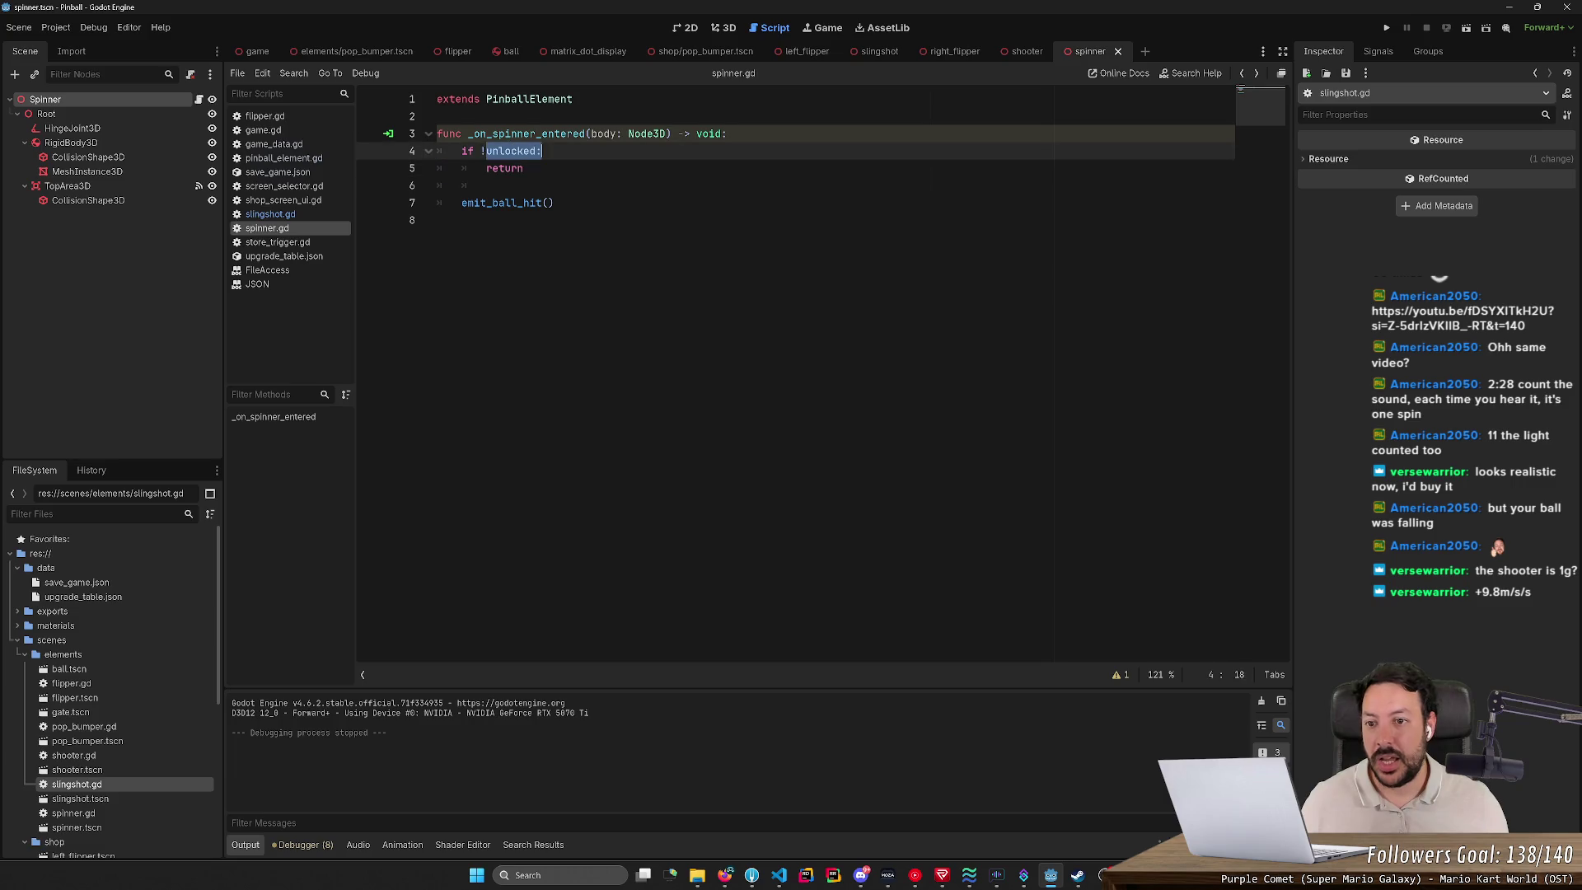
pyautogui.moveTo(511, 150)
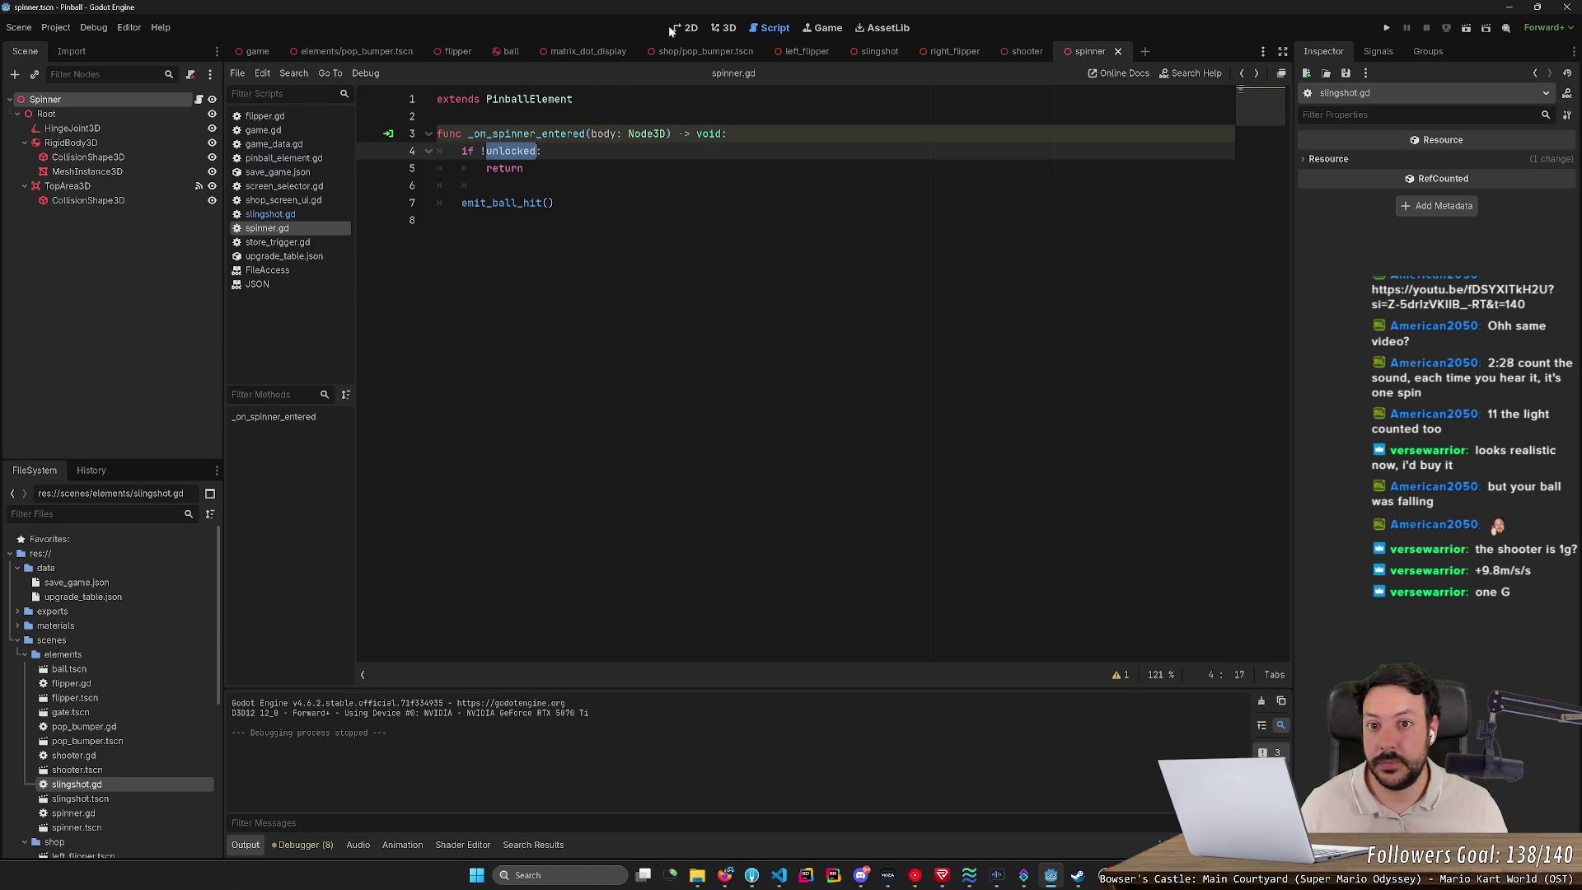
pyautogui.click(723, 28)
# Step: Open game.tscn and collapse the StoreEntranceGate, StoreExitGate and Store nodes
pyautogui.click(257, 51)
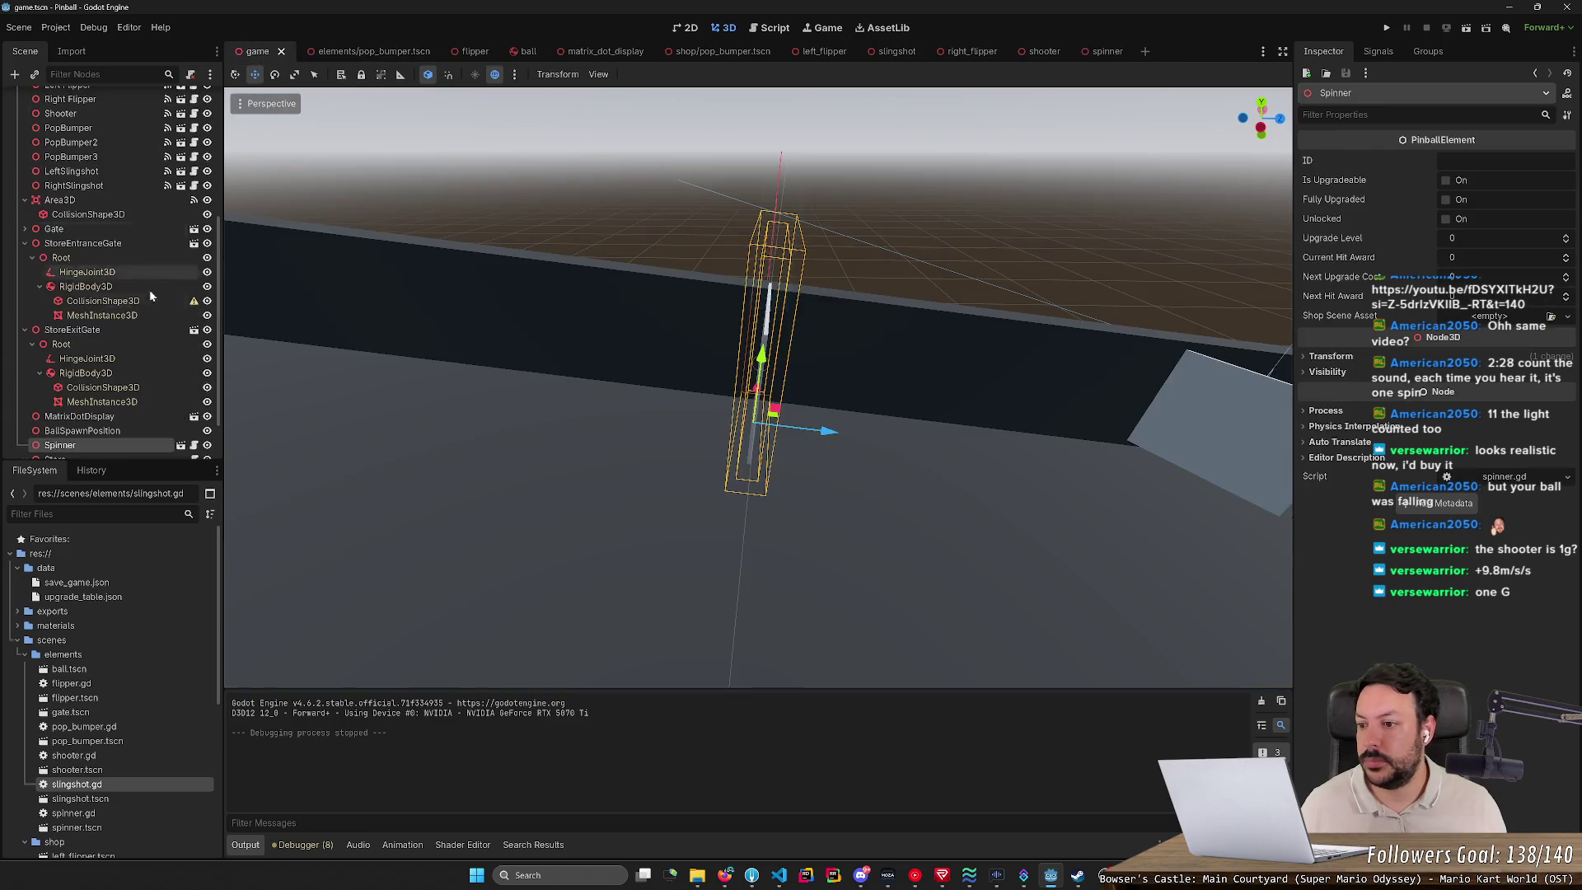
pyautogui.scroll(-2, 146, 322)
pyautogui.scroll(5, 107, 379)
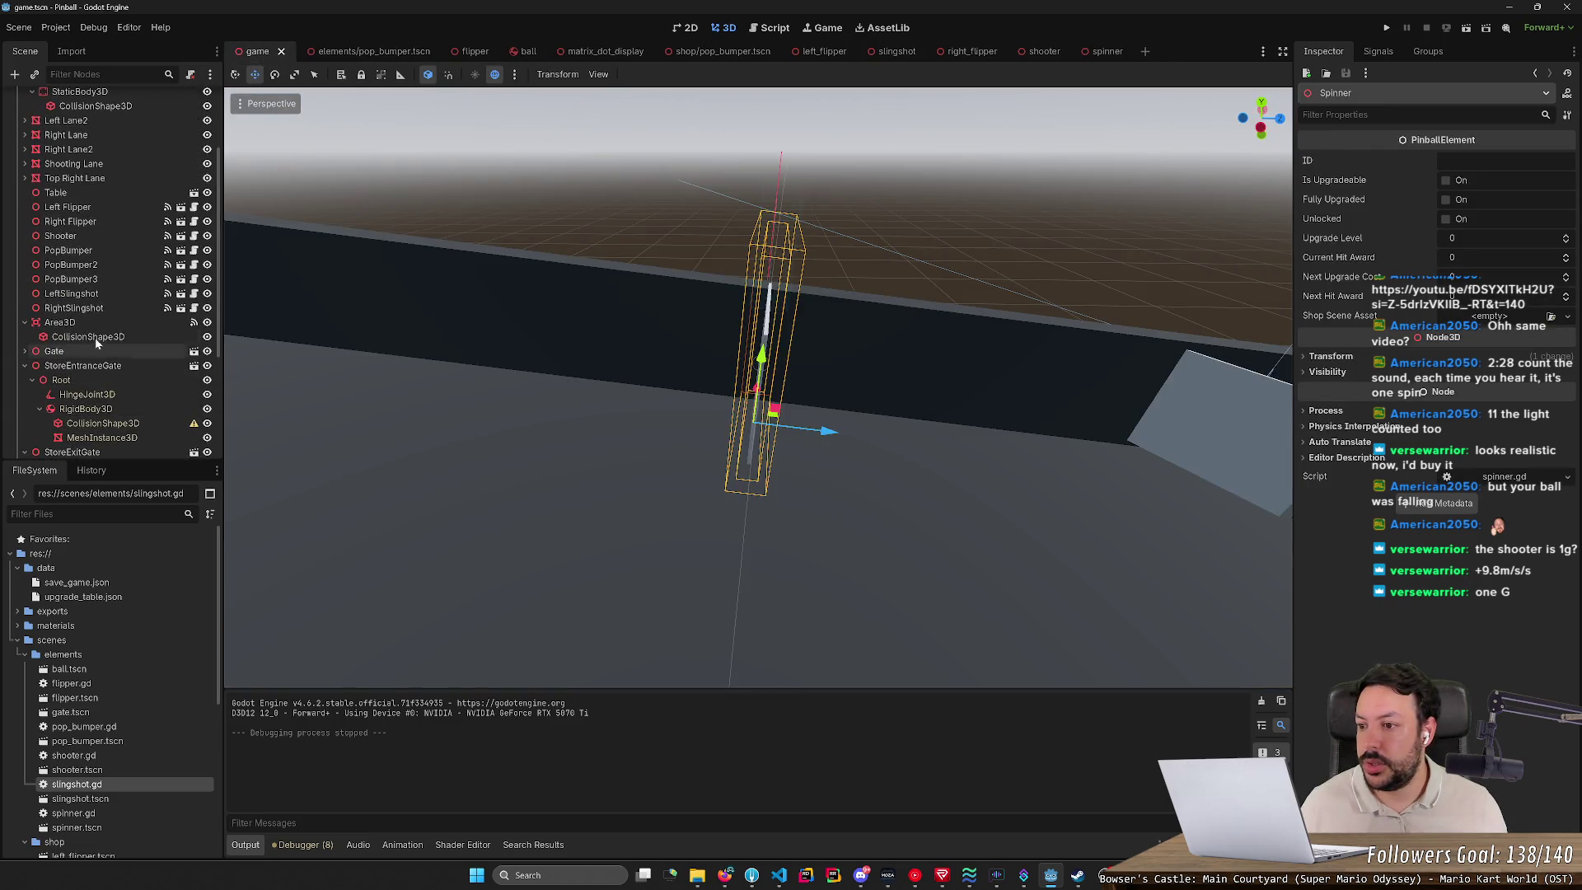
pyautogui.click(25, 365)
pyautogui.click(25, 380)
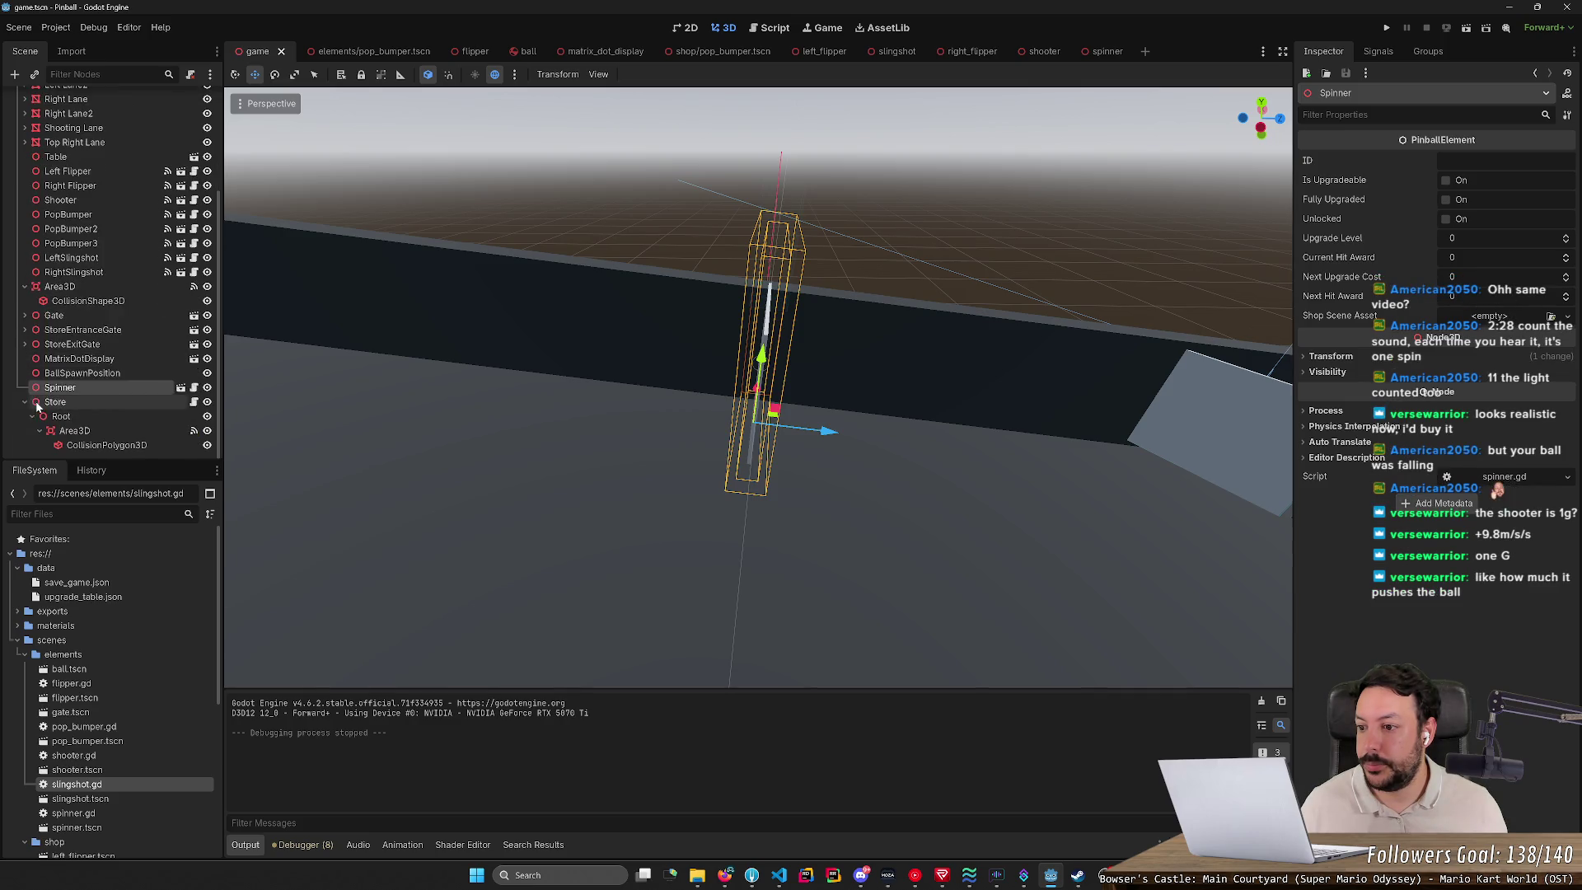
pyautogui.click(25, 403)
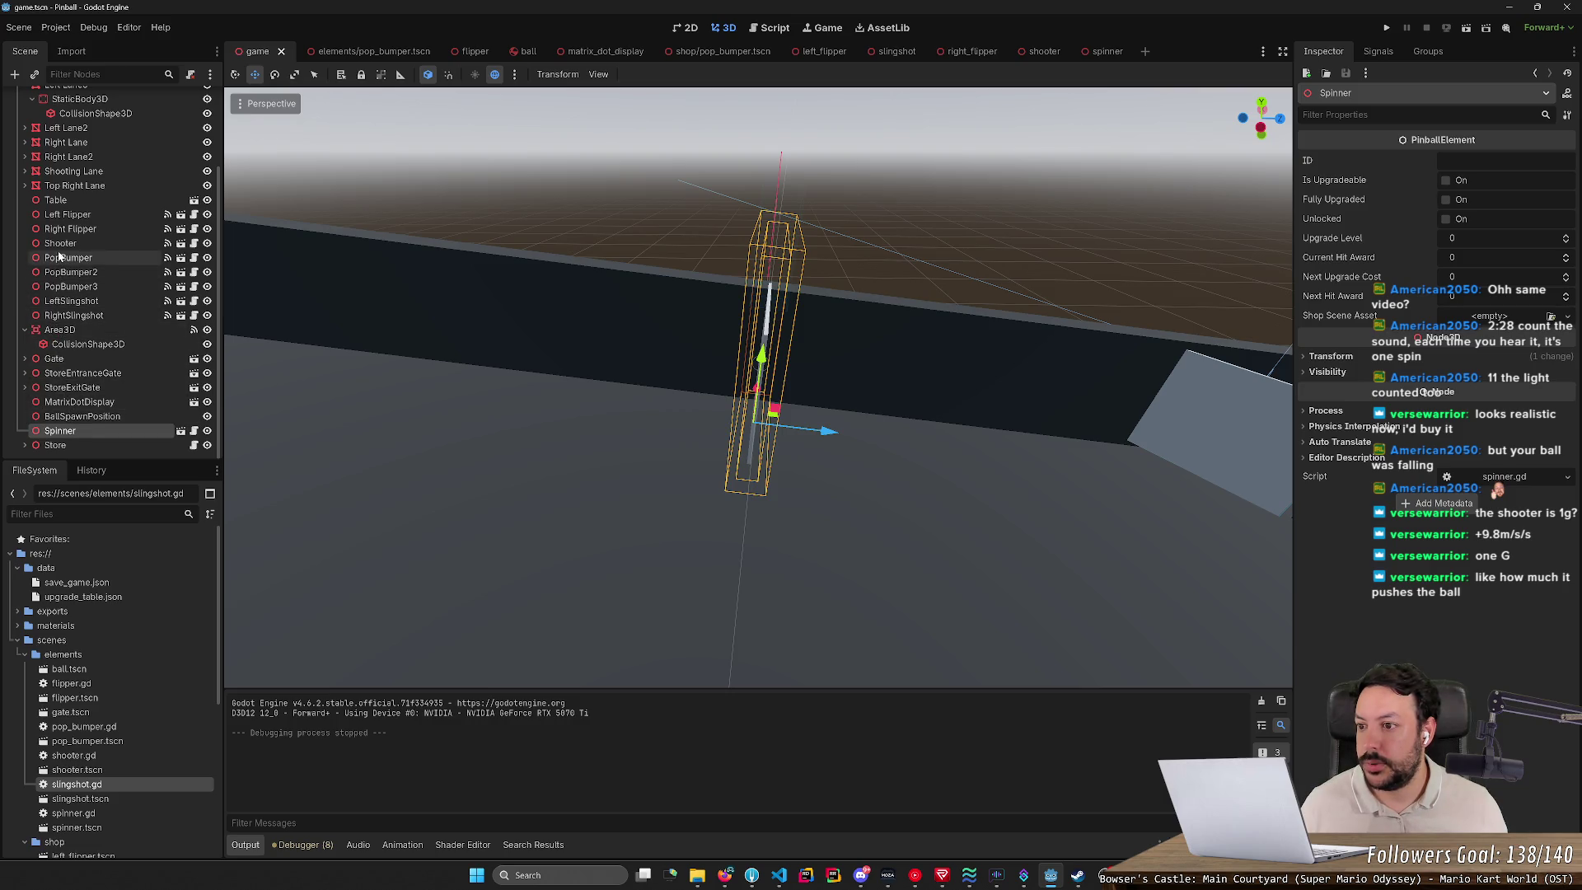
# Step: Select the Shooter to view its timing properties and orbit toward the shooter and slingshot
pyautogui.click(161, 245)
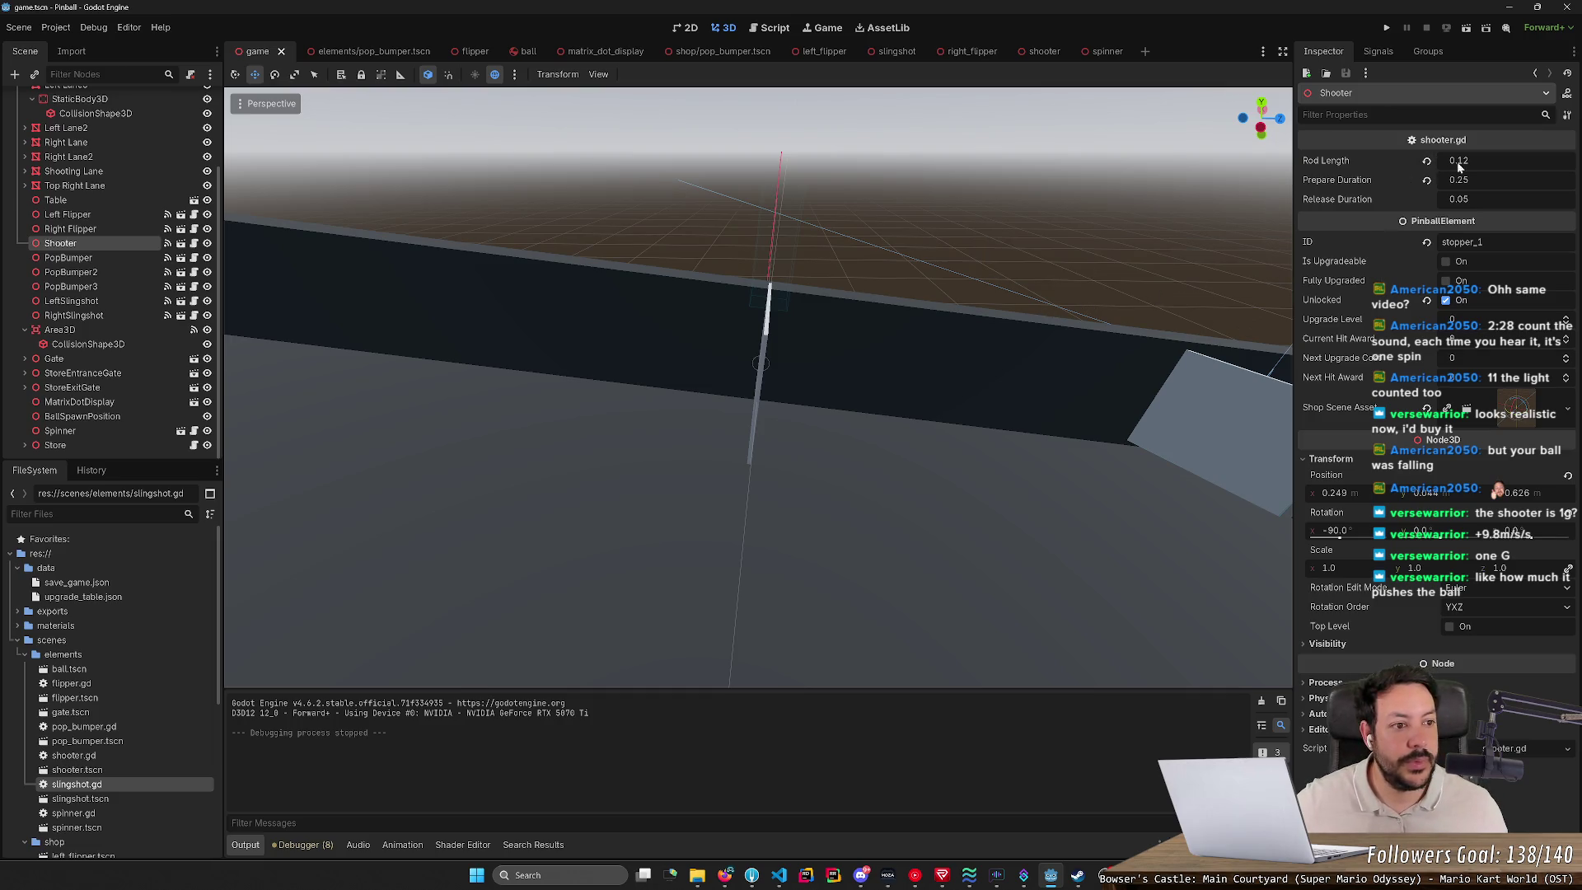
pyautogui.moveTo(1122, 268); pyautogui.dragTo(825, 280)
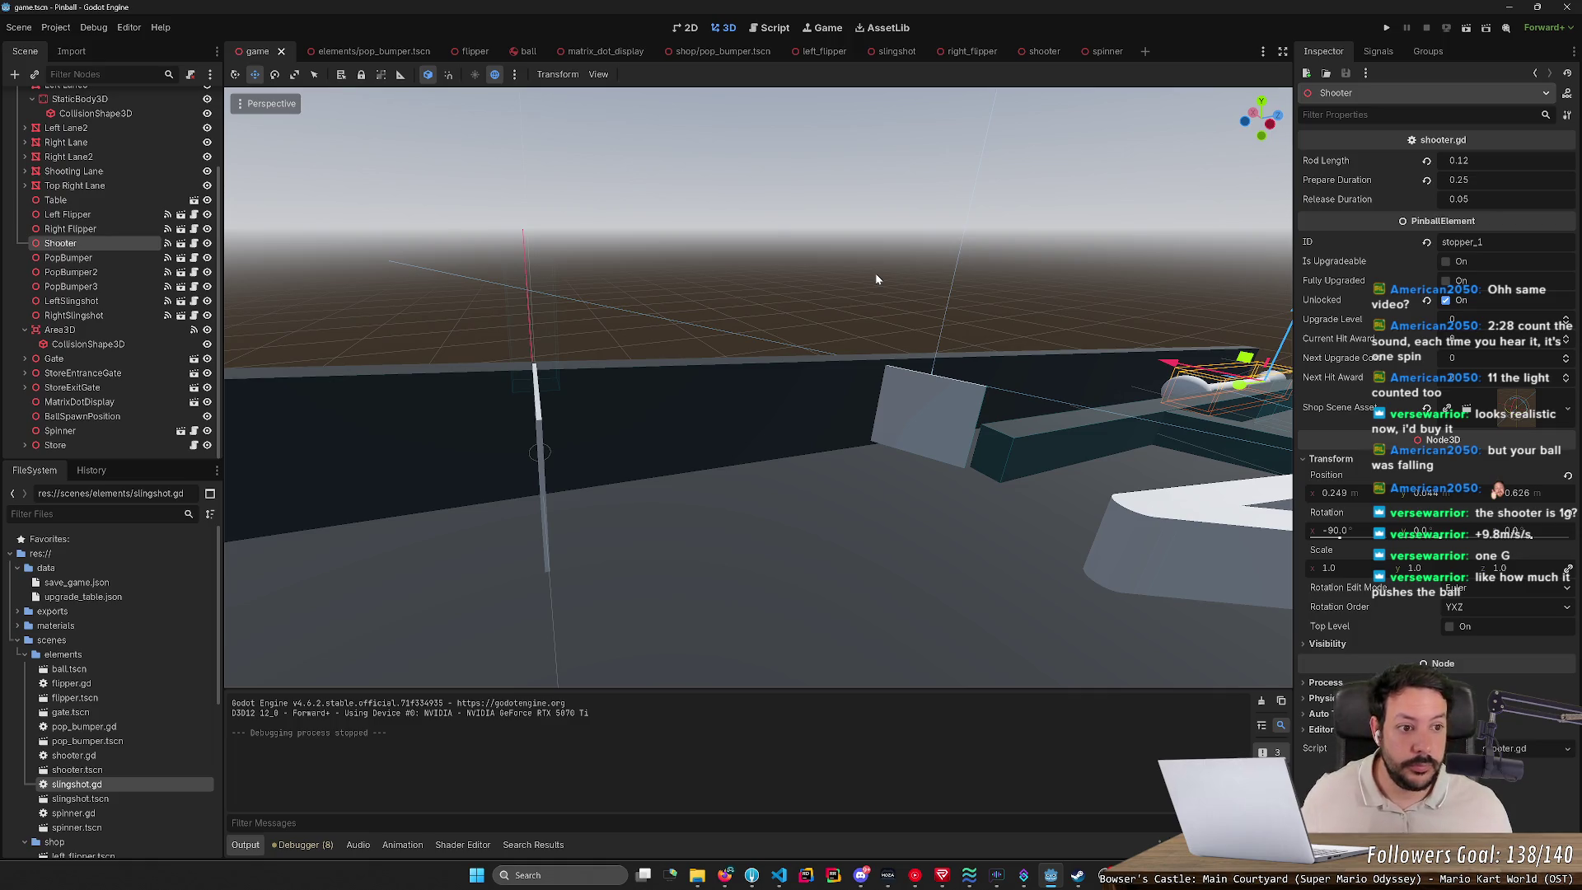
pyautogui.click(724, 875)
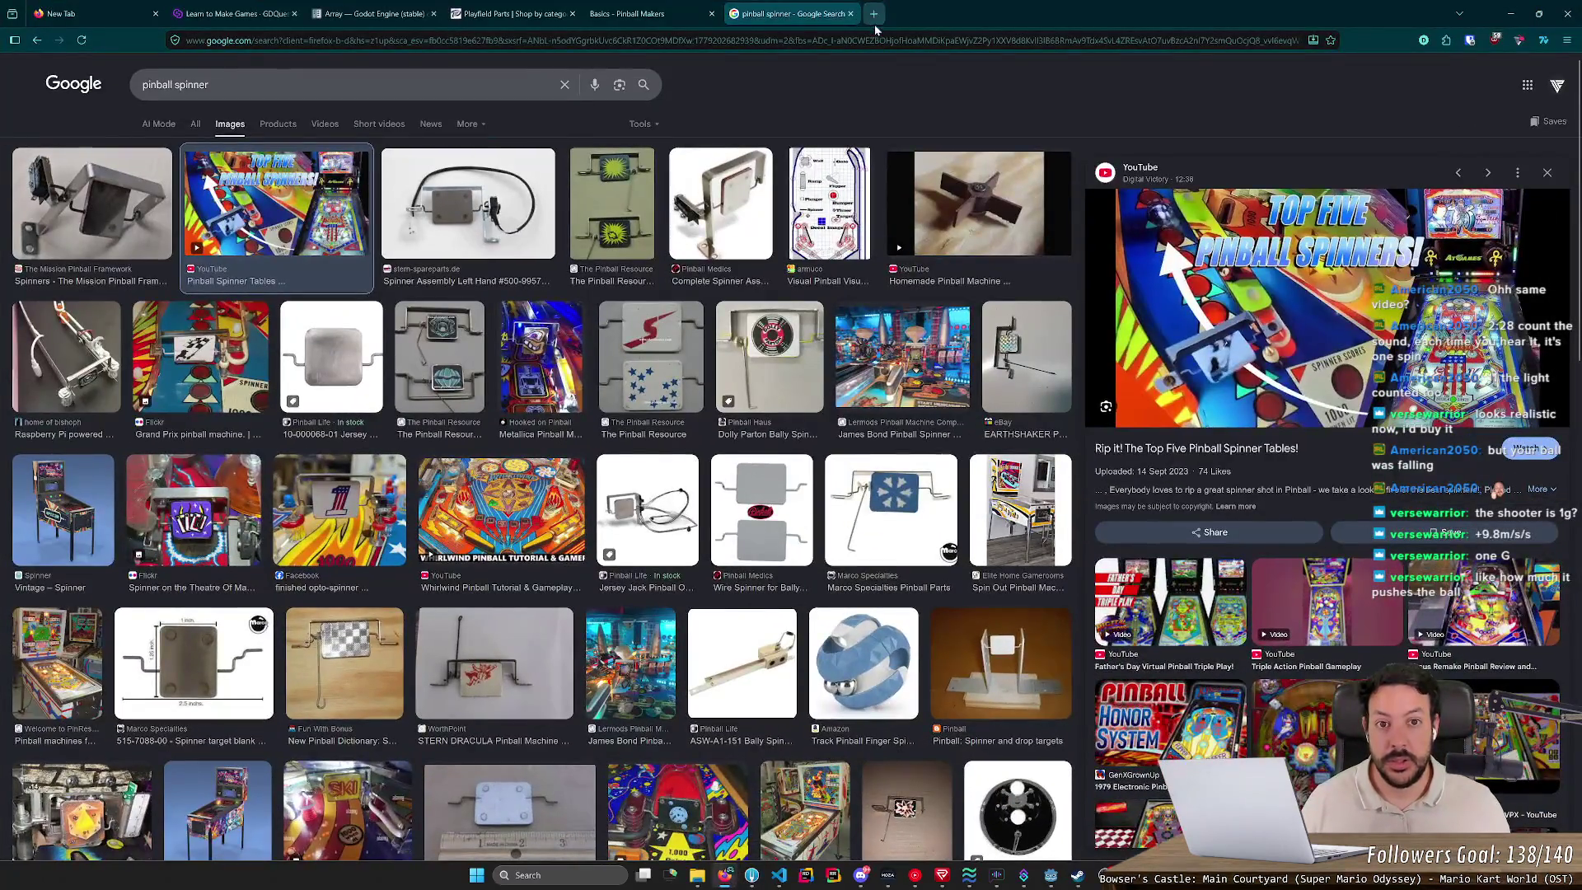
# Step: Calculate 0.12/0.05 (2.4) in Firefox's address bar, then minimize the browser
pyautogui.hotkey('ctrl', 'l')
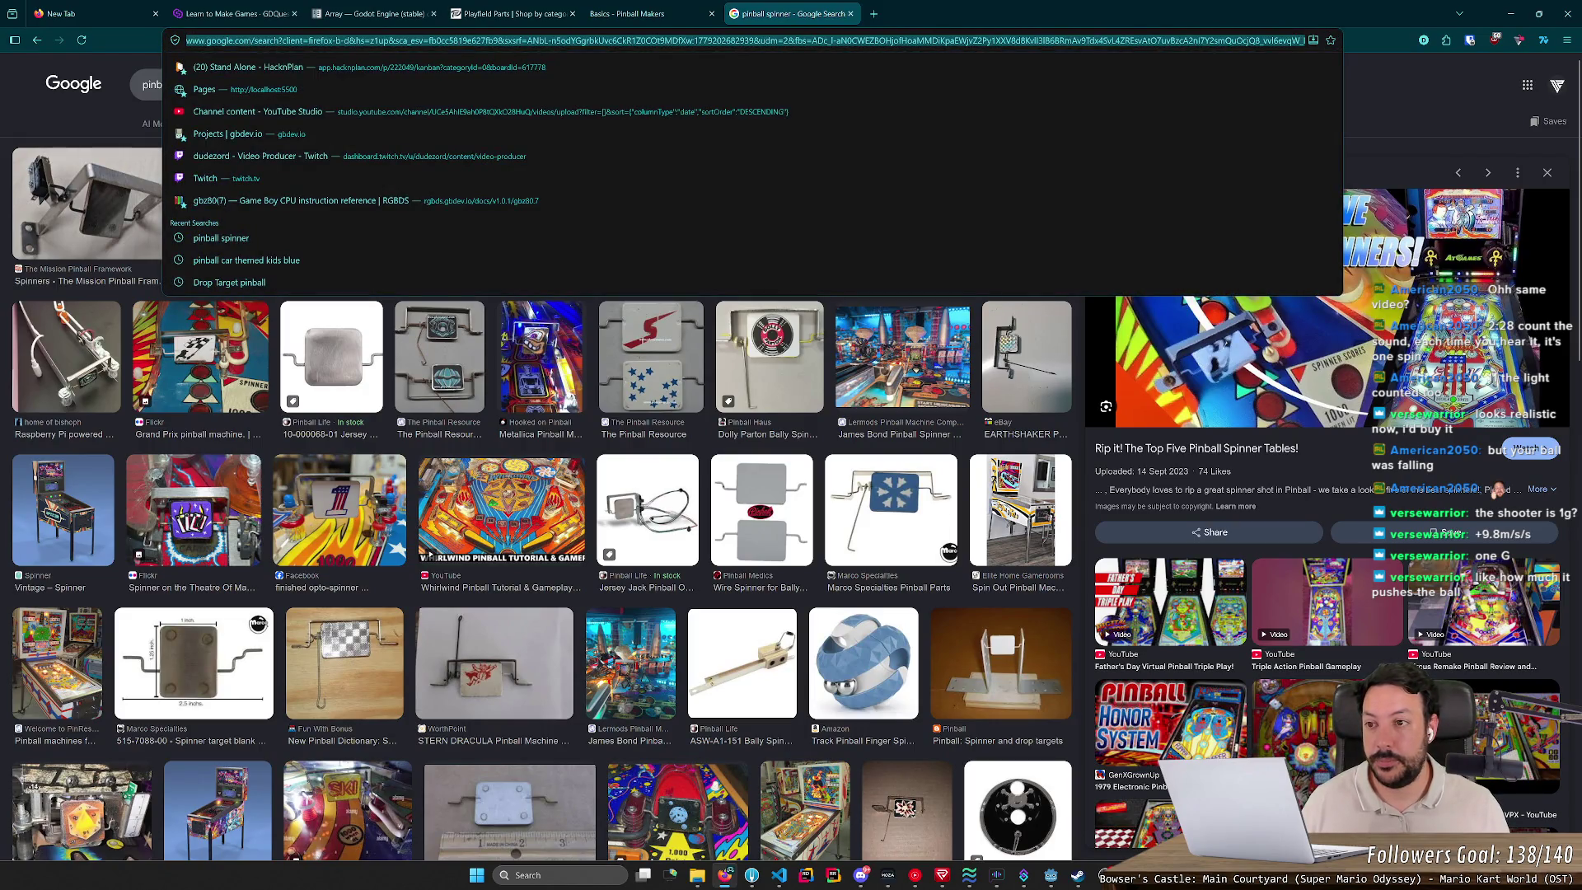
pyautogui.write('0.12')
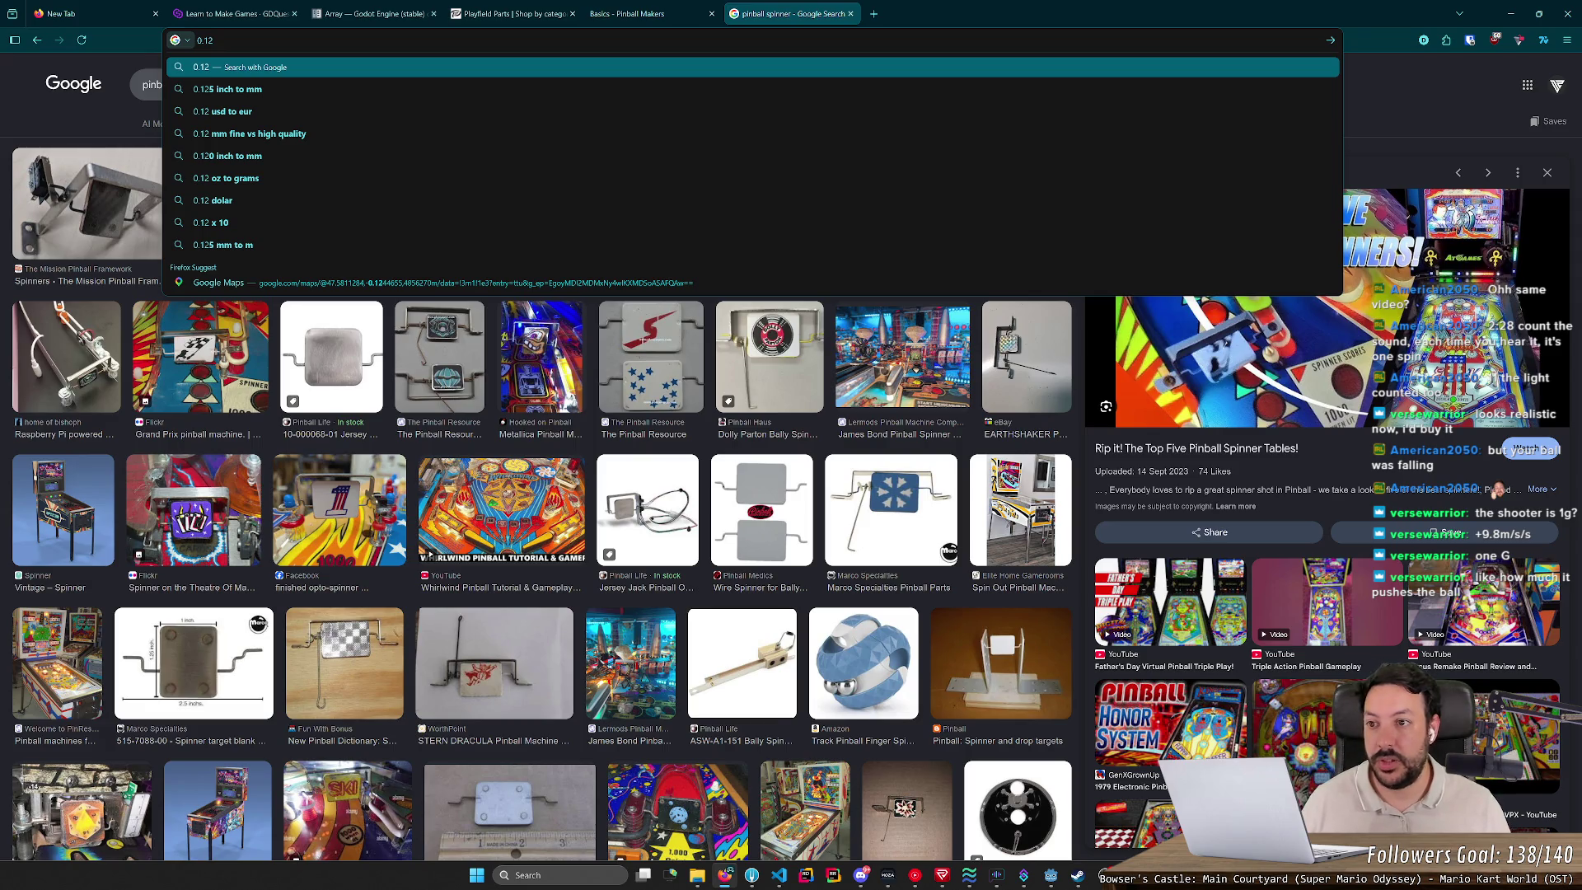
pyautogui.write('/')
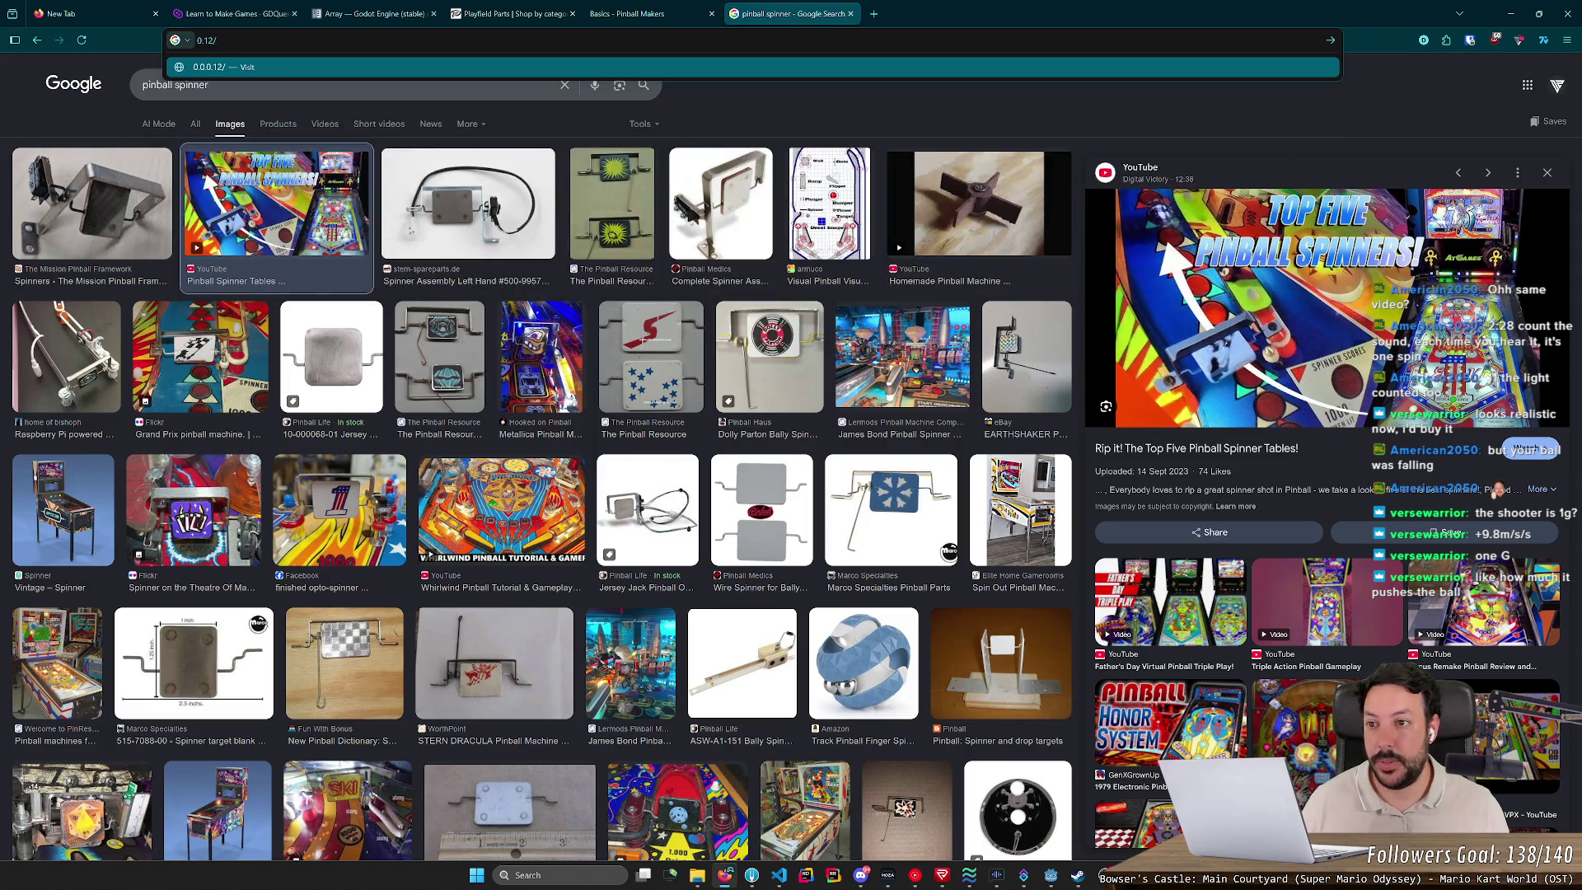
pyautogui.write('0.0')
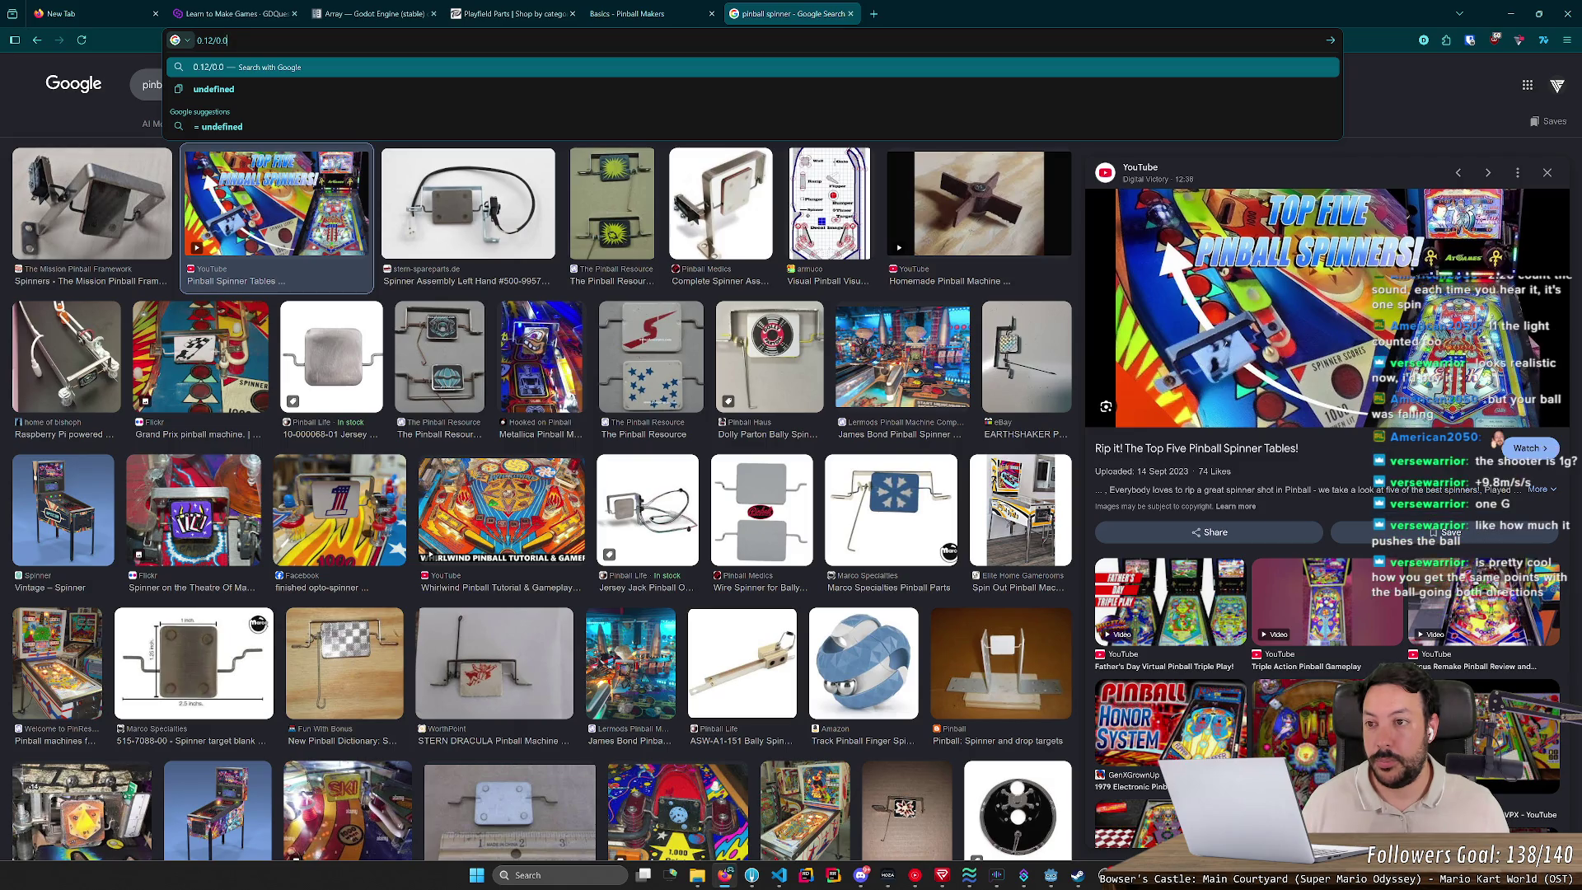
pyautogui.write('5')
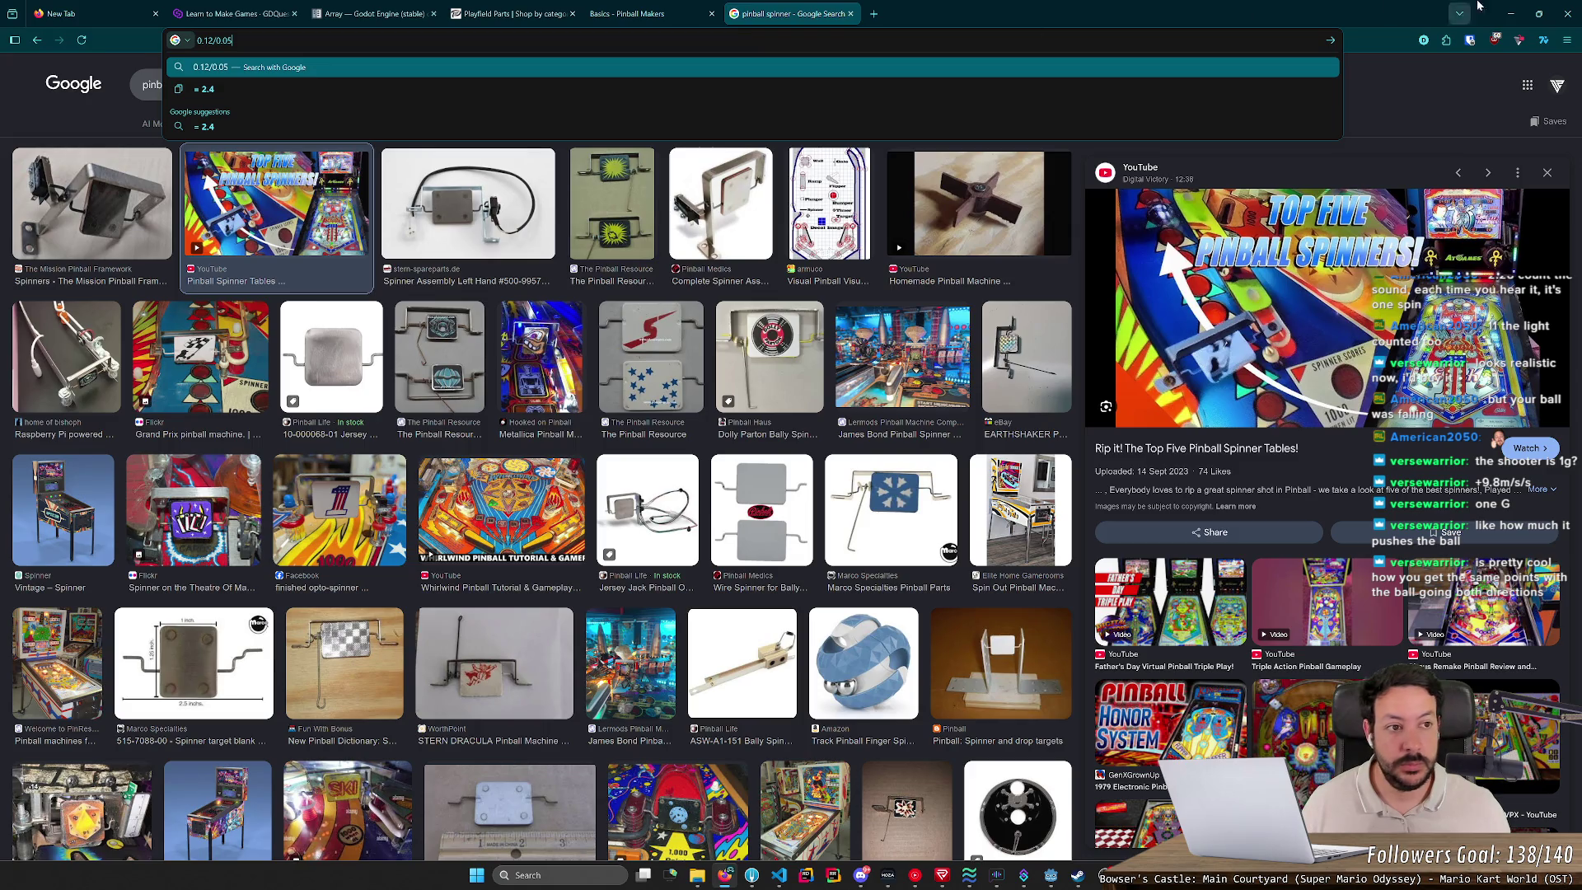
pyautogui.click(1509, 13)
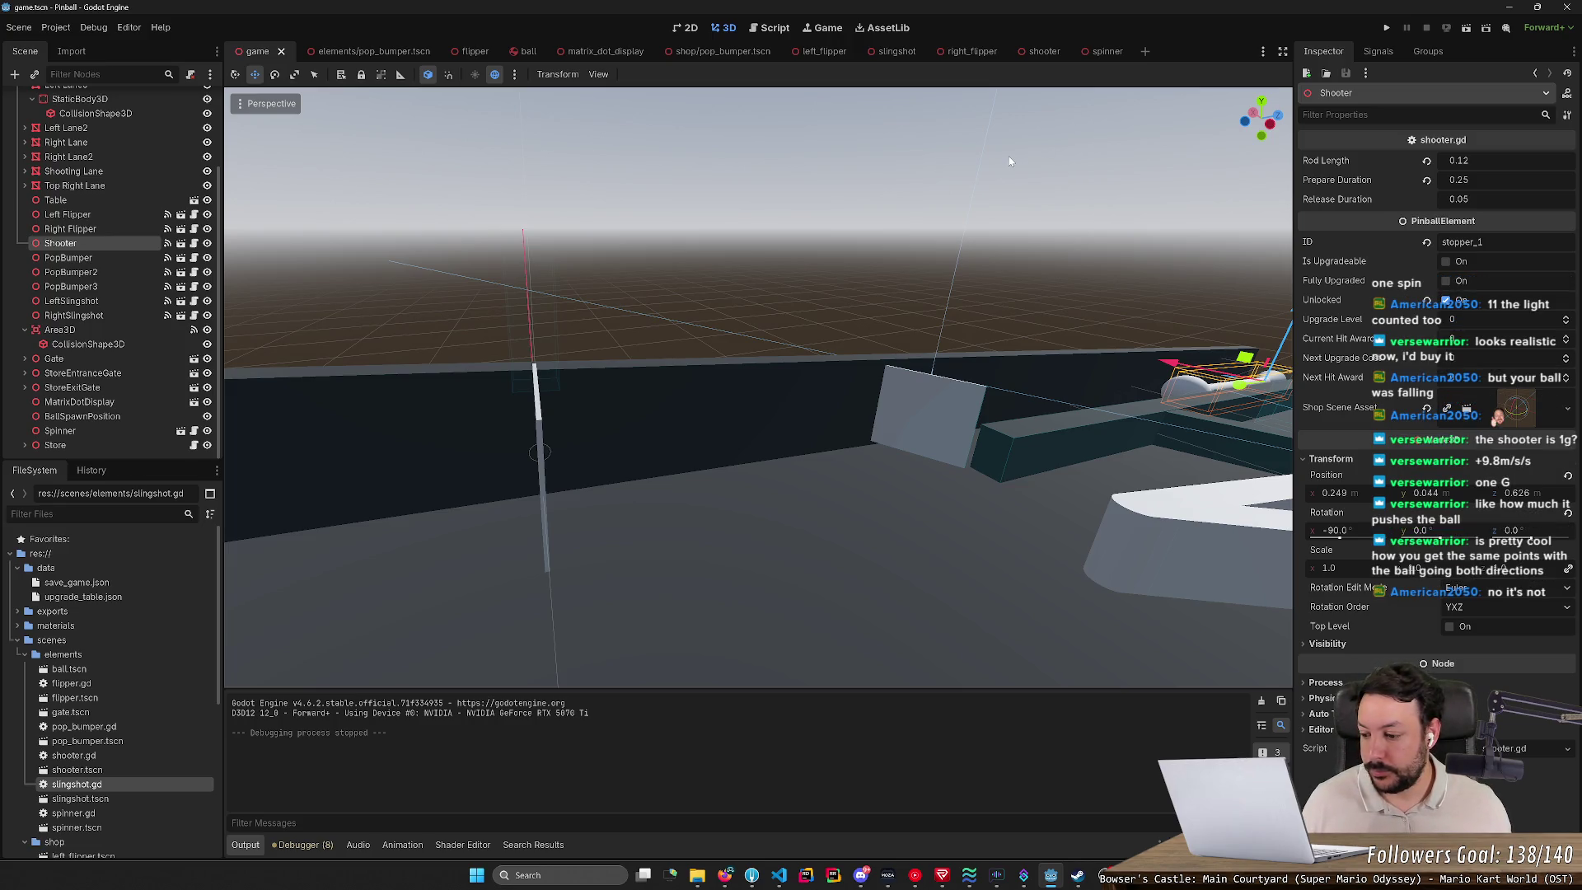
# Step: Select the Shooter's 0.05 Release Duration value in the Inspector
pyautogui.hotkey('alt', 'Tab')
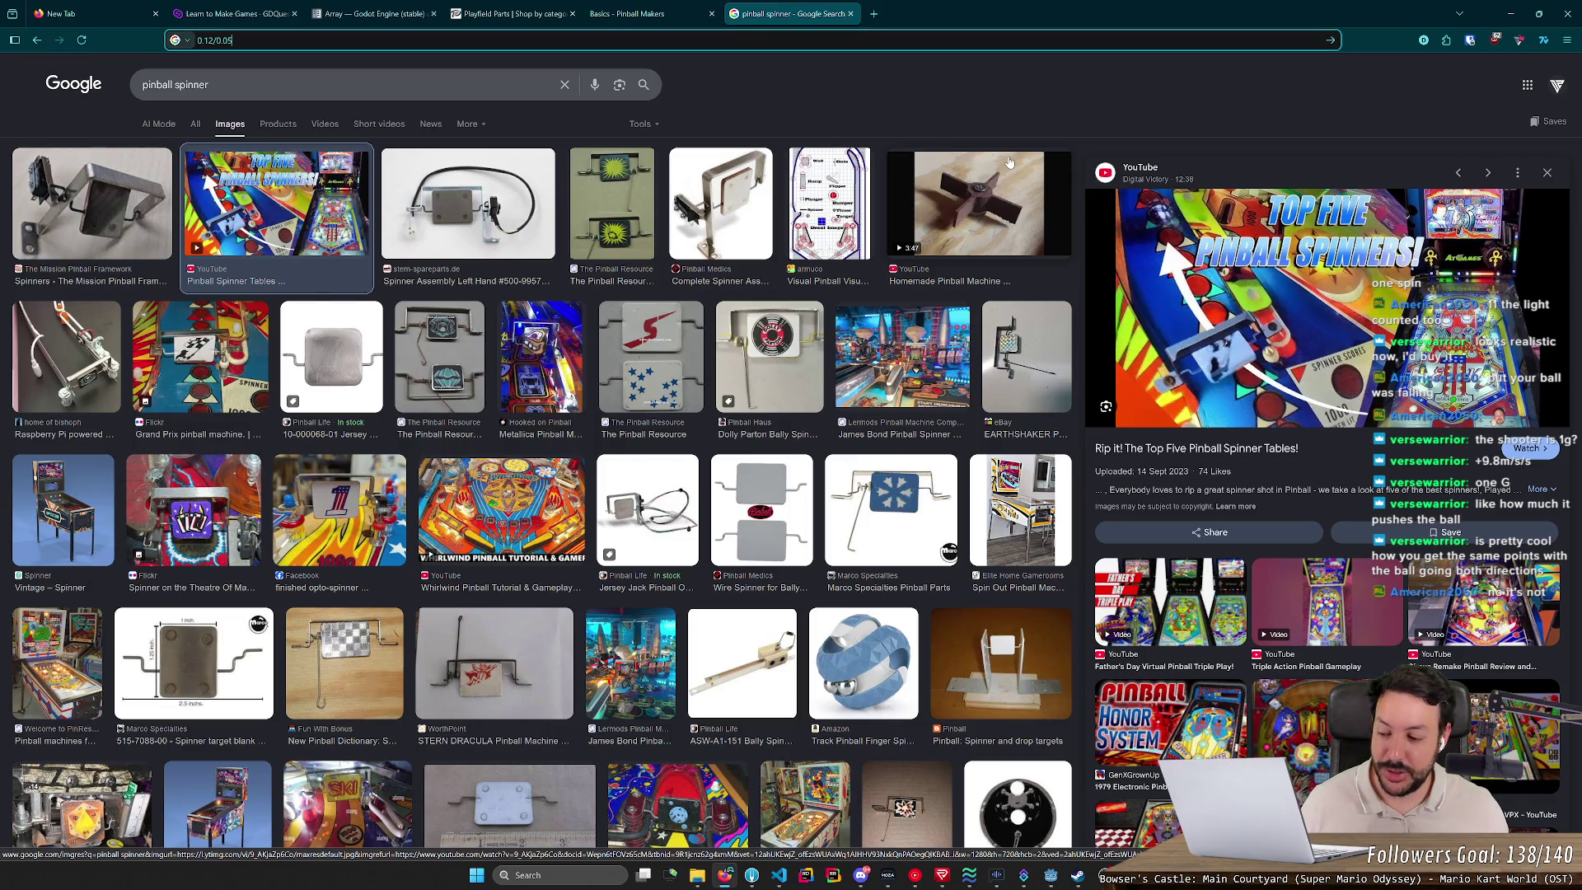
pyautogui.hotkey('alt', 'Tab')
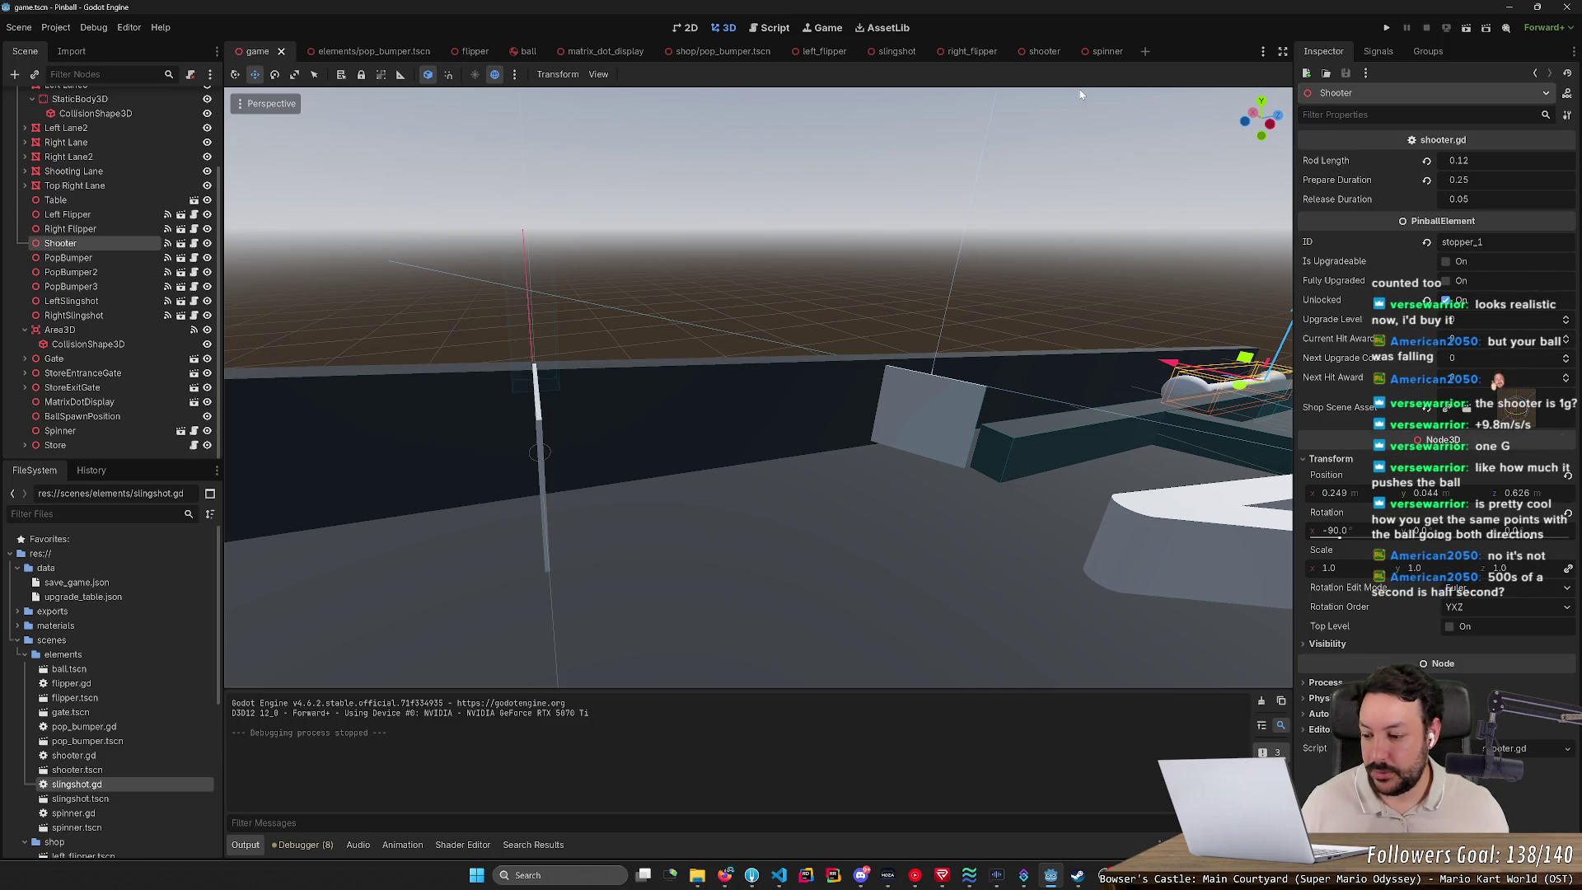
pyautogui.click(1486, 200)
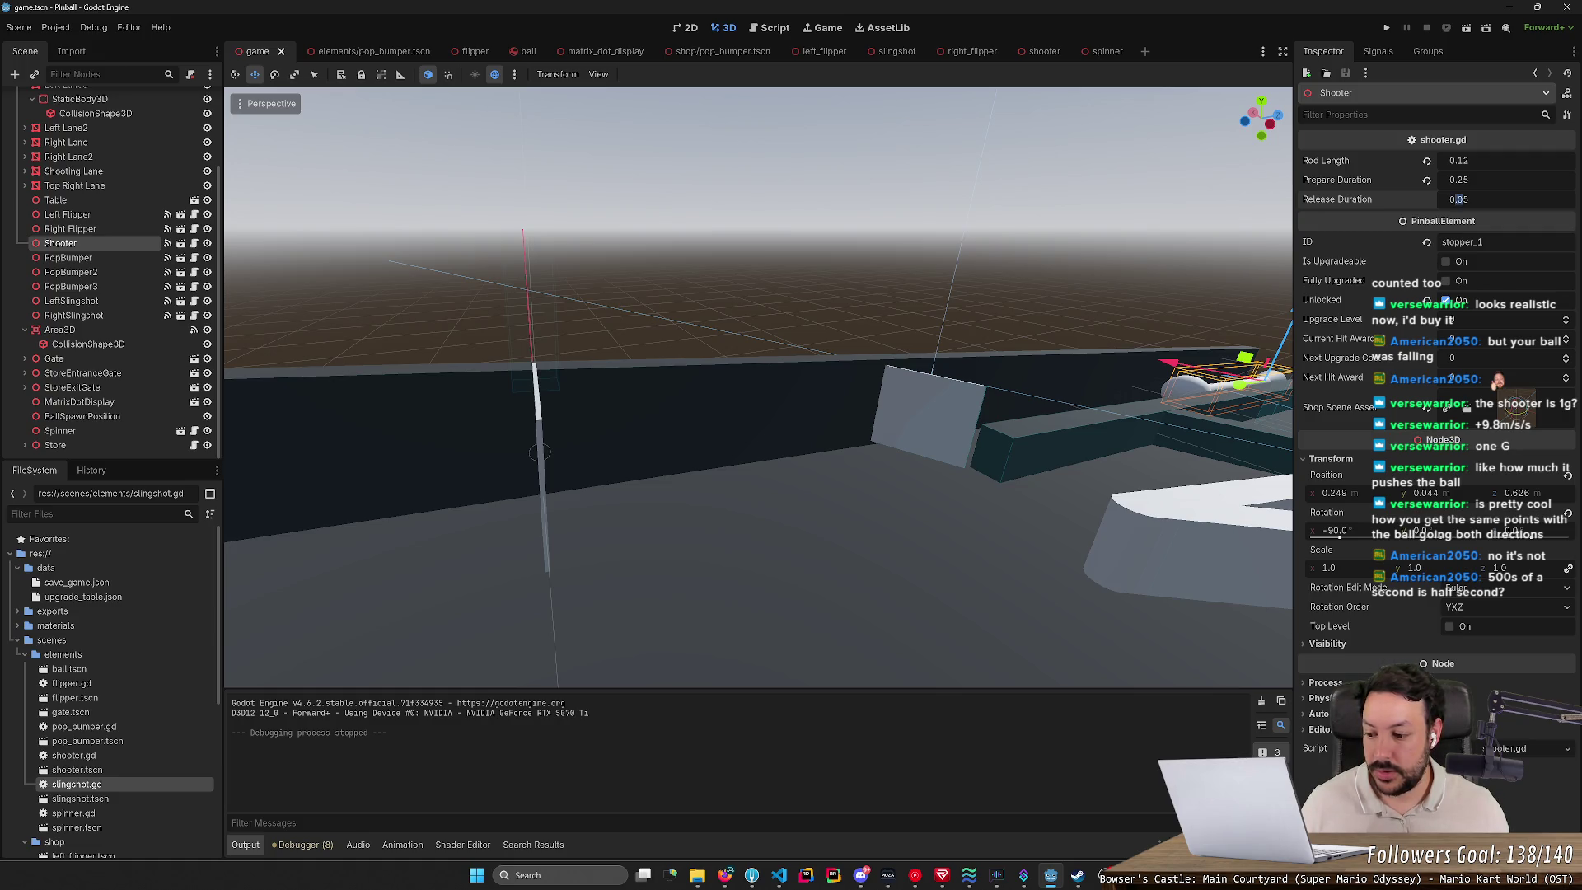
pyautogui.press('Right')
pyautogui.hotkey('ctrl', 'a')
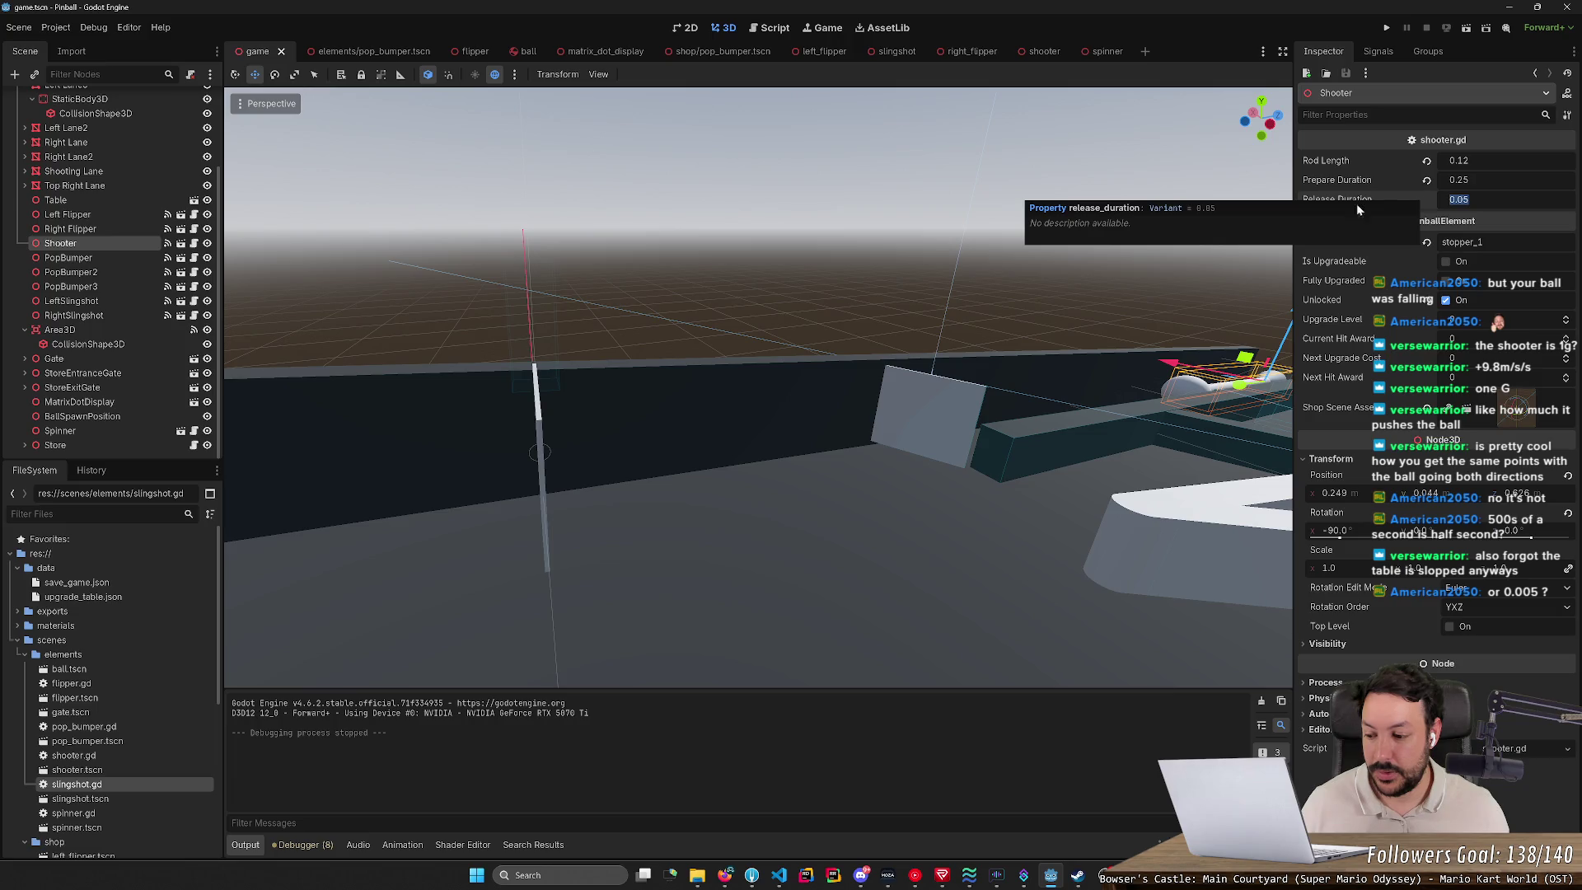
# Step: Start a new Firefox address-bar calculation using the smaller value 0.01
pyautogui.hotkey('alt', 'Tab')
pyautogui.hotkey('ctrl', 'l')
pyautogui.write('0.12/0.05')
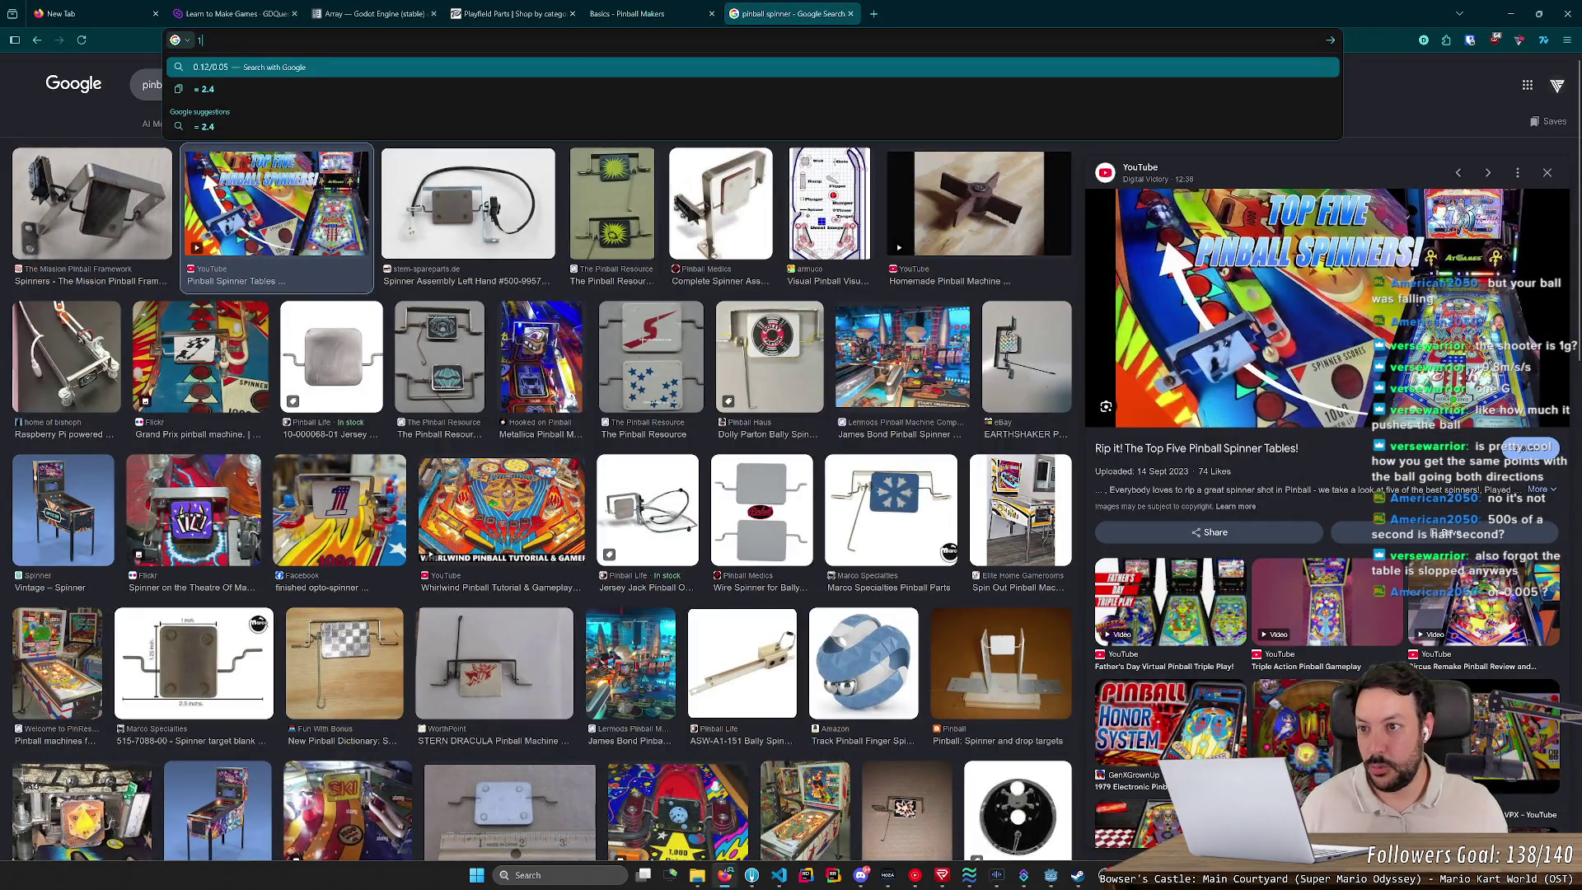
pyautogui.press('BackSpace')
pyautogui.write('0.1')
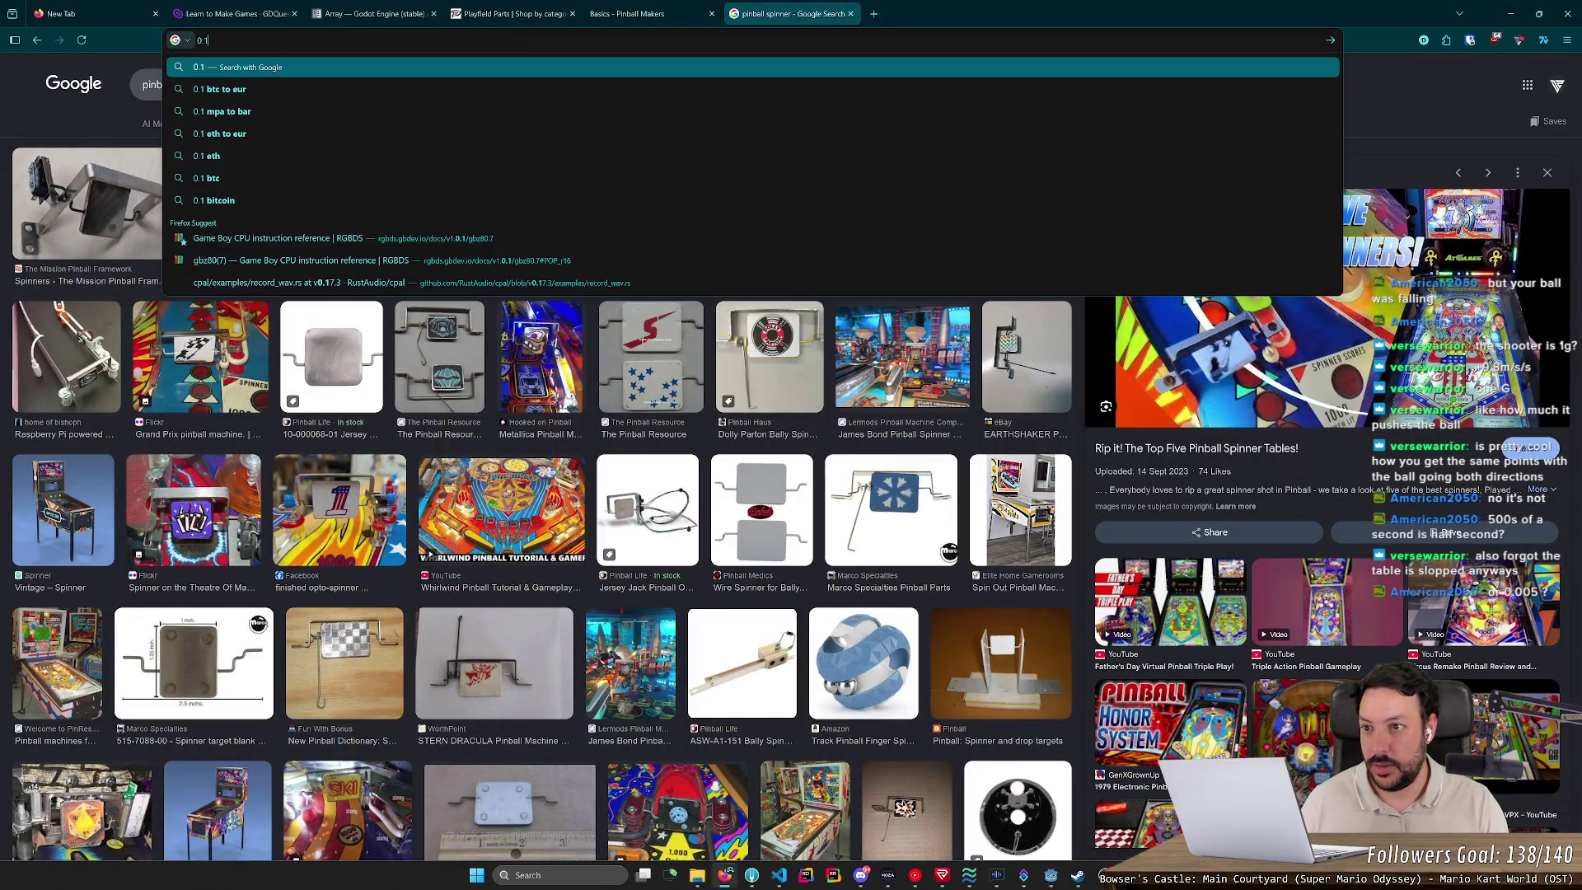
pyautogui.press('BackSpace')
pyautogui.write('01')
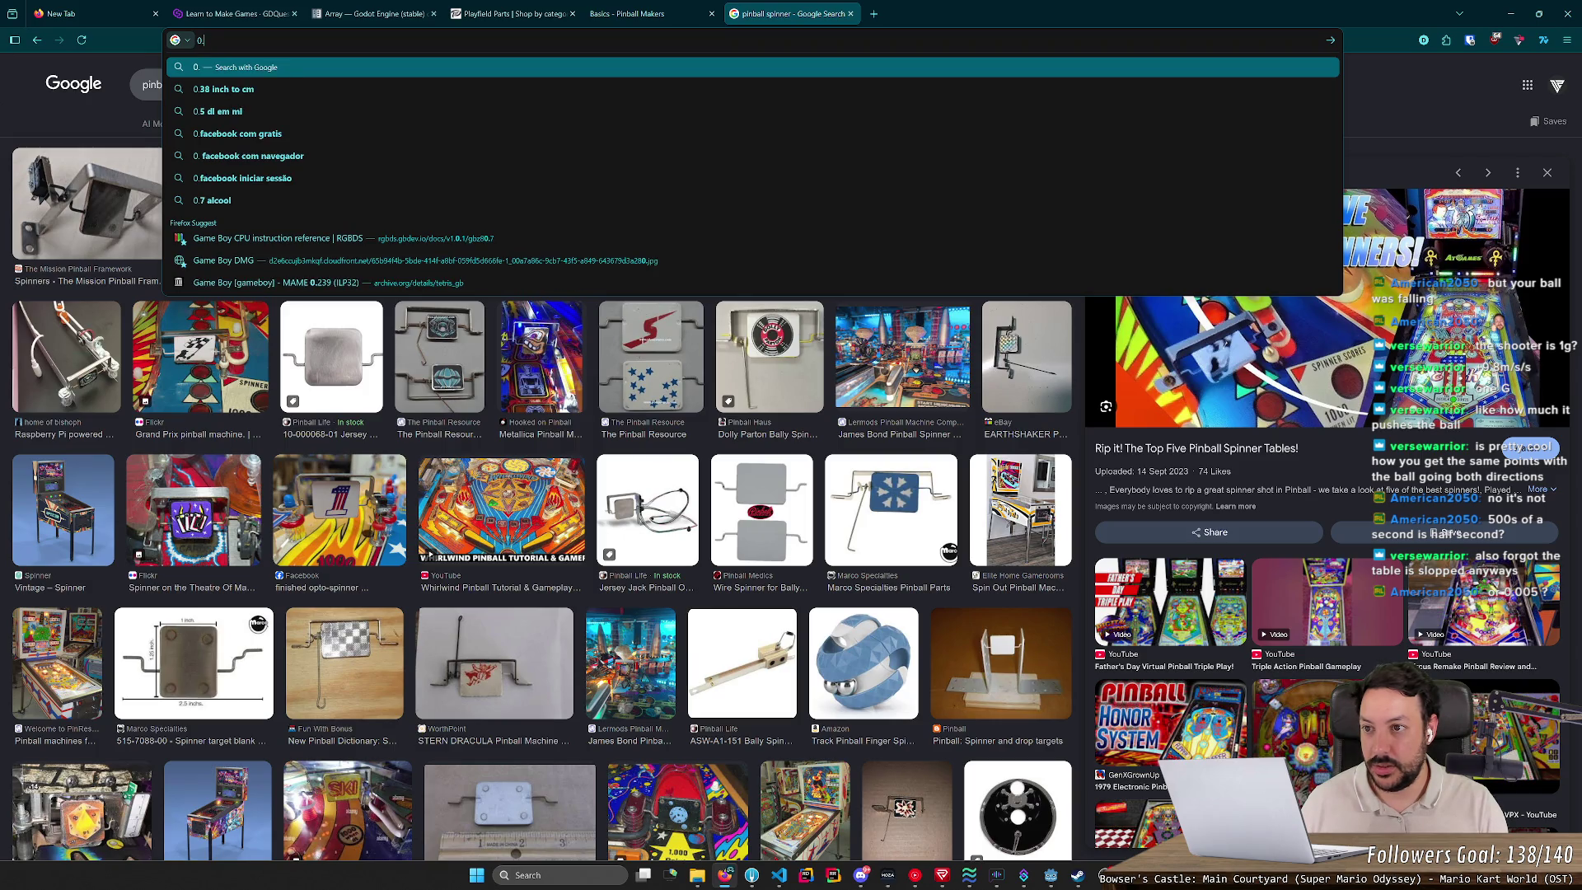